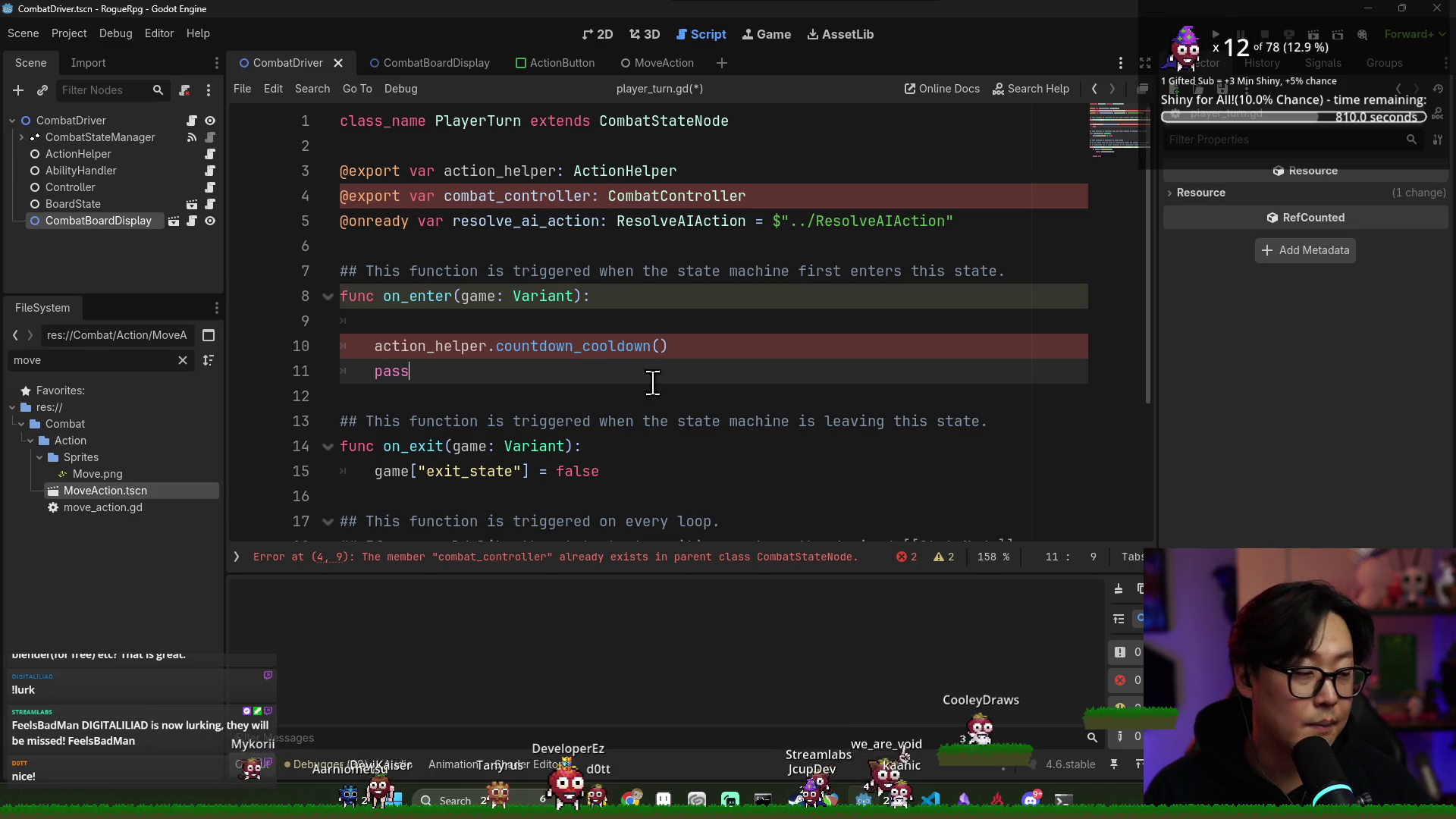
Delete the leftover pass line under countdown_cooldown() in on_enter of player_turn.gd
{"action": "key", "text": "Up"}
{"action": "key", "text": "Up"}
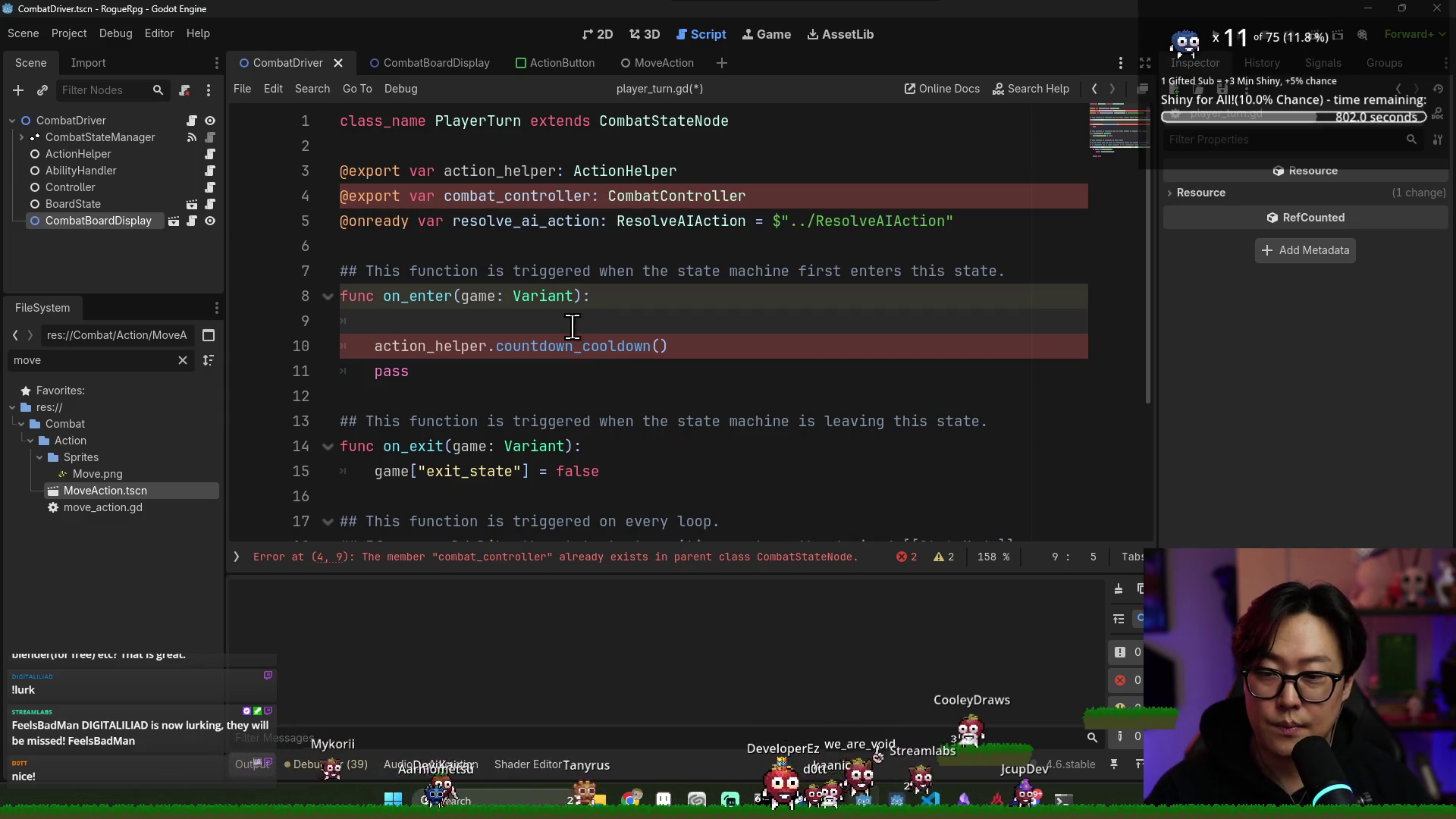
{"action": "left_click_drag", "start_coordinate": [581, 369], "coordinate": [708, 345]}
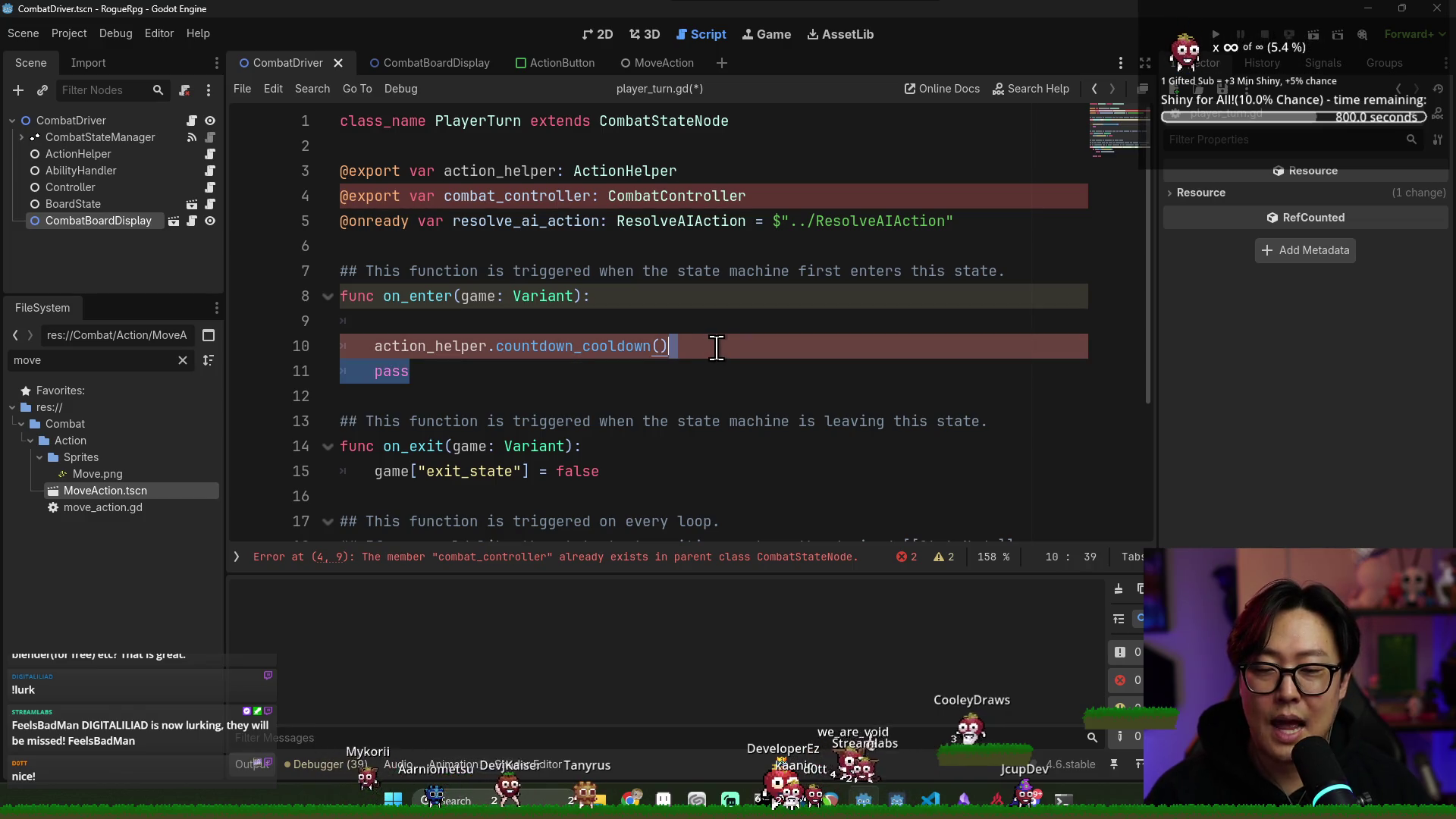
{"action": "key", "text": "BackSpace"}
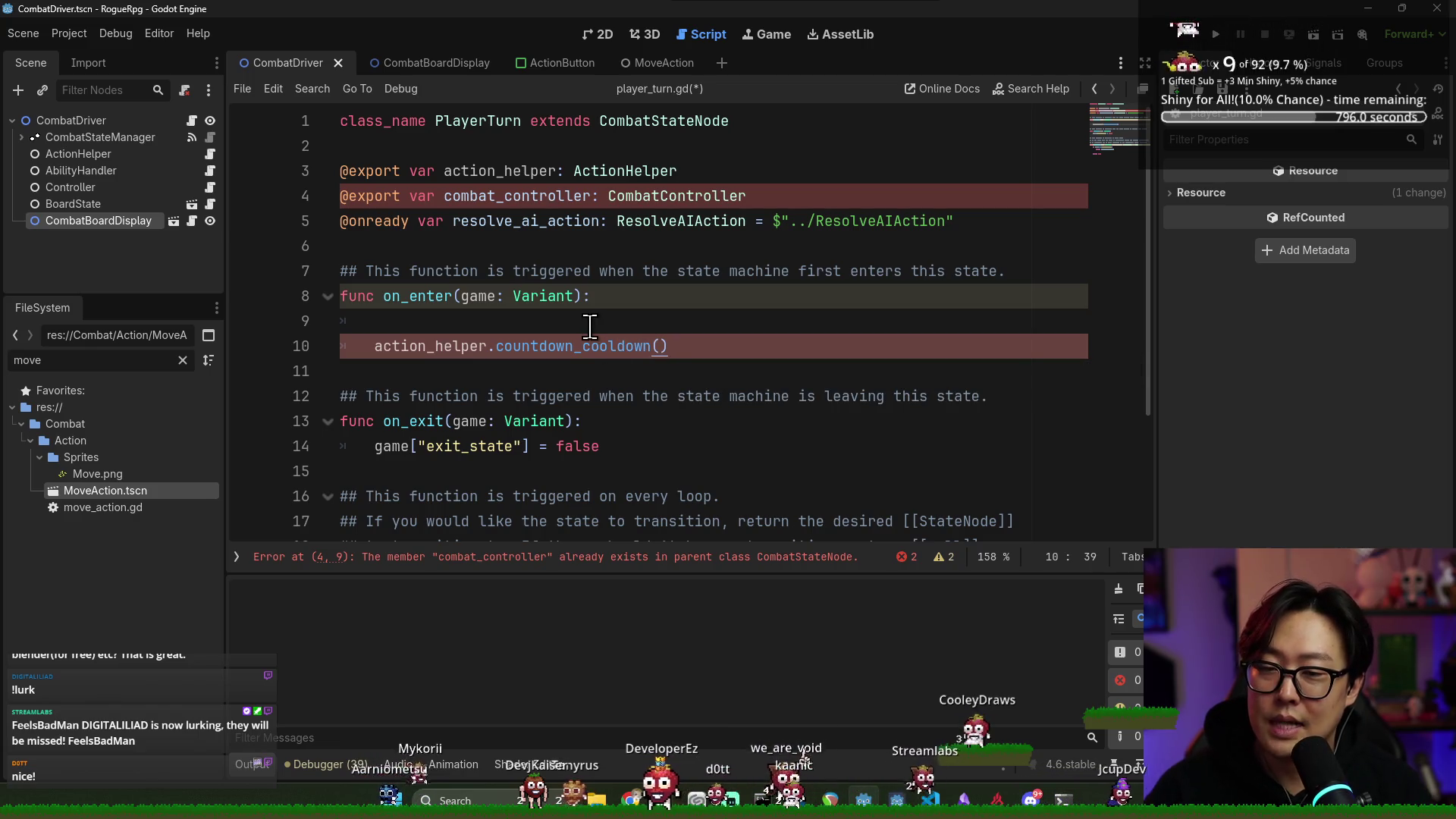
{"action": "key", "text": "Up"}
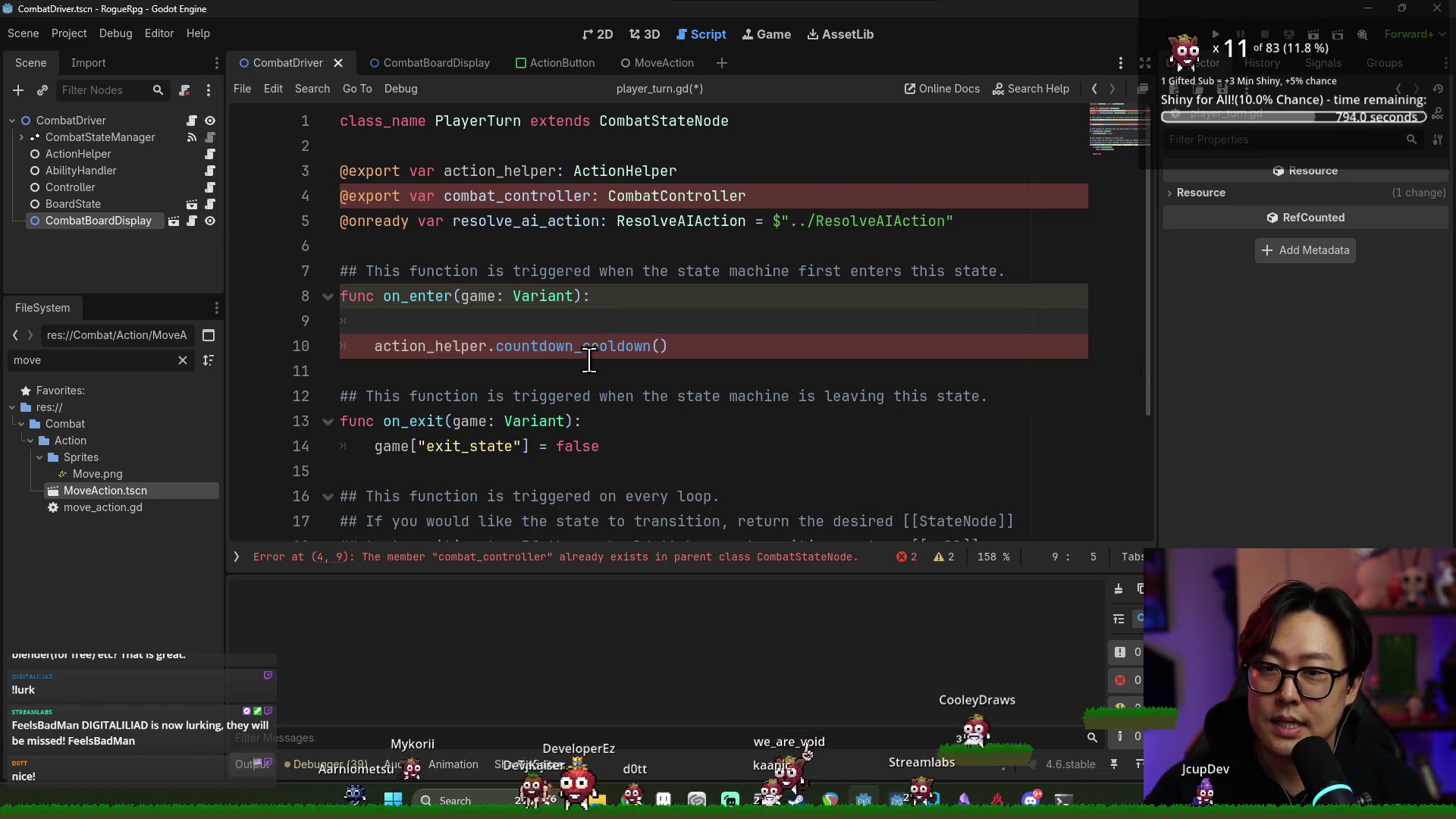
{"action": "mouse_move", "coordinate": [623, 353]}
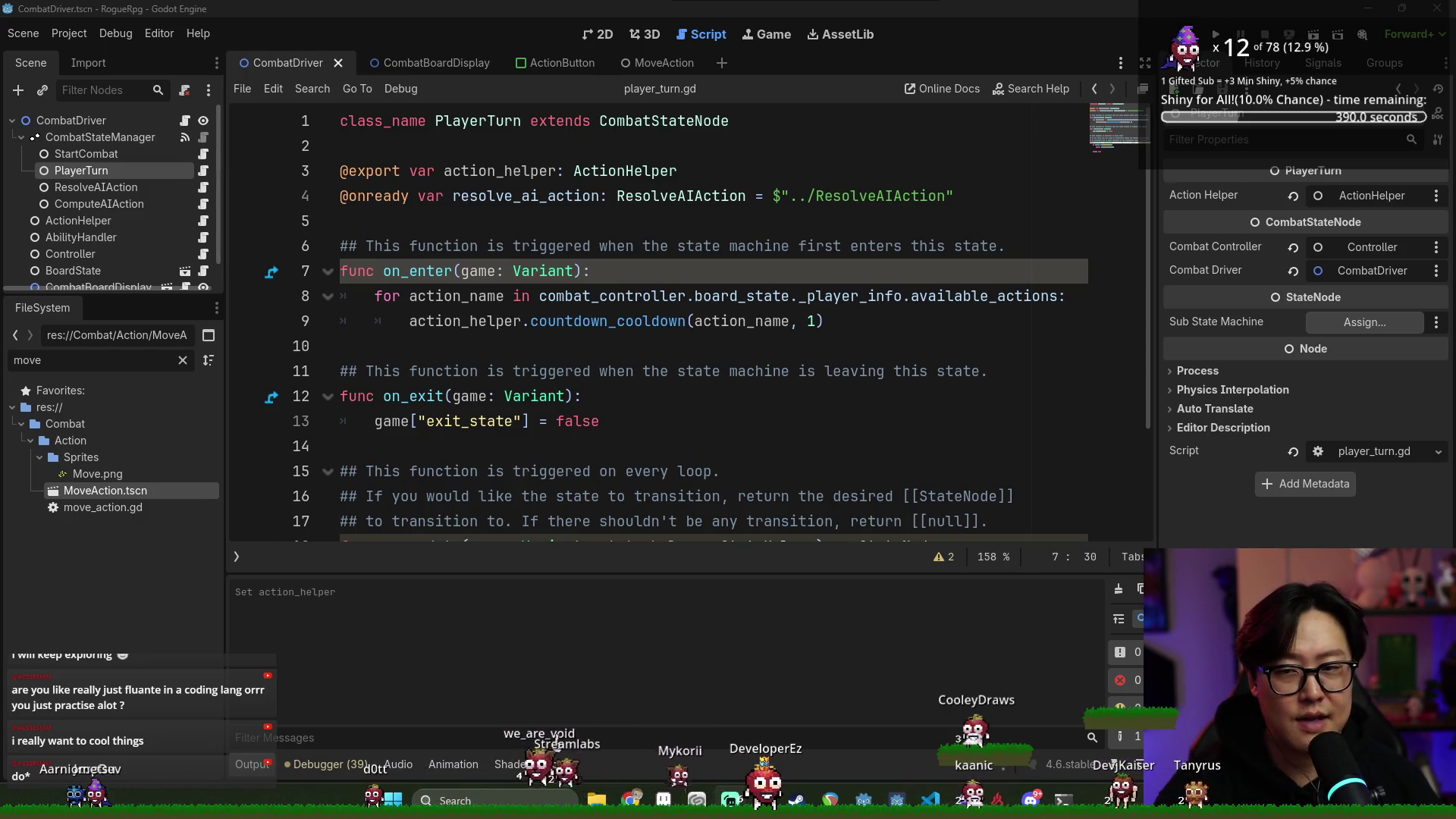
Bring the Discord game-dev server window in front of Godot
{"action": "key", "text": "alt+Tab"}
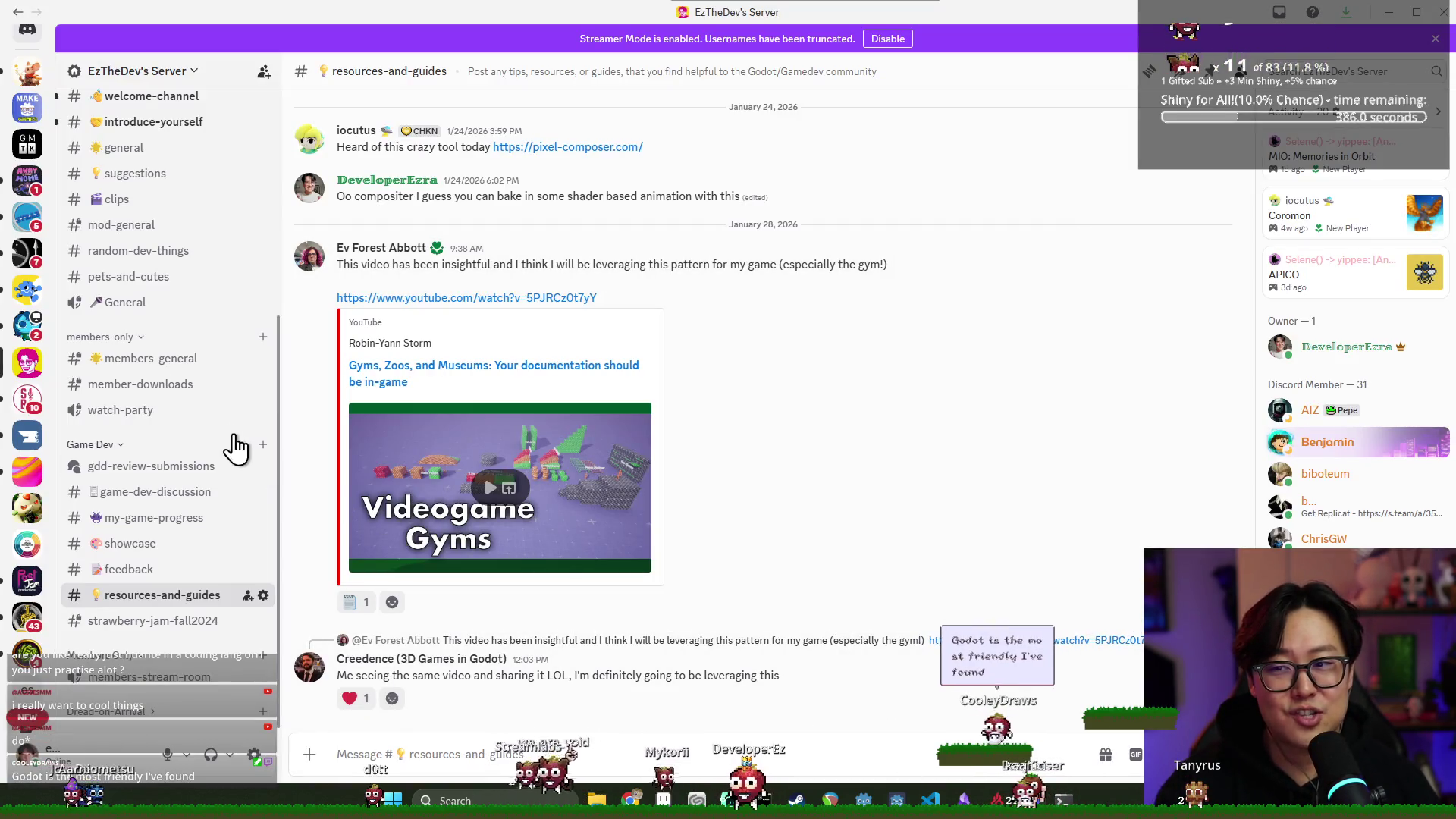
Scroll the Discord channel, then go back to on_exit in player_turn.gd in Godot
{"action": "scroll", "coordinate": [227, 448], "scroll_direction": "up", "scroll_amount": 5}
{"action": "scroll", "coordinate": [205, 478], "scroll_direction": "down", "scroll_amount": 5}
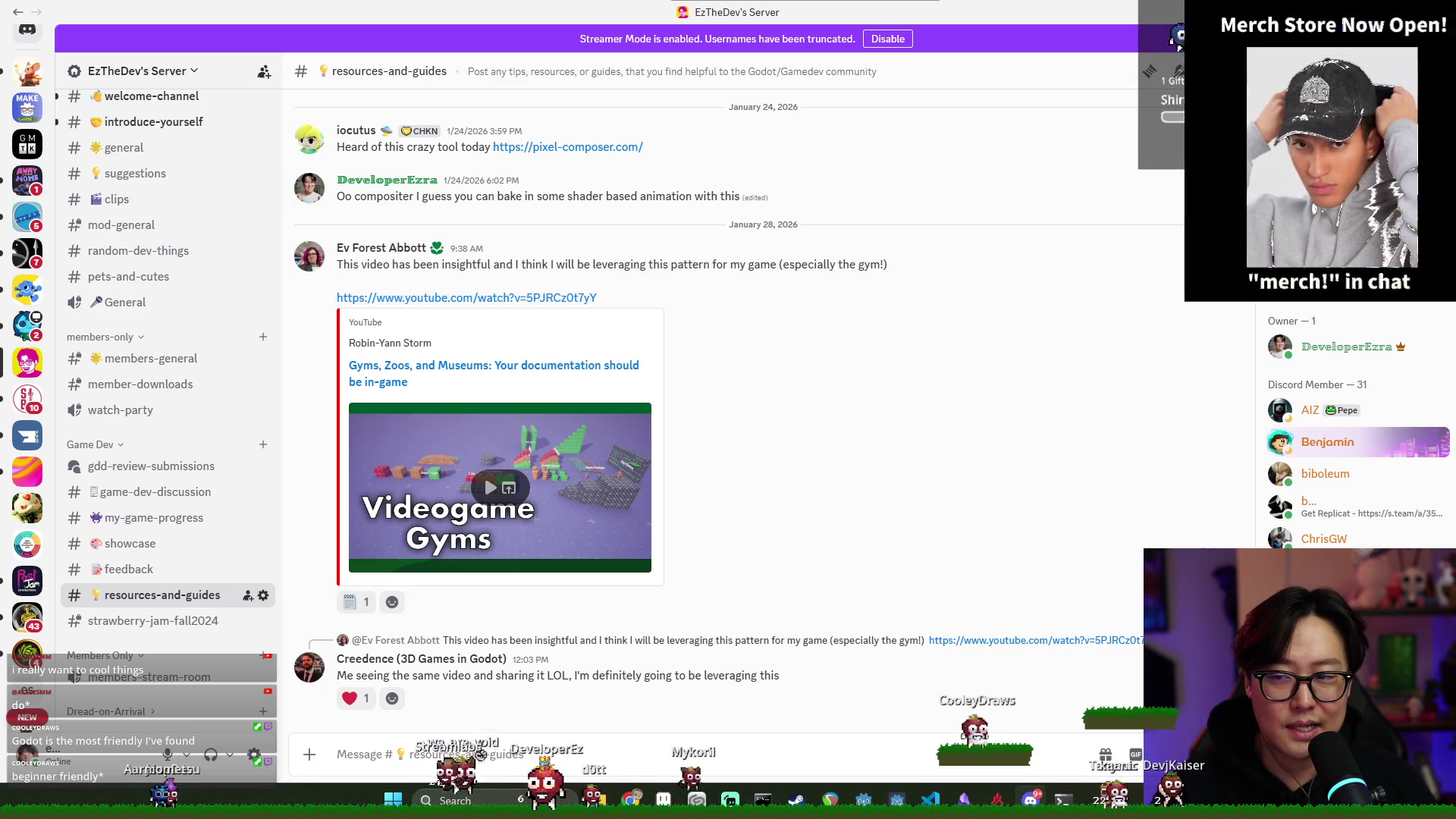
{"action": "key", "text": "alt+Tab"}
{"action": "left_click", "coordinate": [900, 397]}
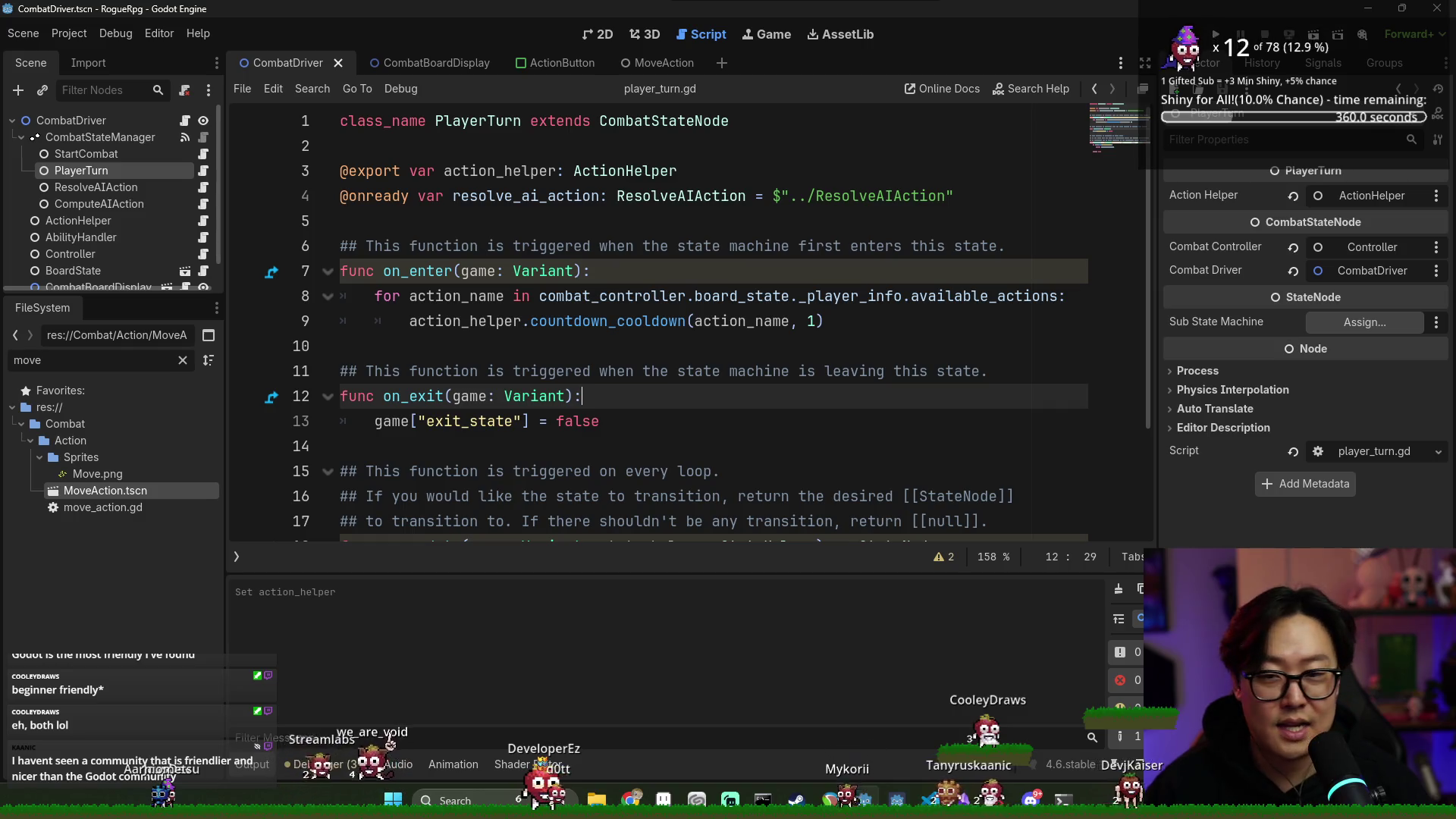
Run the game, fight enchanted_fighter, move the player to the third tile, then restart
{"action": "left_click", "coordinate": [853, 419]}
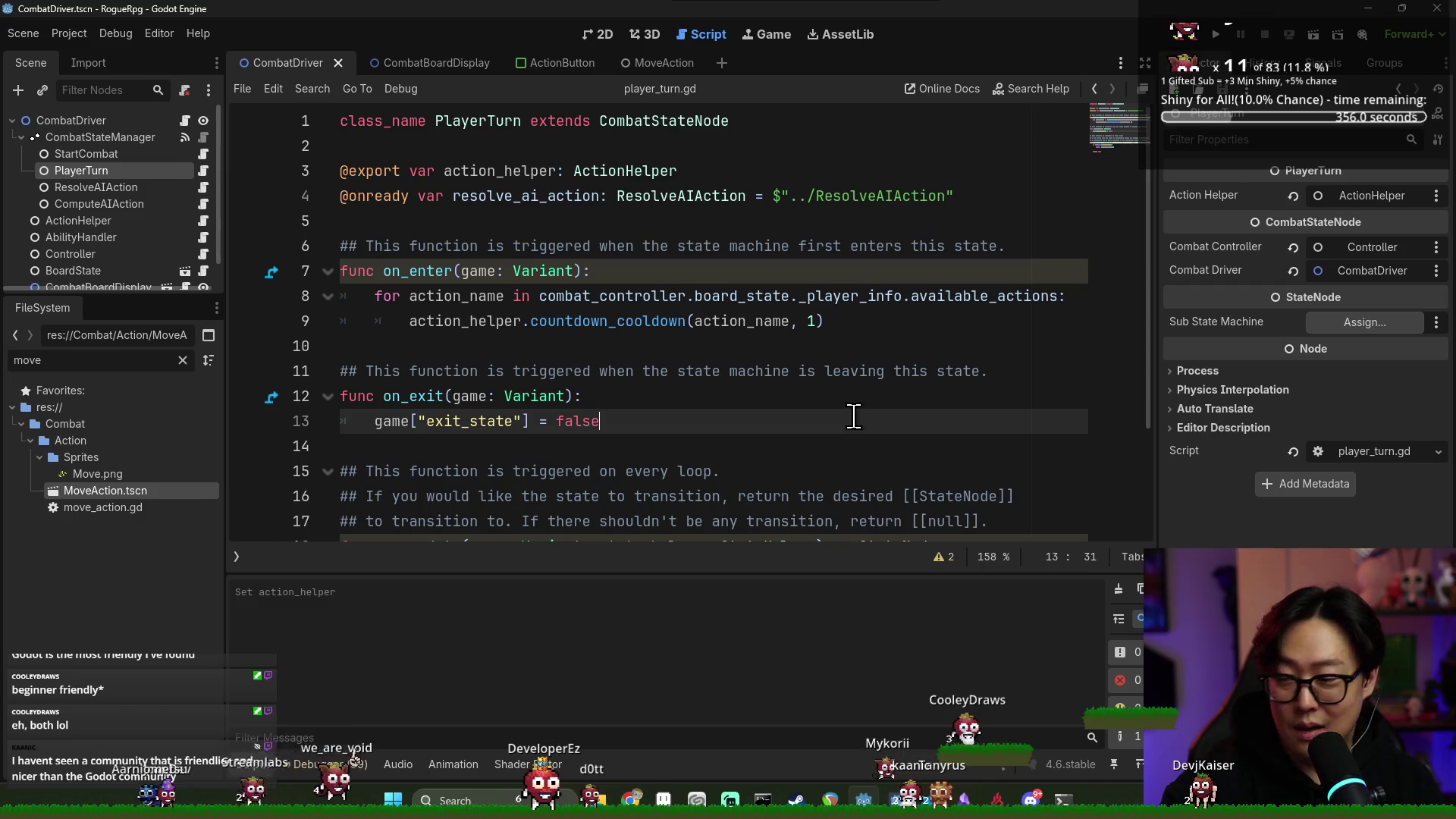
{"action": "mouse_move", "coordinate": [748, 2]}
{"action": "left_mouse_down"}
{"action": "mouse_move", "coordinate": [786, 338]}
{"action": "mouse_move", "coordinate": [758, 12]}
{"action": "mouse_move", "coordinate": [724, 16]}
{"action": "left_mouse_up"}
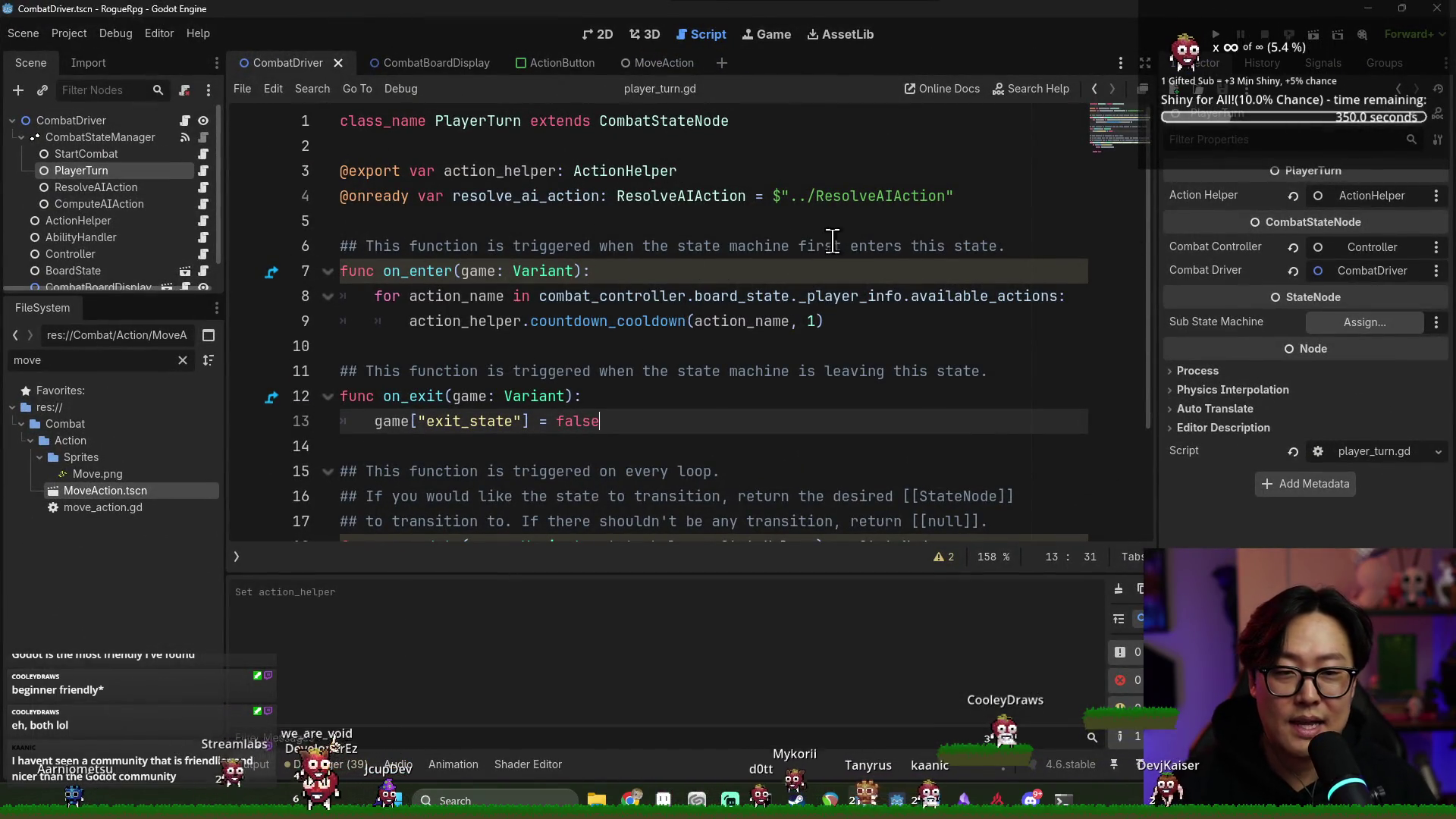
{"action": "left_click", "coordinate": [1220, 38]}
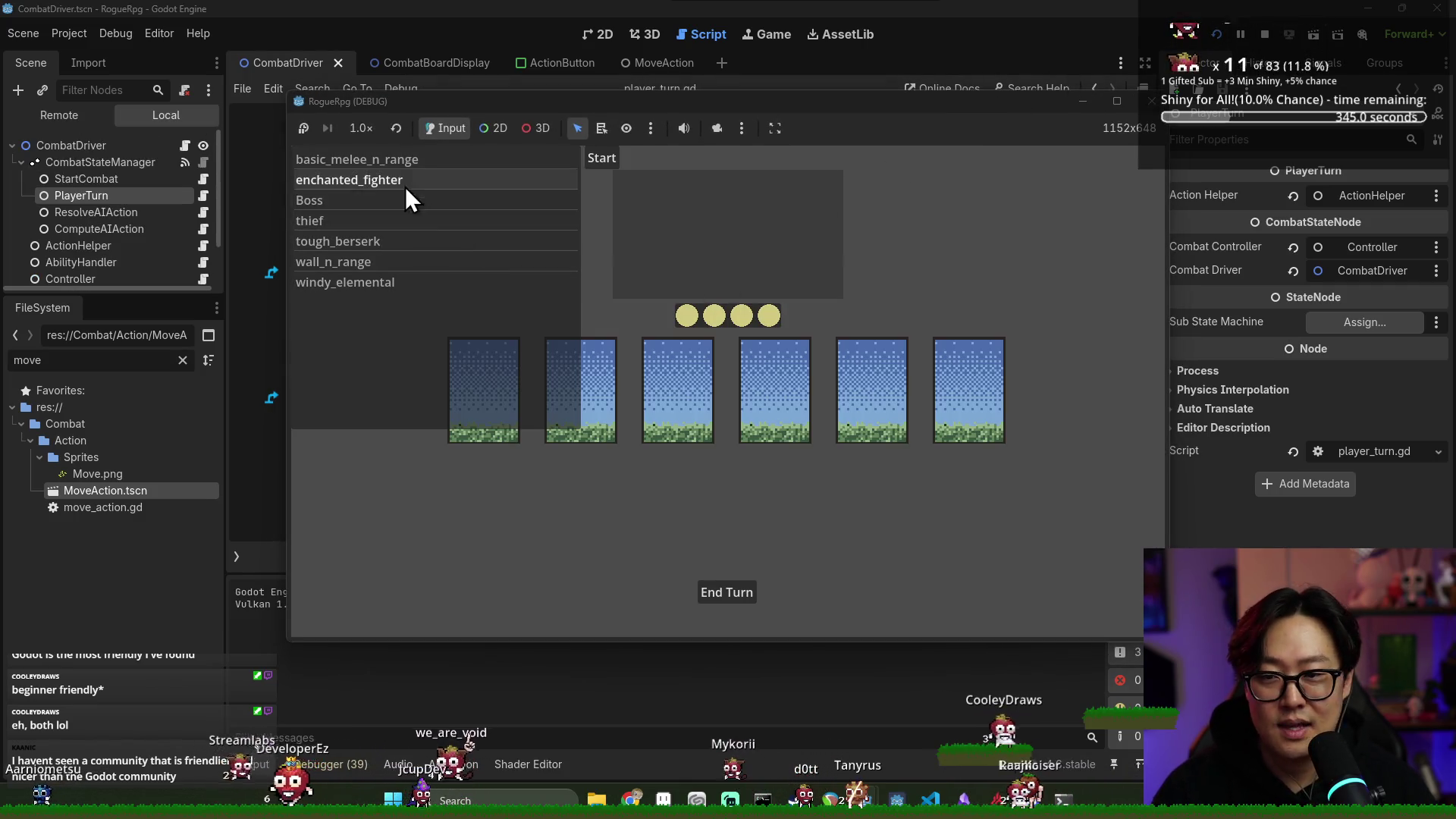
{"action": "left_click", "coordinate": [431, 183]}
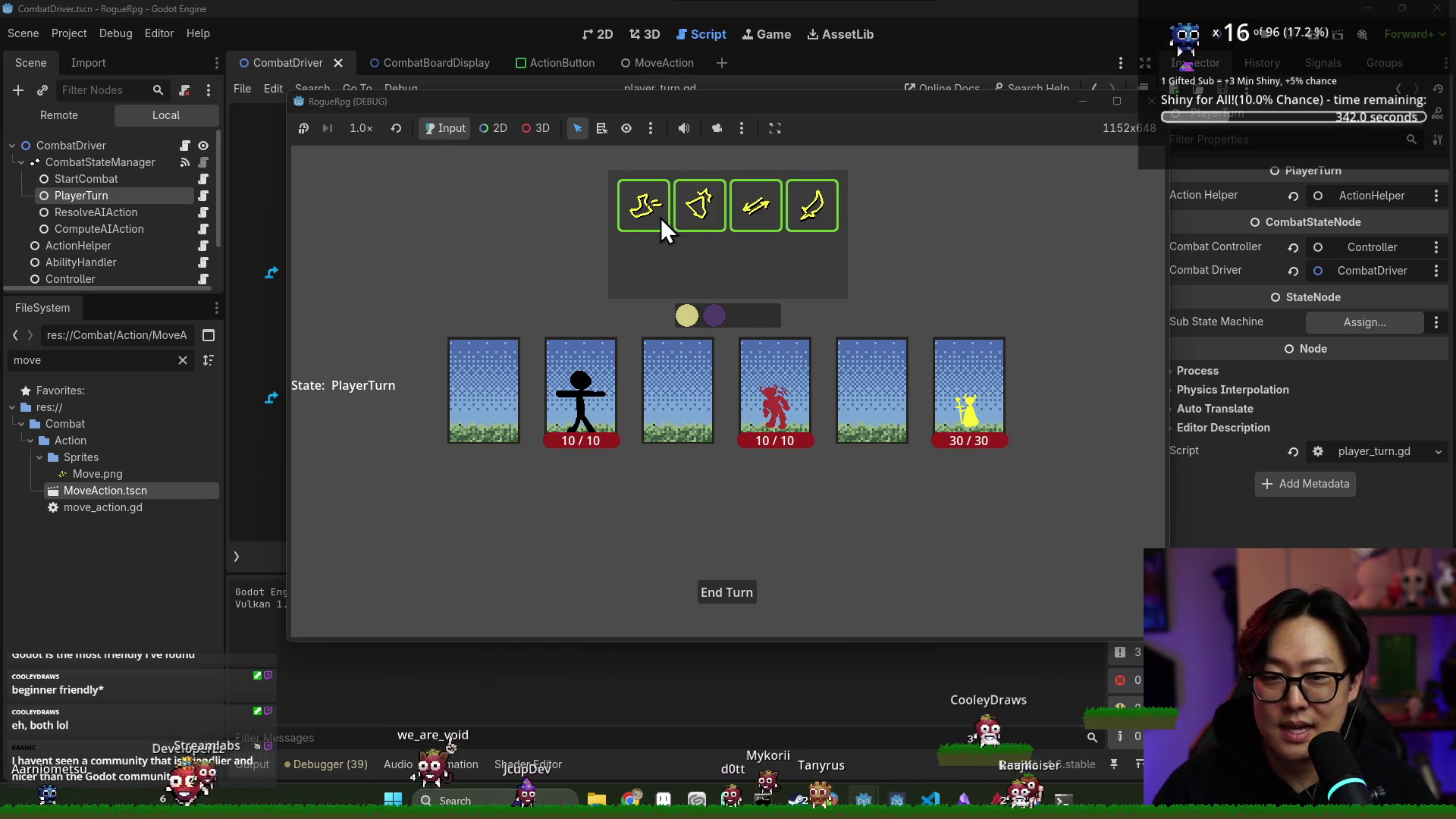
{"action": "left_click", "coordinate": [659, 226]}
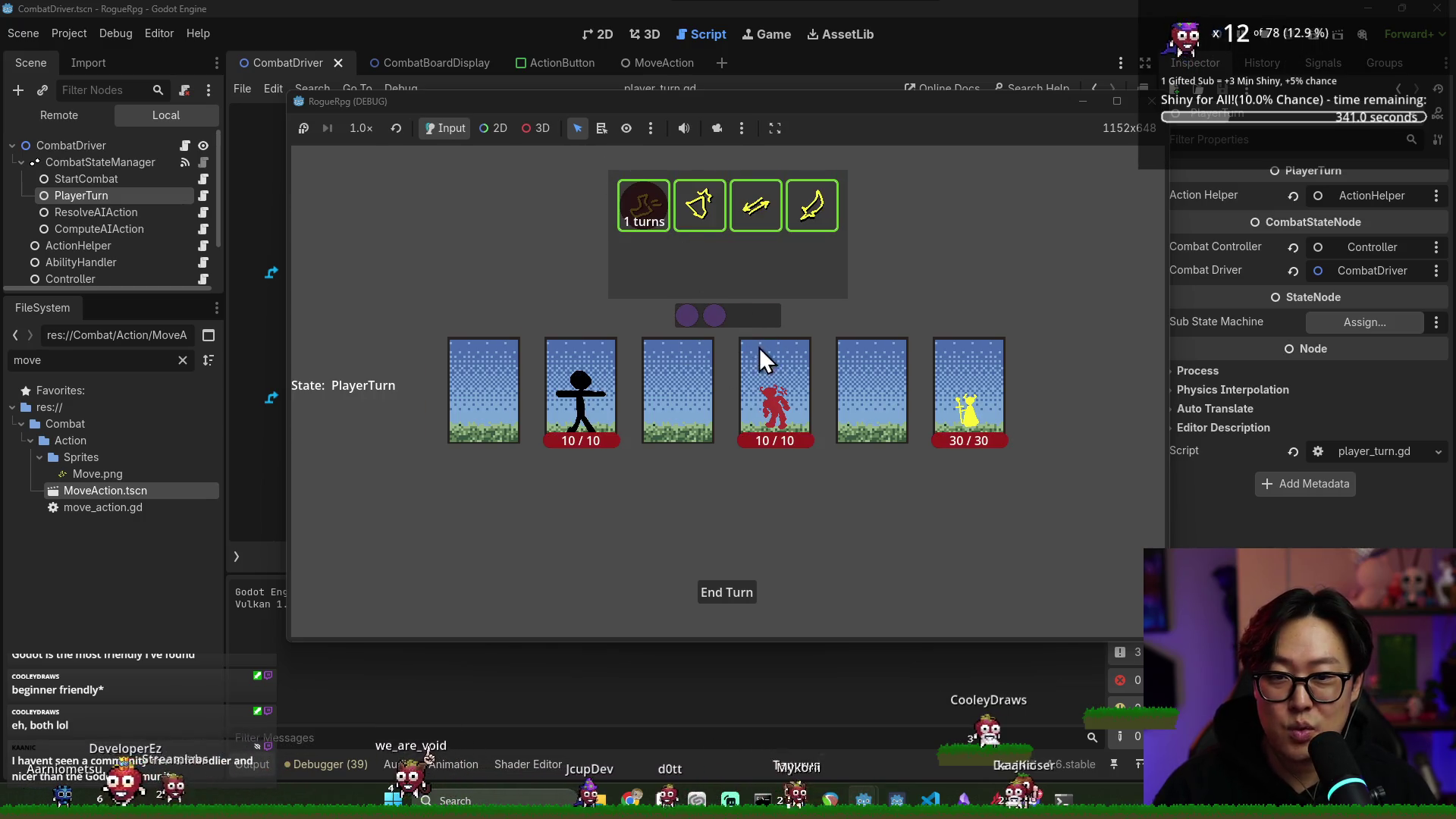
{"action": "left_click", "coordinate": [686, 385]}
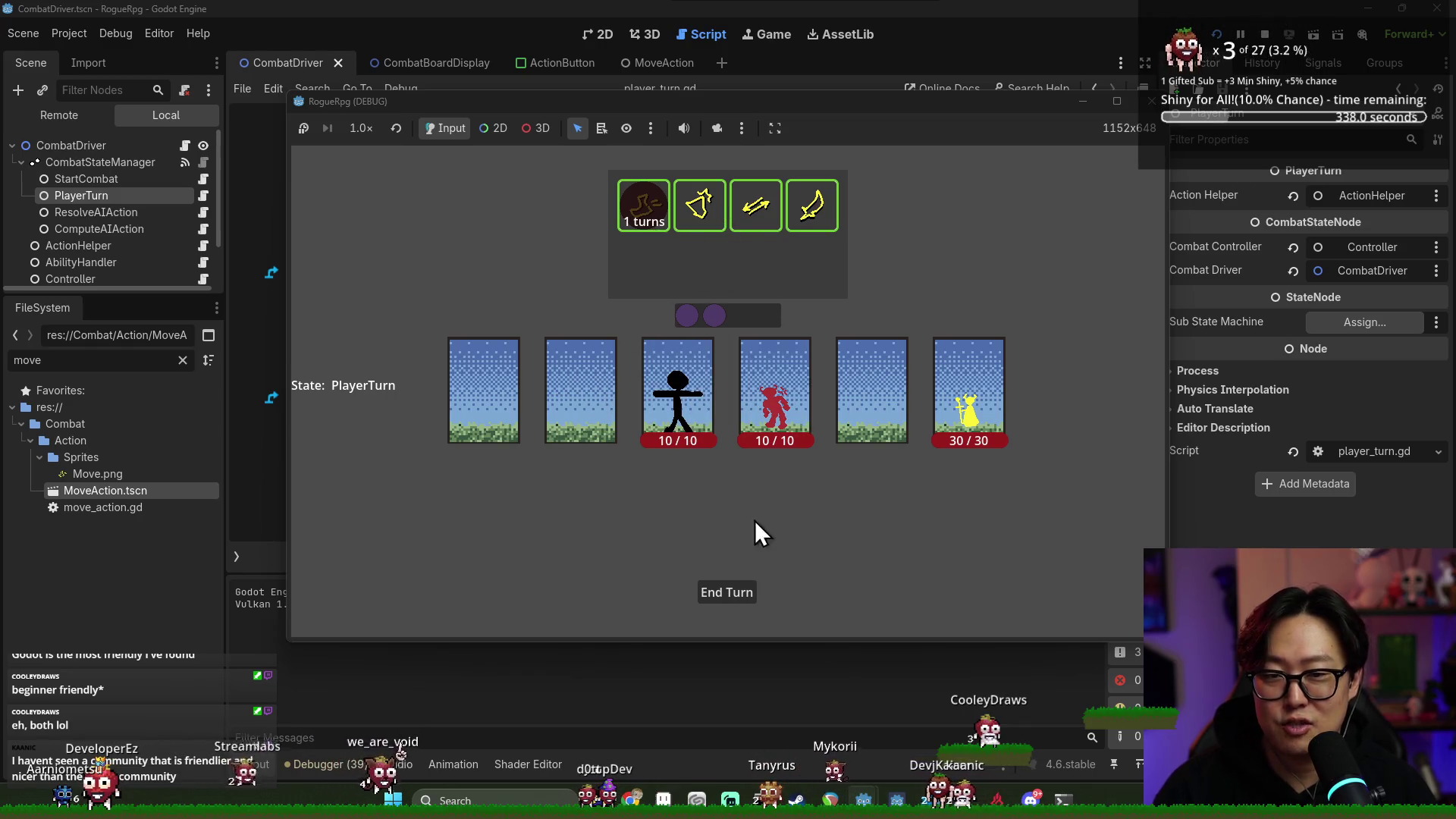
{"action": "left_click", "coordinate": [1265, 34]}
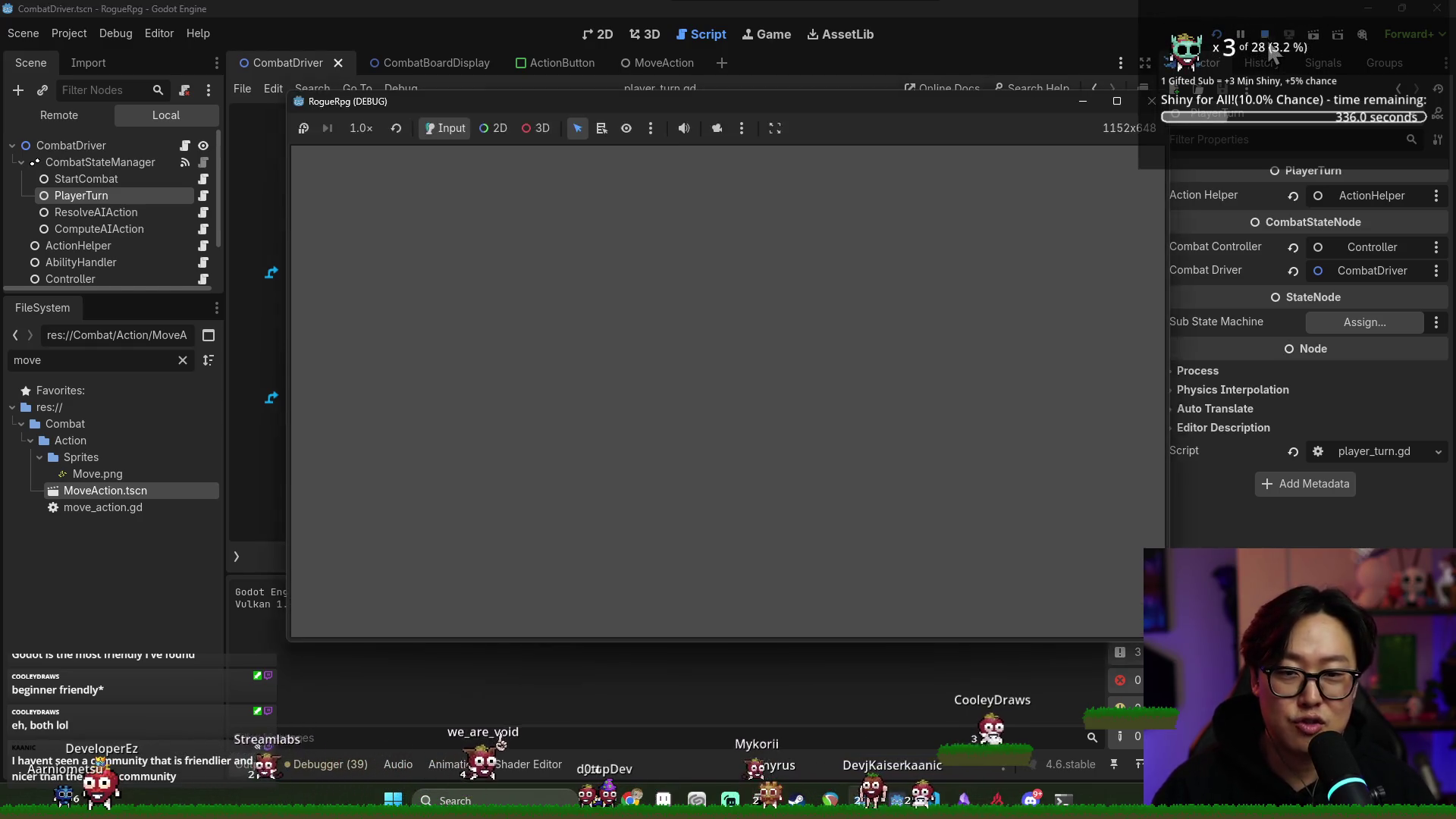
{"action": "key", "text": "F5"}
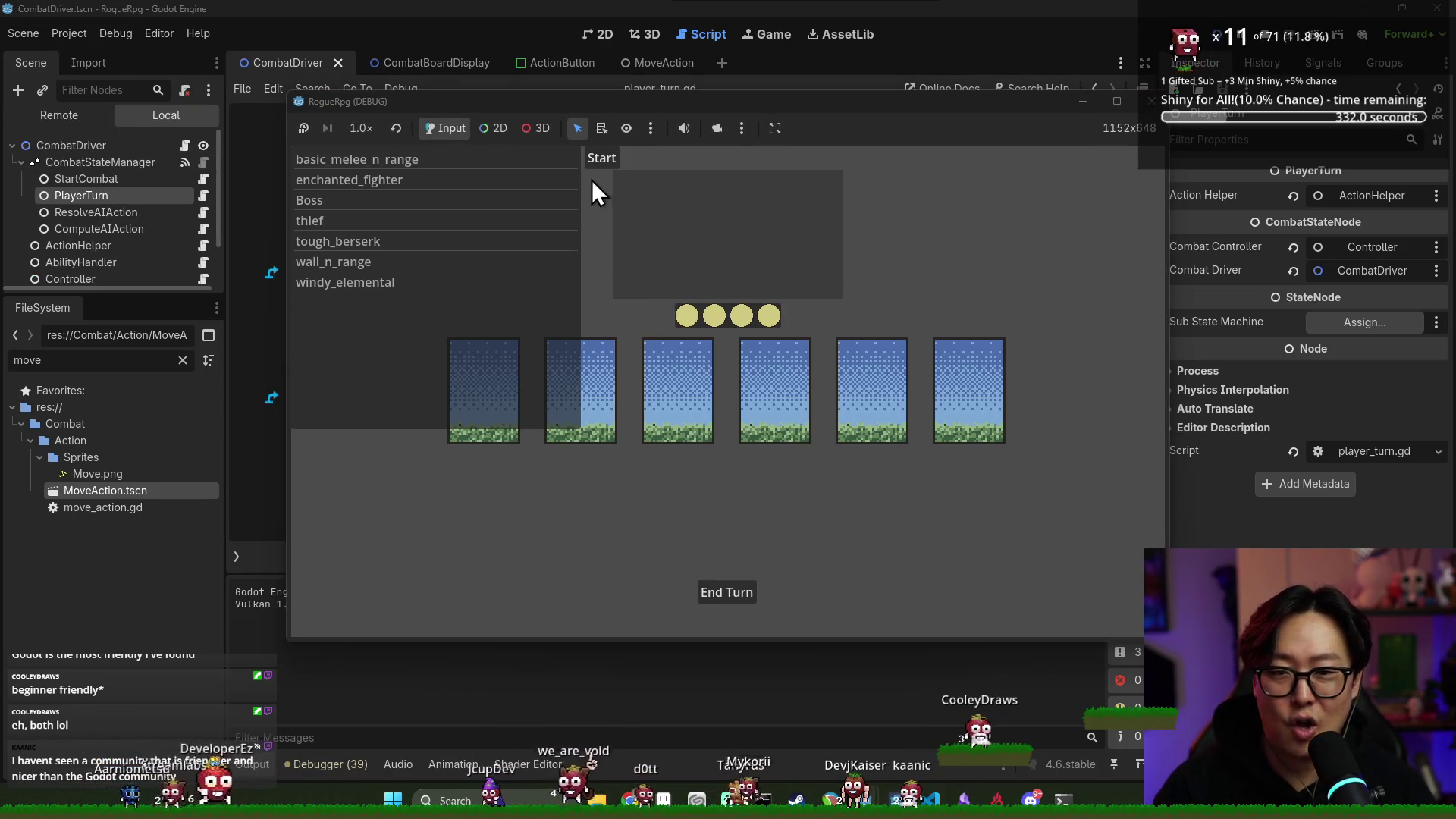
Start combat against the thief, move the player to the first tile, and stop the game
{"action": "left_click", "coordinate": [566, 220]}
{"action": "left_click", "coordinate": [607, 164]}
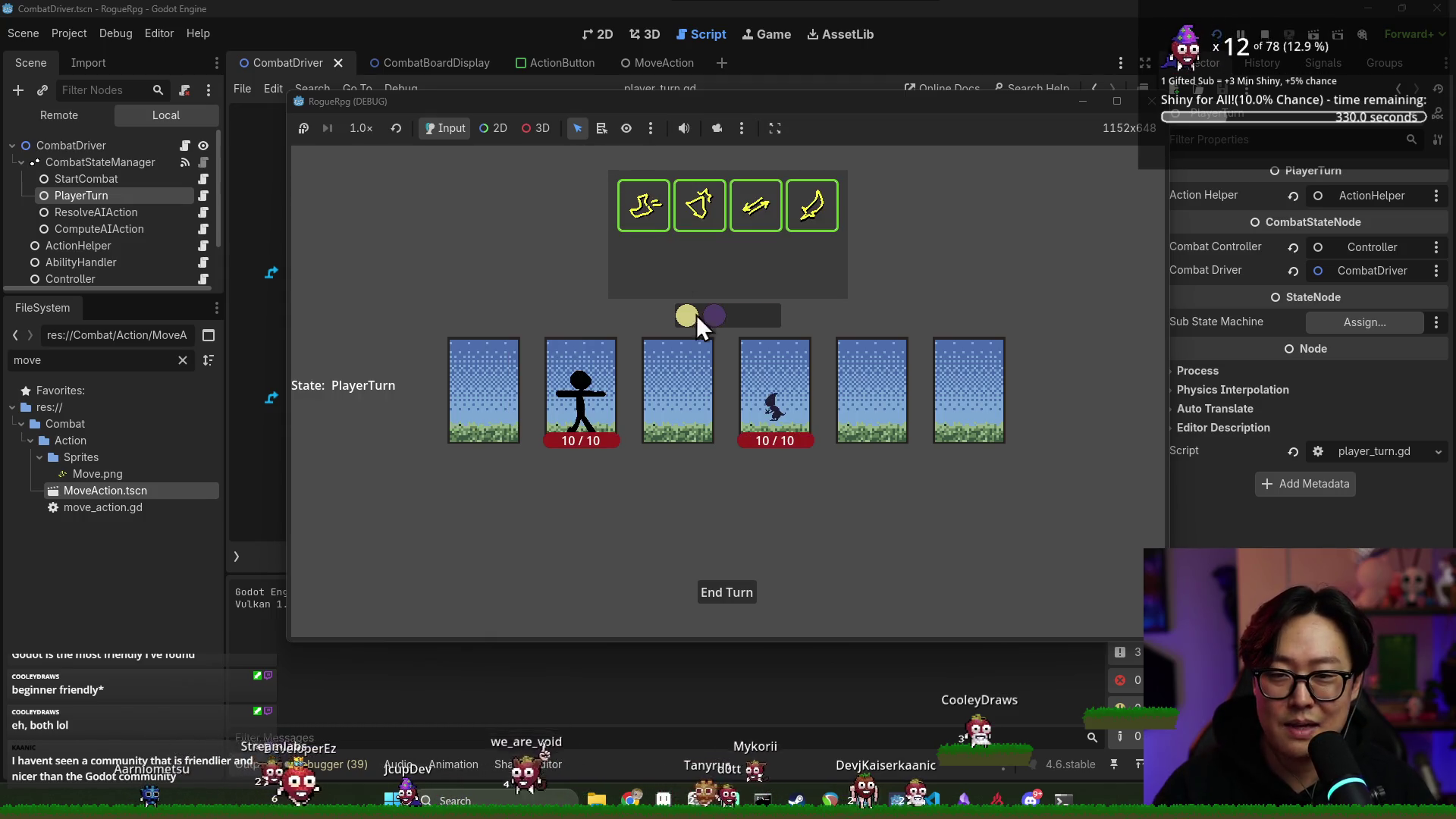
{"action": "left_click", "coordinate": [643, 205]}
{"action": "left_click", "coordinate": [500, 383]}
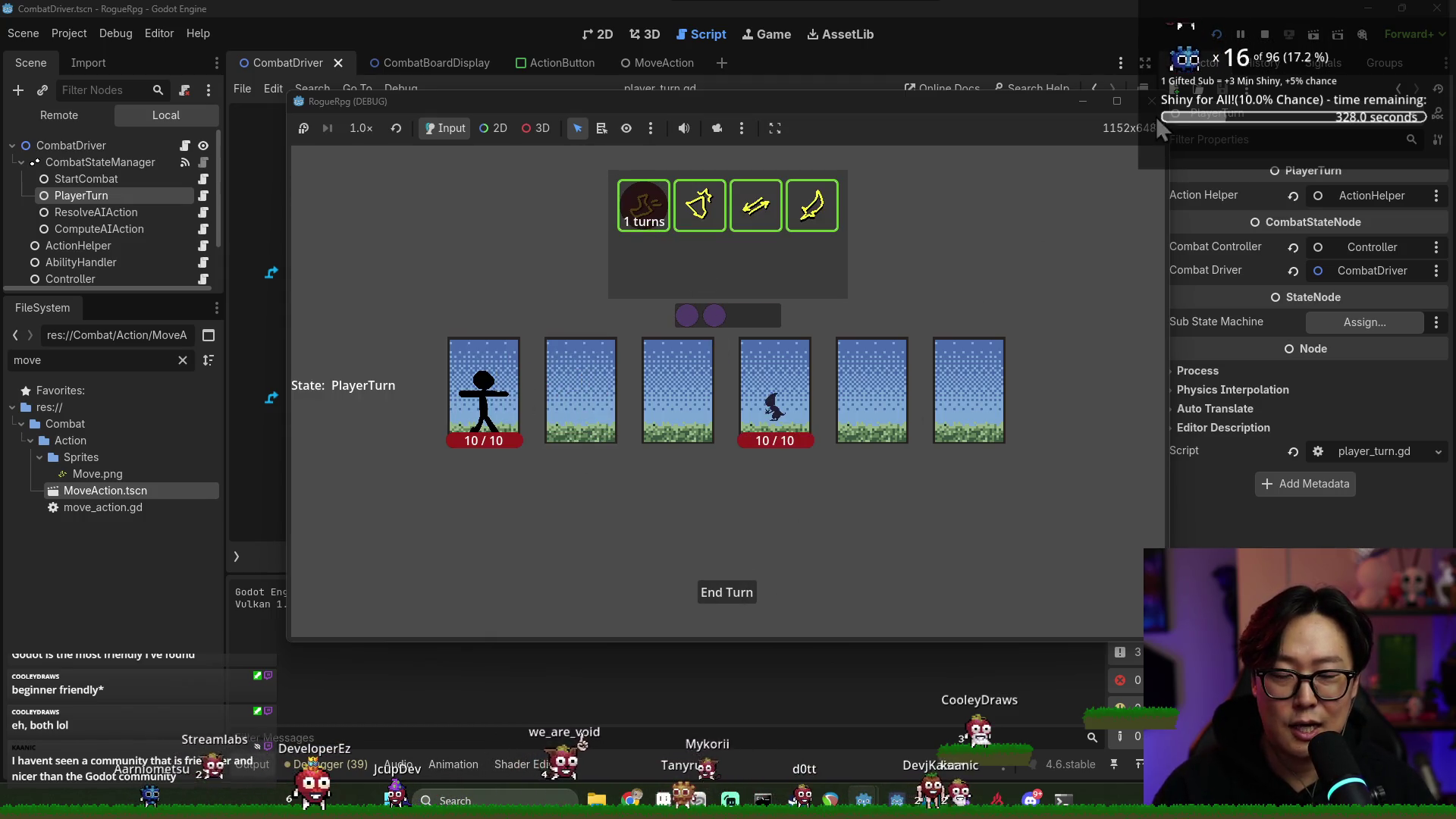
{"action": "left_click", "coordinate": [1262, 39]}
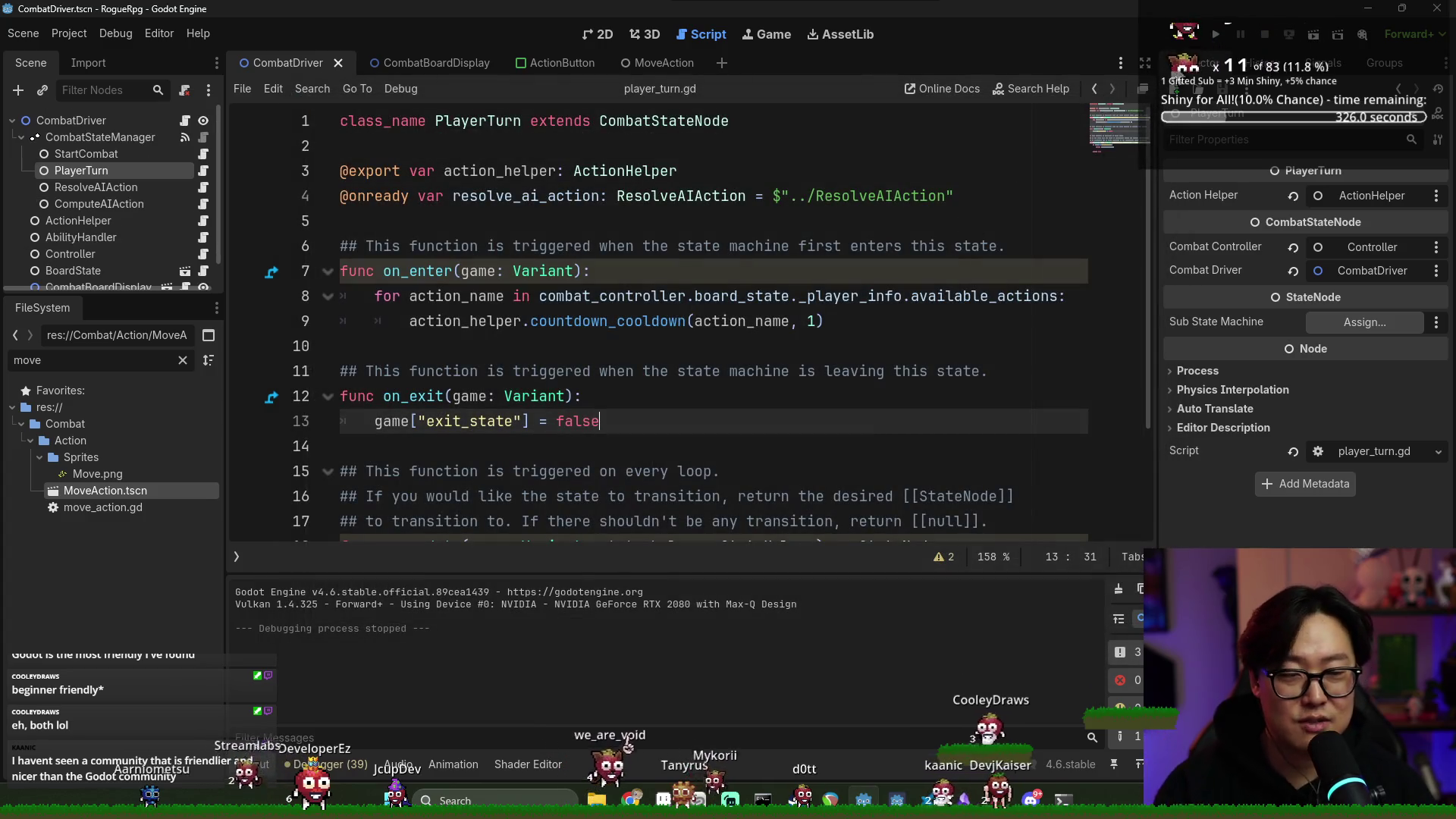
Relaunch the game, start an encounter, move to the third tile, and stop the test
{"action": "left_click", "coordinate": [1214, 35]}
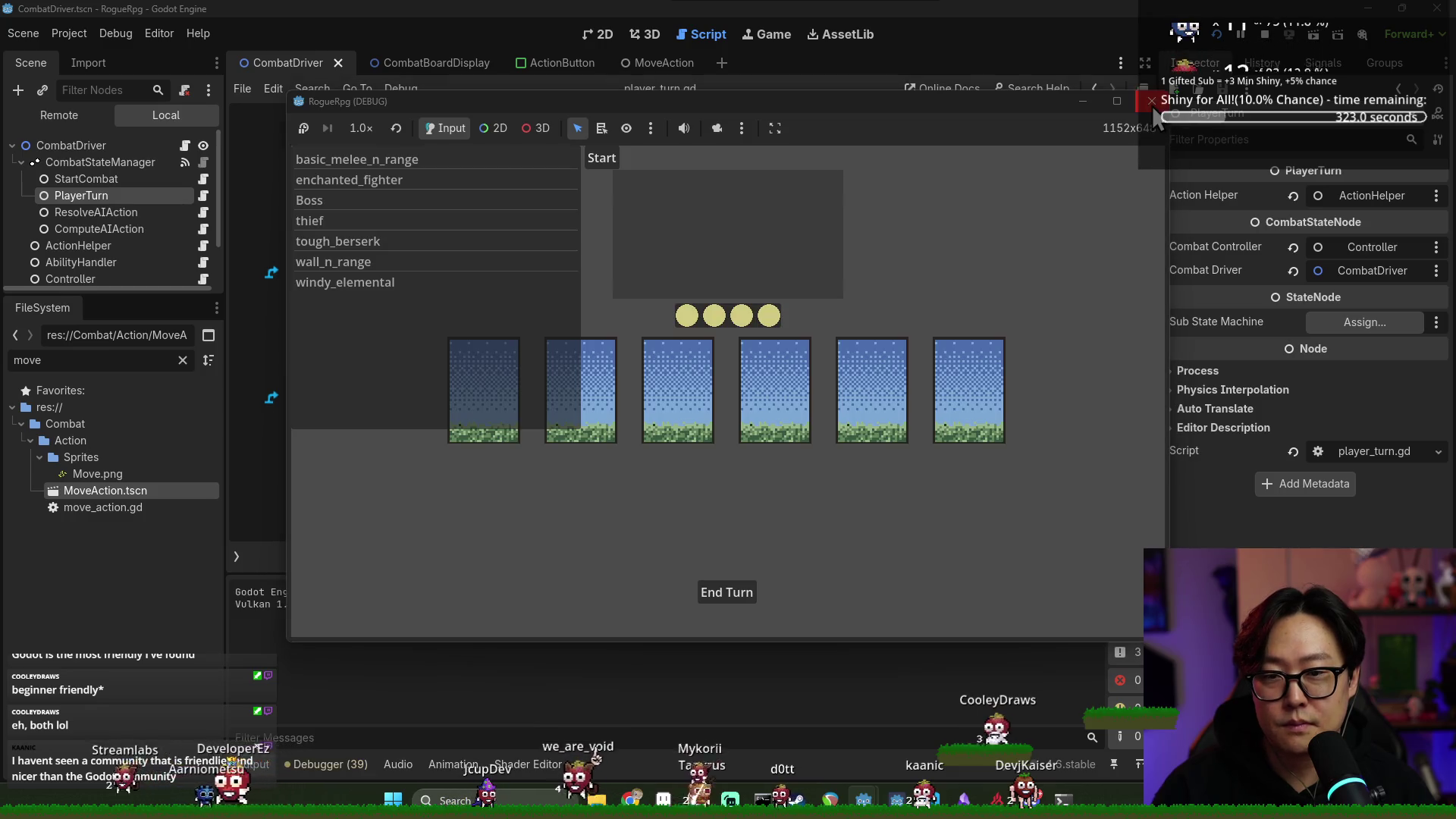
{"action": "left_click", "coordinate": [1153, 106]}
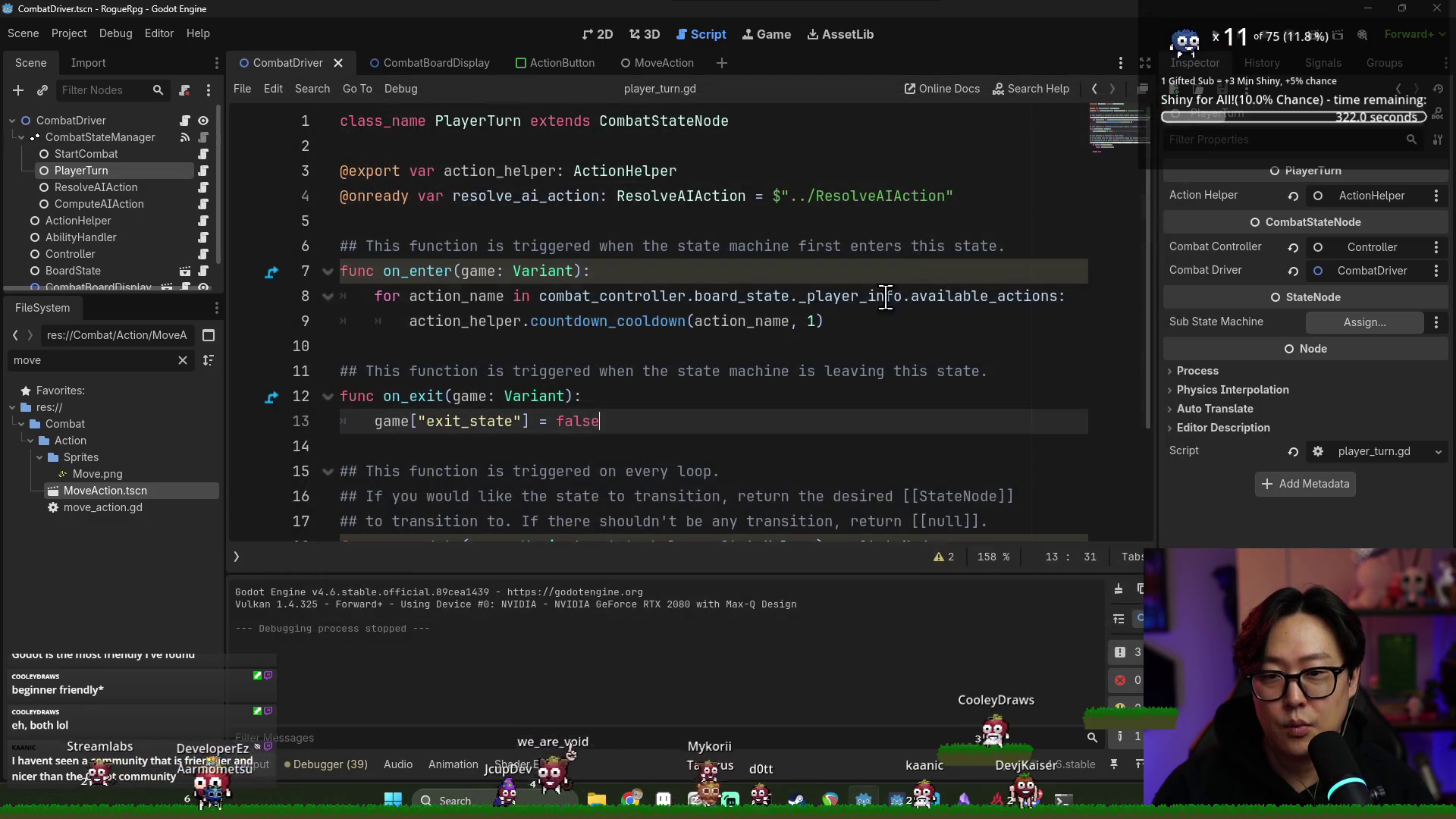
{"action": "key", "text": "F5"}
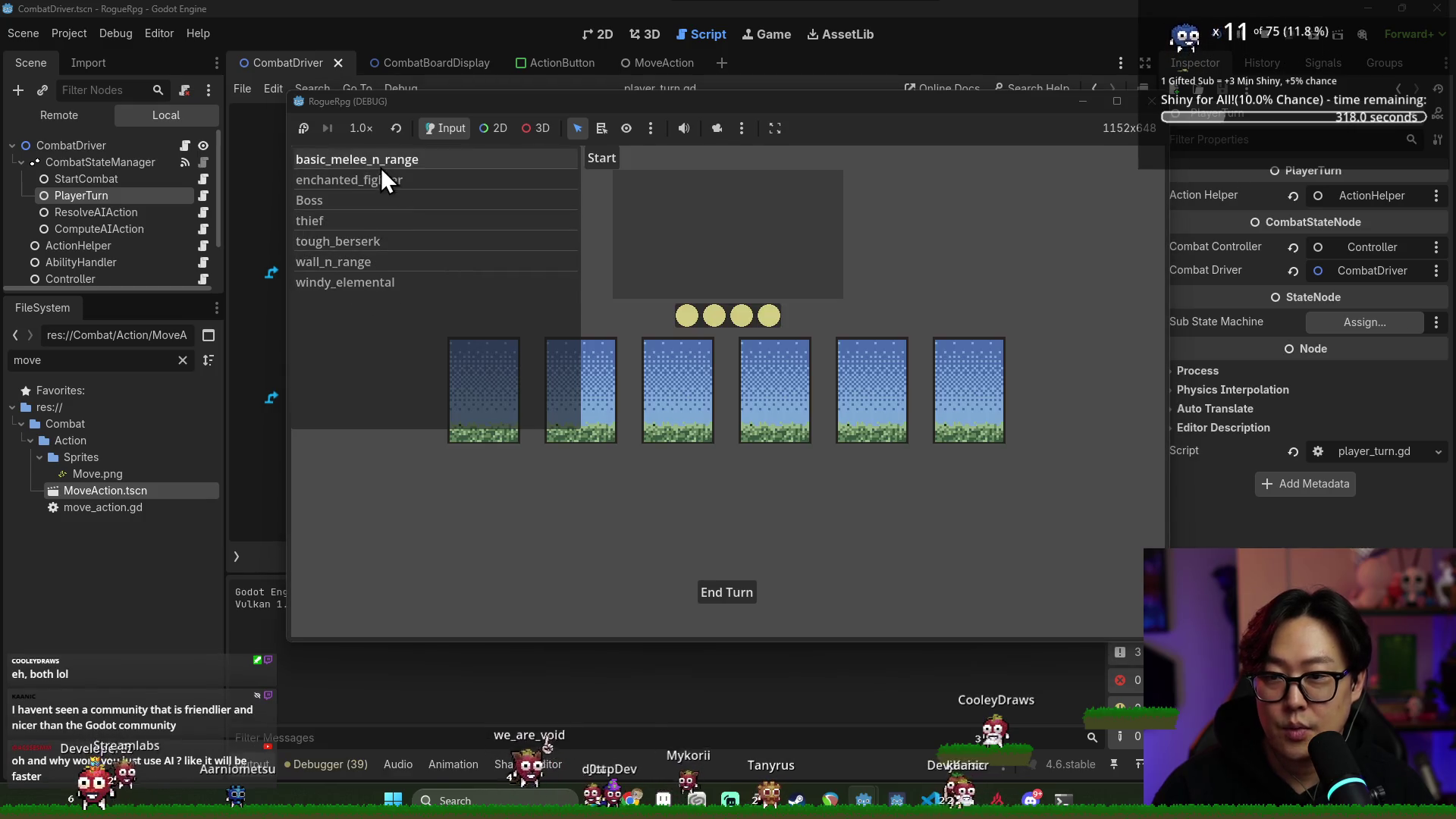
{"action": "left_click", "coordinate": [380, 221]}
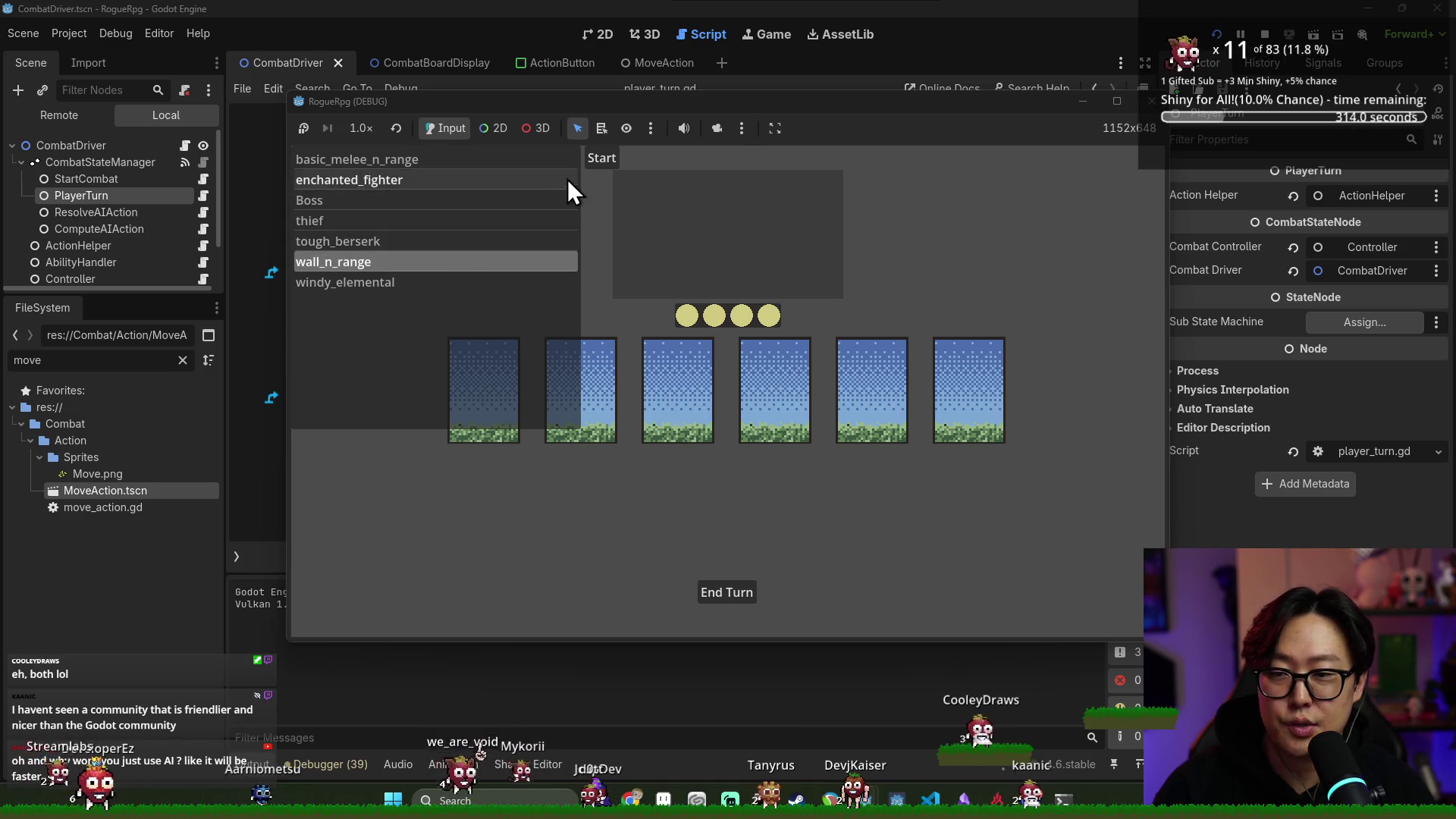
{"action": "left_click", "coordinate": [602, 160]}
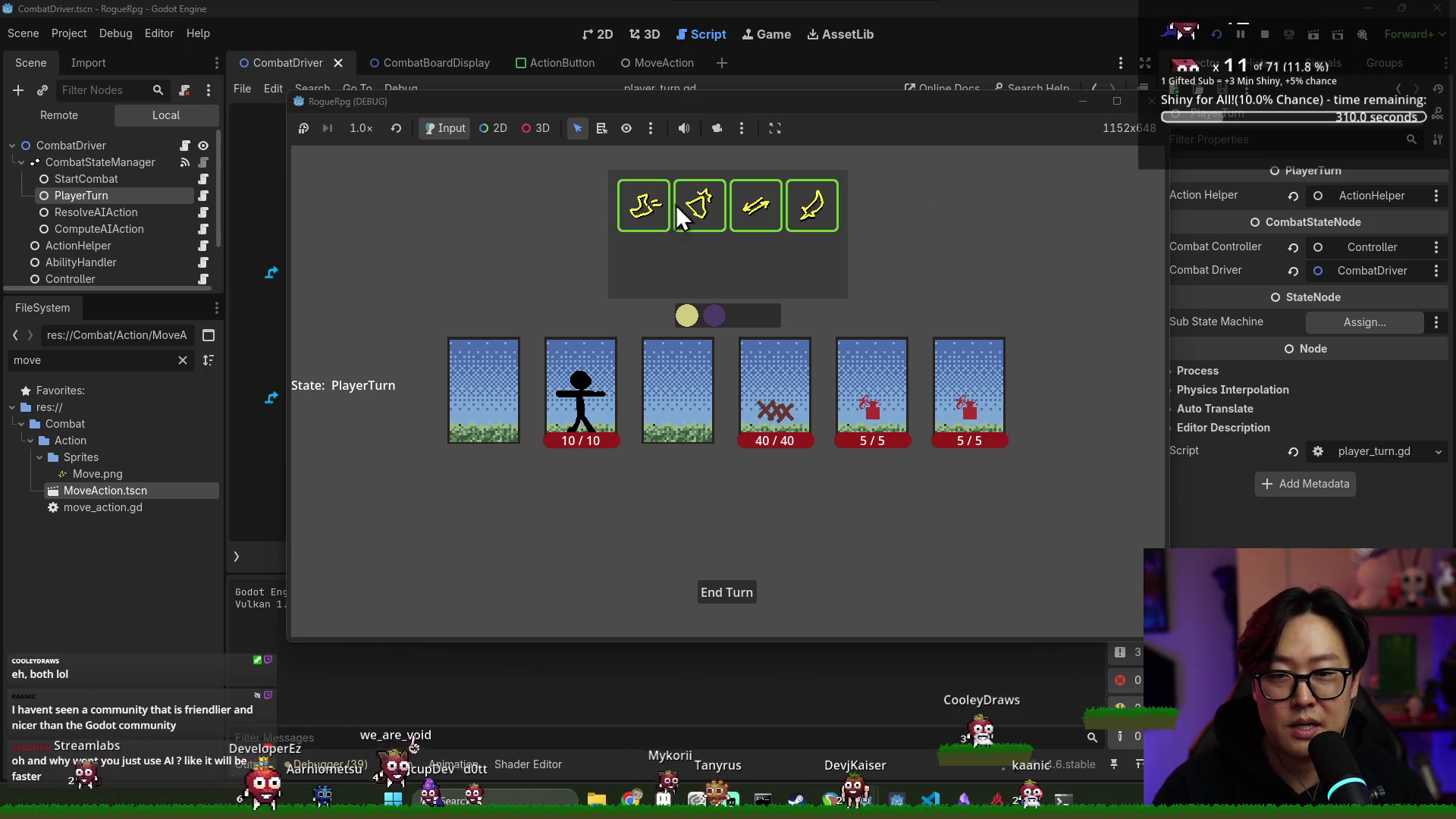
{"action": "left_click", "coordinate": [639, 206]}
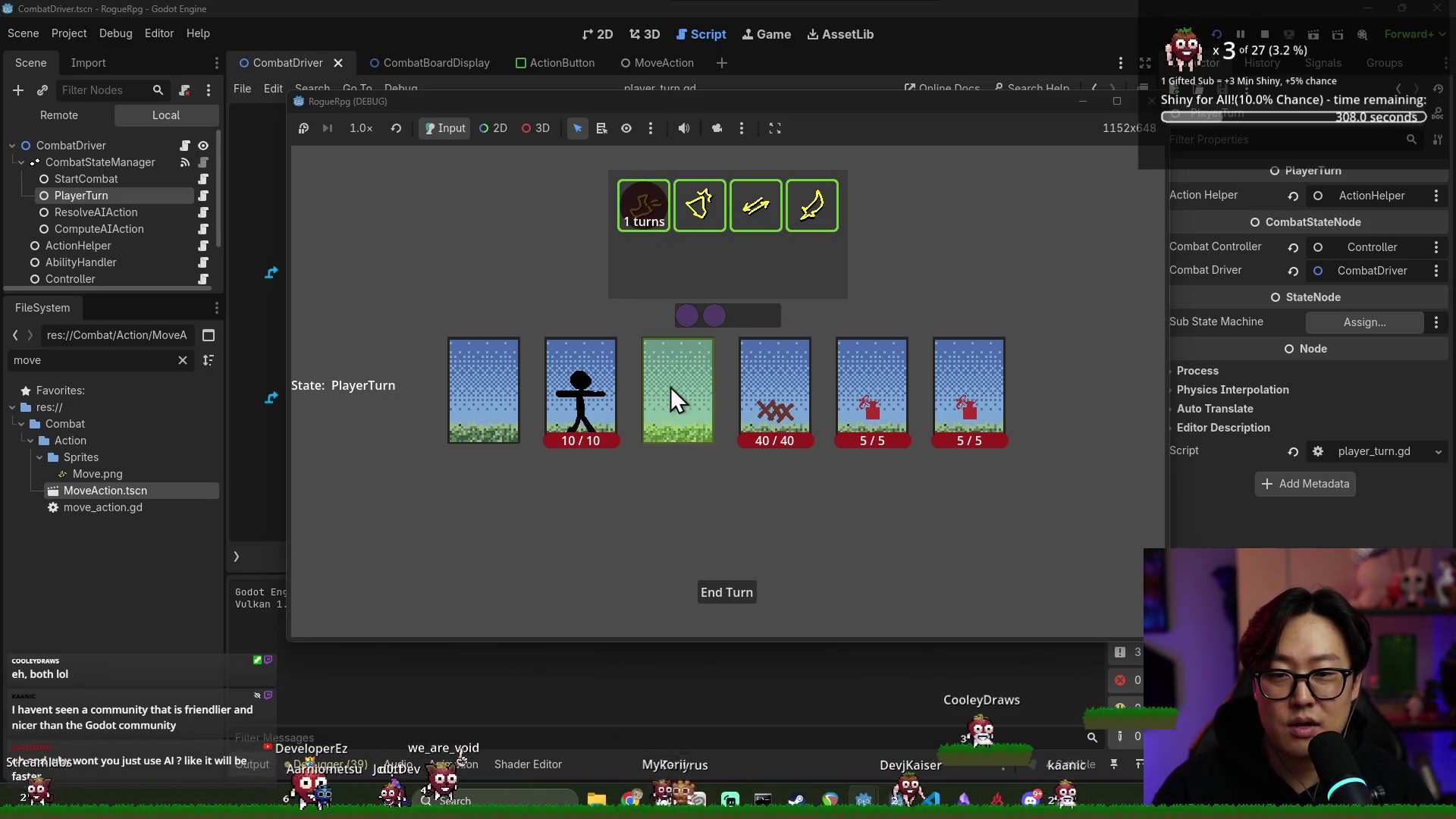
{"action": "left_click", "coordinate": [671, 386]}
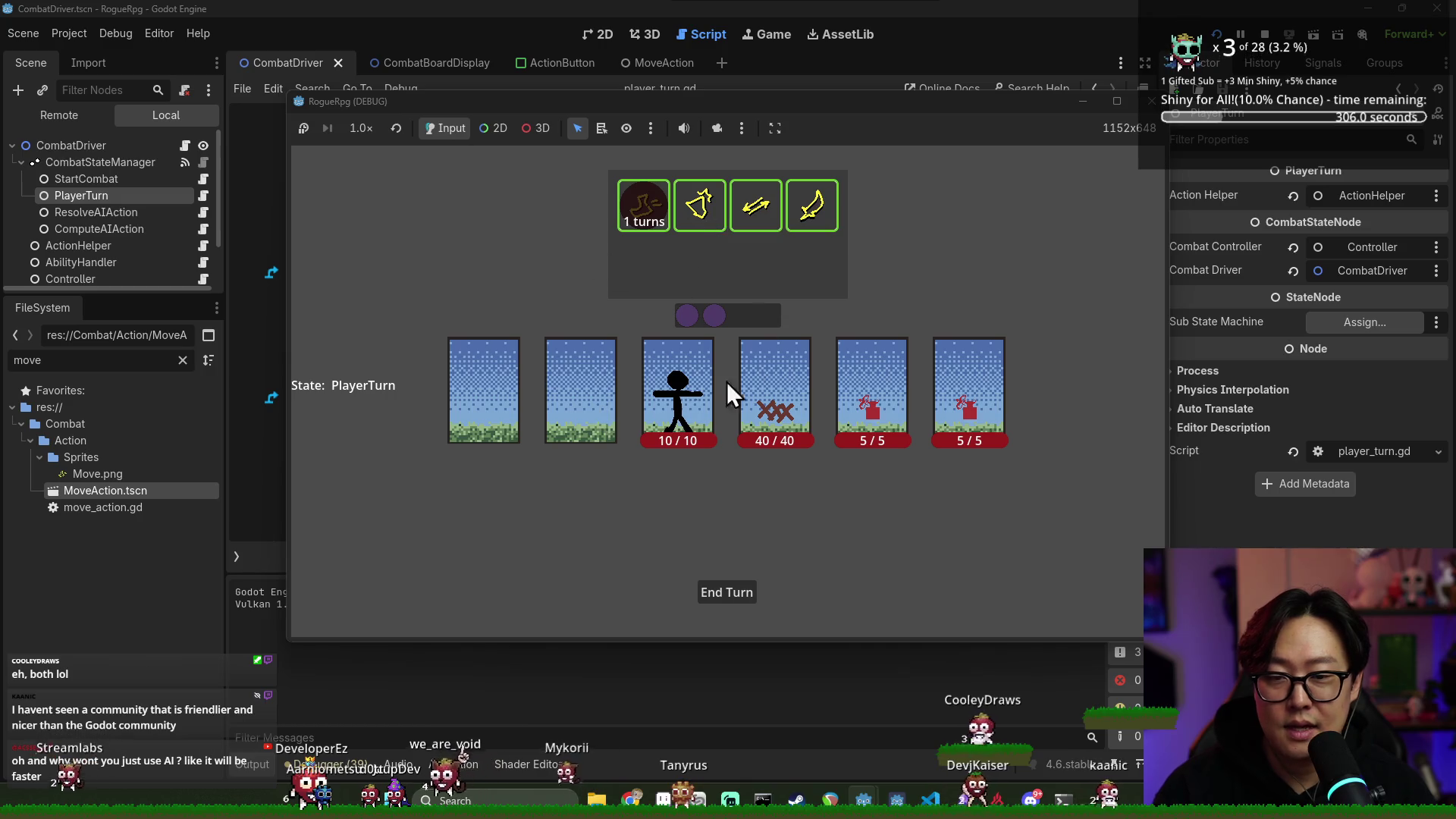
{"action": "key", "text": "F8"}
{"action": "key", "text": "alt+Tab"}
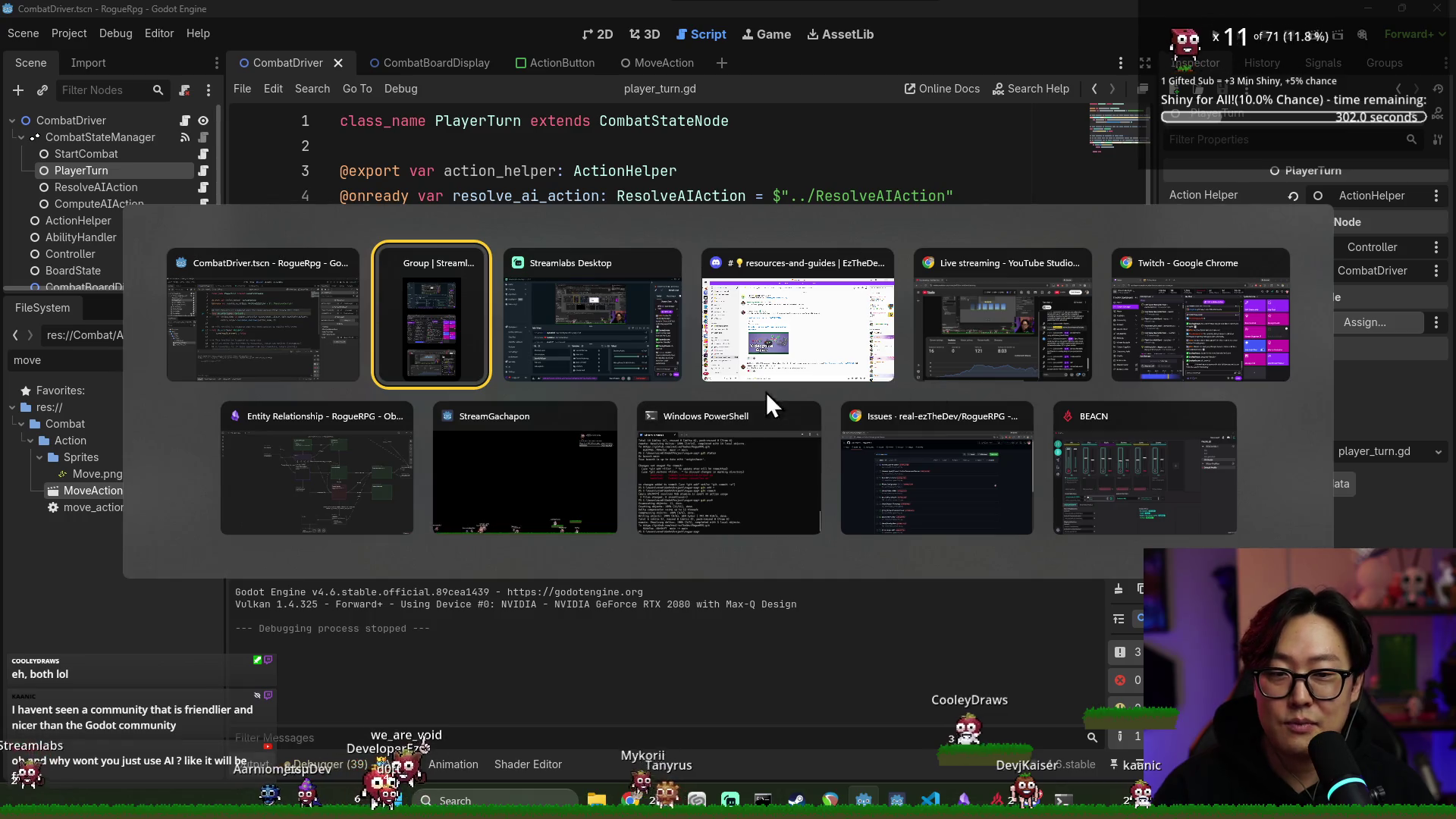
Scroll through the RogueRPG GitHub issues, seeing Stamina cost for action closed, then return to Godot
{"action": "left_click", "coordinate": [948, 474]}
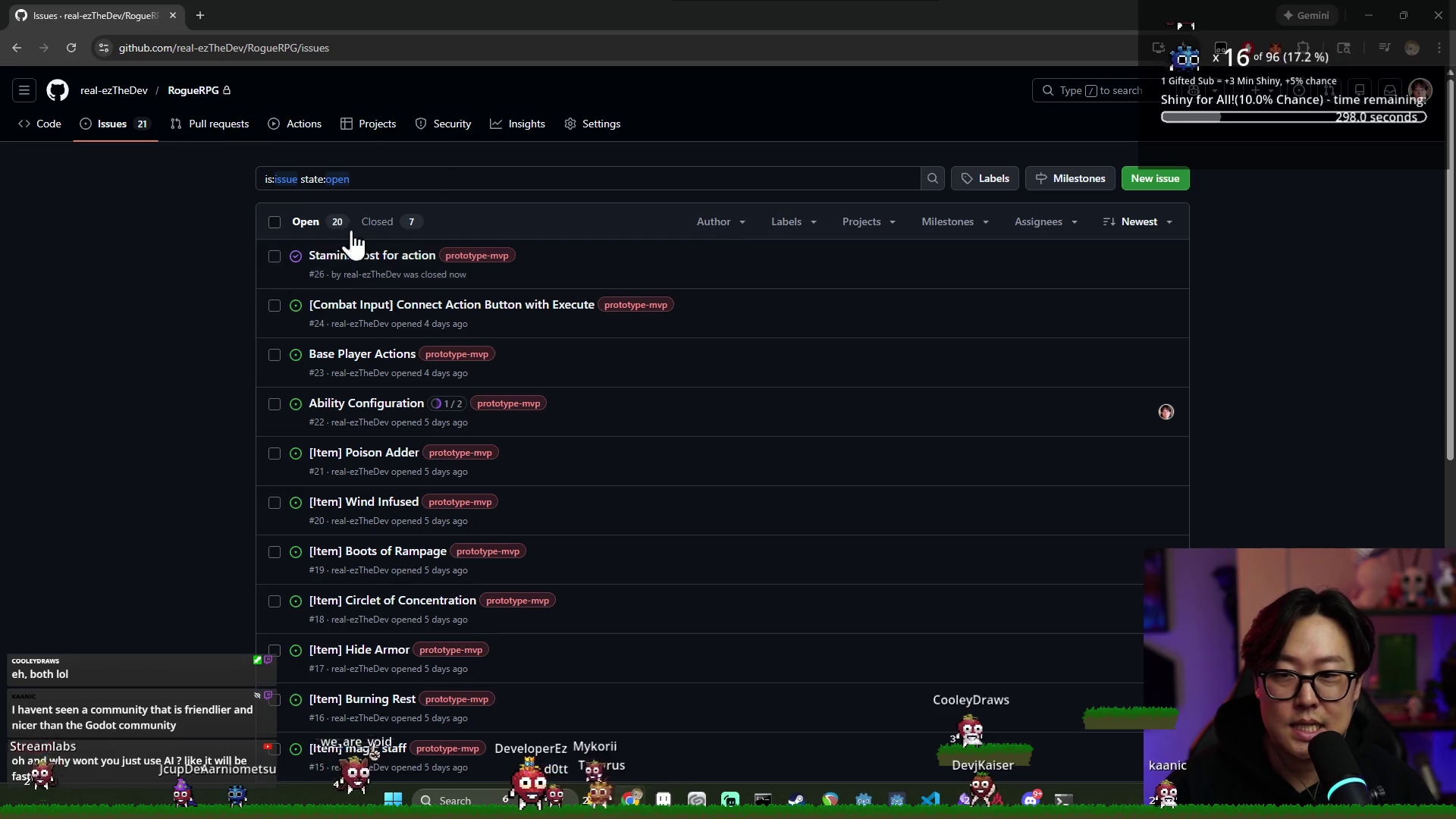
{"action": "scroll", "coordinate": [485, 390], "scroll_direction": "down", "scroll_amount": 8}
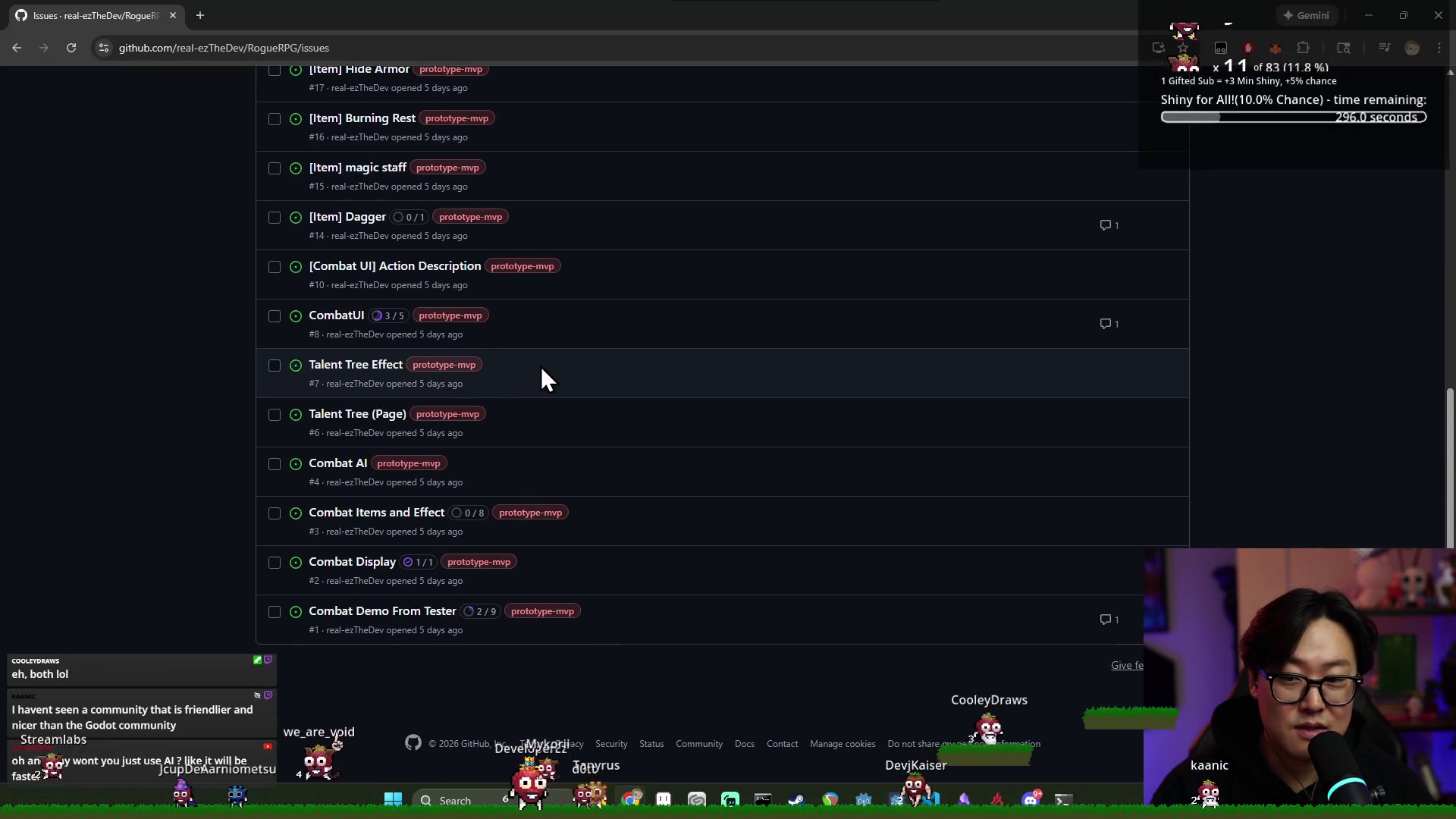
{"action": "scroll", "coordinate": [577, 409], "scroll_direction": "up", "scroll_amount": 8}
{"action": "scroll", "coordinate": [550, 349], "scroll_direction": "down", "scroll_amount": 7}
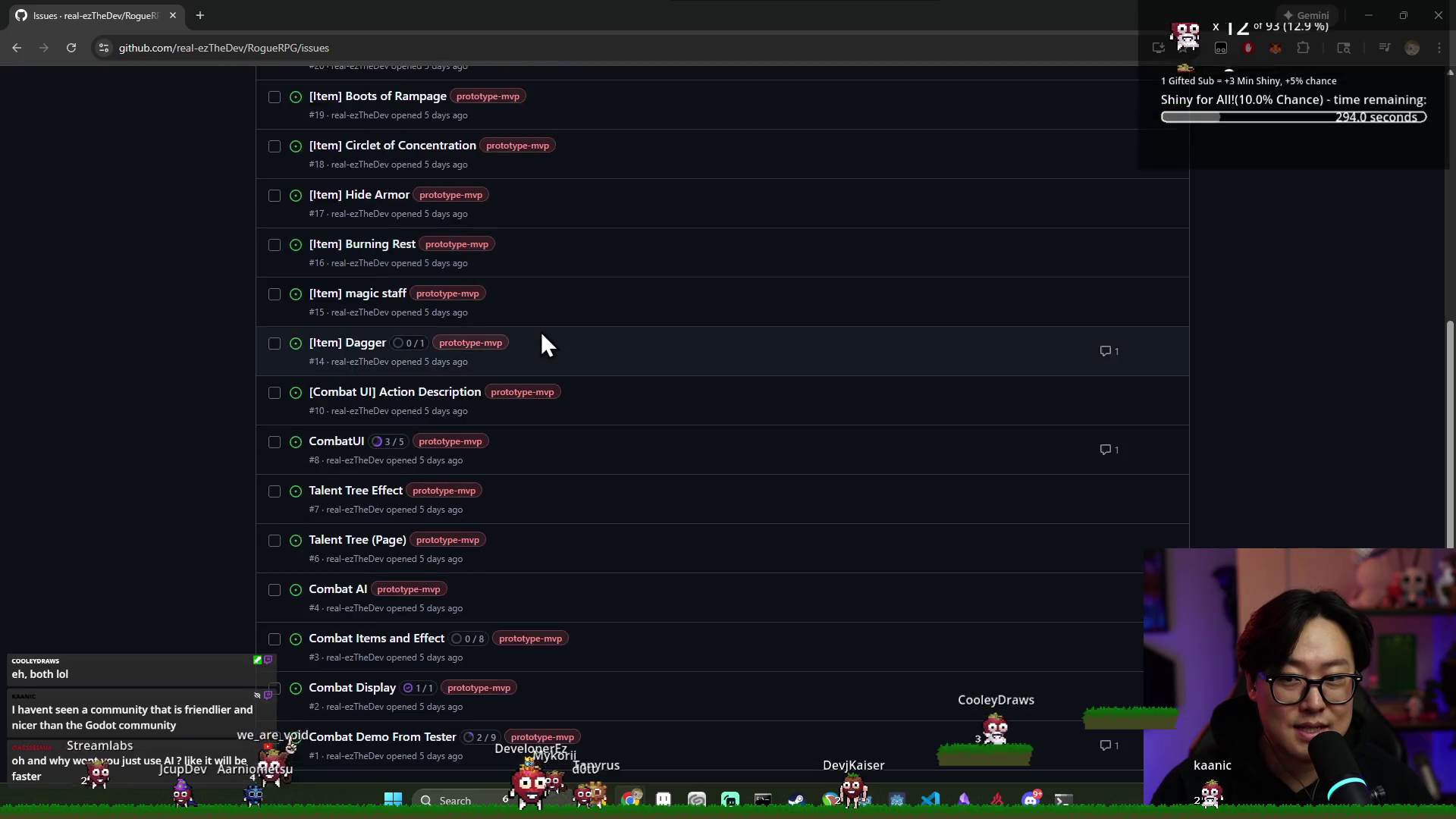
{"action": "scroll", "coordinate": [570, 358], "scroll_direction": "up", "scroll_amount": 8}
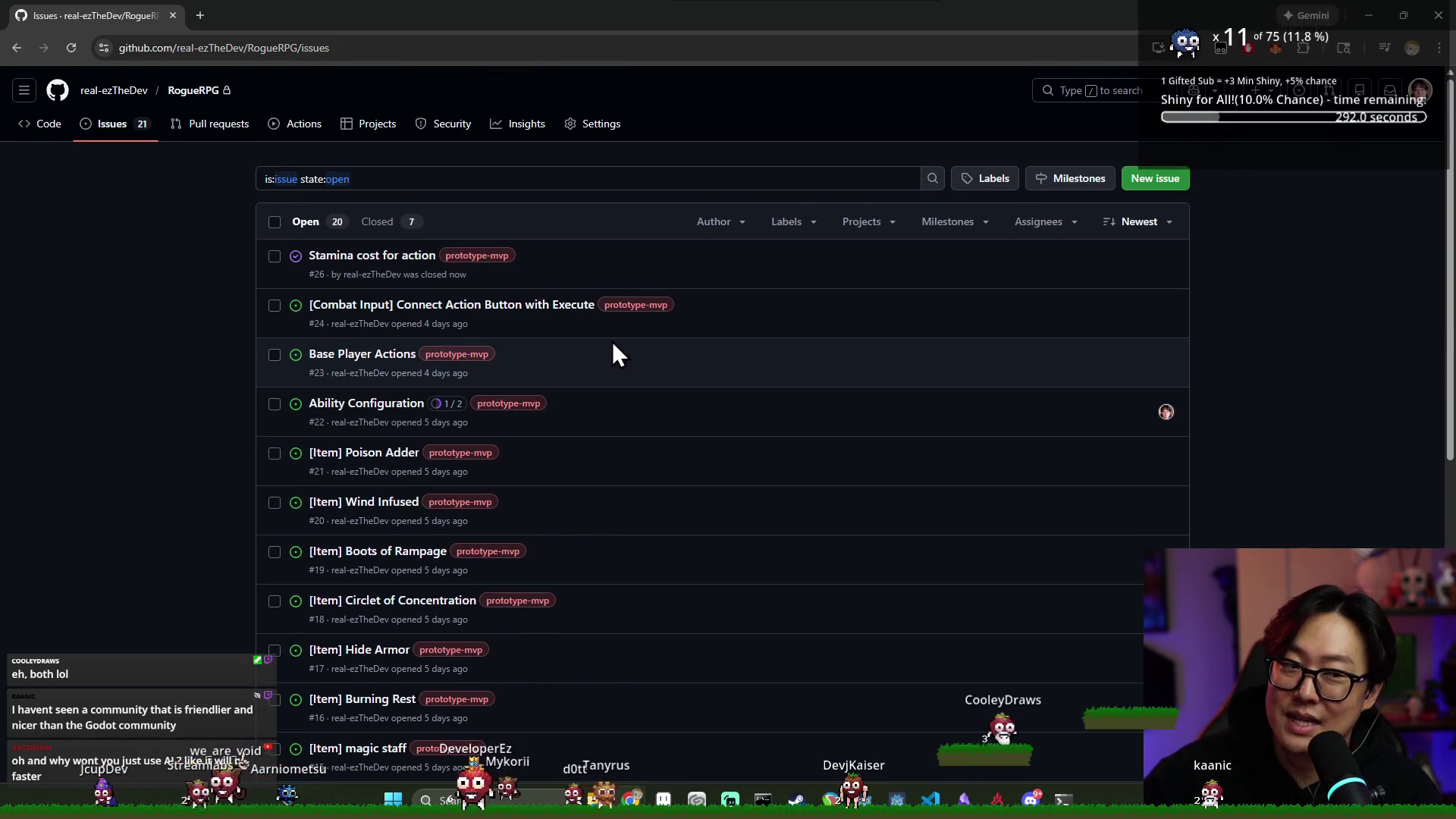
{"action": "scroll", "coordinate": [618, 326], "scroll_direction": "down", "scroll_amount": 7}
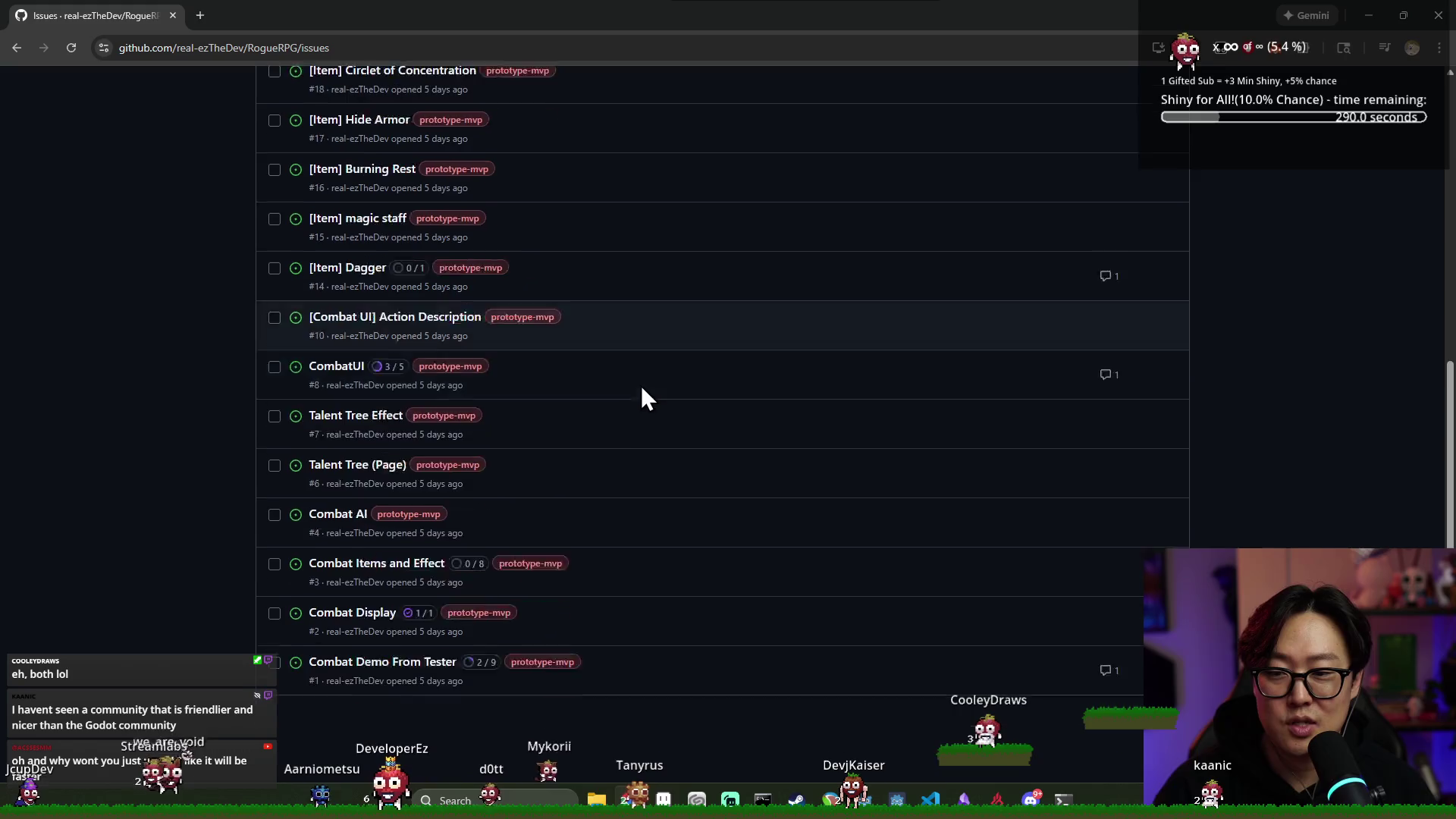
{"action": "scroll", "coordinate": [638, 413], "scroll_direction": "up", "scroll_amount": 7}
{"action": "key", "text": "super+Tab"}
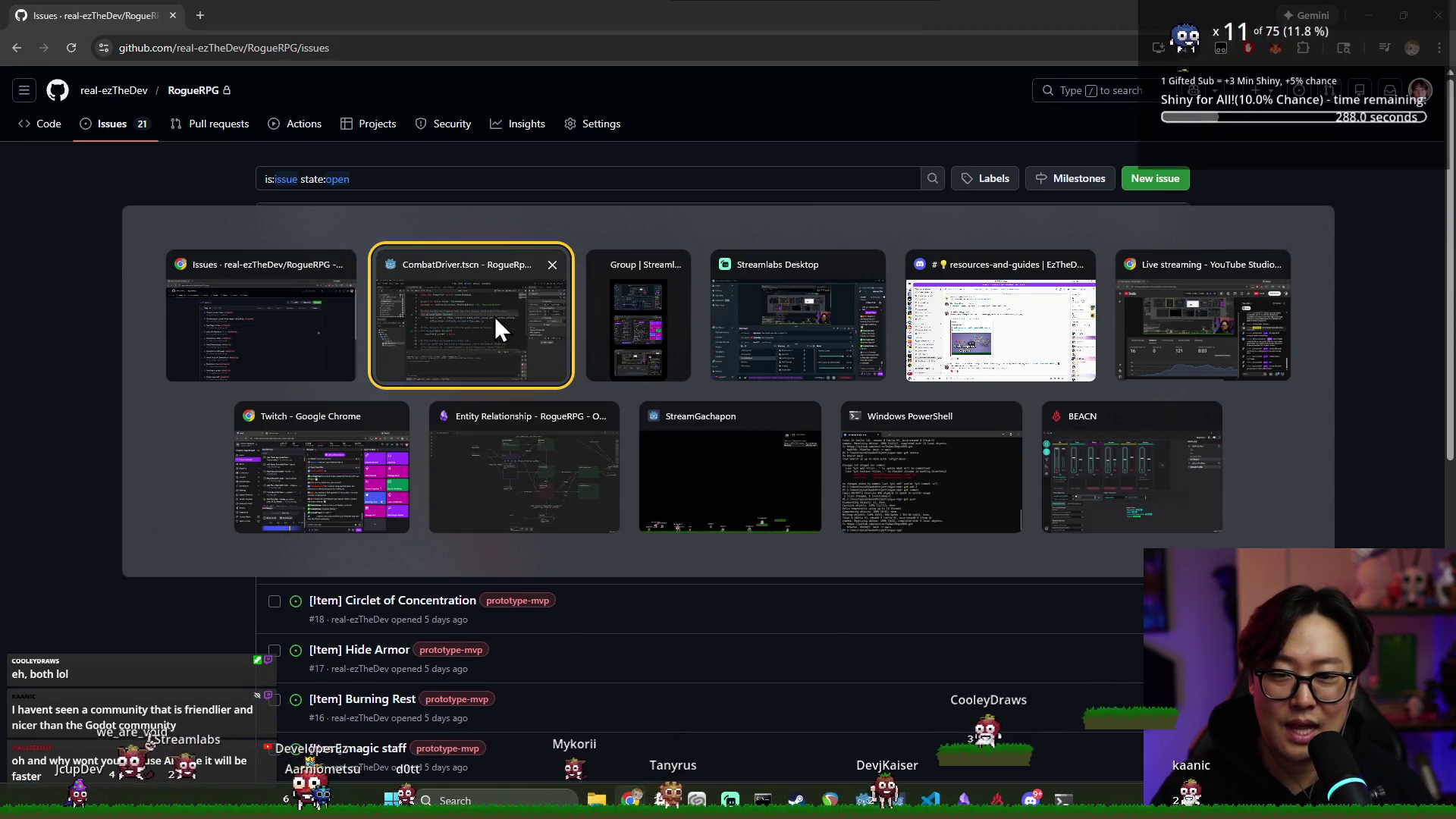
{"action": "key", "text": "Escape"}
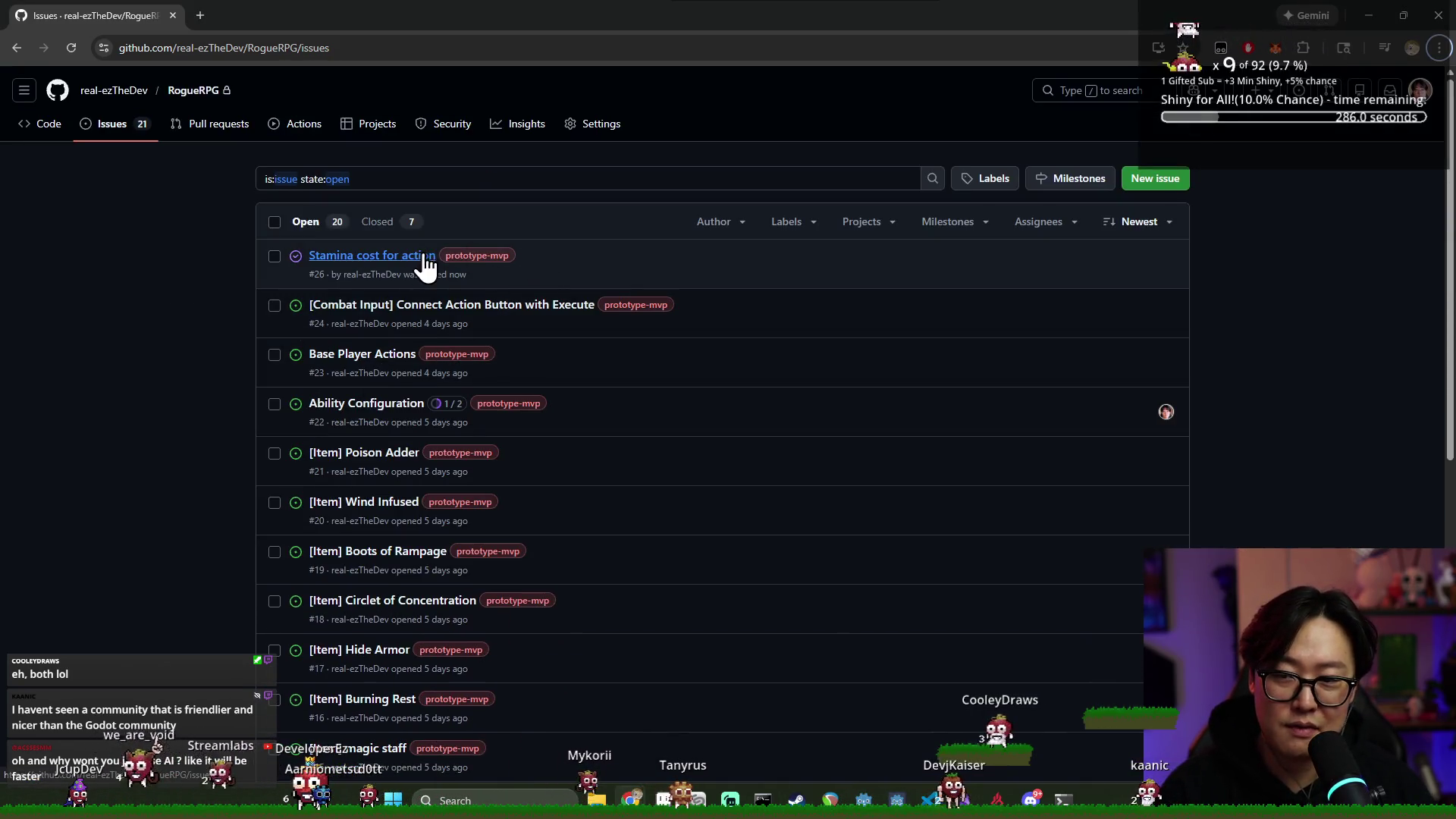
{"action": "key", "text": "alt+Tab"}
Run the game, start an encounter, end the turn to verify the 1-turn cooldown clears, then stop
{"action": "left_click", "coordinate": [647, 391]}
{"action": "left_click", "coordinate": [1216, 35]}
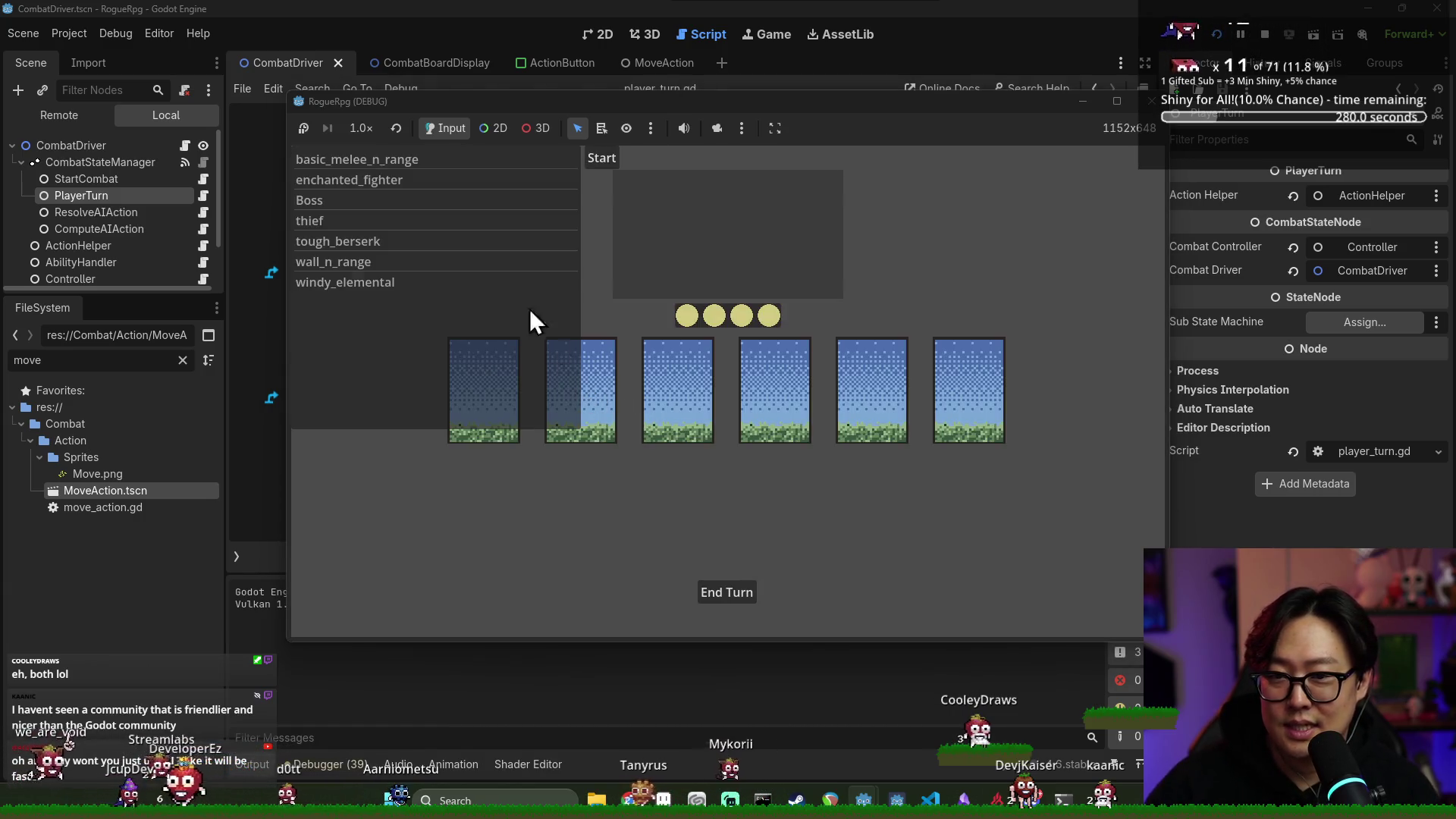
{"action": "left_click", "coordinate": [434, 160]}
{"action": "left_click", "coordinate": [598, 158]}
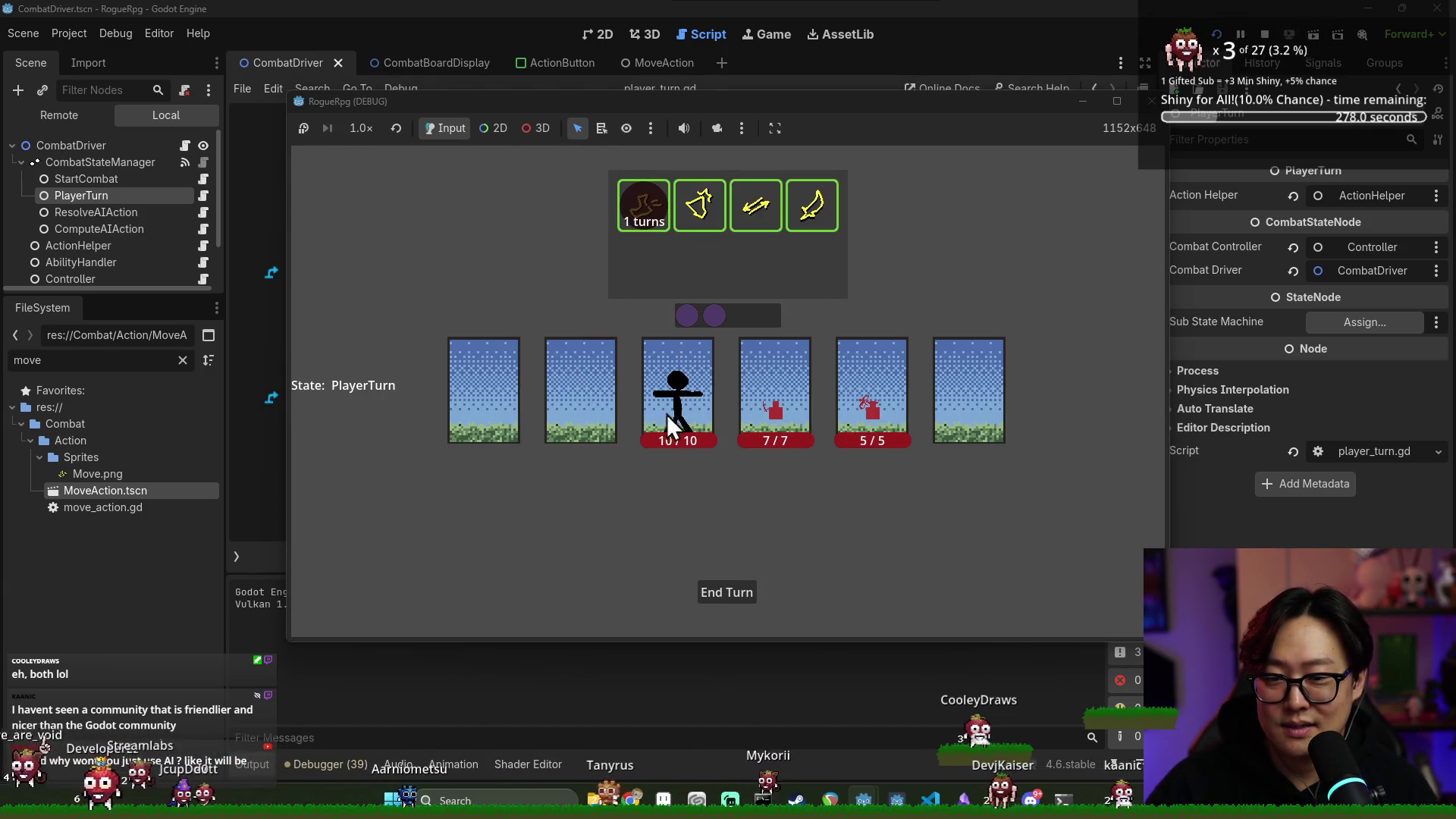
{"action": "left_click", "coordinate": [734, 595]}
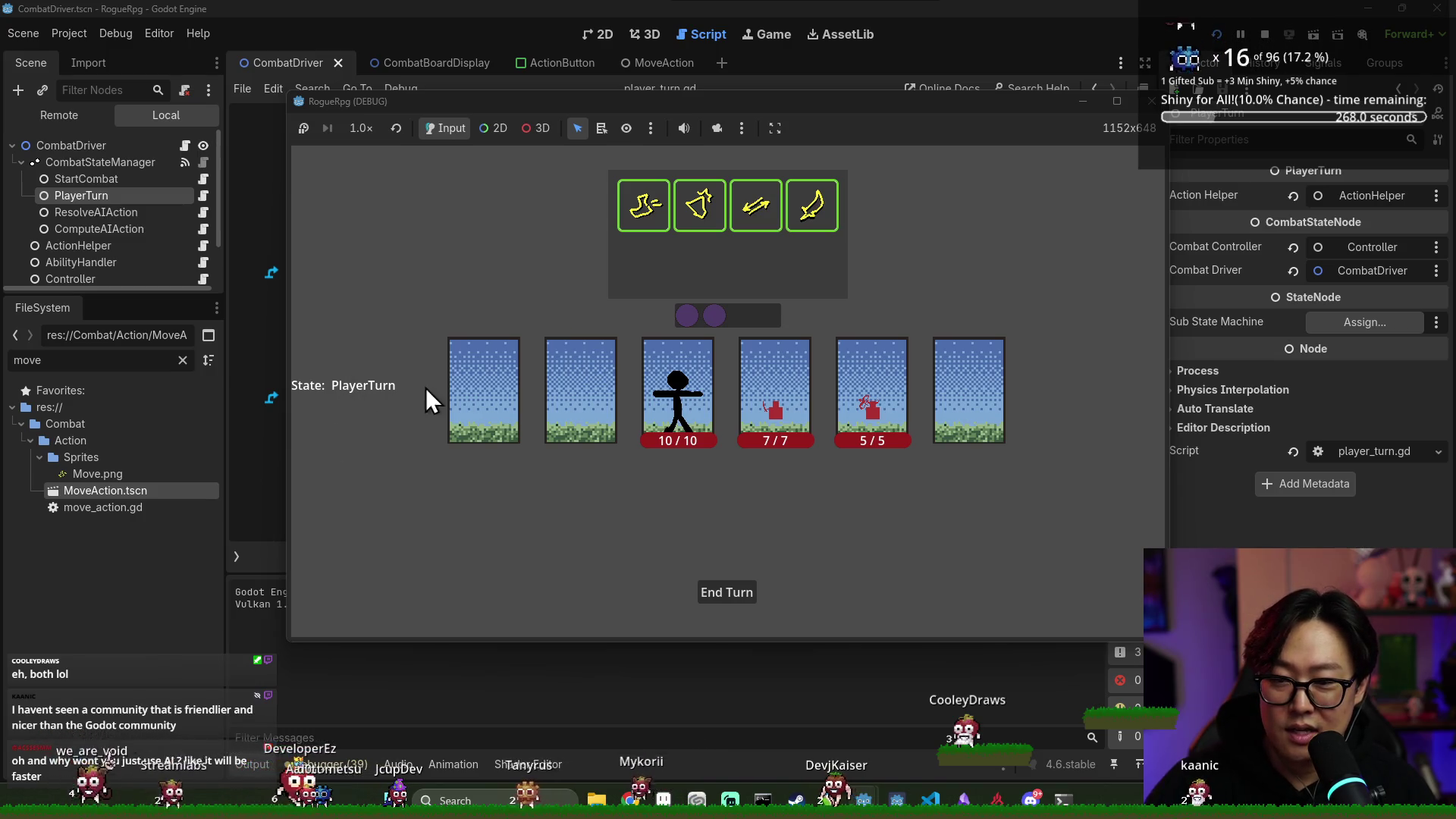
{"action": "left_click", "coordinate": [719, 591]}
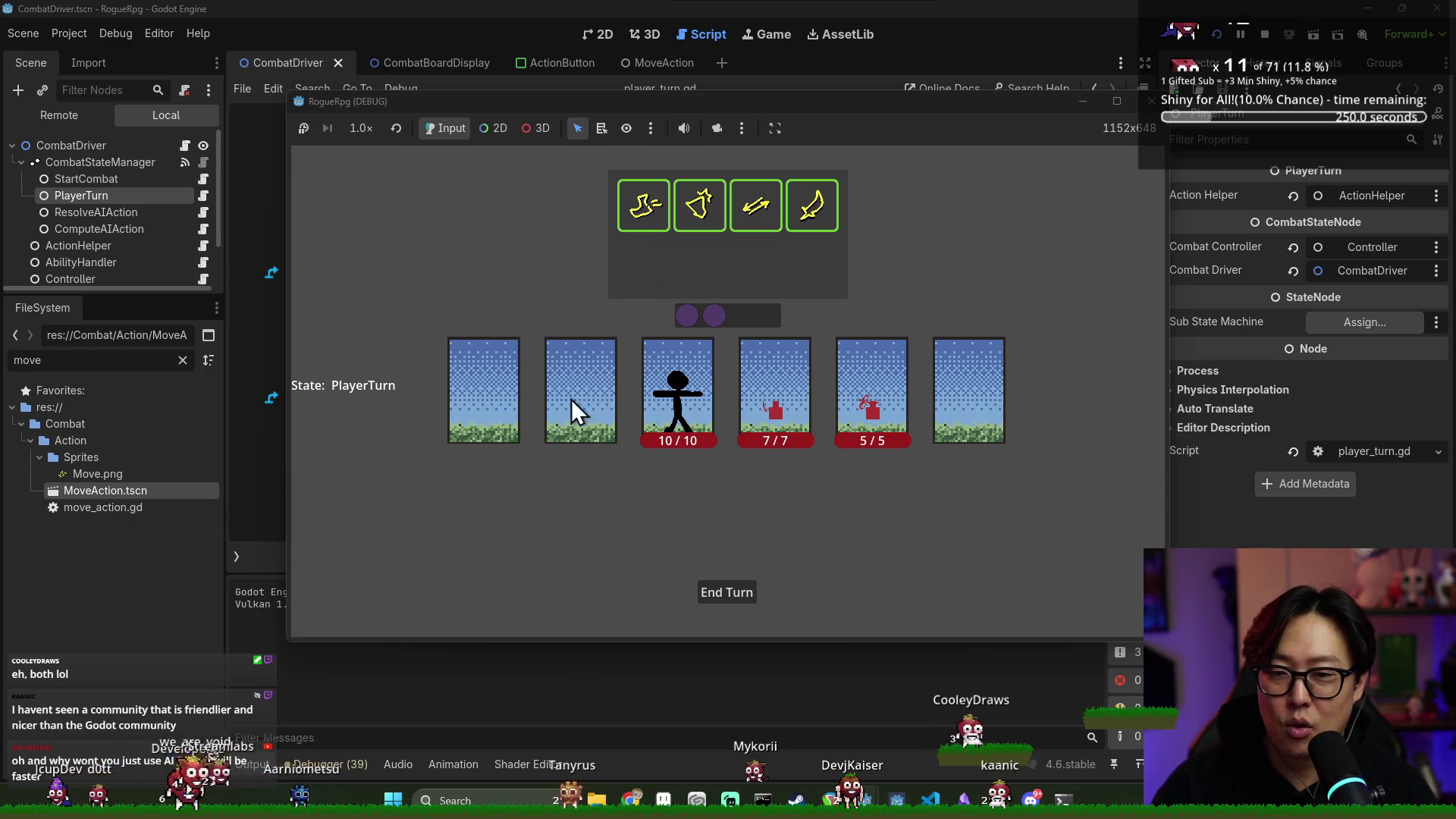
{"action": "left_click", "coordinate": [1265, 34]}
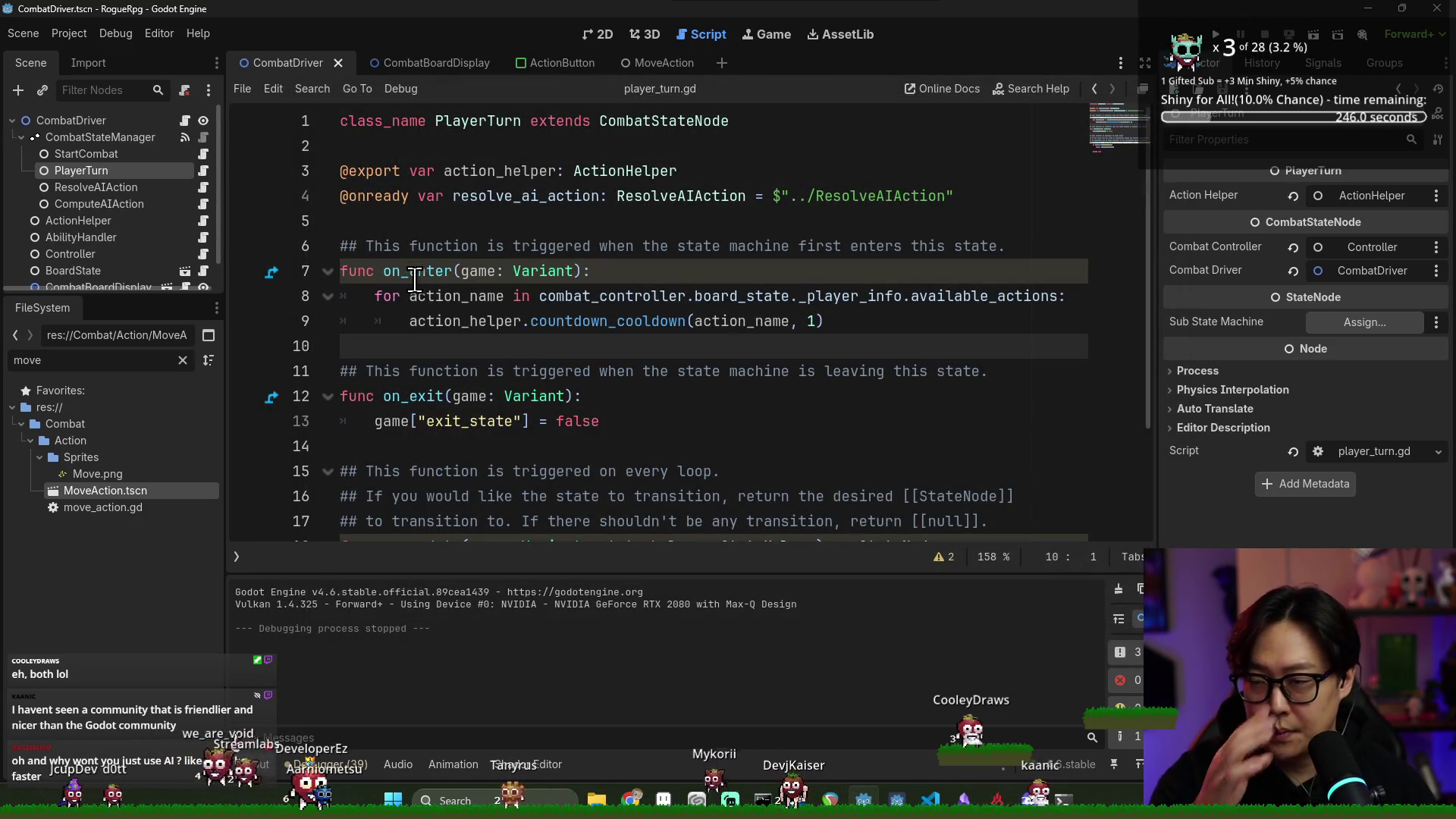
Save, then jump from the countdown_cooldown call to its definition in action_helper.gd
{"action": "key", "text": "ctrl+s"}
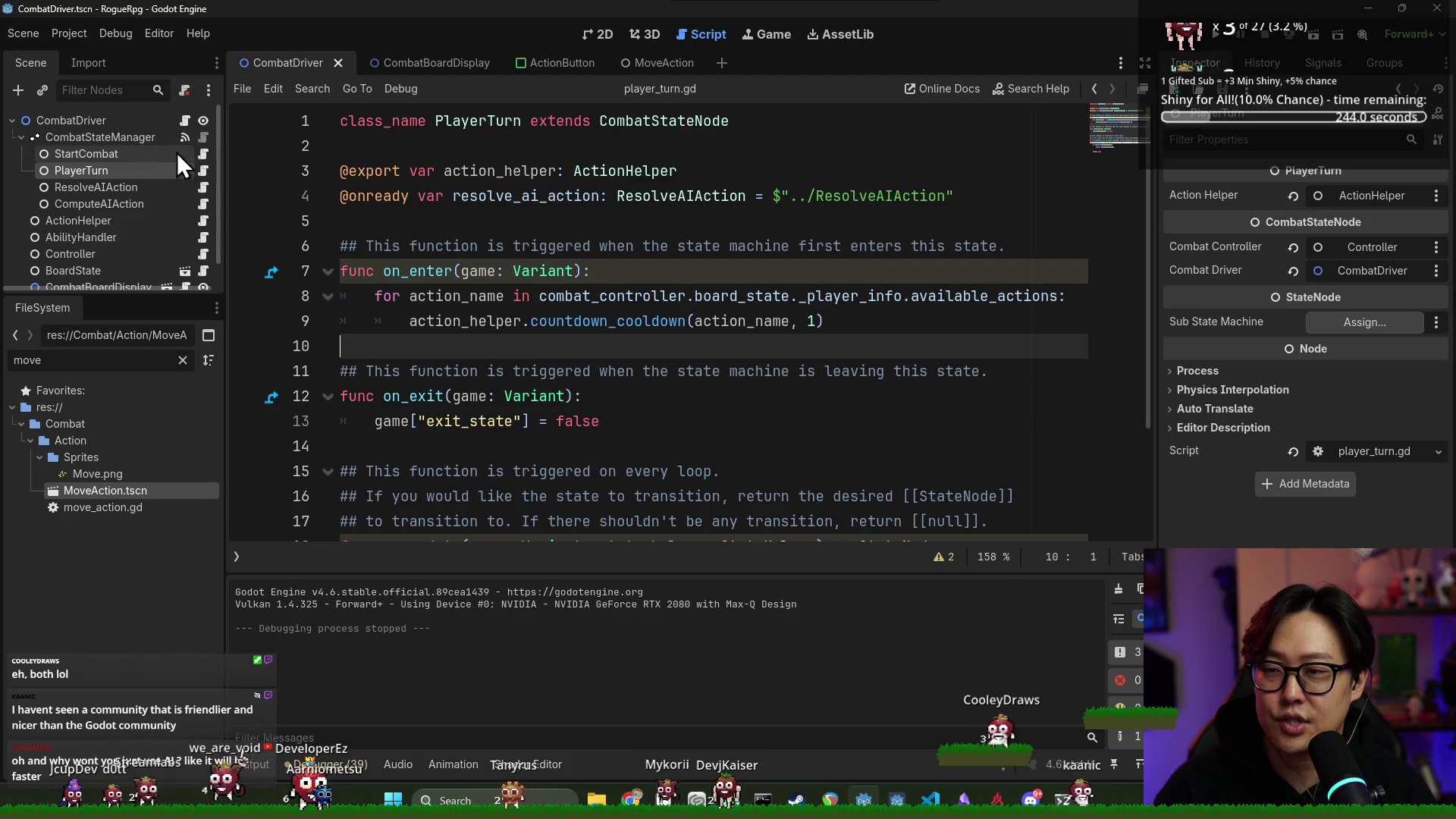
{"action": "left_click", "coordinate": [593, 321]}
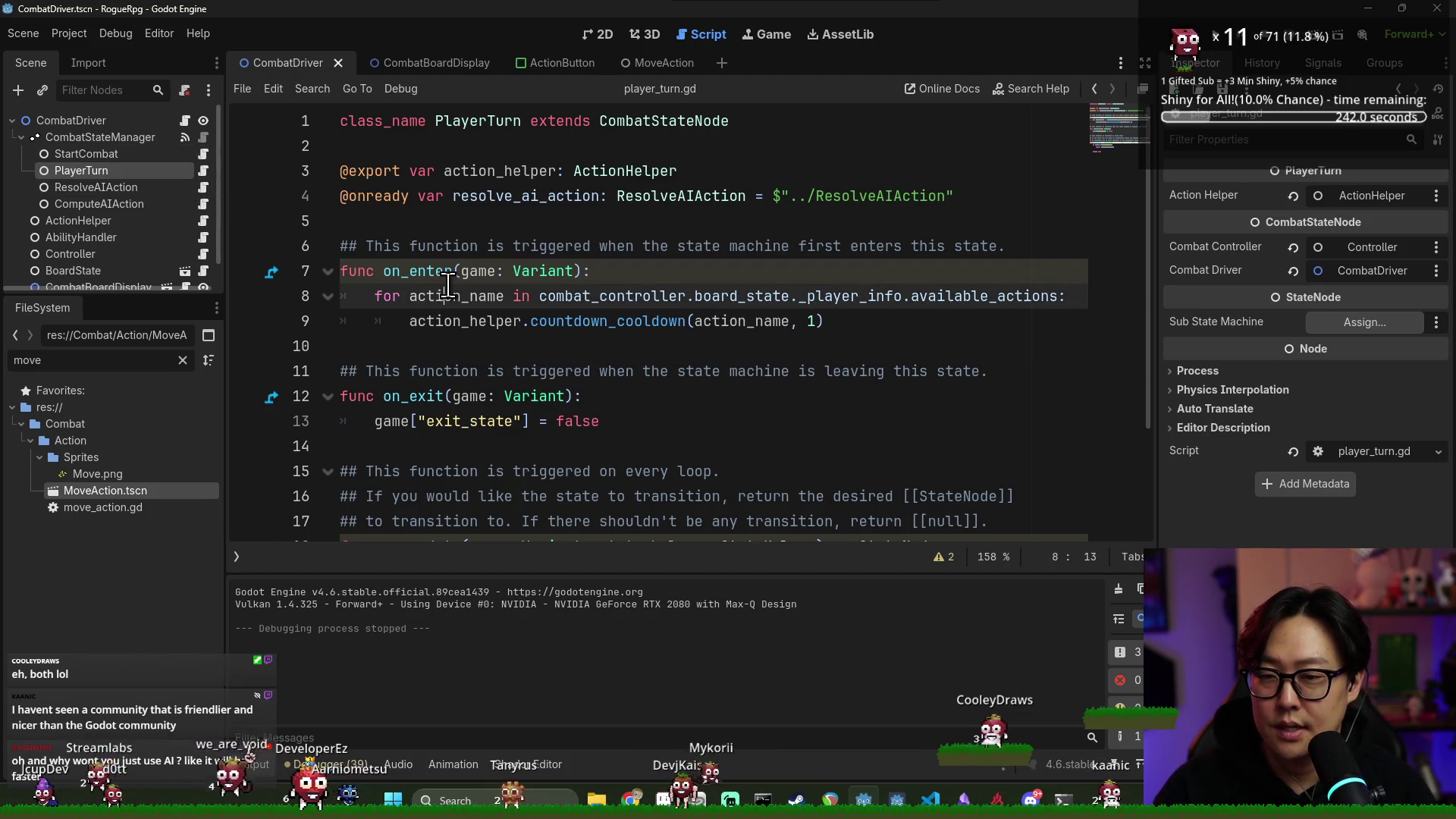
{"action": "left_click", "coordinate": [593, 321], "text": "ctrl"}
{"action": "left_click", "coordinate": [462, 421]}
{"action": "key", "text": "Up"}
{"action": "key", "text": "Up"}
{"action": "double_click", "coordinate": [462, 424]}
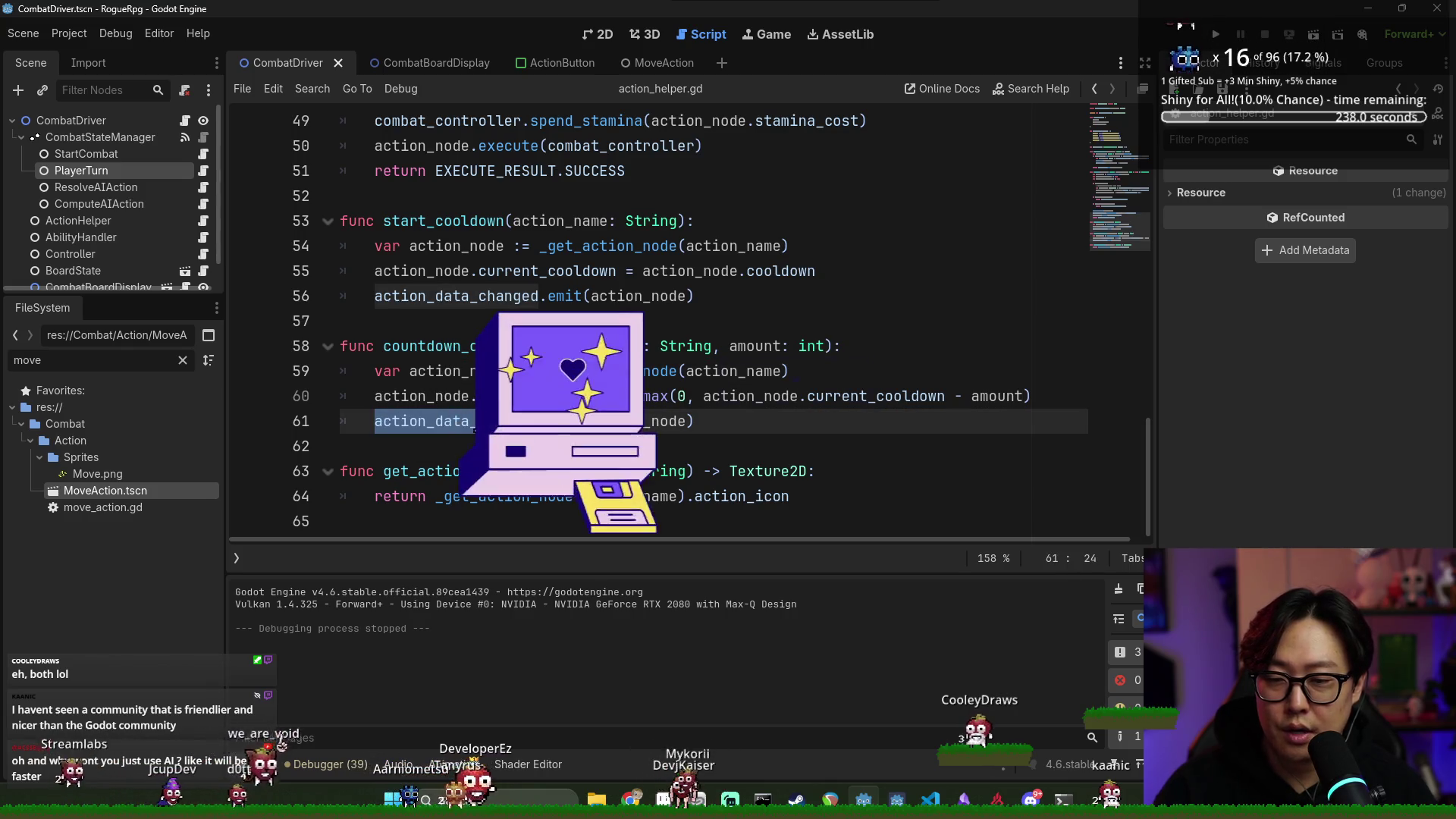
{"action": "left_click", "coordinate": [789, 422]}
{"action": "scroll", "coordinate": [667, 445], "scroll_direction": "up", "scroll_amount": 3}
{"action": "scroll", "coordinate": [667, 446], "scroll_direction": "down", "scroll_amount": 3}
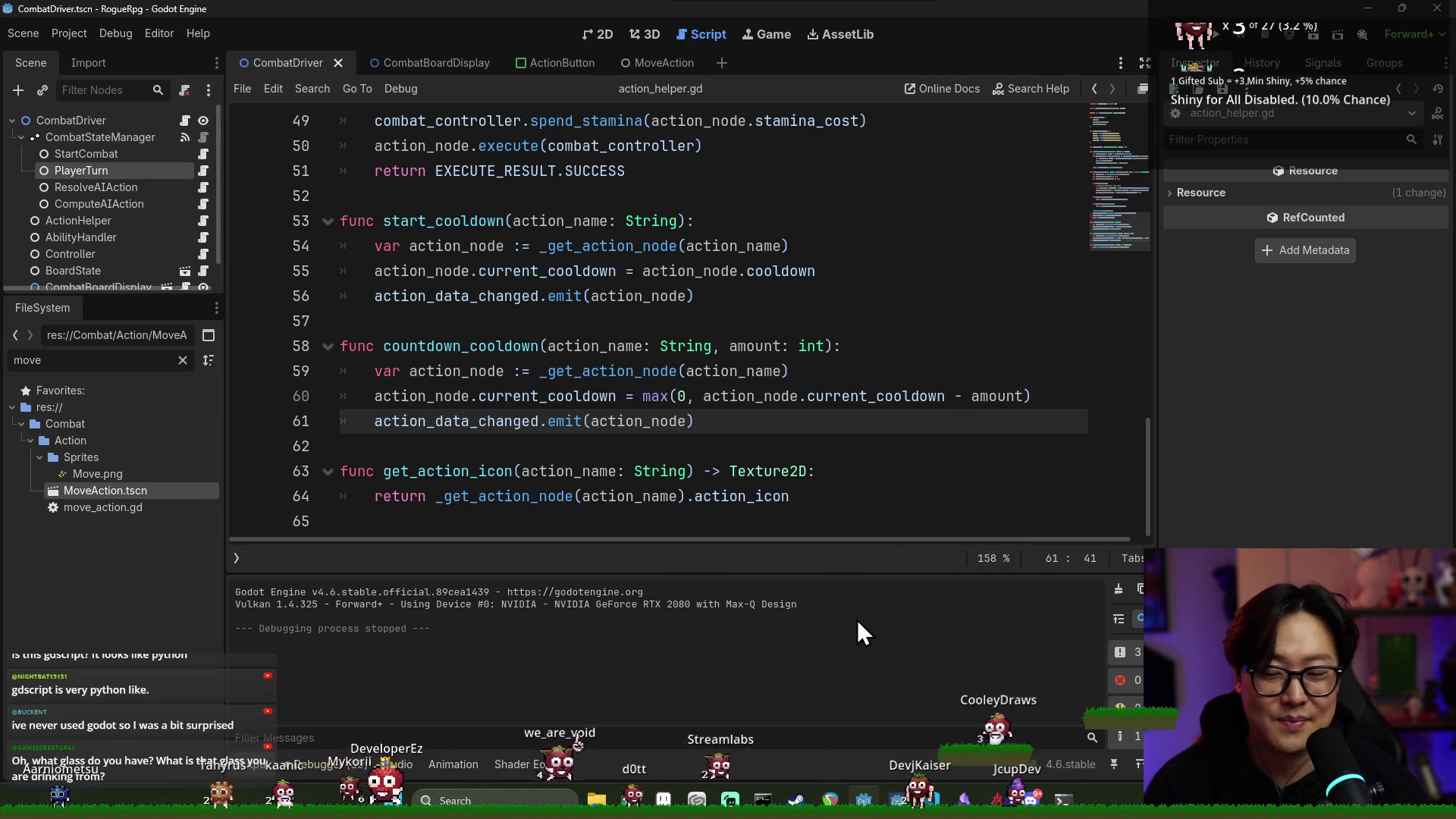
Focus the action_helper.gd script editor before running the game
{"action": "left_click", "coordinate": [724, 472]}
{"action": "key", "text": "F5"}
{"action": "scroll", "coordinate": [567, 531], "scroll_direction": "up", "scroll_amount": 15}
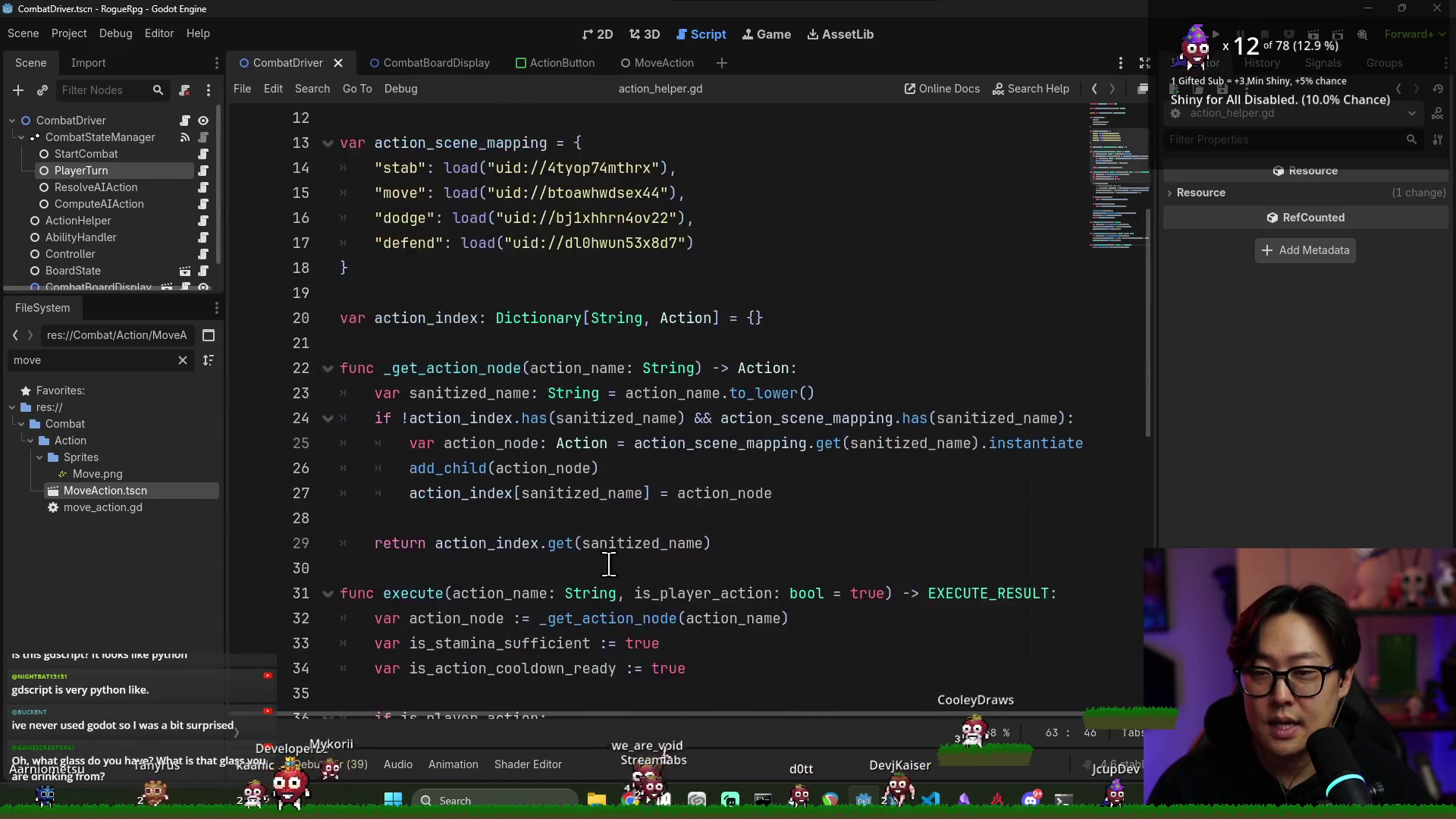
{"action": "scroll", "coordinate": [565, 553], "scroll_direction": "down", "scroll_amount": 2}
{"action": "scroll", "coordinate": [523, 531], "scroll_direction": "down", "scroll_amount": 3}
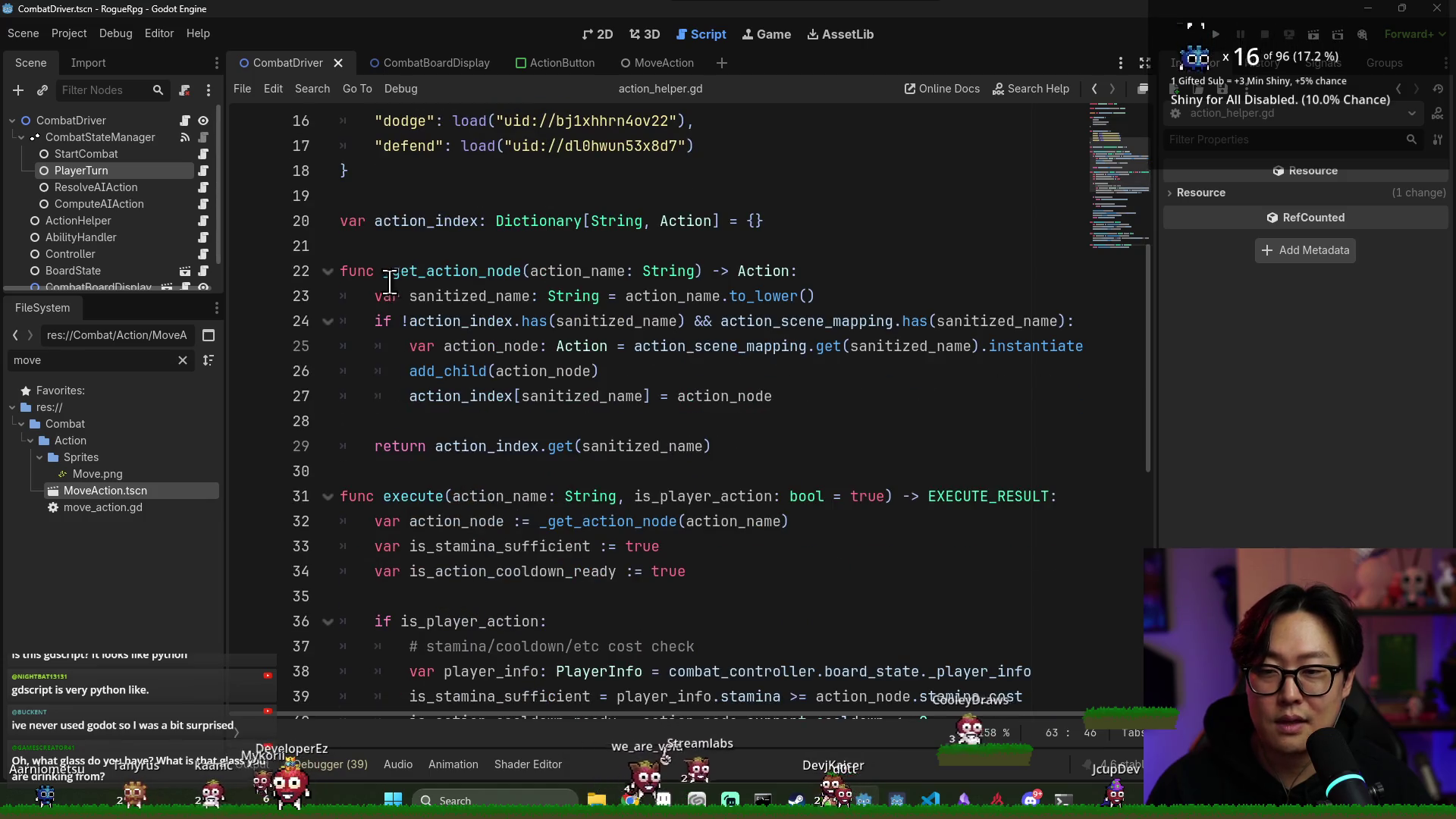
{"action": "left_click_drag", "start_coordinate": [389, 282], "coordinate": [719, 442]}
{"action": "left_click", "coordinate": [520, 498]}
{"action": "left_click_drag", "start_coordinate": [341, 294], "coordinate": [667, 588]}
{"action": "scroll", "coordinate": [630, 569], "scroll_direction": "down", "scroll_amount": 3}
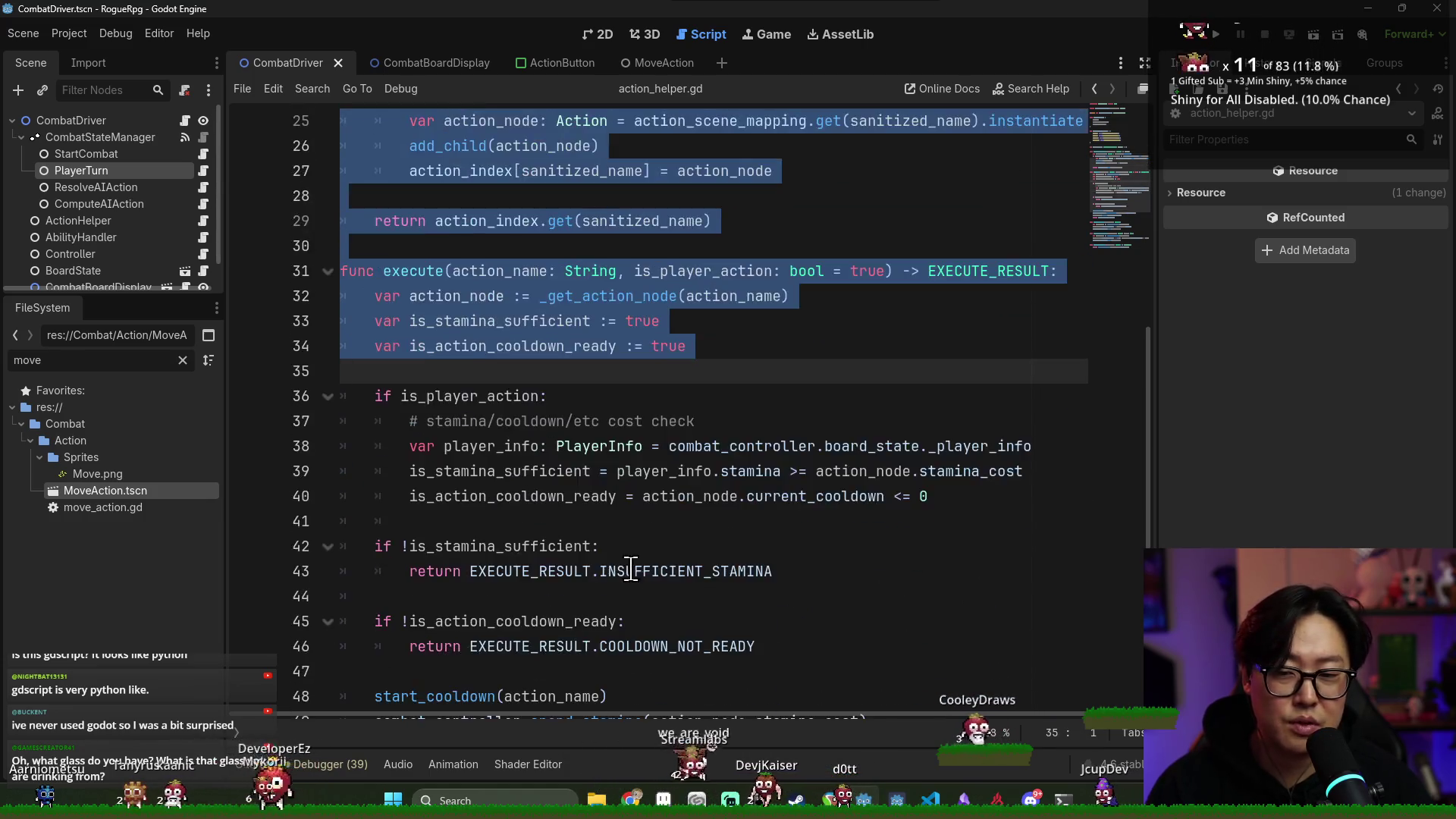
{"action": "scroll", "coordinate": [631, 570], "scroll_direction": "up", "scroll_amount": 8}
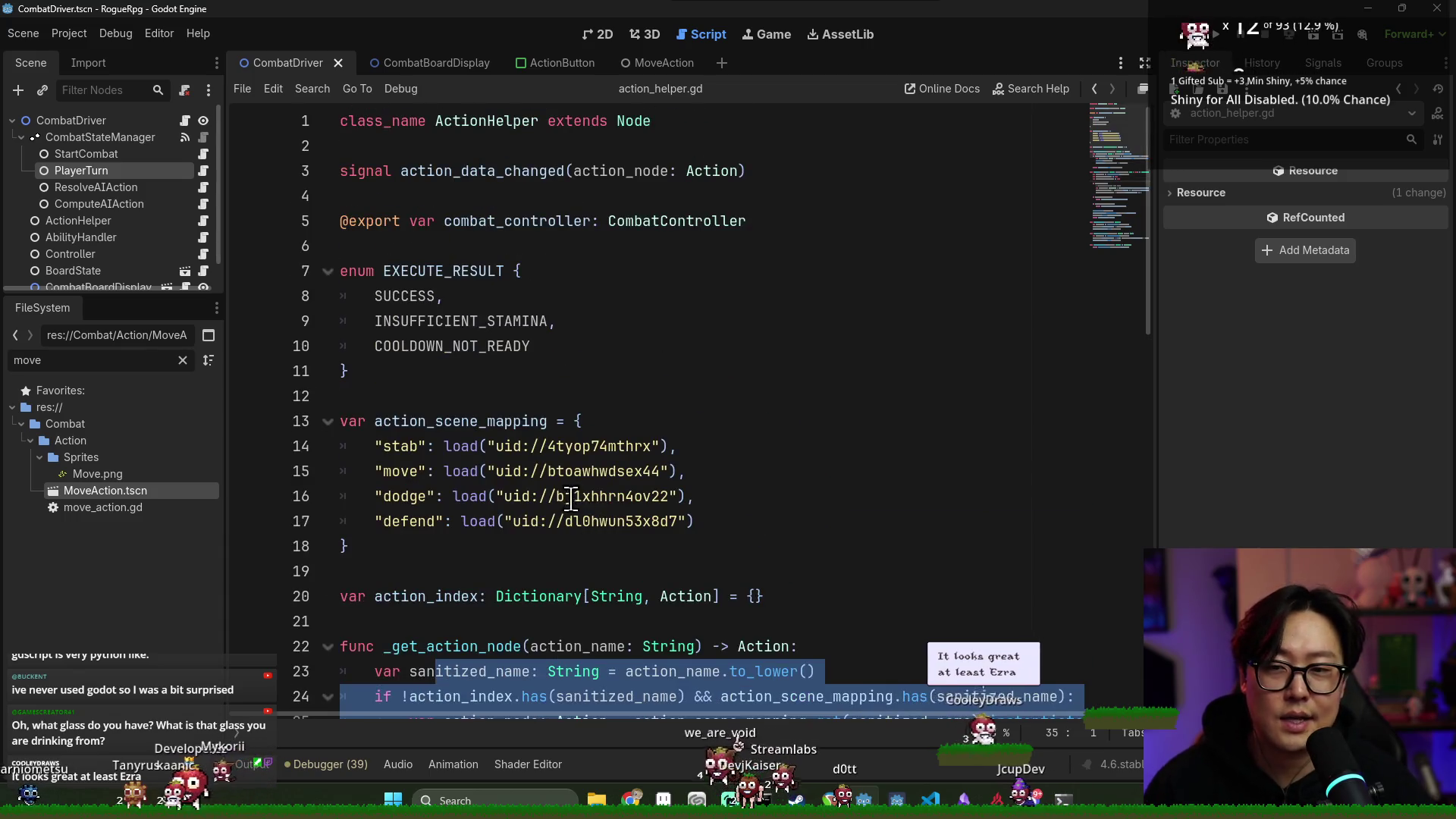
{"action": "scroll", "coordinate": [570, 500], "scroll_direction": "down", "scroll_amount": 4}
{"action": "left_click", "coordinate": [375, 371]}
{"action": "left_click_drag", "start_coordinate": [375, 371], "coordinate": [607, 371]}
{"action": "left_click_drag", "start_coordinate": [410, 396], "coordinate": [683, 396]}
{"action": "left_click_drag", "start_coordinate": [409, 421], "coordinate": [634, 421]}
{"action": "scroll", "coordinate": [497, 481], "scroll_direction": "down", "scroll_amount": 1}
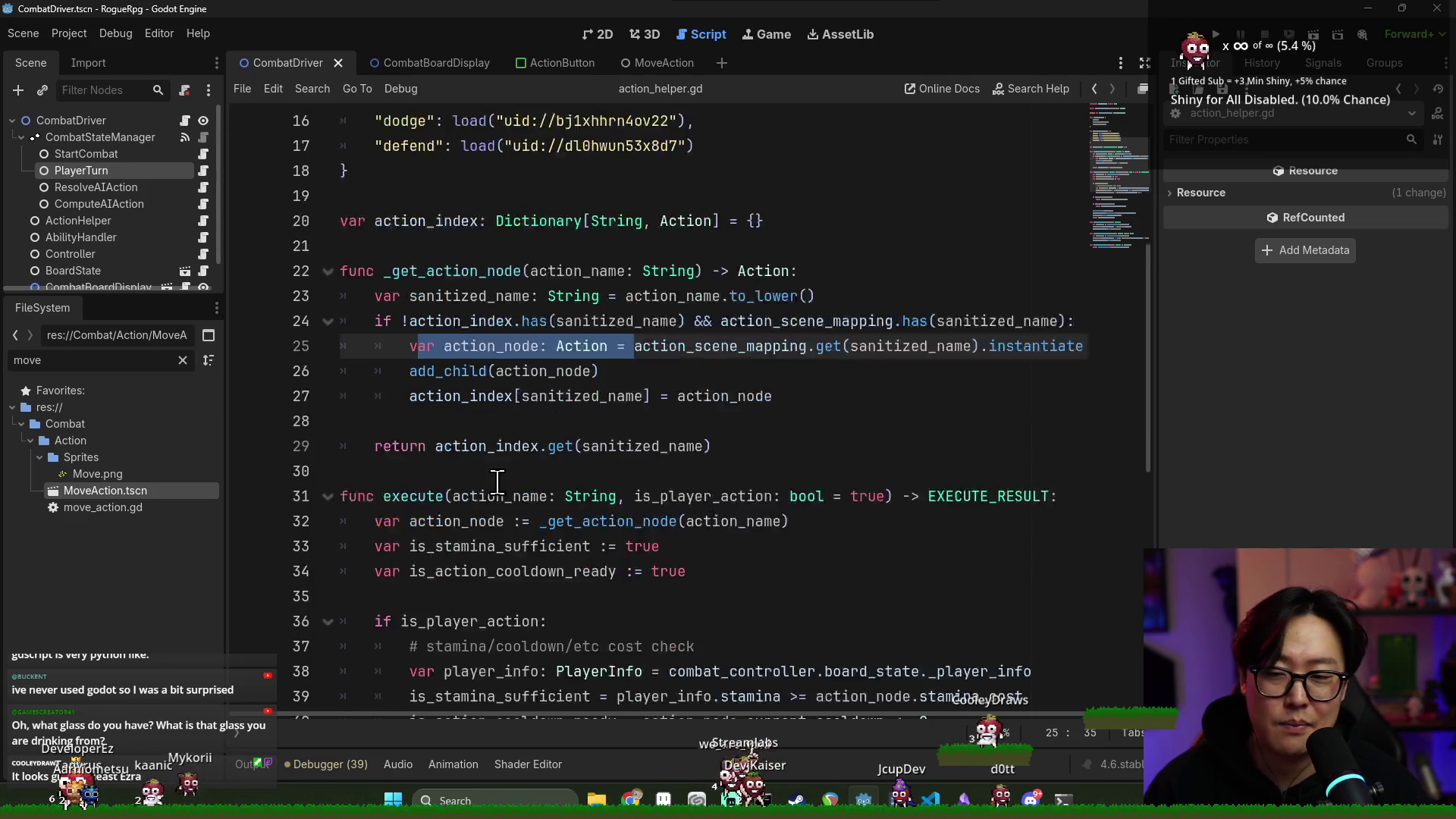
{"action": "scroll", "coordinate": [497, 482], "scroll_direction": "down", "scroll_amount": 1}
{"action": "mouse_move", "coordinate": [409, 296]}
{"action": "left_mouse_down"}
{"action": "mouse_move", "coordinate": [598, 295]}
{"action": "mouse_move", "coordinate": [644, 321]}
{"action": "left_mouse_up"}
{"action": "left_click", "coordinate": [643, 321]}
{"action": "left_click_drag", "start_coordinate": [409, 221], "coordinate": [815, 221]}
{"action": "left_click", "coordinate": [515, 296]}
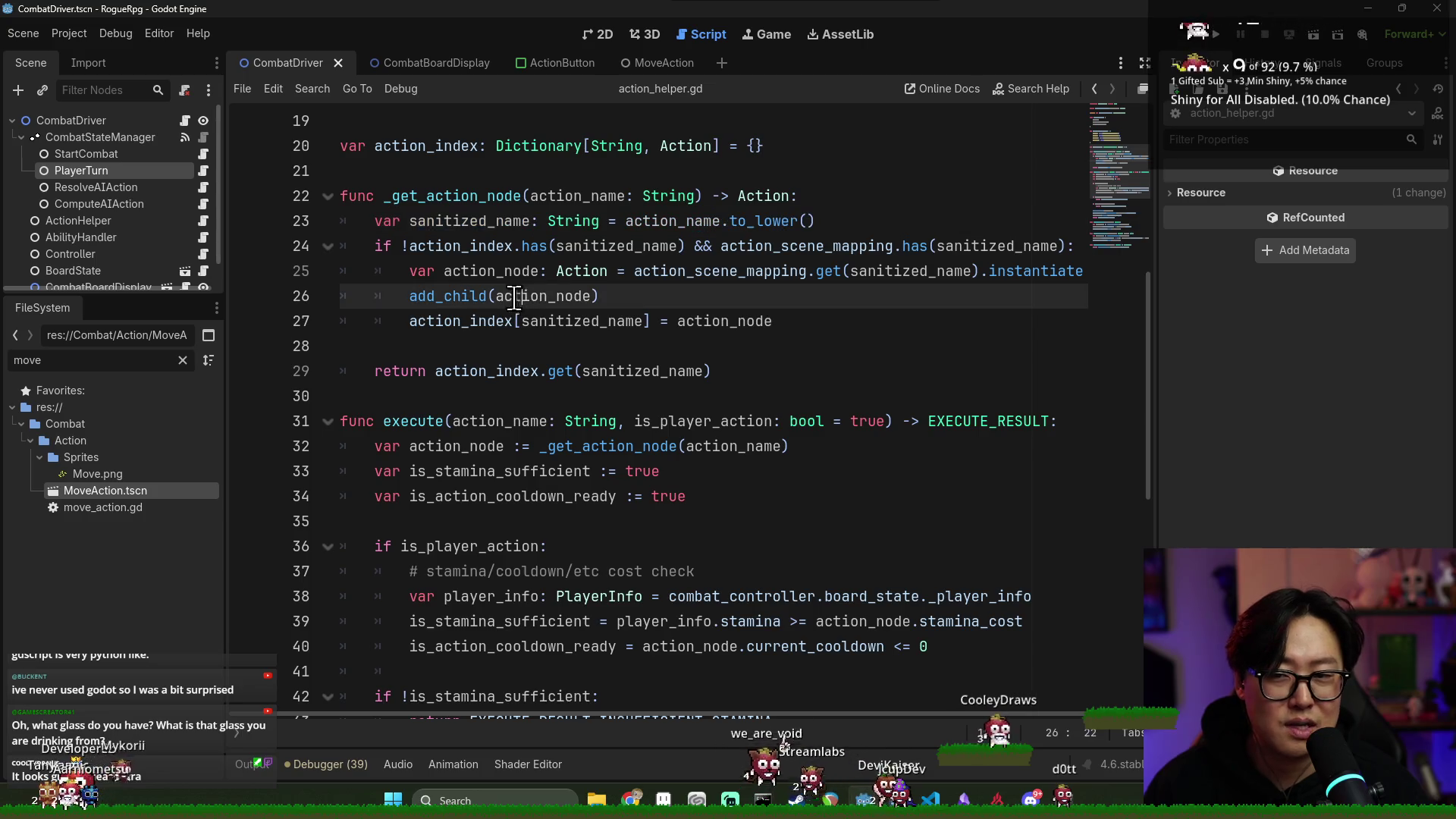
{"action": "double_click", "coordinate": [384, 195]}
{"action": "left_click", "coordinate": [570, 296]}
{"action": "left_click_drag", "start_coordinate": [530, 195], "coordinate": [660, 196]}
{"action": "left_click", "coordinate": [643, 296]}
{"action": "left_click_drag", "start_coordinate": [375, 221], "coordinate": [607, 221]}
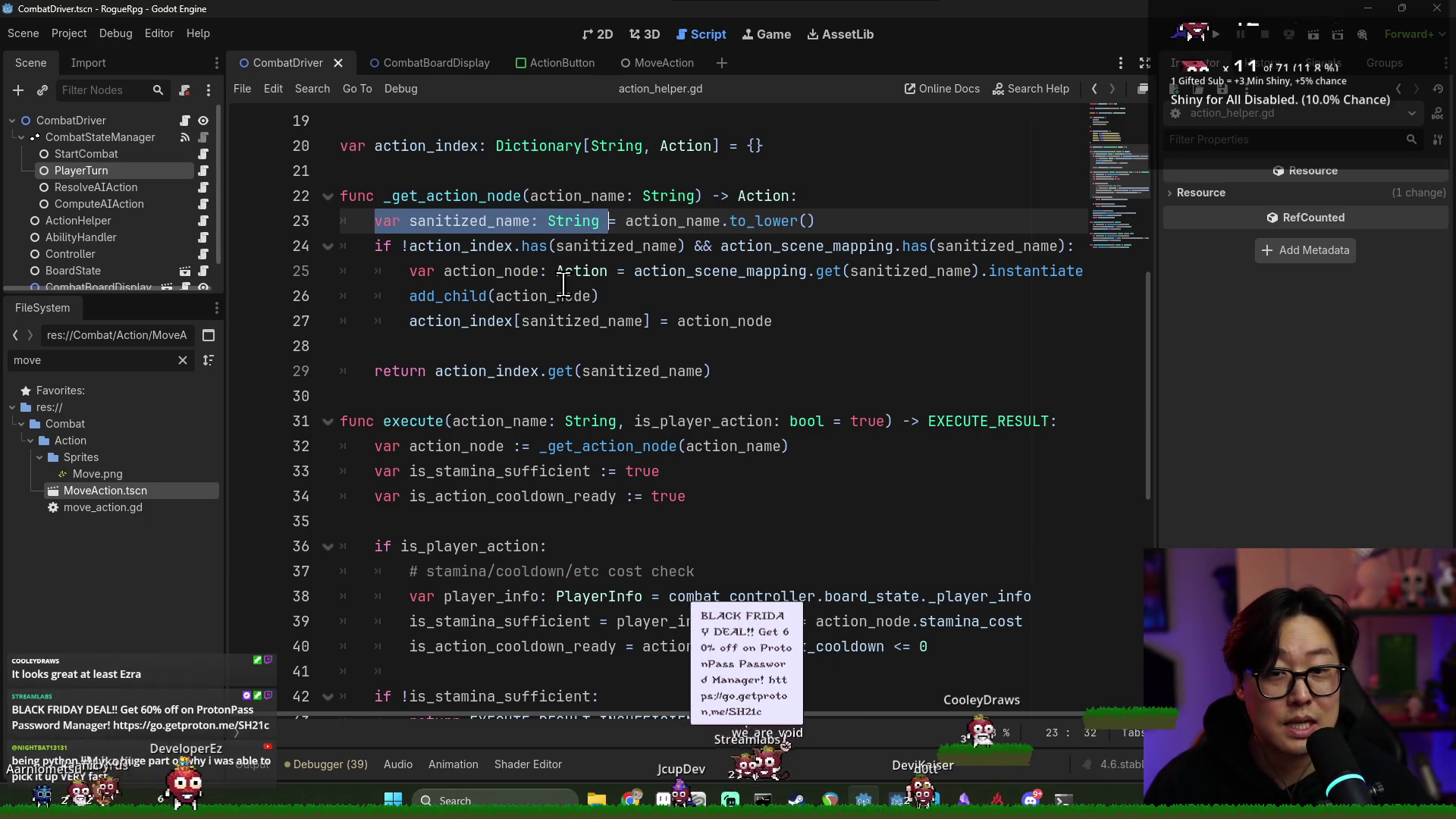
{"action": "left_click", "coordinate": [698, 249]}
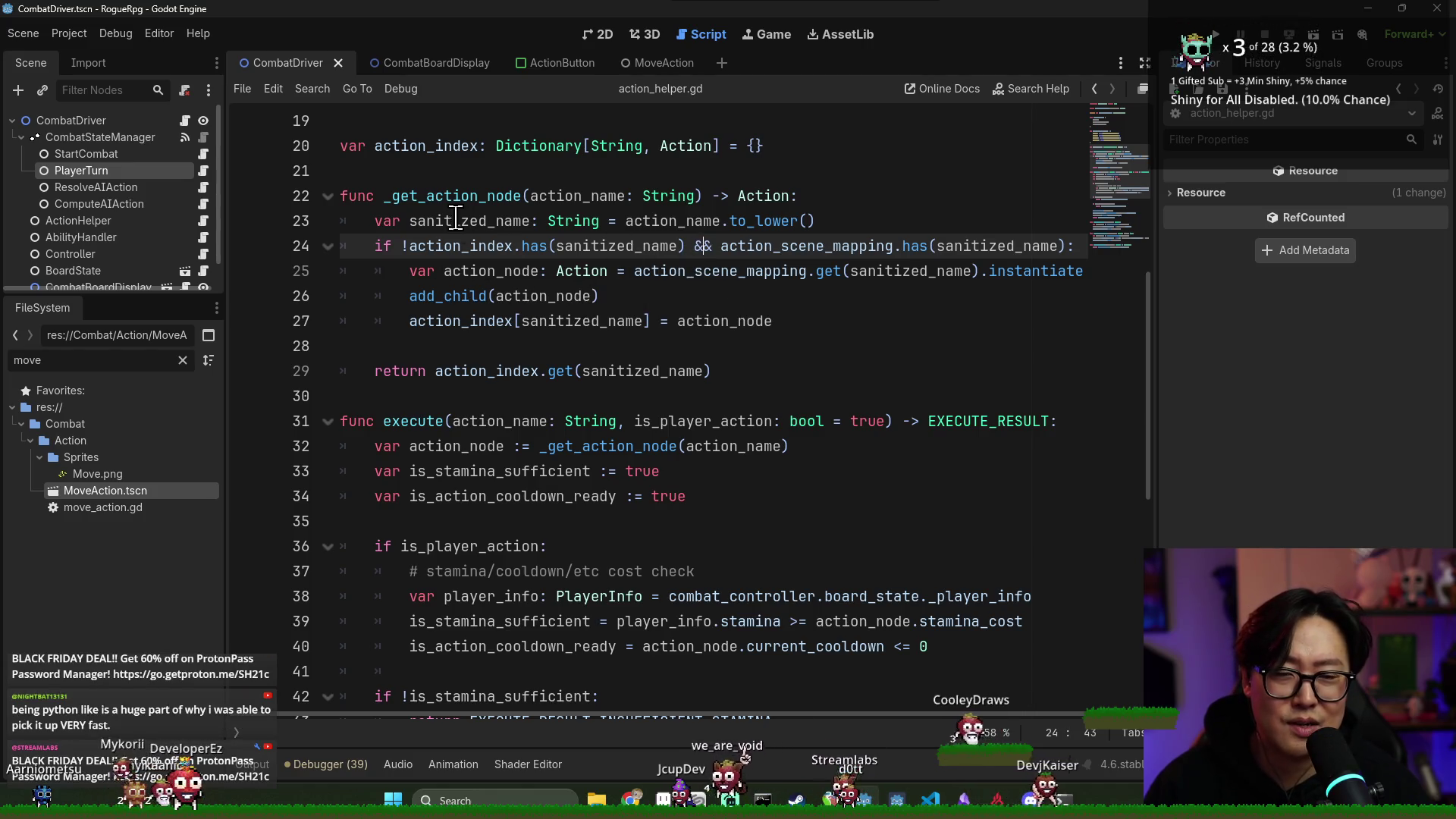
{"action": "scroll", "coordinate": [630, 379], "scroll_direction": "down", "scroll_amount": 4}
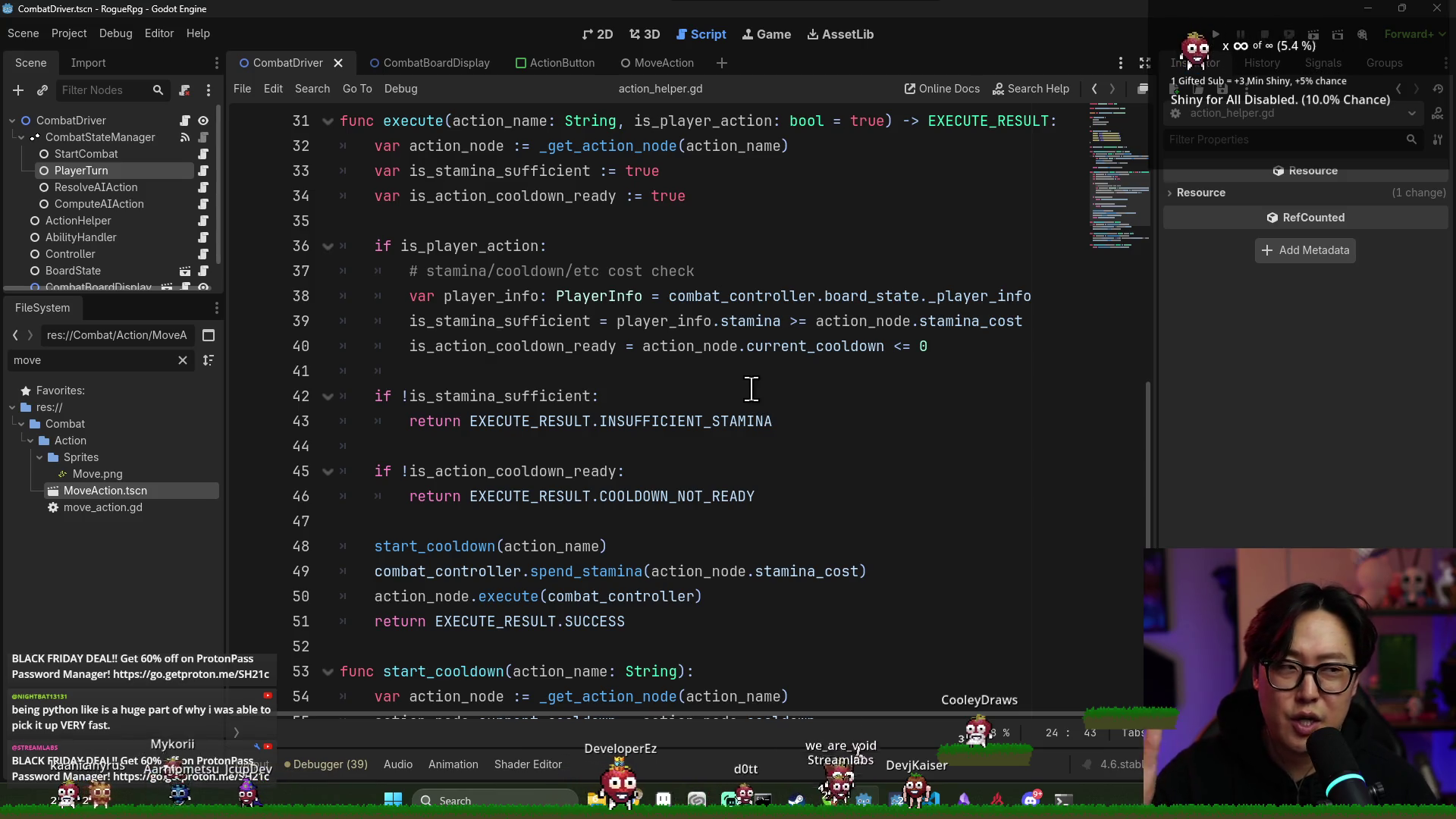
{"action": "mouse_move", "coordinate": [735, 421]}
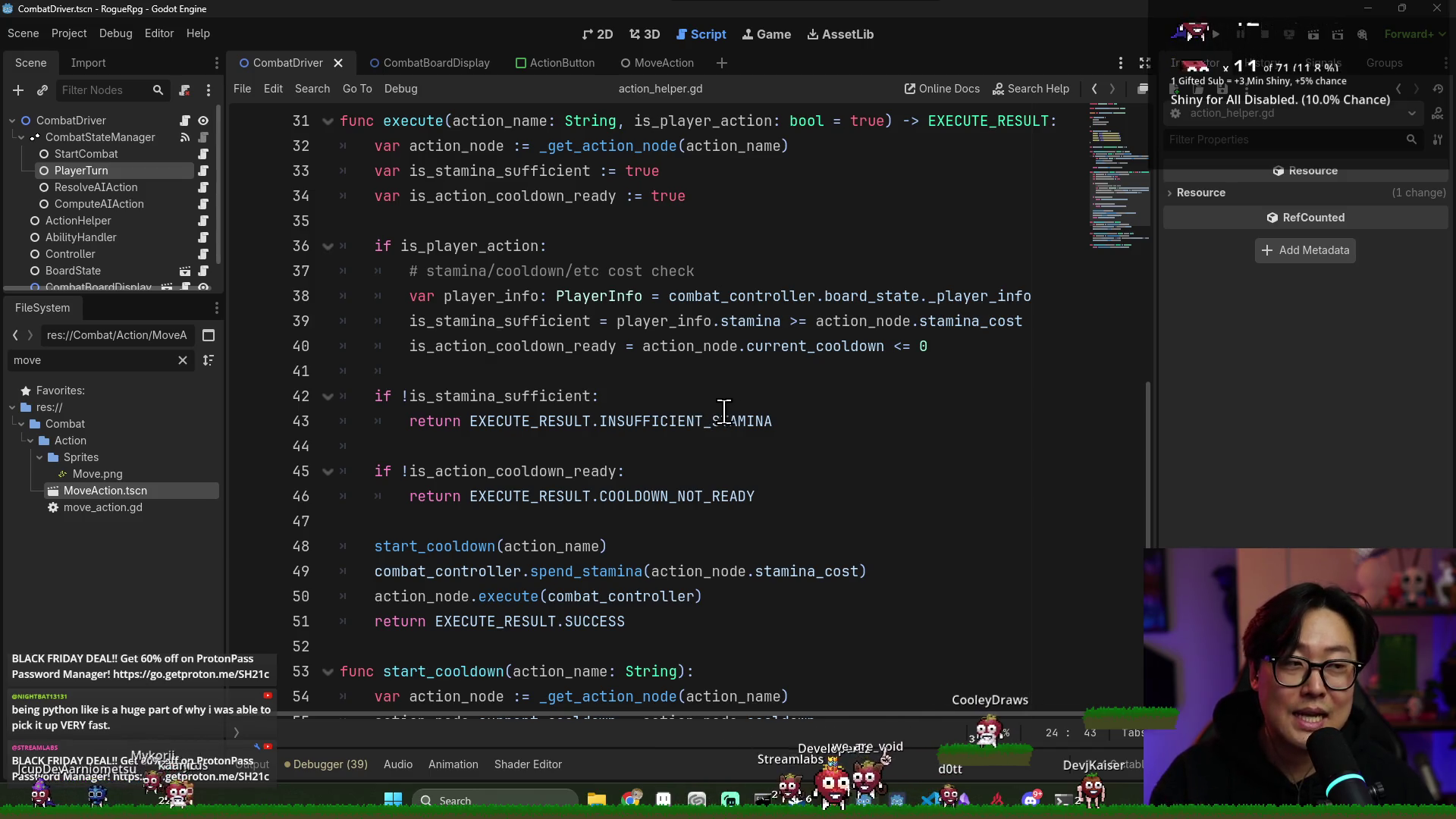
{"action": "scroll", "coordinate": [726, 403], "scroll_direction": "up", "scroll_amount": 2}
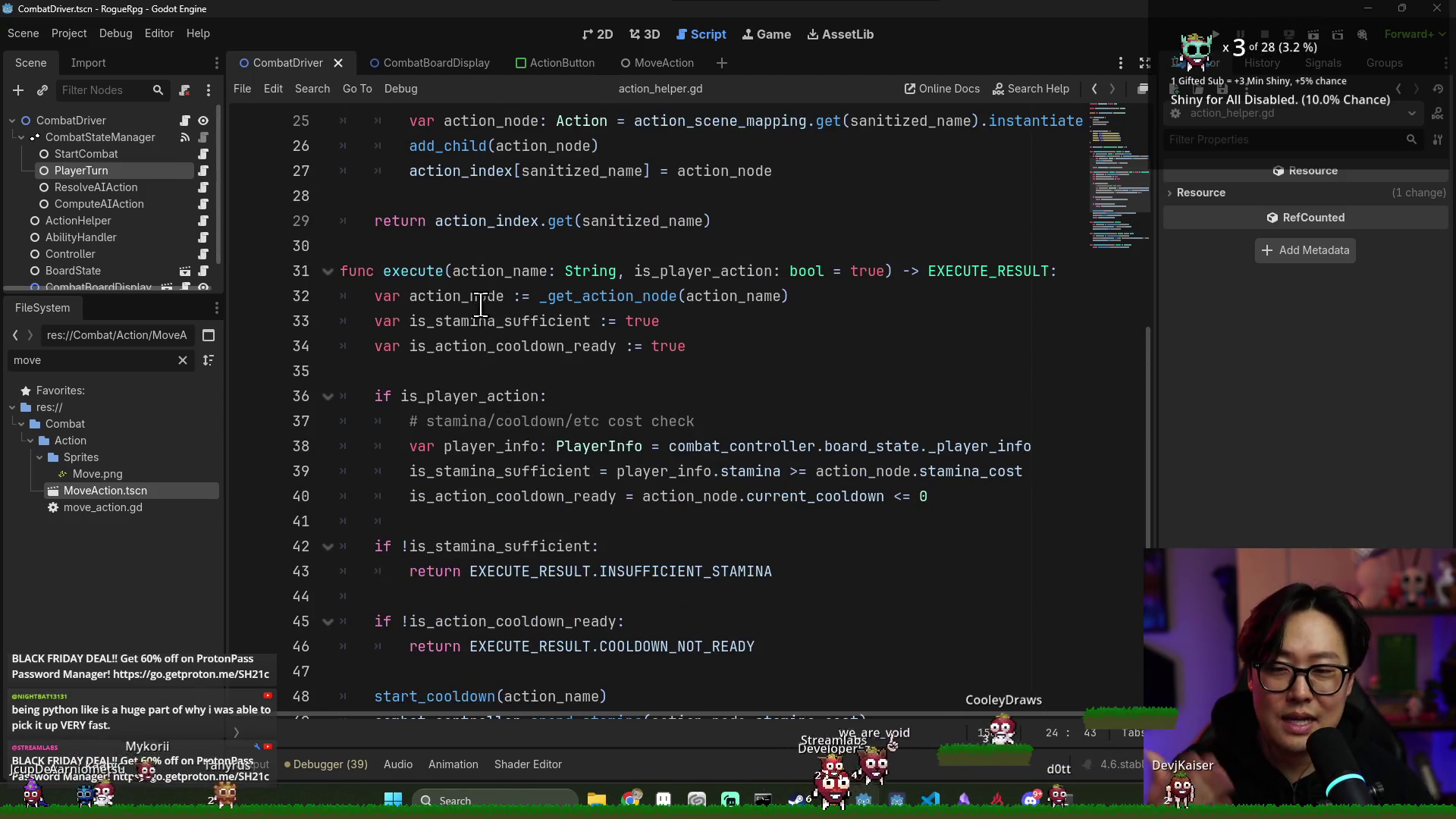
{"action": "left_click", "coordinate": [582, 303]}
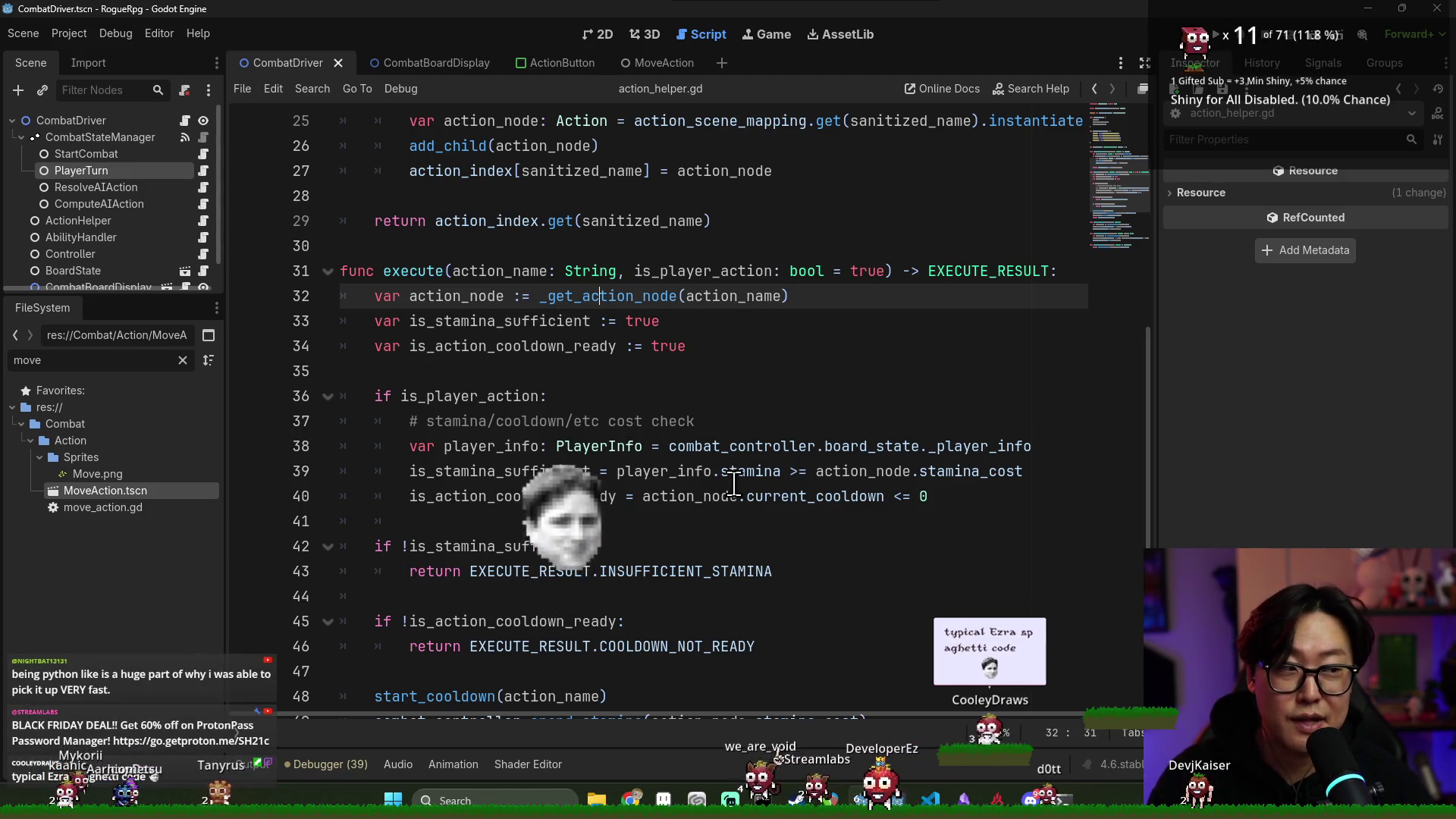
Review the execute function down to its return SUCCESS line in action_helper.gd
{"action": "key", "text": "End"}
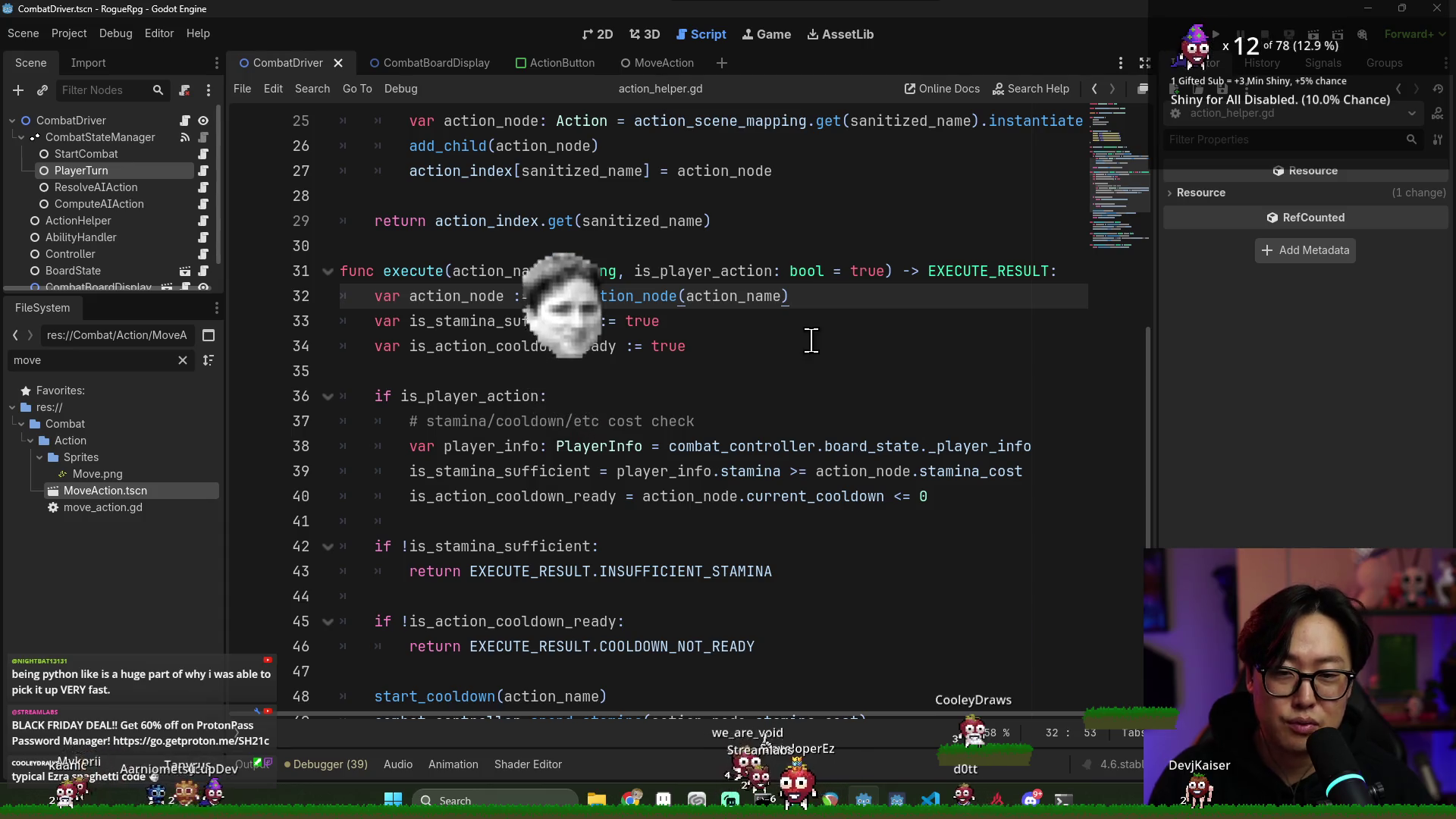
{"action": "scroll", "coordinate": [897, 505], "scroll_direction": "down", "scroll_amount": 6}
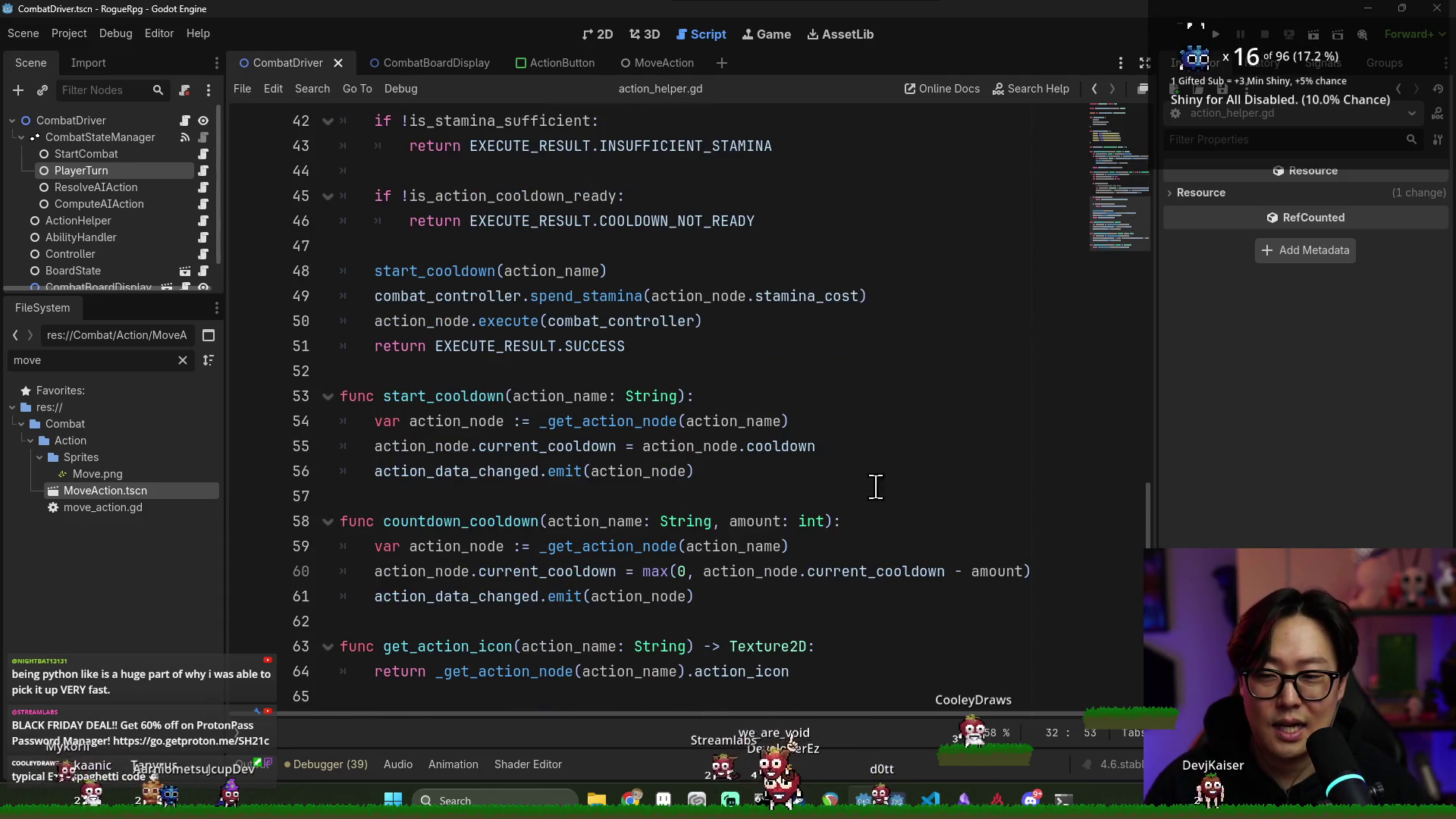
{"action": "left_click", "coordinate": [765, 446]}
{"action": "left_click", "coordinate": [630, 346]}
{"action": "scroll", "coordinate": [728, 425], "scroll_direction": "up", "scroll_amount": 6}
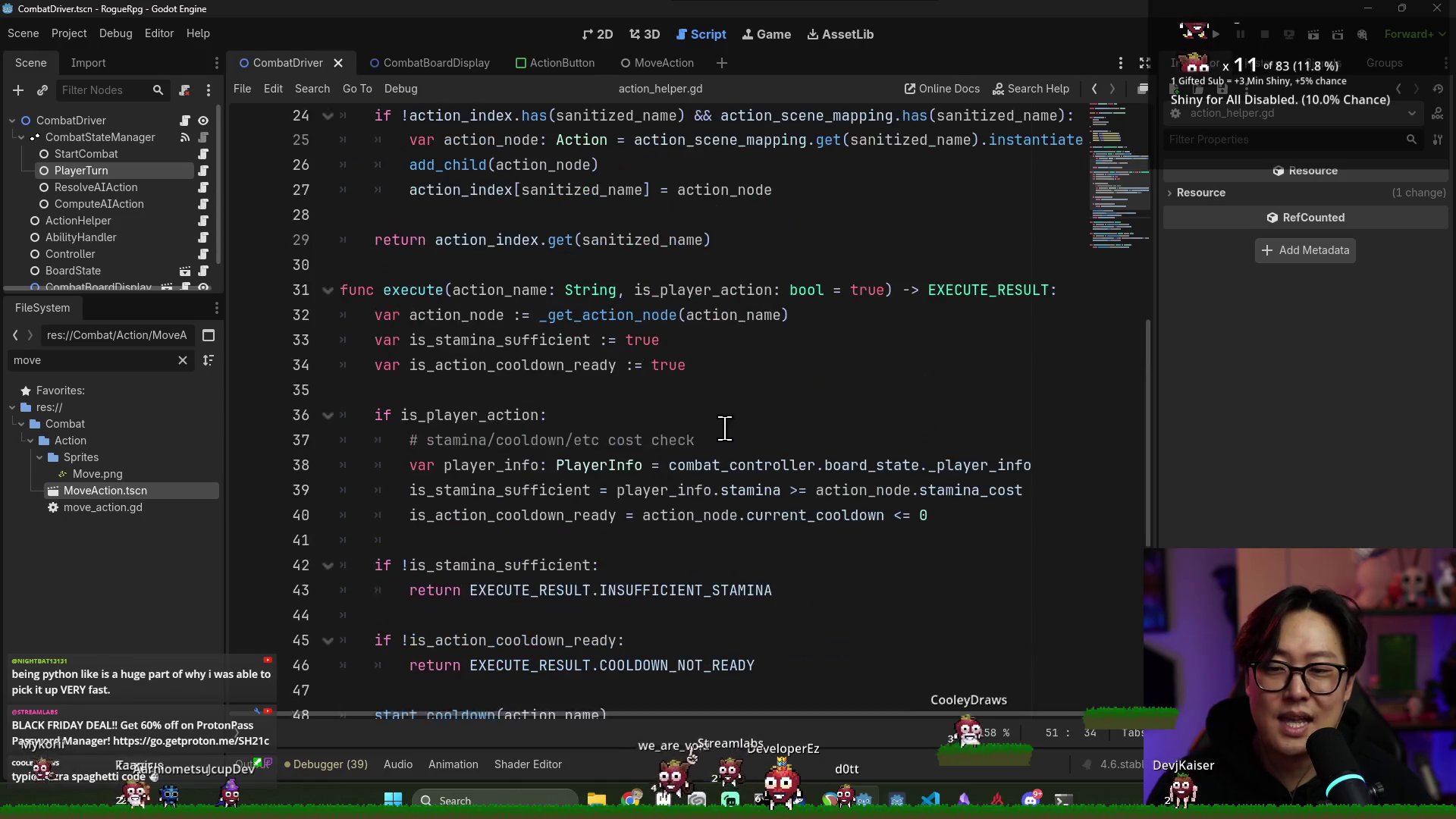
{"action": "scroll", "coordinate": [726, 428], "scroll_direction": "up", "scroll_amount": 1}
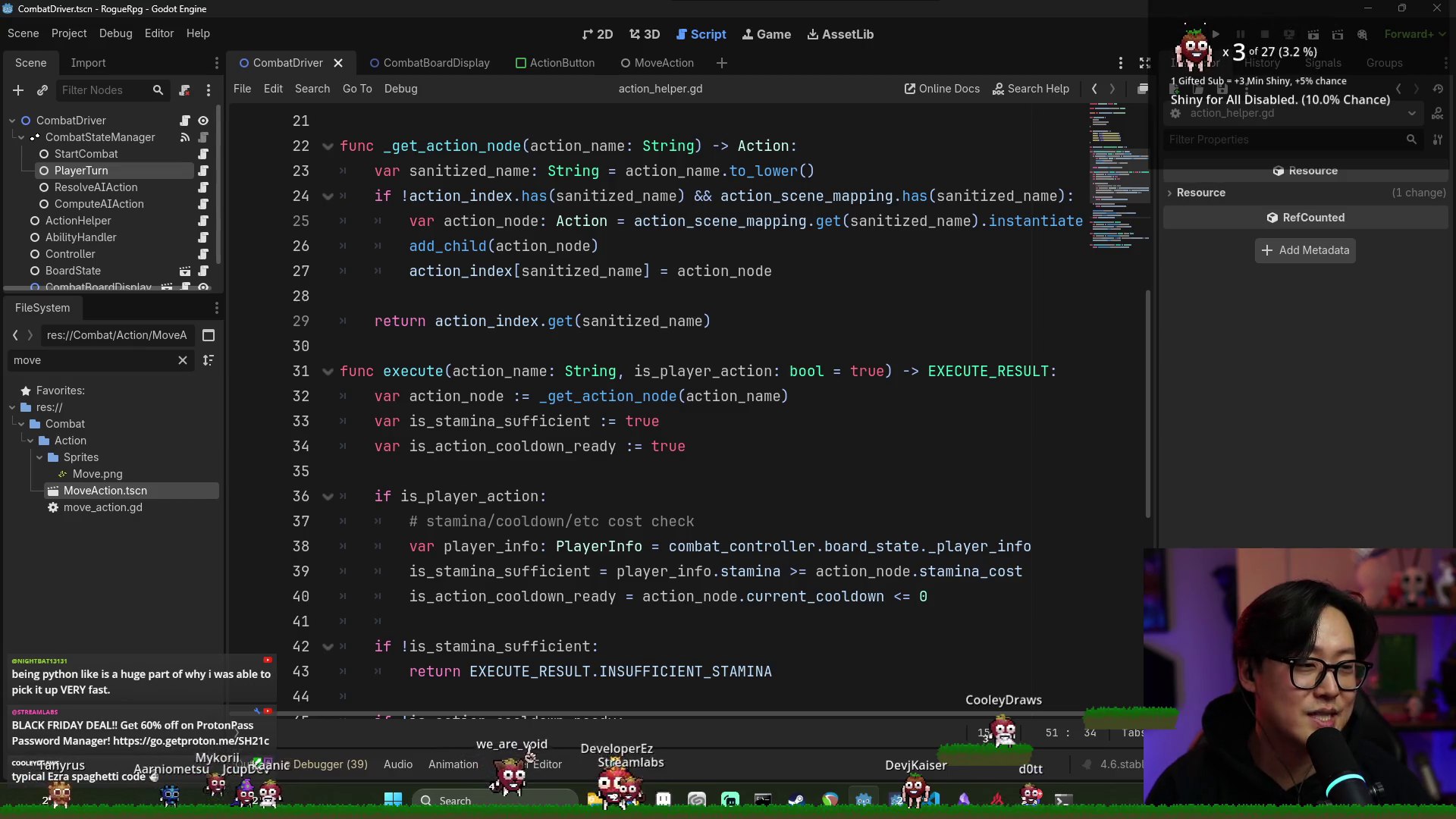
{"action": "scroll", "coordinate": [1056, 361], "scroll_direction": "down", "scroll_amount": 2}
{"action": "scroll", "coordinate": [1057, 361], "scroll_direction": "down", "scroll_amount": 4}
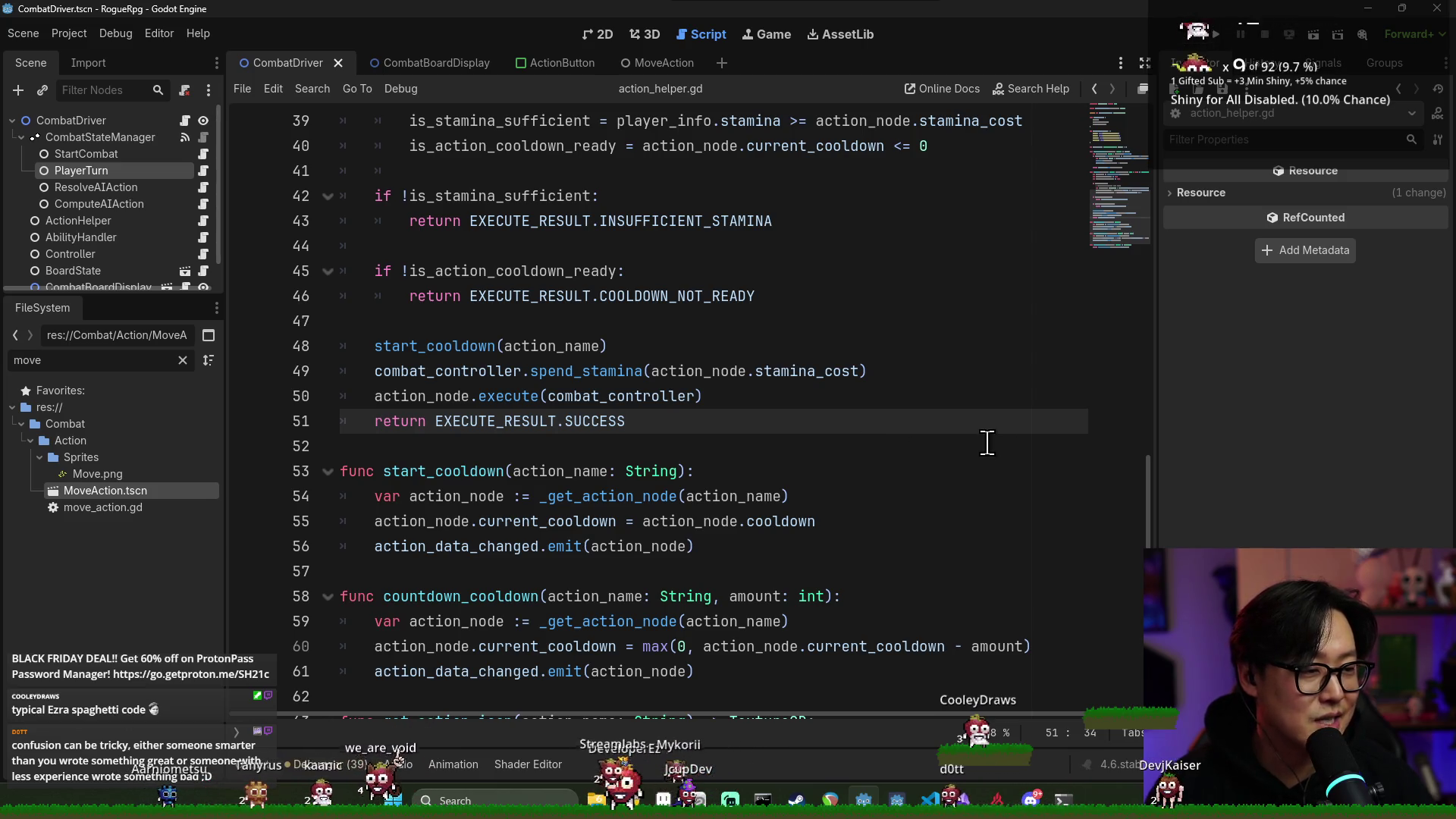
Look over start_cooldown, then set a breakpoint on line 32 of execute
{"action": "left_click", "coordinate": [757, 489]}
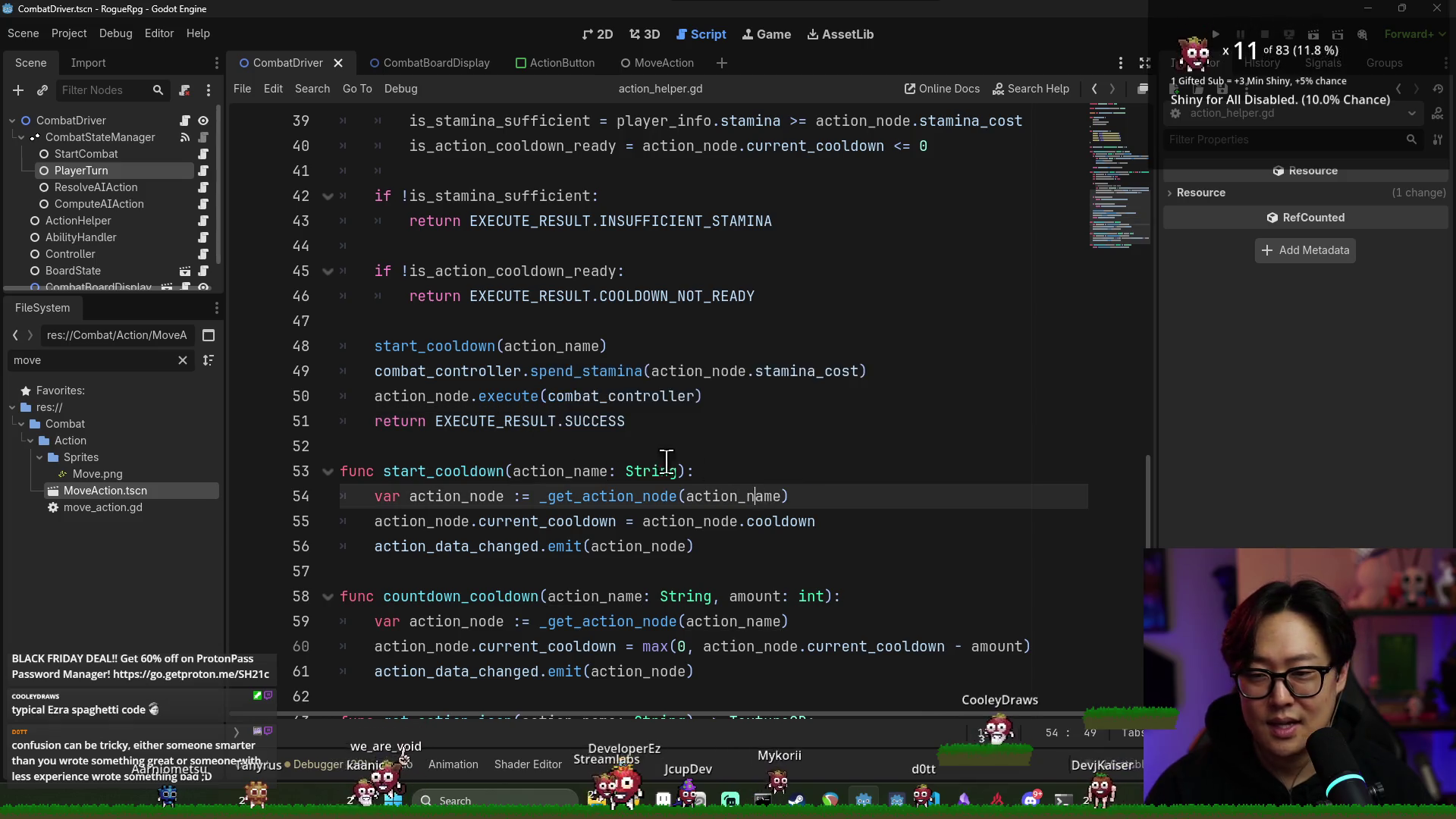
{"action": "scroll", "coordinate": [682, 478], "scroll_direction": "down", "scroll_amount": 1}
{"action": "scroll", "coordinate": [501, 471], "scroll_direction": "up", "scroll_amount": 8}
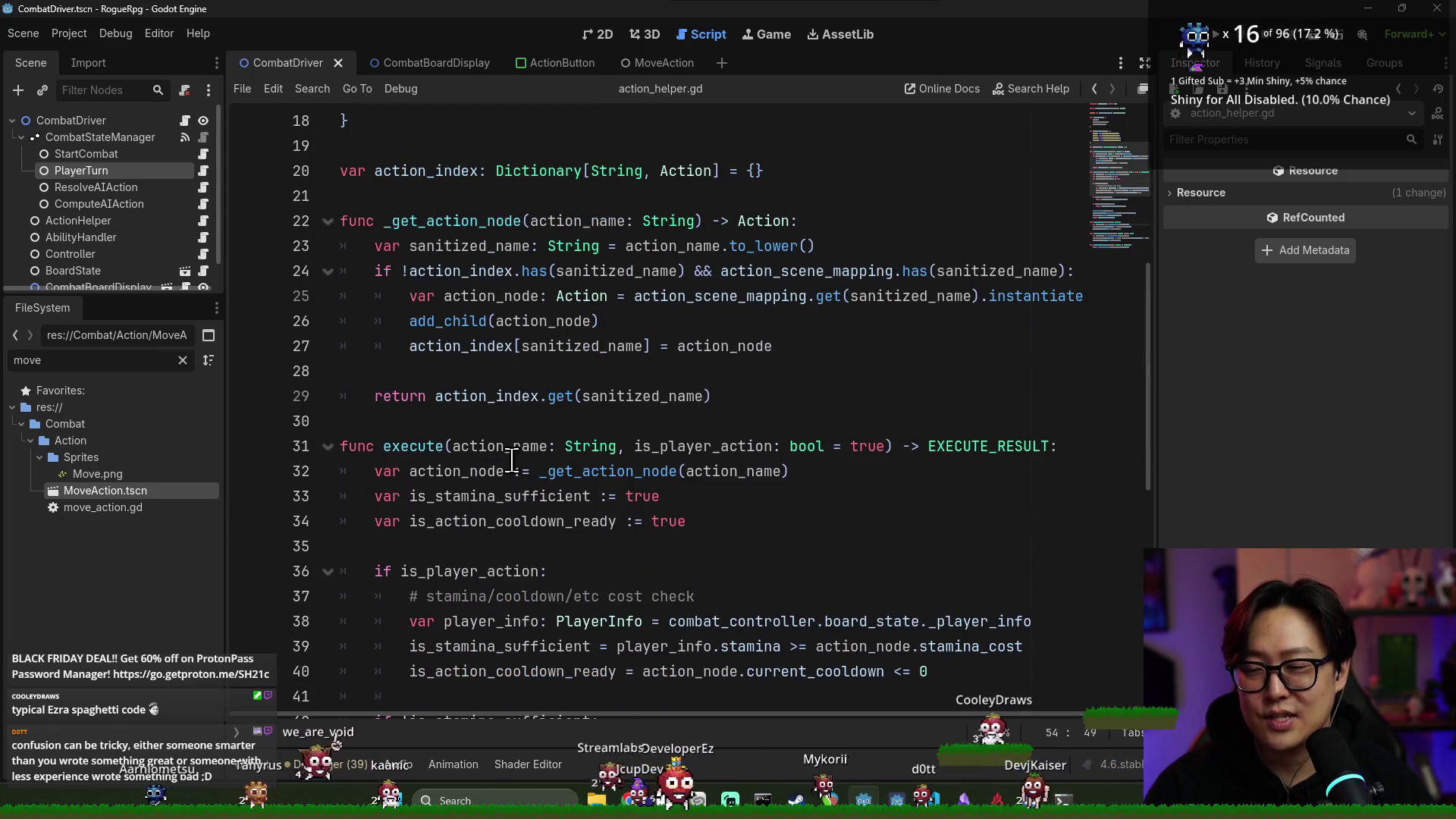
{"action": "scroll", "coordinate": [568, 458], "scroll_direction": "down", "scroll_amount": 3}
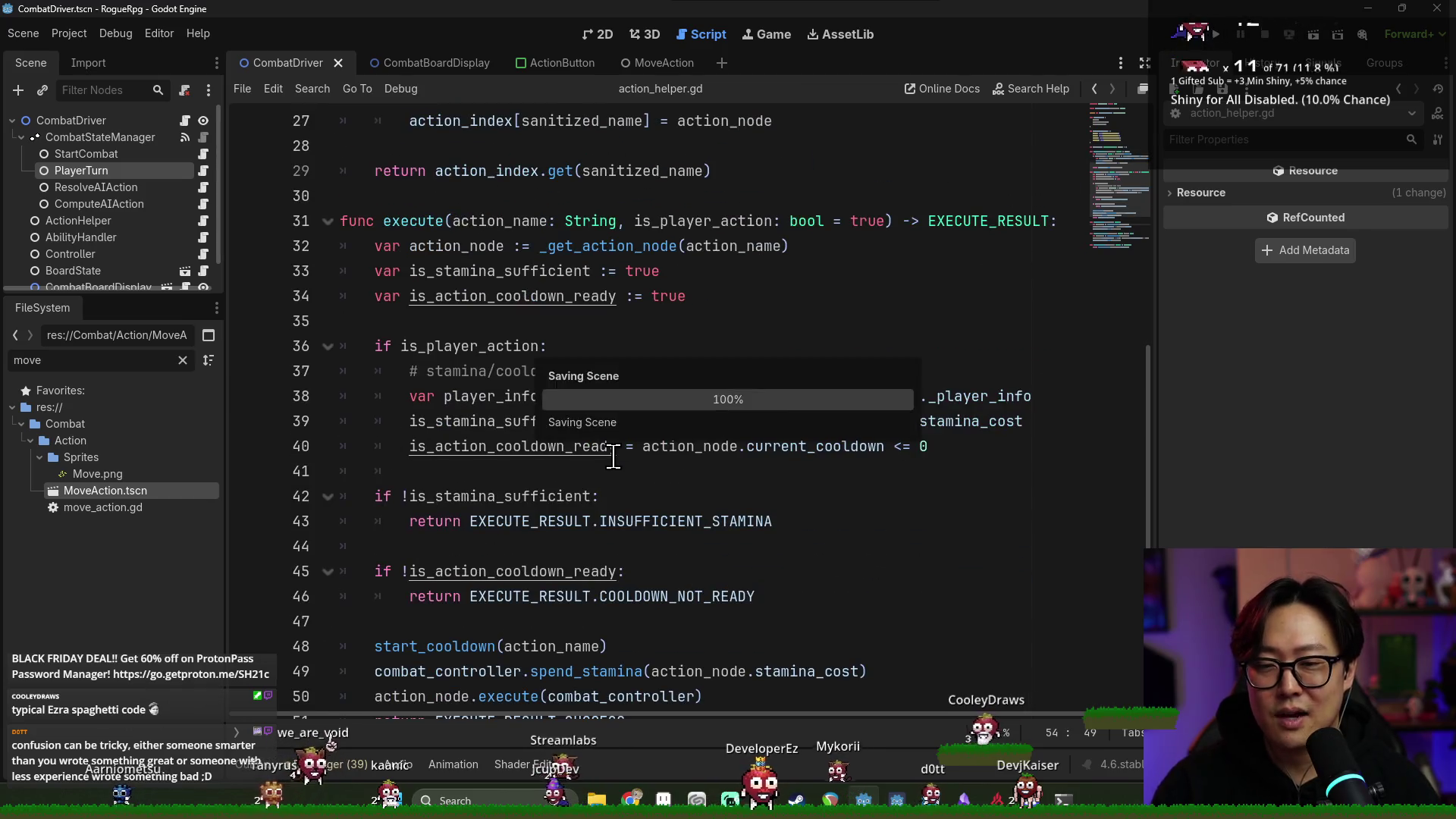
{"action": "scroll", "coordinate": [778, 459], "scroll_direction": "down", "scroll_amount": 2}
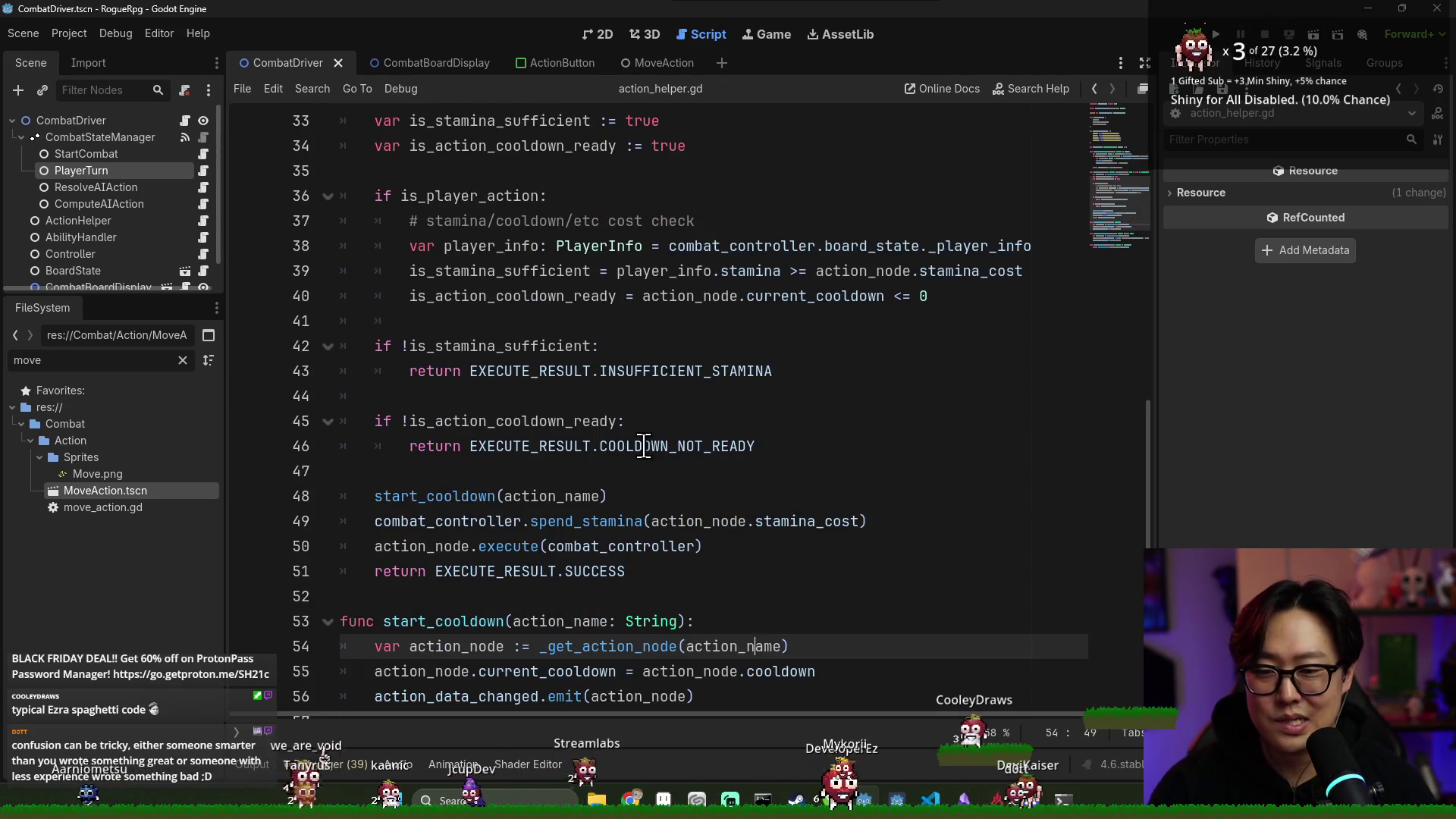
{"action": "scroll", "coordinate": [789, 455], "scroll_direction": "up", "scroll_amount": 1}
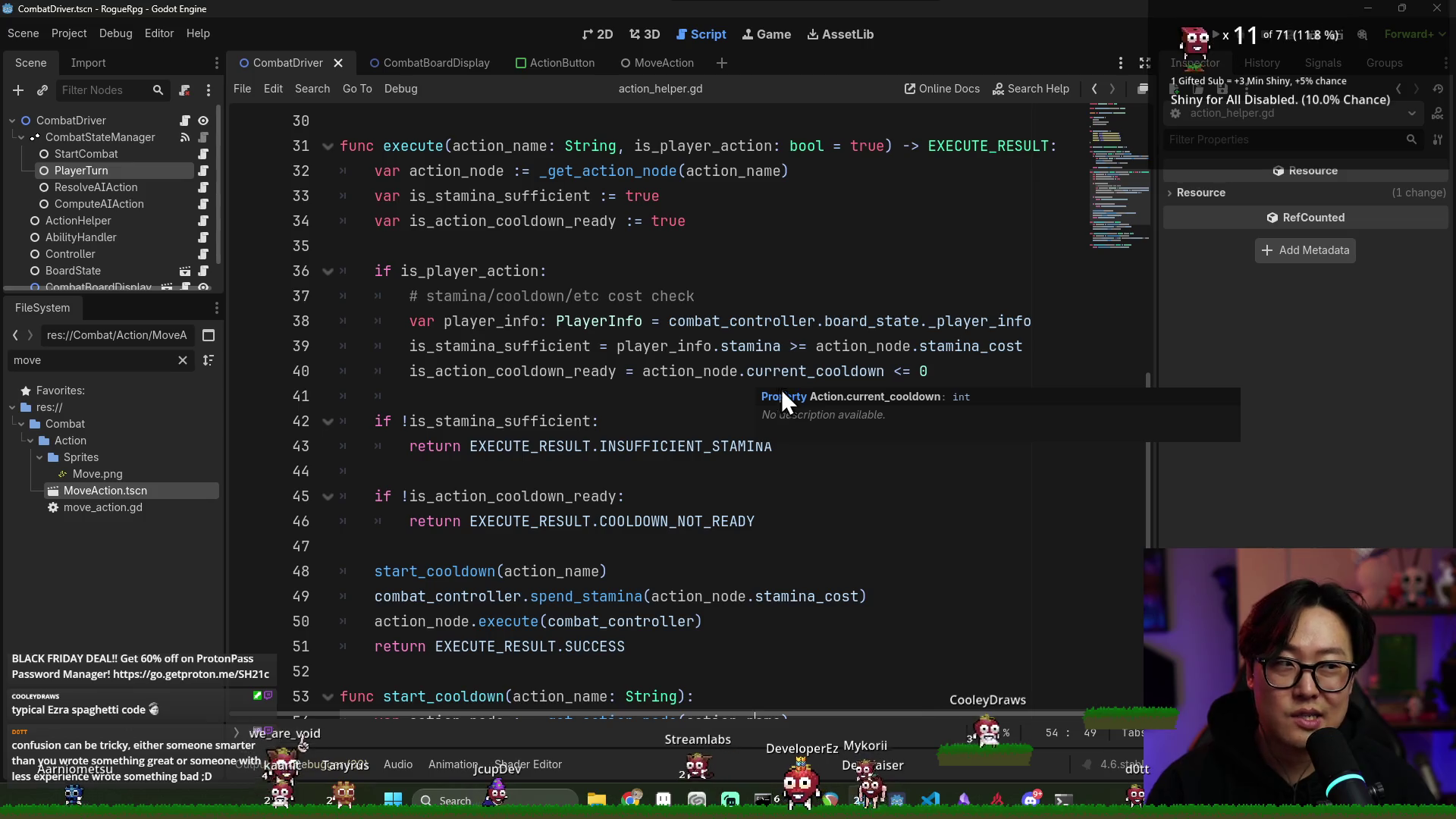
{"action": "scroll", "coordinate": [644, 288], "scroll_direction": "up", "scroll_amount": 3}
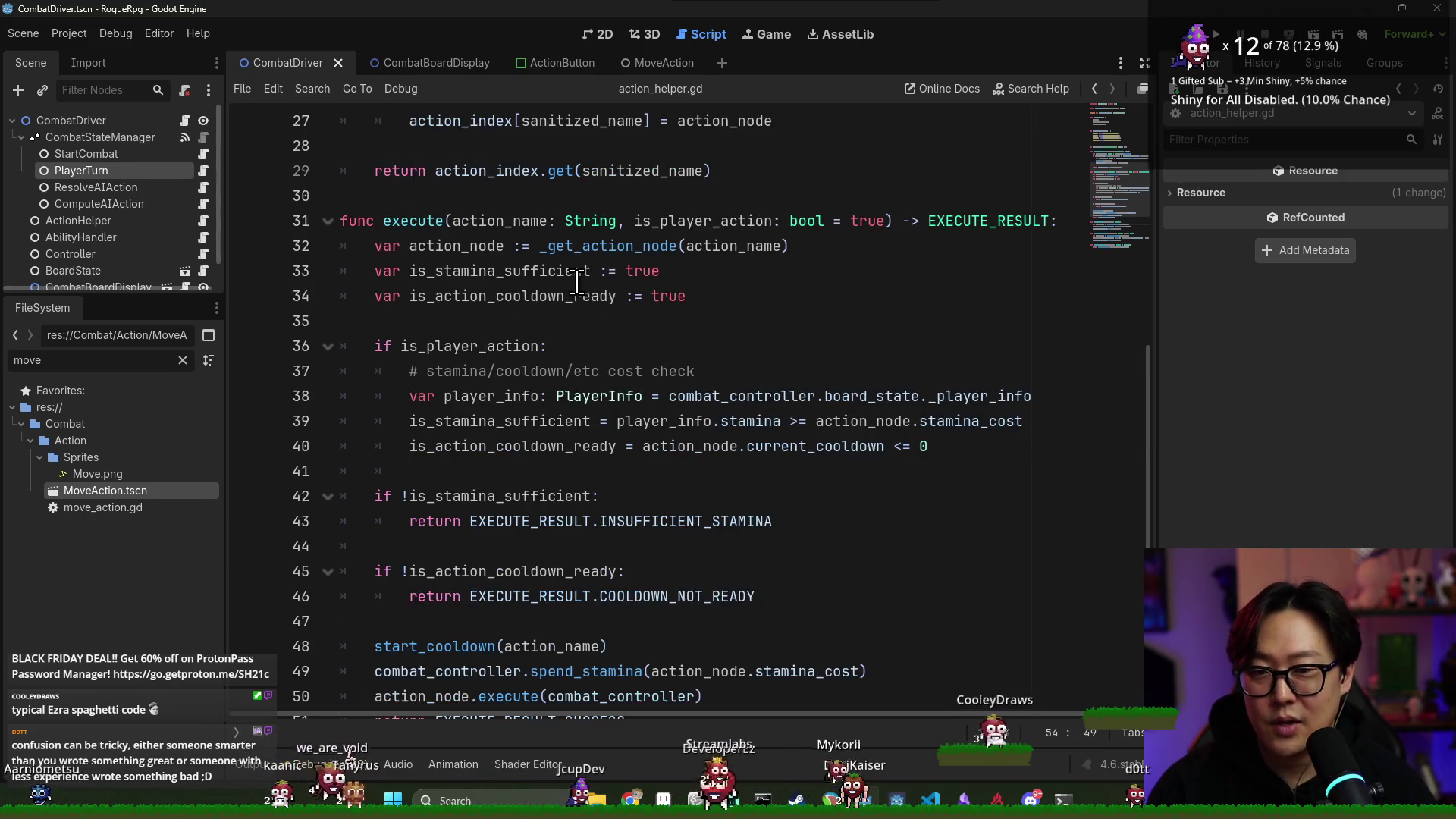
{"action": "scroll", "coordinate": [673, 307], "scroll_direction": "down", "scroll_amount": 1}
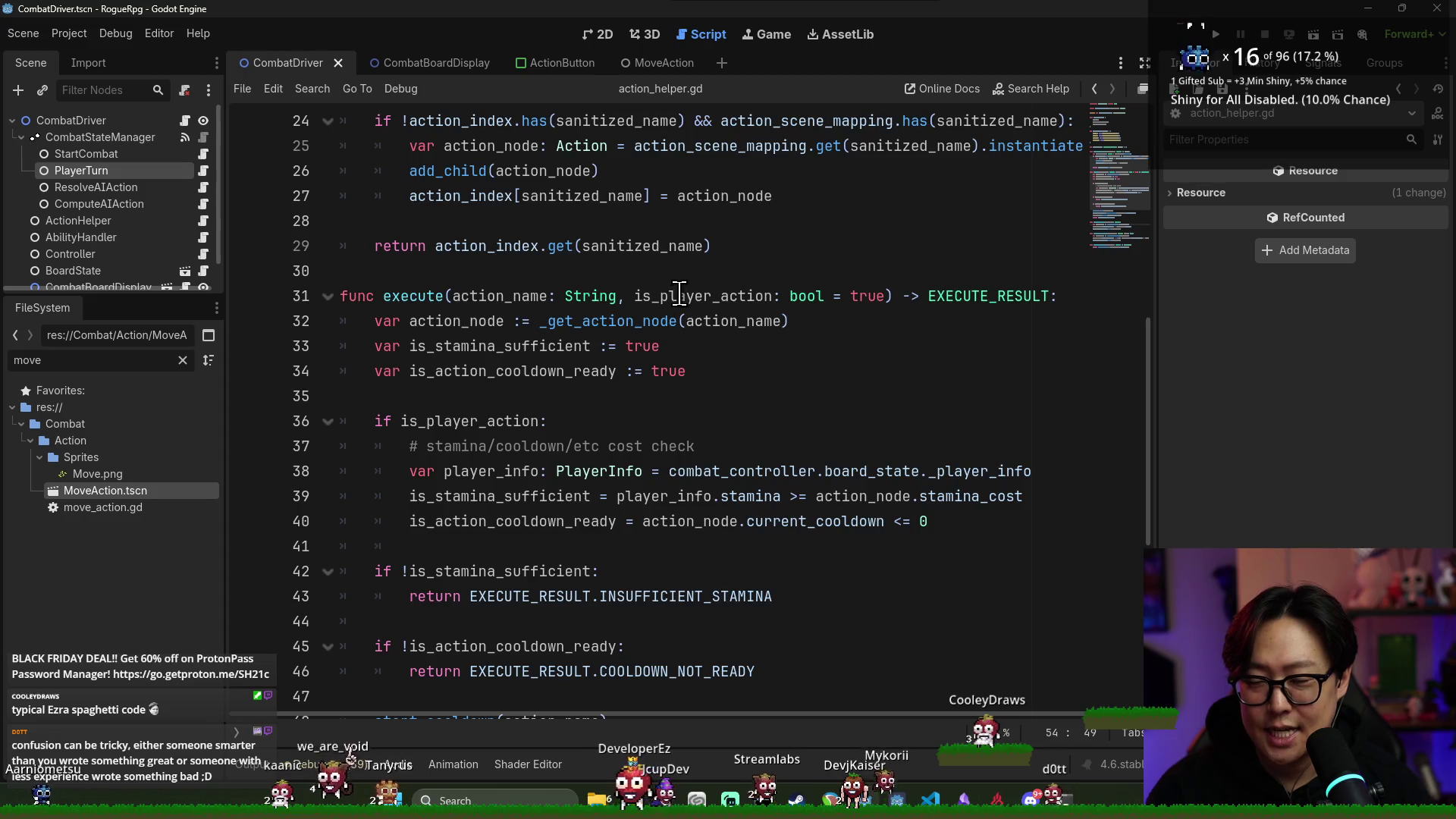
{"action": "scroll", "coordinate": [669, 299], "scroll_direction": "down", "scroll_amount": 1}
{"action": "scroll", "coordinate": [667, 295], "scroll_direction": "down", "scroll_amount": 2}
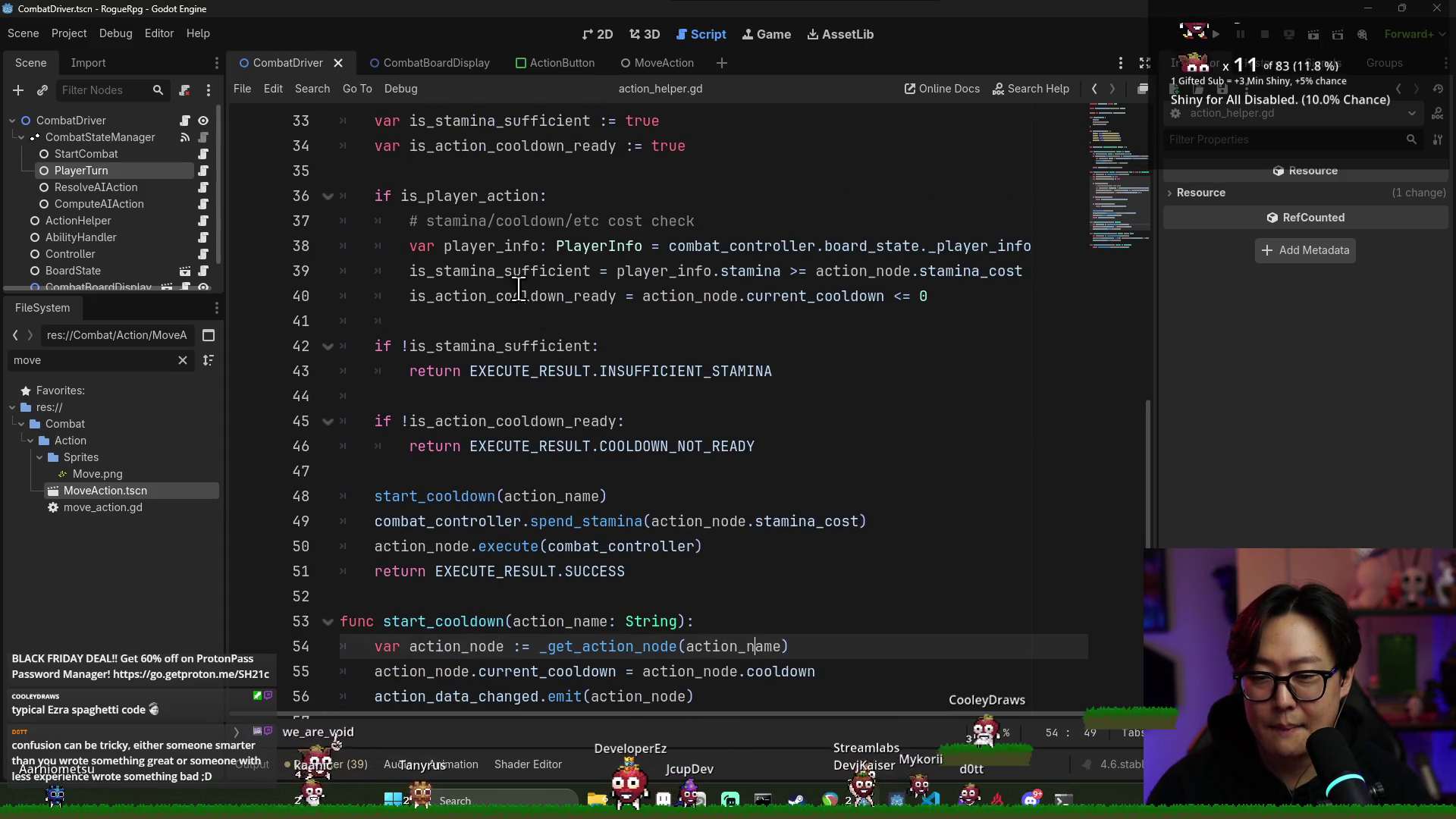
{"action": "scroll", "coordinate": [668, 296], "scroll_direction": "up", "scroll_amount": 2}
{"action": "left_click", "coordinate": [245, 248]}
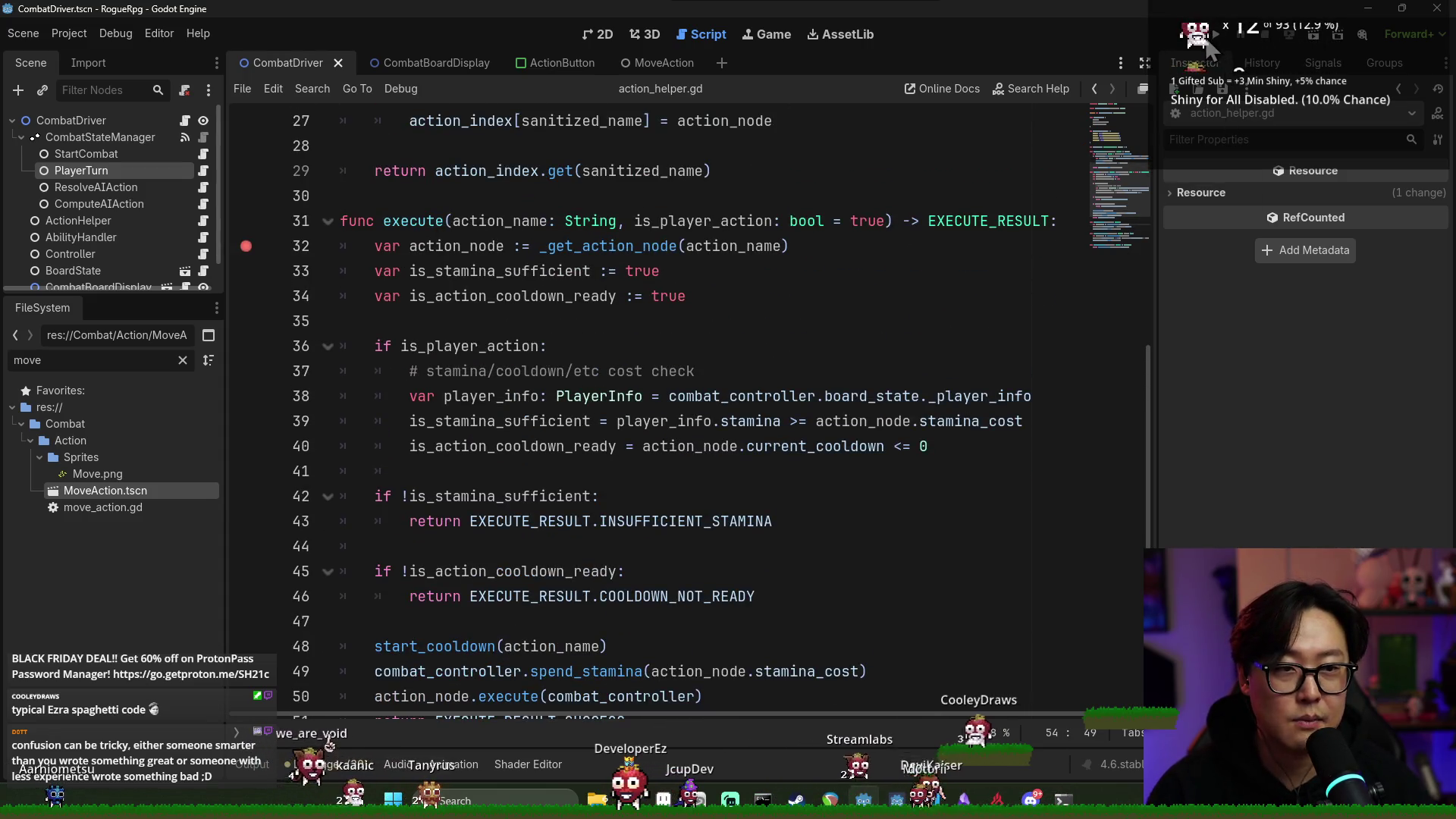
Debug-run the game, fight enchanted_fighter, move past the line 32 breakpoint, and end the turn
{"action": "key", "text": "F5"}
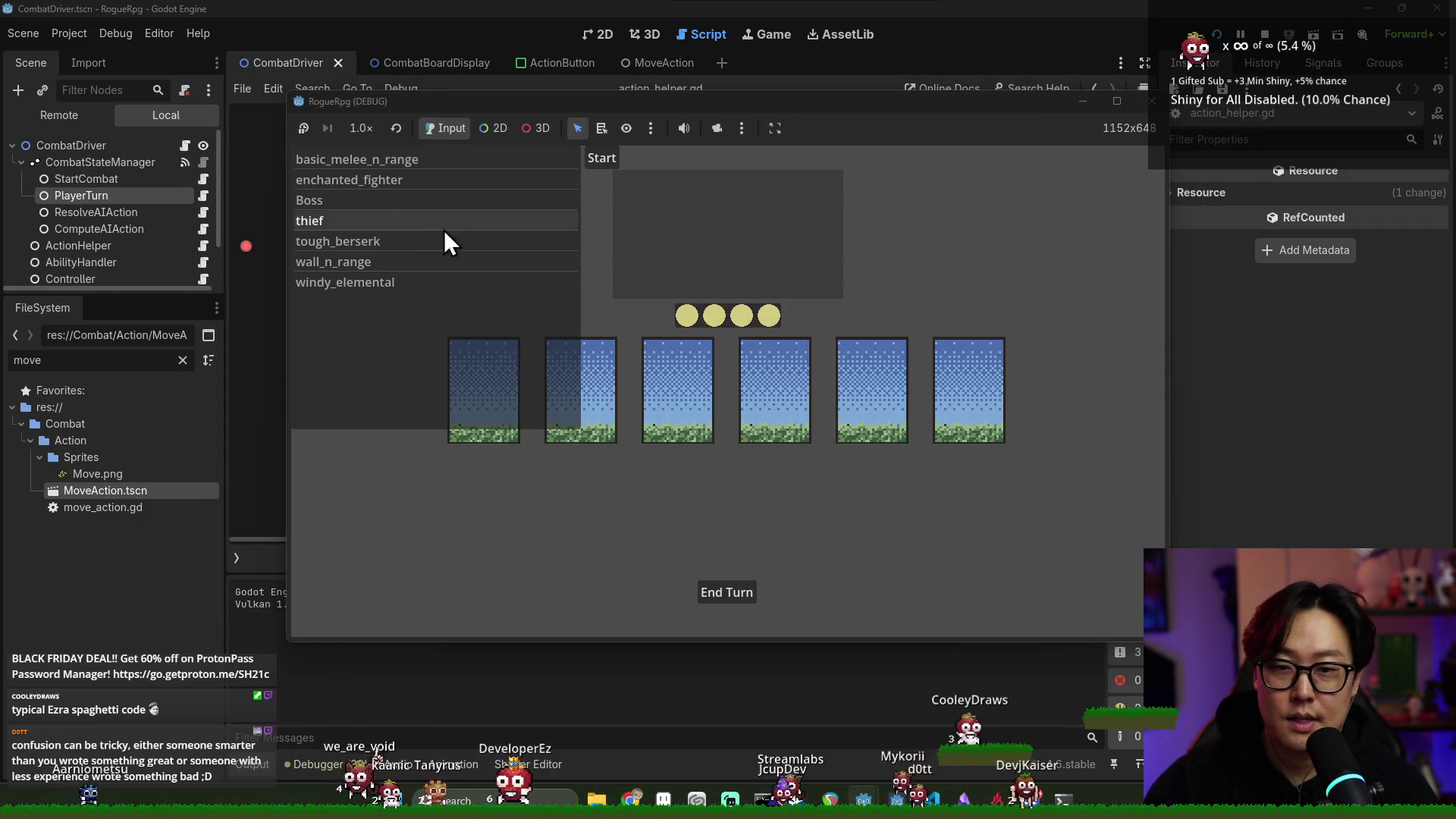
{"action": "left_click", "coordinate": [455, 179]}
{"action": "left_click", "coordinate": [601, 158]}
{"action": "left_click", "coordinate": [649, 206]}
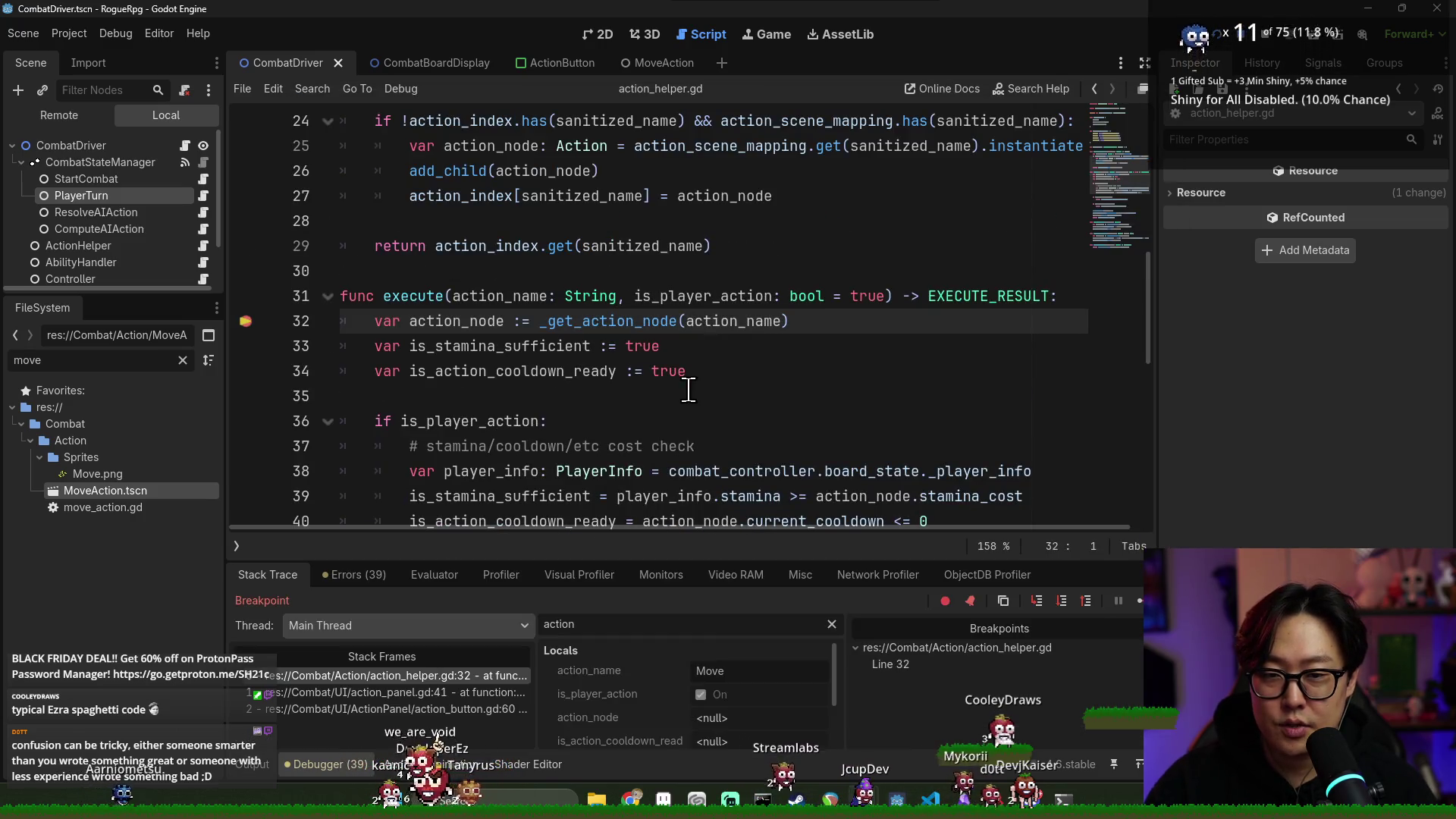
{"action": "left_click", "coordinate": [1117, 600]}
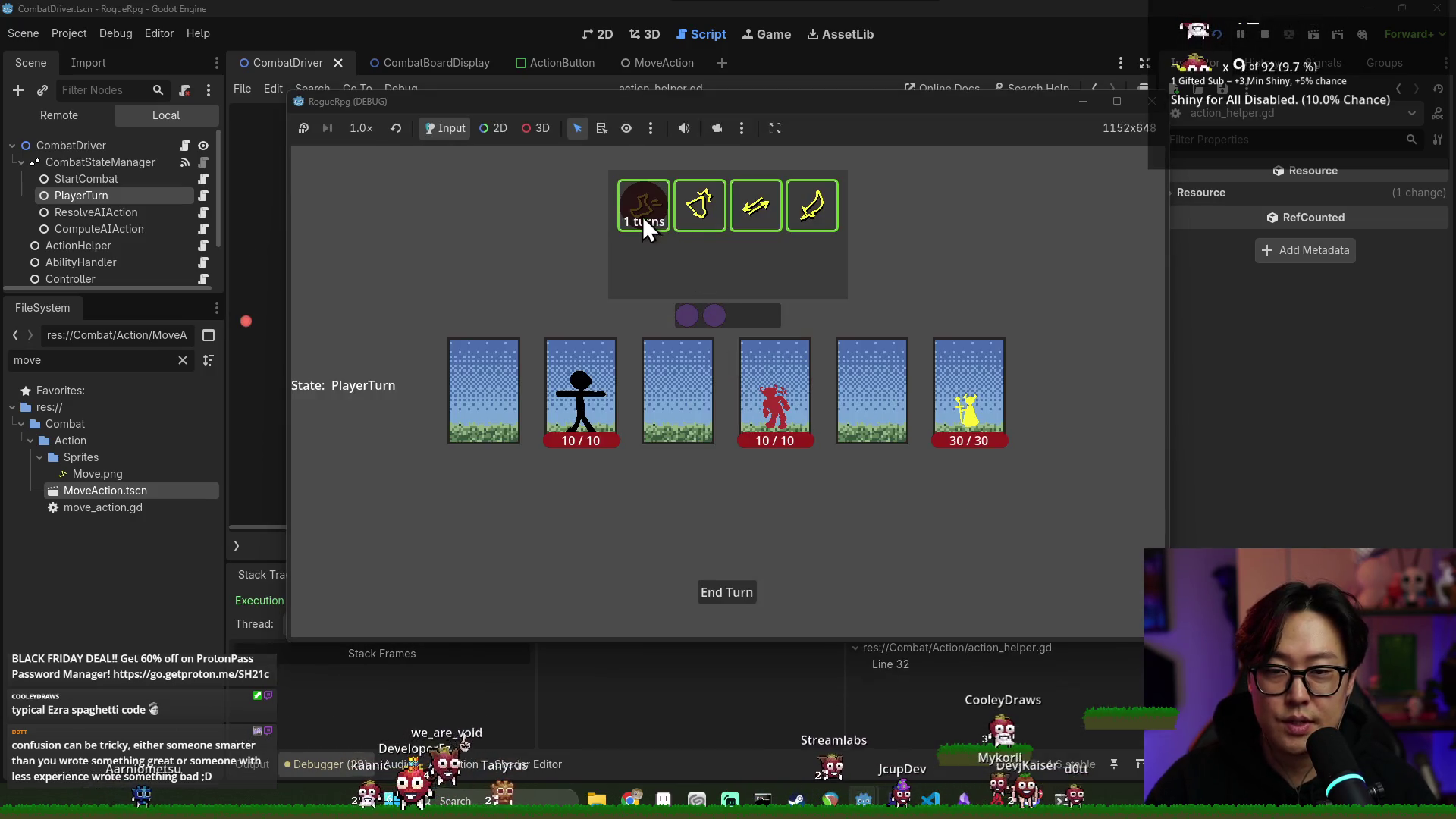
{"action": "left_click", "coordinate": [692, 410]}
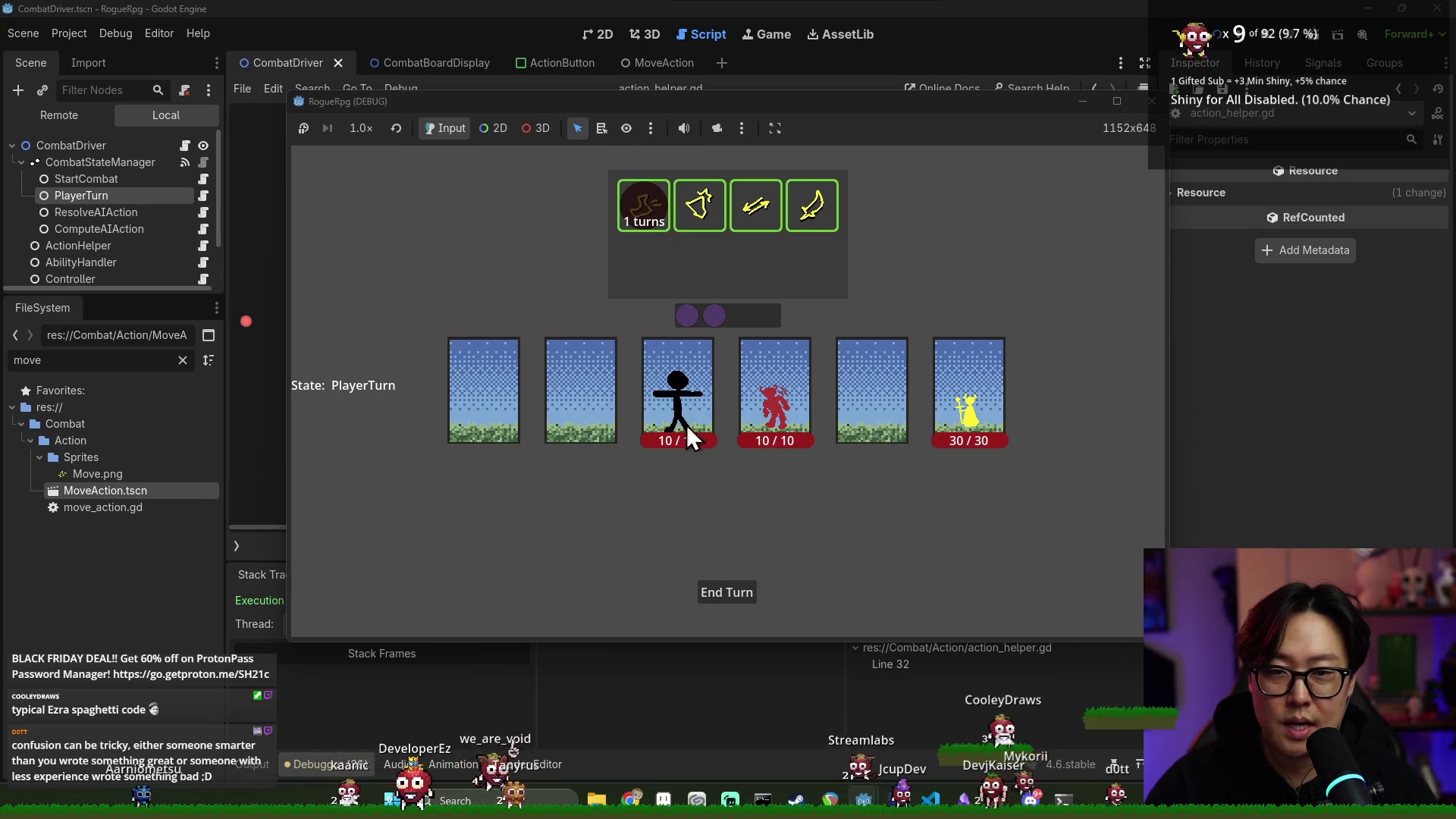
{"action": "left_click", "coordinate": [732, 594]}
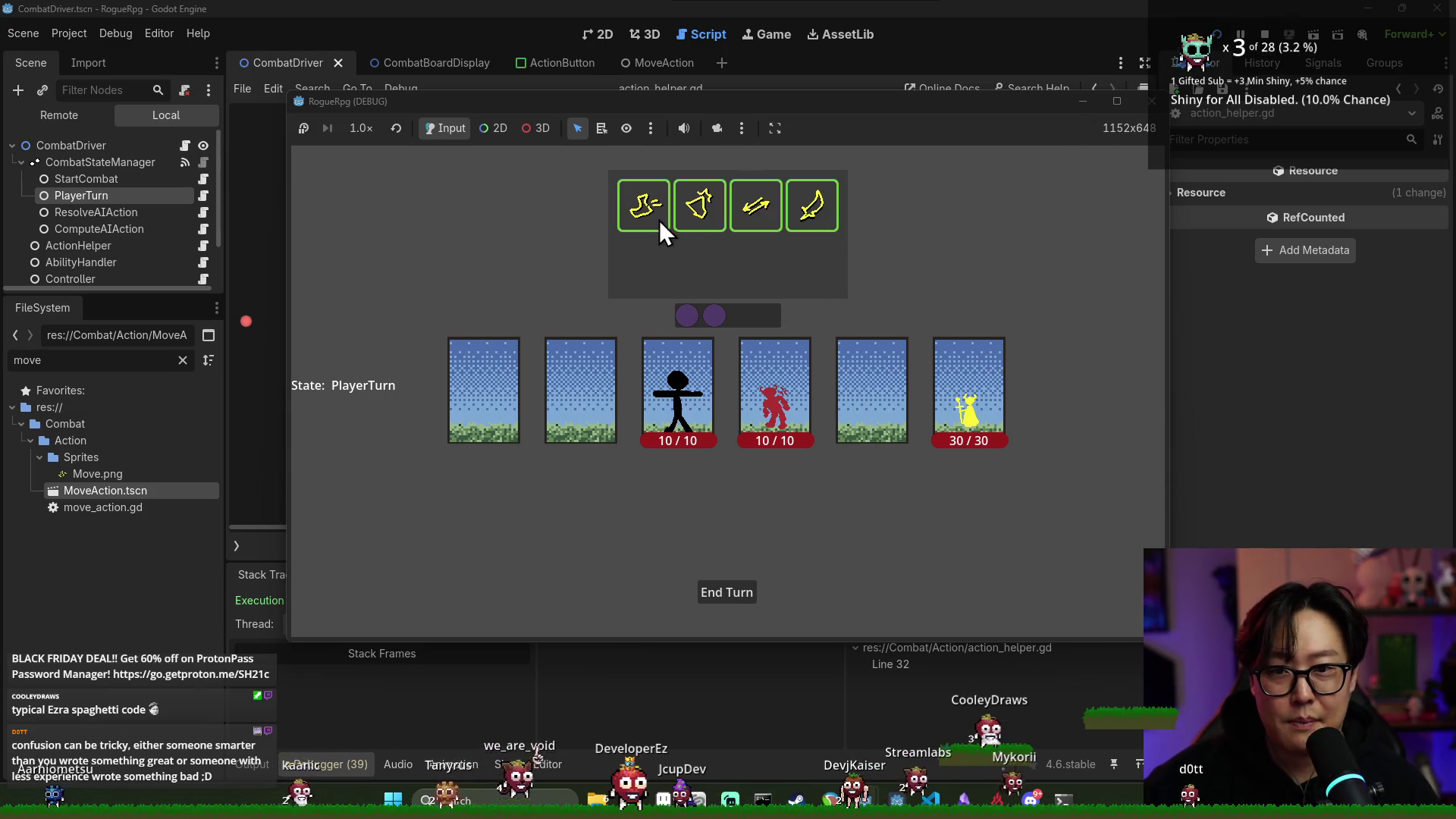
Use Move again and step over execute's lines into the player stamina checks
{"action": "left_click", "coordinate": [655, 216]}
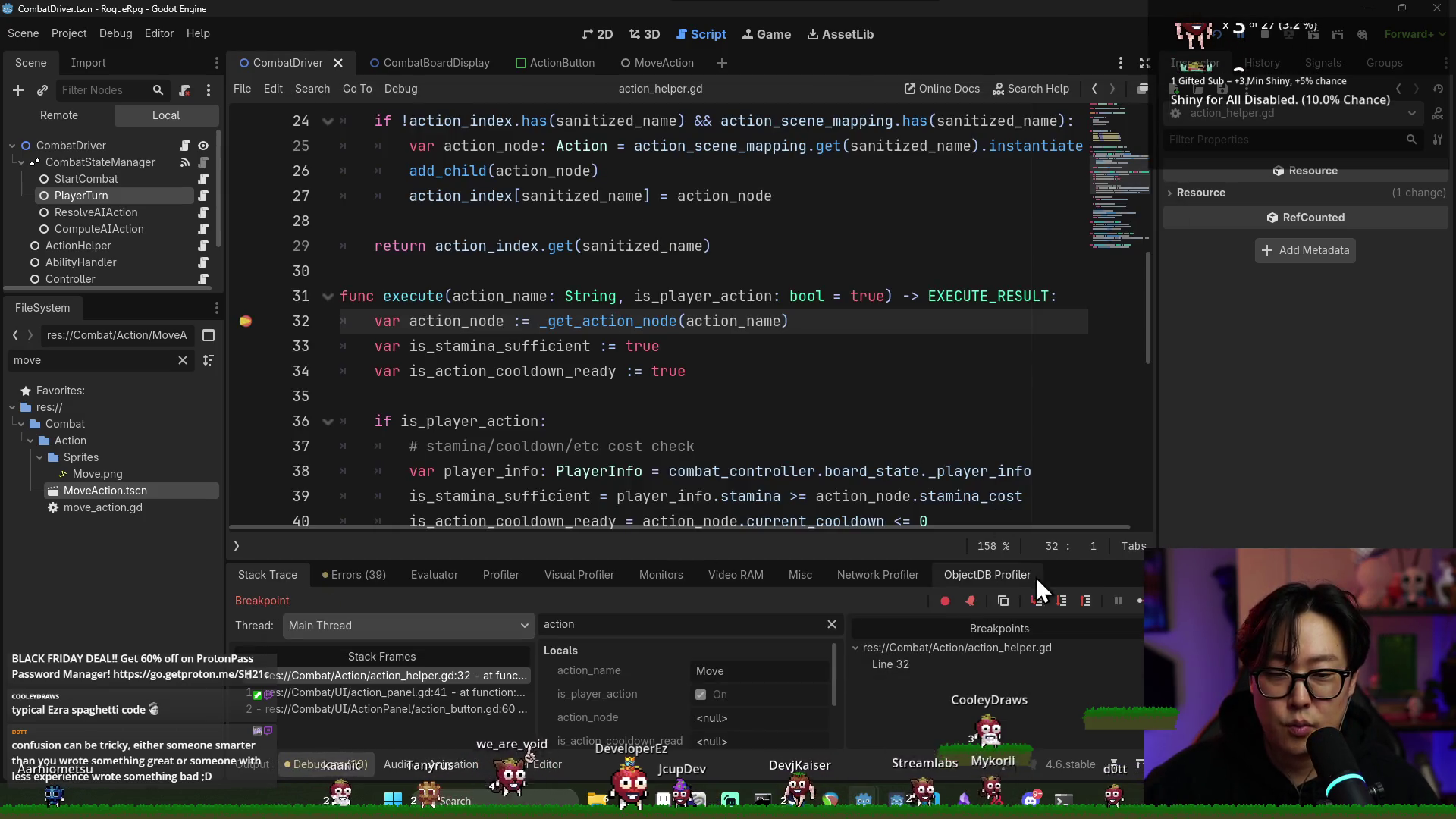
{"action": "left_click", "coordinate": [1059, 600]}
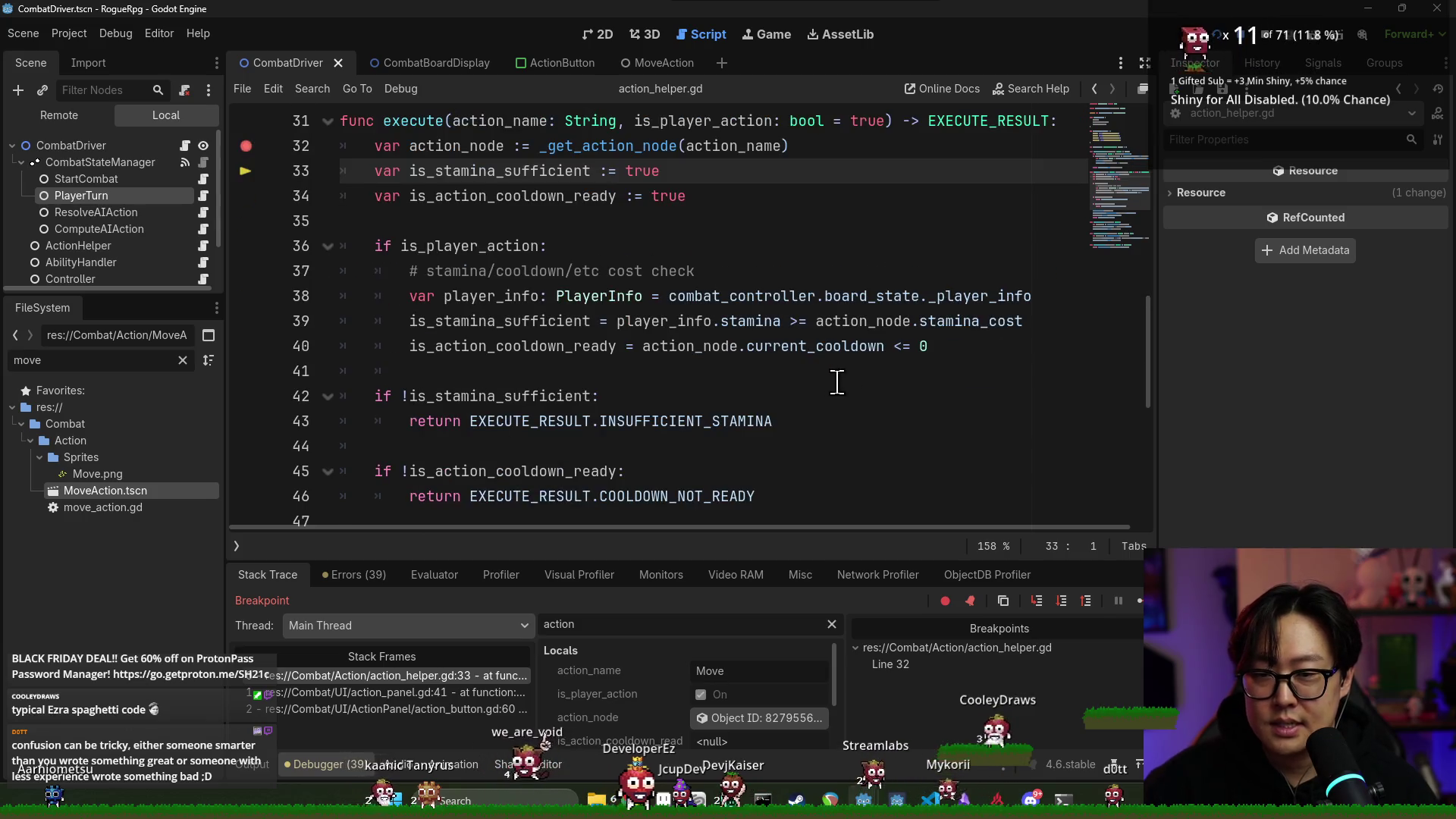
{"action": "left_click", "coordinate": [1062, 599]}
{"action": "left_click", "coordinate": [1065, 596]}
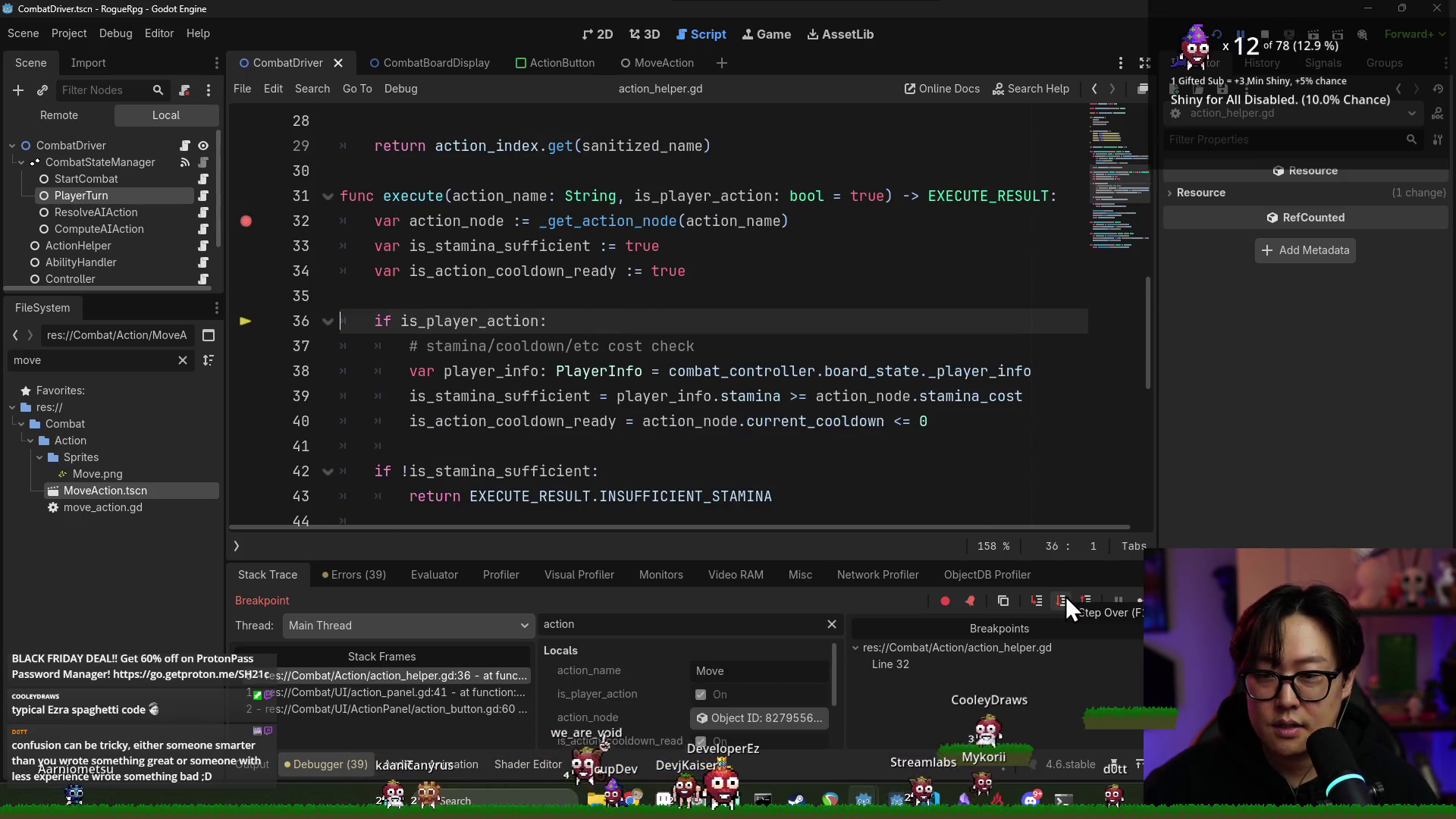
{"action": "left_click", "coordinate": [1067, 599]}
{"action": "left_click", "coordinate": [1066, 599]}
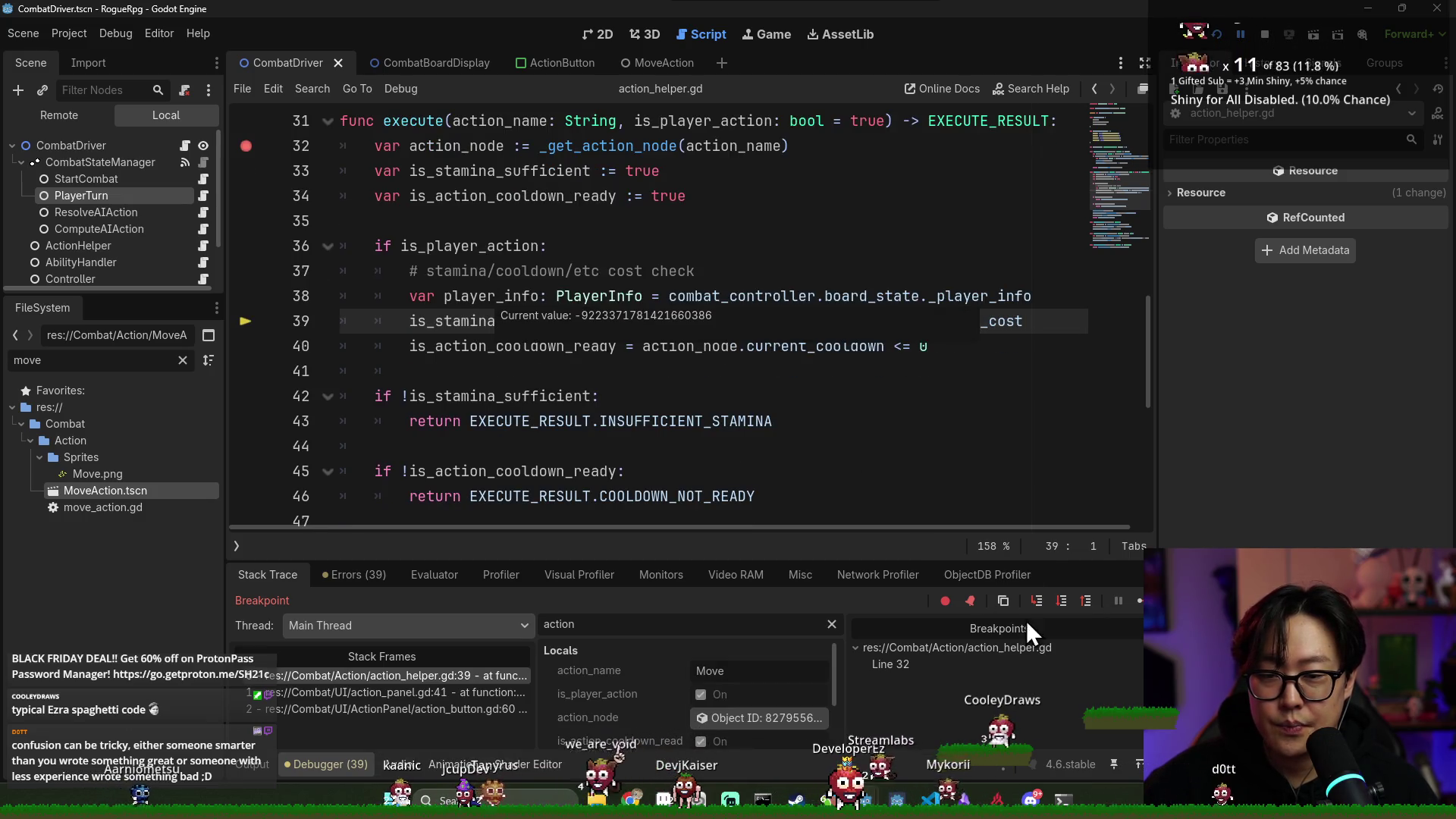
{"action": "left_click", "coordinate": [1063, 600]}
{"action": "mouse_move", "coordinate": [485, 302]}
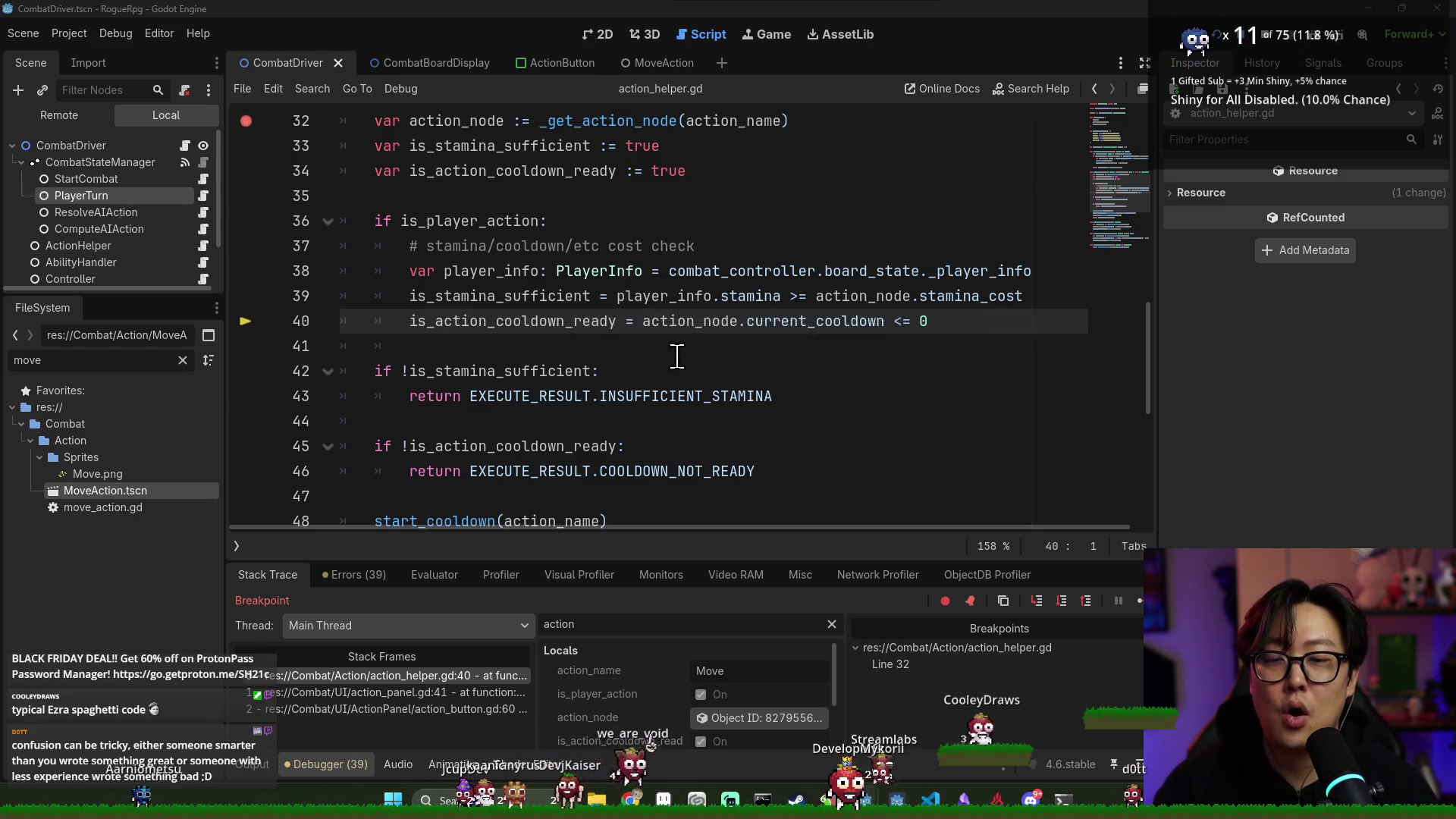
Close the running game to end debugging, then bring up the PowerShell terminal
{"action": "key", "text": "alt+Tab"}
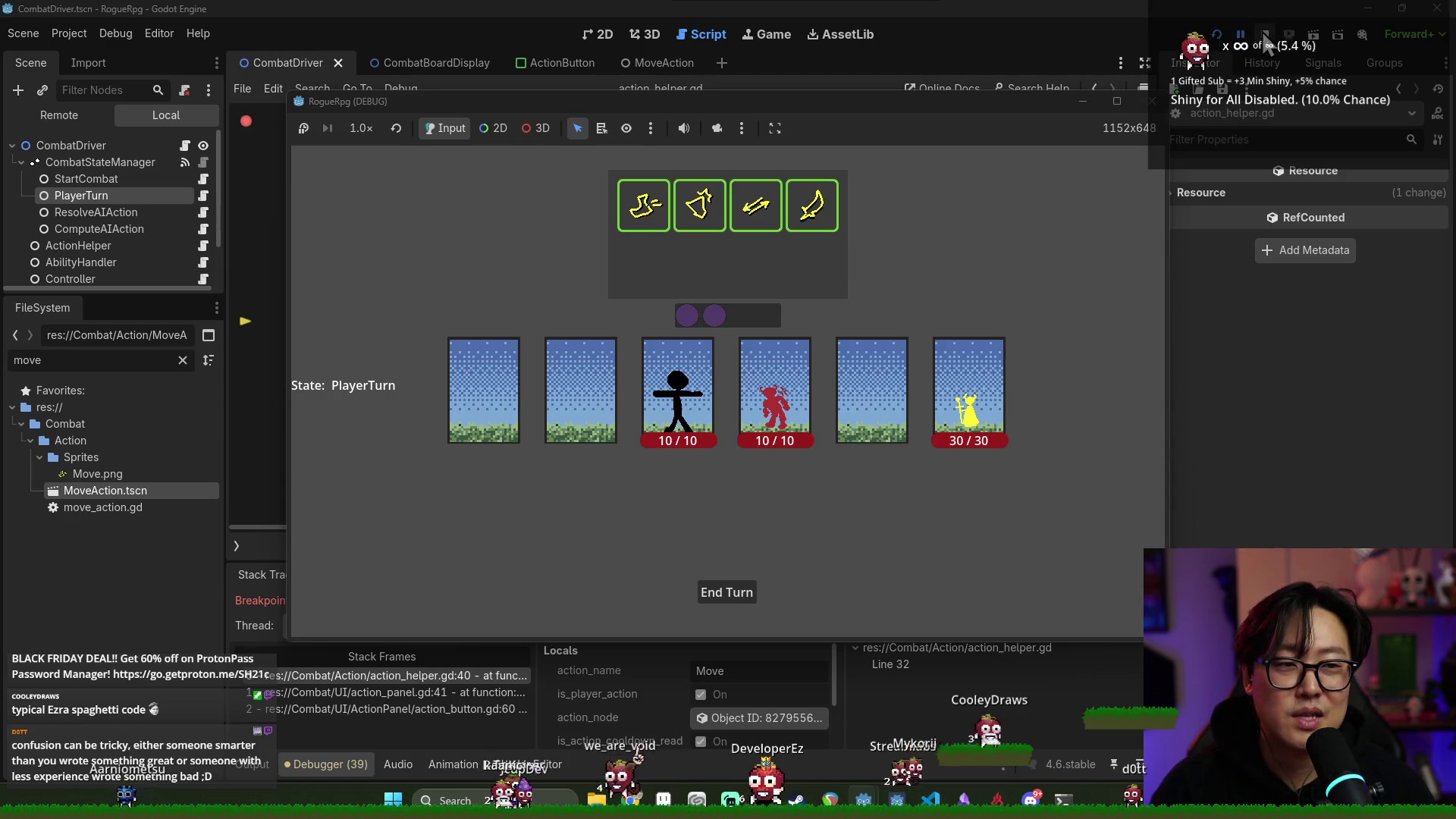
{"action": "left_click", "coordinate": [1151, 101]}
{"action": "key", "text": "alt+Tab"}
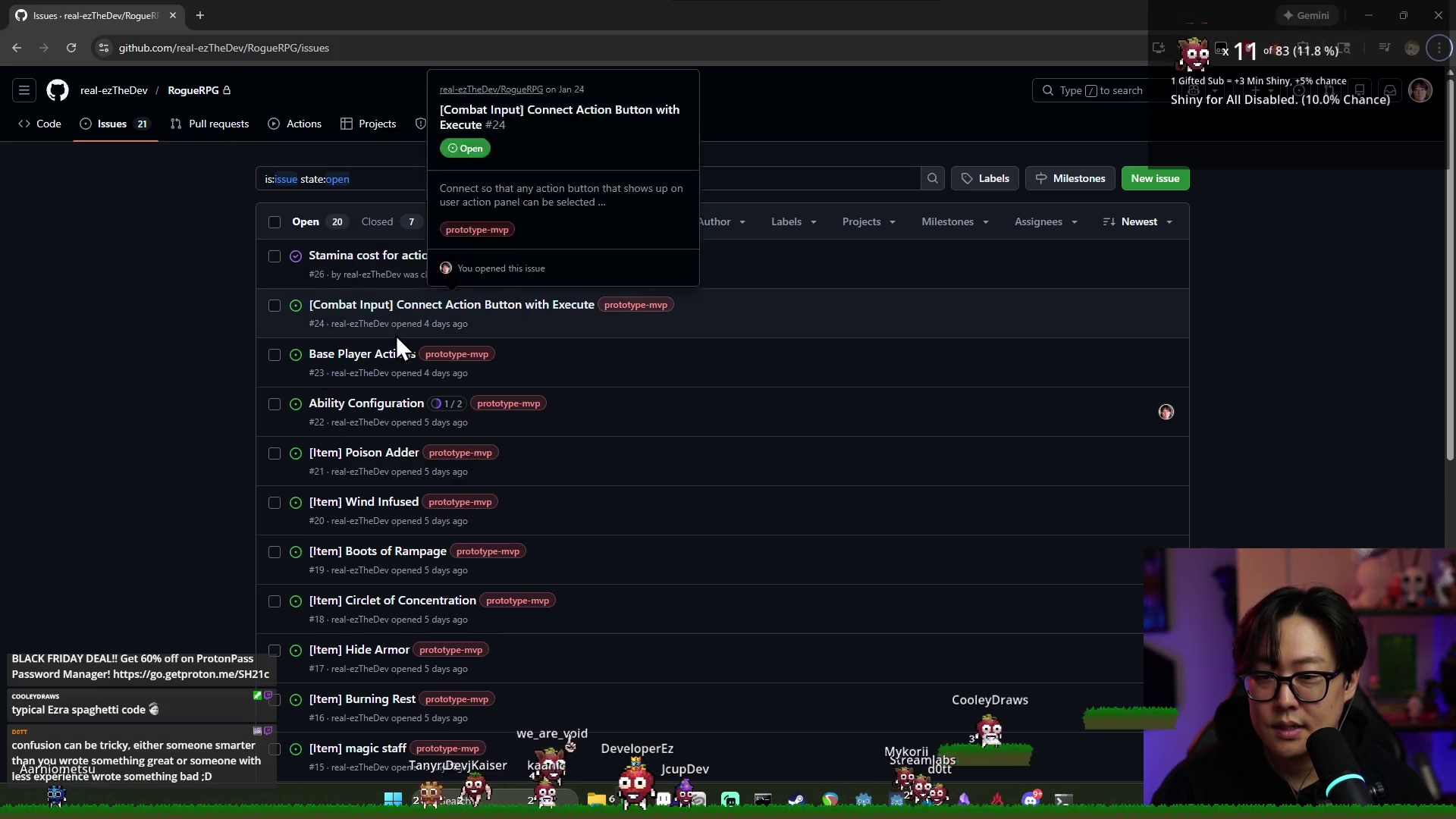
{"action": "key", "text": "alt+Tab"}
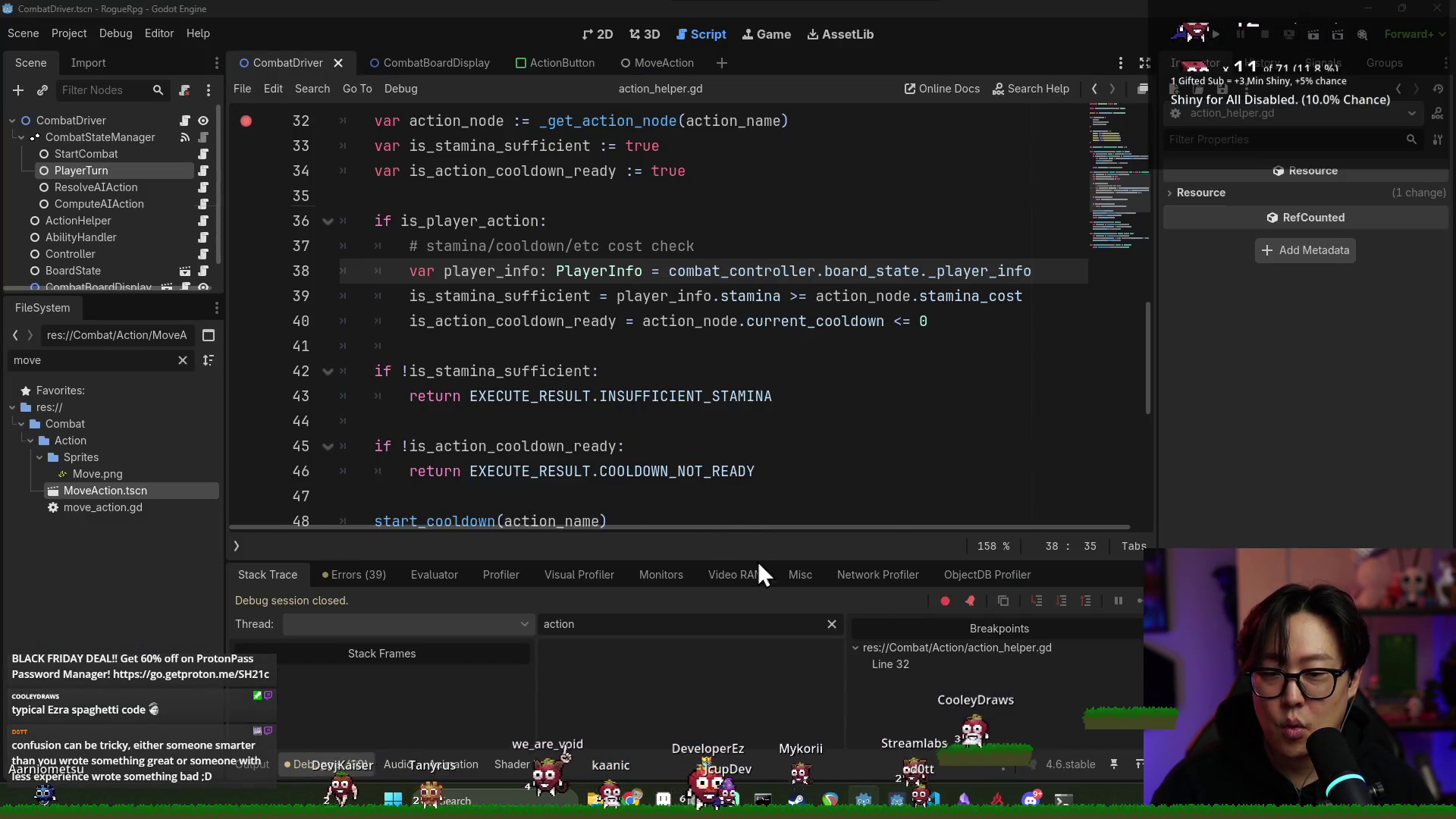
{"action": "key", "text": "alt+Tab"}
{"action": "left_click", "coordinate": [936, 499]}
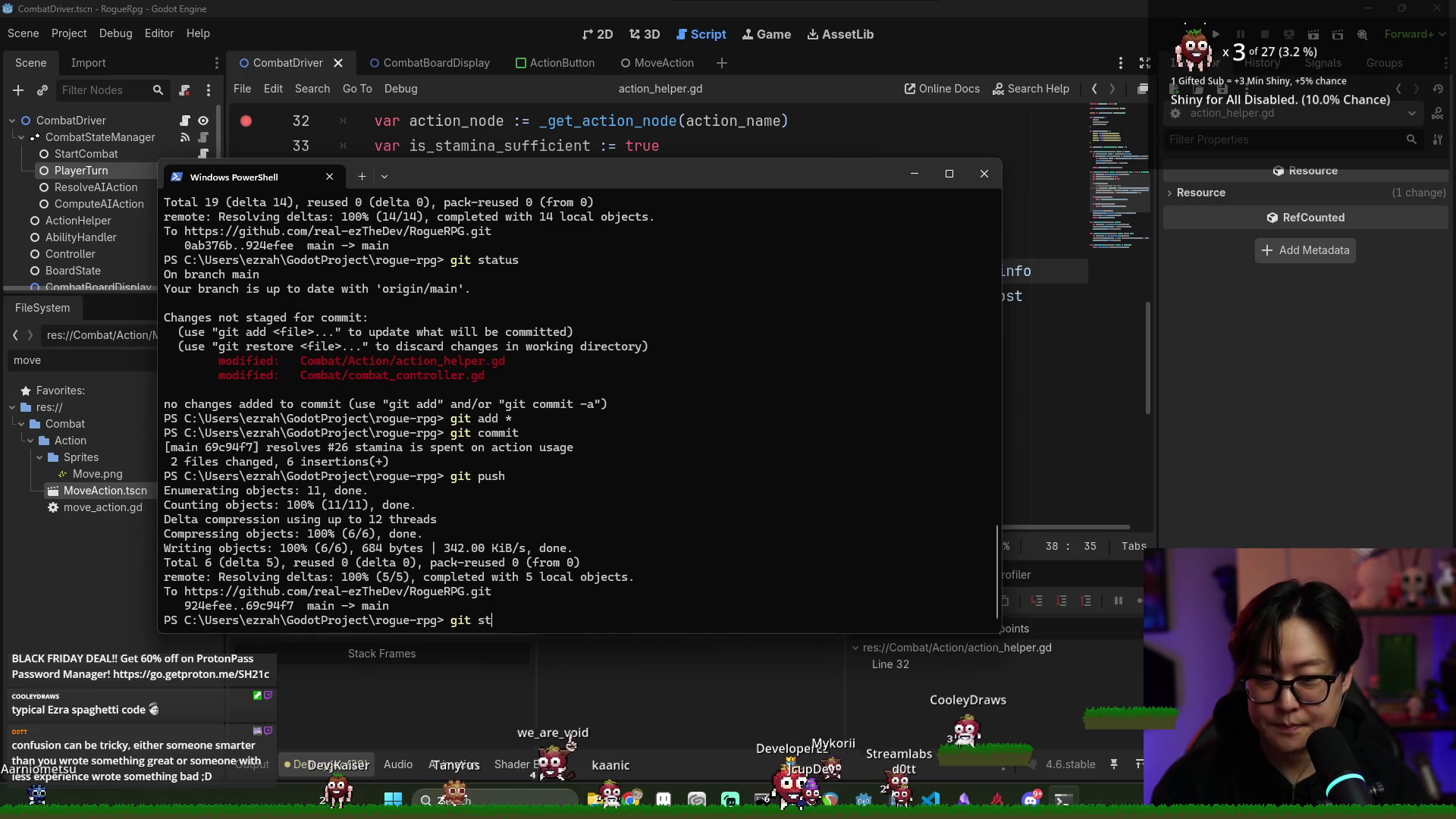
Check git status and stage all modified files with git add *
{"action": "type", "text": "git status"}
{"action": "key", "text": "Return"}
{"action": "type", "text": "git add *"}
{"action": "key", "text": "Return"}
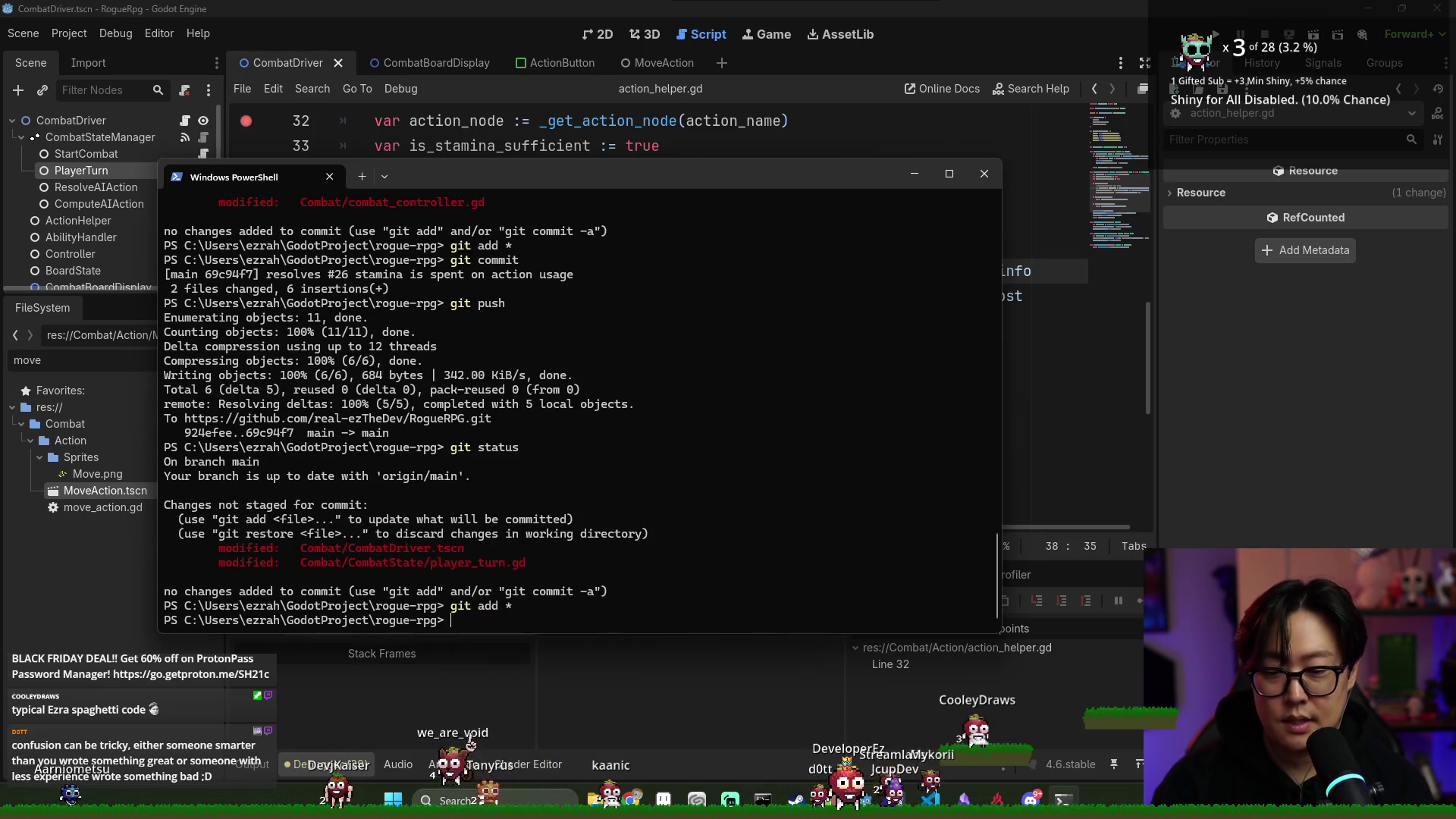
Commit with the message 'Tick down player action cooldown at the start of player turn.' in vim
{"action": "key", "text": "Return"}
{"action": "type", "text": "iUpdate stamina on player"}
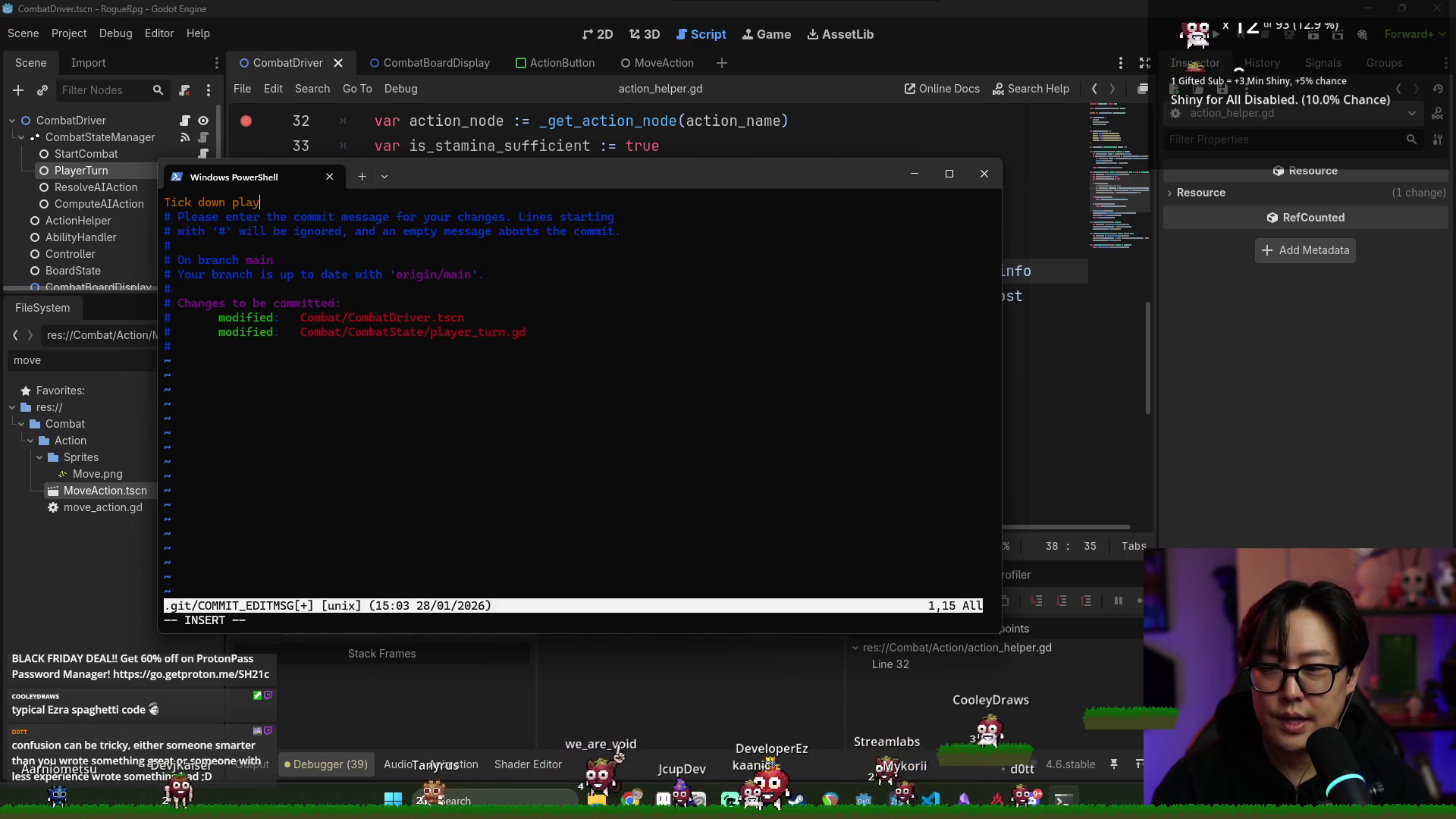
{"action": "type", "text": "no coo"}
{"action": "key", "text": "BackSpace"}
{"action": "key", "text": "BackSpace"}
{"action": "key", "text": "BackSpace"}
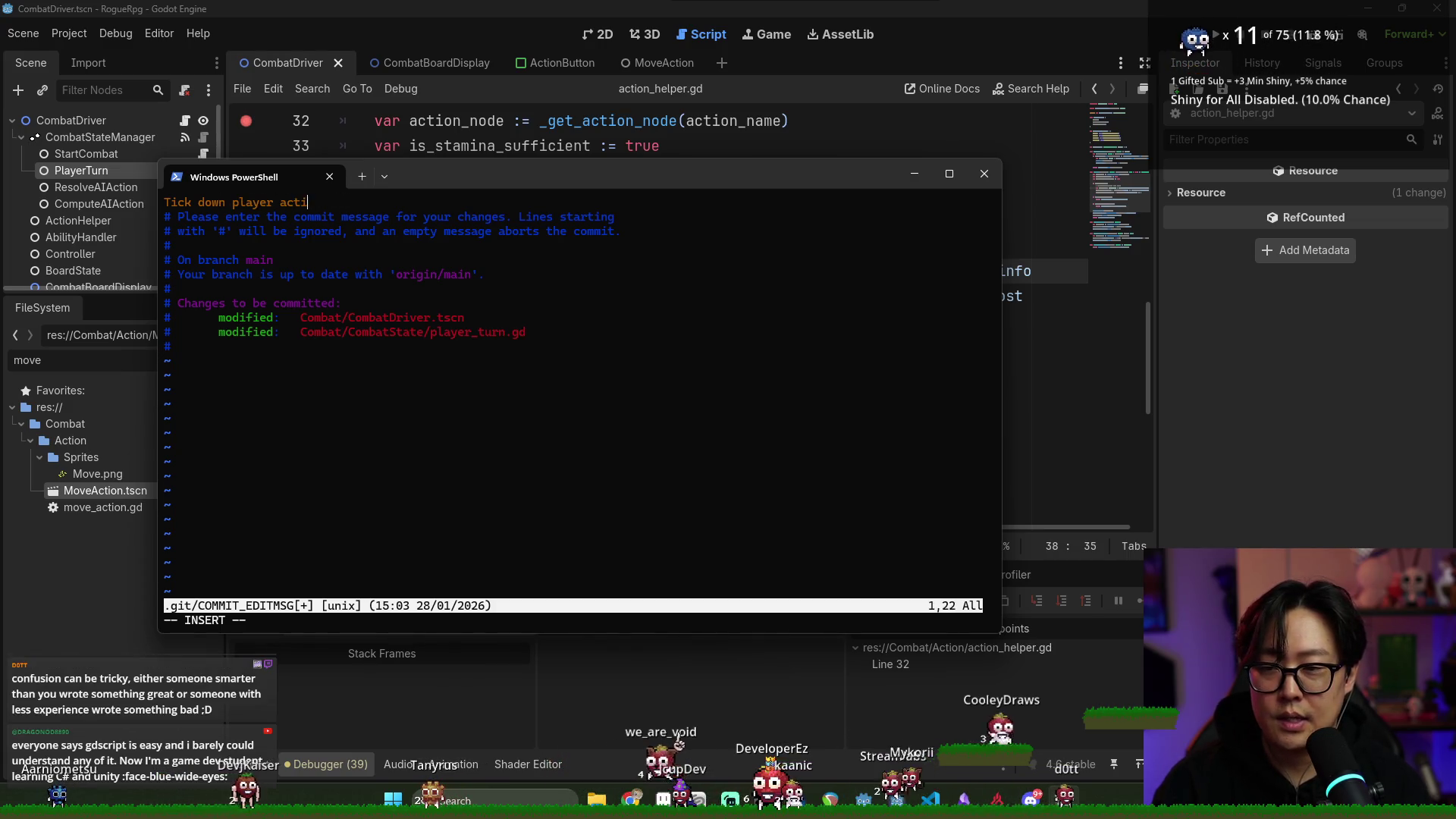
{"action": "type", "text": "during play"}
{"action": "key", "text": "BackSpace"}
{"action": "key", "text": "BackSpace"}
{"action": "key", "text": "BackSpace"}
{"action": "type", "text": "in "}
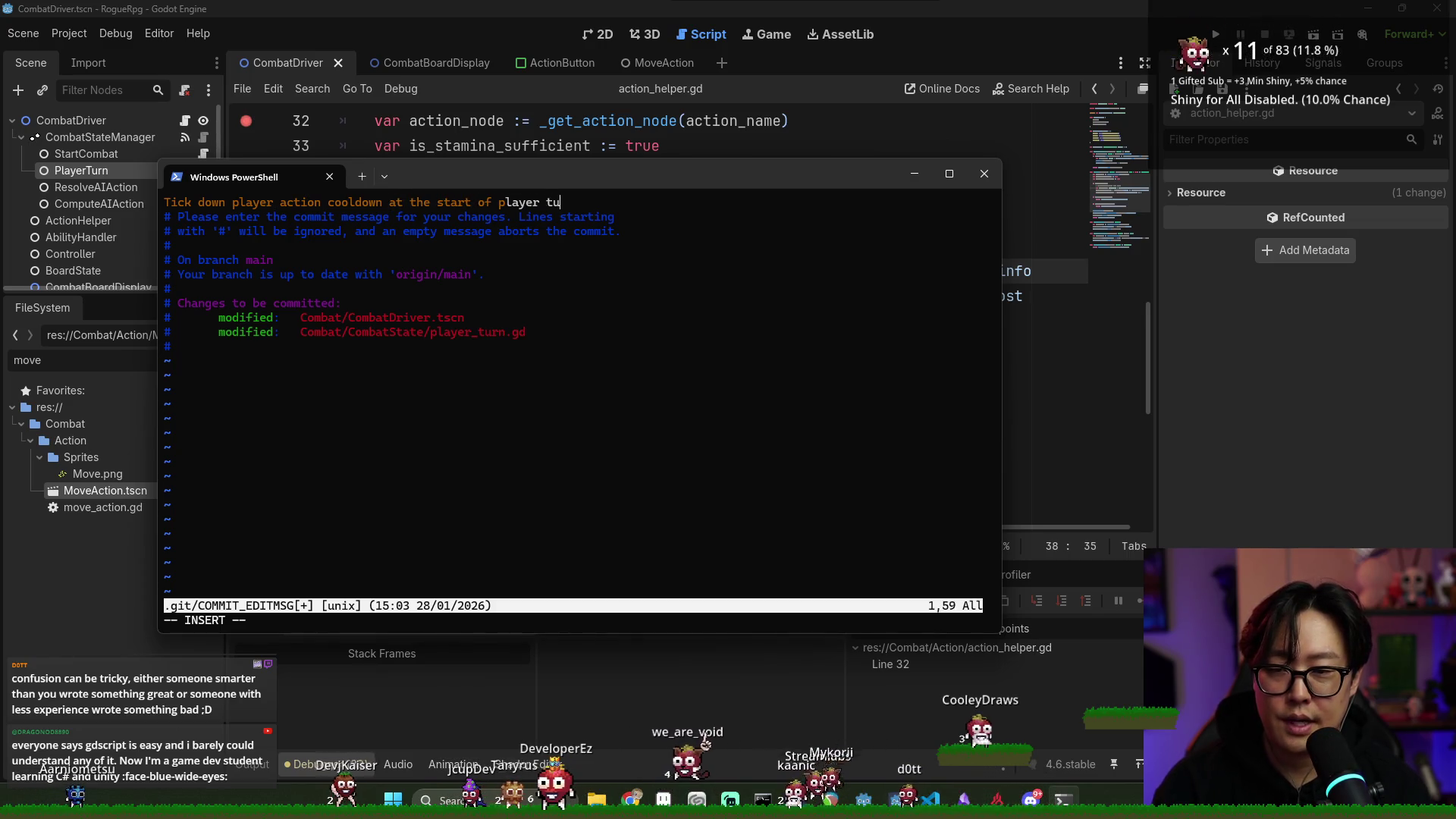
{"action": "type", "text": "q"}
{"action": "key", "text": "Return"}
{"action": "type", "text": "git pus"}
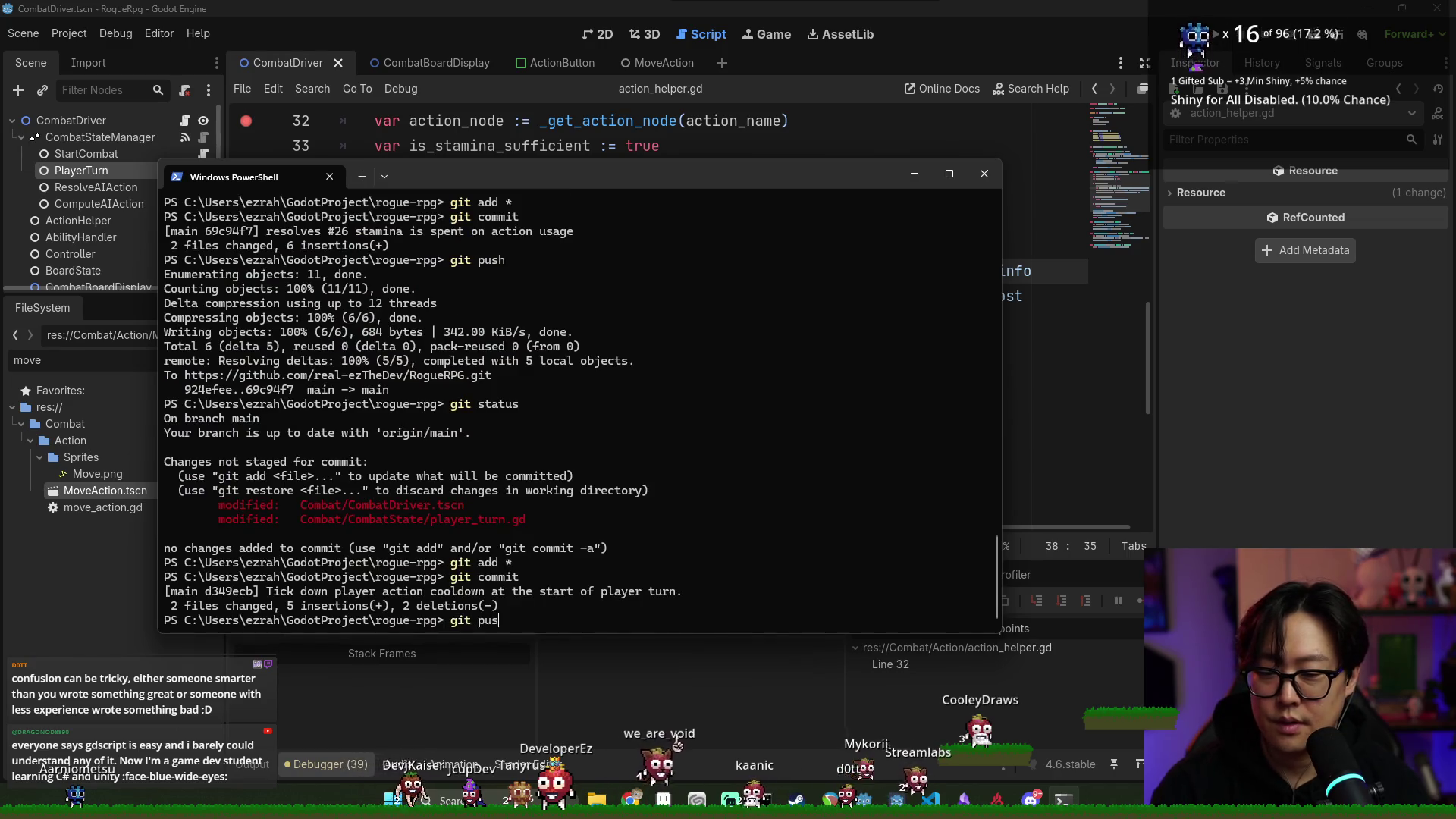
Push the new commit to main on GitHub
{"action": "type", "text": "h"}
{"action": "key", "text": "Return"}
{"action": "left_click", "coordinate": [1083, 436]}
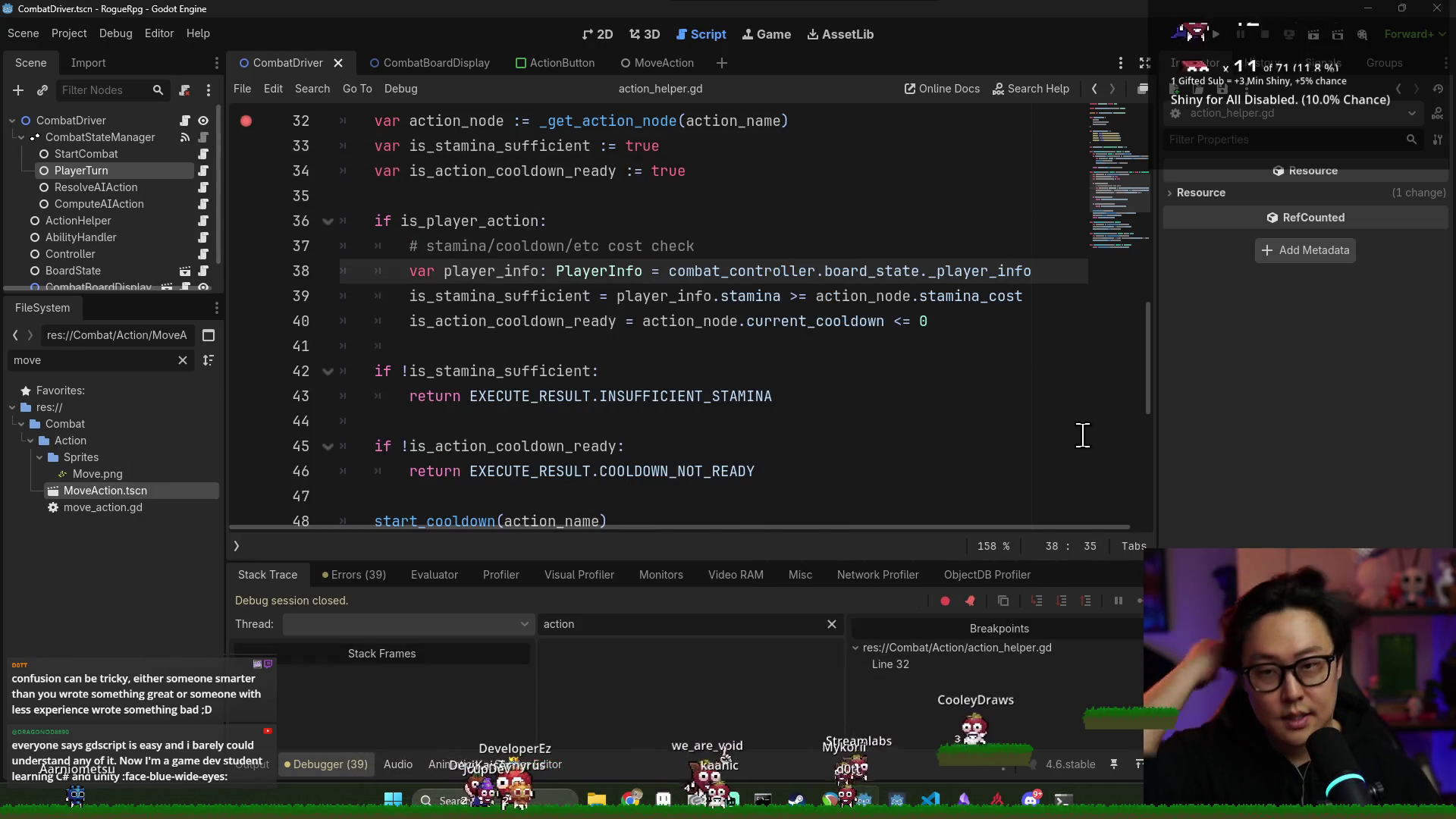
{"action": "key", "text": "alt+Tab"}
{"action": "key", "text": "alt+Tab"}
{"action": "key", "text": "alt+Tab"}
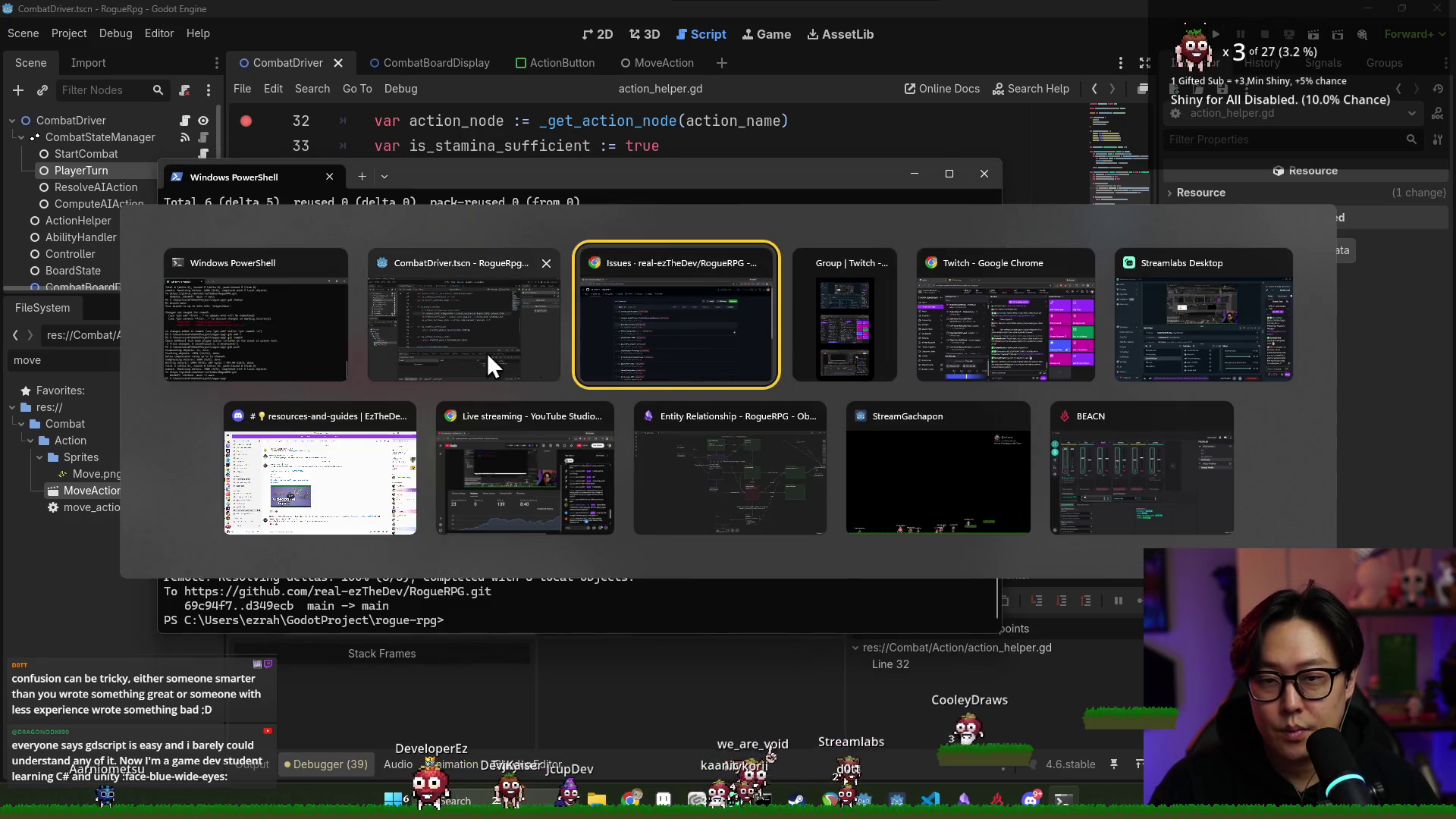
Reload the RogueRPG GitHub issues list so it shows 19 open and 8 closed
{"action": "left_click", "coordinate": [584, 340]}
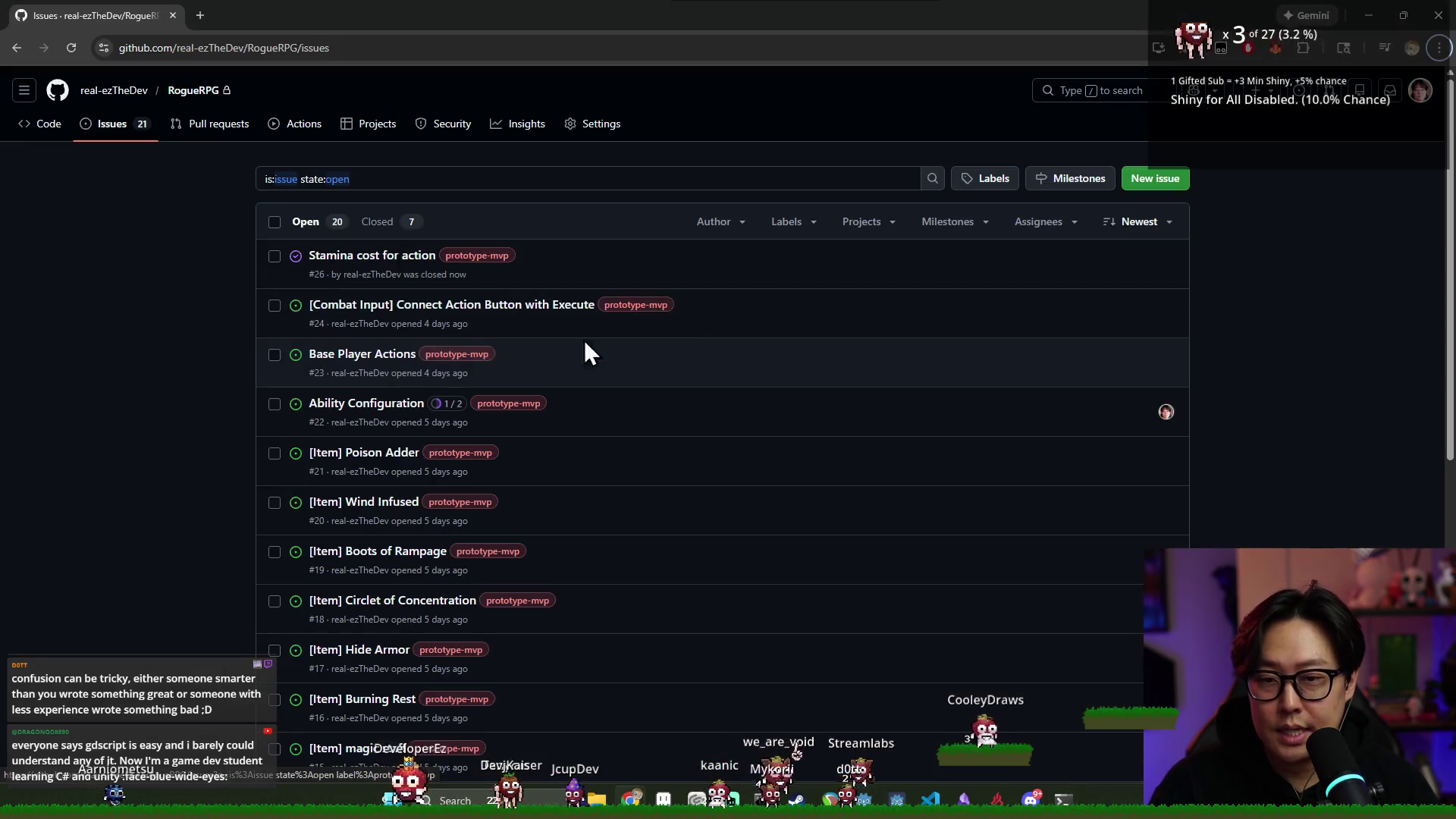
{"action": "left_click", "coordinate": [68, 47]}
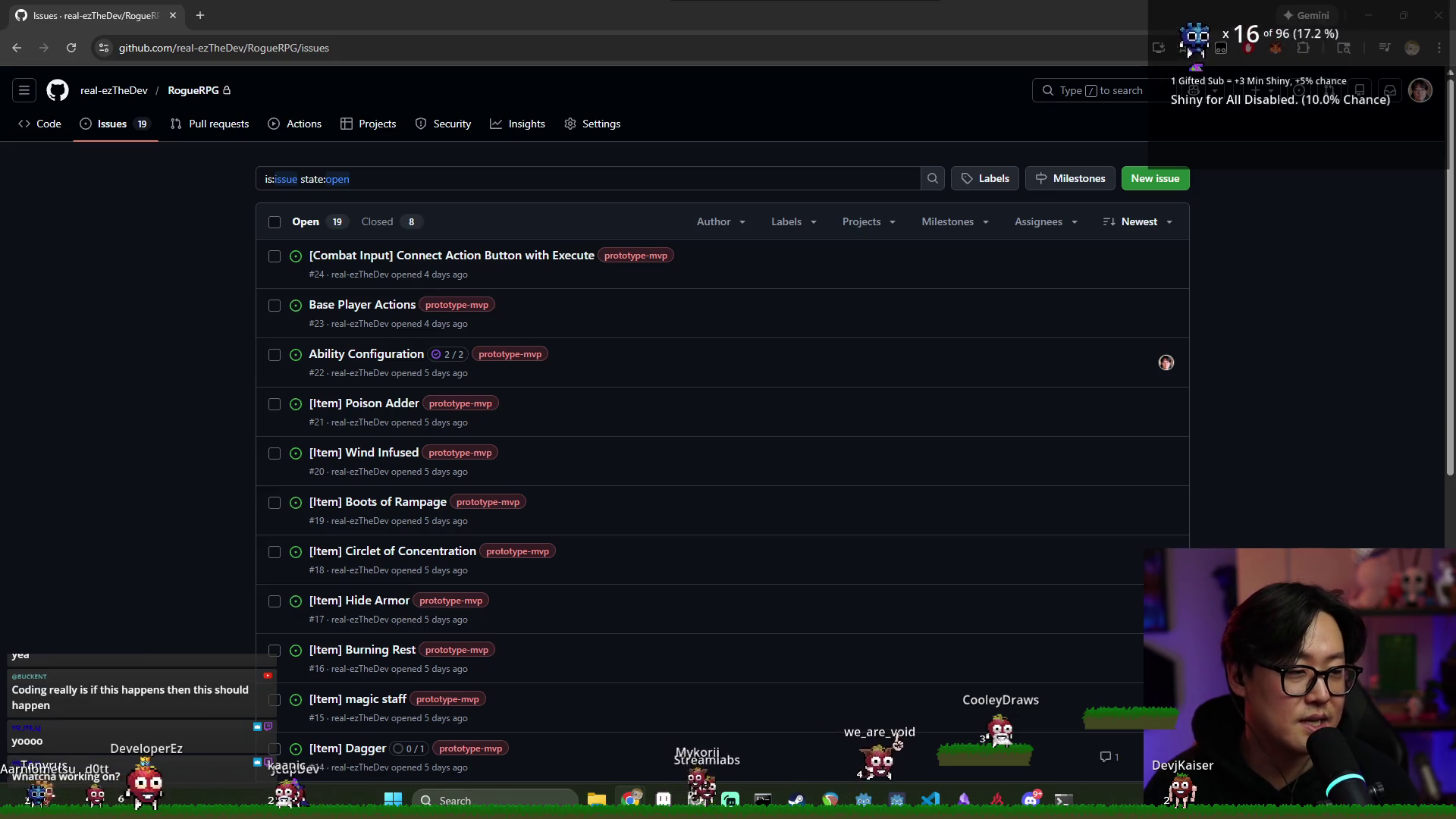
{"action": "key", "text": "alt+Tab"}
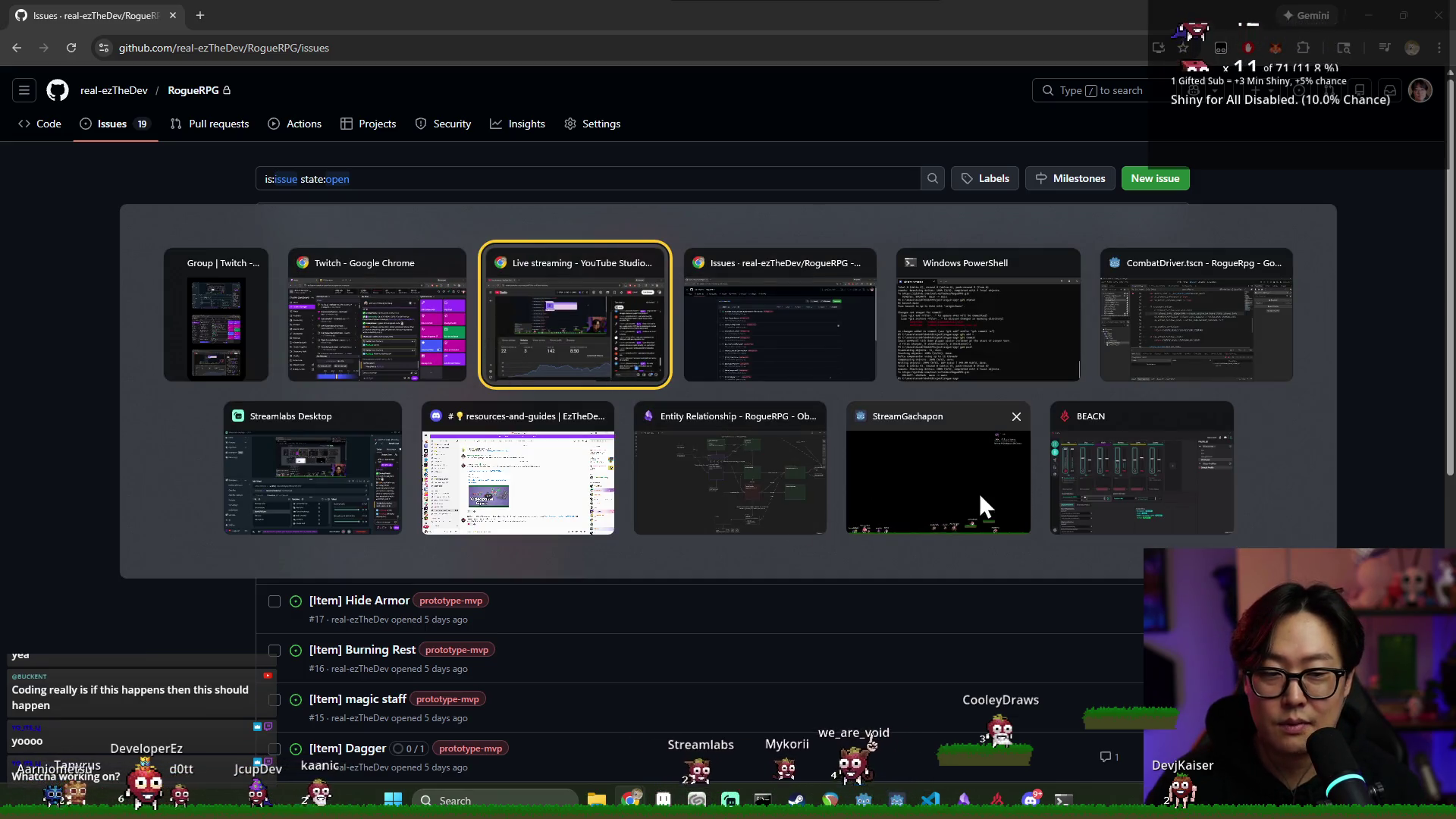
Bring the StreamGachapon window to the front, then cycle through the other open windows
{"action": "left_click", "coordinate": [980, 493]}
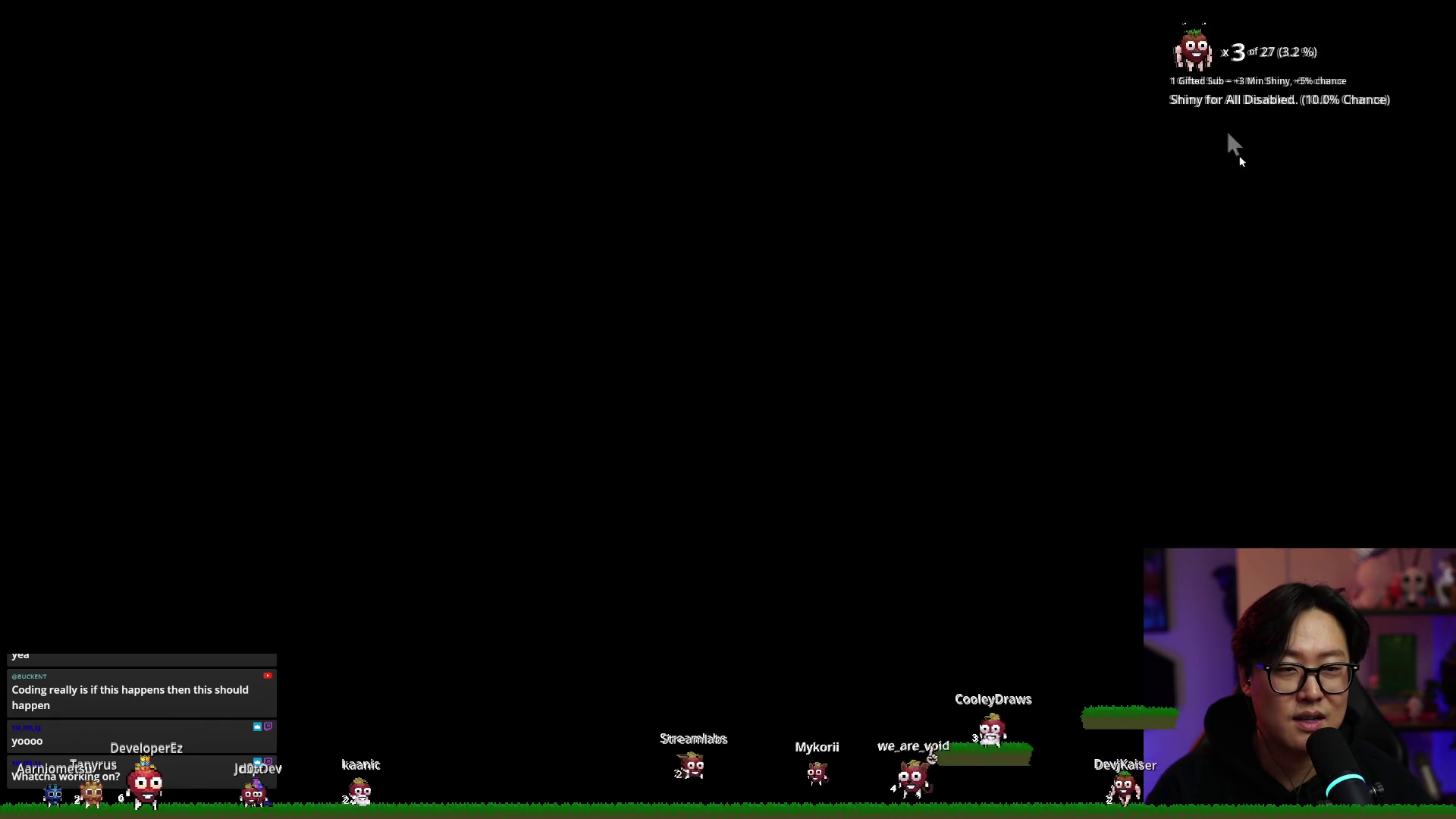
{"action": "key", "text": "alt+Tab"}
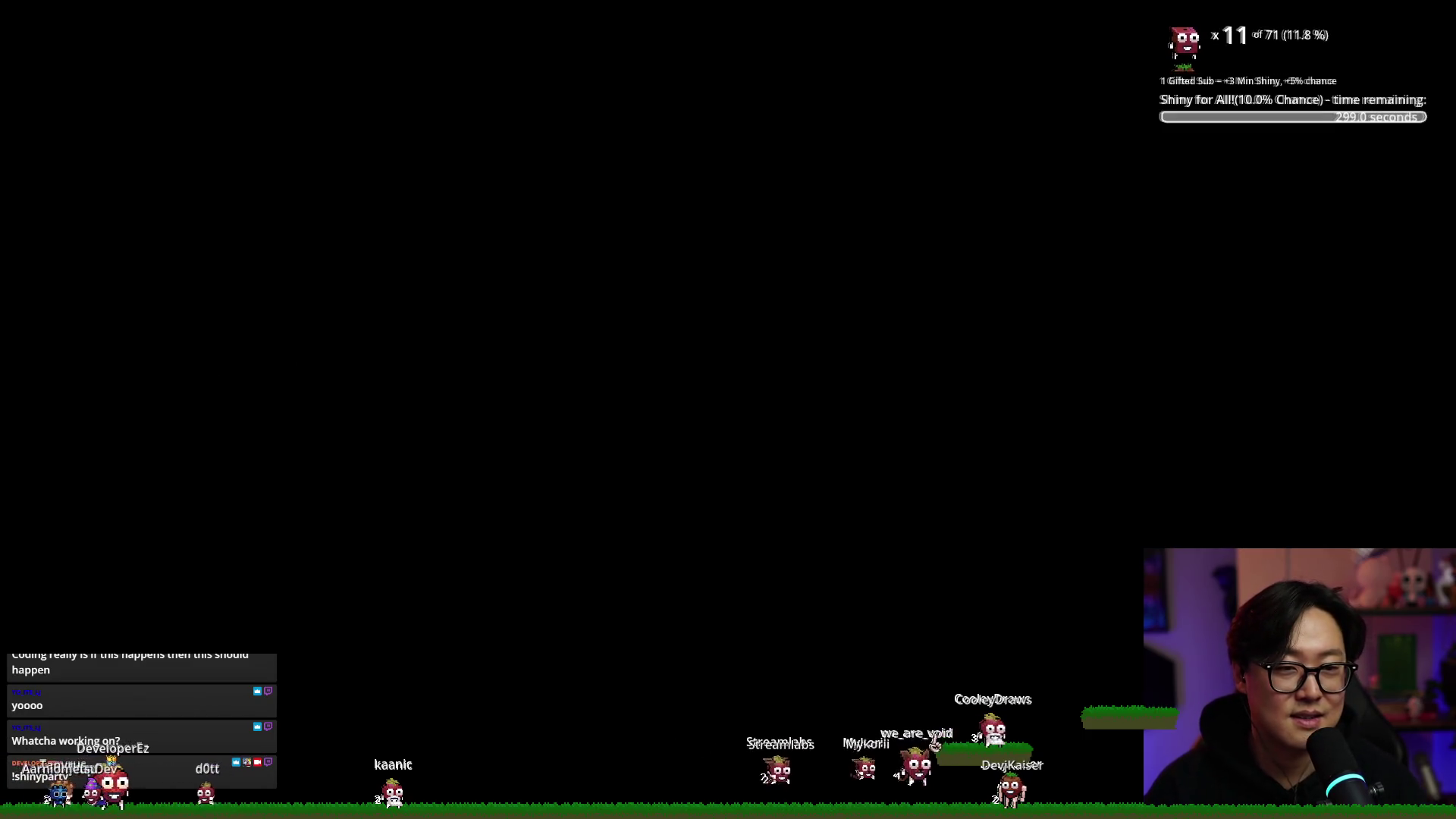
{"action": "key", "text": "alt+Tab"}
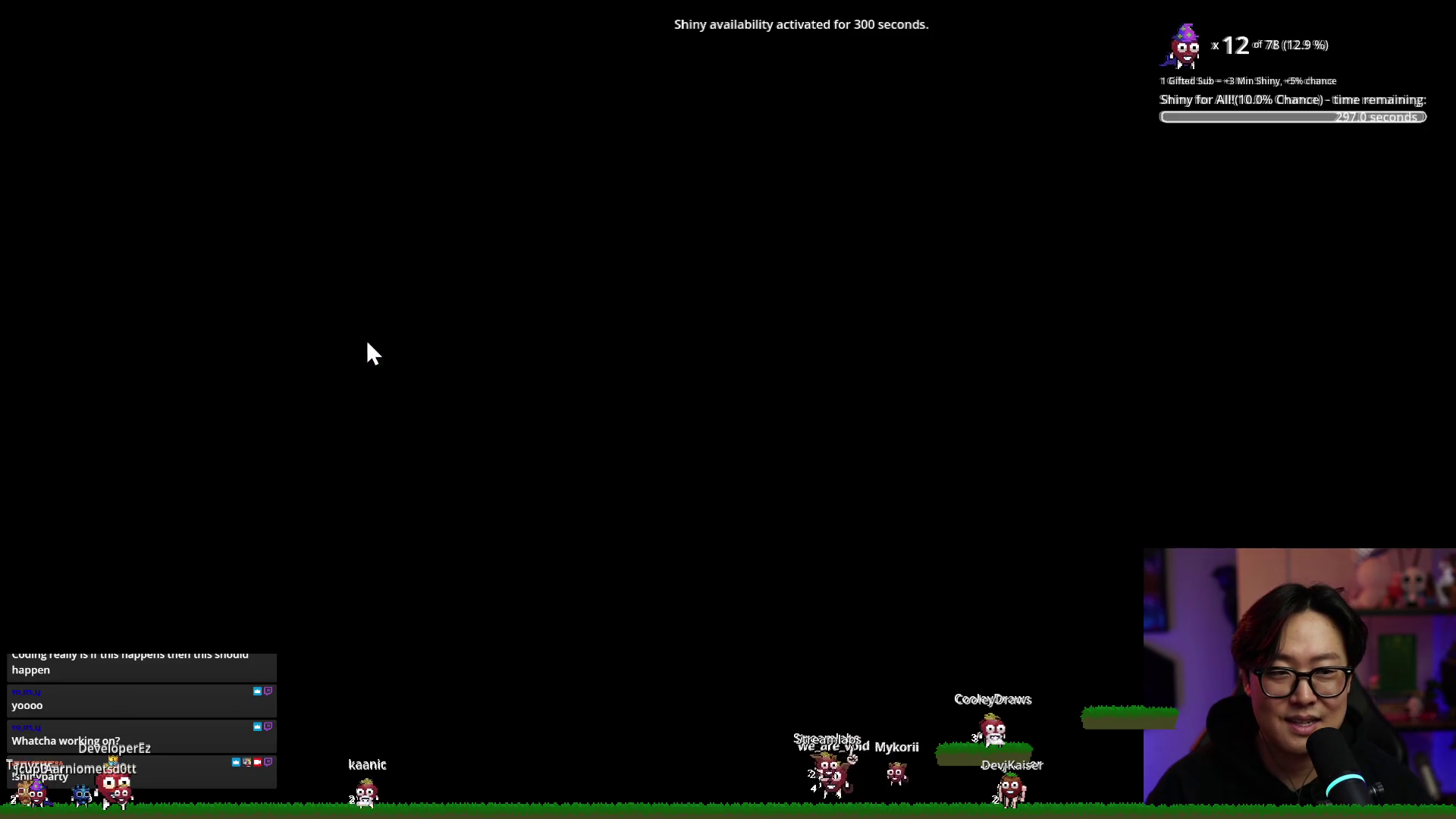
{"action": "key", "text": "alt+Tab"}
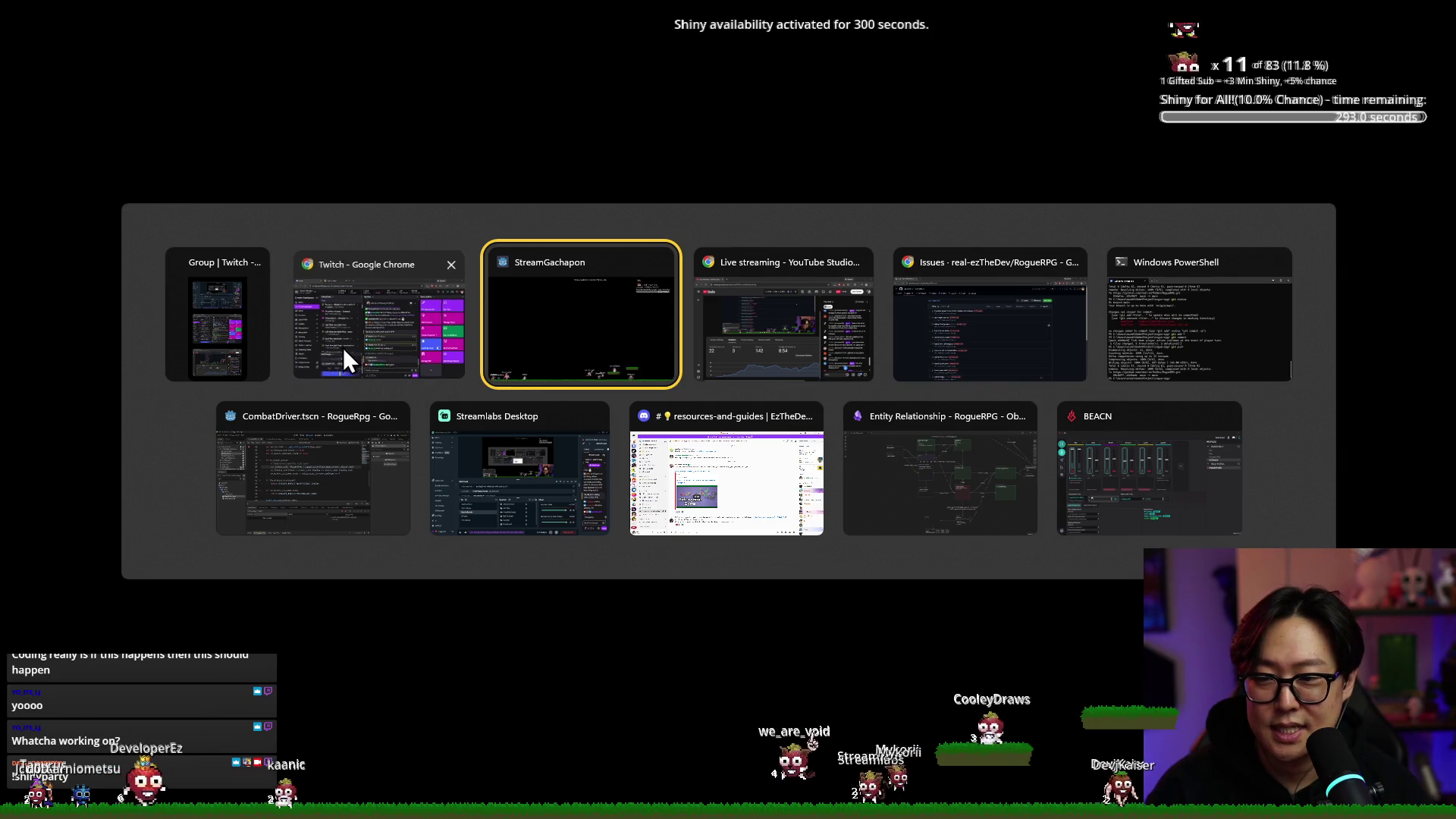
{"action": "key", "text": "alt+Tab"}
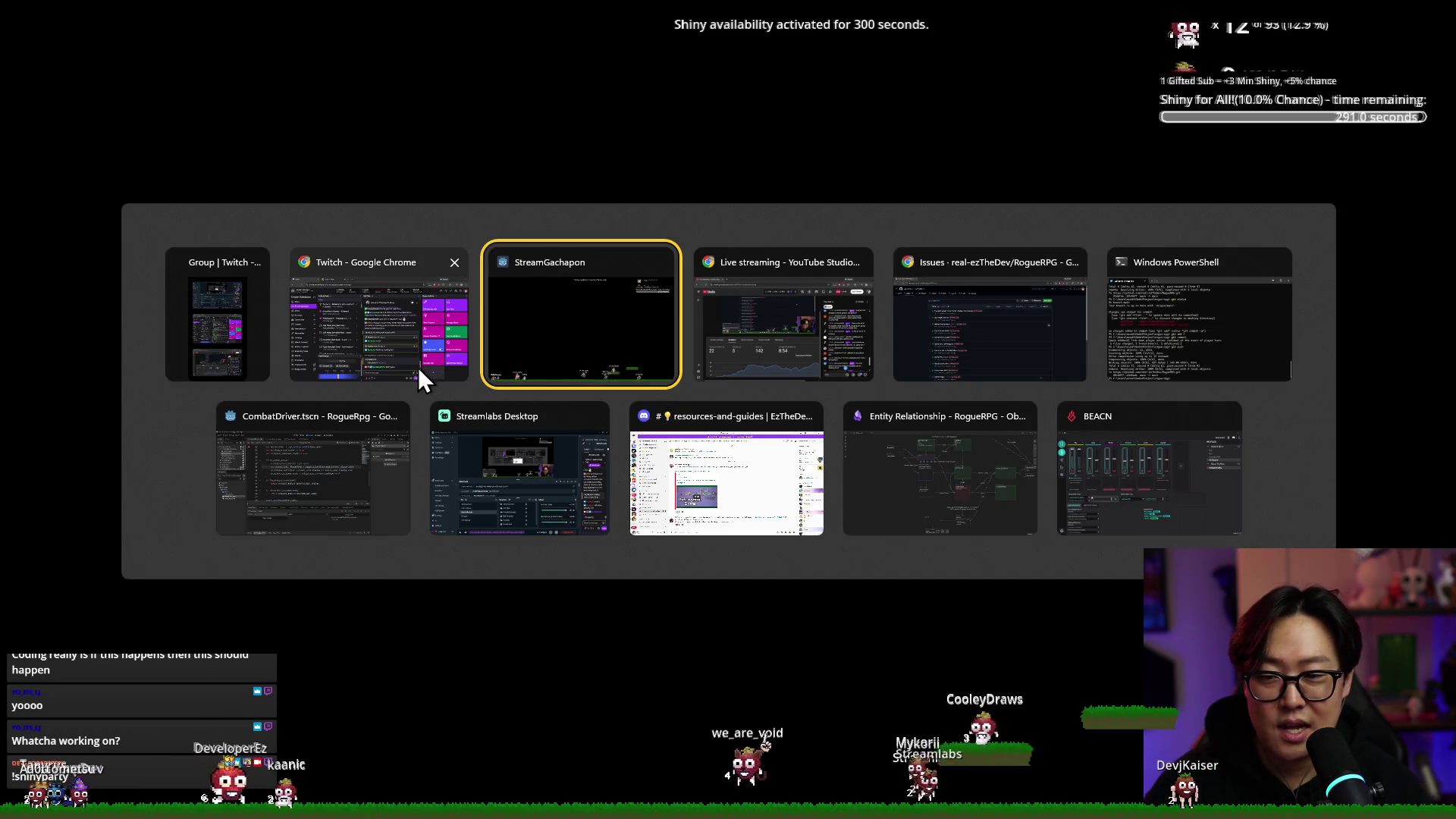
{"action": "key", "text": "alt+Tab"}
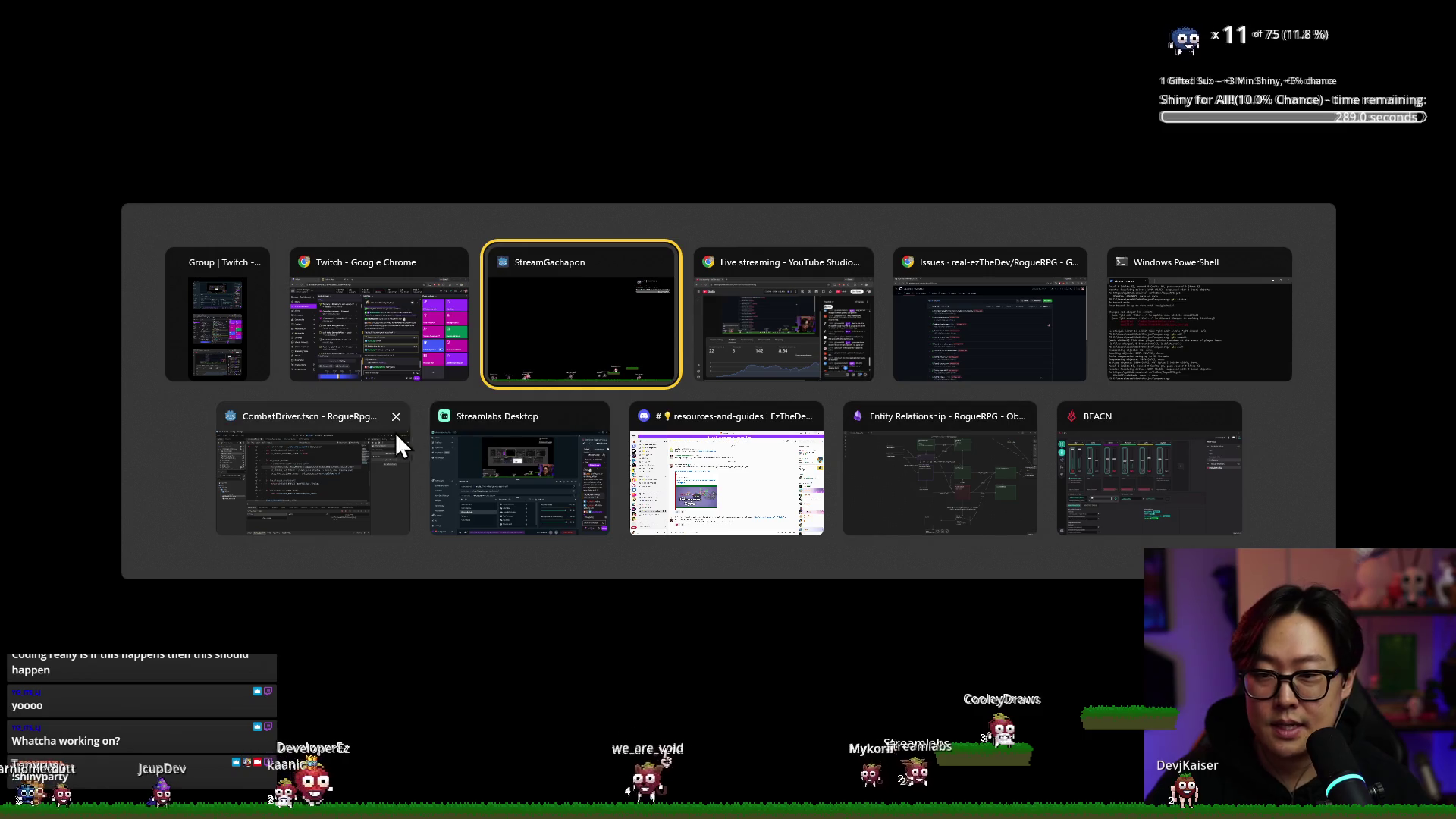
Run the RogueRpg project and start a combat against enchanted_fighter
{"action": "left_click", "coordinate": [348, 468]}
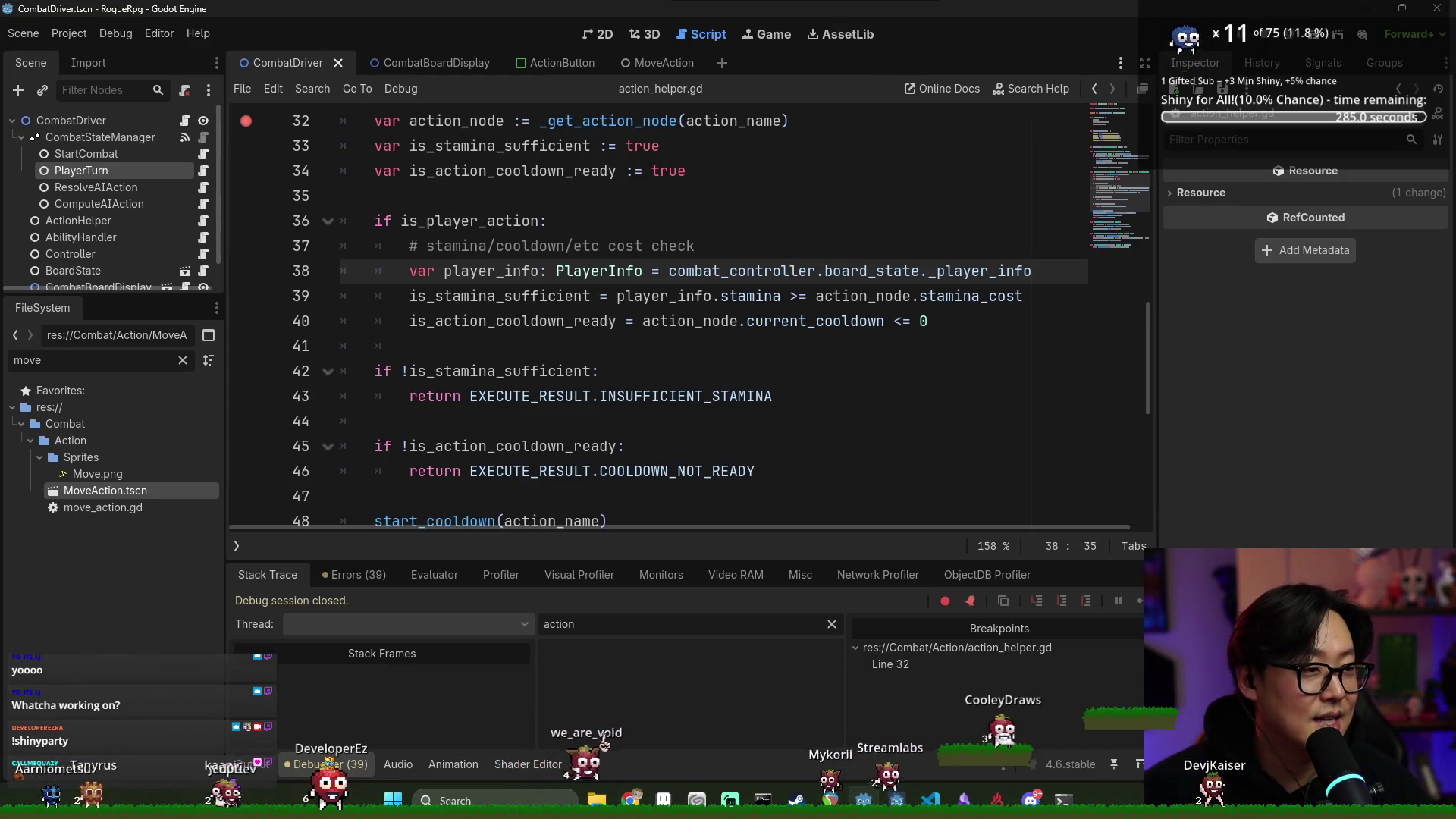
{"action": "left_click", "coordinate": [1017, 232]}
{"action": "left_click", "coordinate": [1217, 34]}
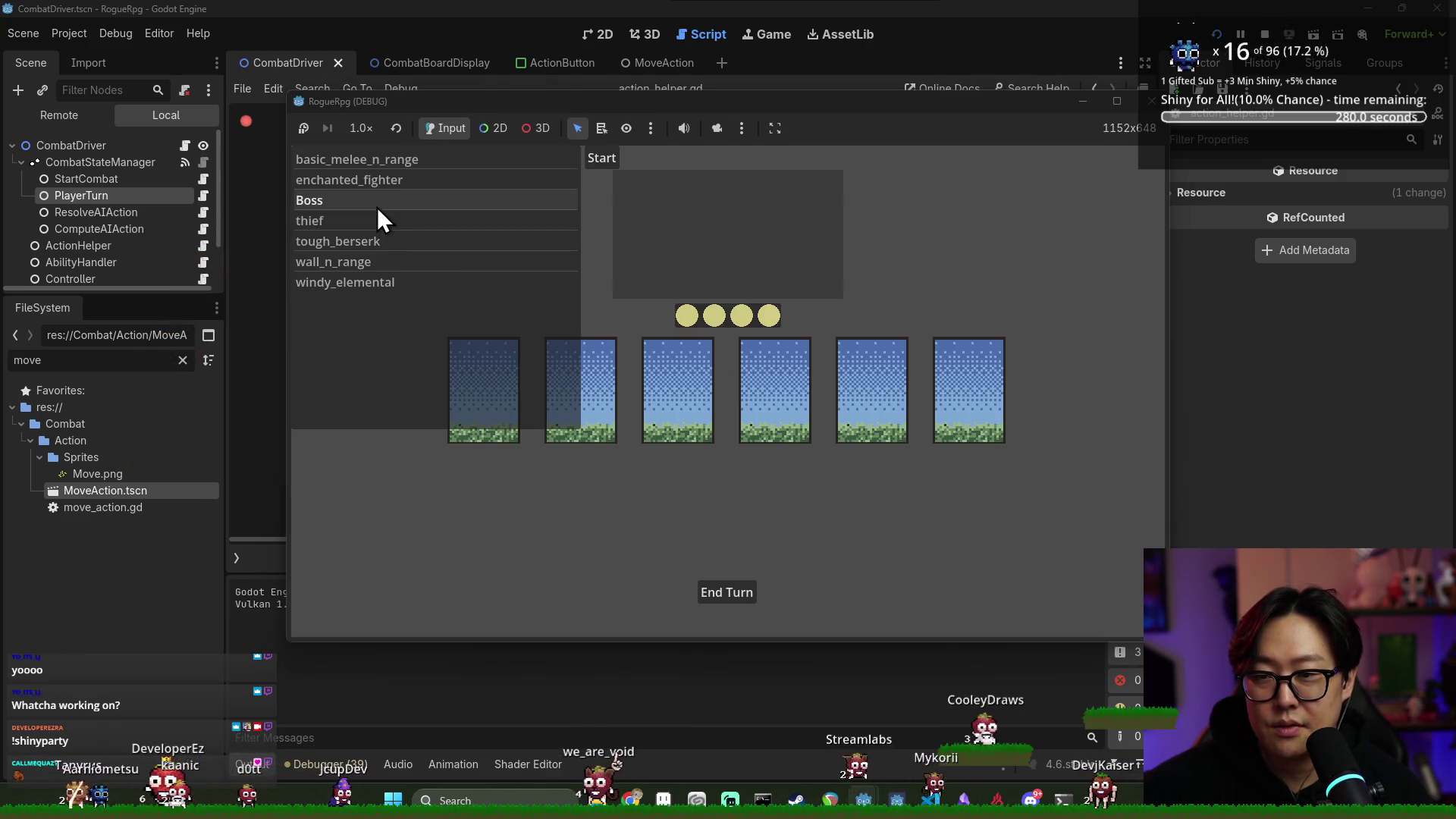
{"action": "left_click", "coordinate": [527, 176]}
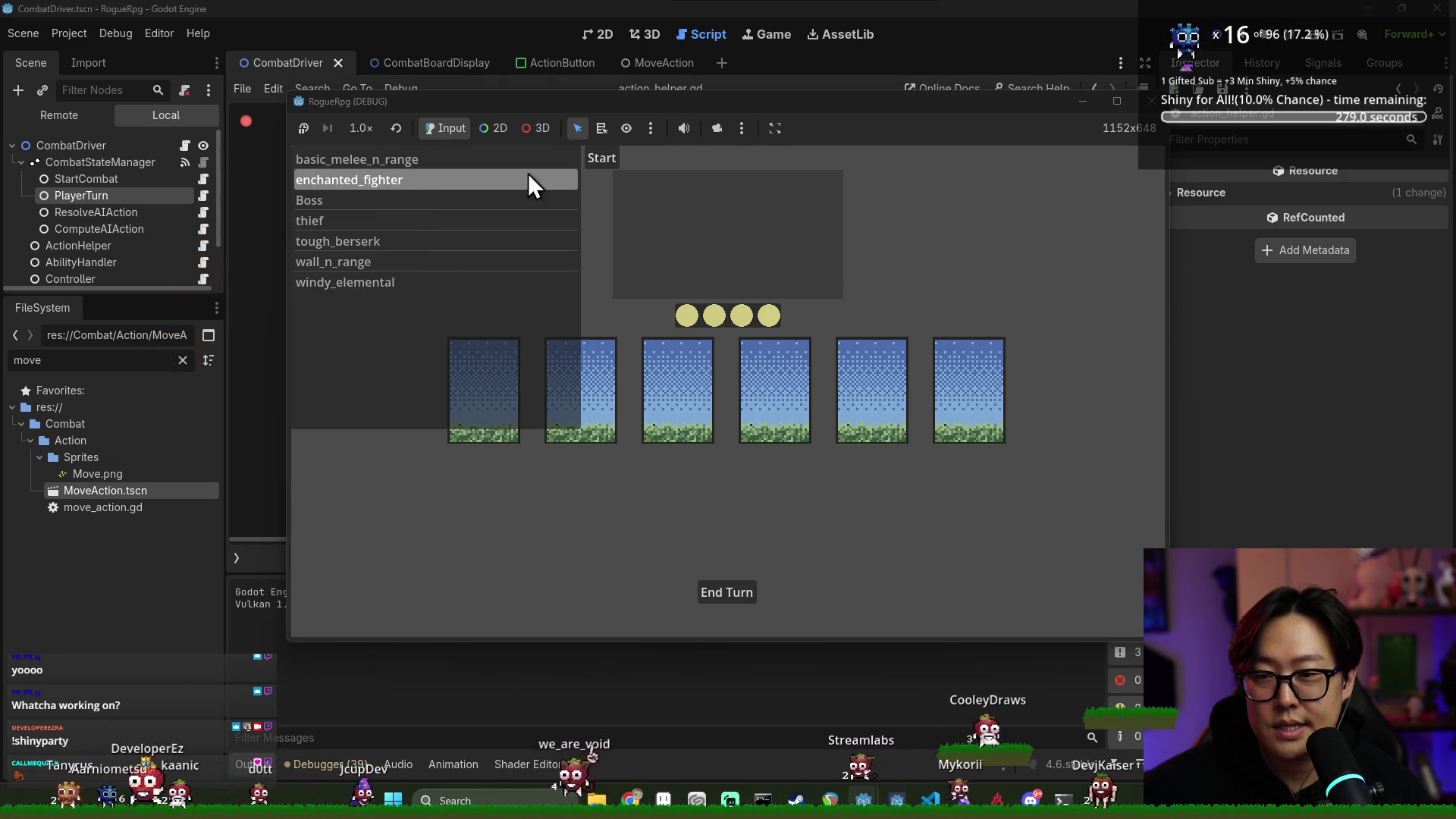
{"action": "left_click", "coordinate": [604, 159]}
Play the Move card, resume past the breakpoint, and switch to Discord's resources-and-guides channel
{"action": "left_click", "coordinate": [634, 220]}
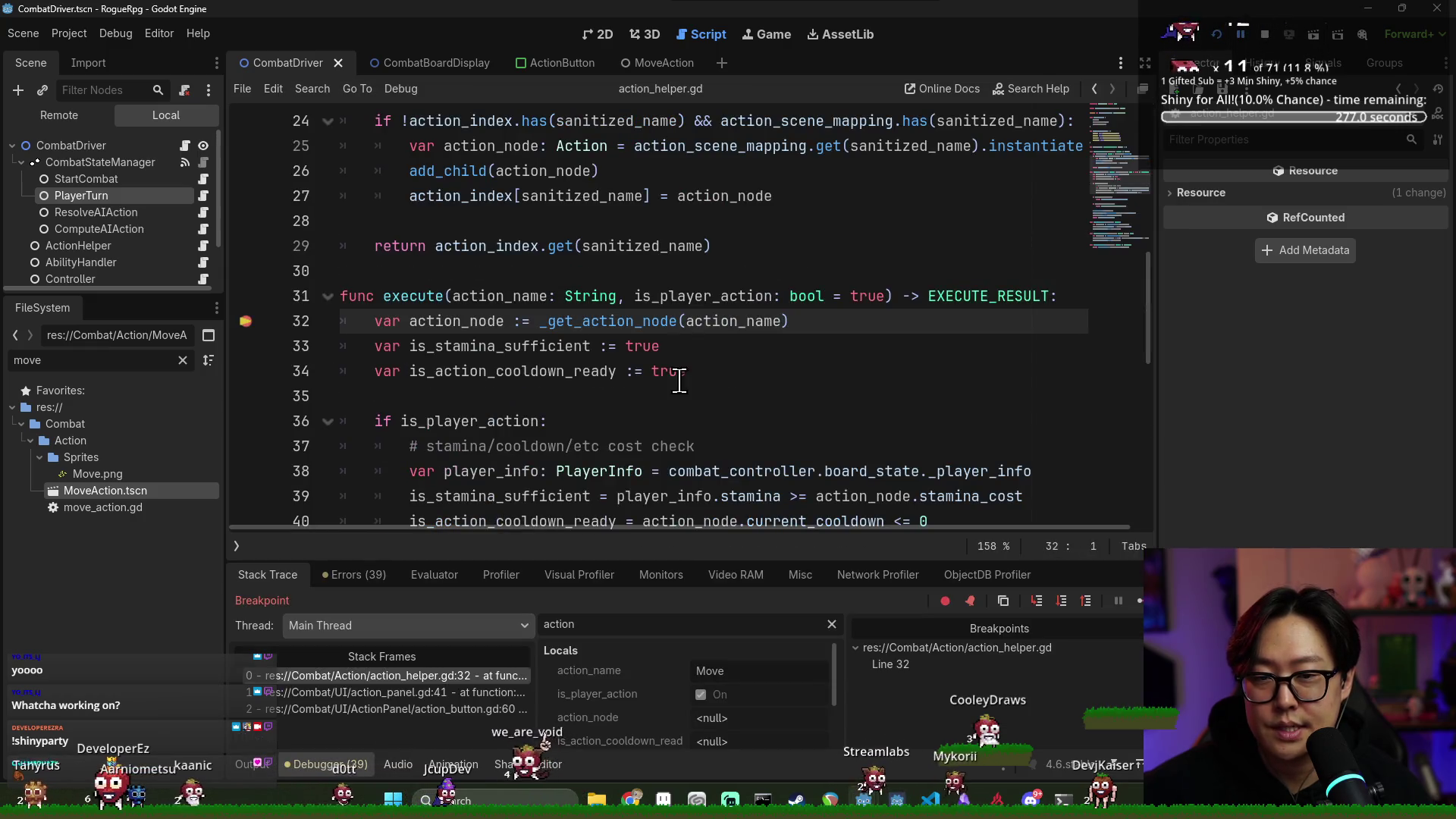
{"action": "left_click", "coordinate": [1139, 601]}
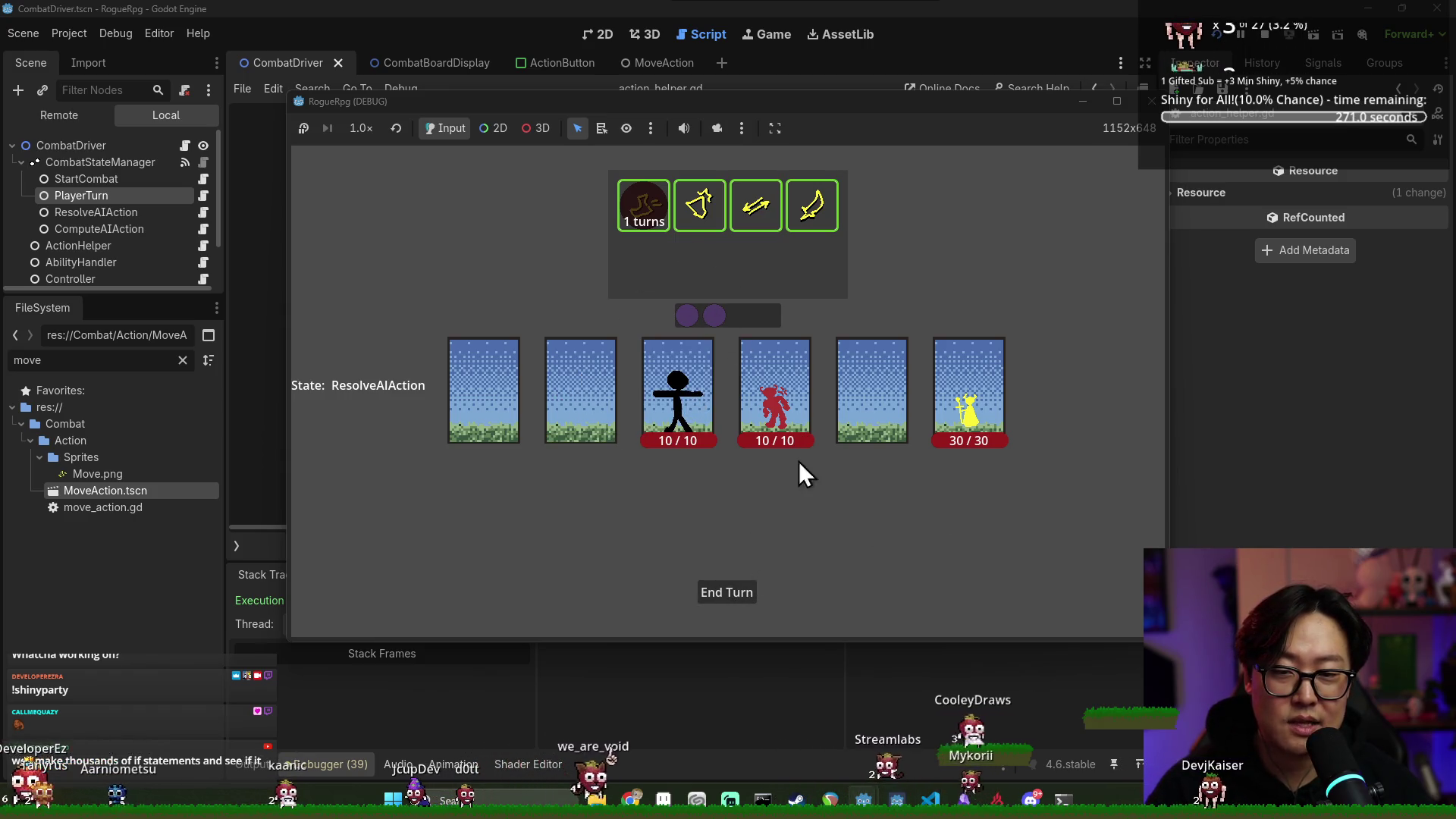
{"action": "key", "text": "alt+Tab"}
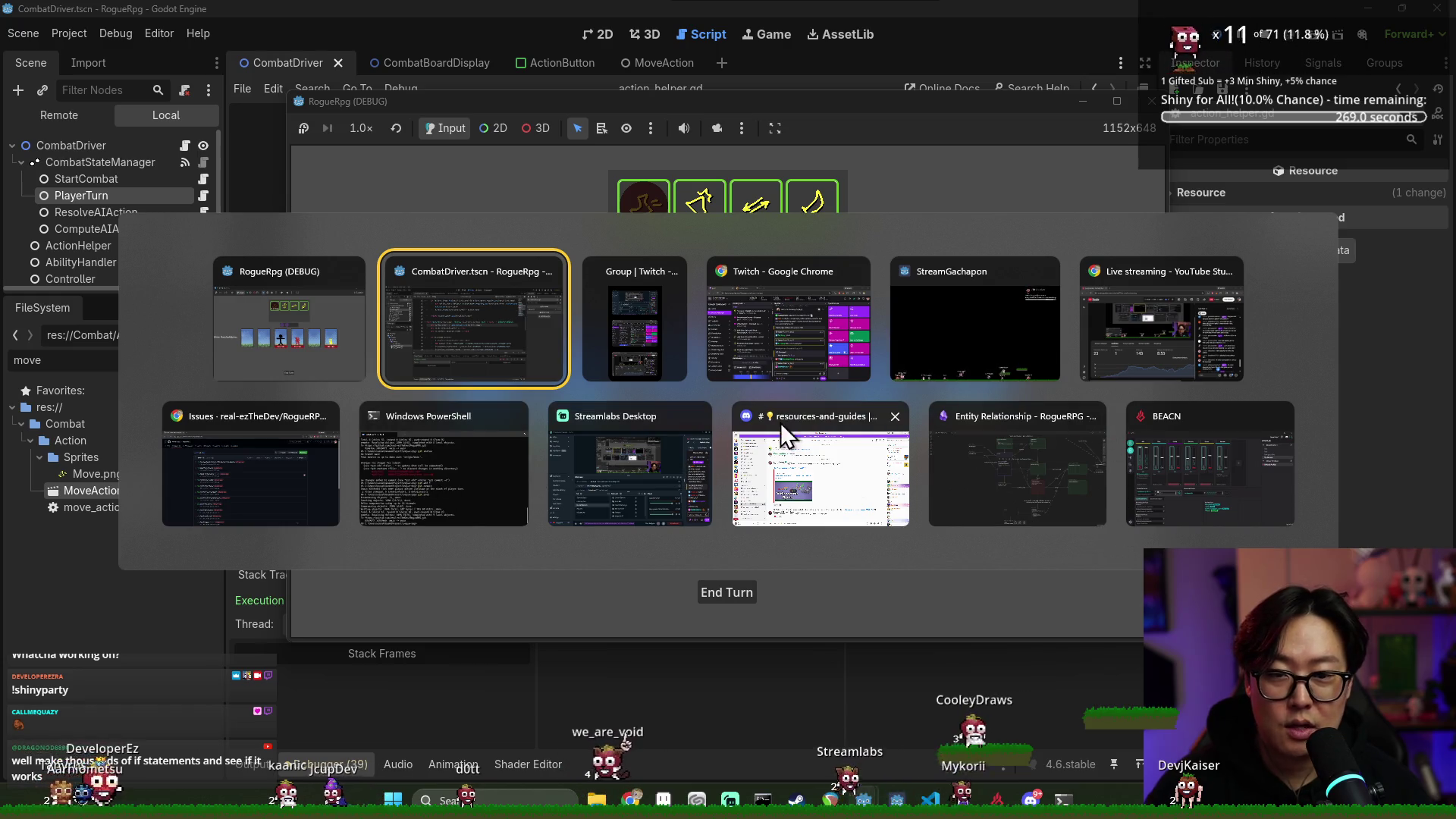
{"action": "left_click", "coordinate": [1031, 799]}
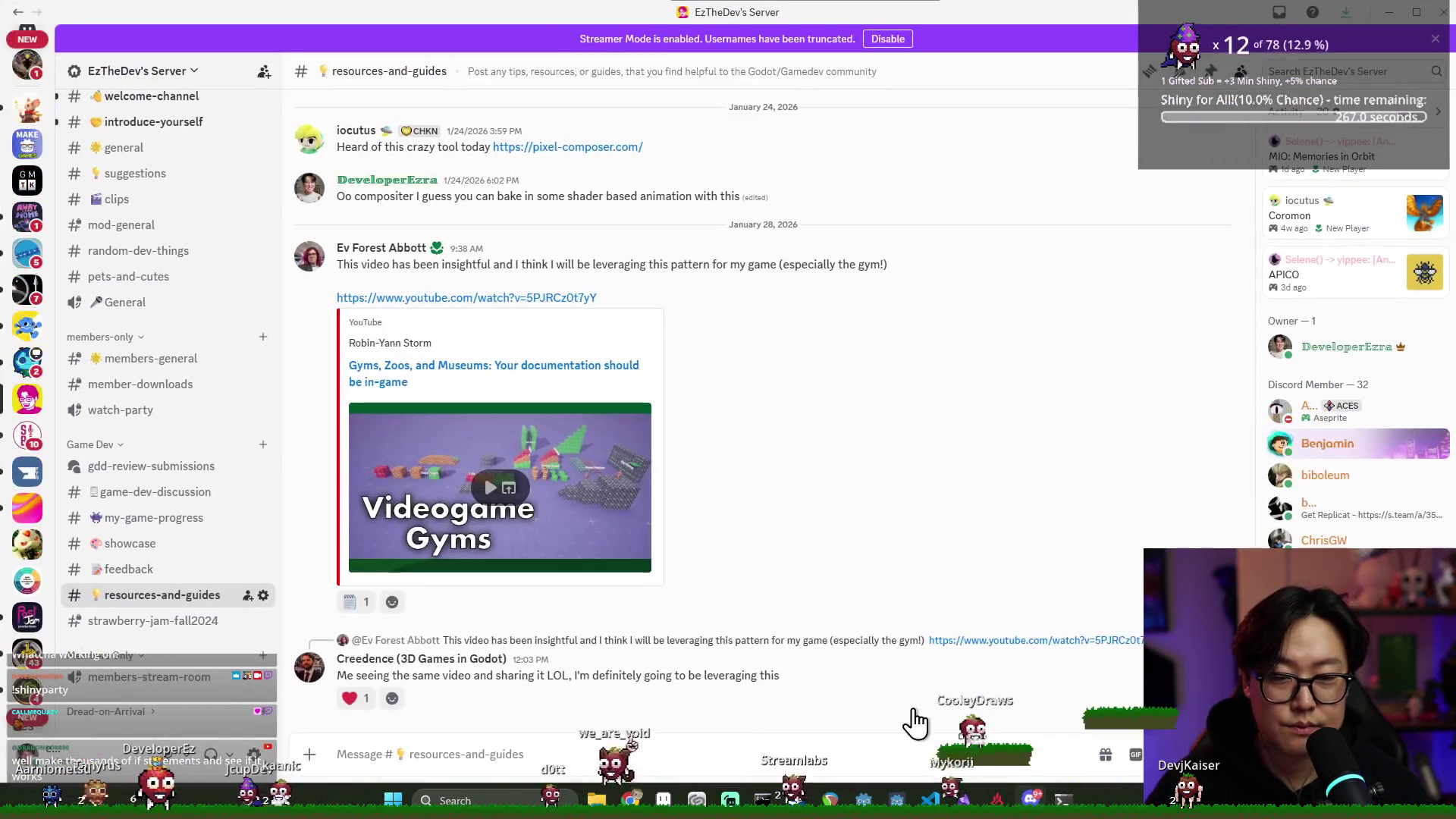
Leave Discord and return to the running RogueRpg combat at PlayerTurn
{"action": "key", "text": "alt+Tab"}
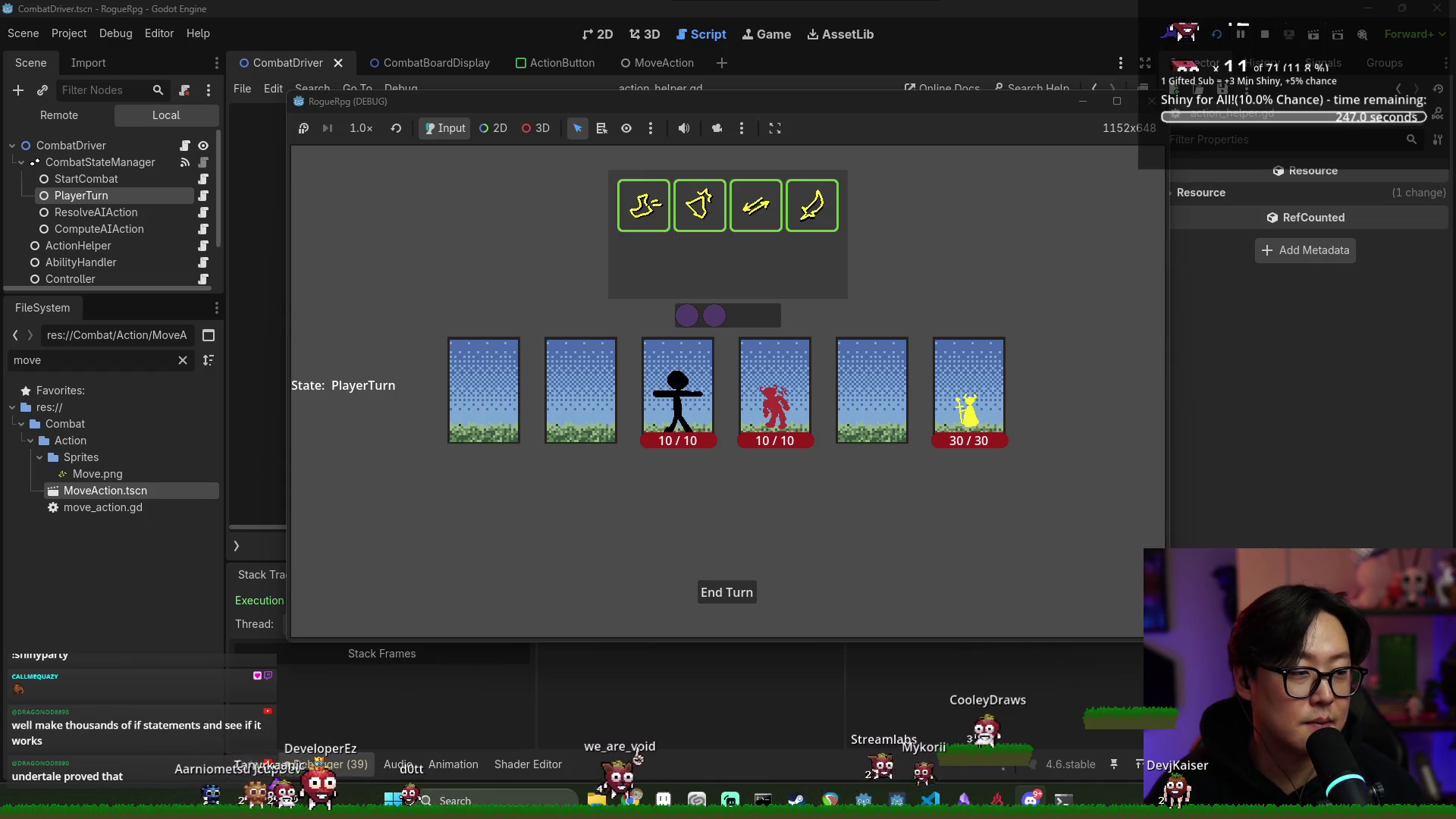
Bring up Discord's enlarged pixel-art battle mockup and maximize its window
{"action": "key", "text": "alt+Tab"}
{"action": "left_click_drag", "start_coordinate": [649, 50], "coordinate": [619, 9]}
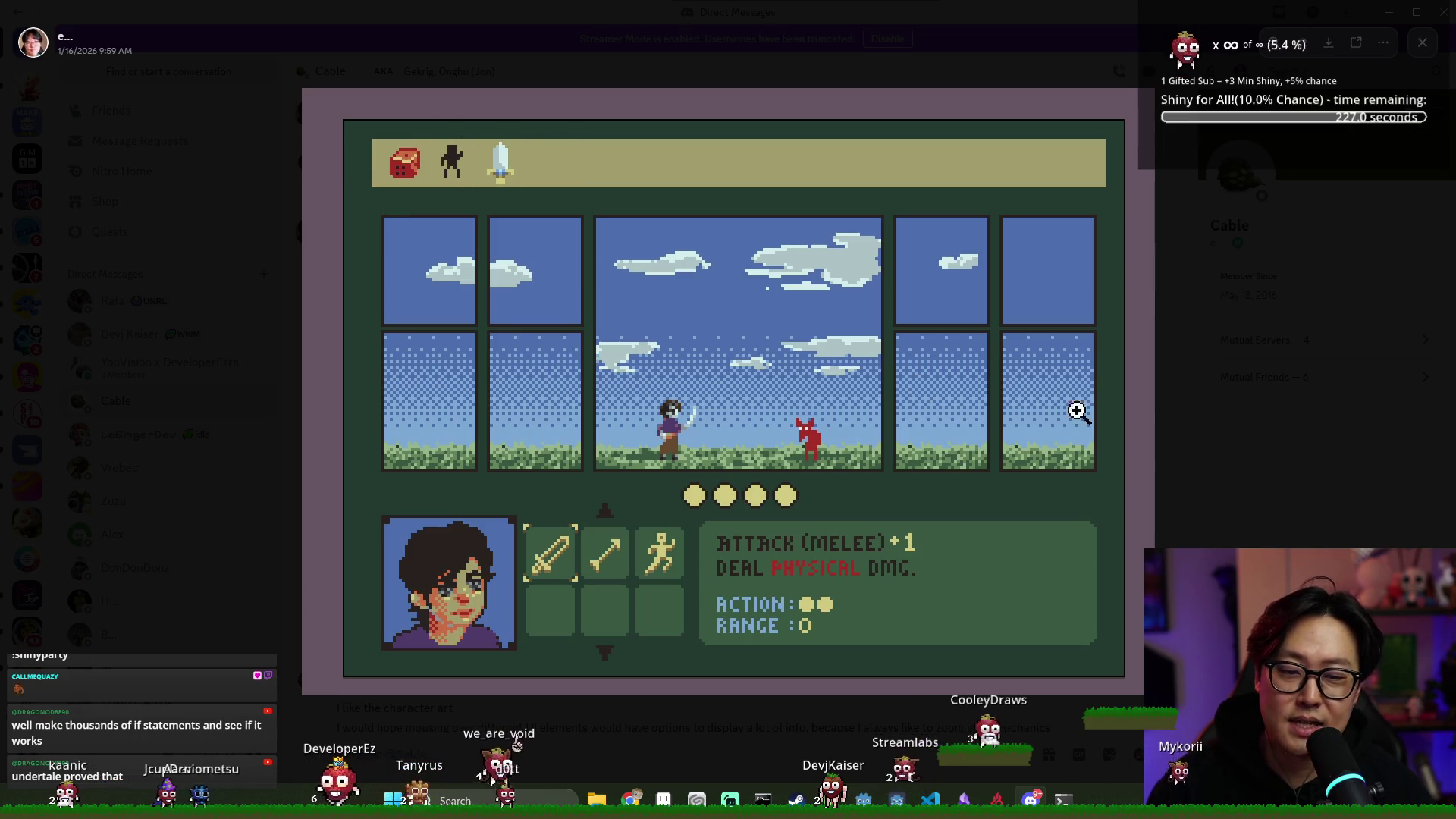
Close the battle screenshot, view the map mockup full size, close Discord, and relaunch the game
{"action": "left_click", "coordinate": [1221, 372]}
{"action": "scroll", "coordinate": [835, 433], "scroll_direction": "down", "scroll_amount": 10}
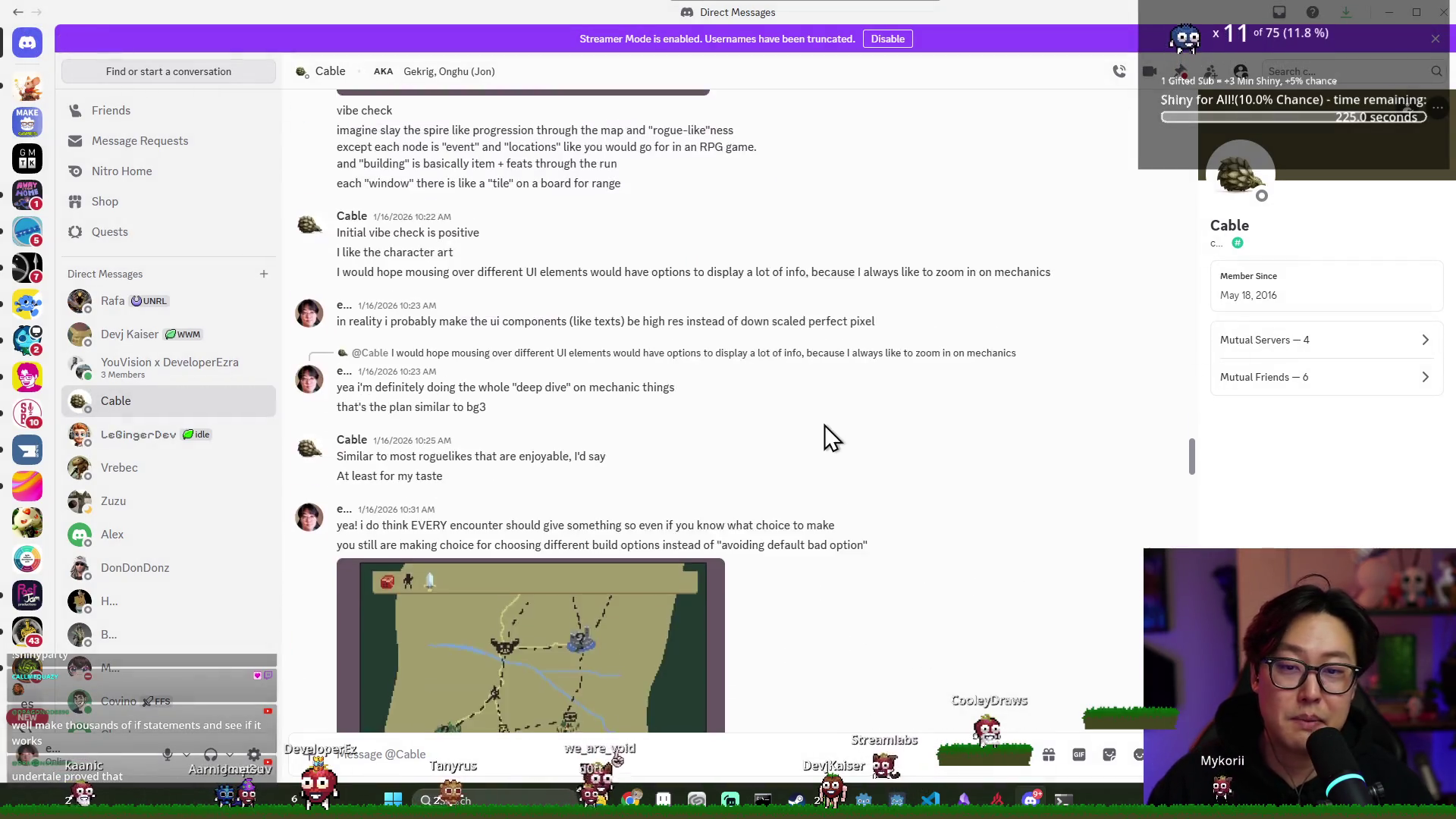
{"action": "left_click", "coordinate": [605, 387]}
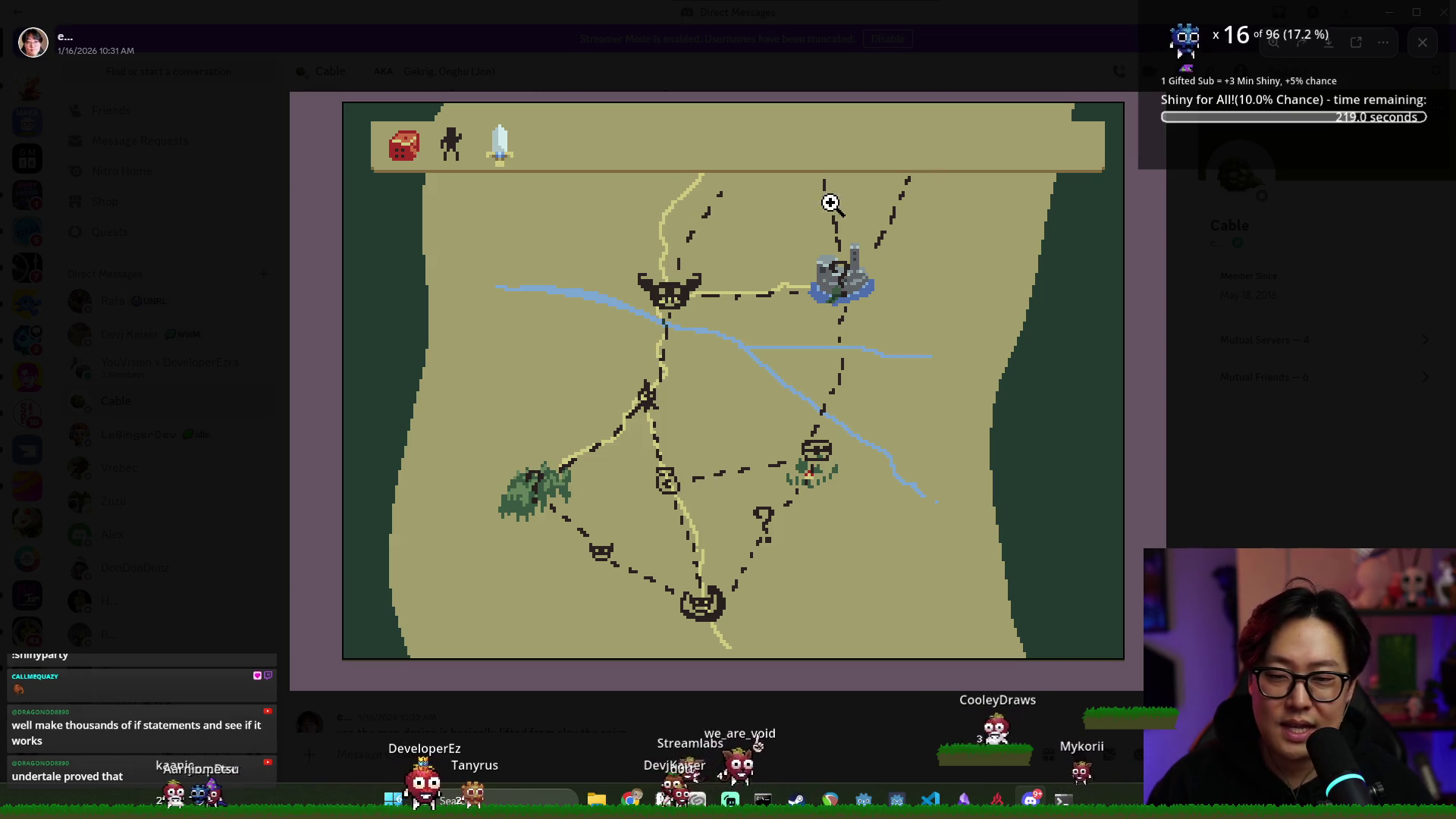
{"action": "left_click", "coordinate": [1426, 28]}
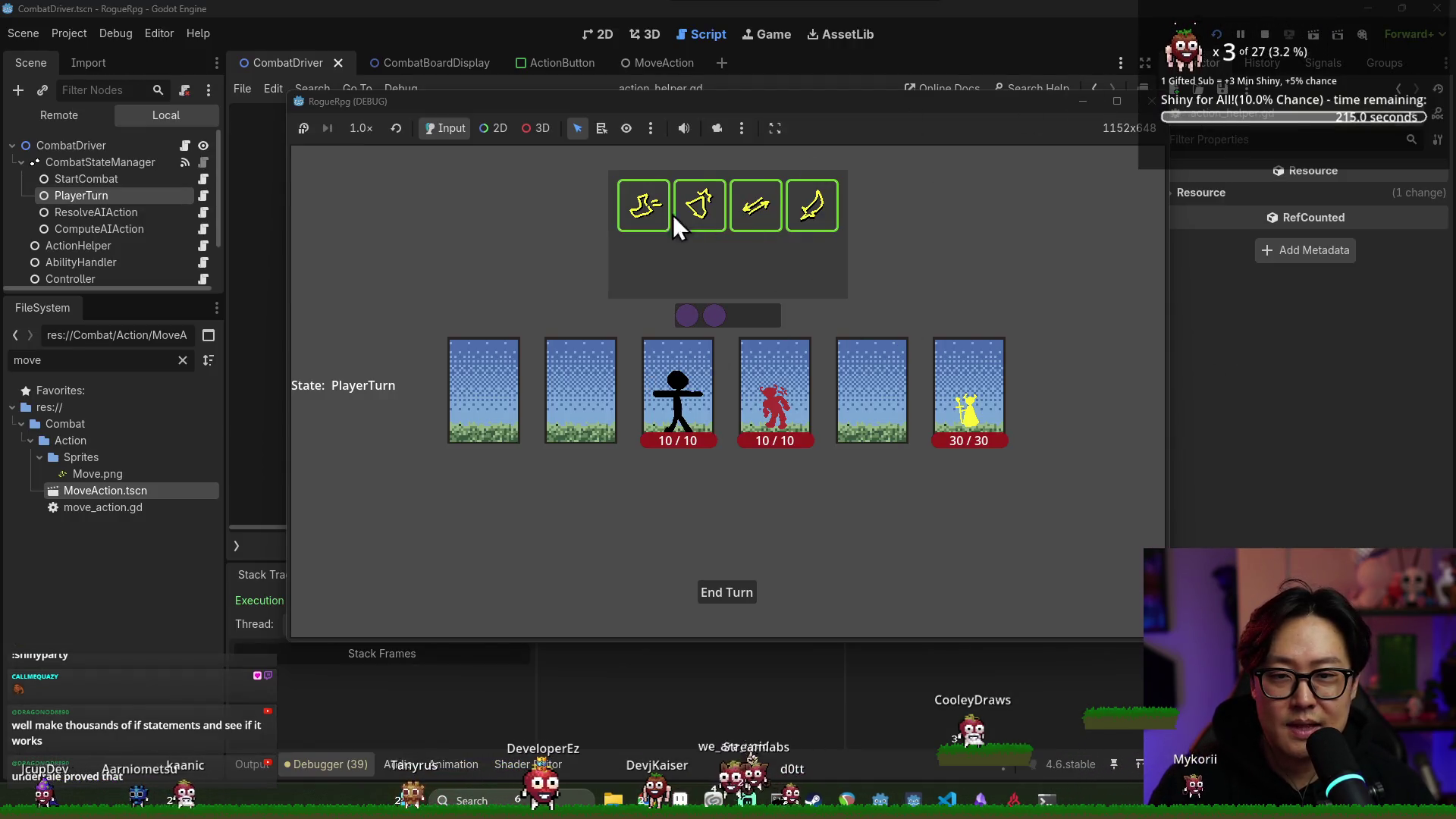
{"action": "left_click", "coordinate": [1216, 34]}
Stop the running game, switch to Discord, and close the enlarged map image
{"action": "left_click", "coordinate": [759, 339]}
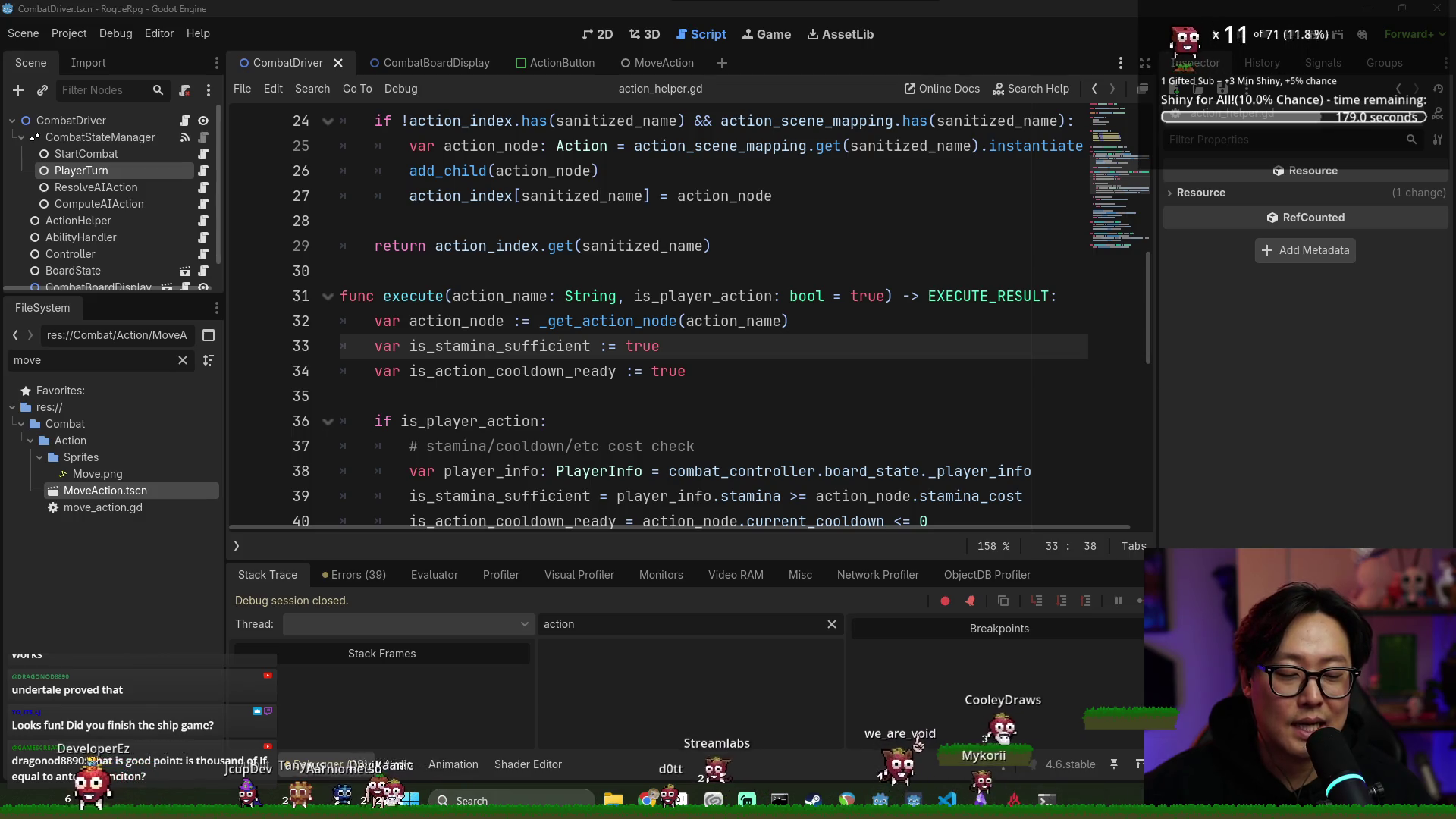
{"action": "key", "text": "alt+Tab"}
{"action": "left_click", "coordinate": [144, 334]}
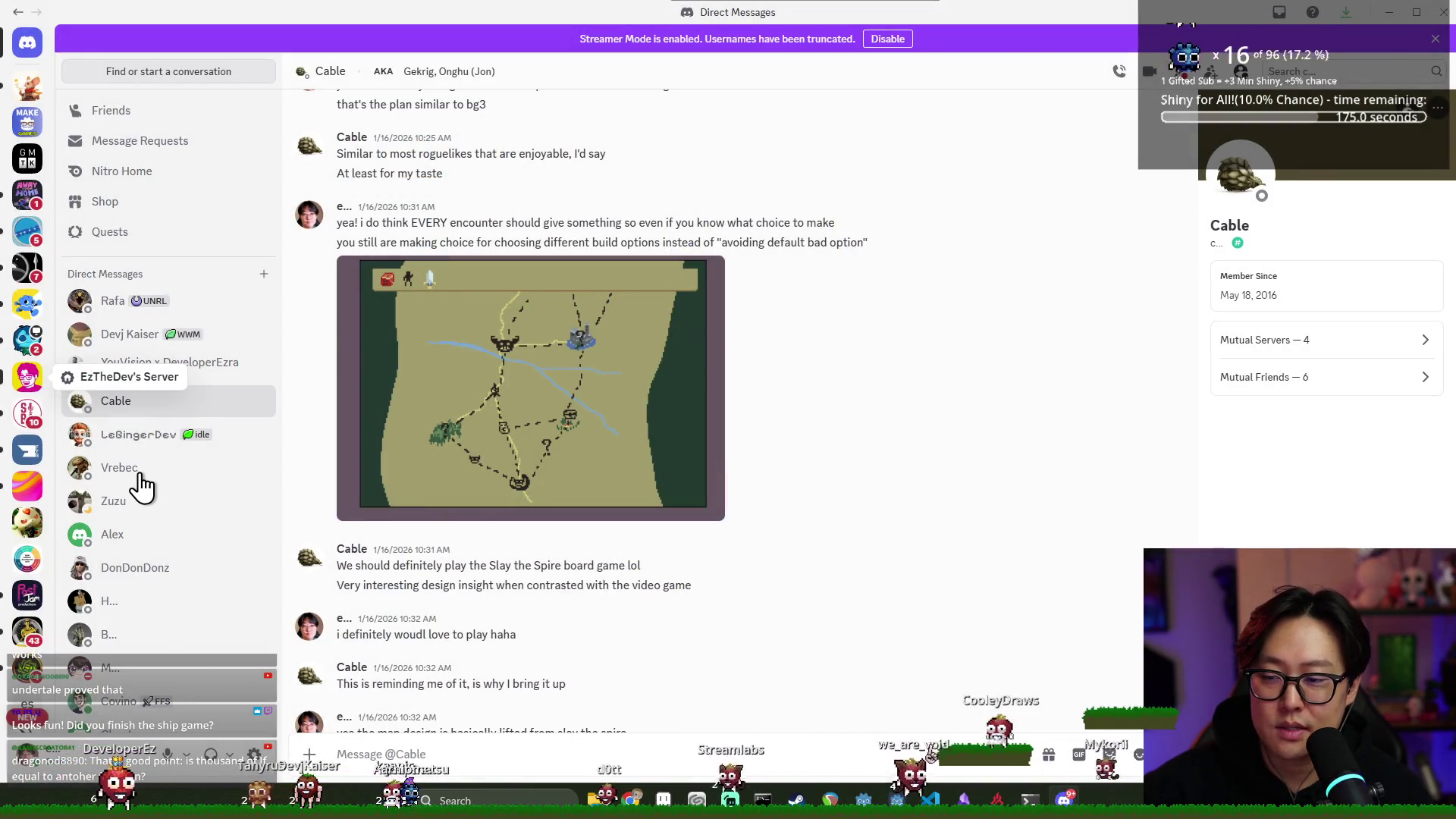
Browse the posts in the server's my-game-progress channel, then close Discord
{"action": "key", "text": "alt+Left"}
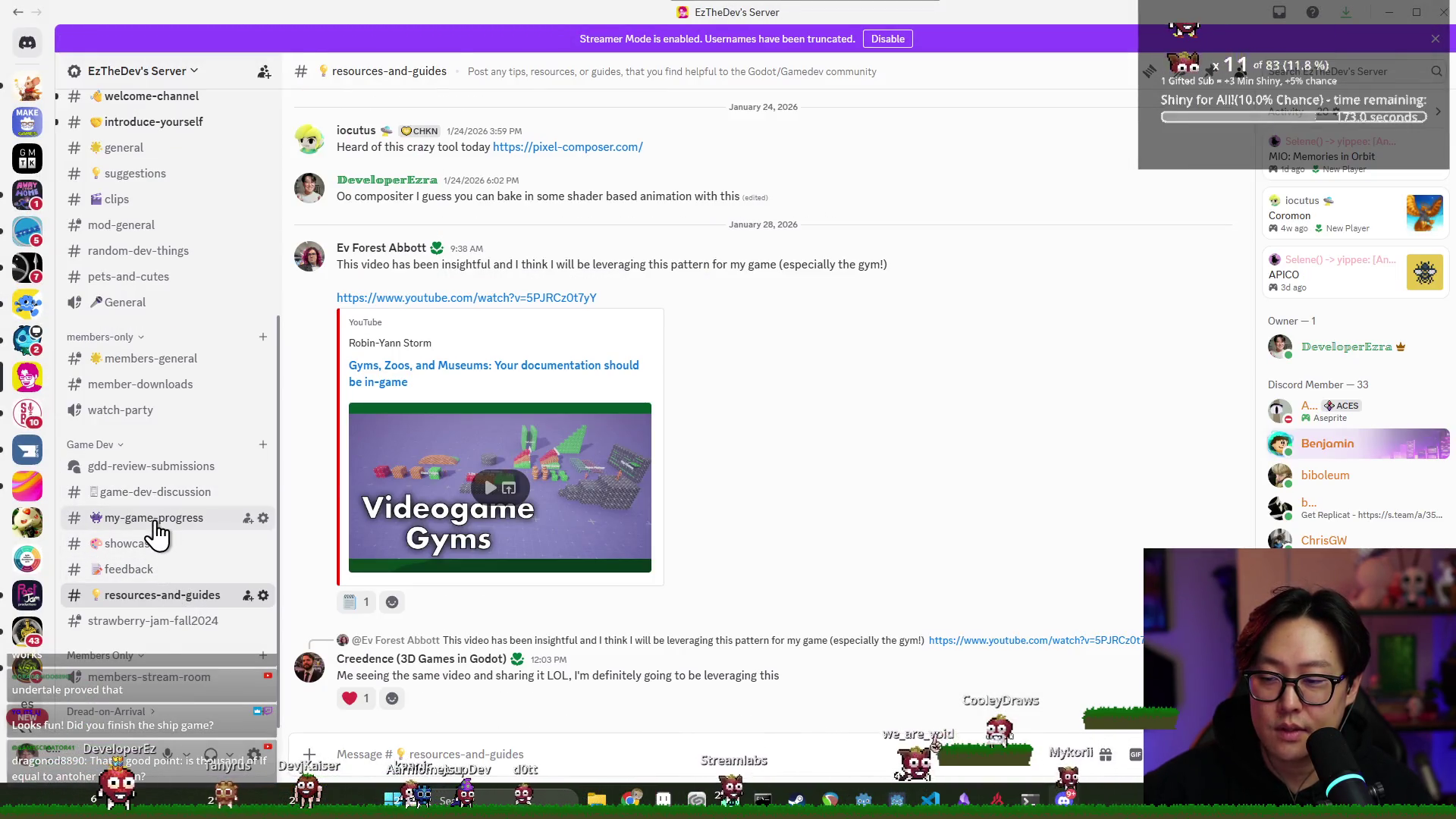
{"action": "left_click", "coordinate": [155, 520]}
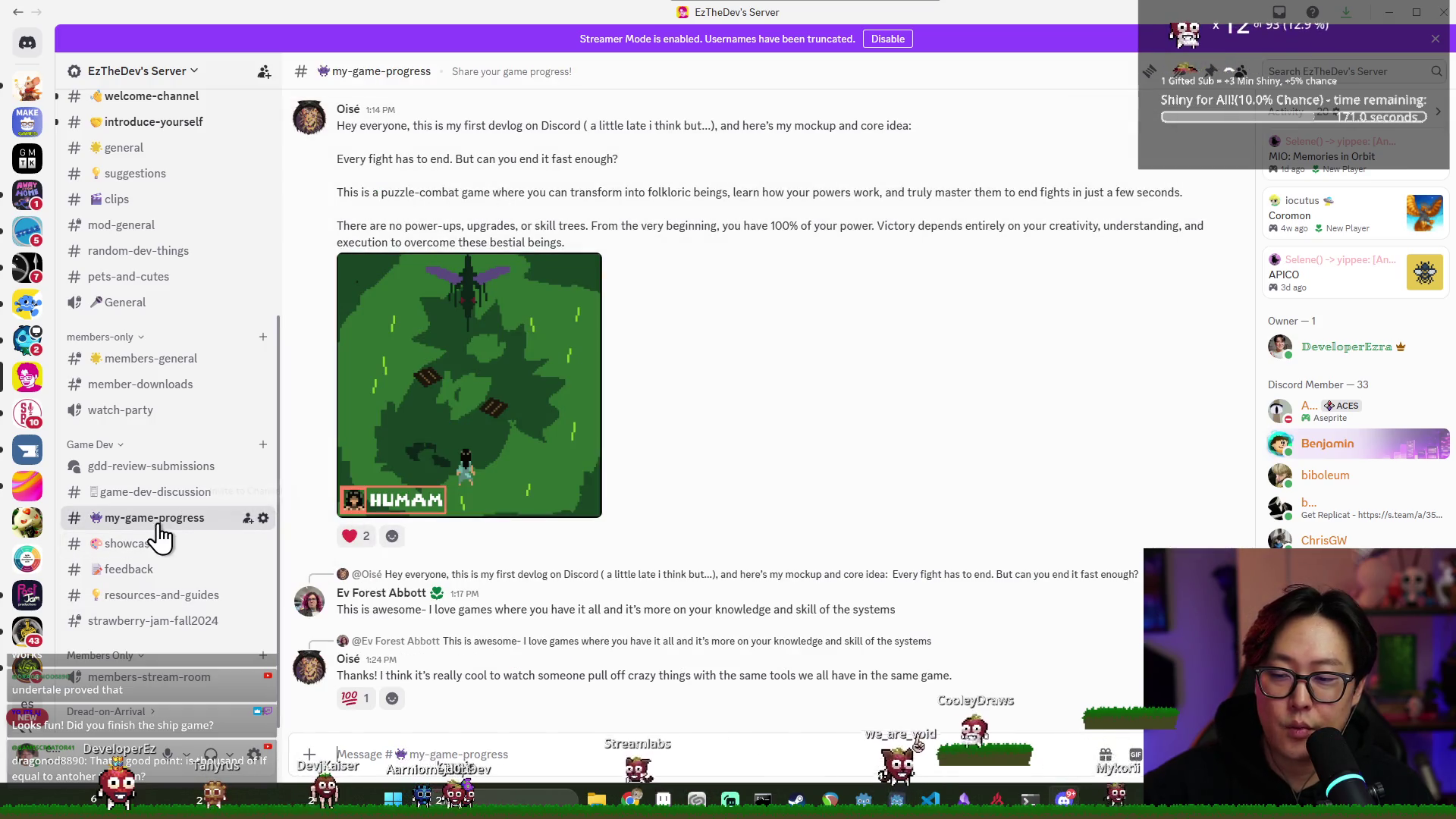
{"action": "scroll", "coordinate": [540, 566], "scroll_direction": "up", "scroll_amount": 15}
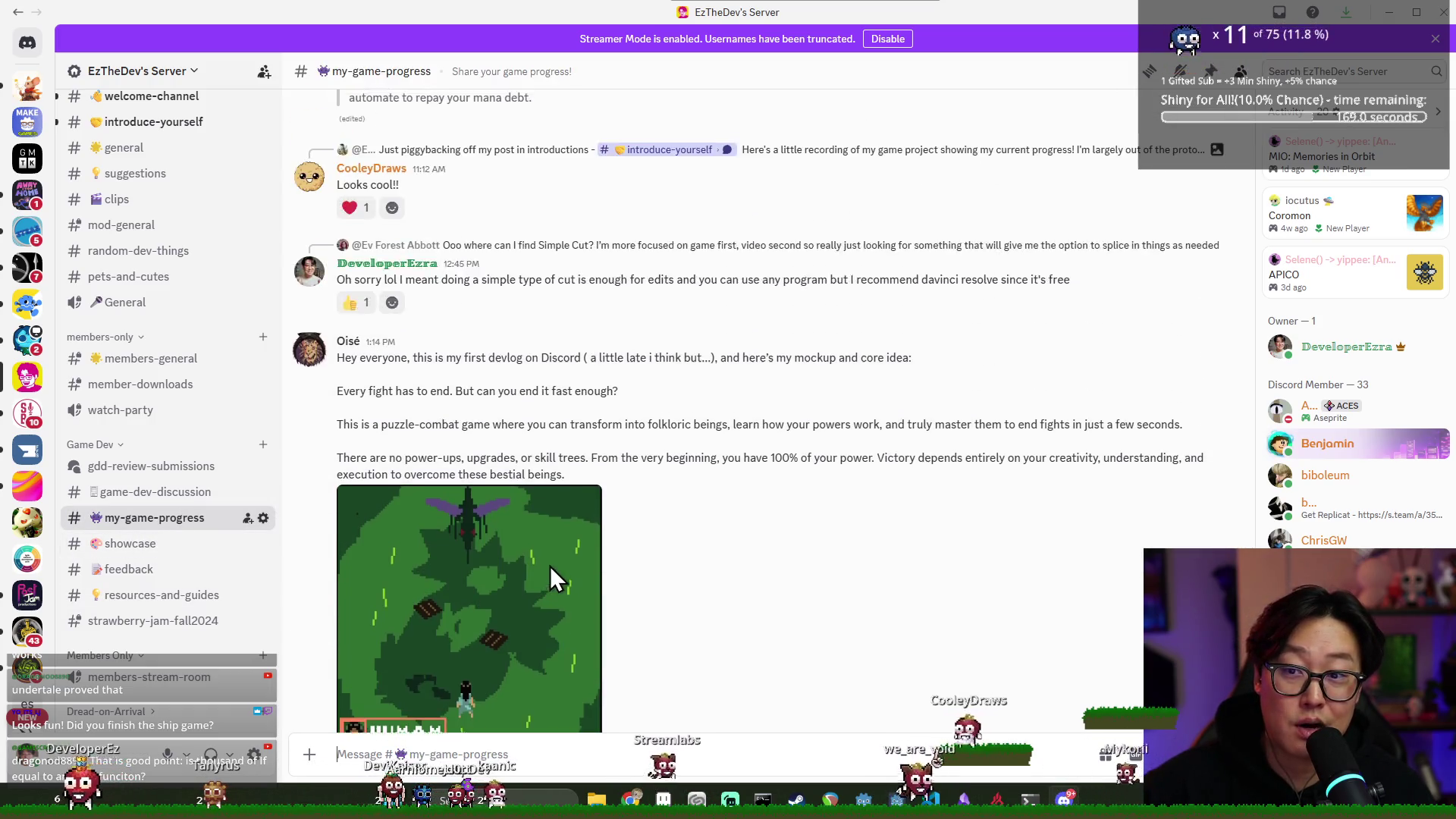
{"action": "scroll", "coordinate": [568, 557], "scroll_direction": "down", "scroll_amount": 3}
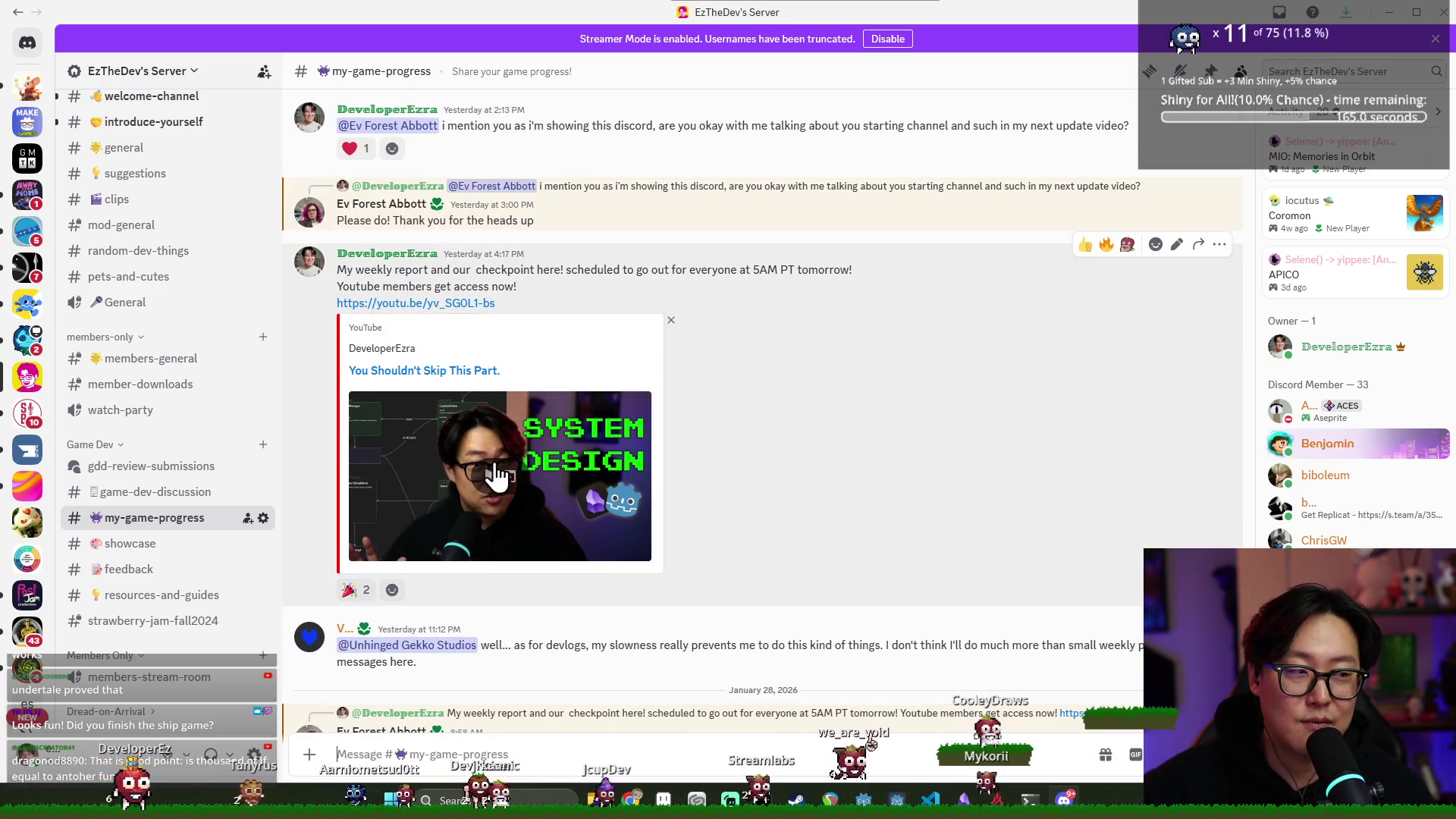
{"action": "scroll", "coordinate": [628, 472], "scroll_direction": "down", "scroll_amount": 15}
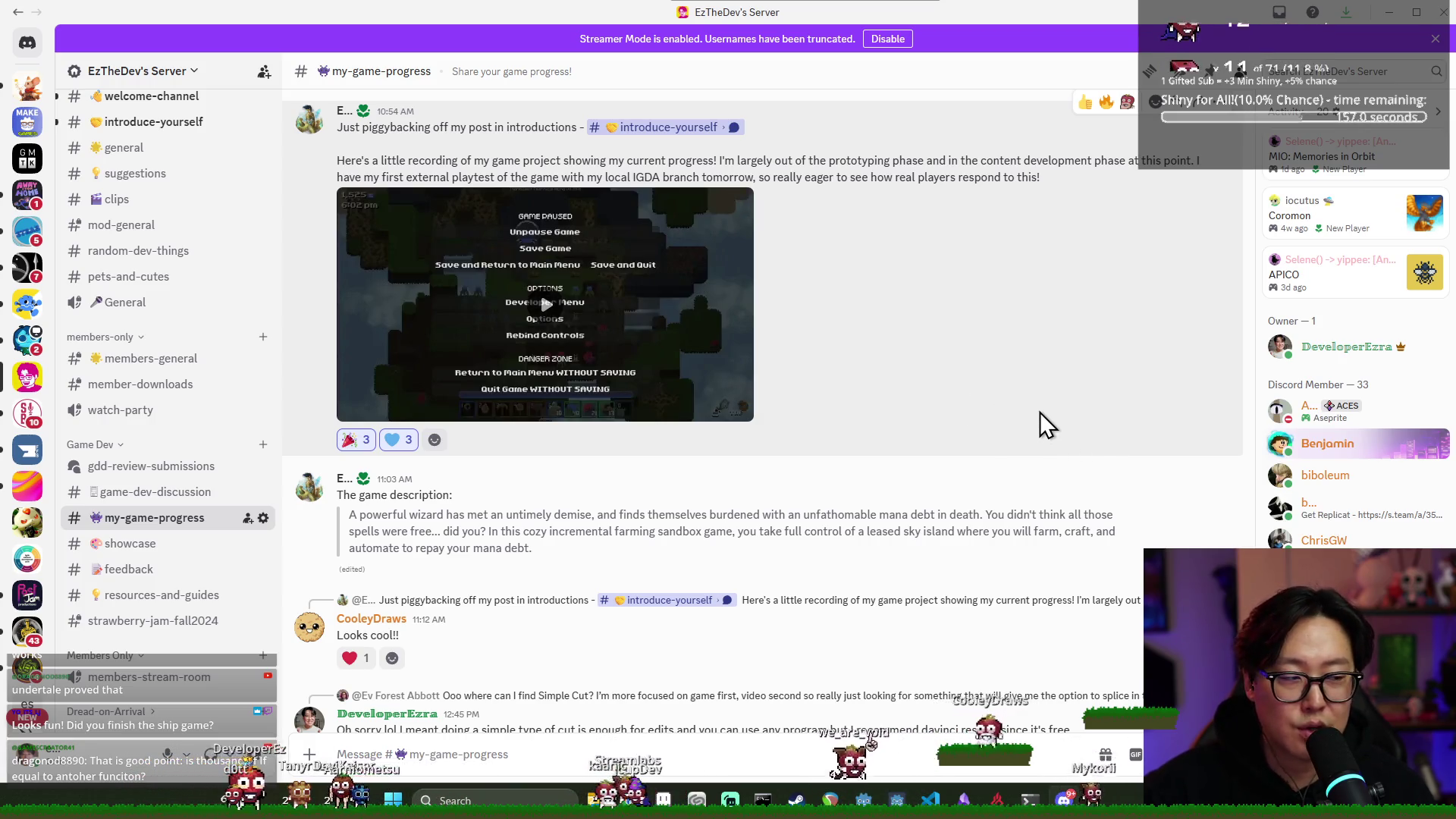
{"action": "scroll", "coordinate": [1052, 407], "scroll_direction": "down", "scroll_amount": 10}
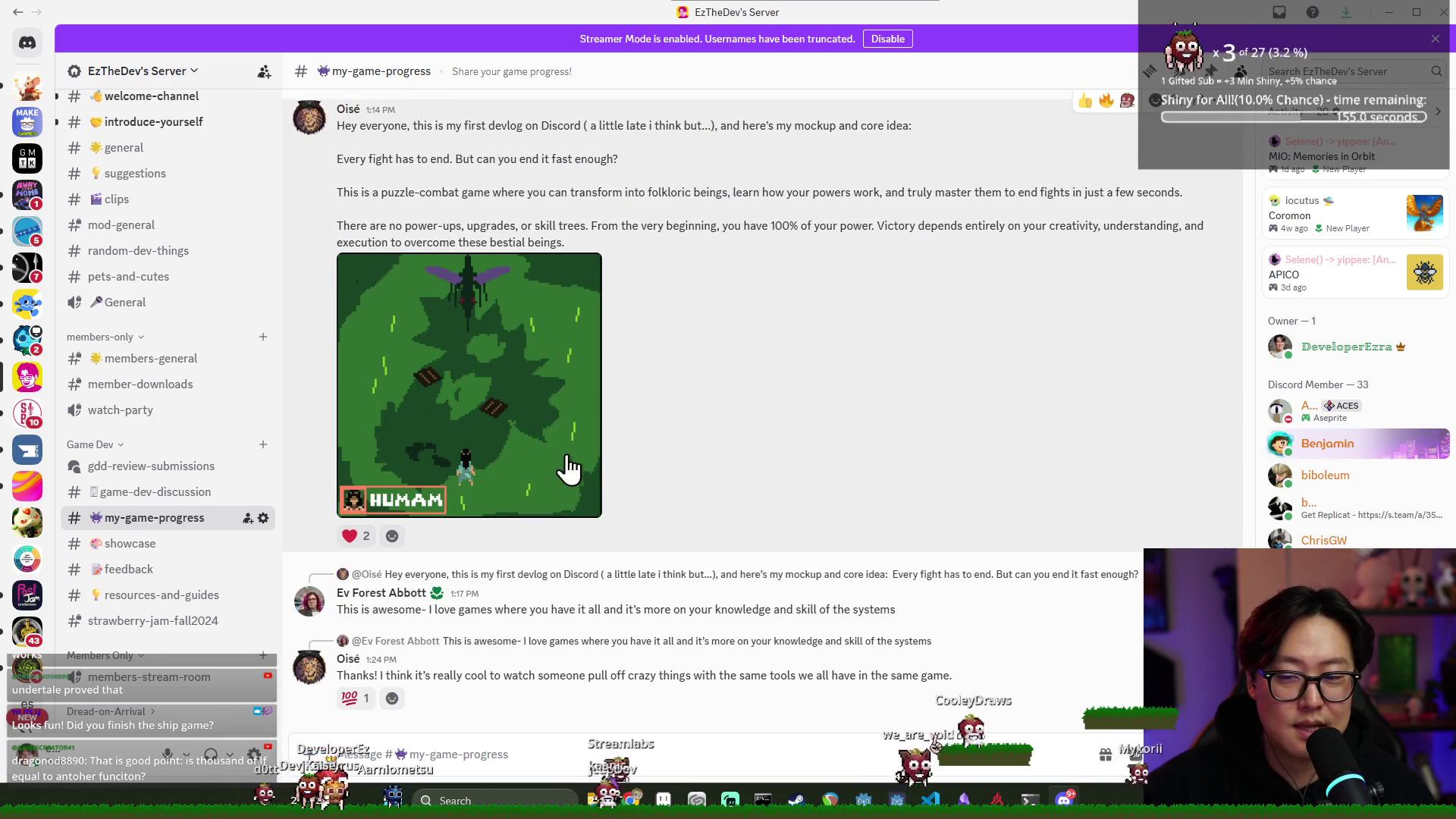
{"action": "scroll", "coordinate": [568, 469], "scroll_direction": "down", "scroll_amount": 20}
{"action": "scroll", "coordinate": [725, 484], "scroll_direction": "up", "scroll_amount": 15}
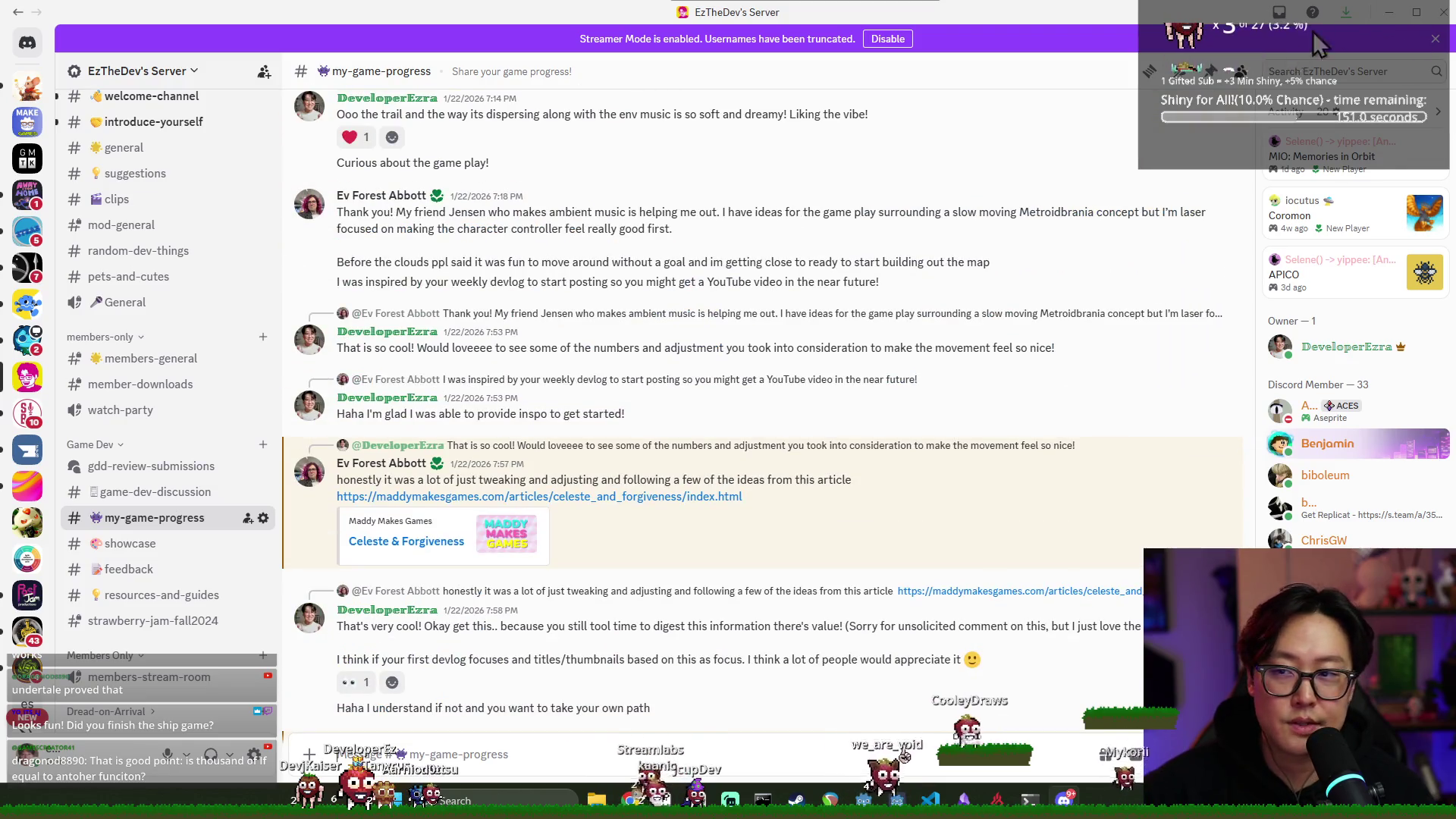
{"action": "left_click", "coordinate": [1444, 12]}
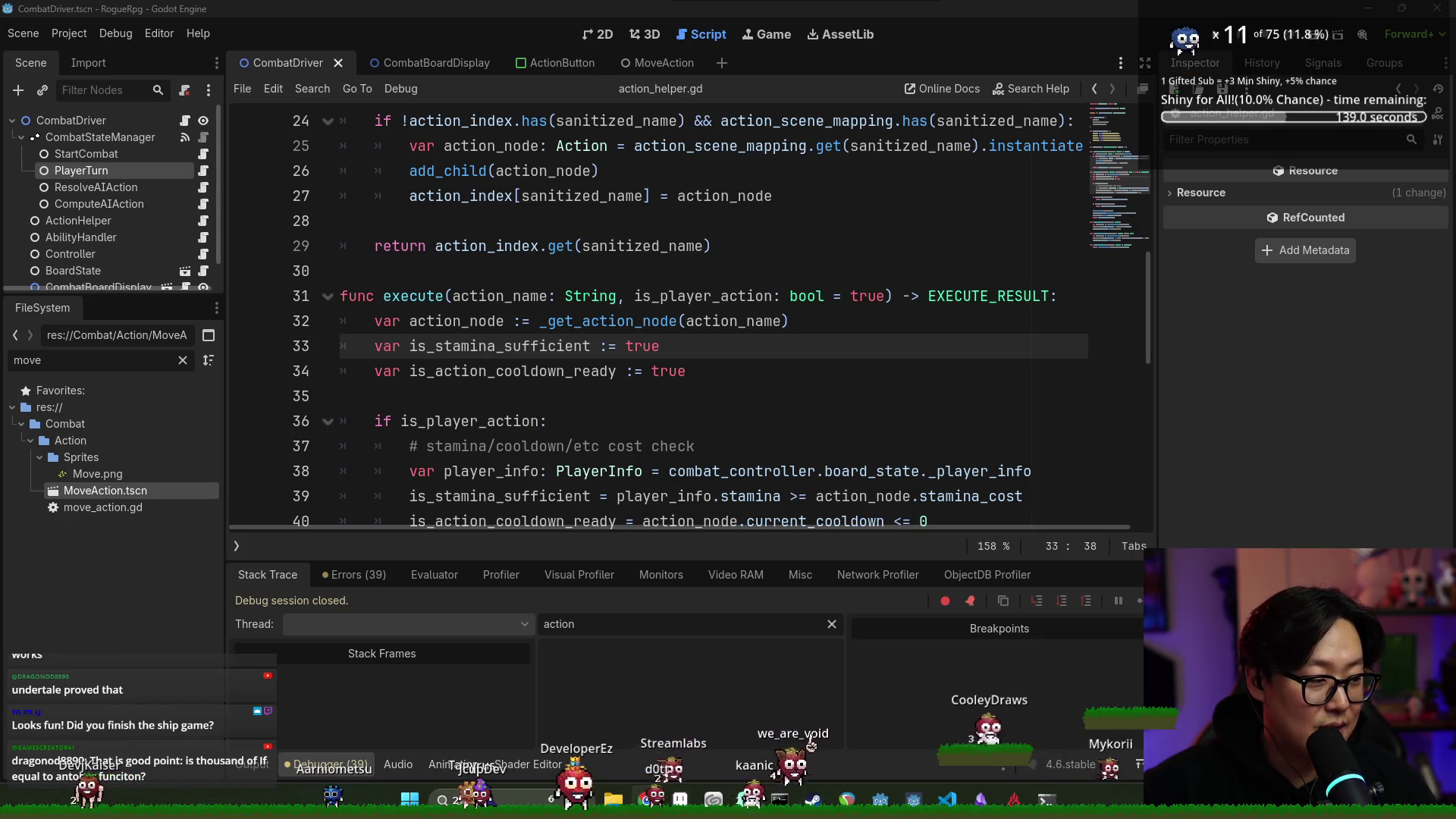
Move the YouTube live chat popout over the code editor, scroll its messages, and widen it
{"action": "key", "text": "alt+Tab"}
{"action": "mouse_move", "coordinate": [1252, 205]}
{"action": "left_mouse_down"}
{"action": "mouse_move", "coordinate": [559, 12]}
{"action": "mouse_move", "coordinate": [539, 130]}
{"action": "left_mouse_up"}
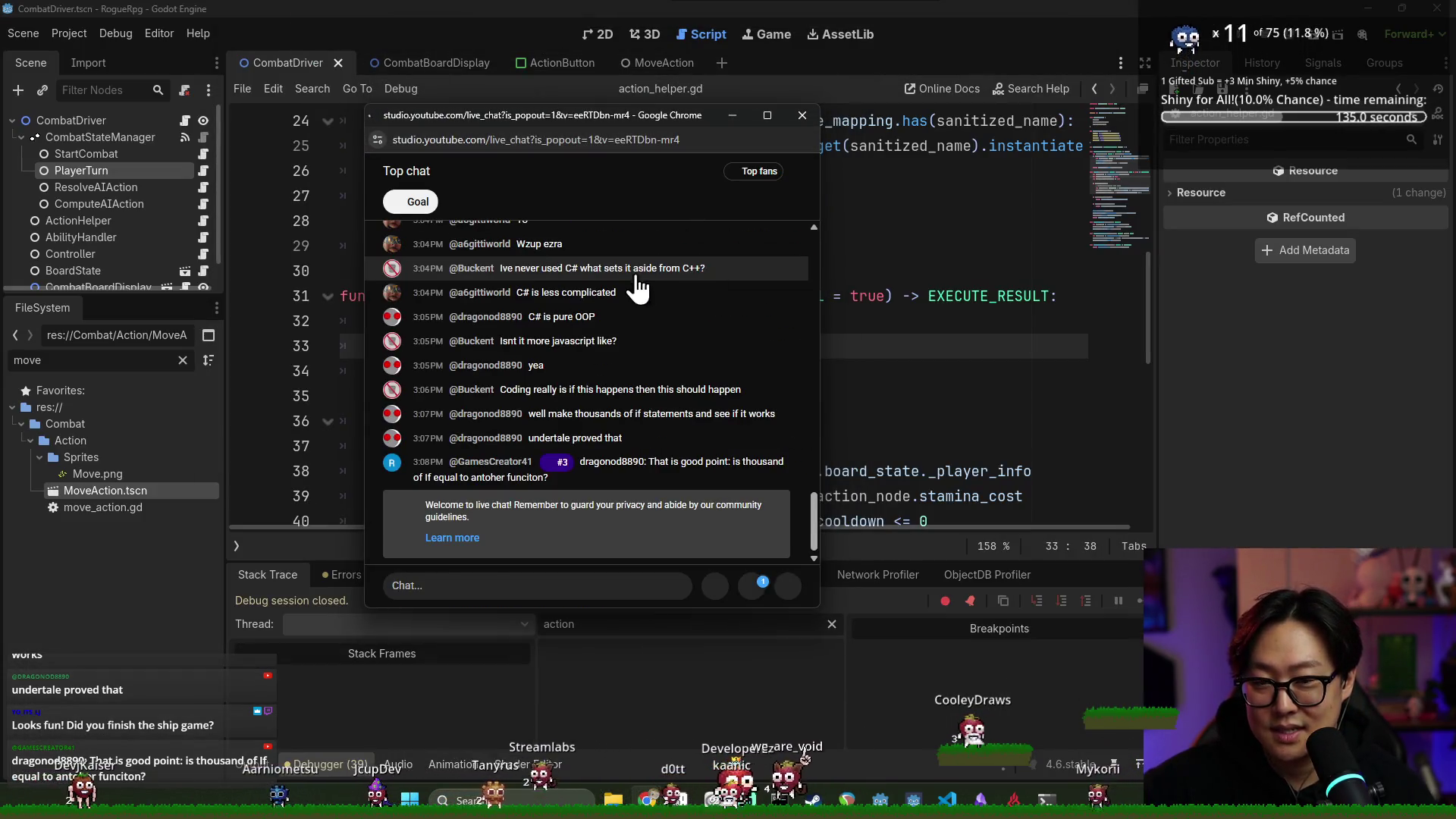
{"action": "scroll", "coordinate": [601, 354], "scroll_direction": "up", "scroll_amount": 5}
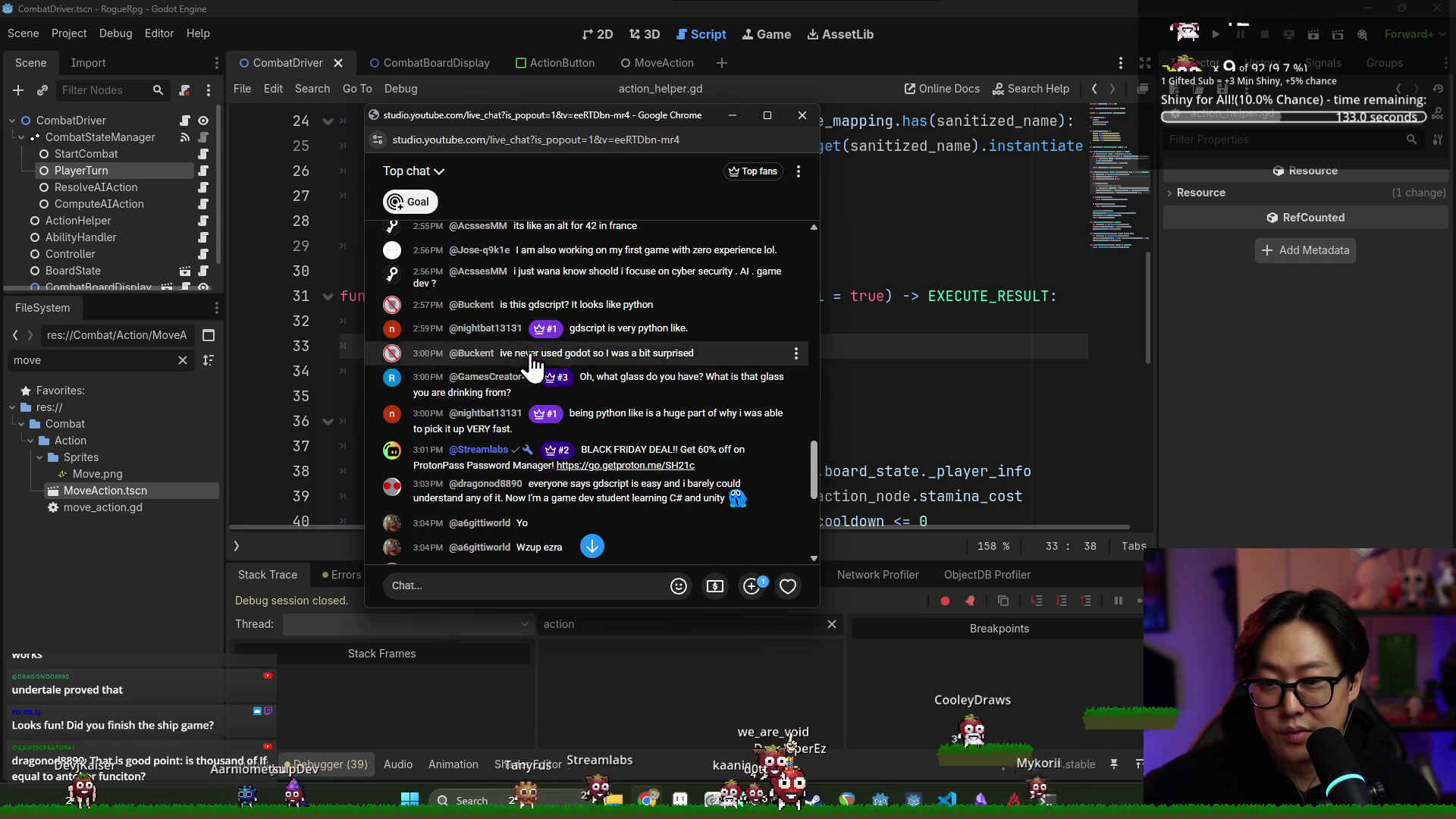
{"action": "scroll", "coordinate": [518, 296], "scroll_direction": "up", "scroll_amount": 3}
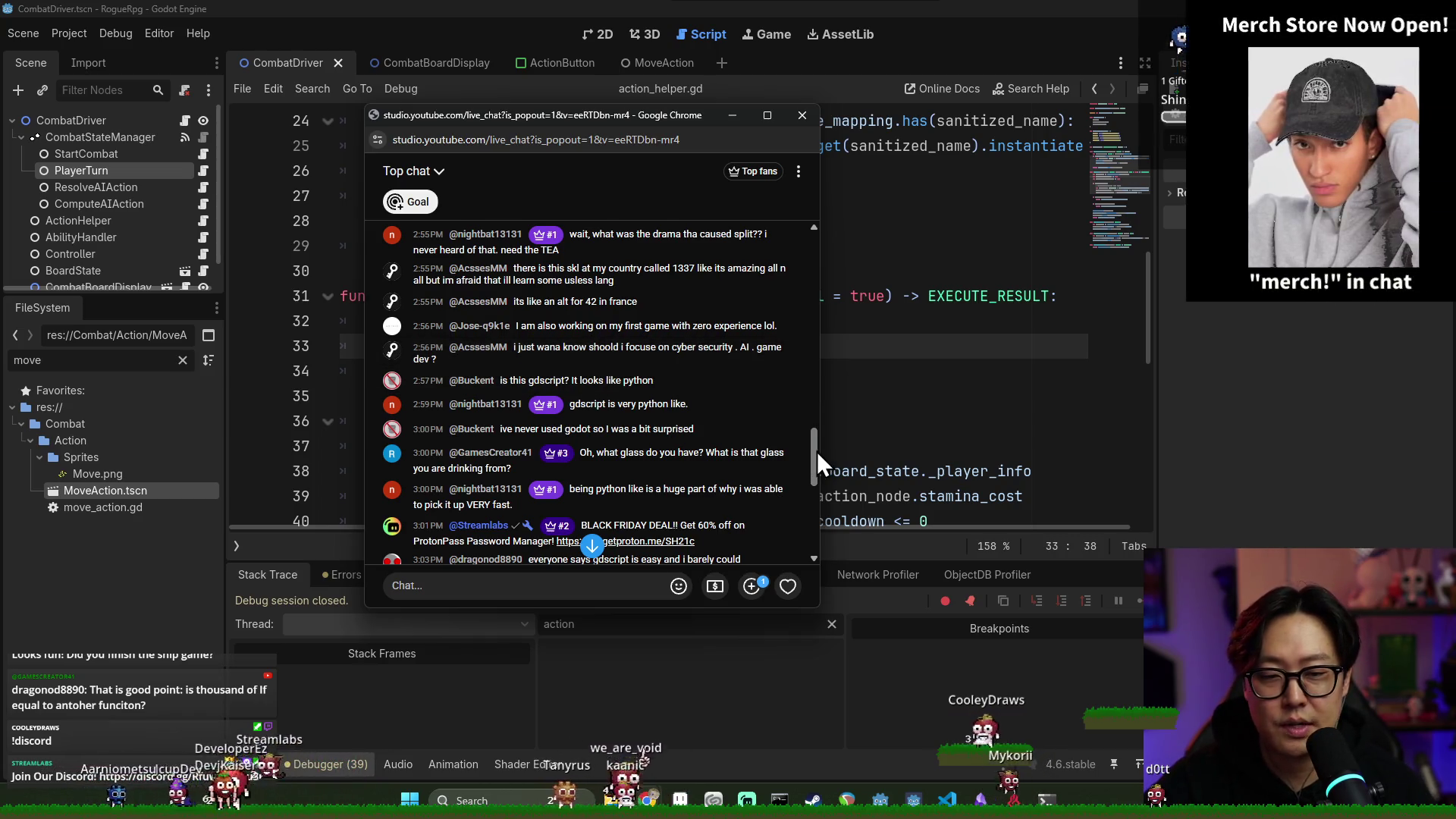
{"action": "scroll", "coordinate": [817, 452], "scroll_direction": "up", "scroll_amount": 1}
{"action": "left_click_drag", "start_coordinate": [823, 447], "coordinate": [860, 447]}
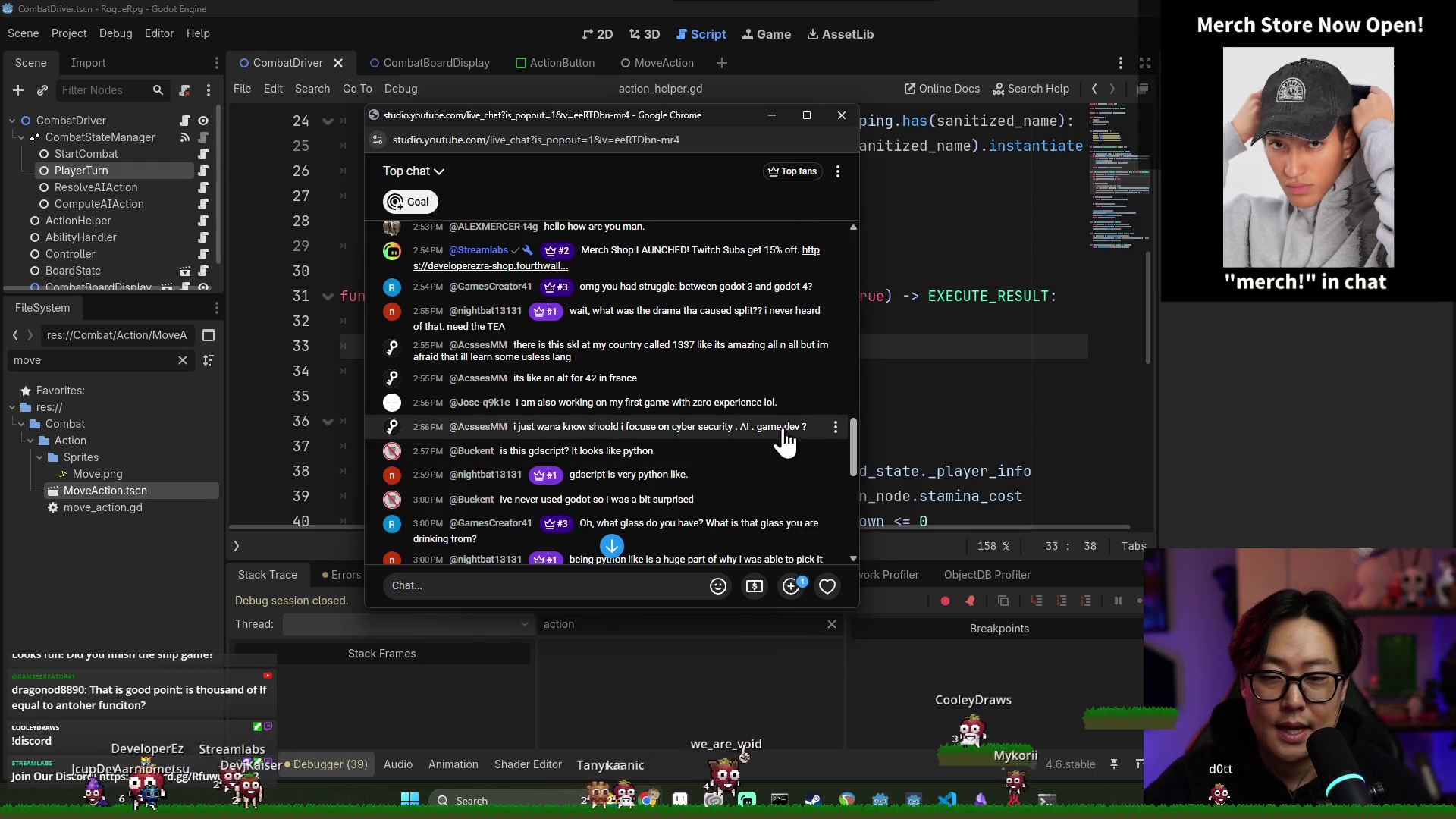
{"action": "scroll", "coordinate": [744, 462], "scroll_direction": "down", "scroll_amount": 5}
{"action": "scroll", "coordinate": [743, 459], "scroll_direction": "up", "scroll_amount": 4}
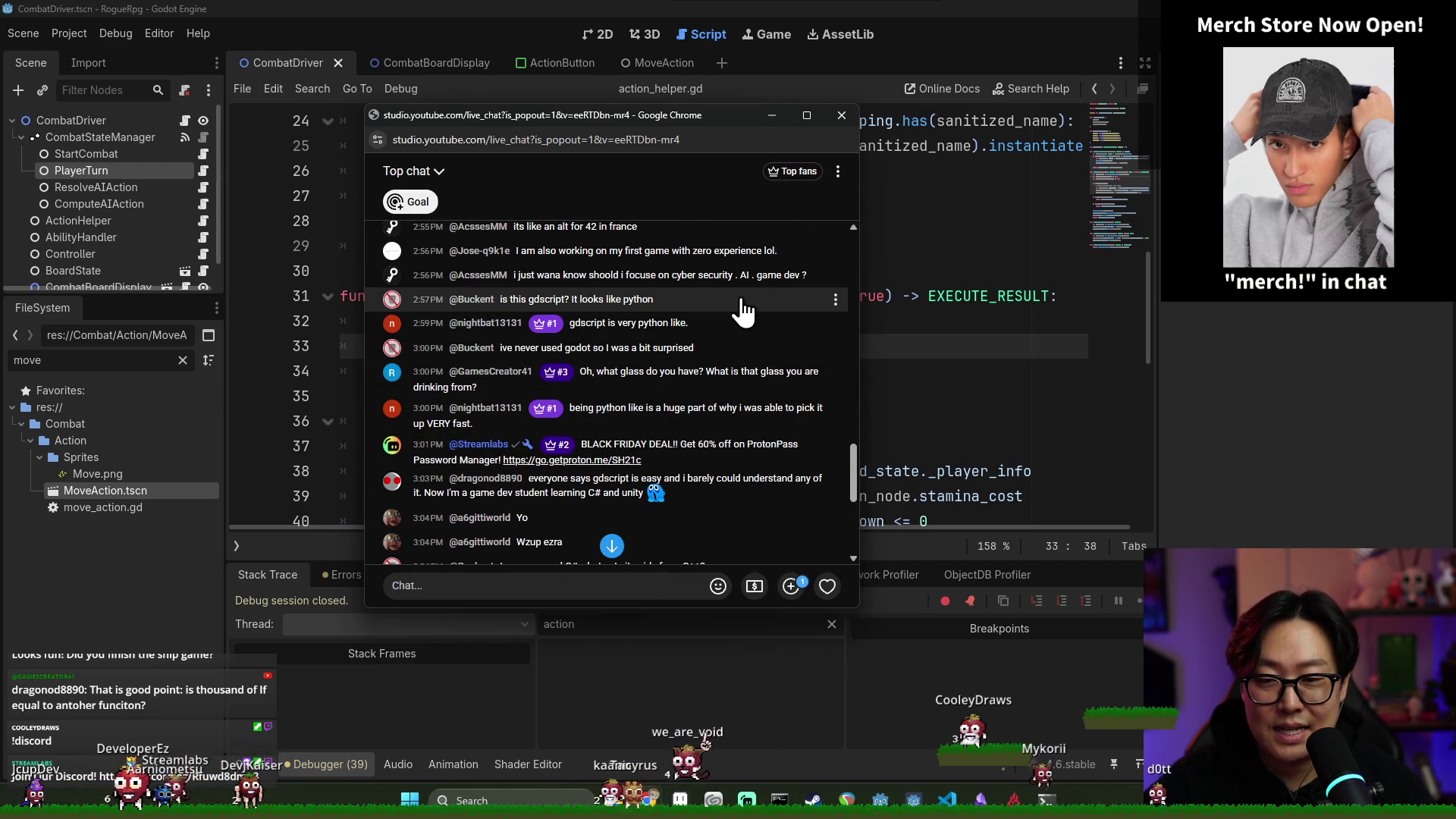
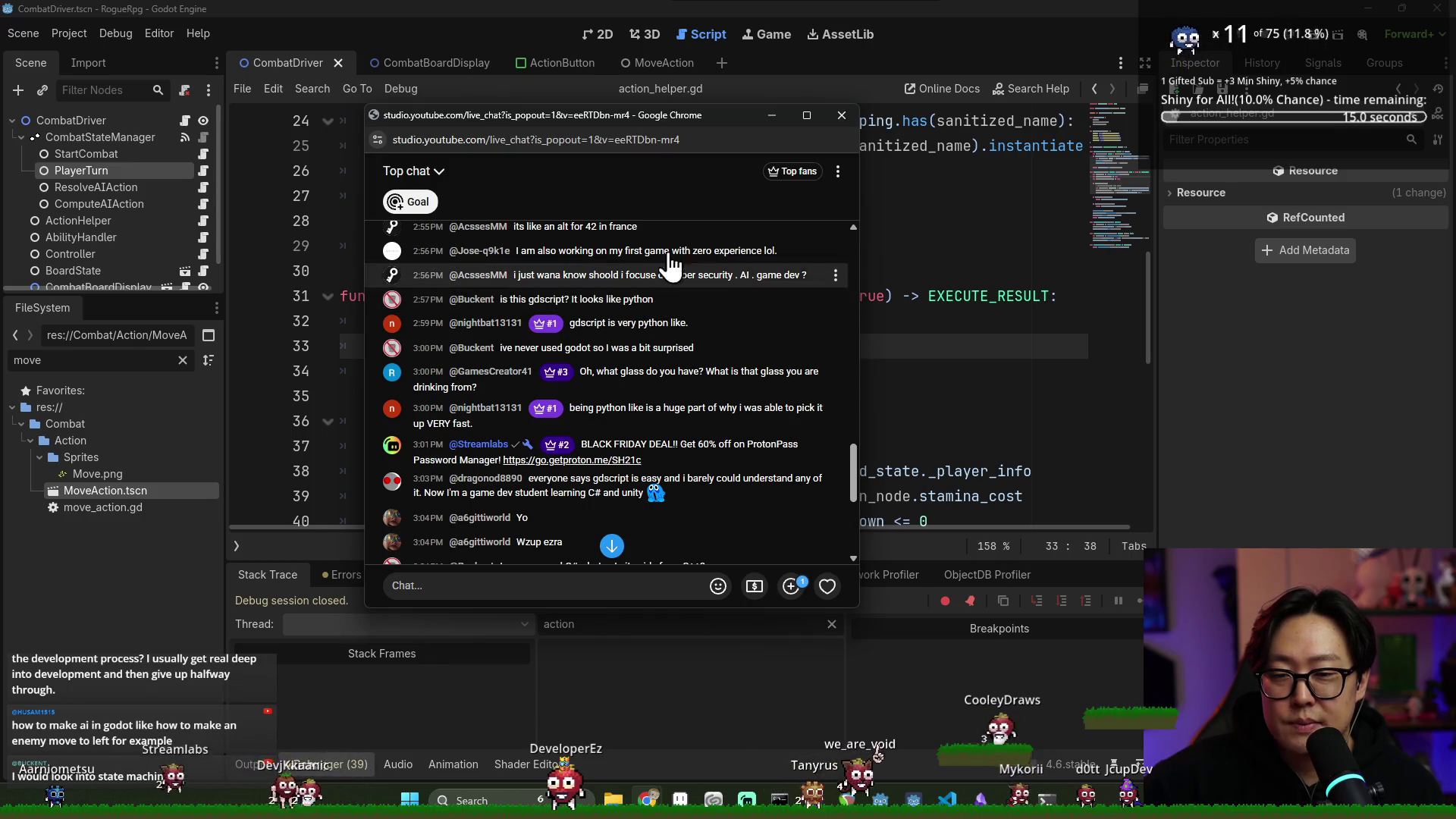
Move the live chat popup right and slightly up to uncover the script on the left
{"action": "mouse_move", "coordinate": [680, 126]}
{"action": "left_mouse_down"}
{"action": "mouse_move", "coordinate": [1100, 193]}
{"action": "mouse_move", "coordinate": [824, 203]}
{"action": "left_mouse_up"}
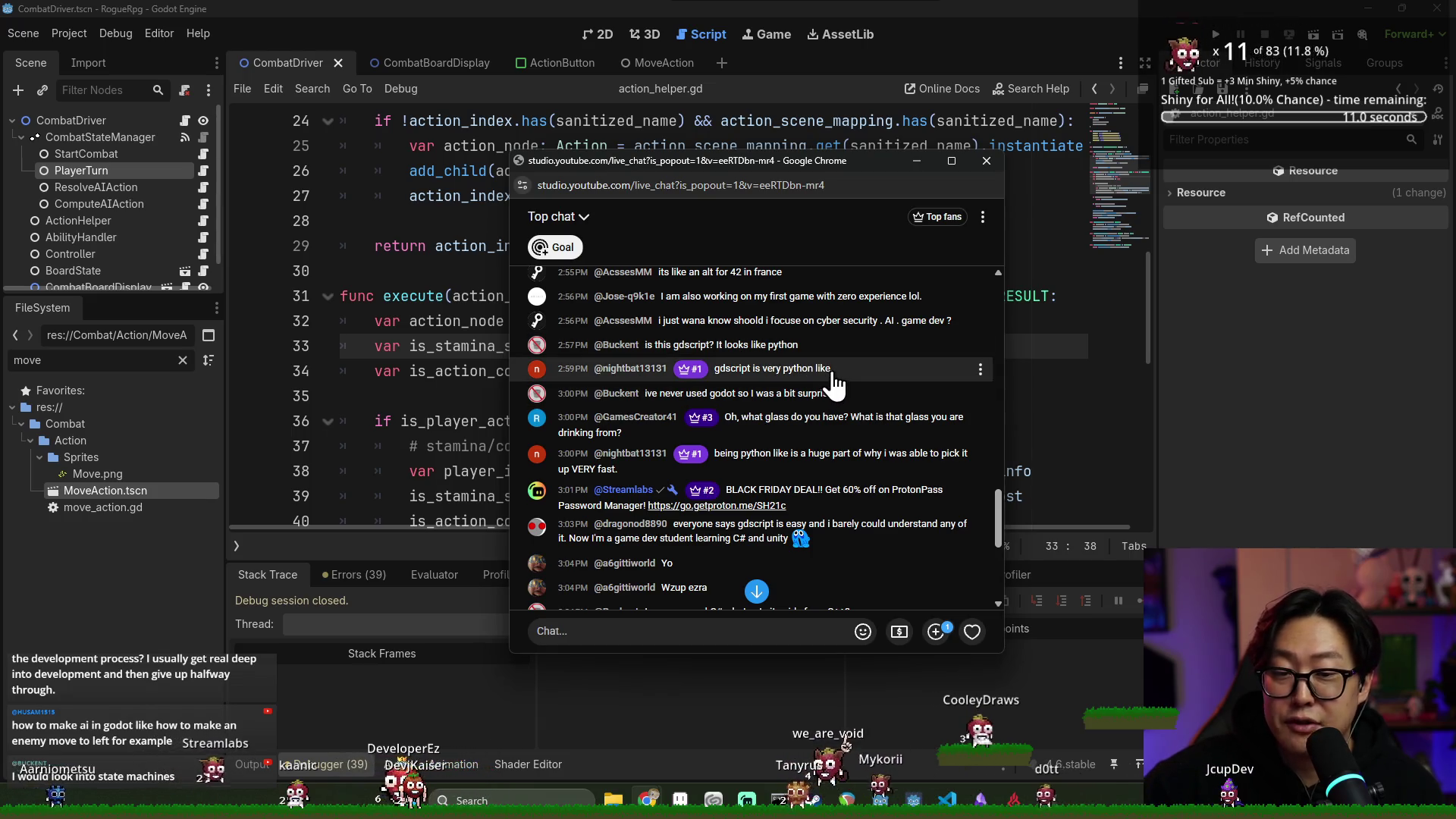
{"action": "left_click_drag", "start_coordinate": [735, 167], "coordinate": [768, 126]}
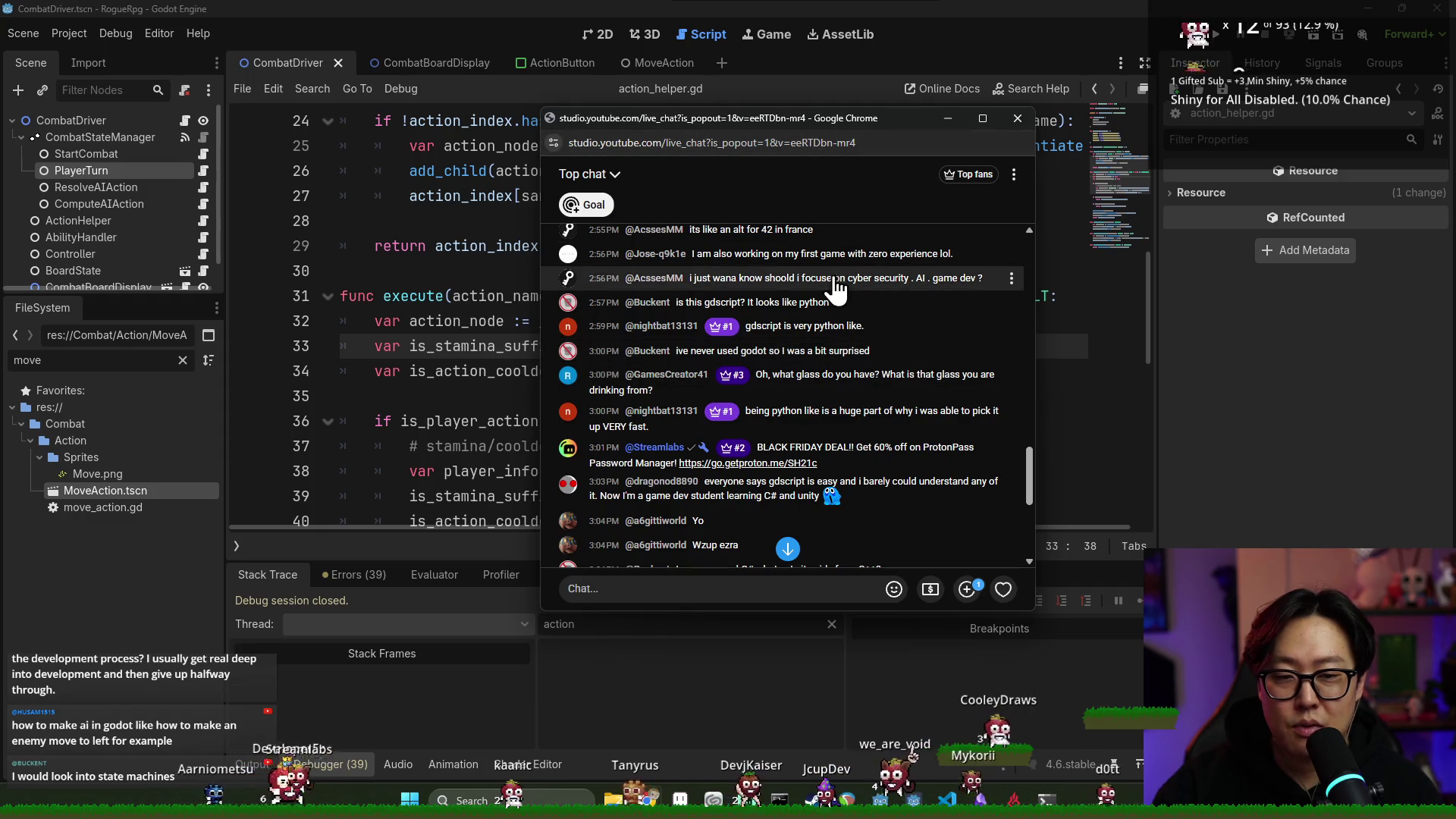
{"action": "scroll", "coordinate": [728, 402], "scroll_direction": "down", "scroll_amount": 2}
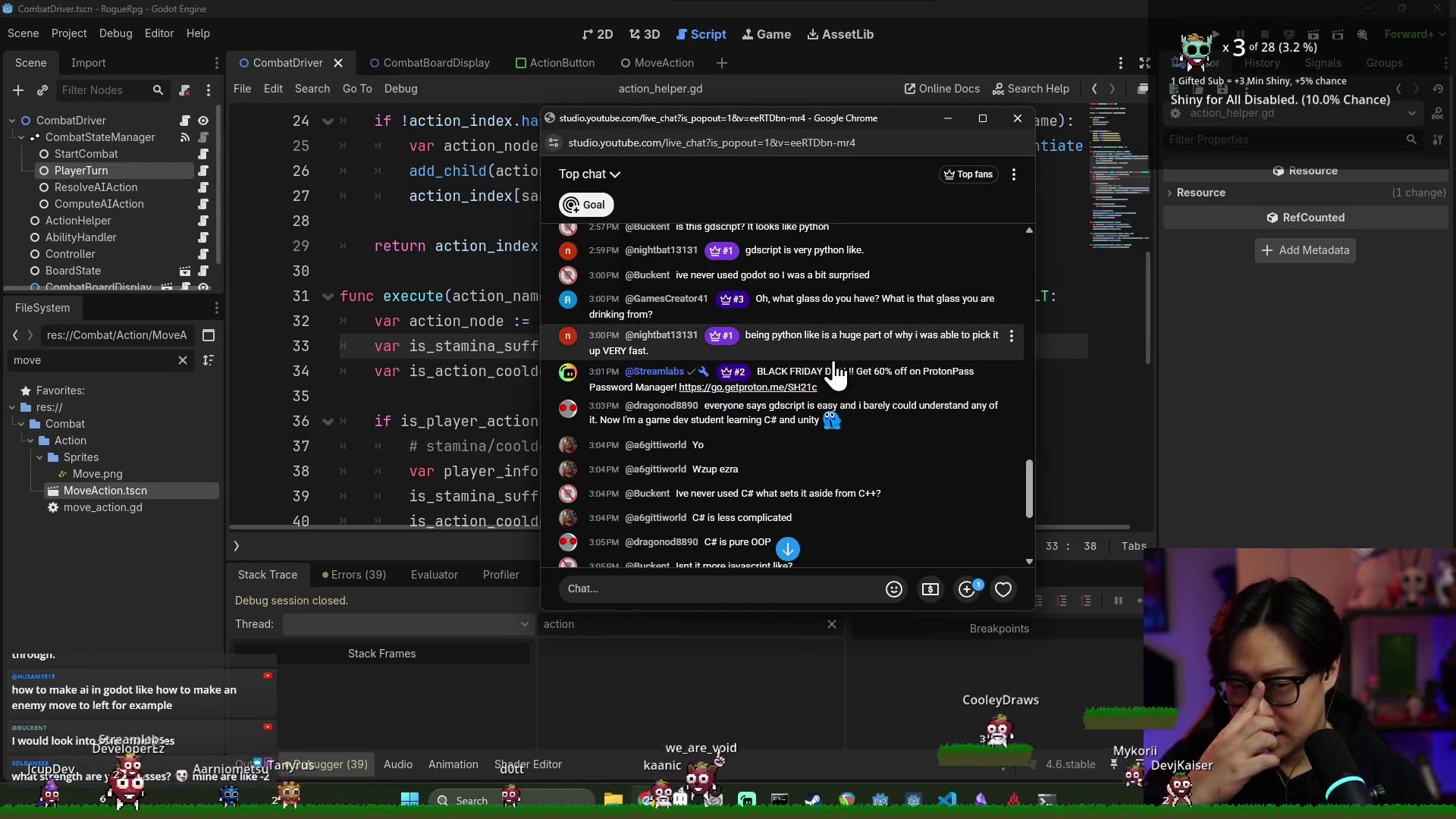
{"action": "scroll", "coordinate": [822, 410], "scroll_direction": "down", "scroll_amount": 2}
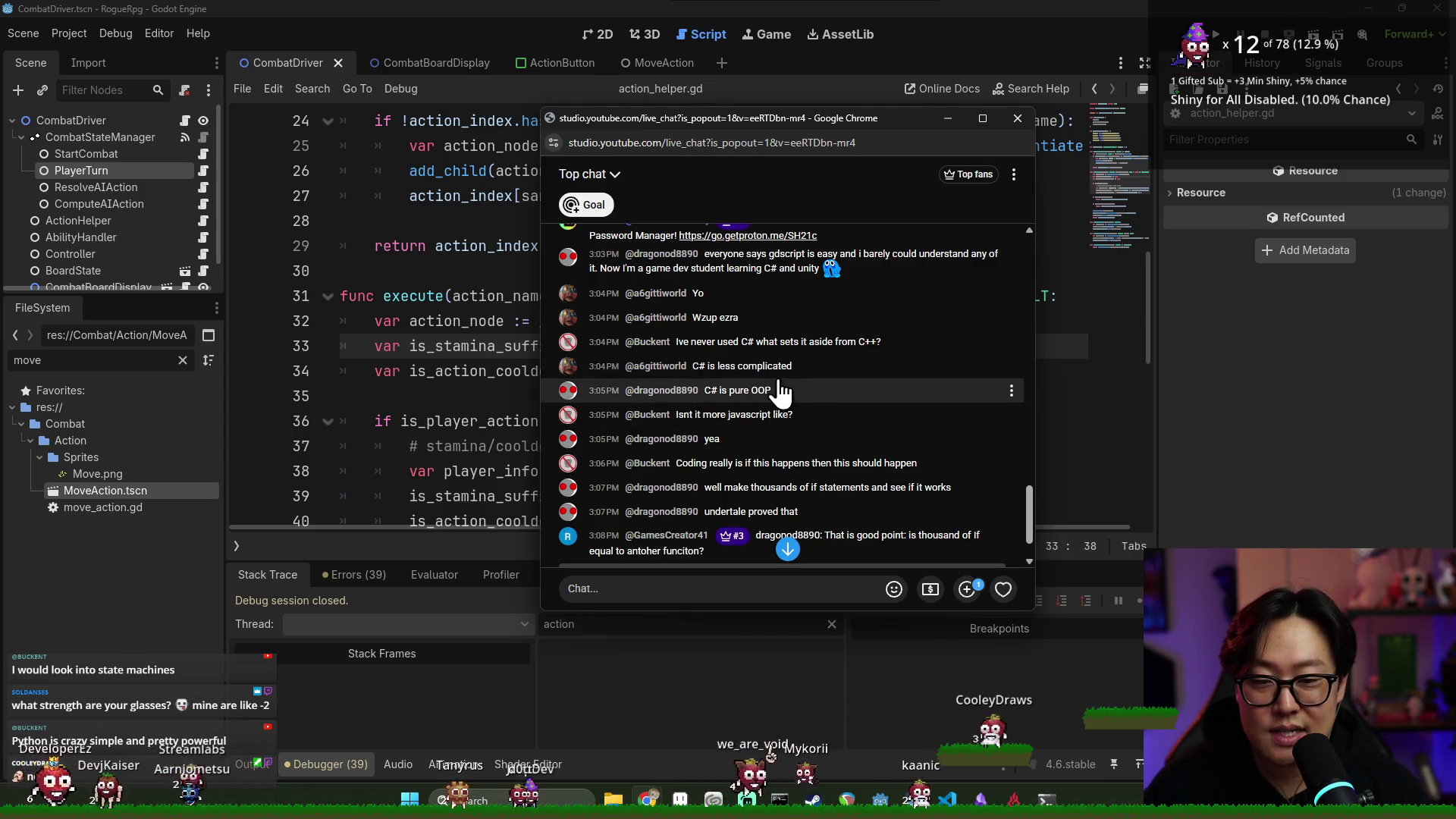
{"action": "scroll", "coordinate": [759, 395], "scroll_direction": "down", "scroll_amount": 5}
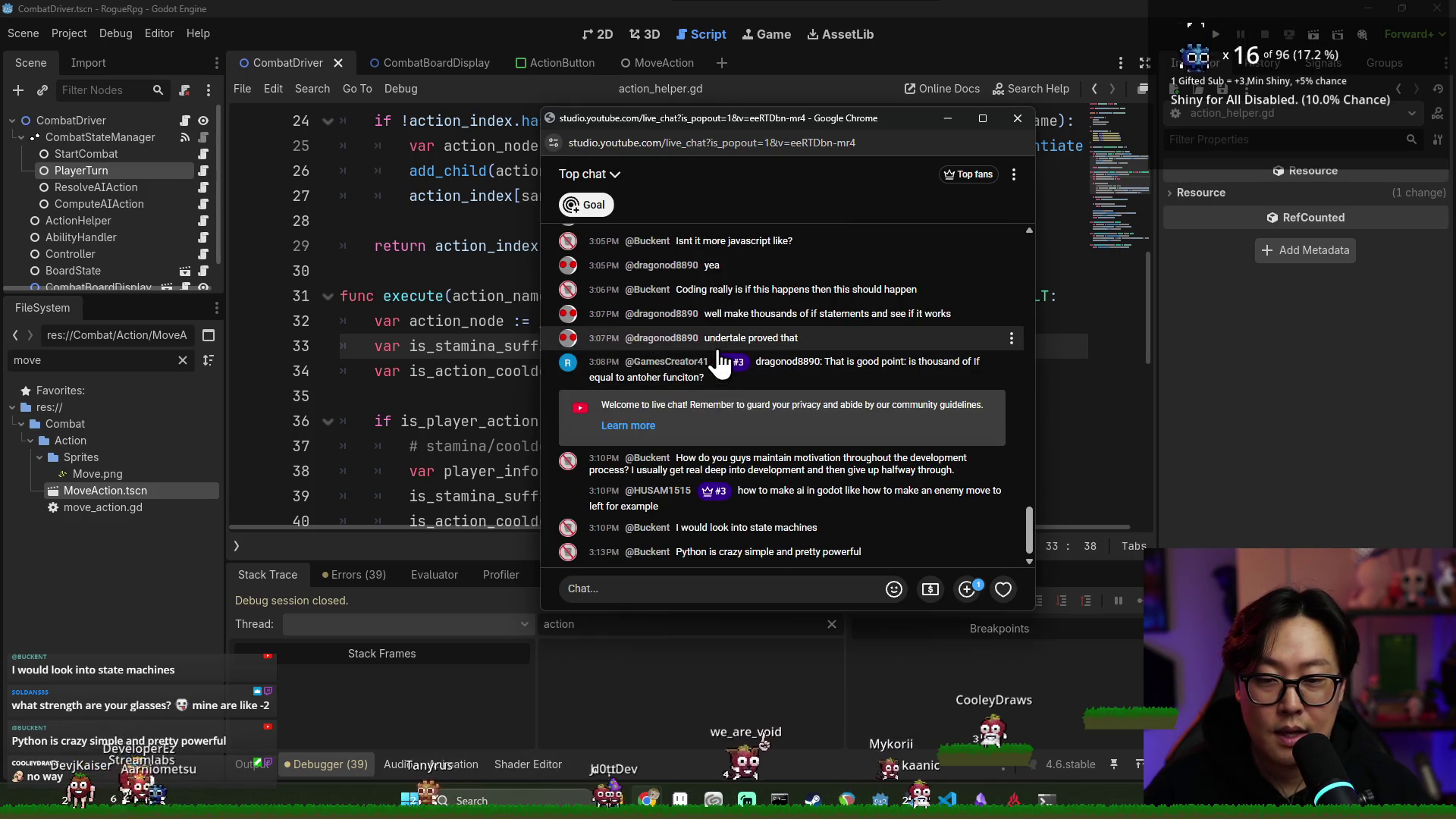
{"action": "scroll", "coordinate": [717, 357], "scroll_direction": "up", "scroll_amount": 1}
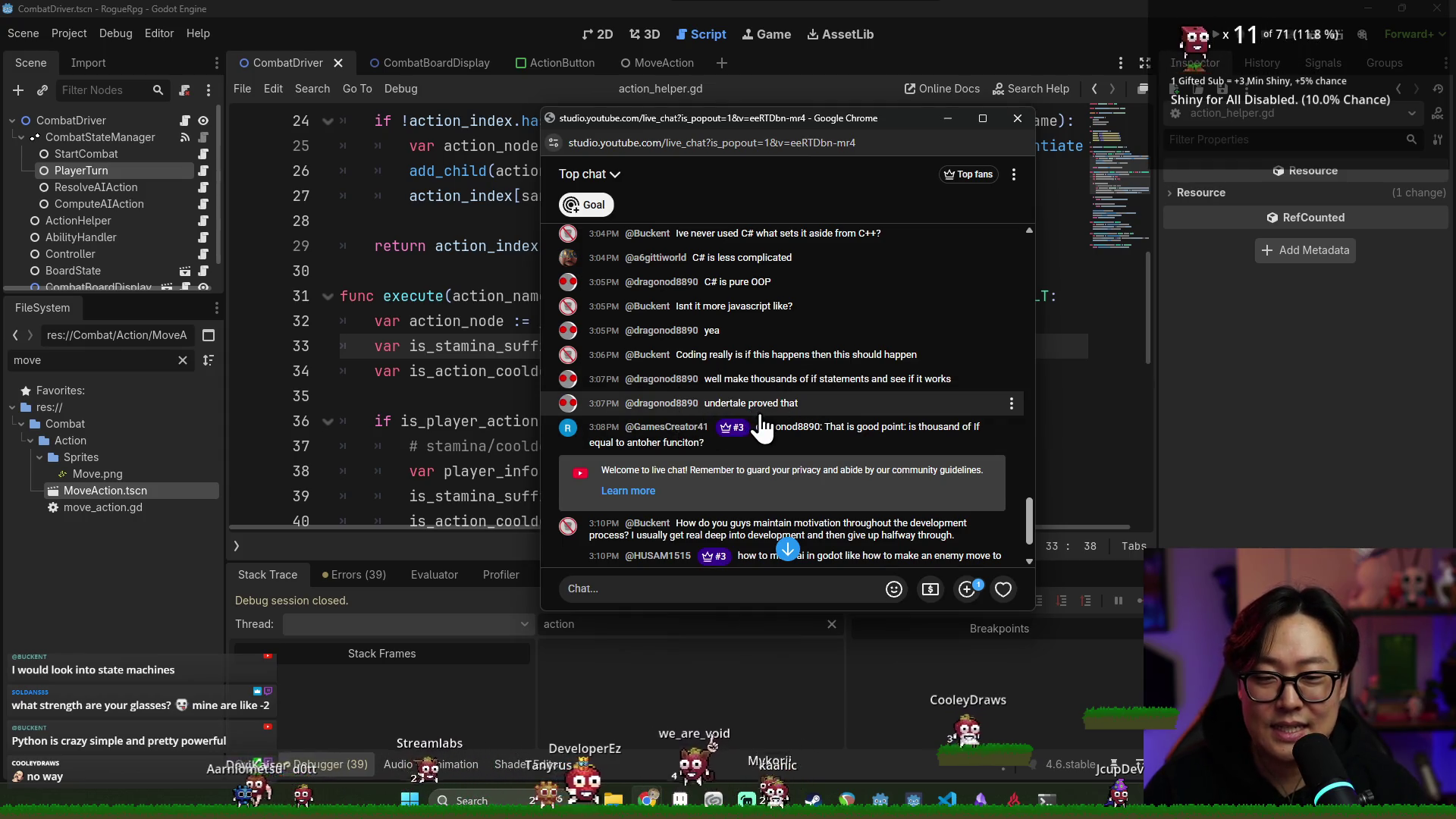
{"action": "scroll", "coordinate": [762, 428], "scroll_direction": "down", "scroll_amount": 1}
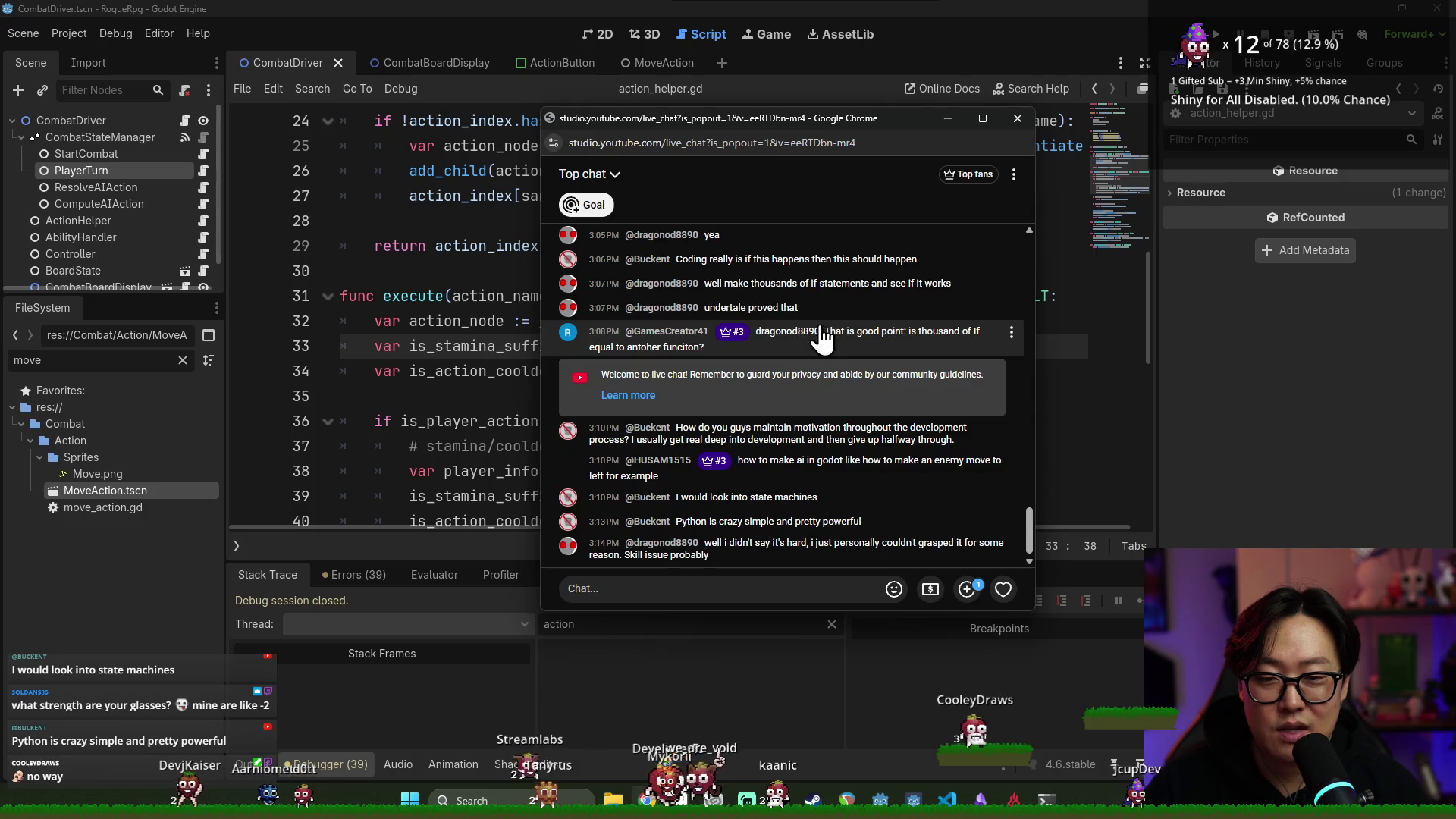
{"action": "scroll", "coordinate": [711, 305], "scroll_direction": "up", "scroll_amount": 1}
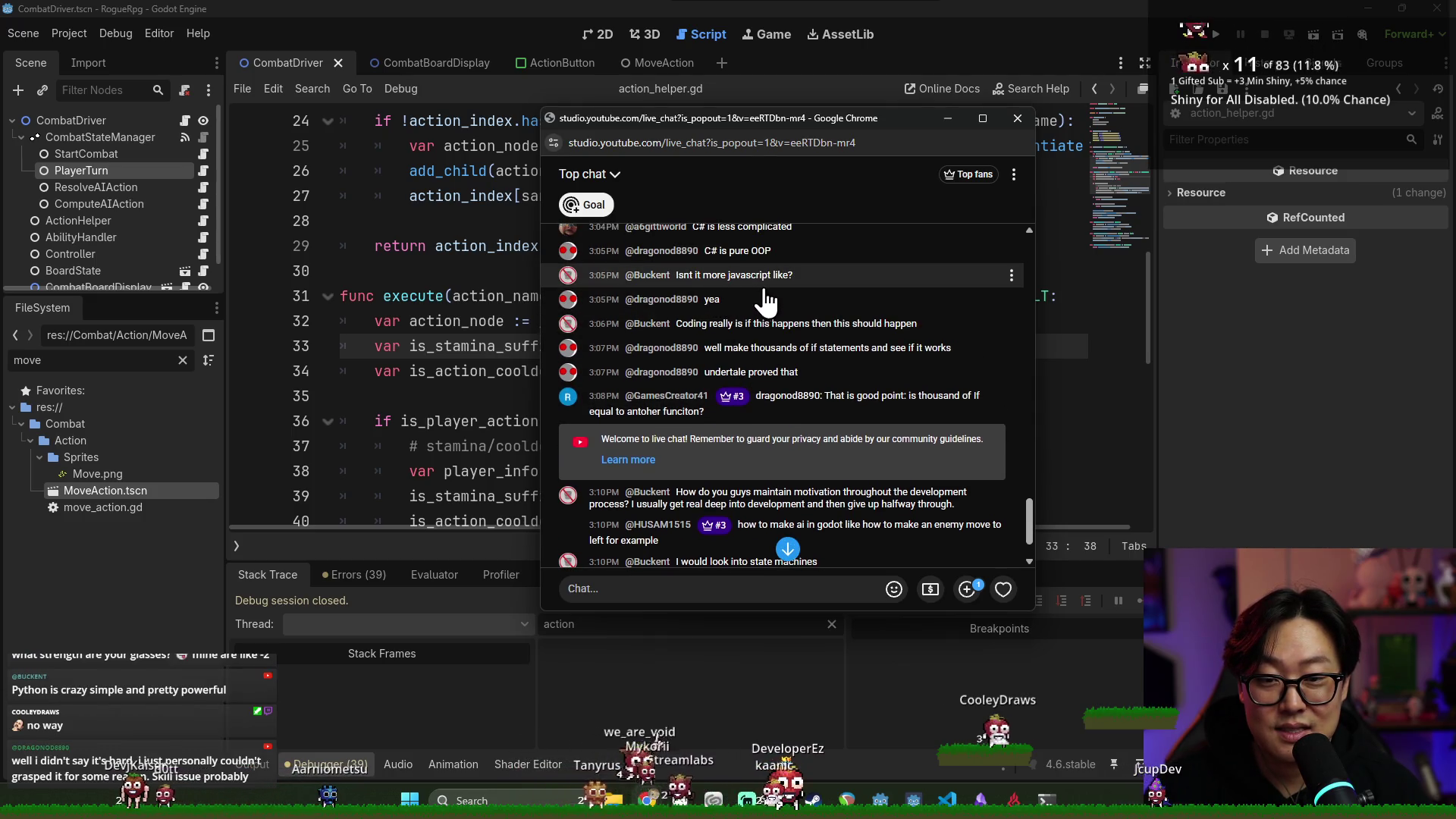
{"action": "scroll", "coordinate": [766, 301], "scroll_direction": "up", "scroll_amount": 1}
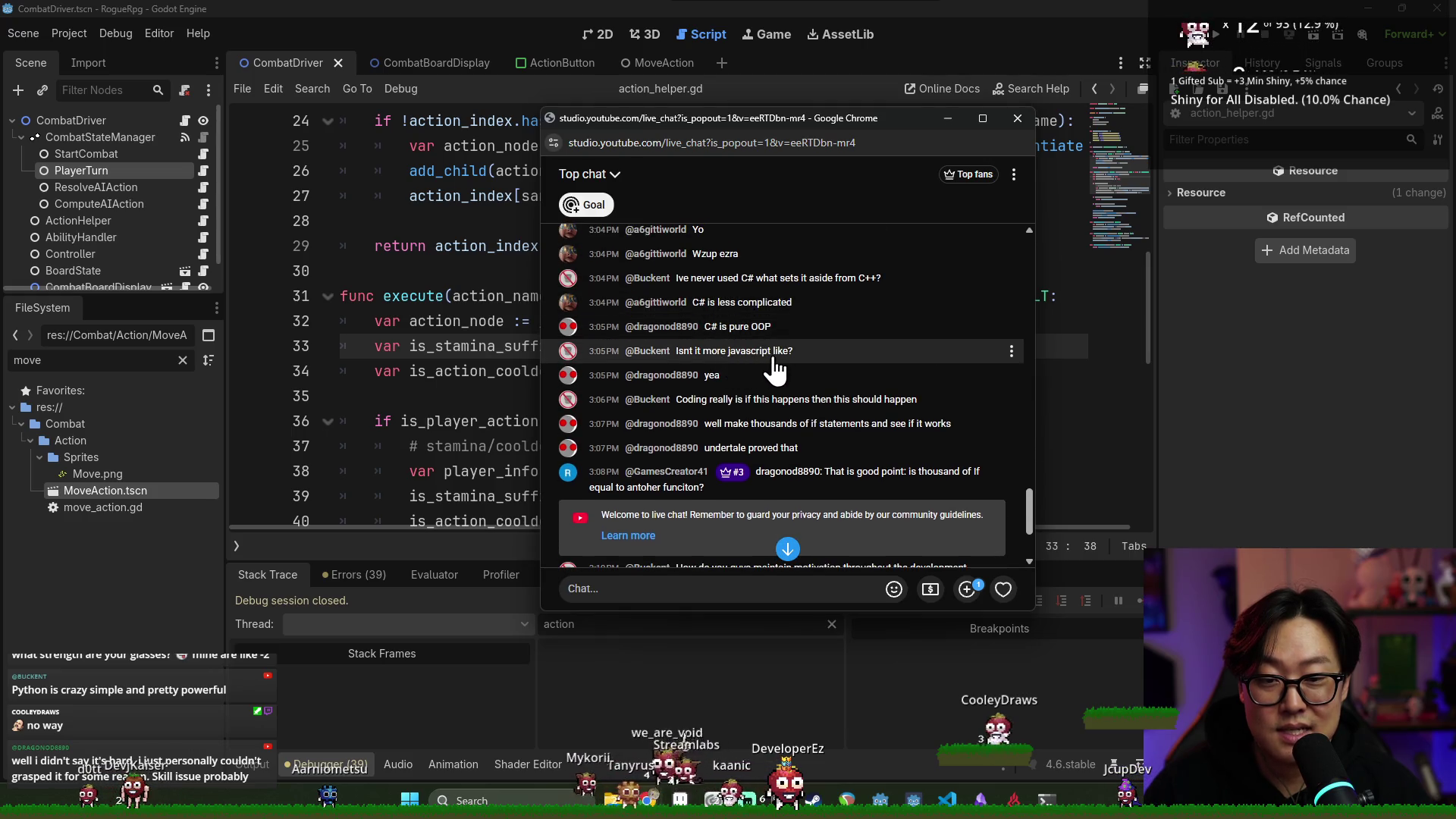
{"action": "scroll", "coordinate": [789, 402], "scroll_direction": "down", "scroll_amount": 2}
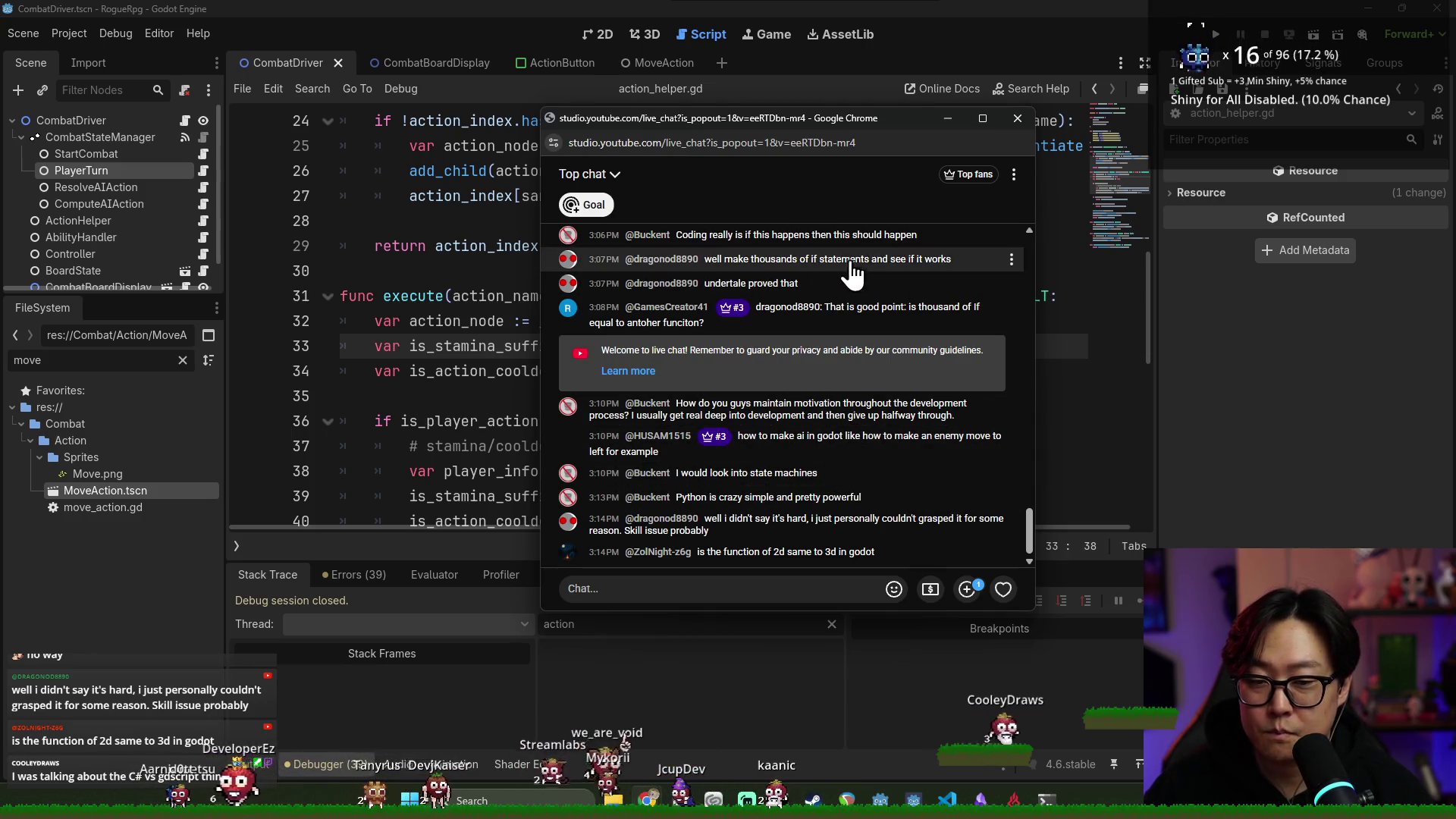
Nudge the live chat popup right and up, then close it
{"action": "left_click_drag", "start_coordinate": [793, 121], "coordinate": [865, 103]}
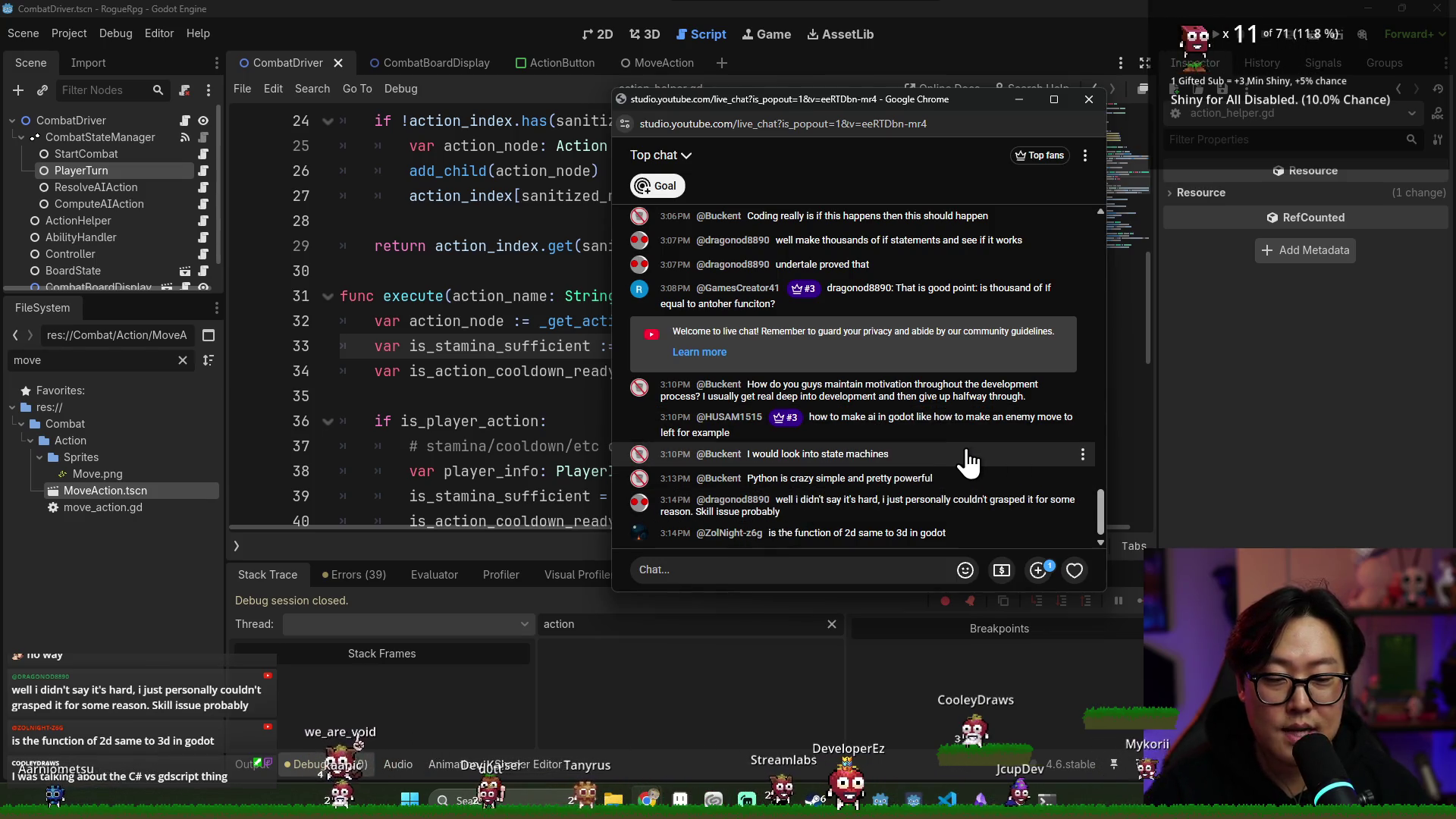
{"action": "left_click", "coordinate": [1090, 99]}
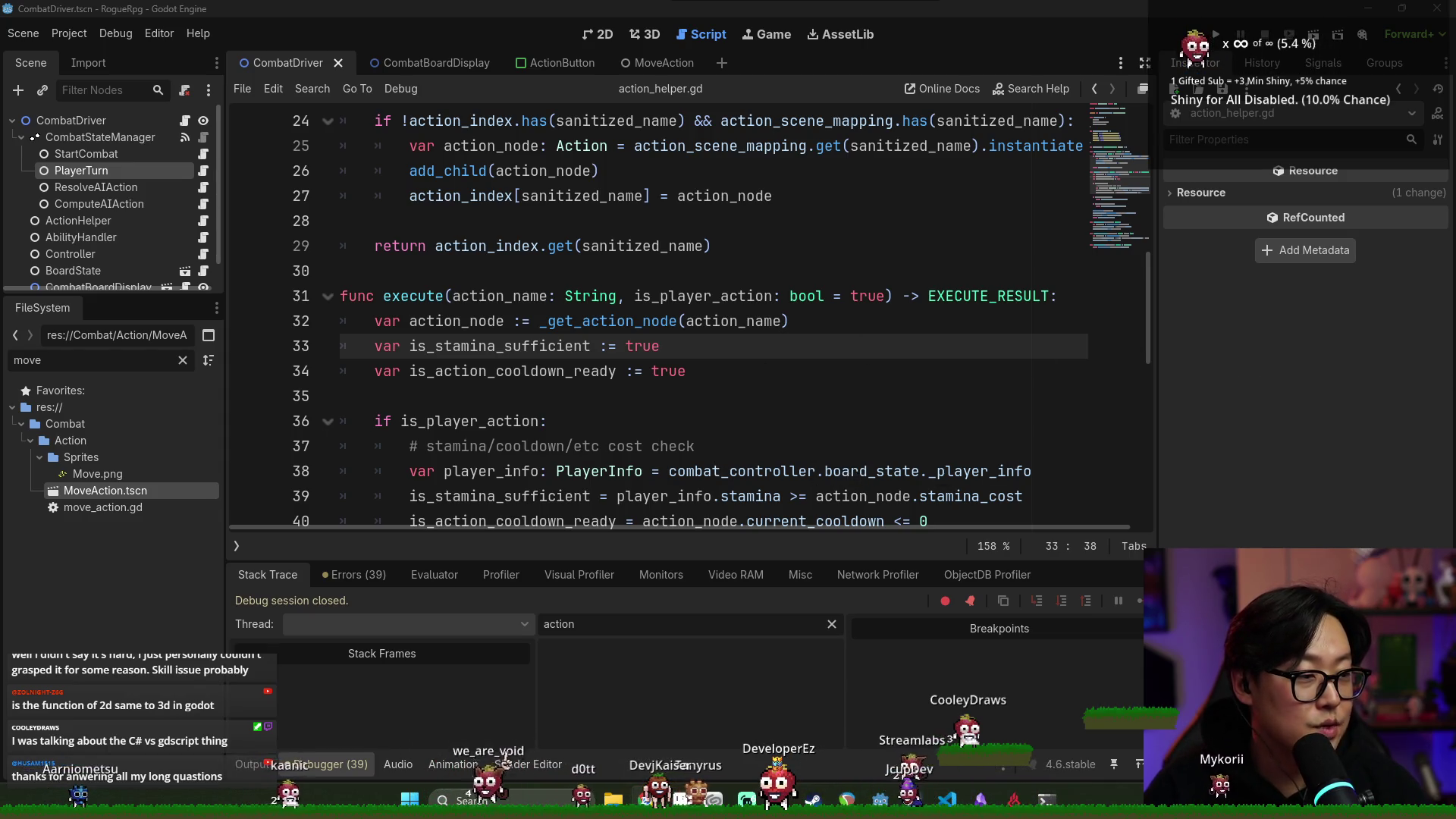
Review the cooldown functions in action_helper.gd and save the CombatDriver scene with Ctrl+S
{"action": "left_click", "coordinate": [703, 390]}
{"action": "key", "text": "ctrl+s"}
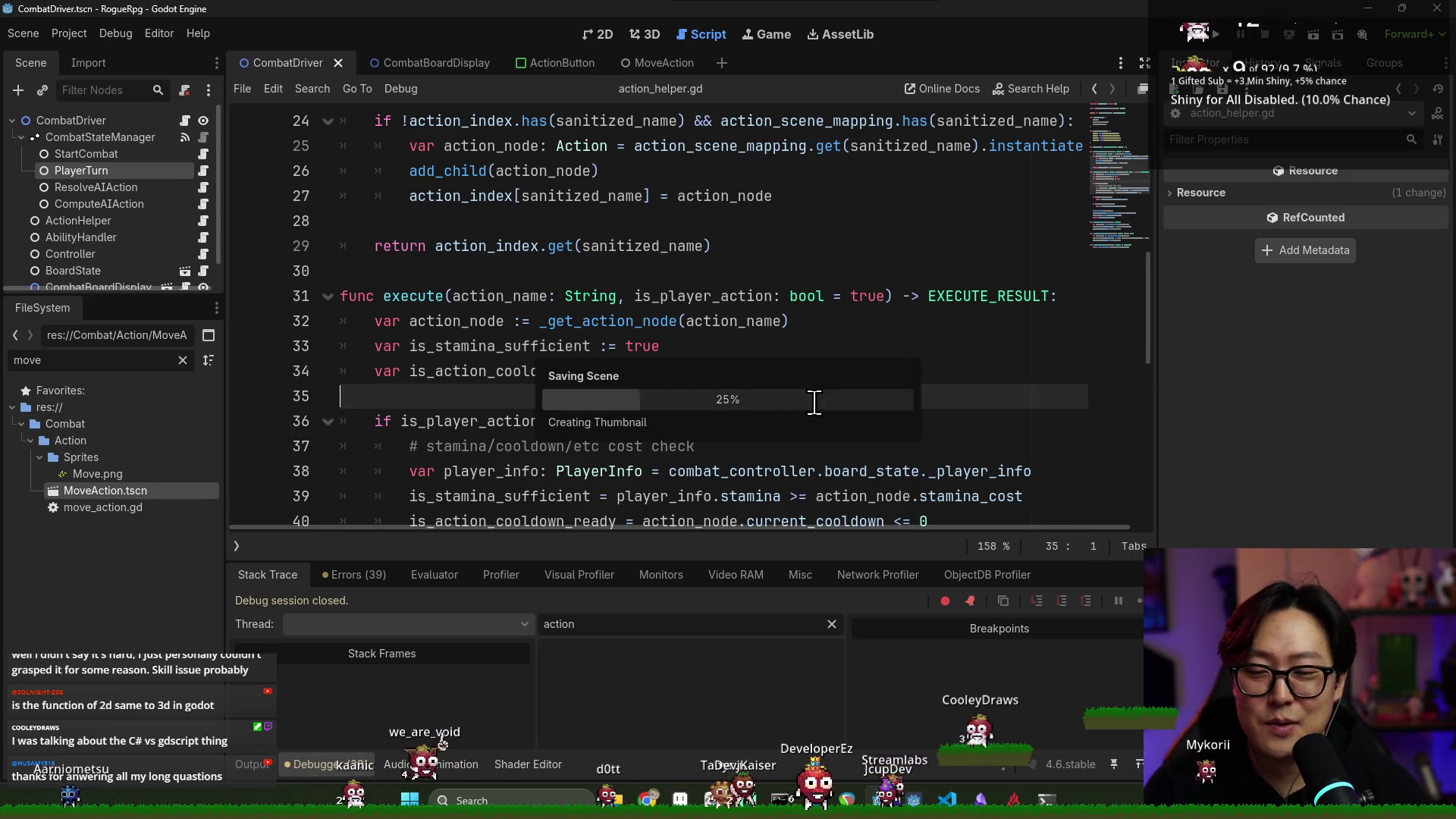
{"action": "scroll", "coordinate": [768, 413], "scroll_direction": "up", "scroll_amount": 3}
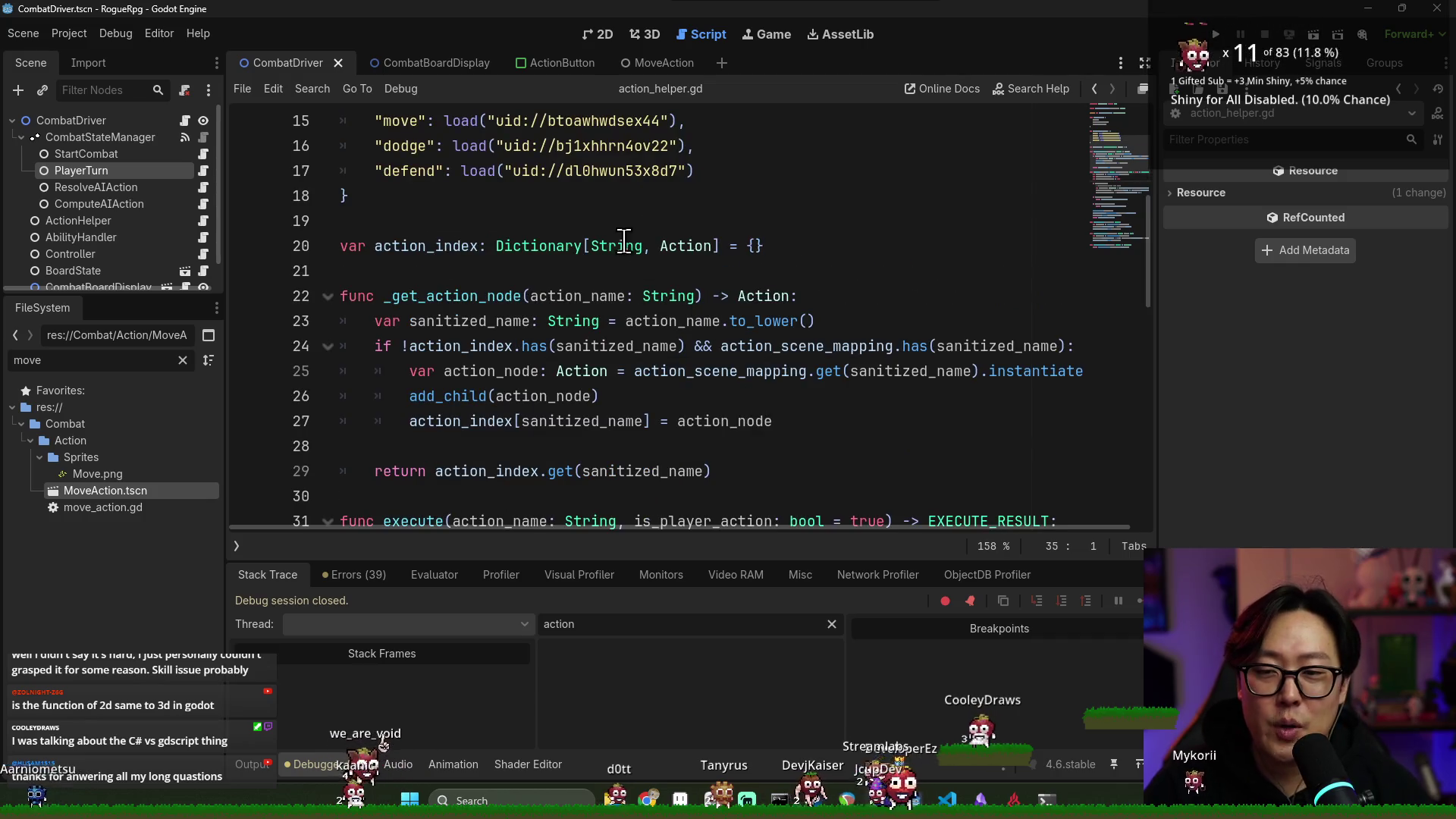
{"action": "left_click", "coordinate": [592, 220]}
{"action": "left_click", "coordinate": [630, 271]}
{"action": "scroll", "coordinate": [683, 377], "scroll_direction": "up", "scroll_amount": 5}
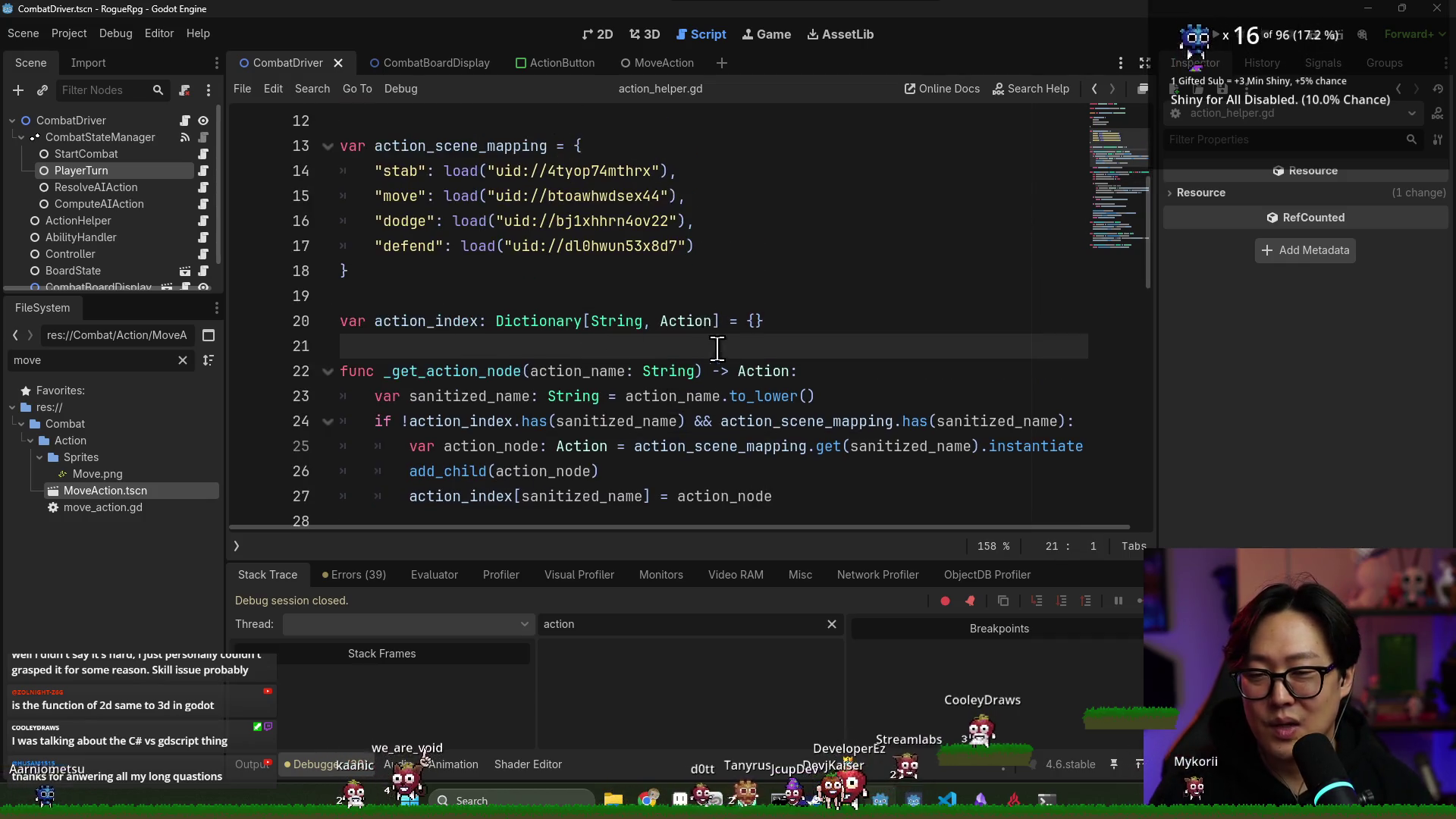
{"action": "scroll", "coordinate": [683, 377], "scroll_direction": "down", "scroll_amount": 14}
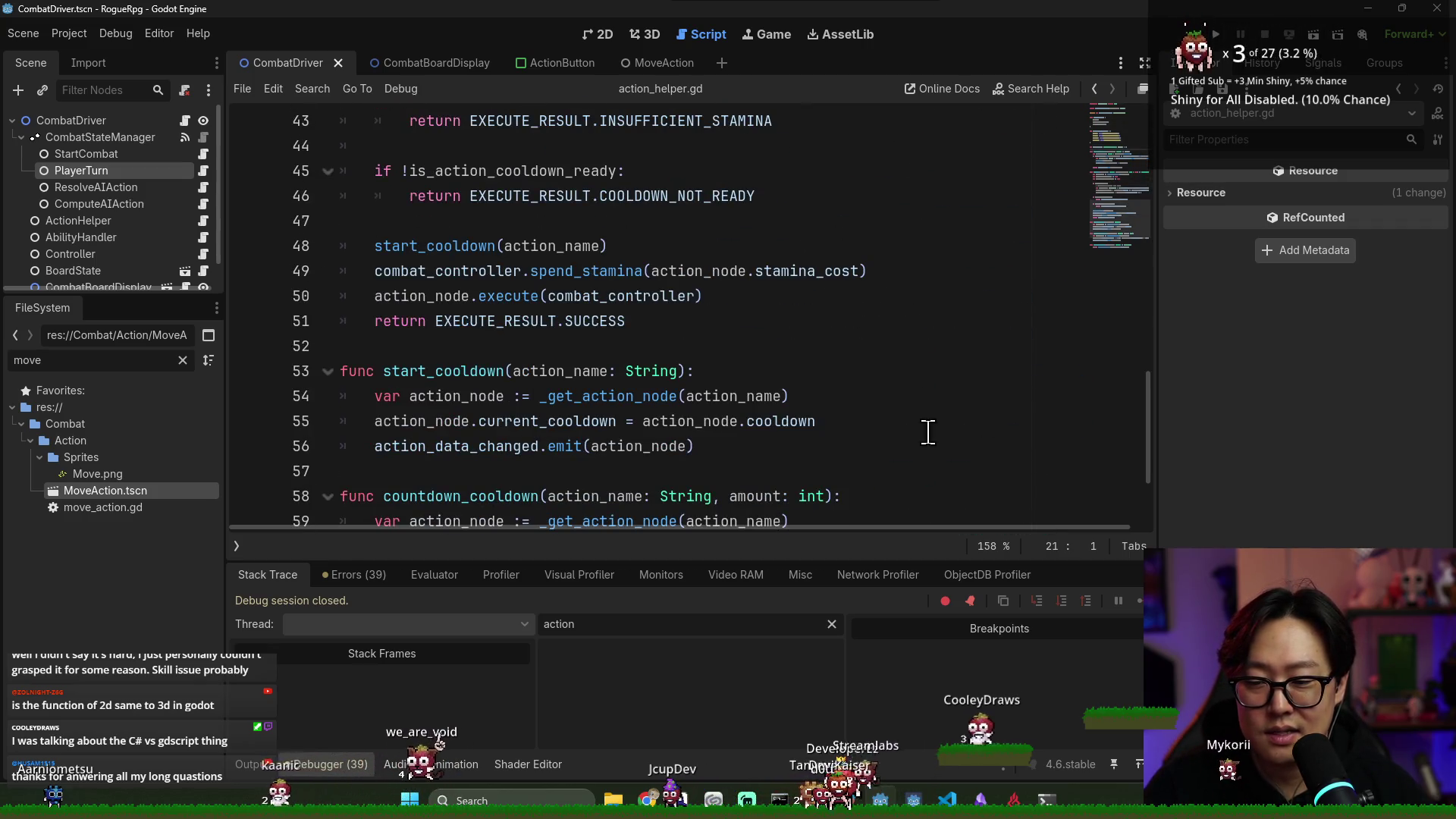
{"action": "scroll", "coordinate": [563, 374], "scroll_direction": "down", "scroll_amount": 2}
{"action": "key", "text": "ctrl+s"}
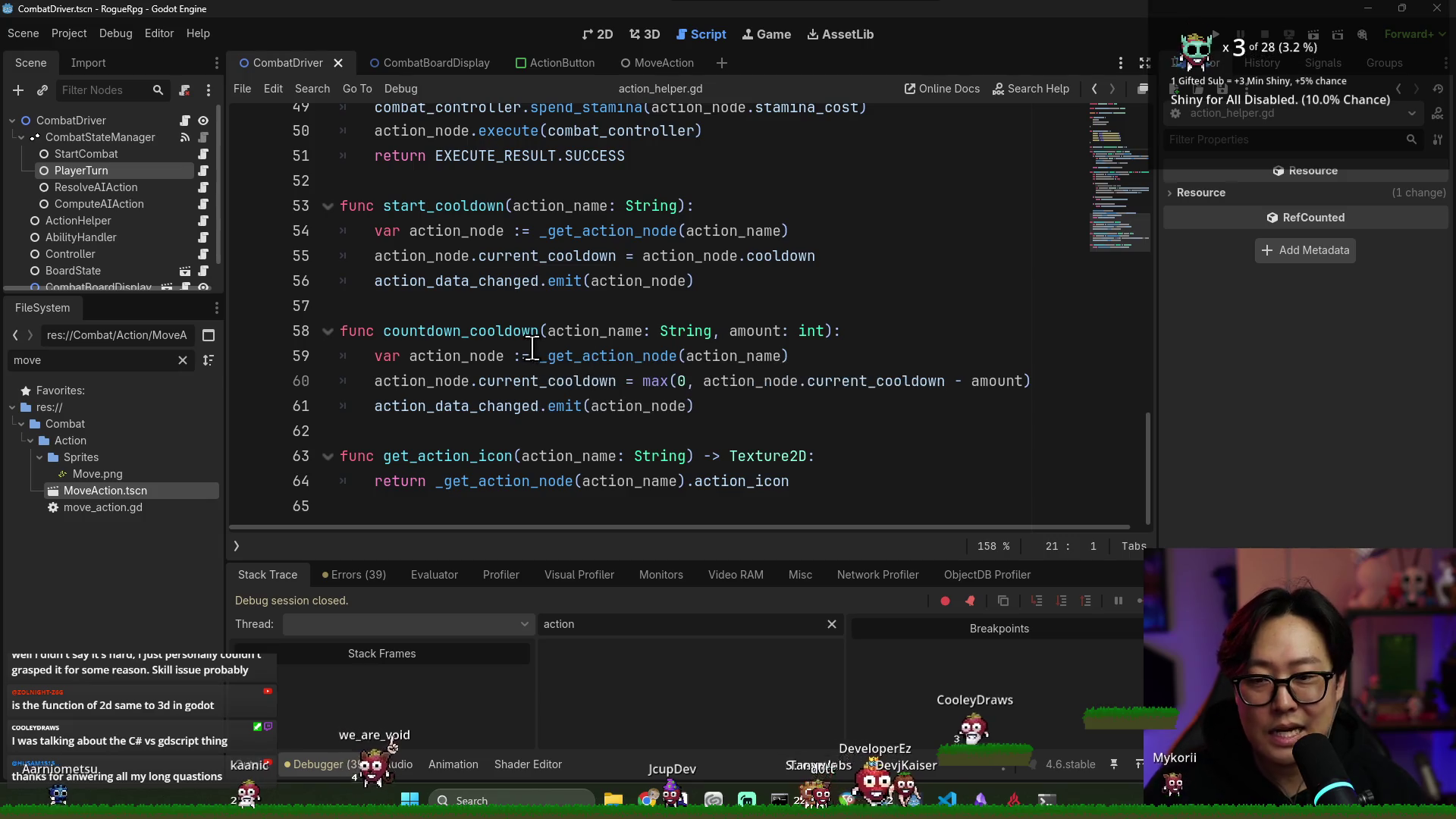
{"action": "scroll", "coordinate": [563, 374], "scroll_direction": "up", "scroll_amount": 1}
{"action": "scroll", "coordinate": [563, 375], "scroll_direction": "up", "scroll_amount": 1}
{"action": "key", "text": "alt+Tab"}
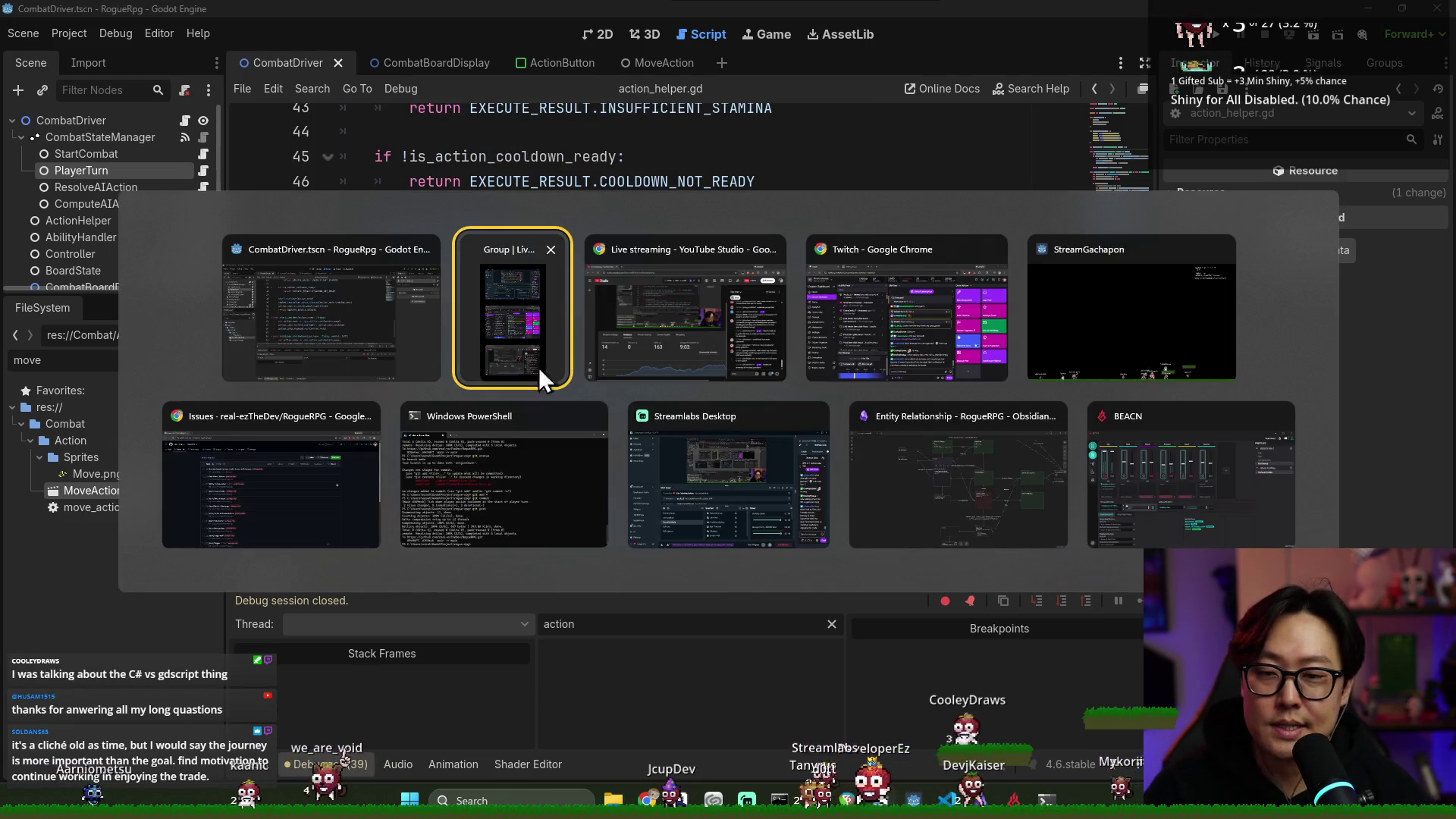
Check the rogue-rpg repository with git status and git log in PowerShell
{"action": "left_click", "coordinate": [504, 486]}
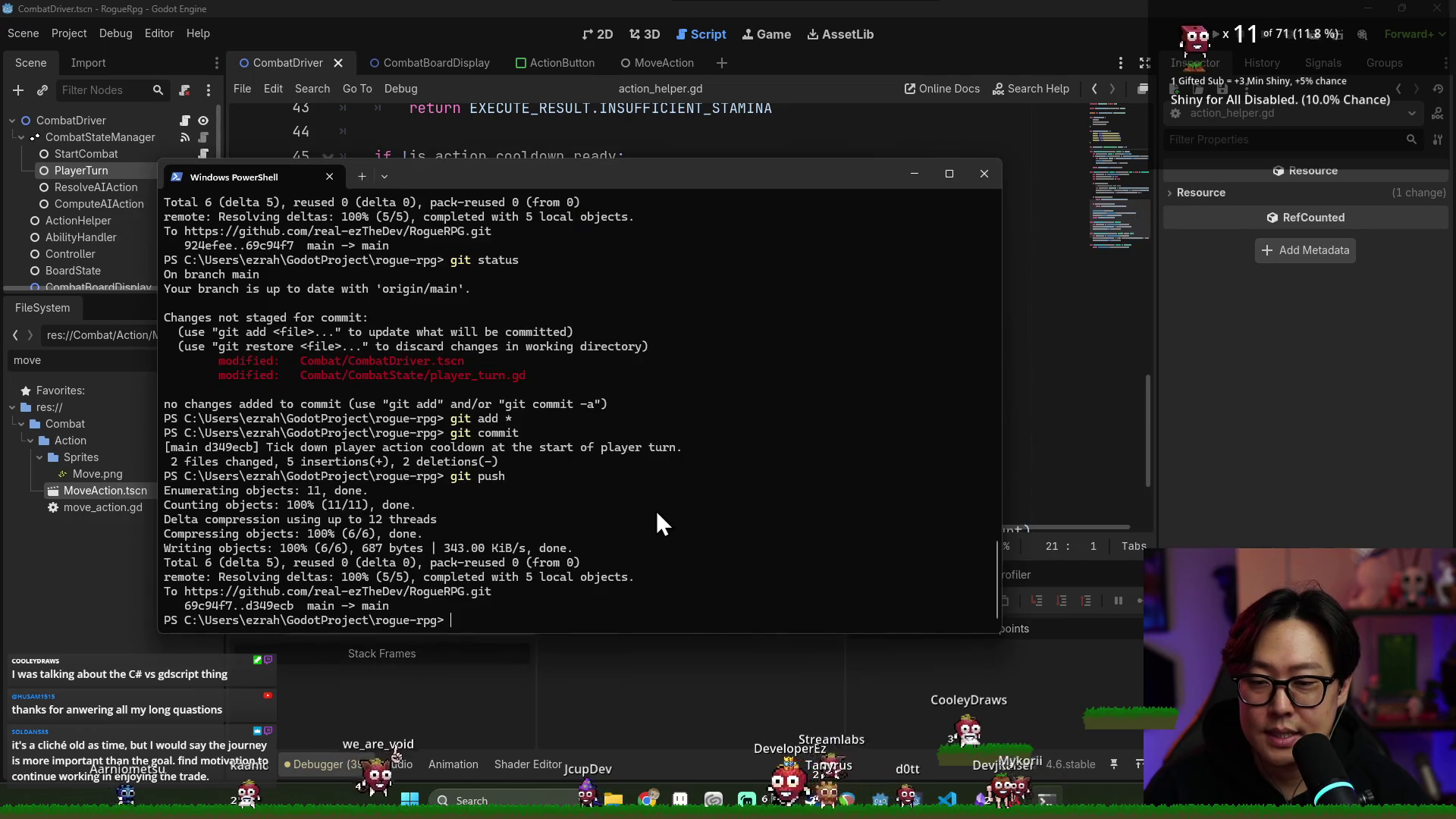
{"action": "type", "text": "git status"}
{"action": "key", "text": "Return"}
{"action": "type", "text": "gi"}
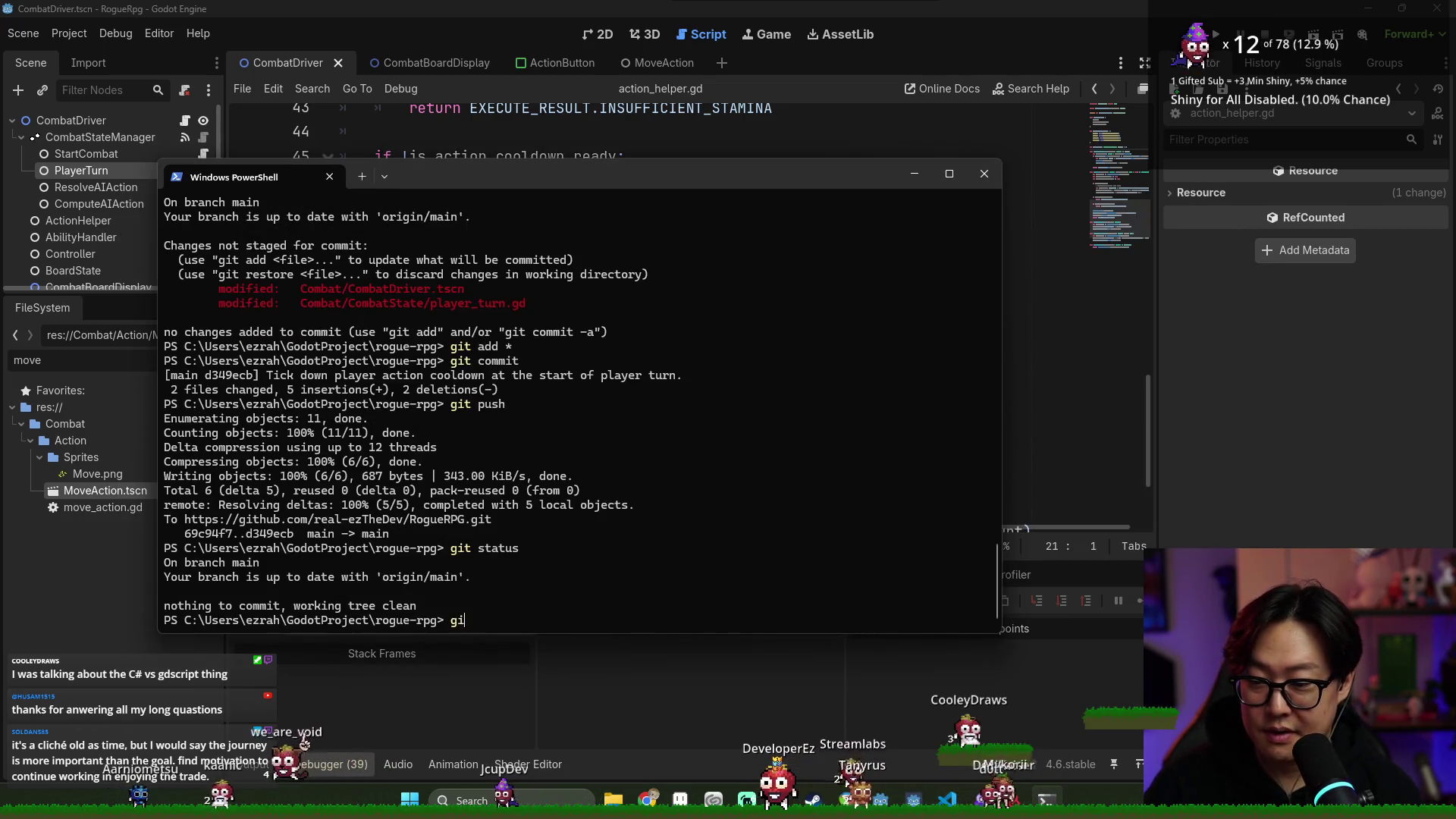
{"action": "type", "text": "t log"}
{"action": "key", "text": "Return"}
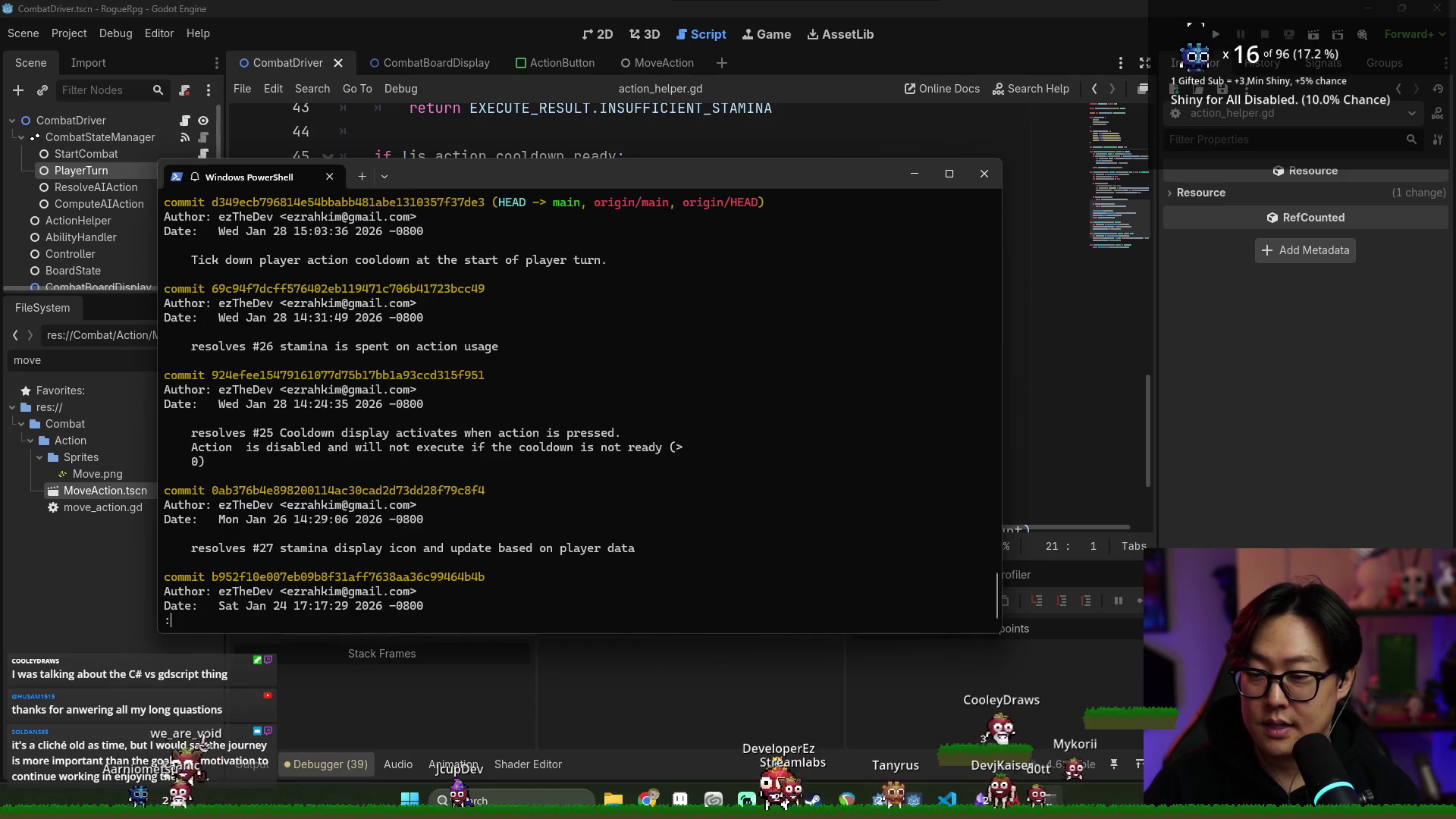
Quit the log pager, run git push, and minimize PowerShell
{"action": "type", "text": "qgit push"}
{"action": "key", "text": "Return"}
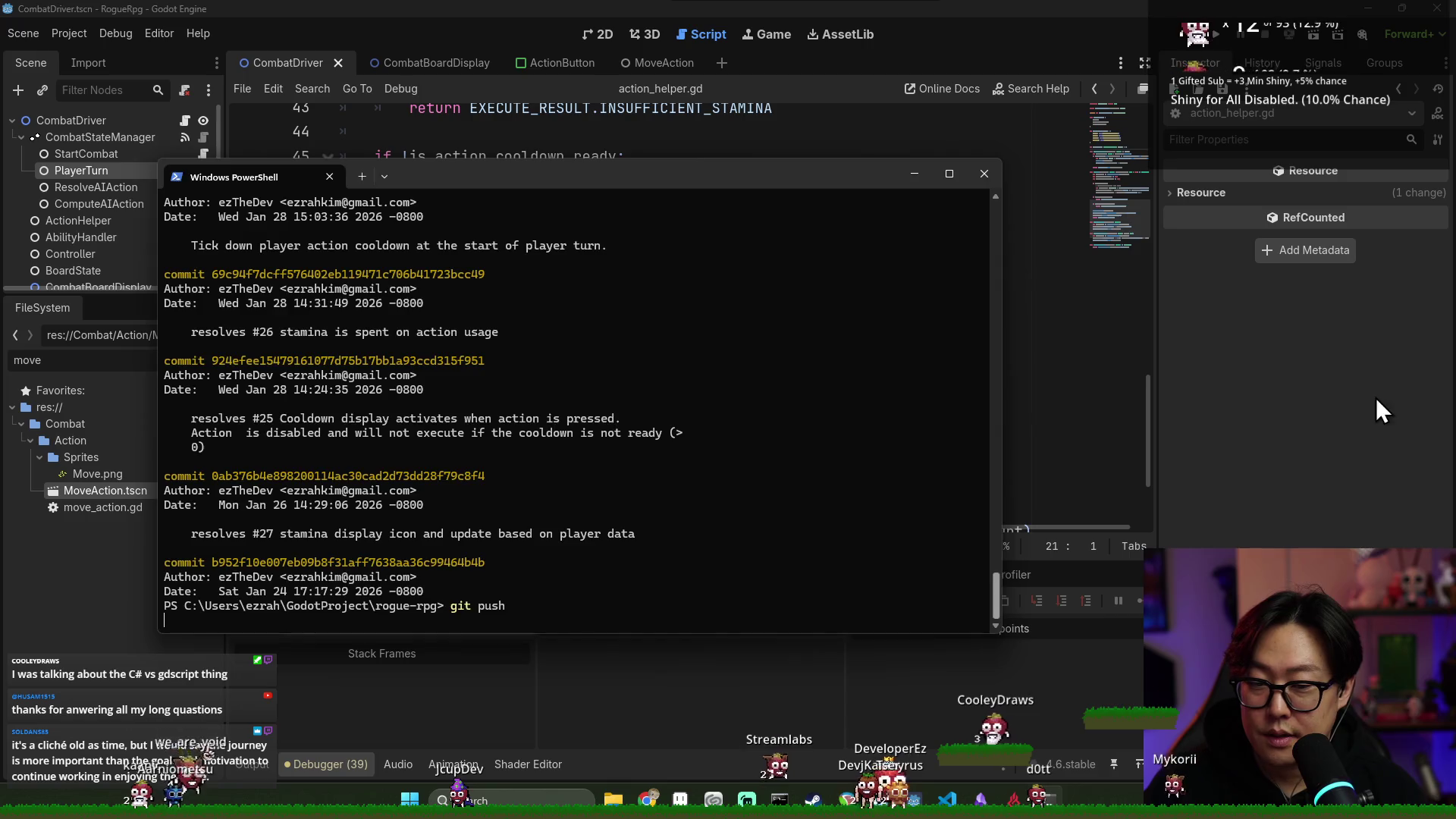
{"action": "left_click", "coordinate": [1328, 406]}
{"action": "key", "text": "alt+Tab"}
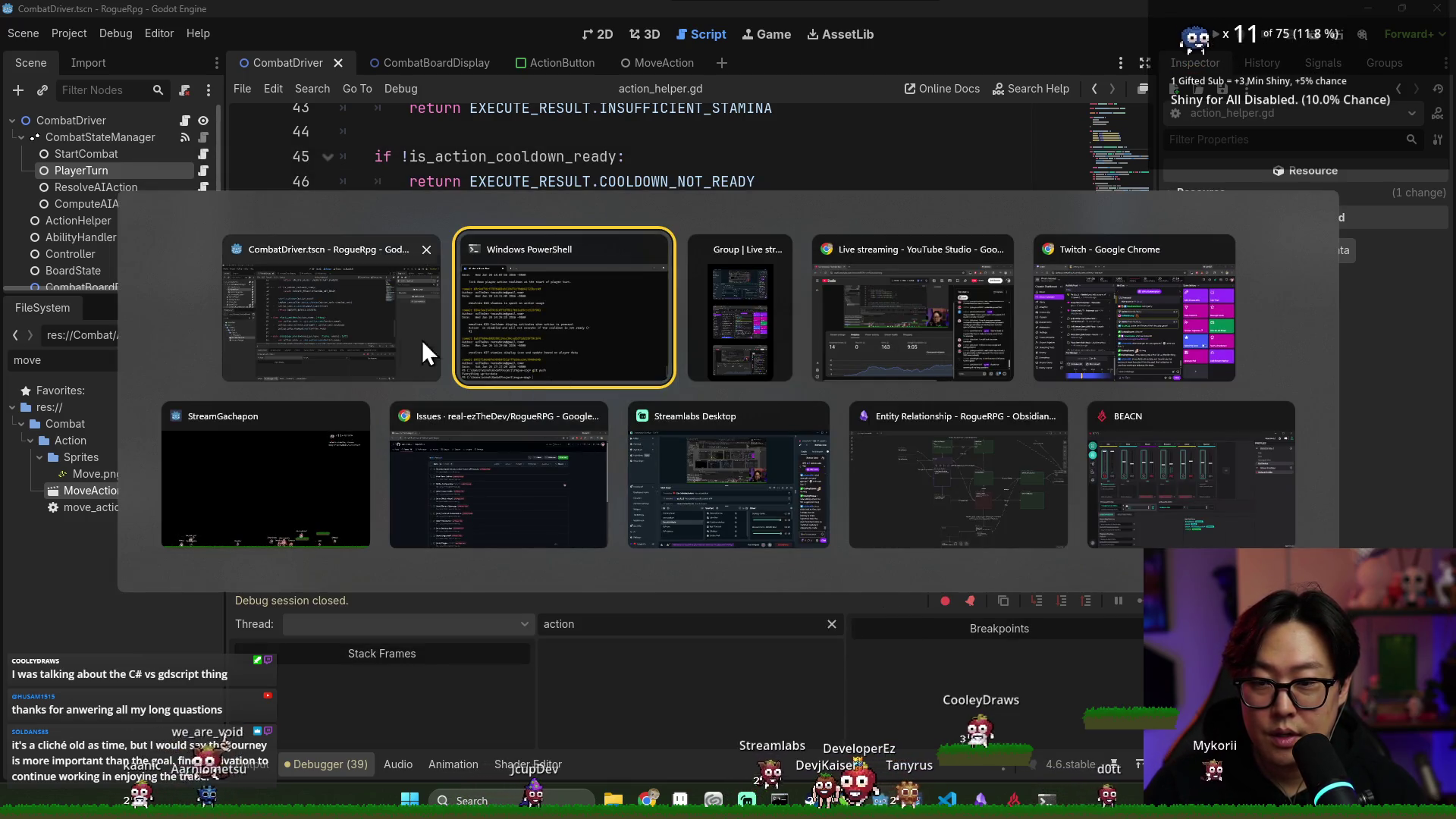
Run the game in debug mode with F5, then stop it and return to the editor
{"action": "left_click", "coordinate": [422, 348]}
{"action": "key", "text": "F5"}
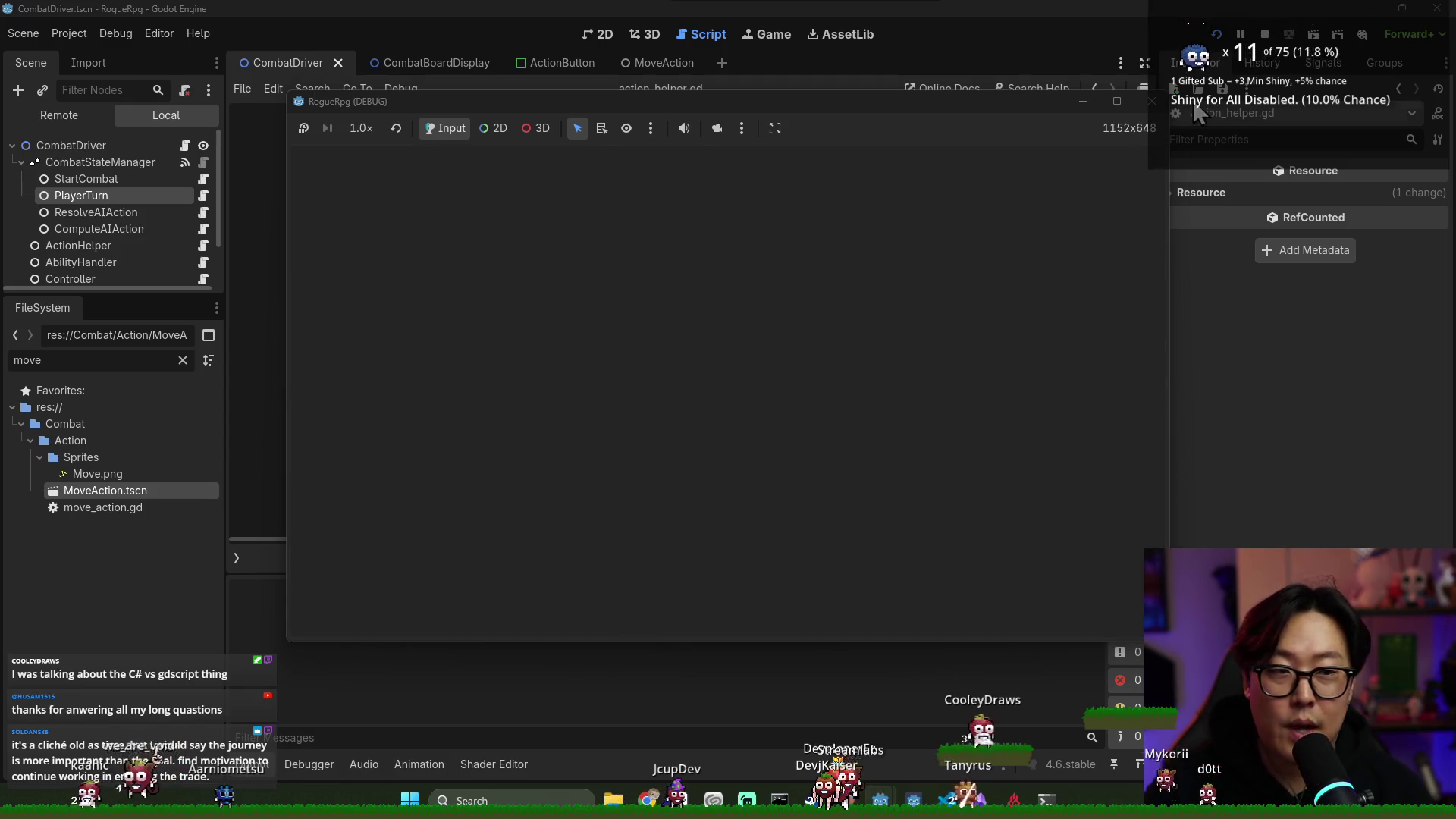
{"action": "left_click", "coordinate": [1266, 38]}
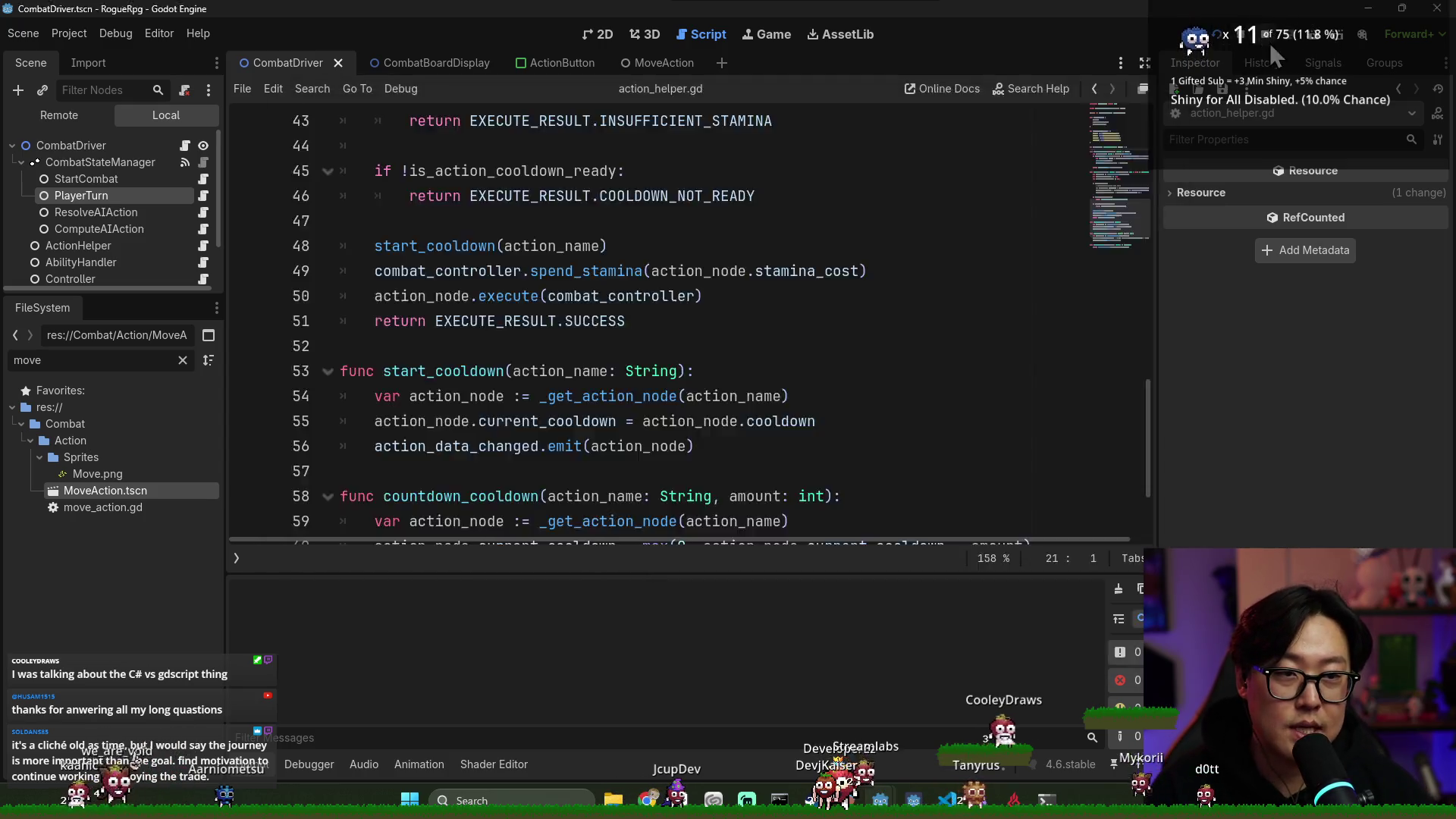
{"action": "key", "text": "alt+Tab"}
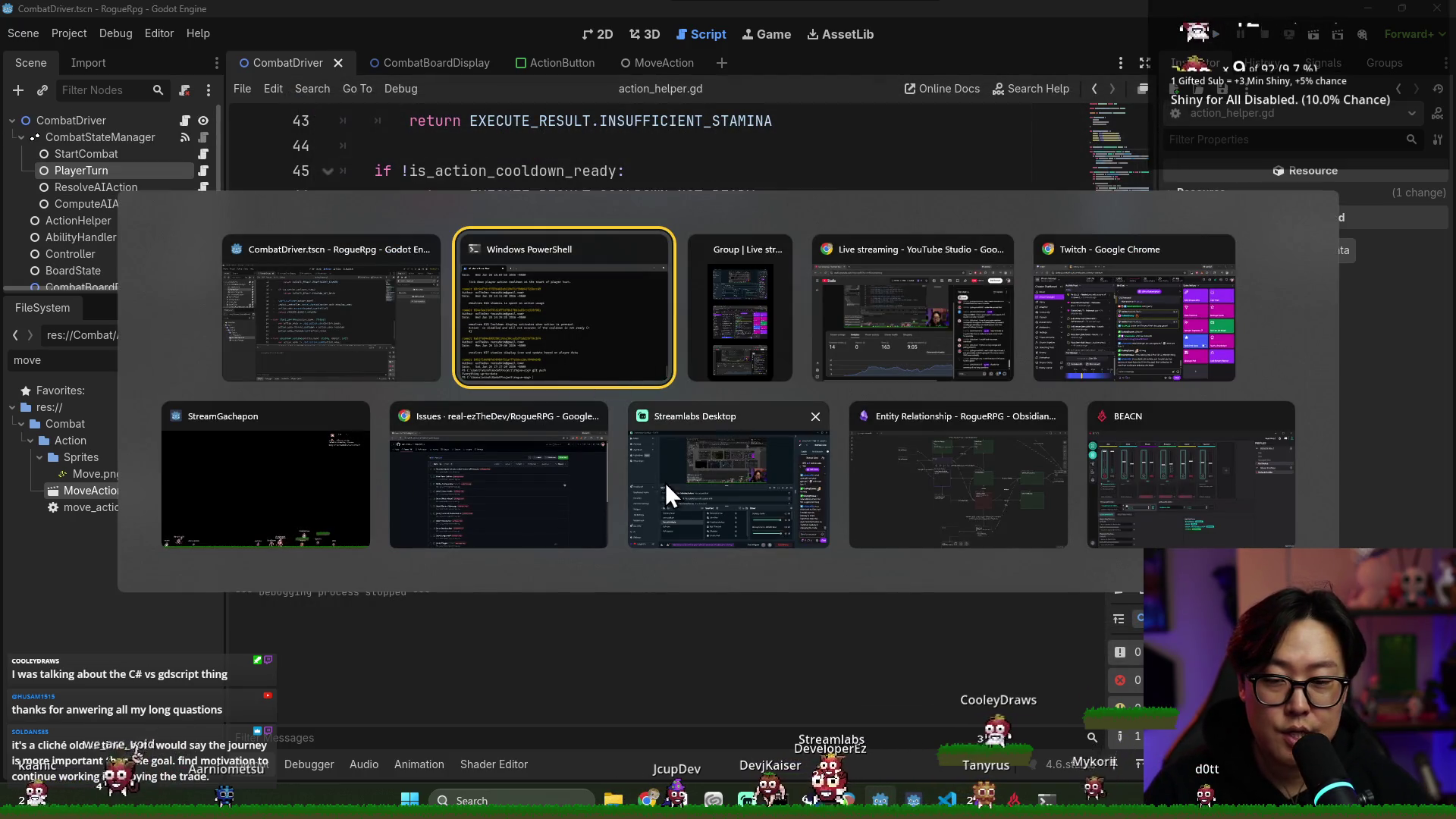
{"action": "left_click", "coordinate": [325, 302]}
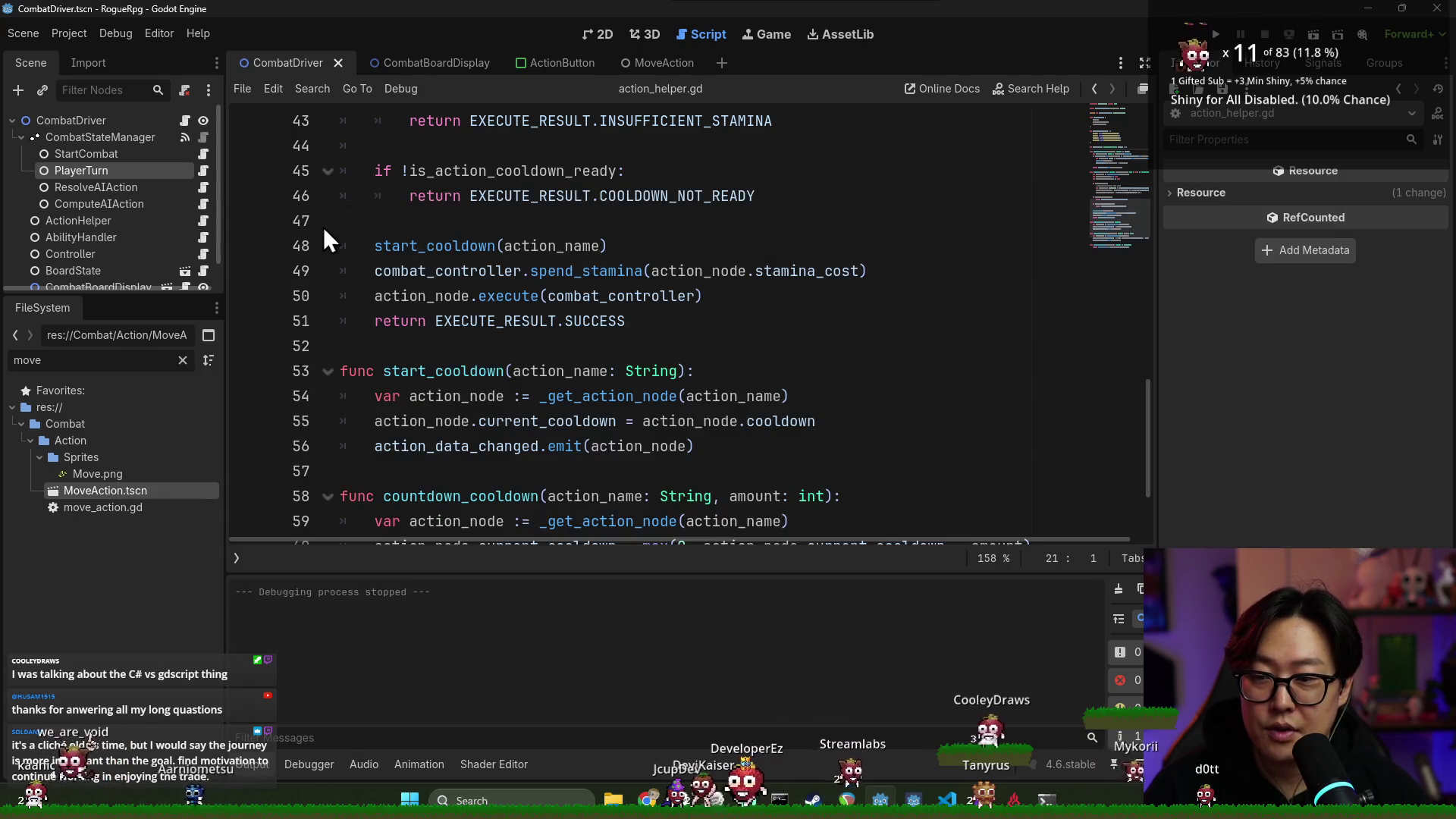
In the 2D view, collapse CombatStateManager and open CombatDriver's combat_driver.gd script
{"action": "left_click", "coordinate": [598, 34]}
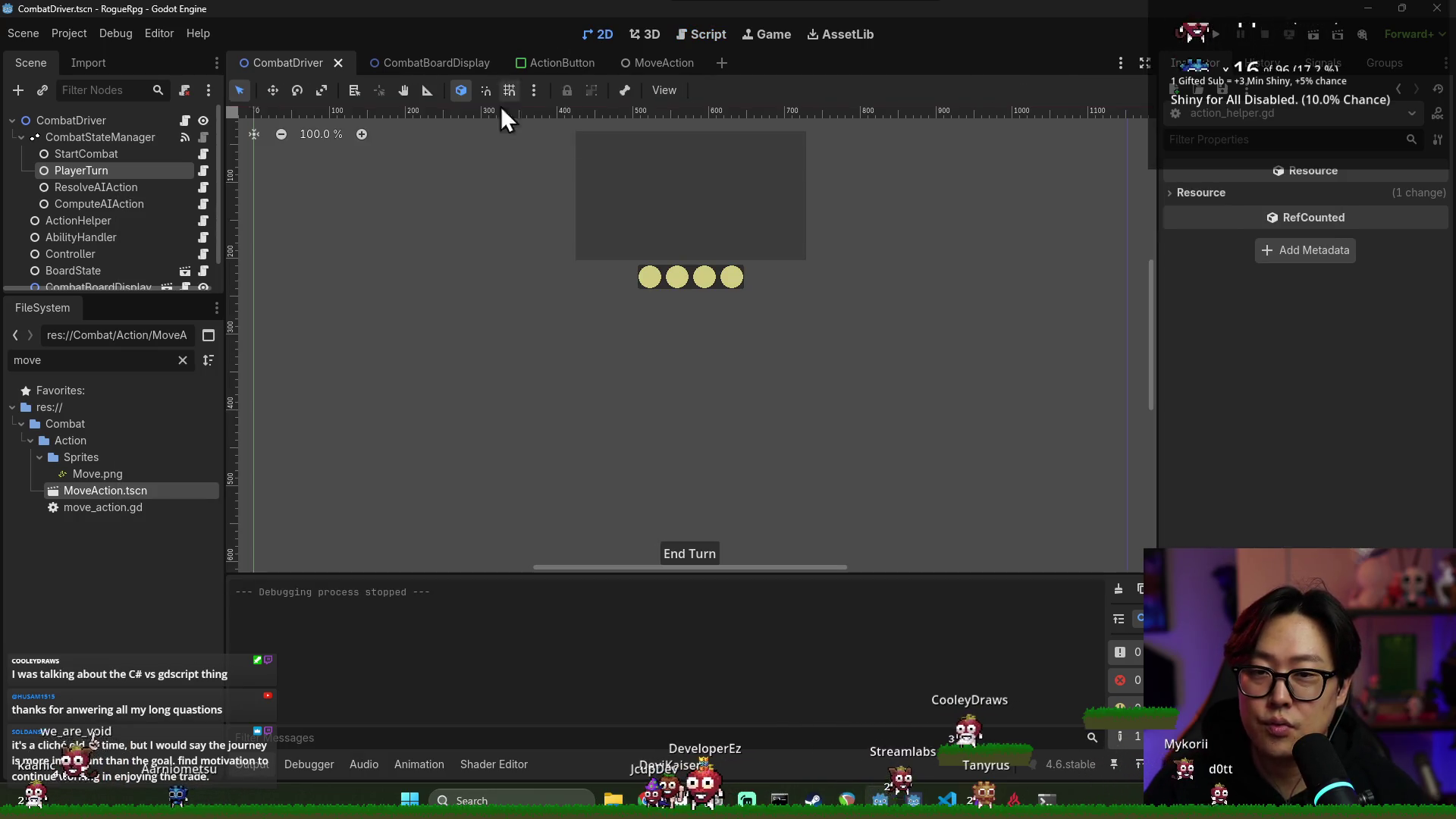
{"action": "left_click", "coordinate": [21, 138]}
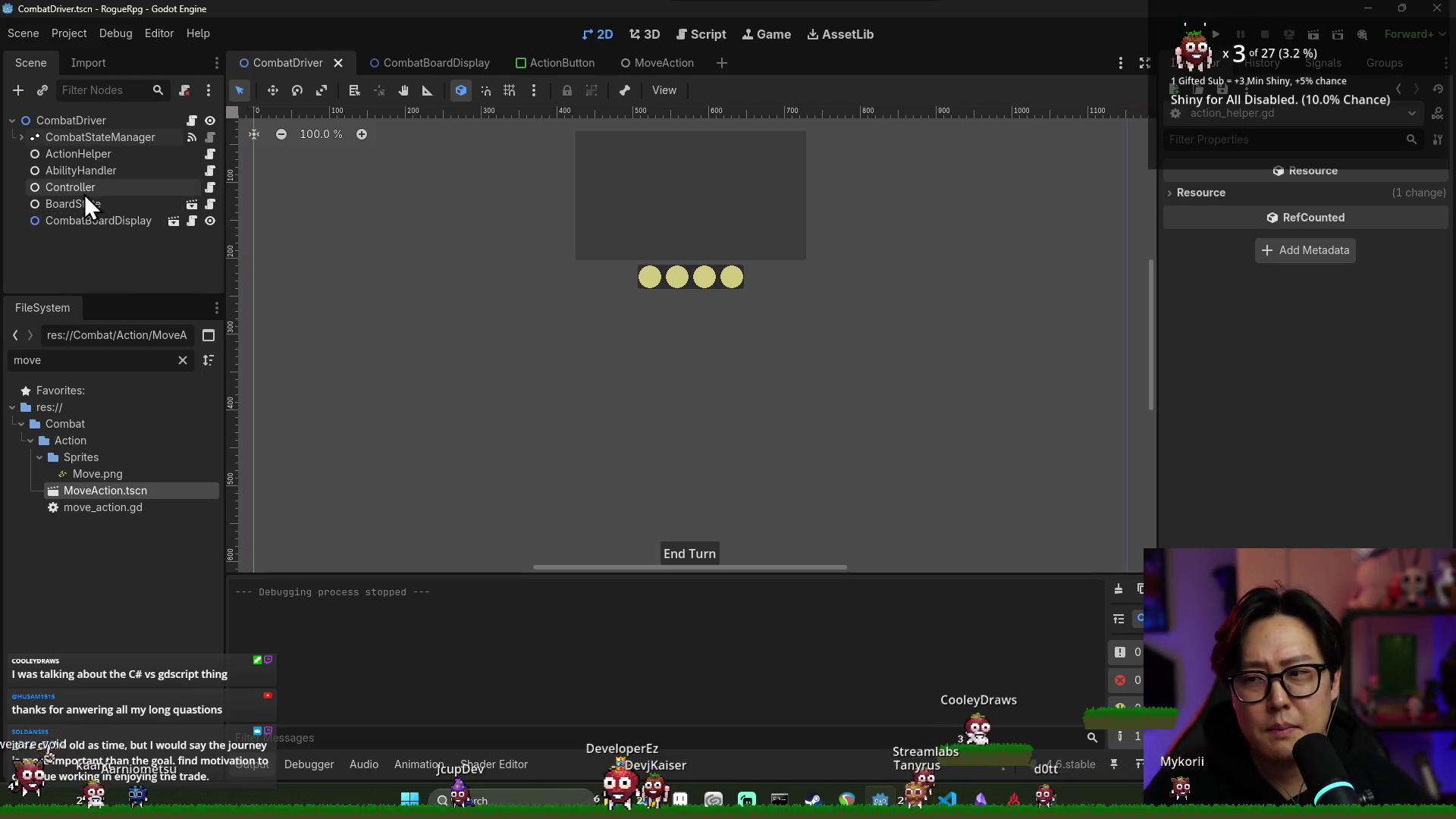
{"action": "left_click", "coordinate": [24, 138]}
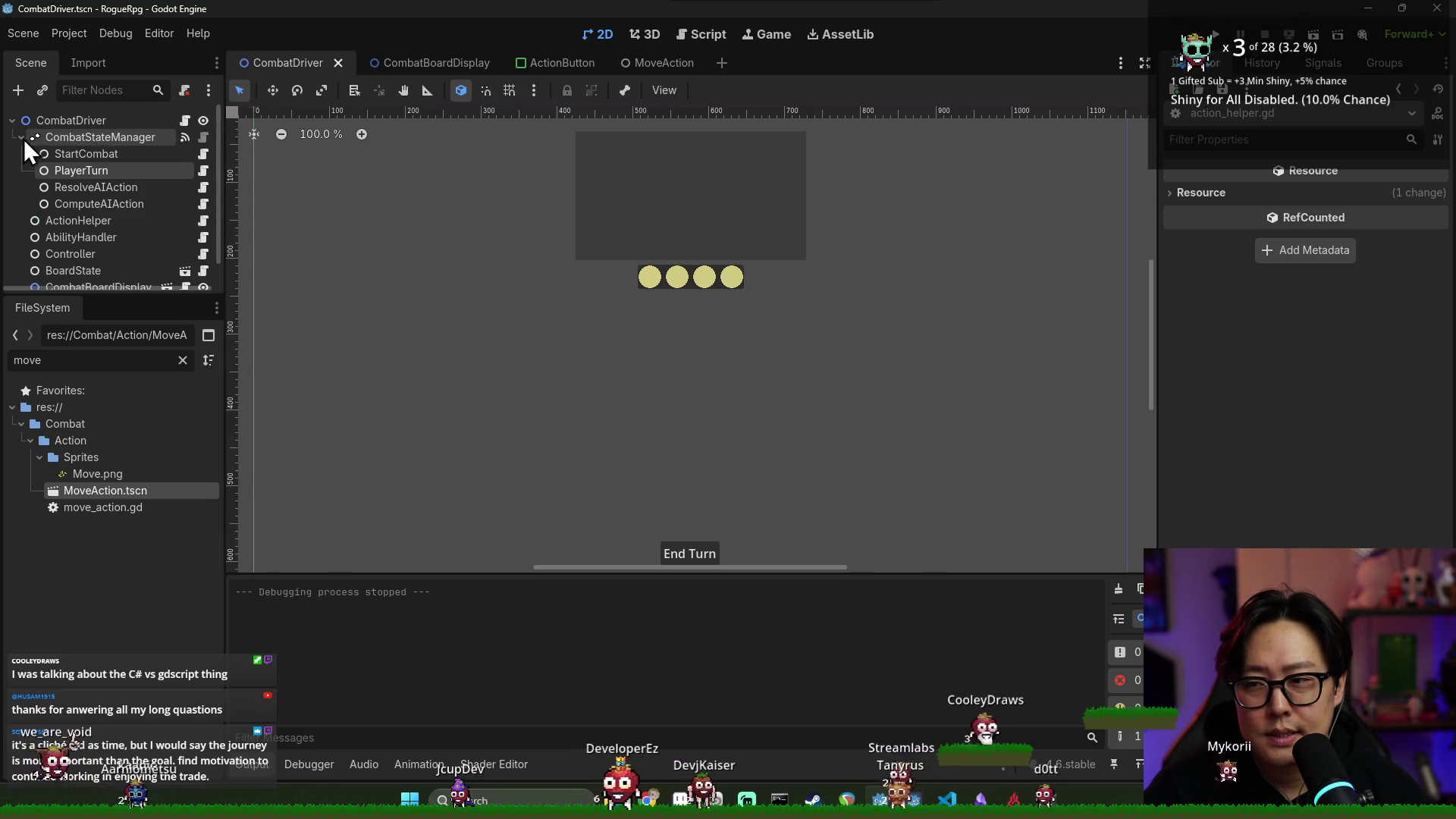
{"action": "left_click", "coordinate": [20, 137]}
{"action": "left_click", "coordinate": [71, 121]}
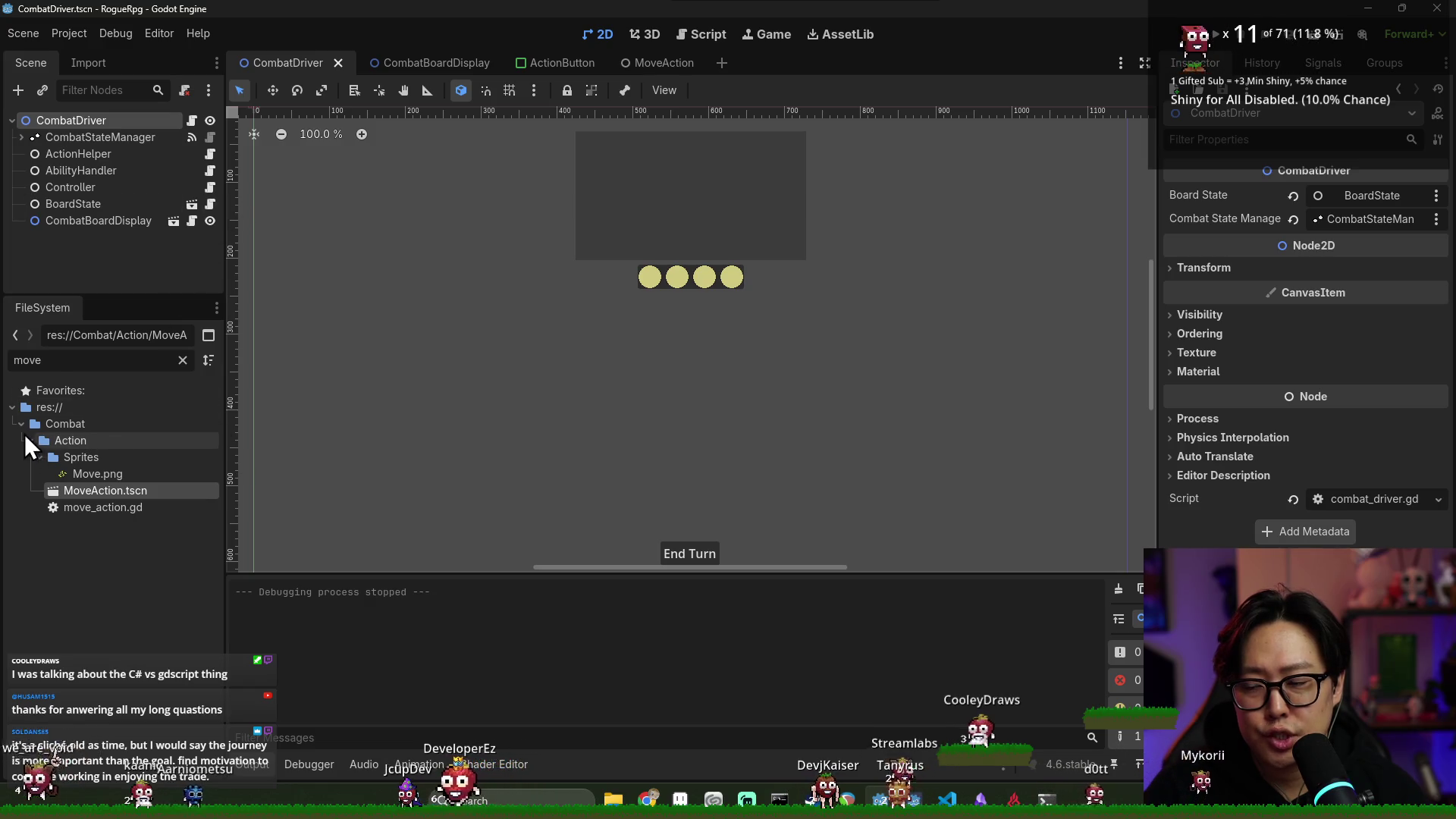
{"action": "left_click", "coordinate": [190, 121]}
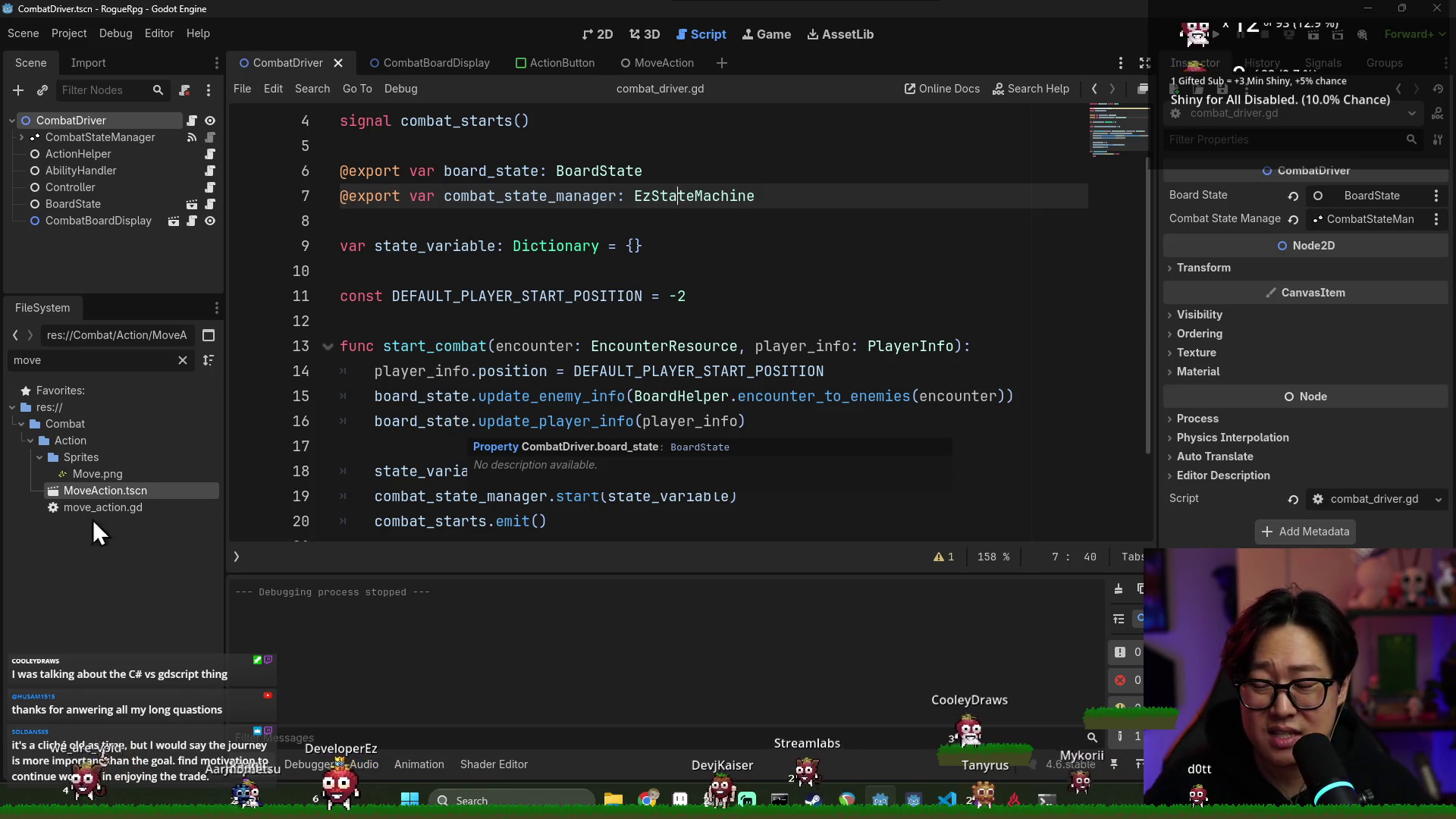
Clear the 'move' FileSystem filter, collapse Sprites, Action and Combat, save, and select StartCombat
{"action": "left_click", "coordinate": [39, 457]}
{"action": "left_click", "coordinate": [31, 440]}
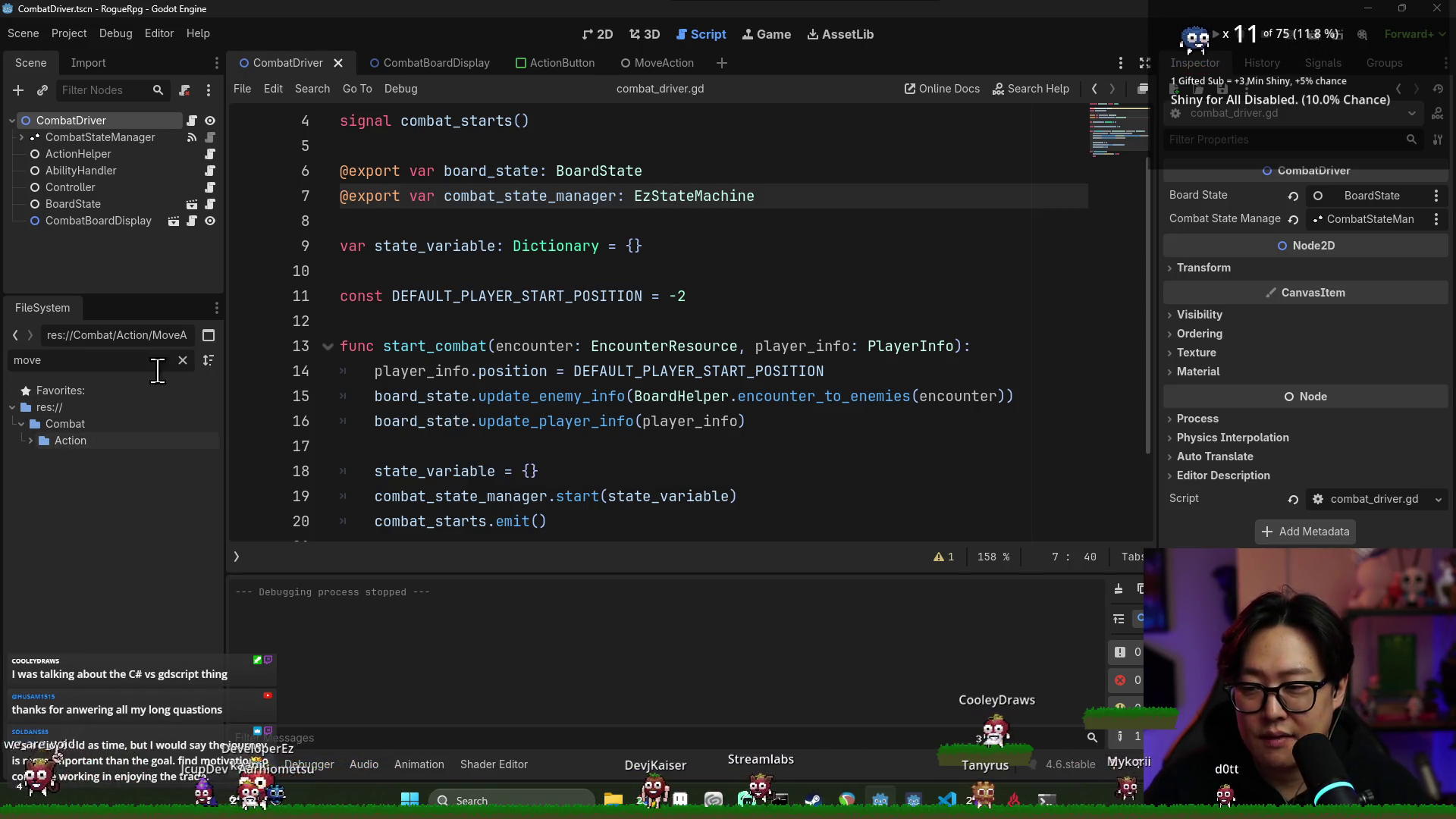
{"action": "left_click", "coordinate": [183, 359]}
{"action": "left_click", "coordinate": [30, 473]}
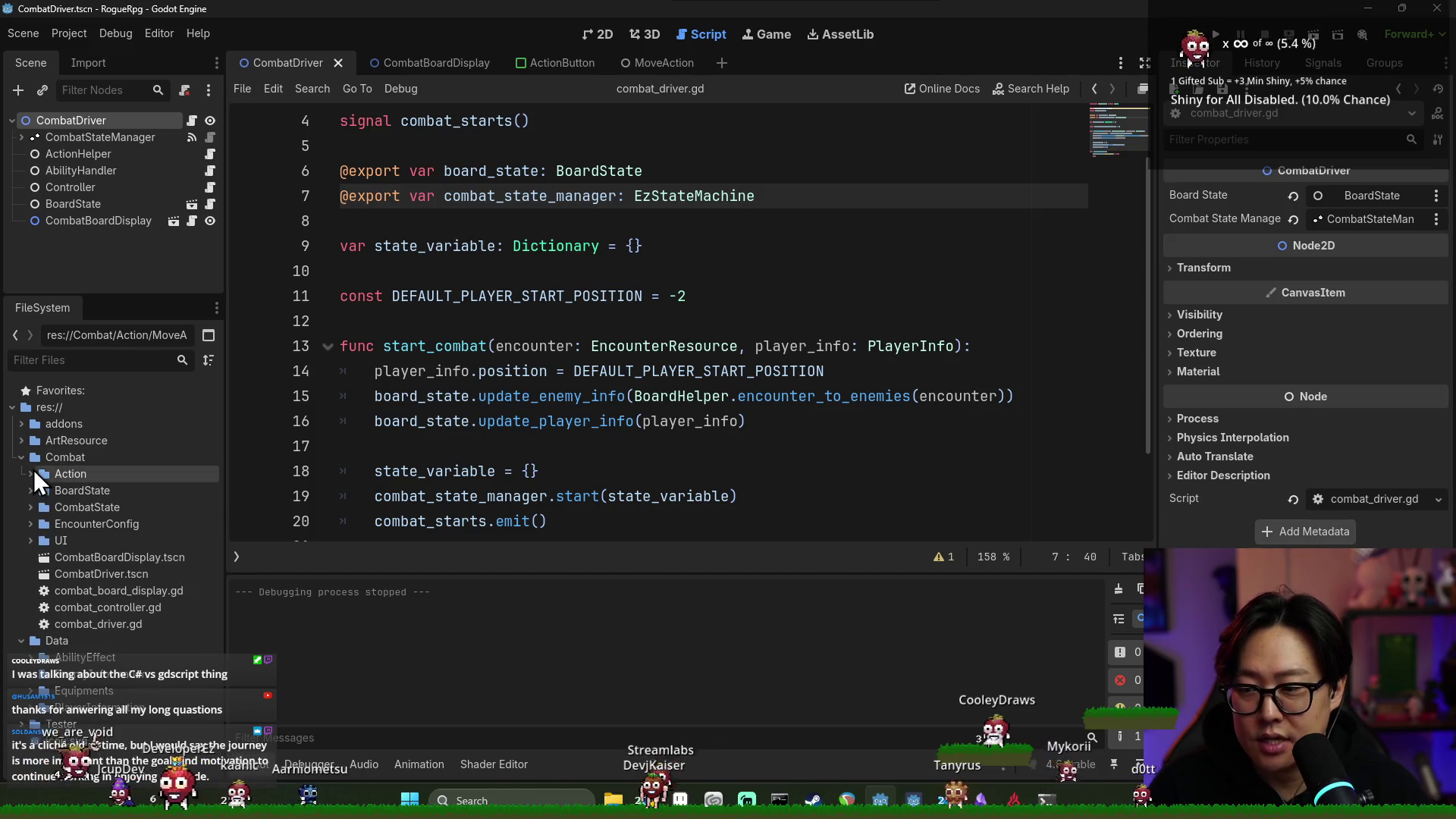
{"action": "key", "text": "ctrl+s"}
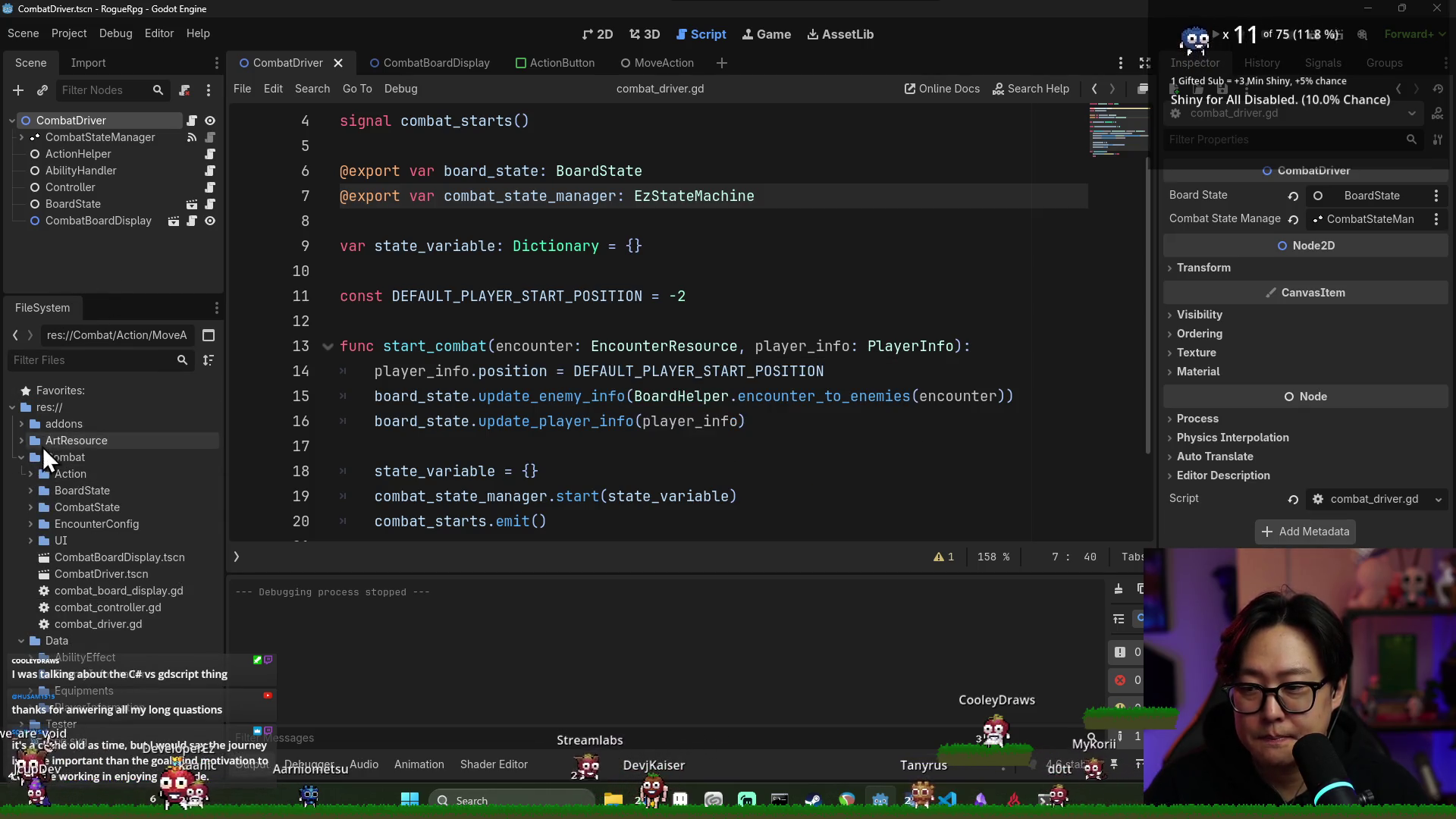
{"action": "left_click", "coordinate": [23, 461]}
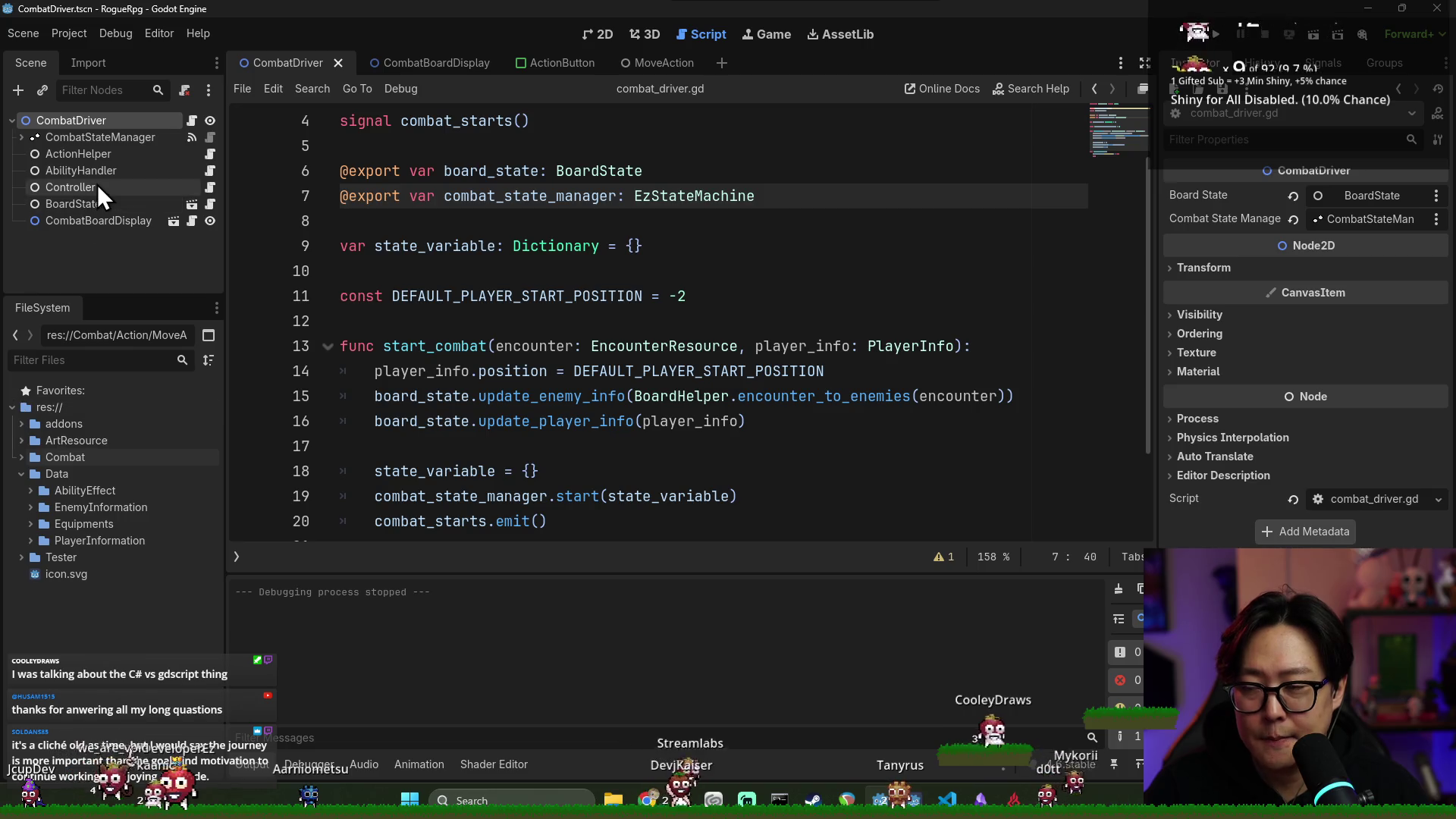
{"action": "left_click", "coordinate": [16, 138]}
{"action": "left_click", "coordinate": [137, 157]}
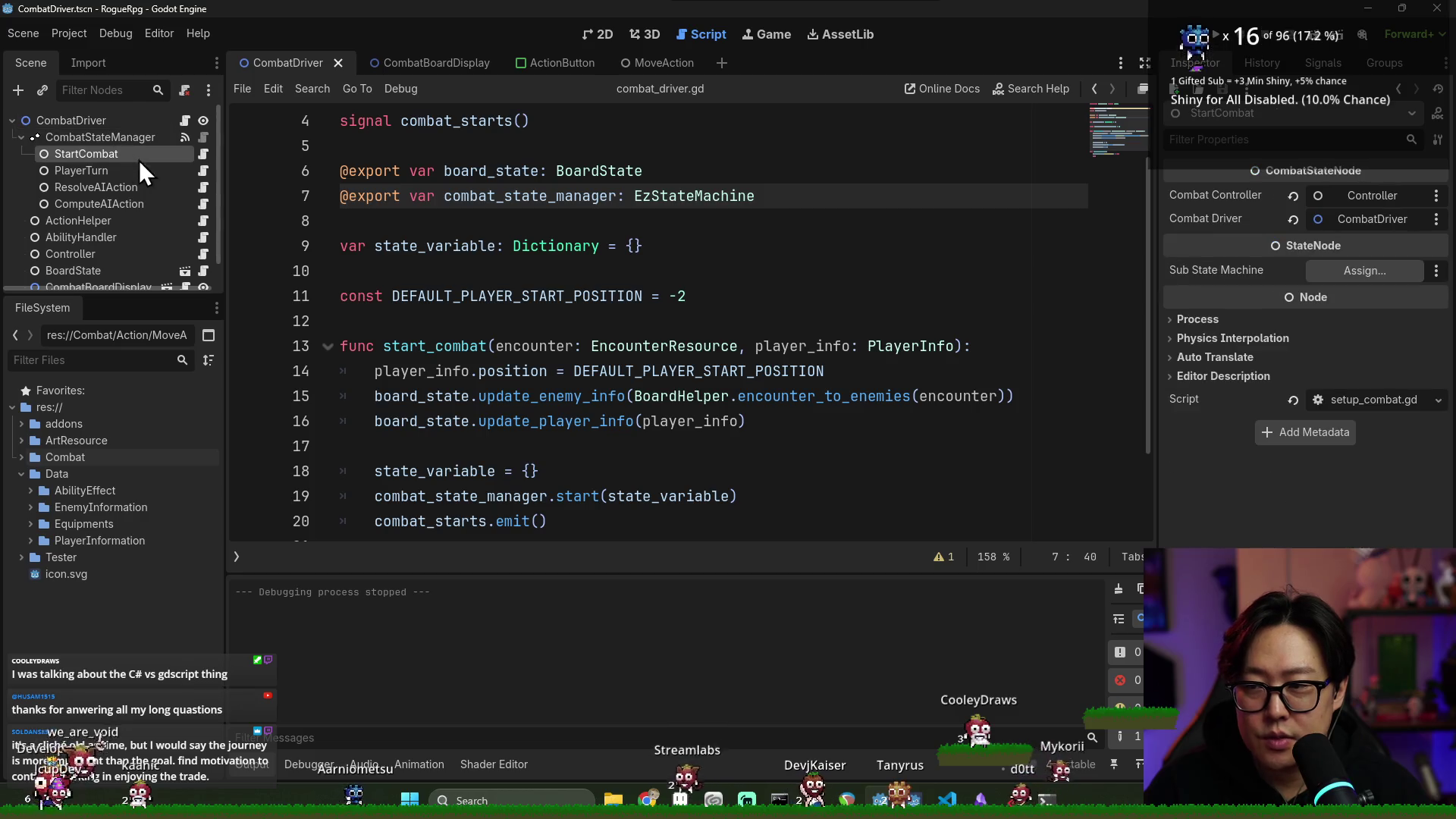
Open the PlayerTurn state's script, then view the Entity Relationship diagram in Obsidian
{"action": "left_click", "coordinate": [204, 171]}
{"action": "key", "text": "alt+Tab"}
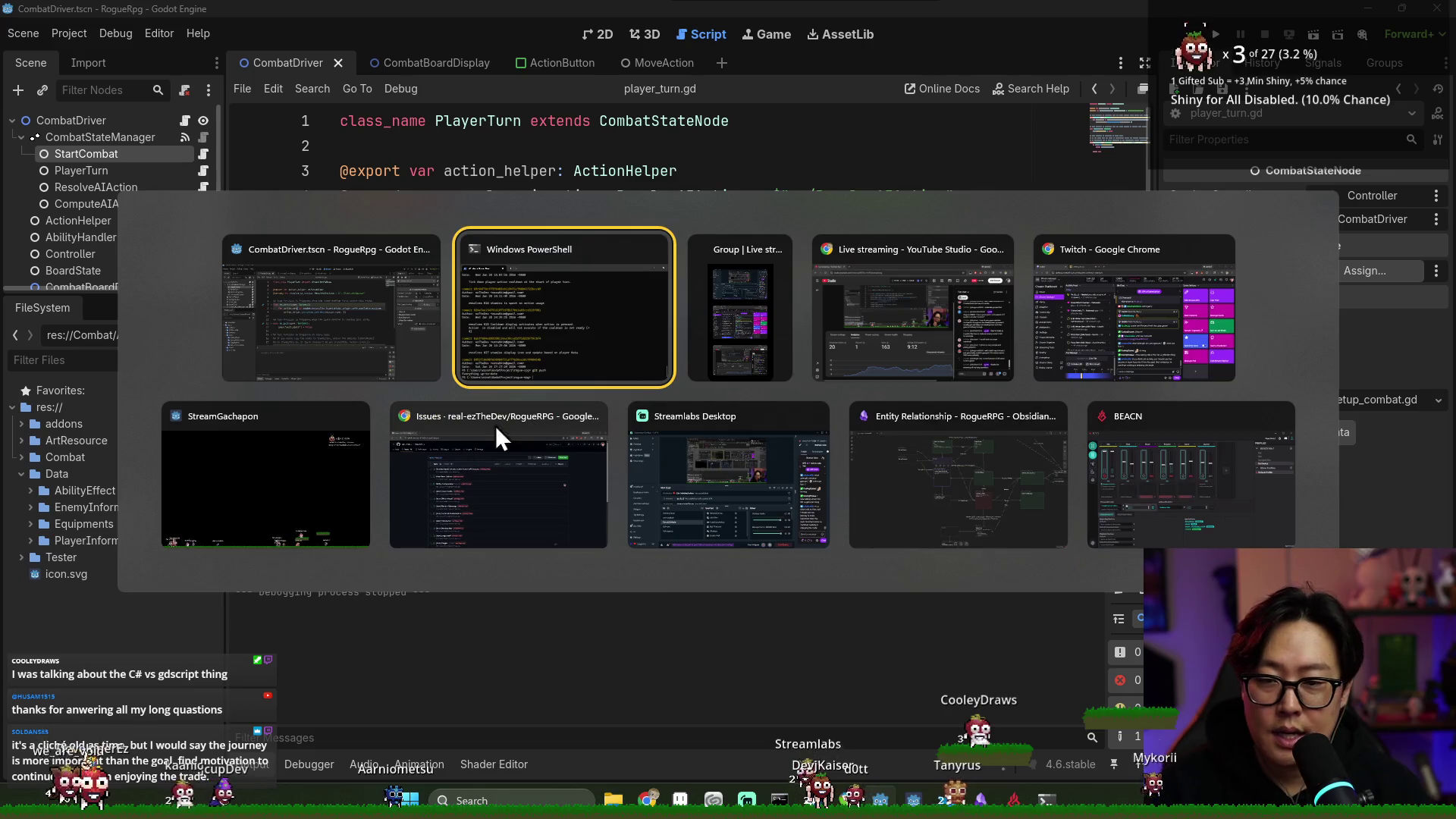
{"action": "left_click", "coordinate": [955, 470]}
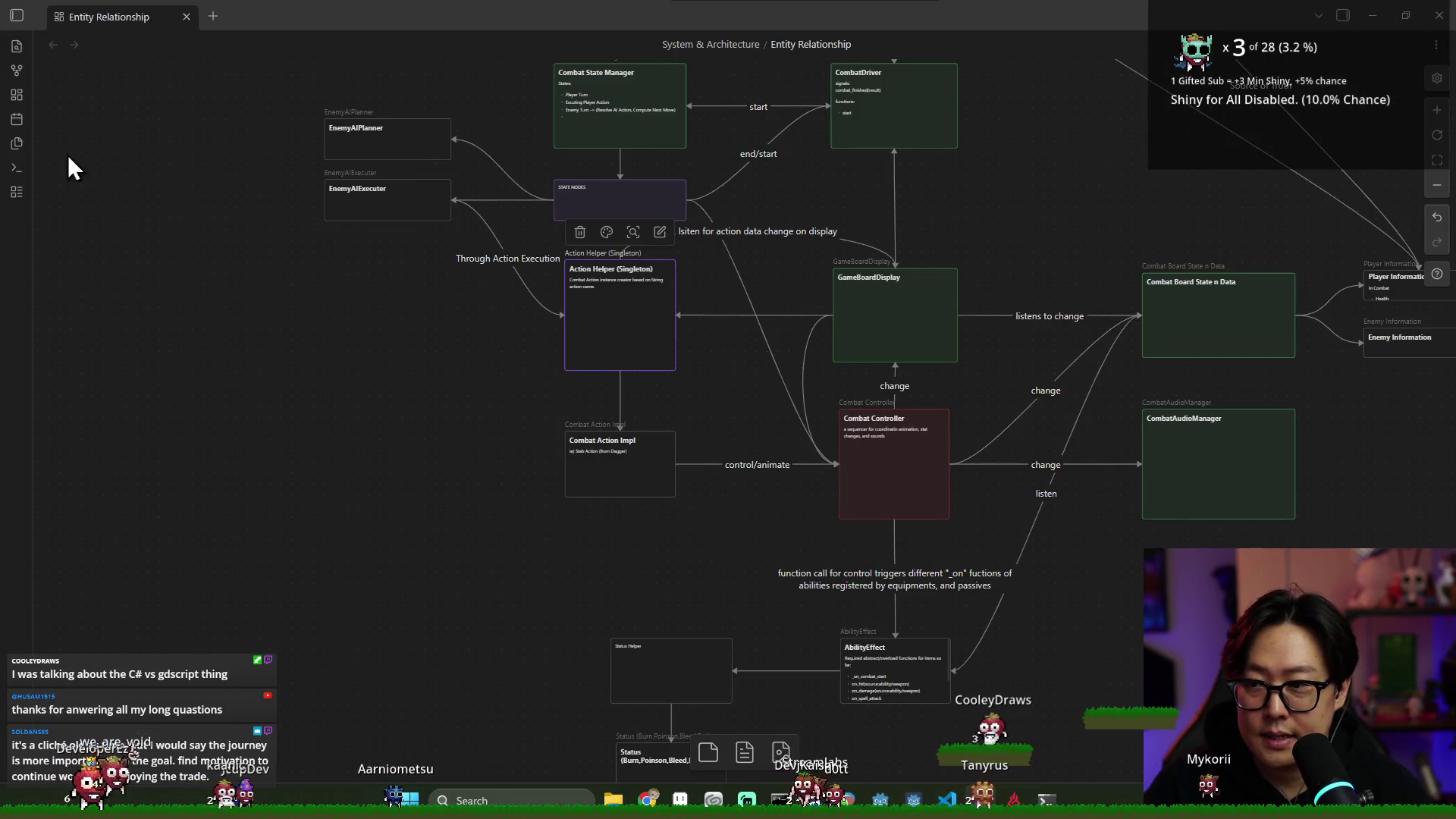
{"action": "scroll", "coordinate": [425, 311], "scroll_direction": "up", "scroll_amount": 2}
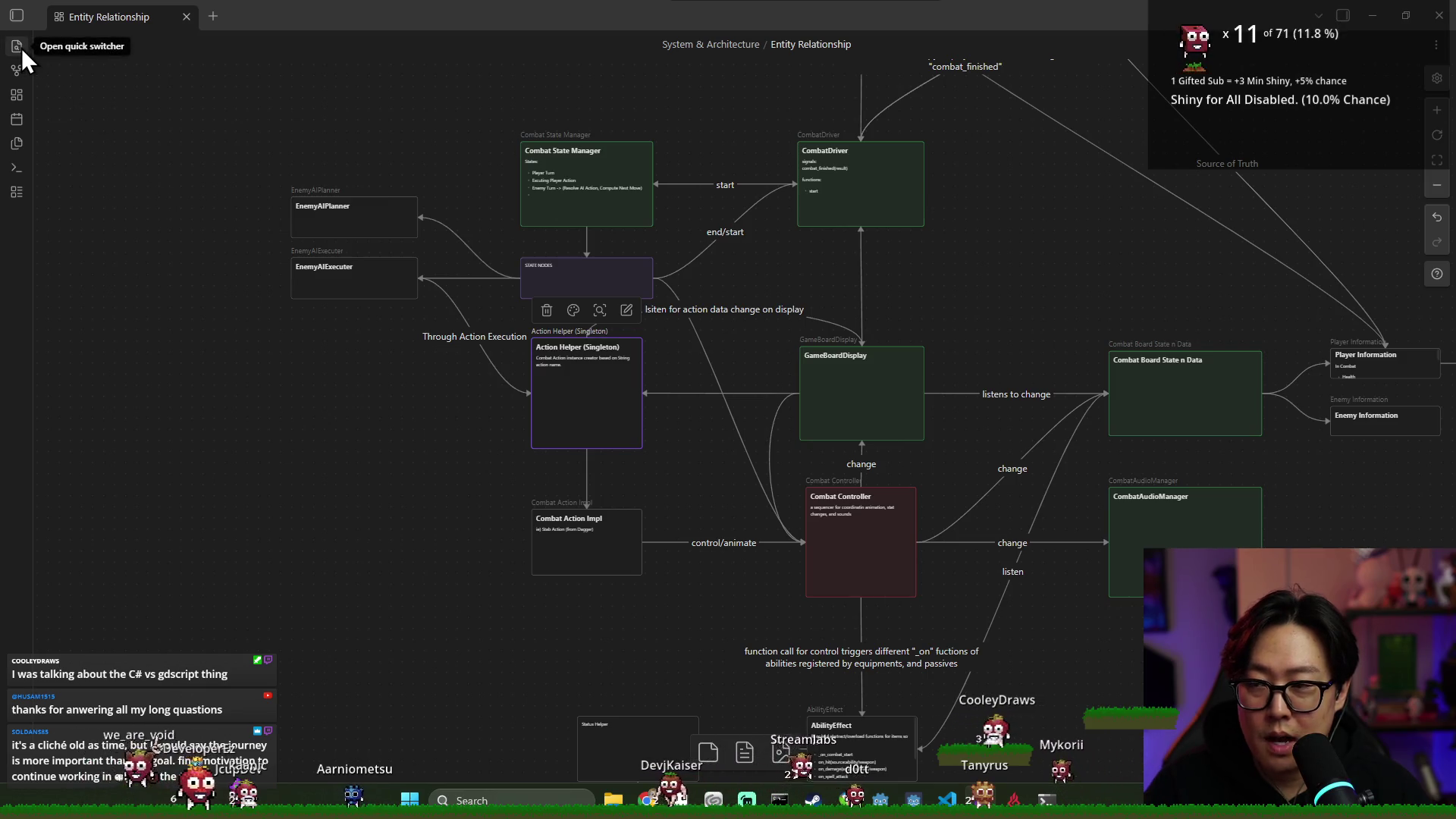
{"action": "key", "text": "alt+Tab"}
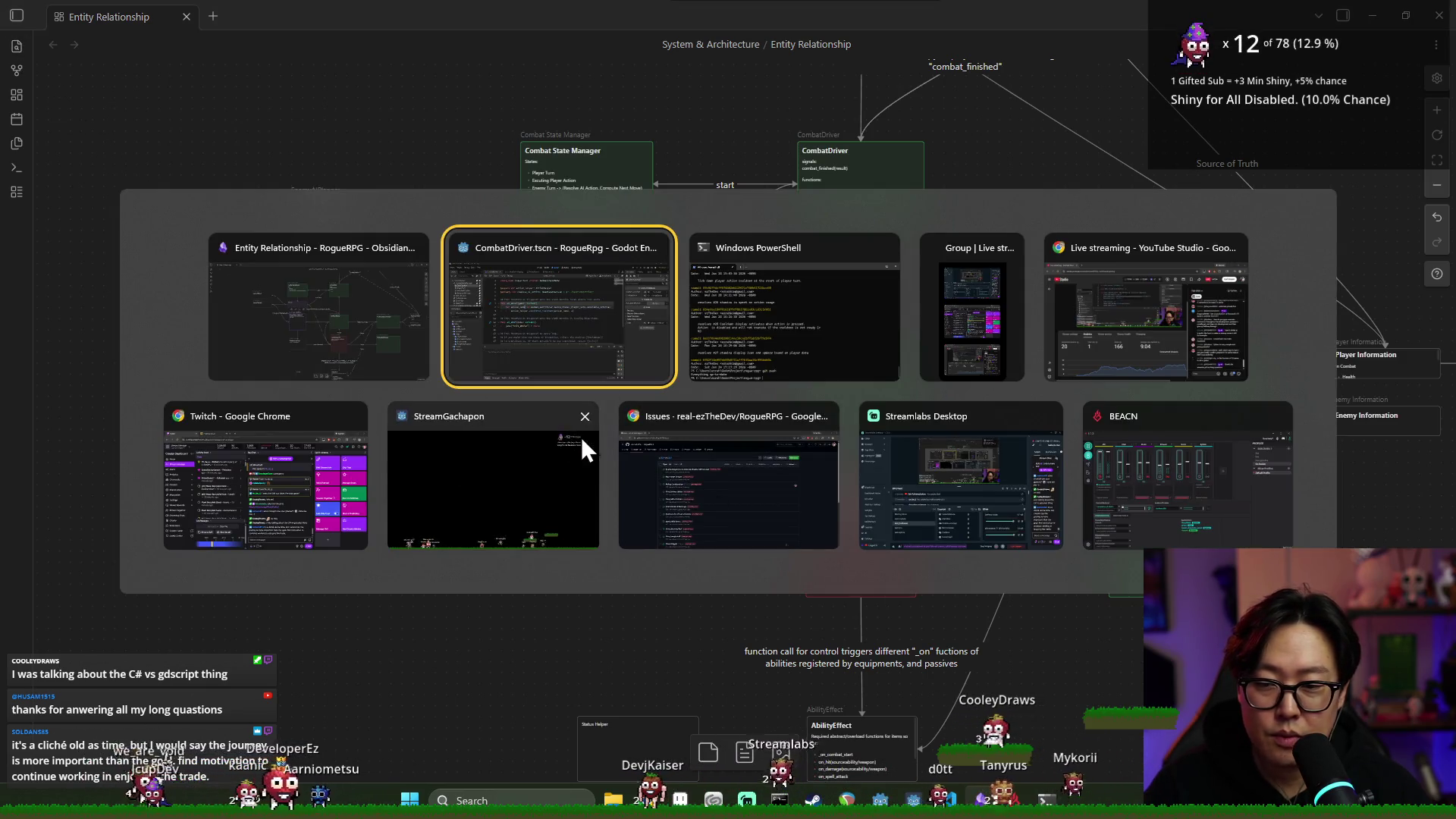
{"action": "key", "text": "Escape"}
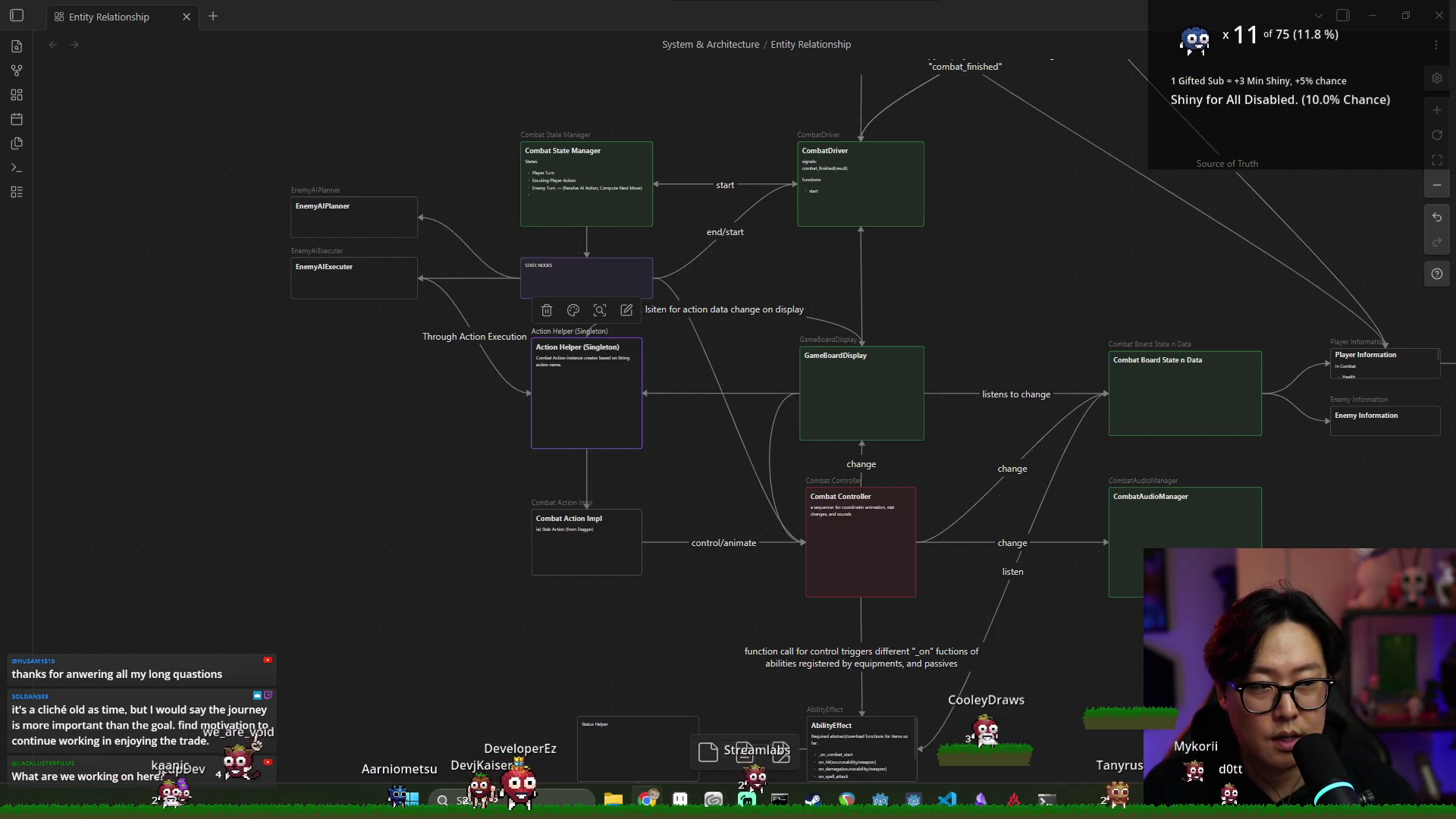
{"action": "key", "text": "alt+Tab"}
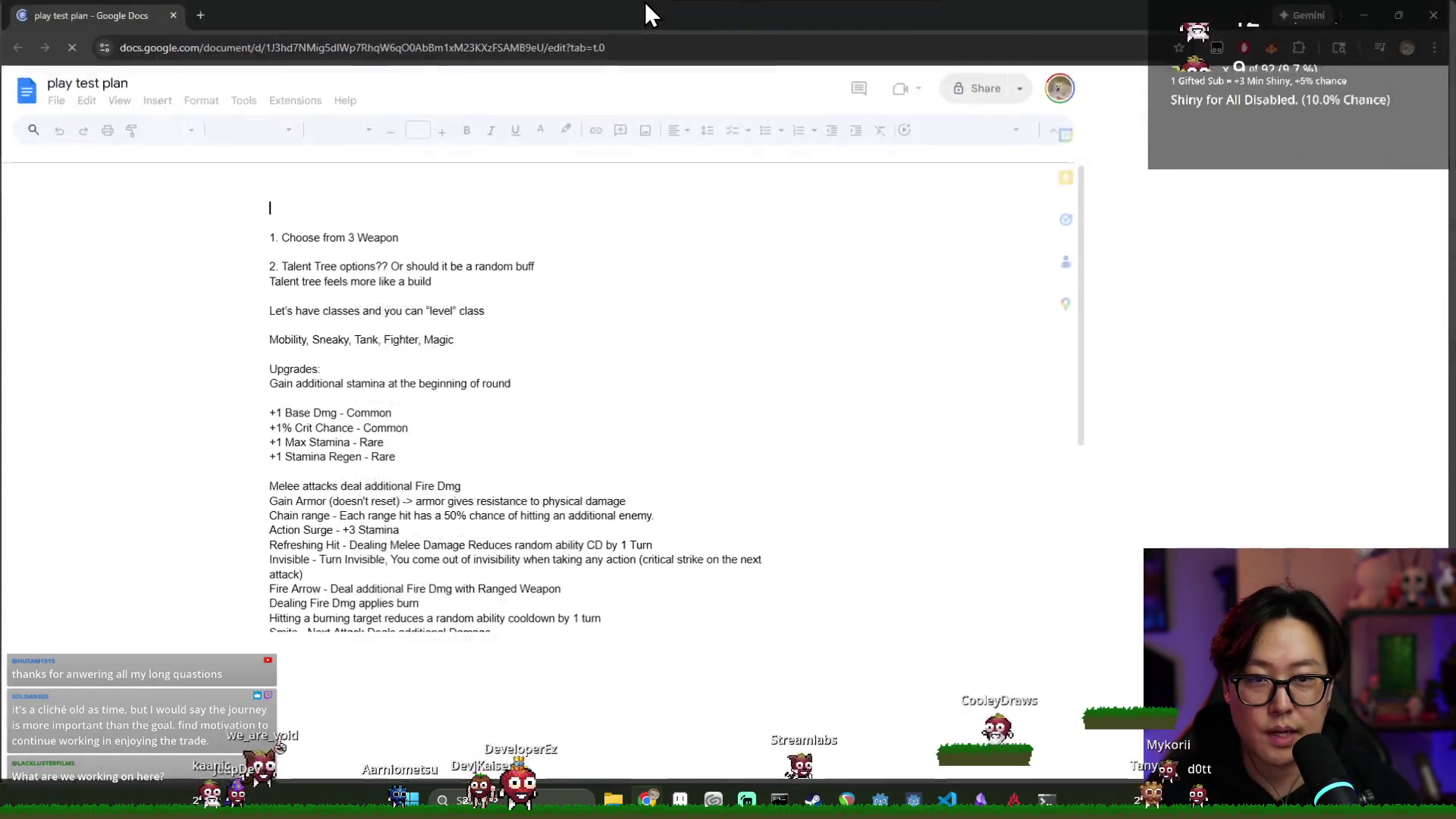
Scroll the play test plan to Player choice and highlight '+2 Stamina every turn'
{"action": "scroll", "coordinate": [512, 470], "scroll_direction": "down", "scroll_amount": 10}
{"action": "scroll", "coordinate": [513, 476], "scroll_direction": "up", "scroll_amount": 6}
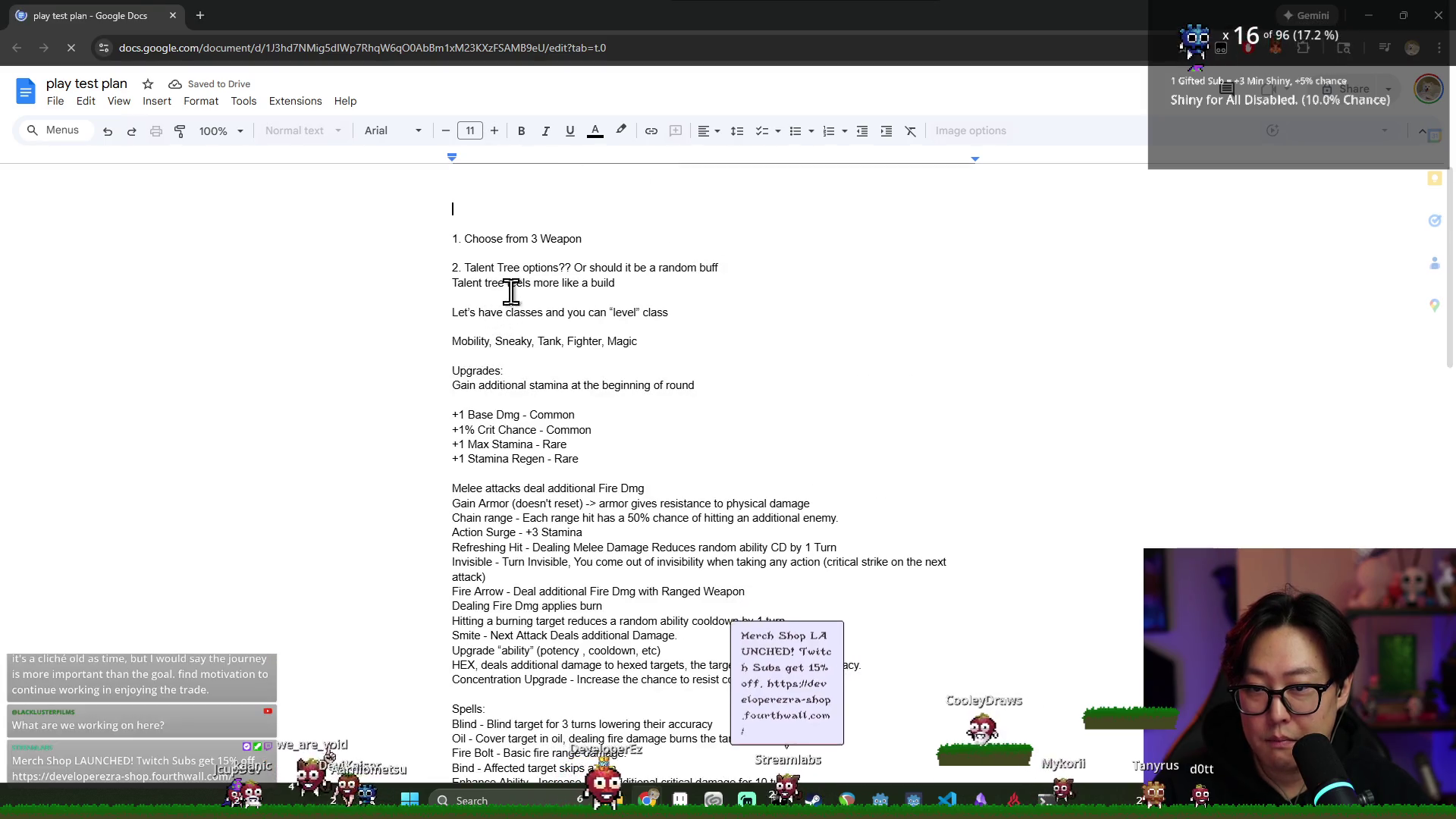
{"action": "scroll", "coordinate": [516, 323], "scroll_direction": "down", "scroll_amount": 5}
{"action": "scroll", "coordinate": [535, 330], "scroll_direction": "down", "scroll_amount": 4}
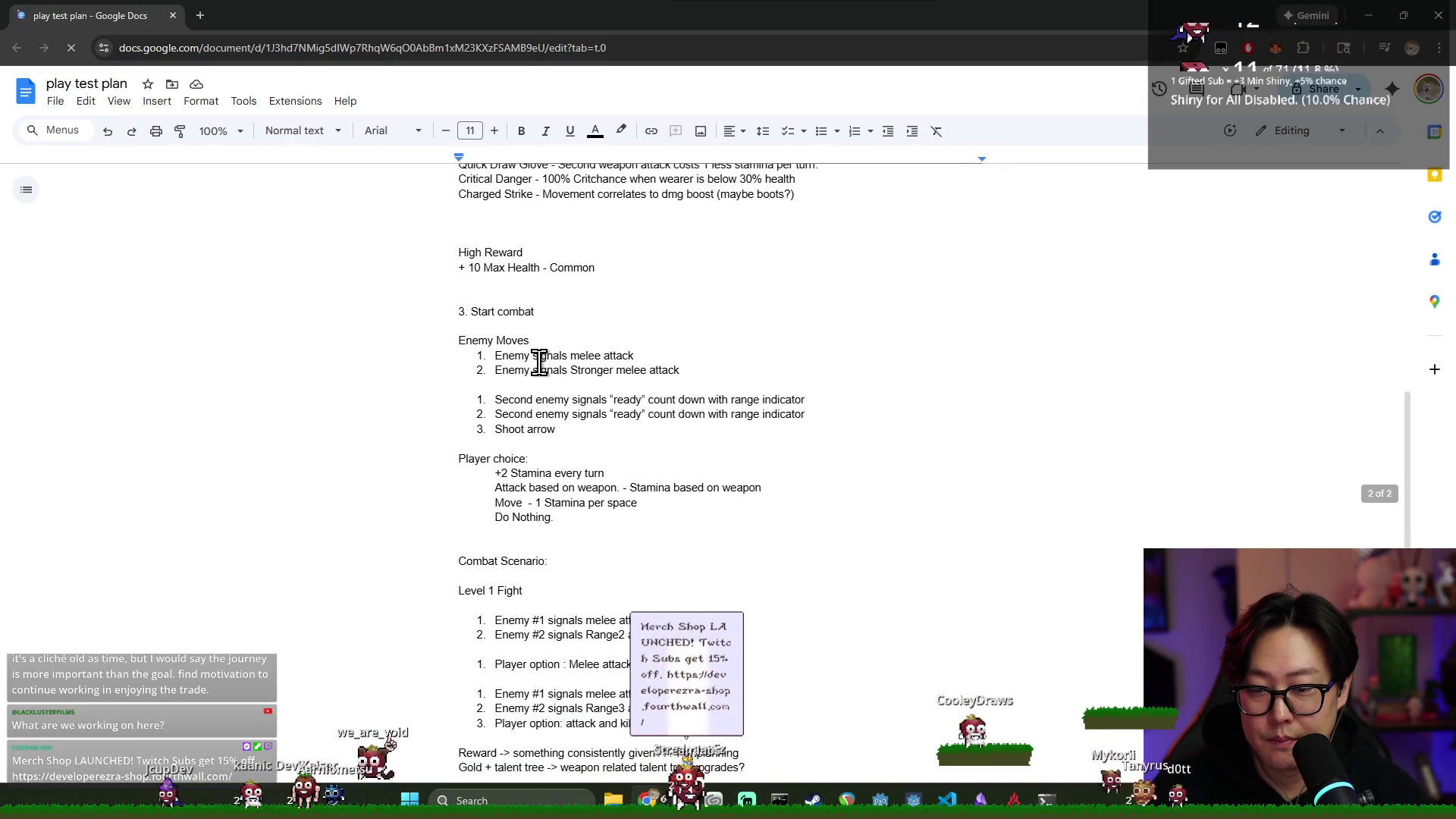
{"action": "scroll", "coordinate": [504, 372], "scroll_direction": "down", "scroll_amount": 1}
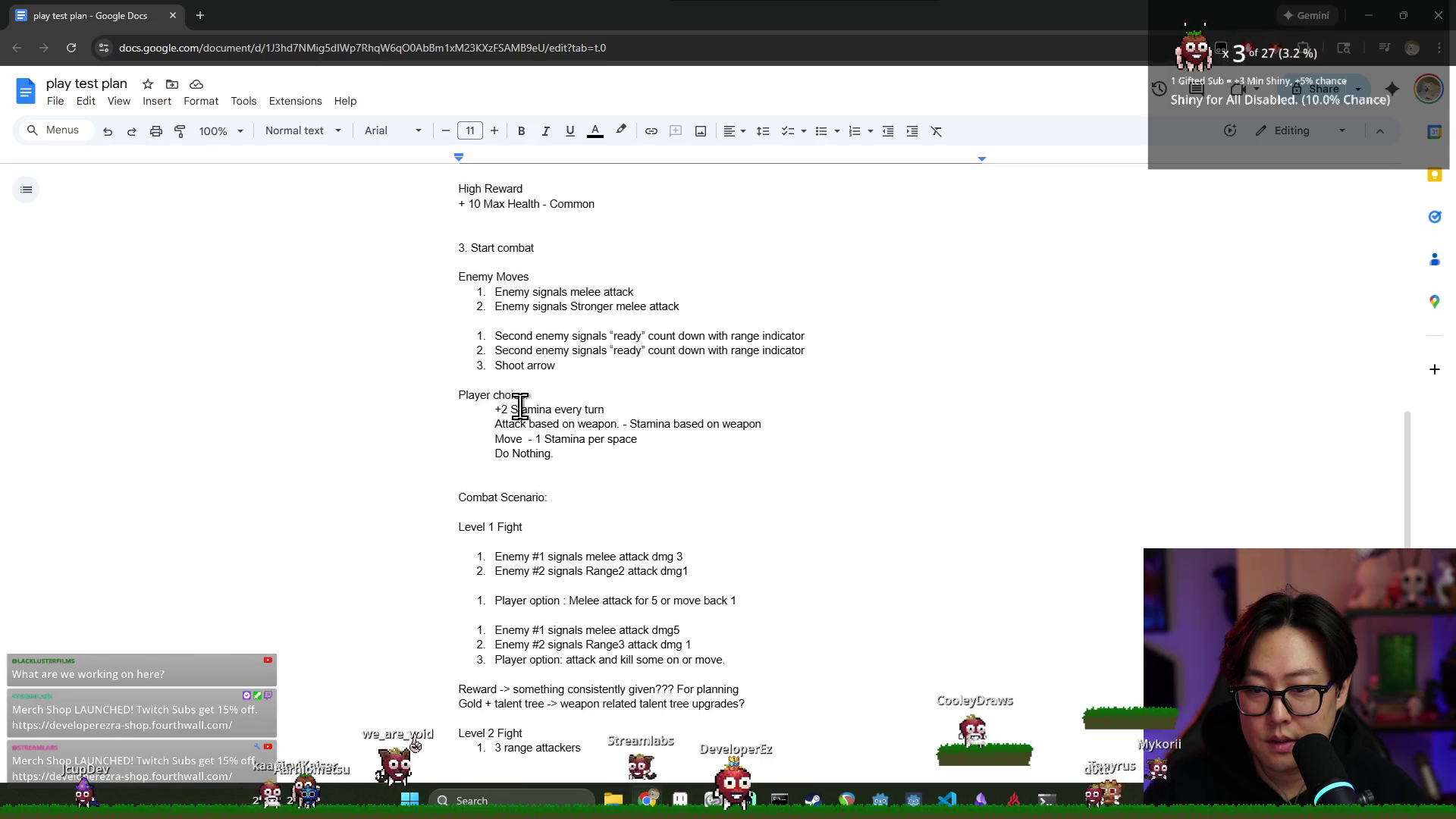
{"action": "left_click_drag", "start_coordinate": [502, 392], "coordinate": [592, 392]}
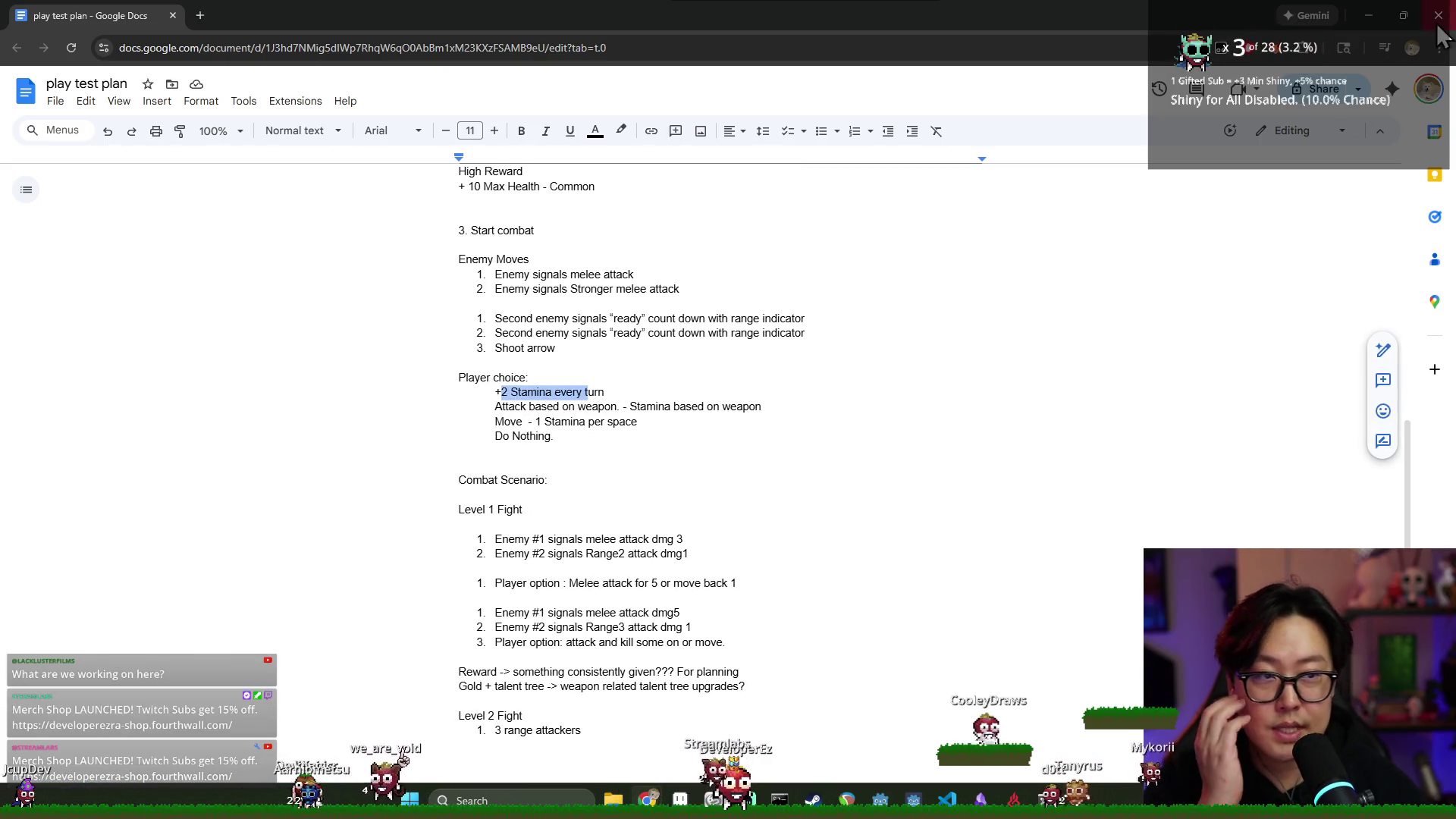
{"action": "key", "text": "alt+Tab"}
{"action": "key", "text": "alt+Tab"}
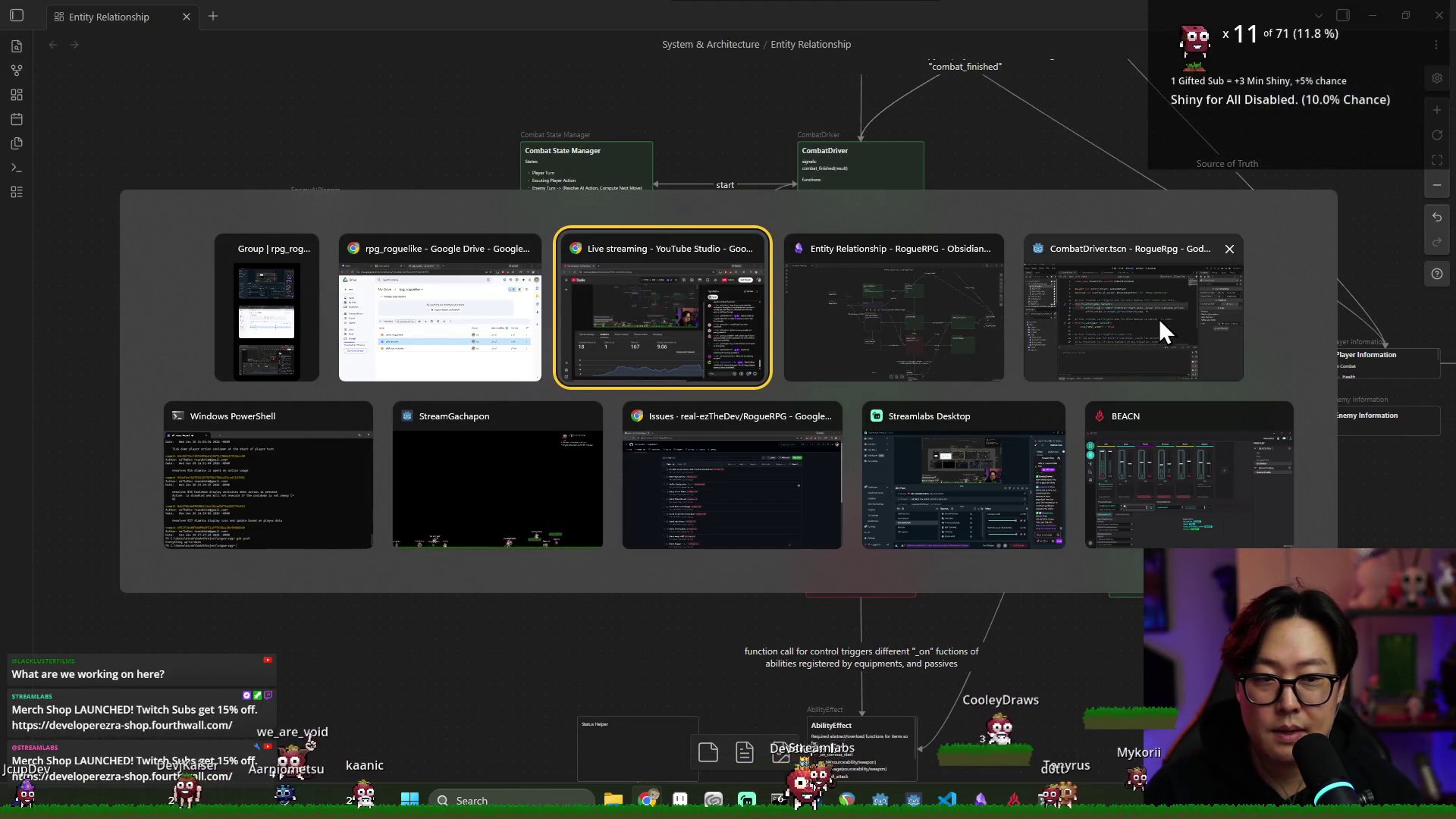
Browse the RogueRPG repository's 19 open issues on GitHub, then return to Godot
{"action": "left_click", "coordinate": [734, 499]}
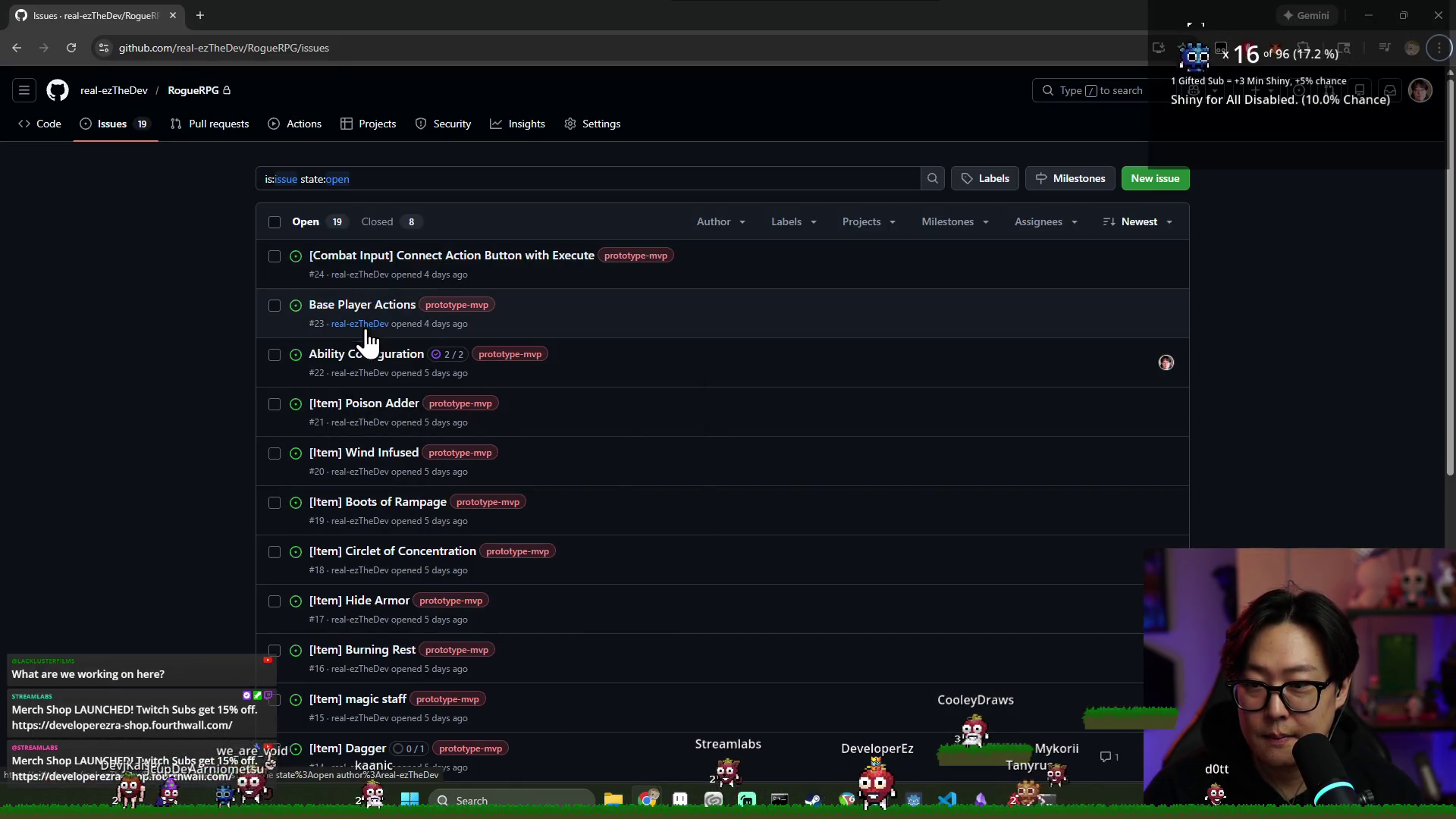
{"action": "scroll", "coordinate": [372, 311], "scroll_direction": "down", "scroll_amount": 4}
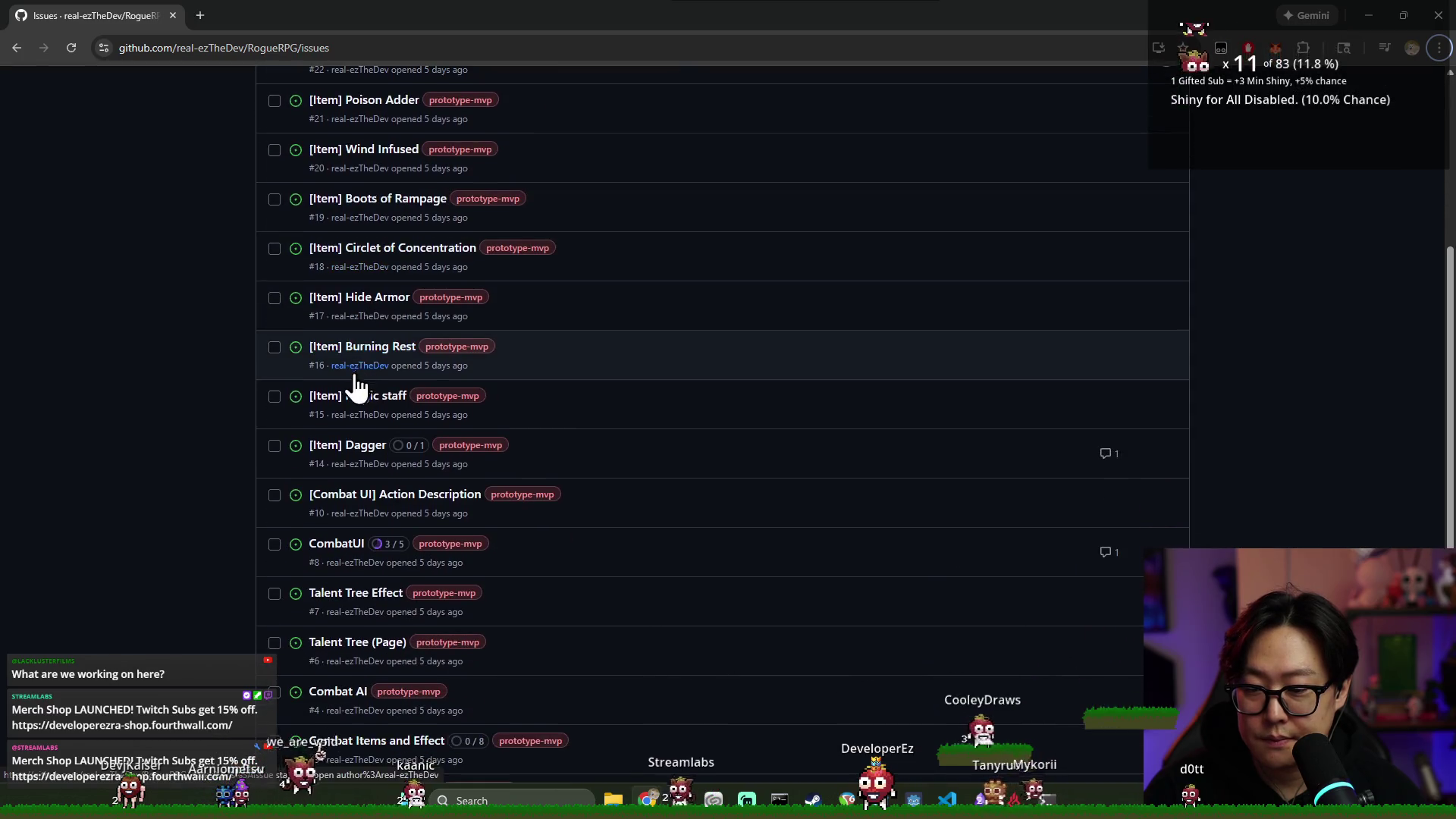
{"action": "scroll", "coordinate": [366, 510], "scroll_direction": "down", "scroll_amount": 1}
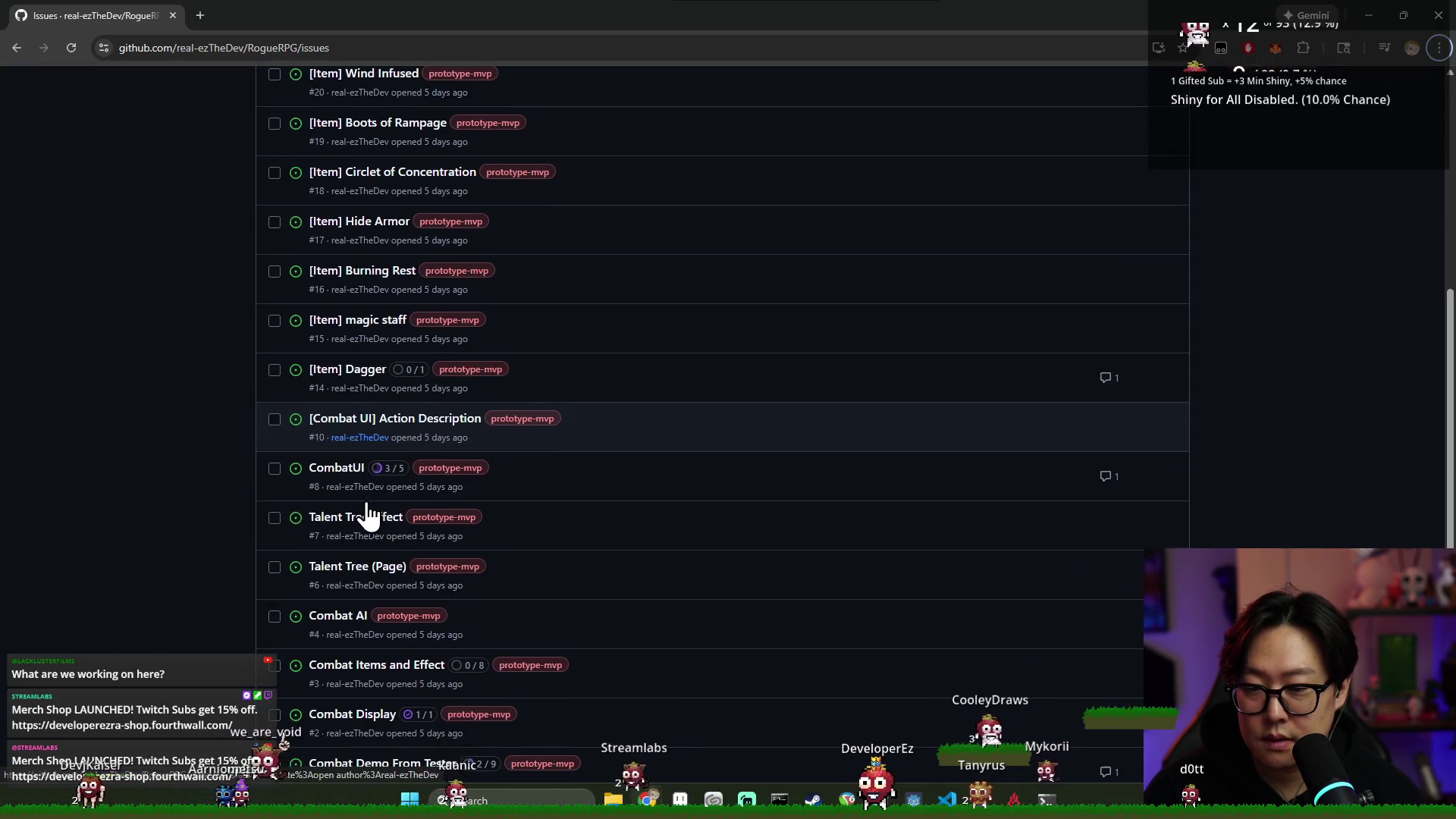
{"action": "scroll", "coordinate": [376, 583], "scroll_direction": "down", "scroll_amount": 1}
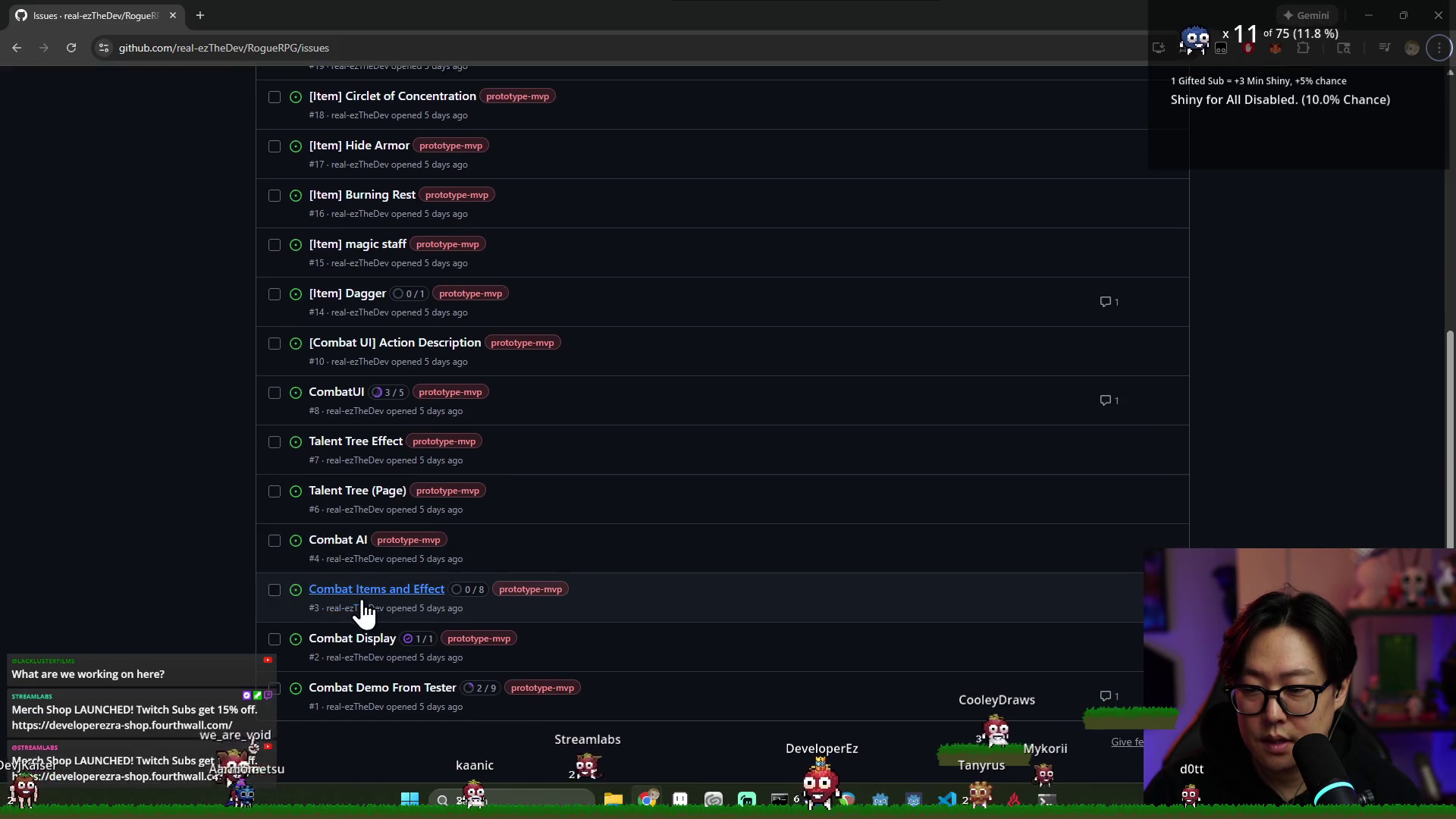
{"action": "scroll", "coordinate": [605, 536], "scroll_direction": "up", "scroll_amount": 1}
{"action": "scroll", "coordinate": [599, 530], "scroll_direction": "up", "scroll_amount": 6}
{"action": "key", "text": "alt+Tab"}
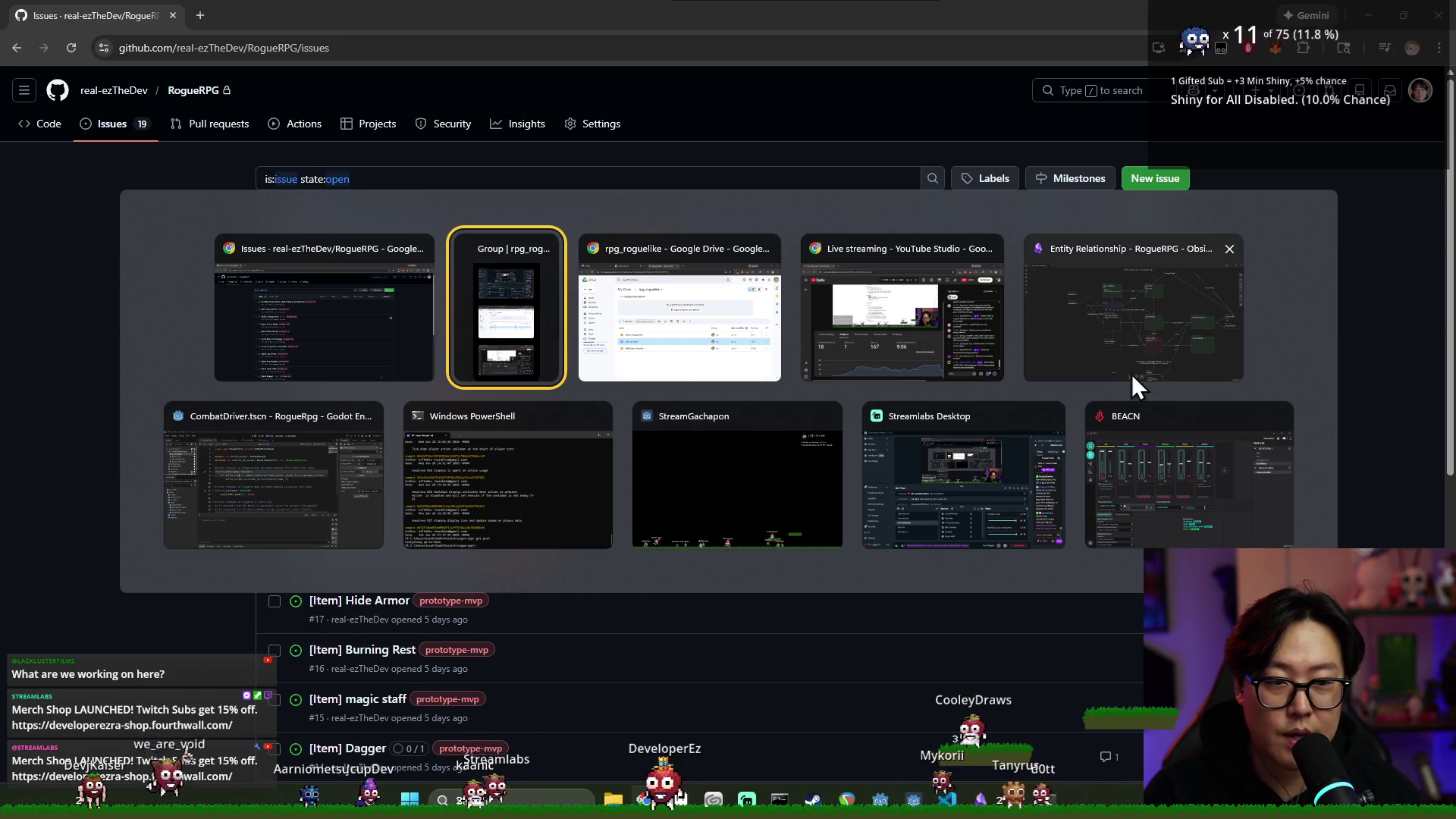
{"action": "left_click", "coordinate": [308, 513]}
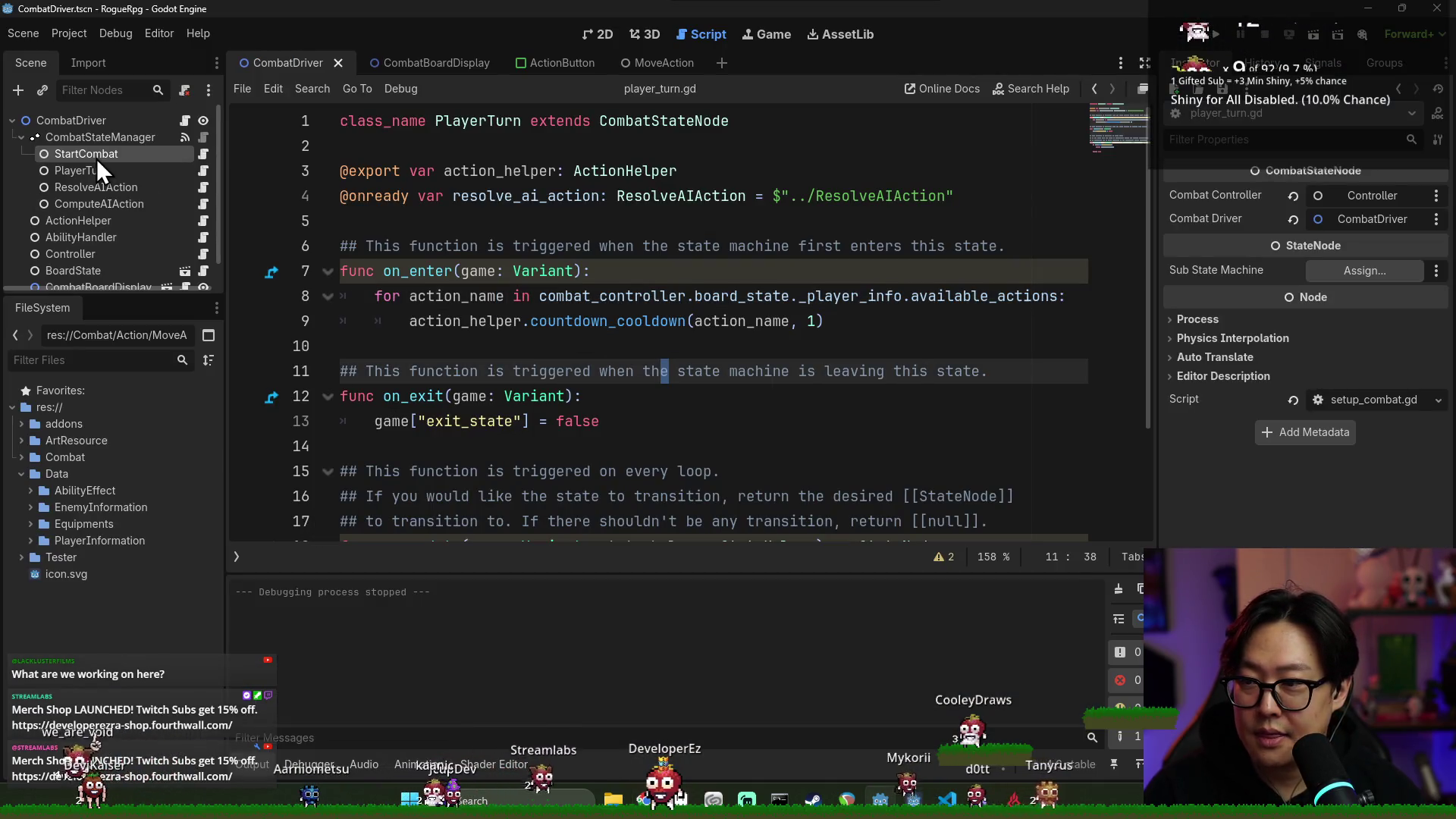
Re-expand CombatStateManager and select the PlayerTurn state node
{"action": "left_click", "coordinate": [24, 137]}
{"action": "left_click", "coordinate": [22, 138]}
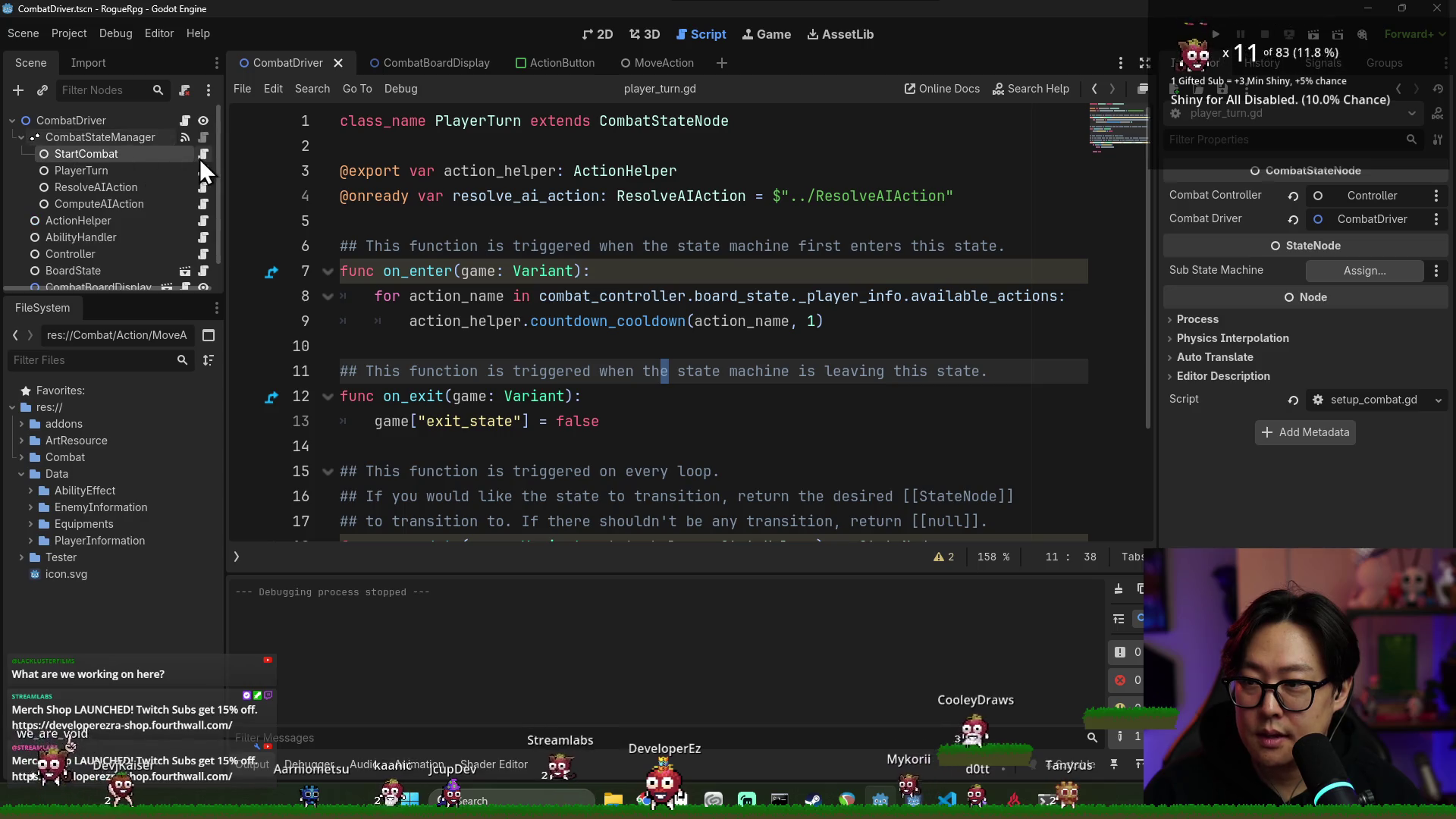
{"action": "left_click", "coordinate": [181, 173]}
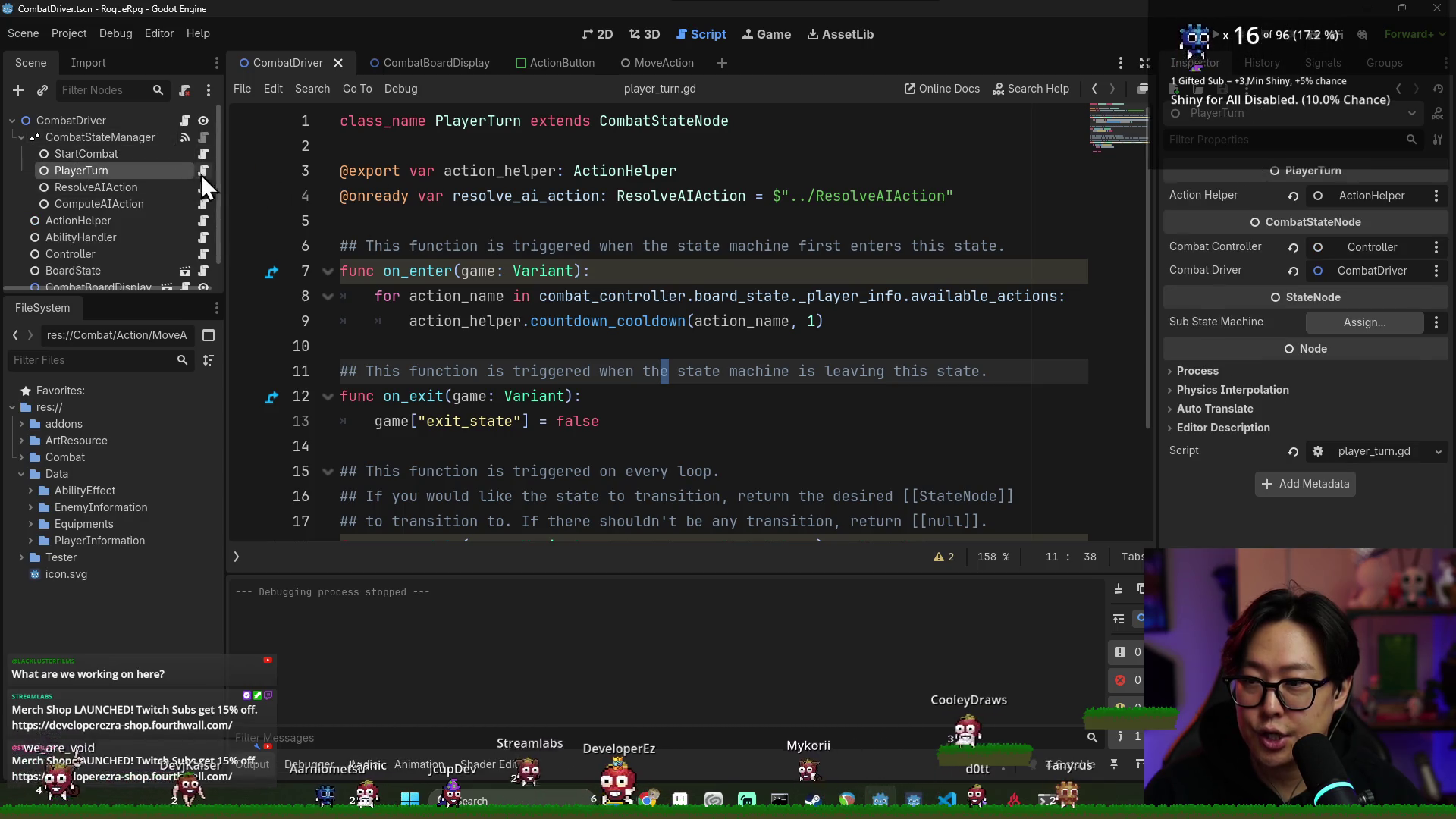
Add a 'gains default stamina' comment and combat_controller.gain_stamina(2) to on_enter, then save
{"action": "double_click", "coordinate": [425, 272]}
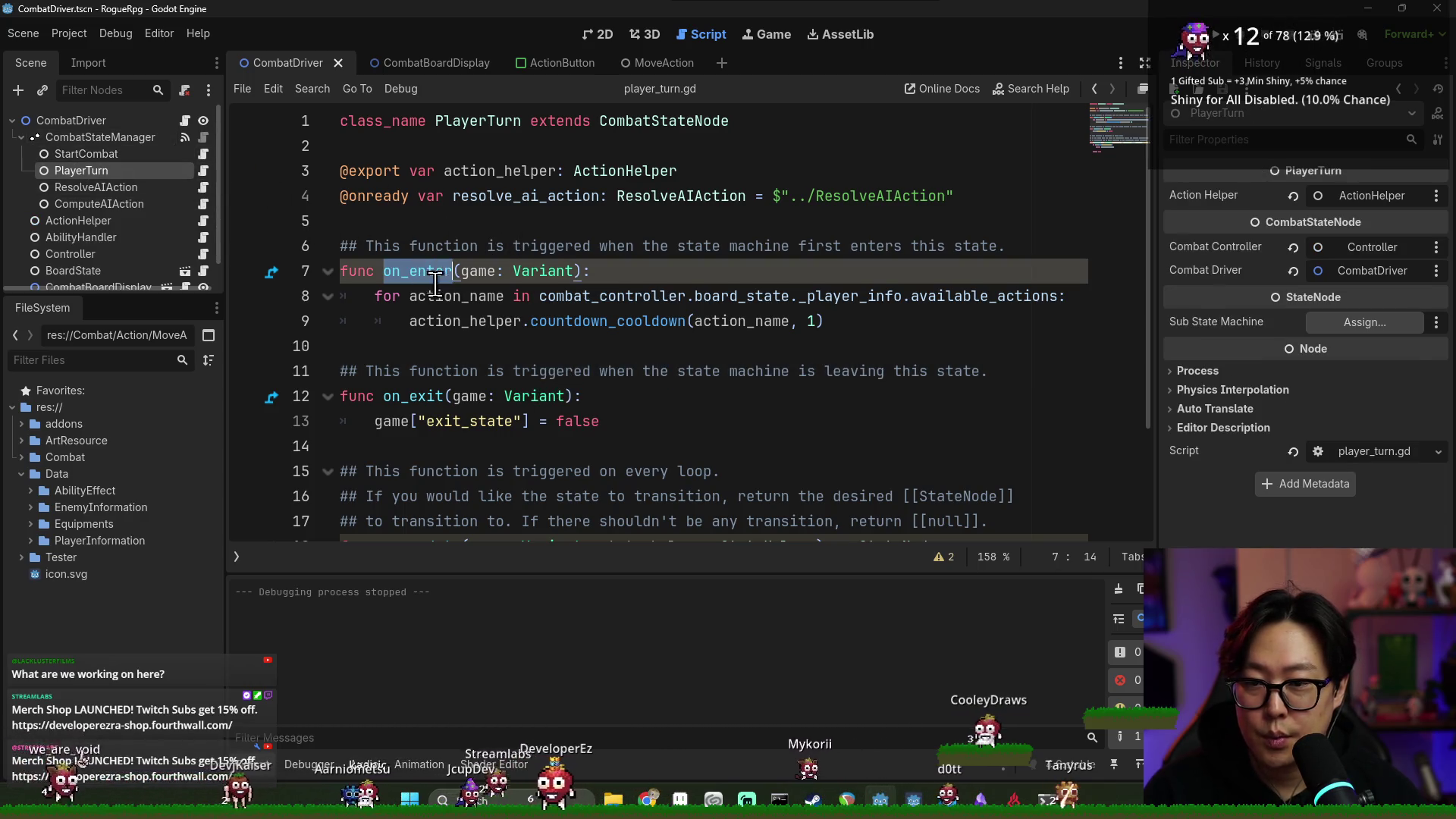
{"action": "left_click", "coordinate": [854, 317]}
{"action": "key", "text": "Return"}
{"action": "key", "text": "Return"}
{"action": "type", "text": "## Player"}
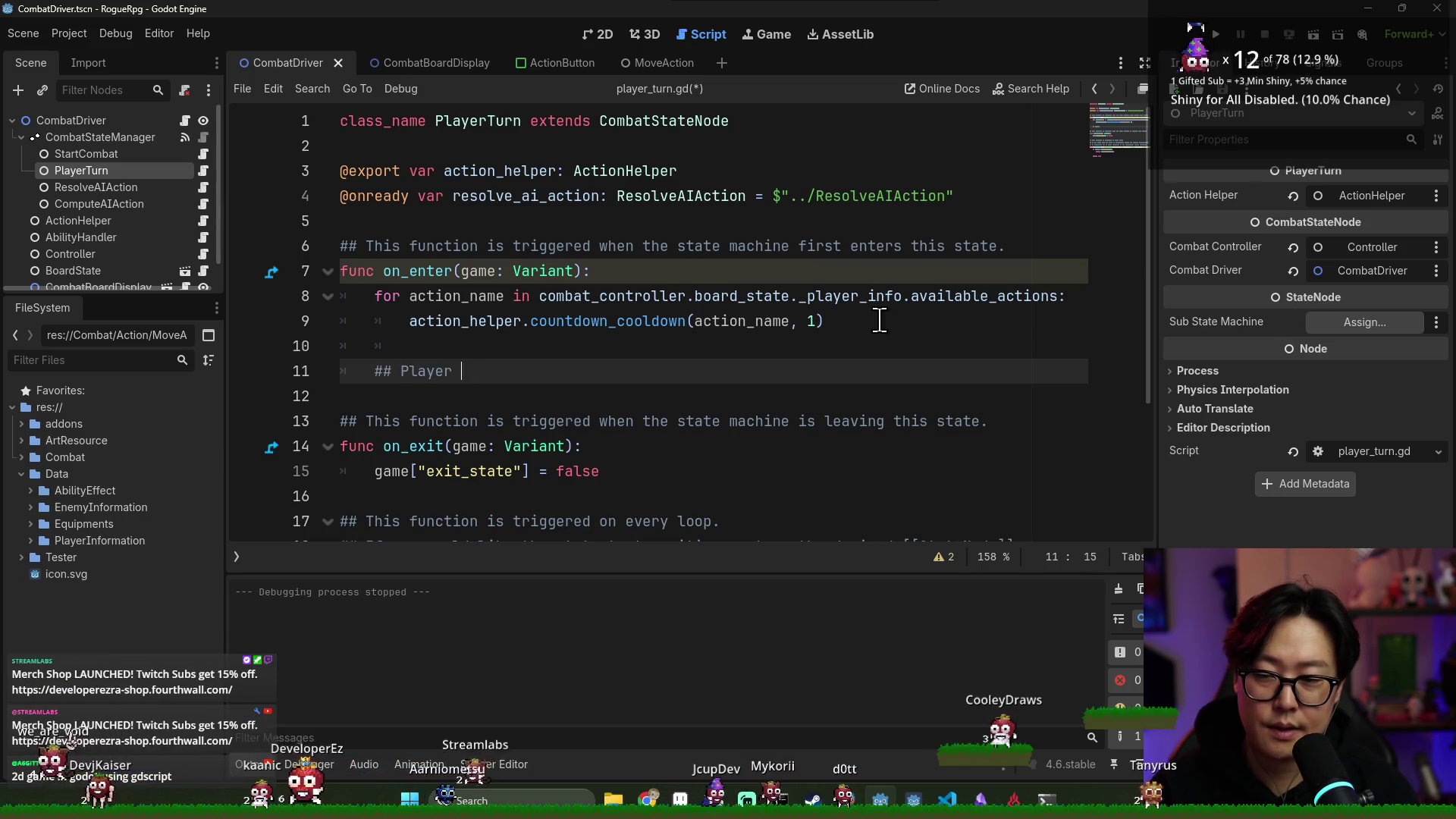
{"action": "type", "text": "gains de"}
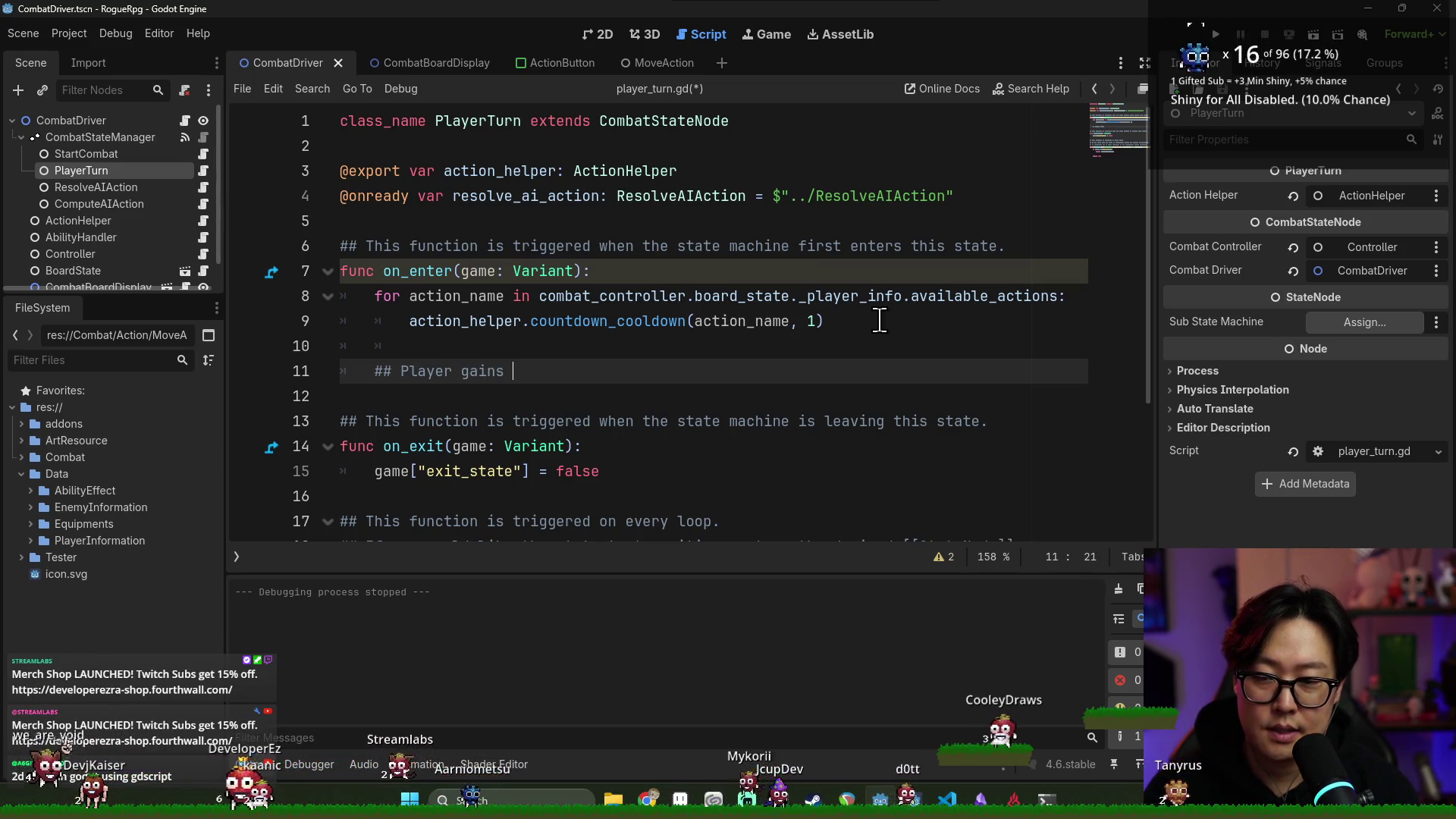
{"action": "type", "text": "fault stamina"}
{"action": "key", "text": "Return"}
{"action": "type", "text": "c"}
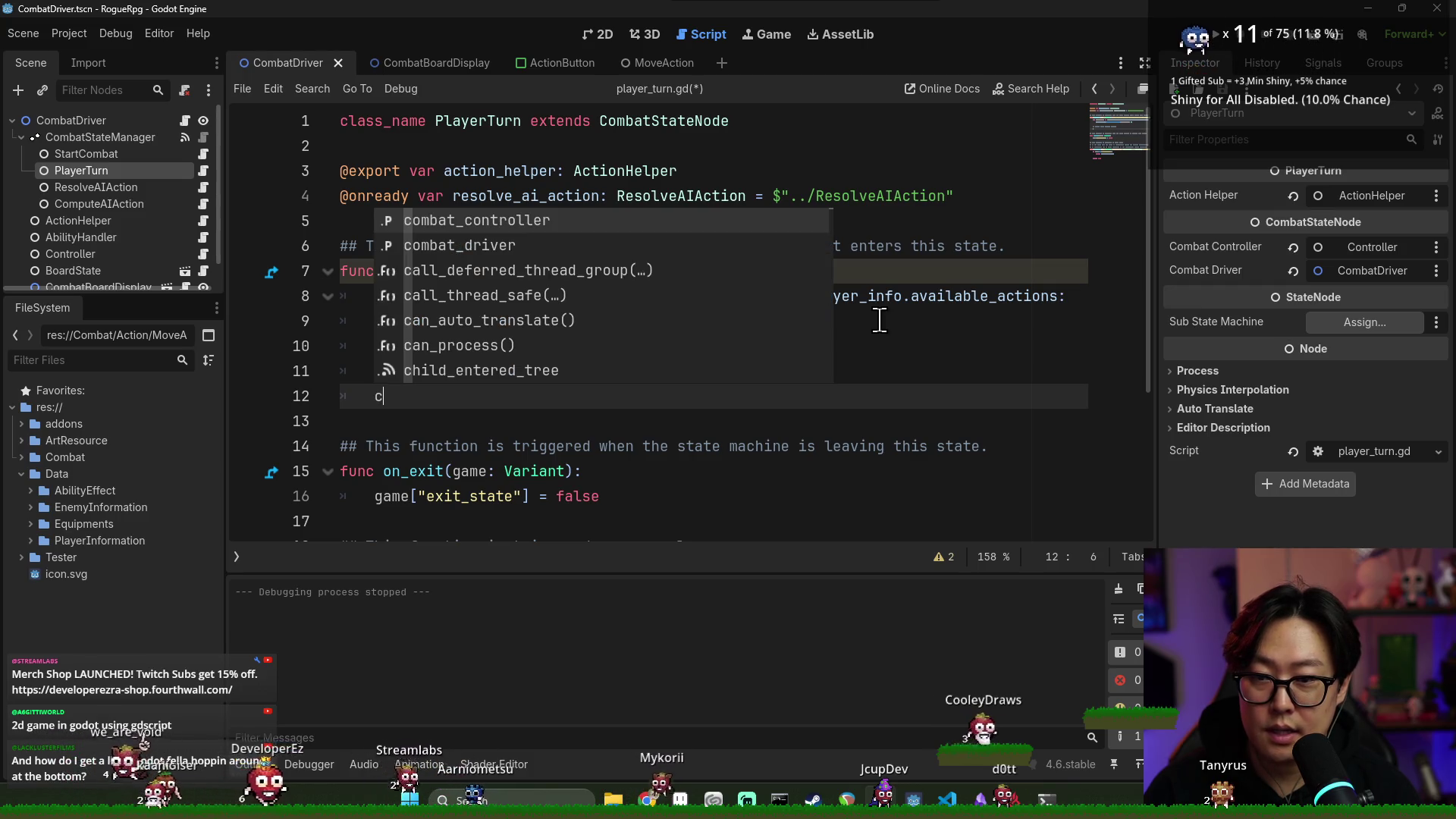
{"action": "key", "text": "Return"}
{"action": "type", "text": "."}
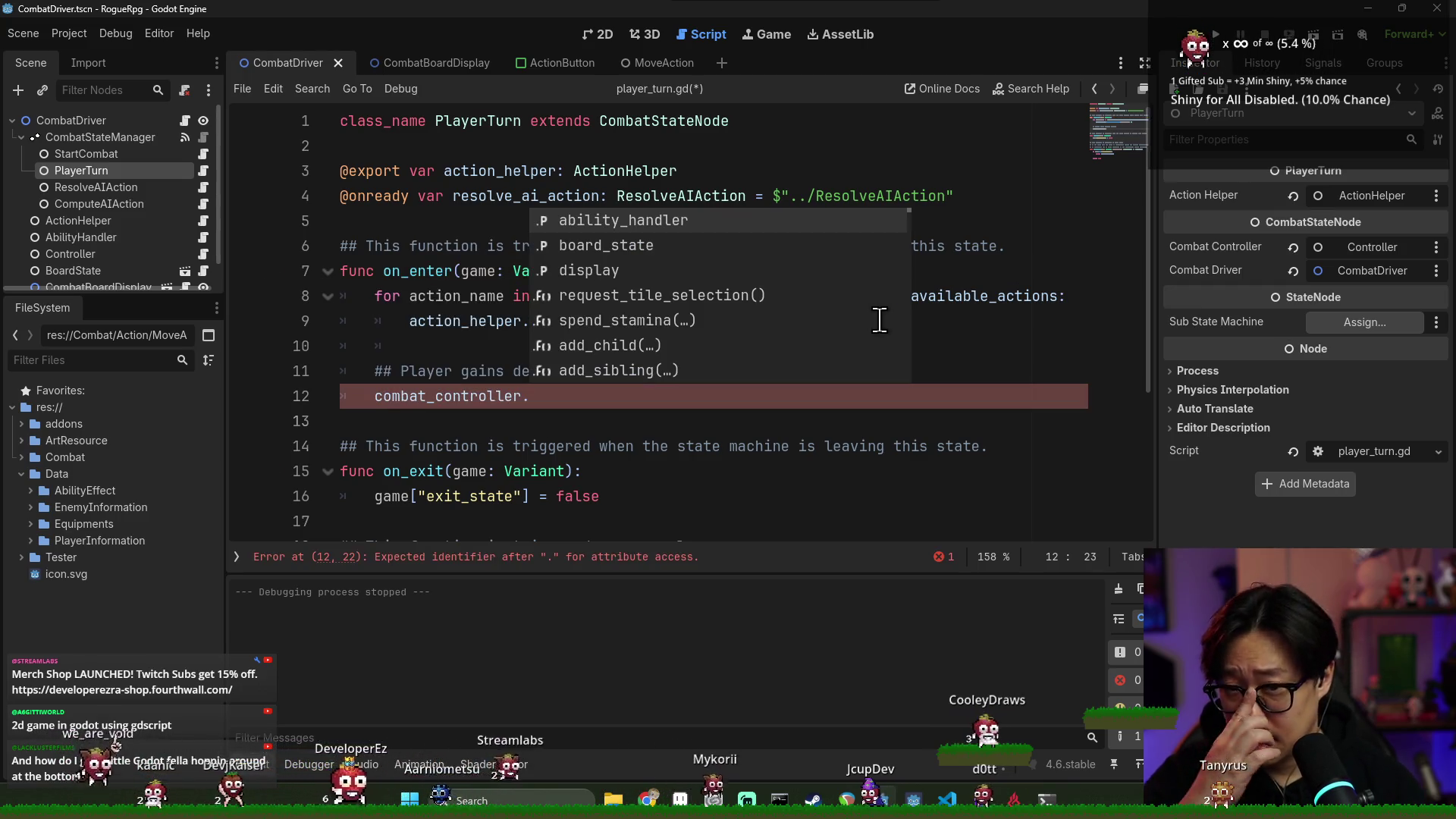
{"action": "type", "text": "gain"}
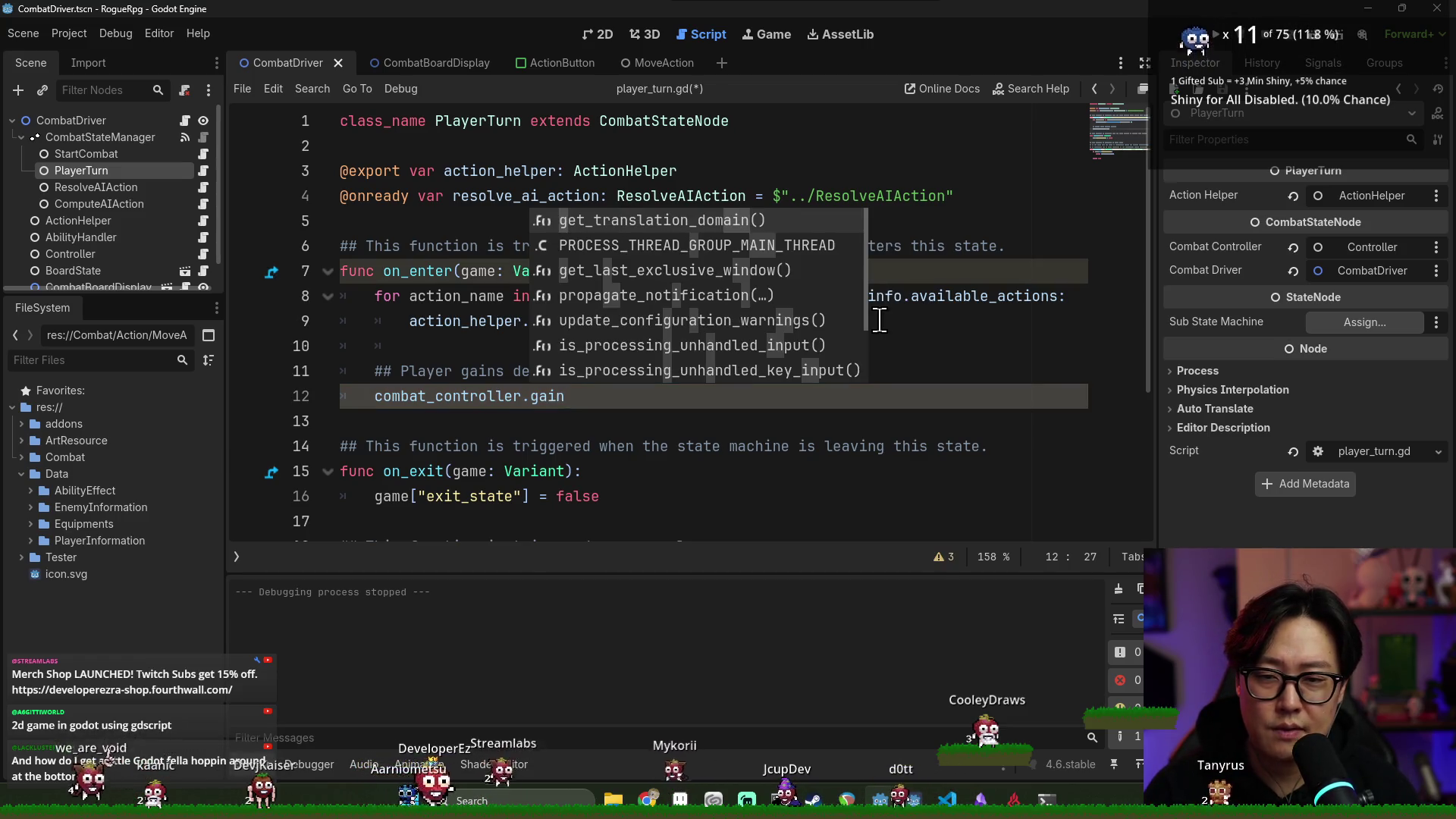
{"action": "type", "text": "_stamina("}
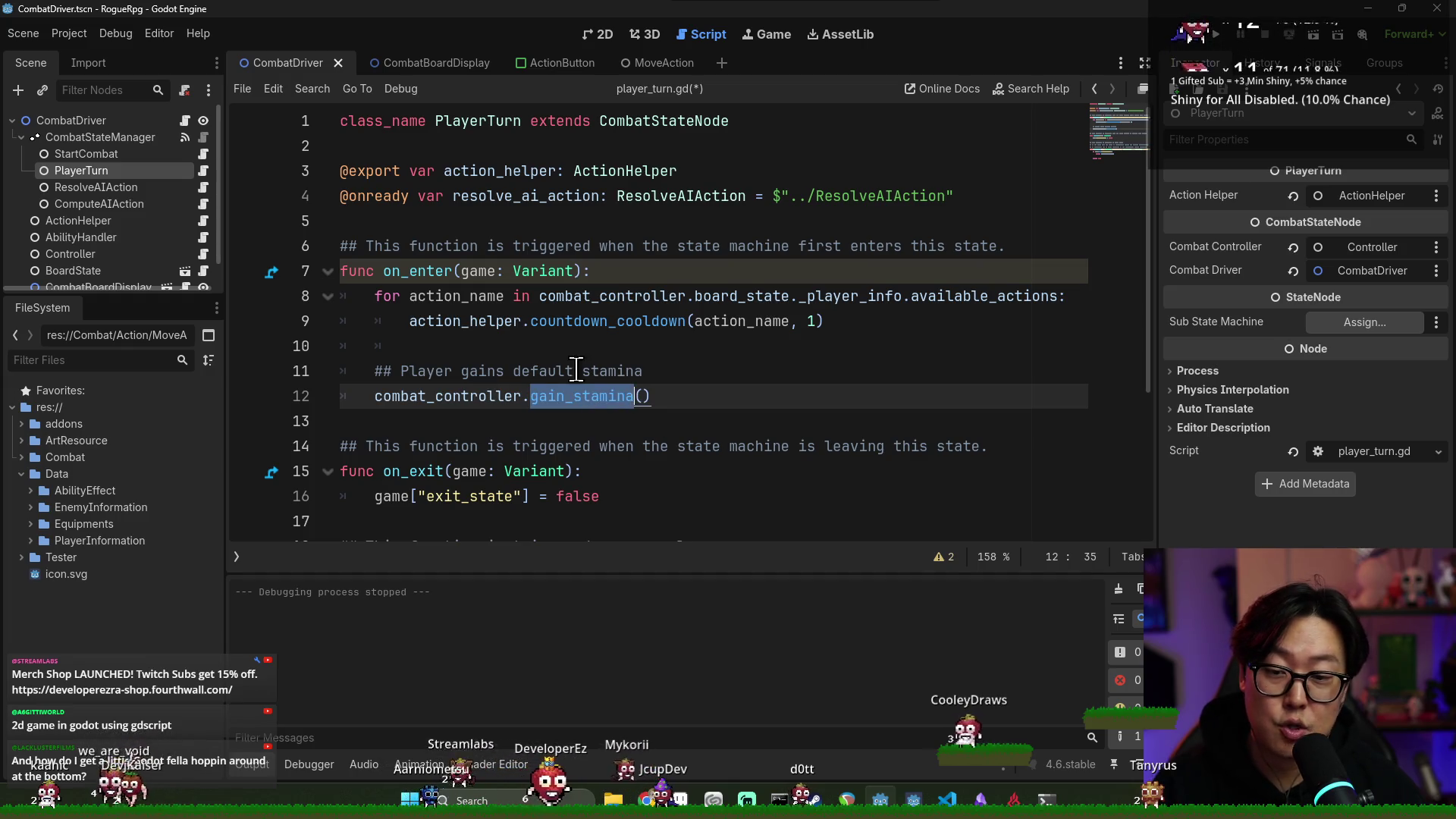
{"action": "left_click", "coordinate": [643, 397]}
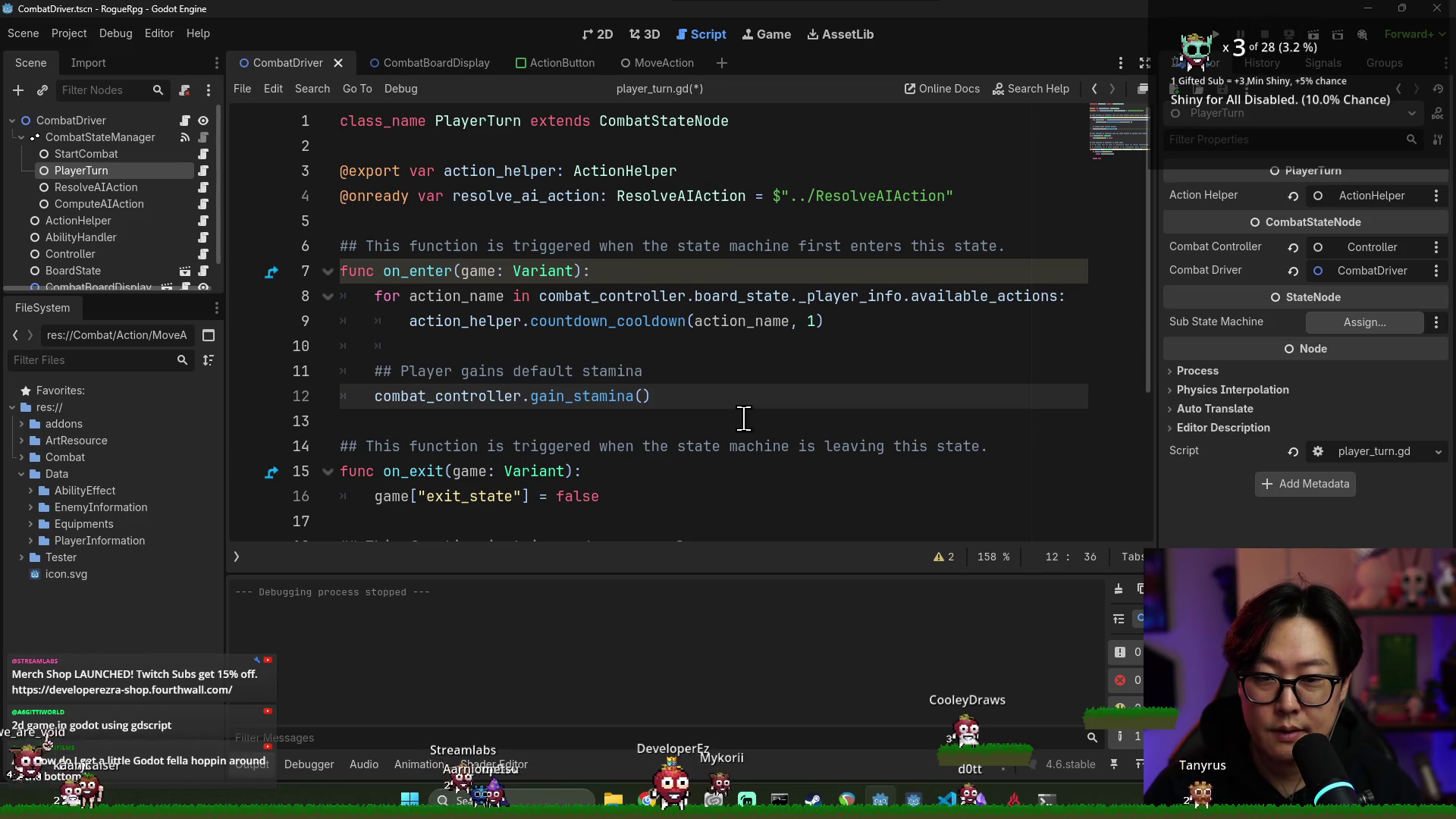
{"action": "type", "text": "2"}
{"action": "key", "text": "End"}
{"action": "key", "text": "ctrl+s"}
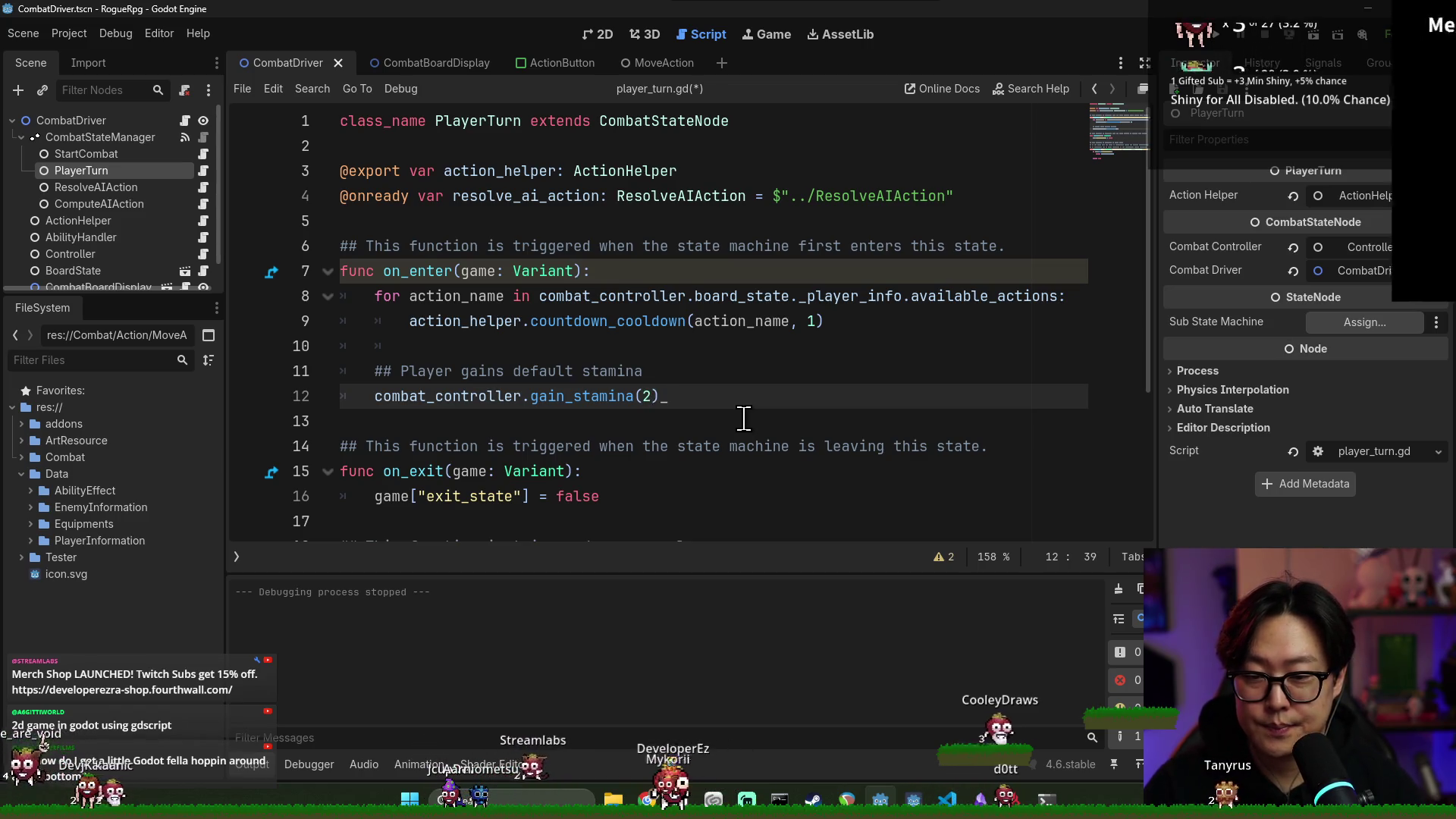
Inspect combat_controller uses and countdown_cooldown in action_helper.gd, then open combat_controller.gd
{"action": "double_click", "coordinate": [471, 396]}
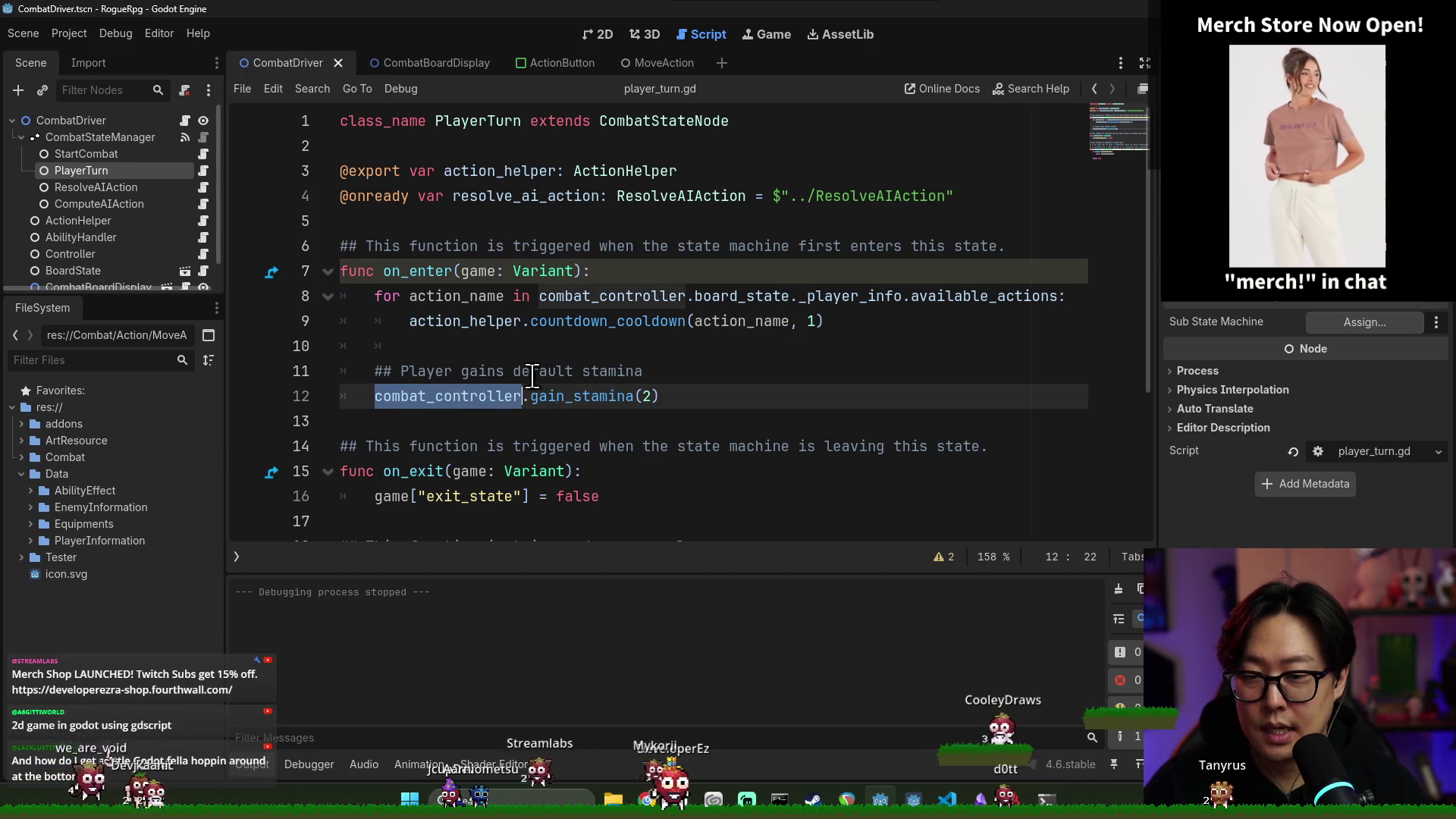
{"action": "left_click", "coordinate": [589, 296]}
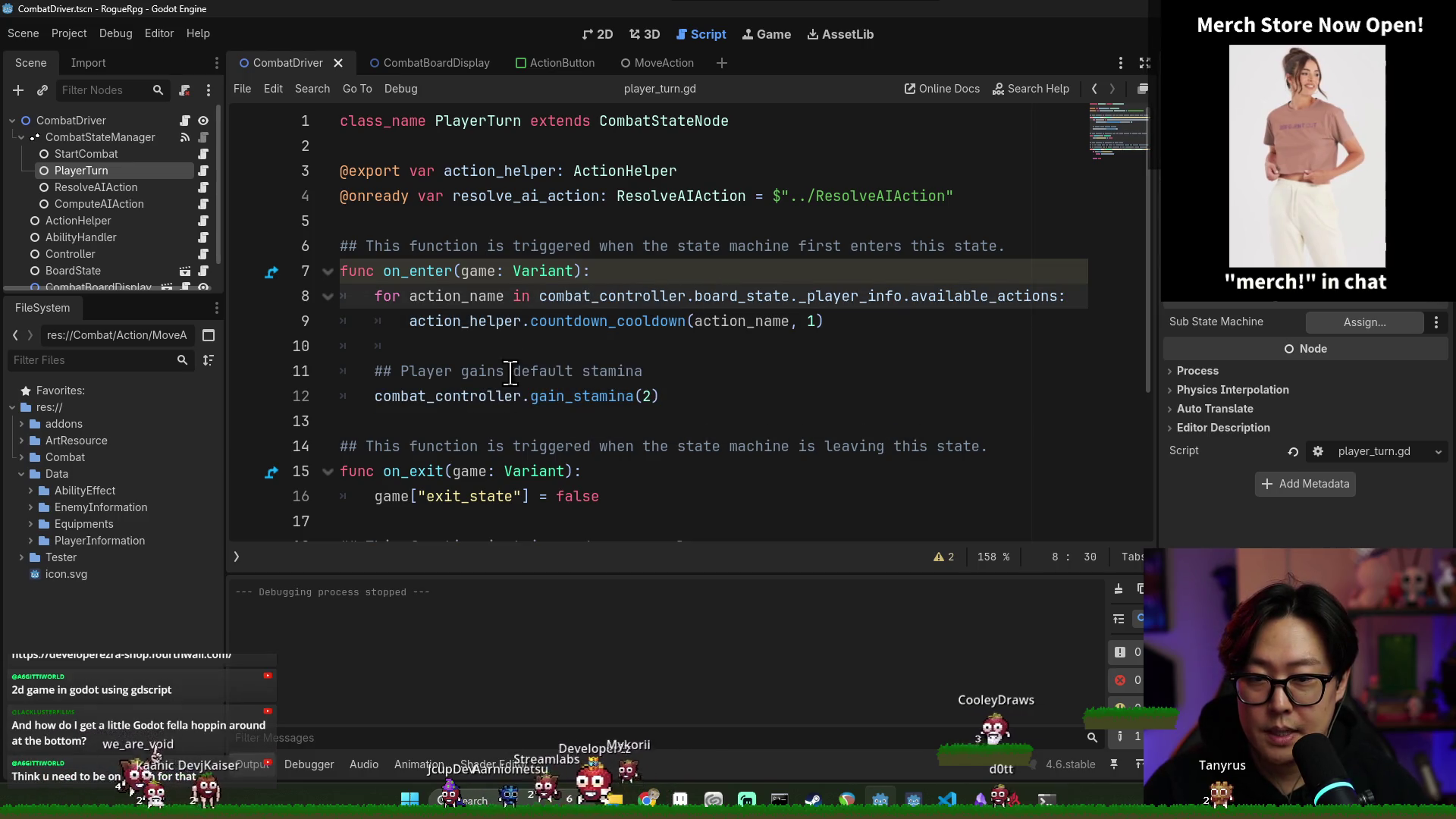
{"action": "left_click", "coordinate": [601, 321], "text": "ctrl"}
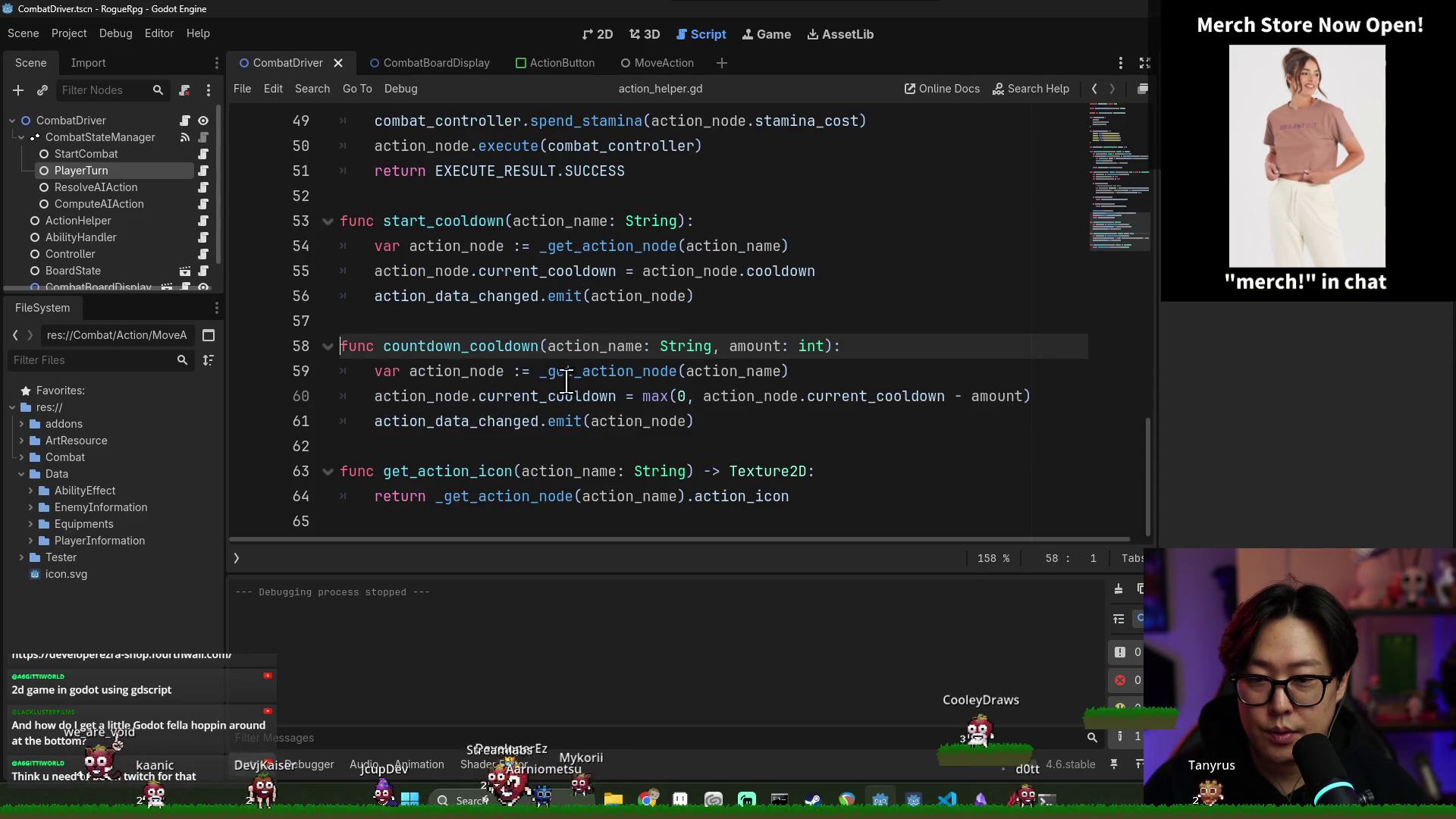
{"action": "scroll", "coordinate": [455, 471], "scroll_direction": "up", "scroll_amount": 15}
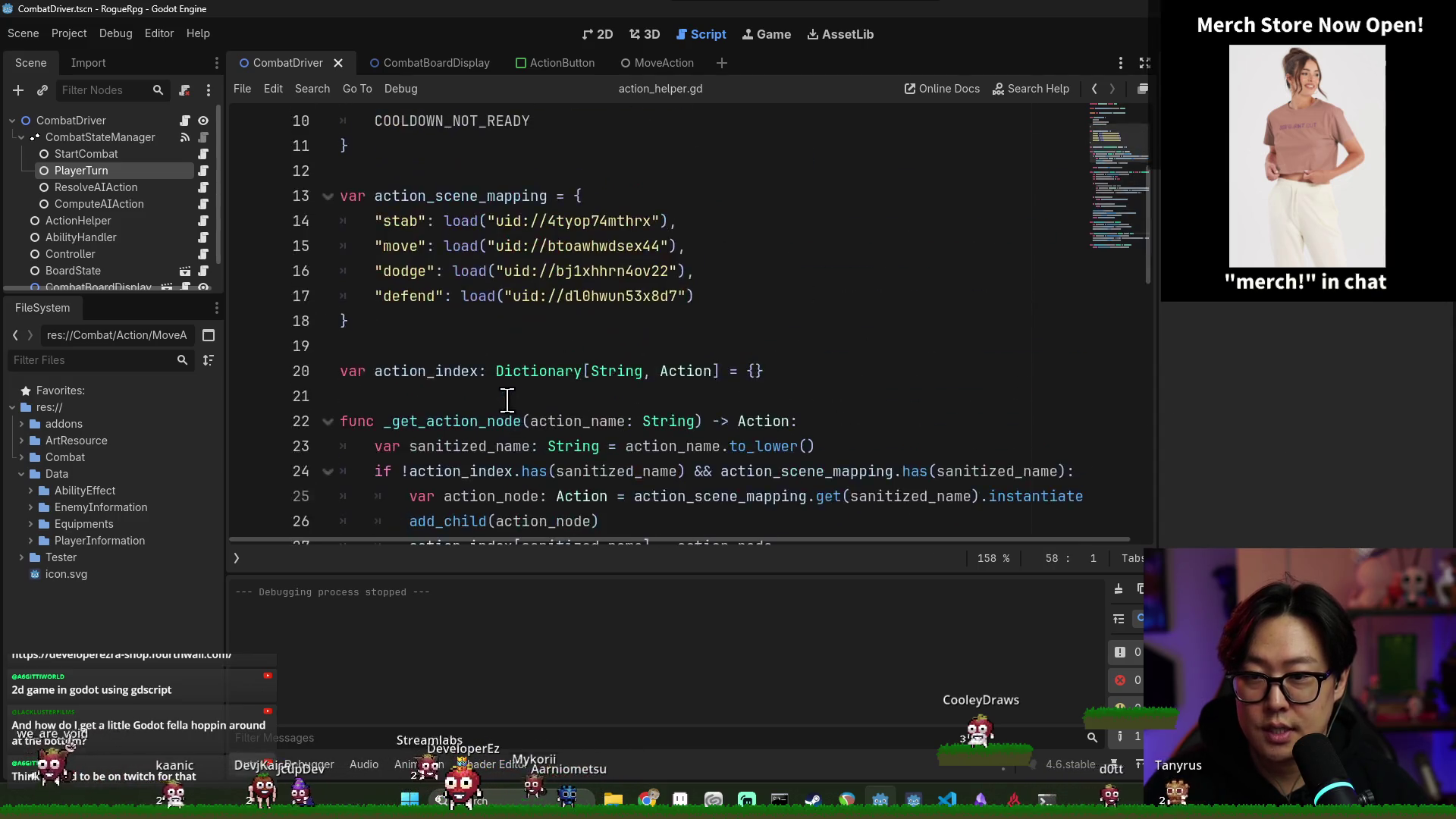
{"action": "key", "text": "alt+Left"}
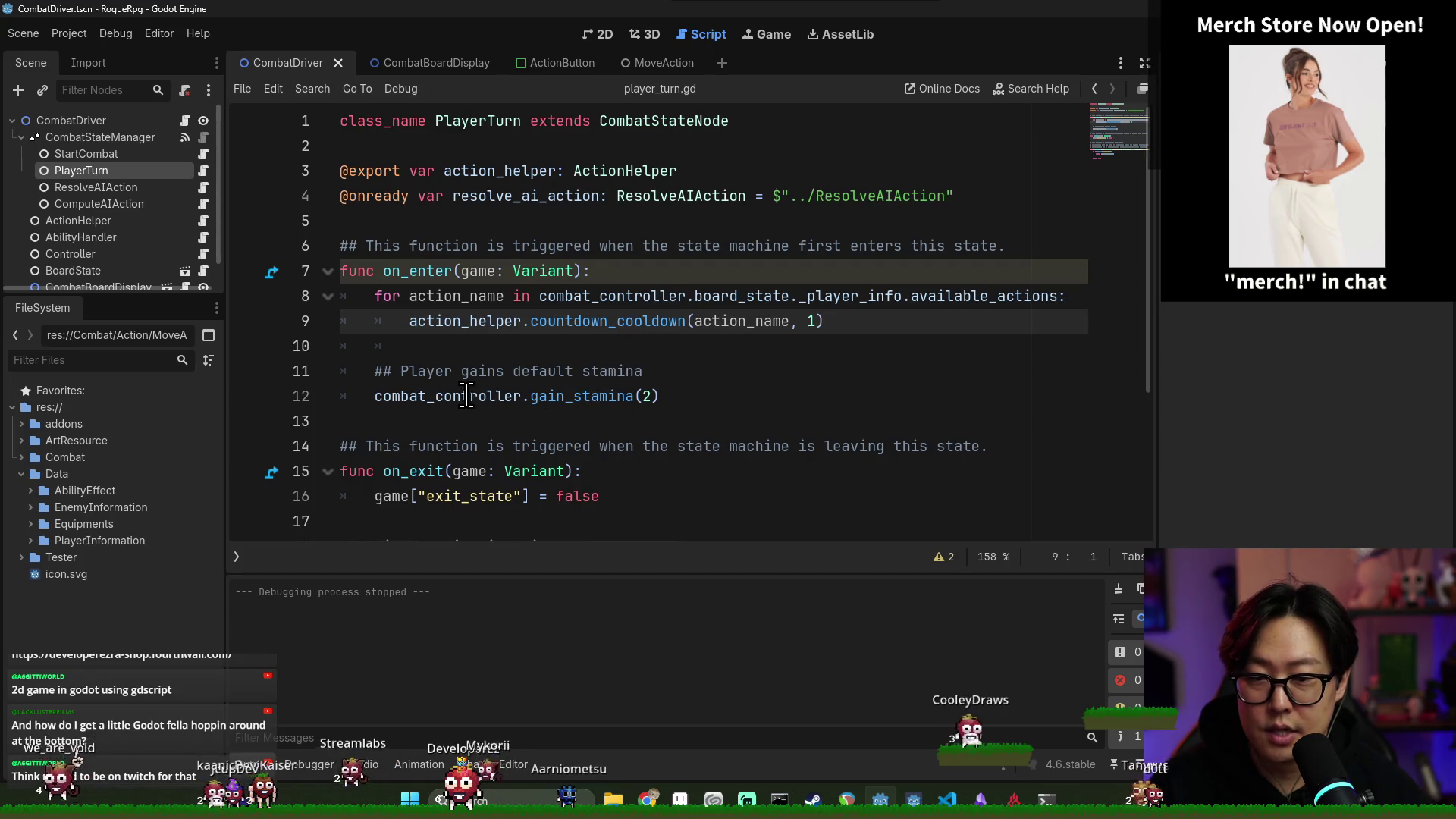
{"action": "left_click", "coordinate": [466, 396]}
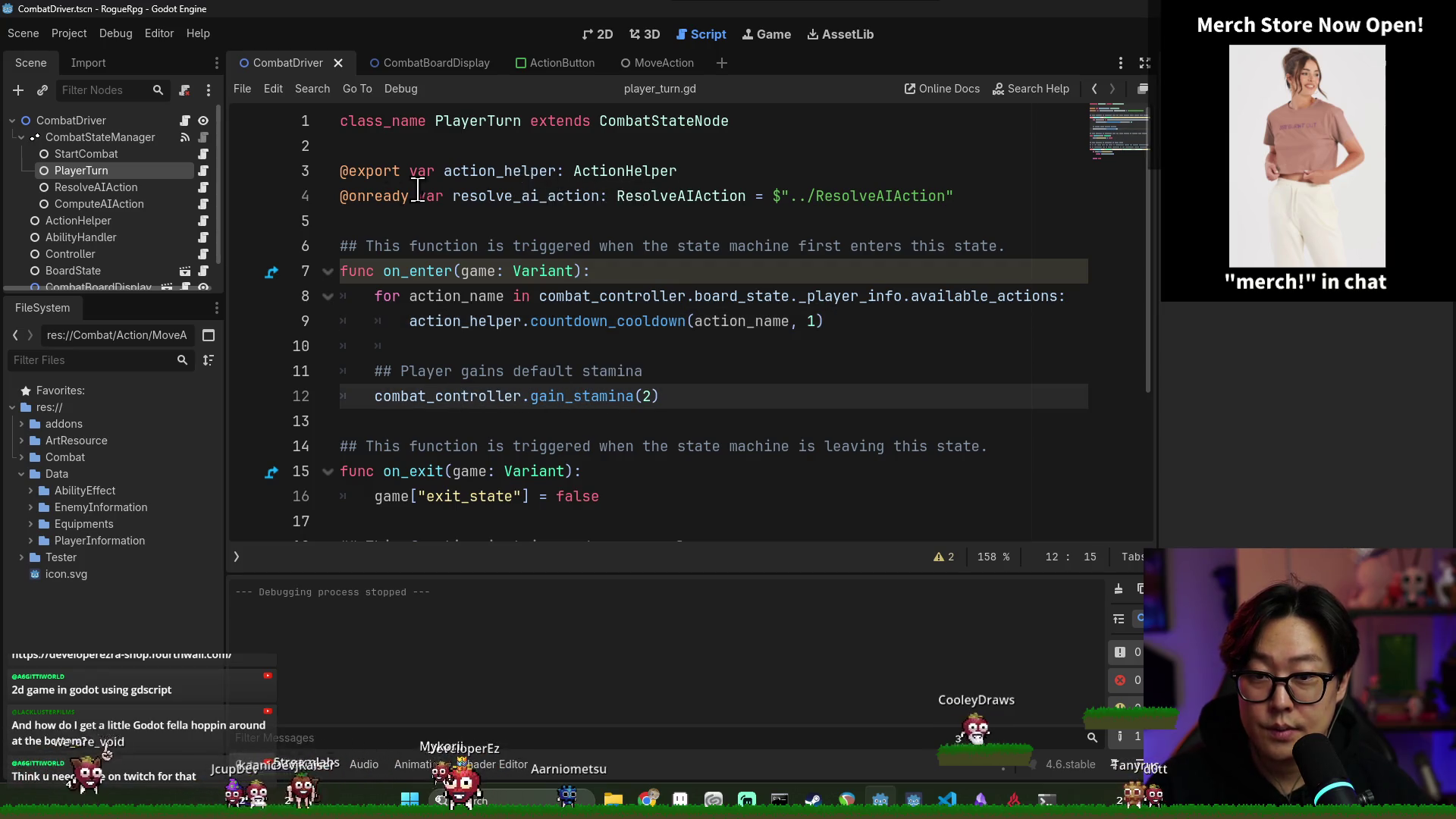
{"action": "left_click", "coordinate": [204, 254]}
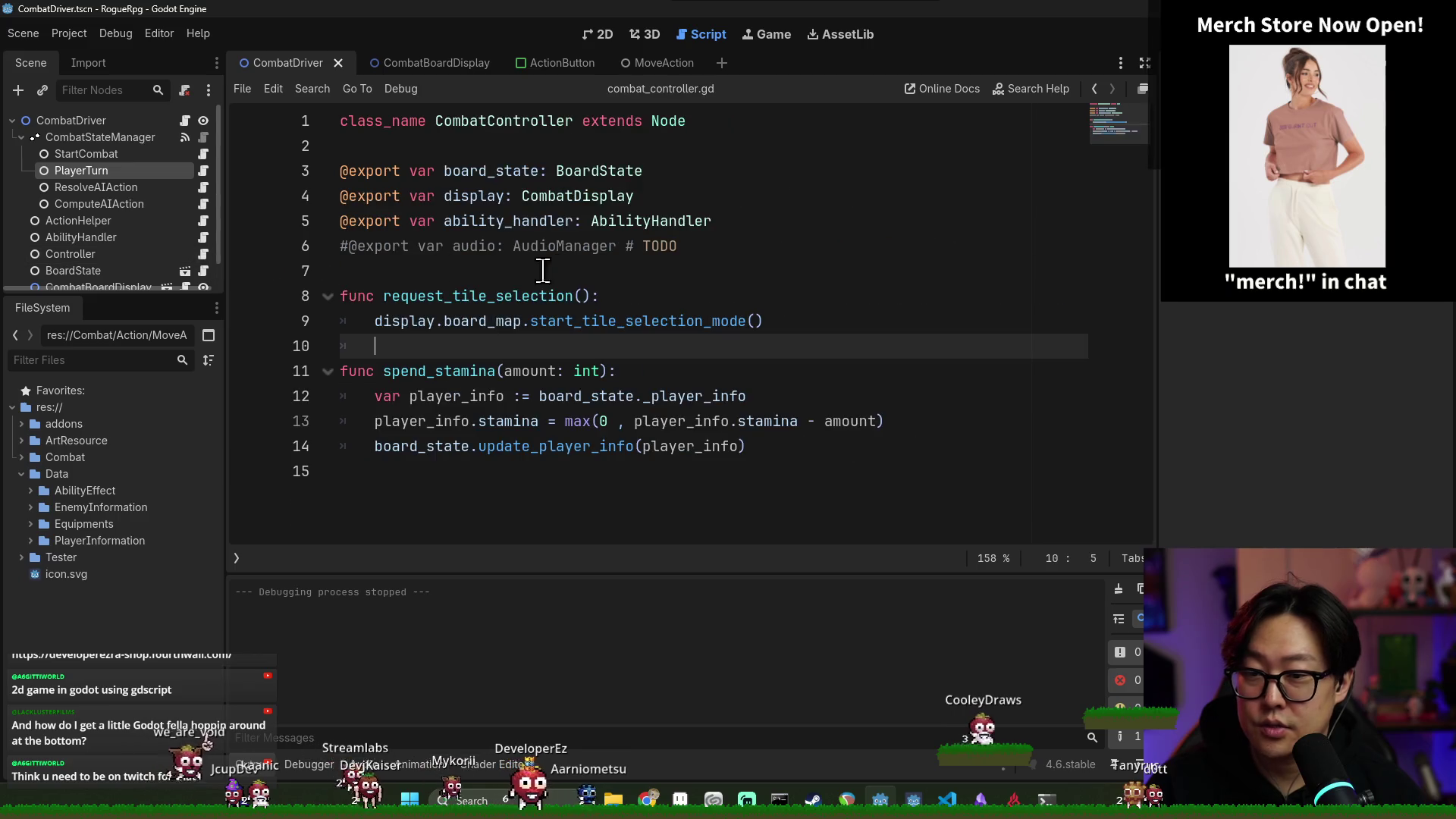
Add a gain_stamina(amount: int) function below spend_stamina, pasting in spend_stamina's body lines
{"action": "left_click", "coordinate": [463, 493]}
{"action": "key", "text": "Return"}
{"action": "type", "text": "func gain_stamina(amount:"}
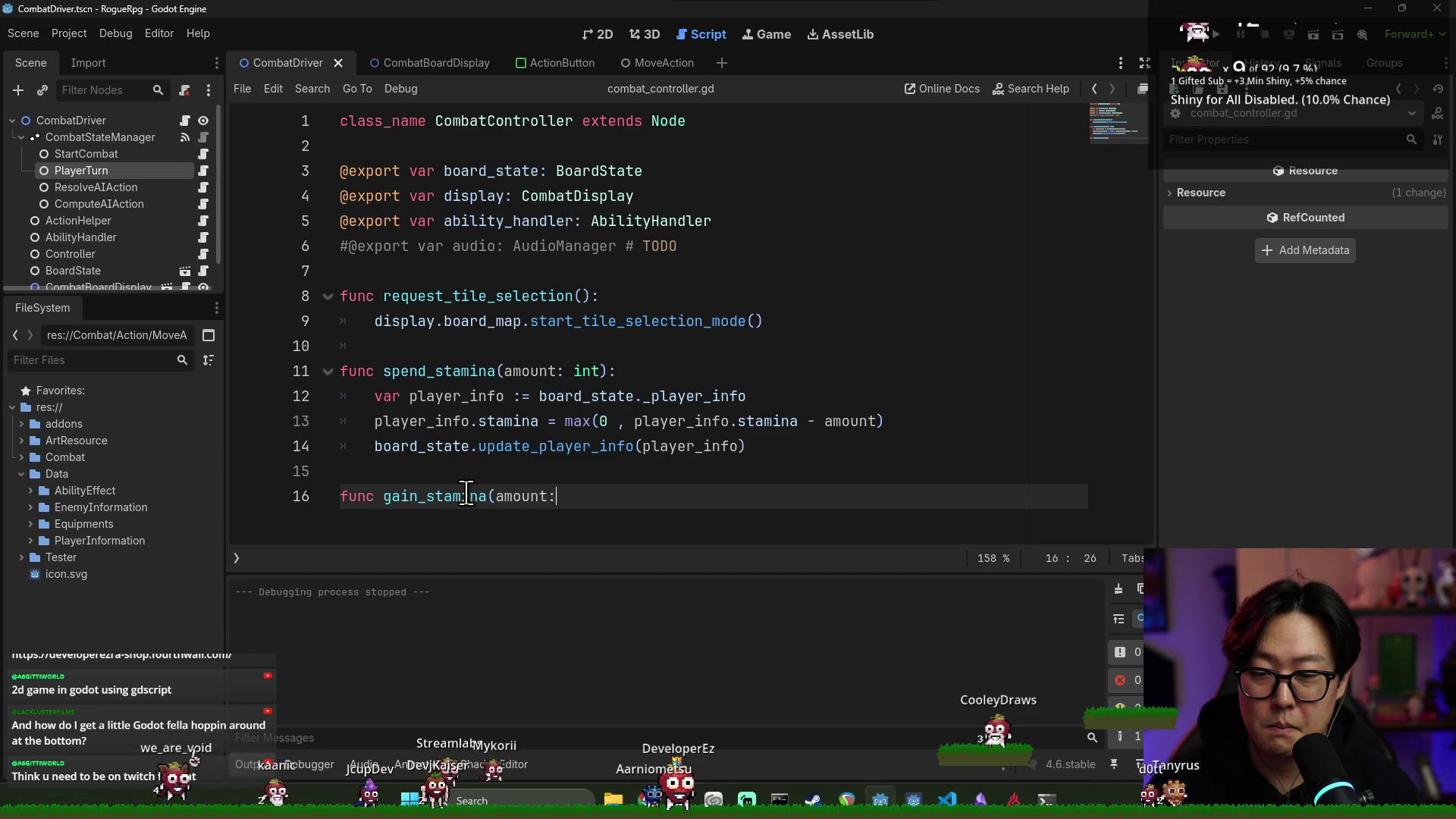
{"action": "type", "text": " int):"}
{"action": "key", "text": "Return"}
{"action": "mouse_move", "coordinate": [341, 396]}
{"action": "left_mouse_down"}
{"action": "mouse_move", "coordinate": [682, 455]}
{"action": "mouse_move", "coordinate": [747, 448]}
{"action": "left_mouse_up"}
{"action": "key", "text": "ctrl+c"}
{"action": "left_click", "coordinate": [444, 522]}
{"action": "key", "text": "ctrl+v"}
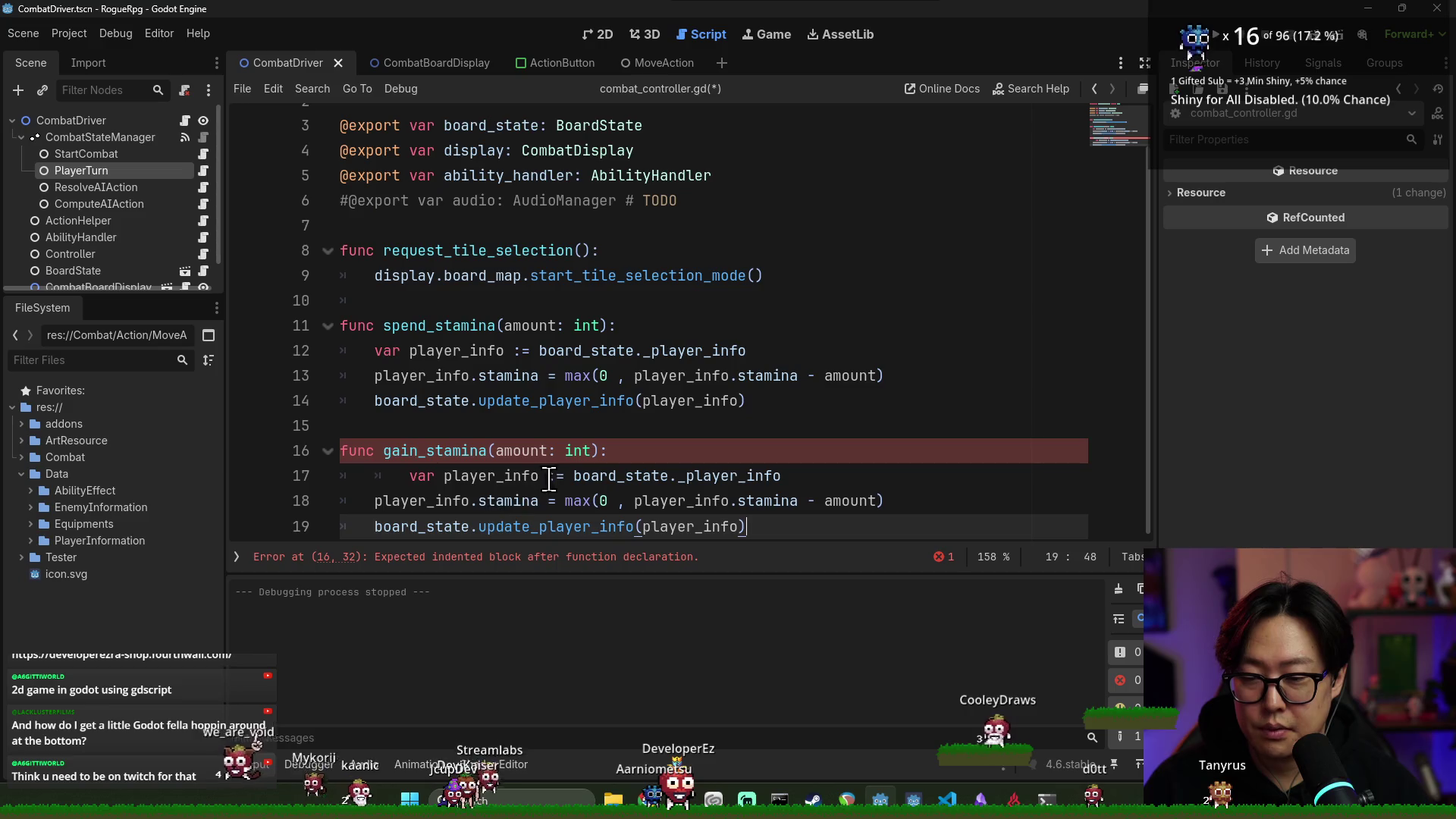
Rewrite the stamina line as min(player_info.max_stamina, stamina + amount)
{"action": "left_click", "coordinate": [469, 521]}
{"action": "scroll", "coordinate": [501, 509], "scroll_direction": "down", "scroll_amount": 1}
{"action": "double_click", "coordinate": [505, 522]}
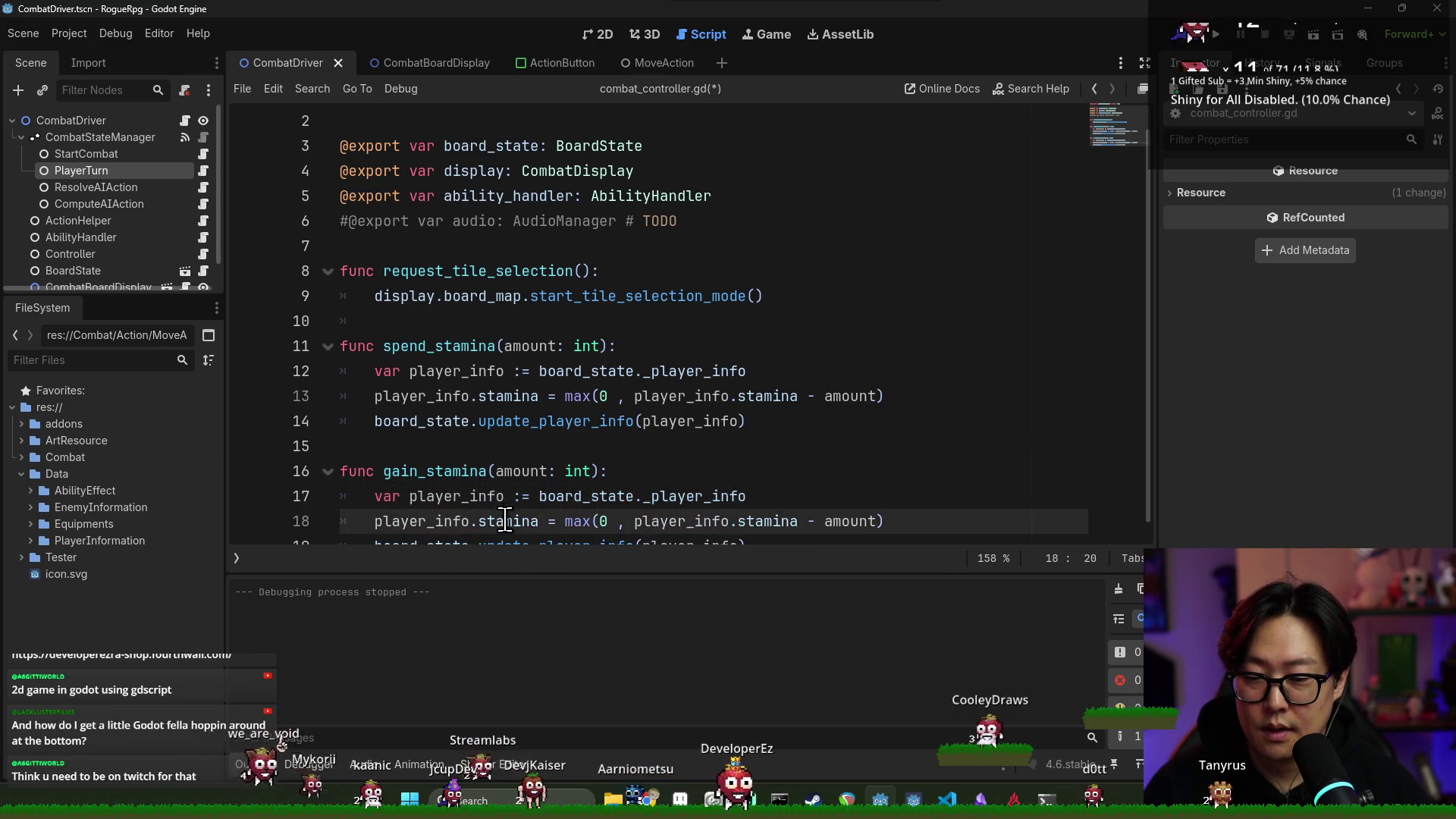
{"action": "scroll", "coordinate": [504, 515], "scroll_direction": "down", "scroll_amount": 1}
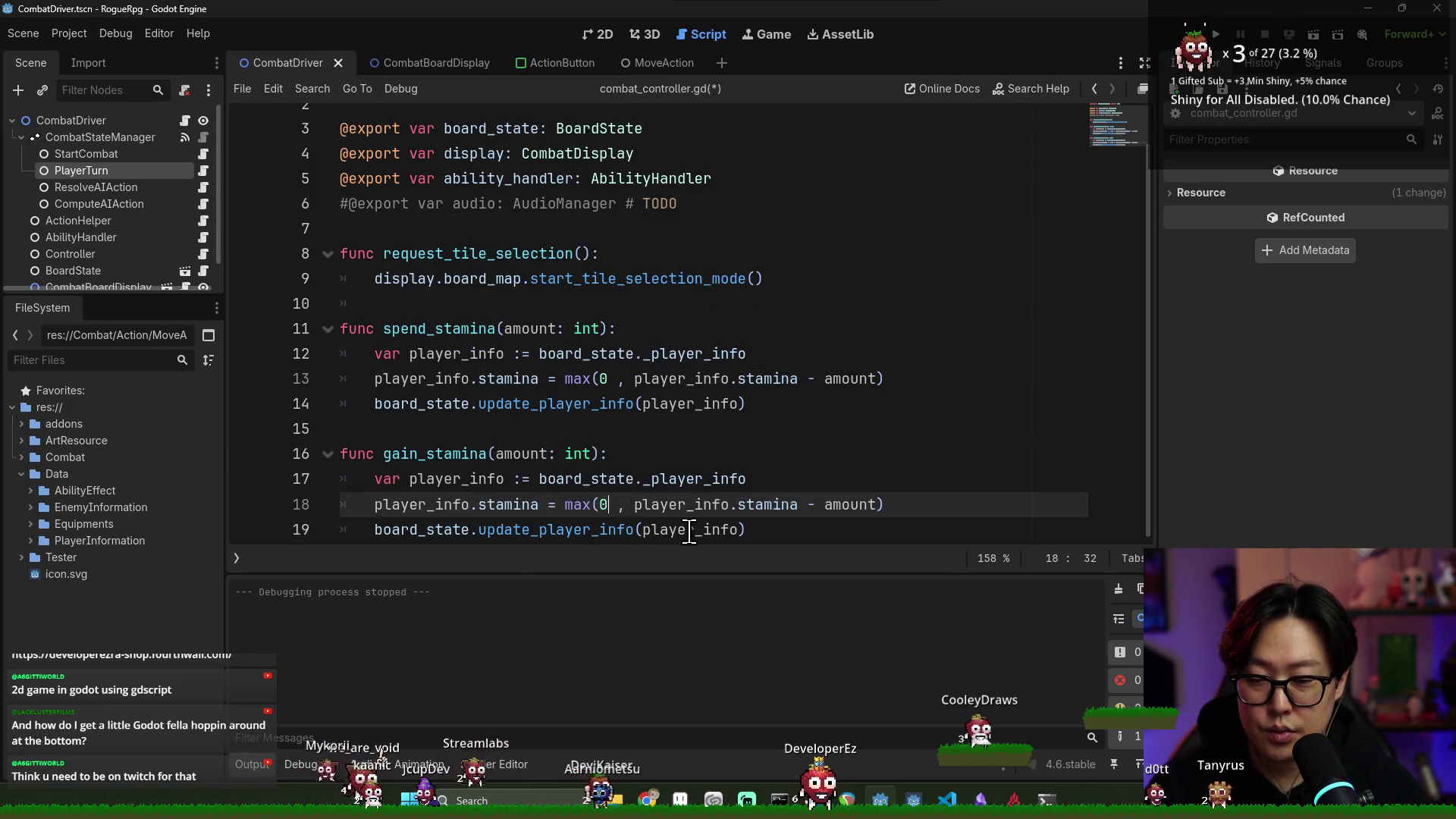
{"action": "double_click", "coordinate": [577, 504]}
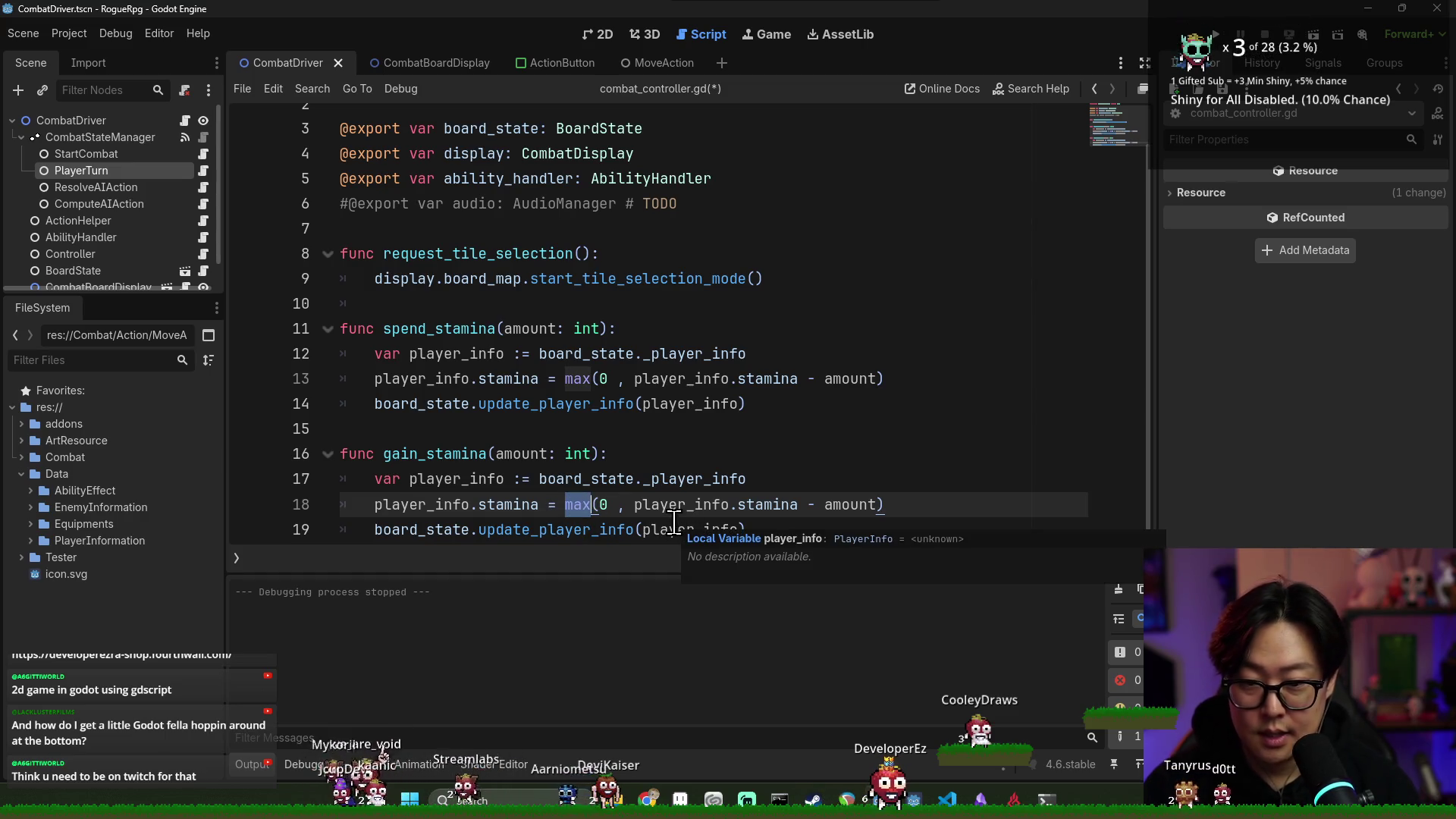
{"action": "type", "text": "min"}
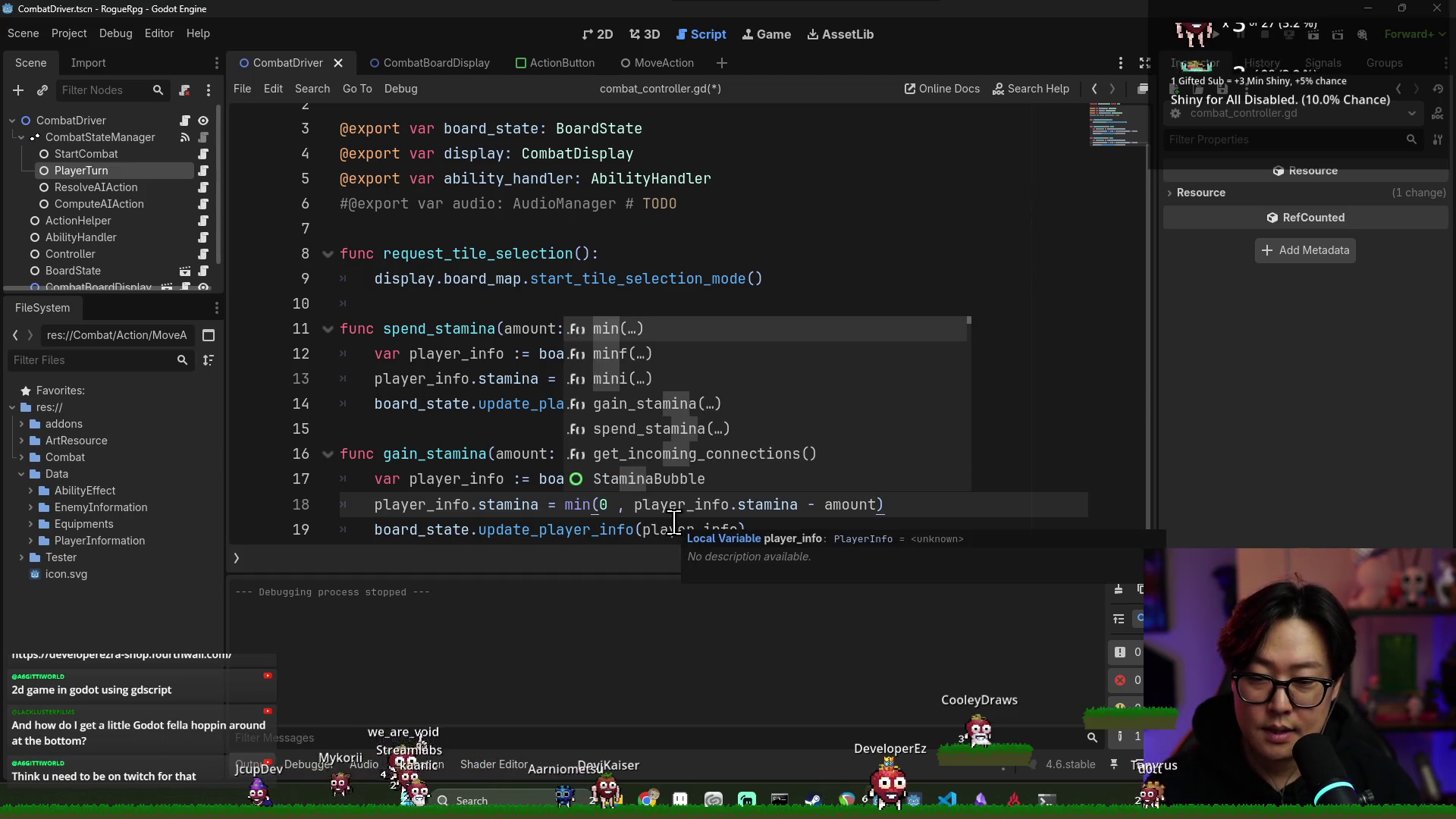
{"action": "left_click", "coordinate": [609, 504]}
{"action": "key", "text": "BackSpace"}
{"action": "type", "text": "player_info."}
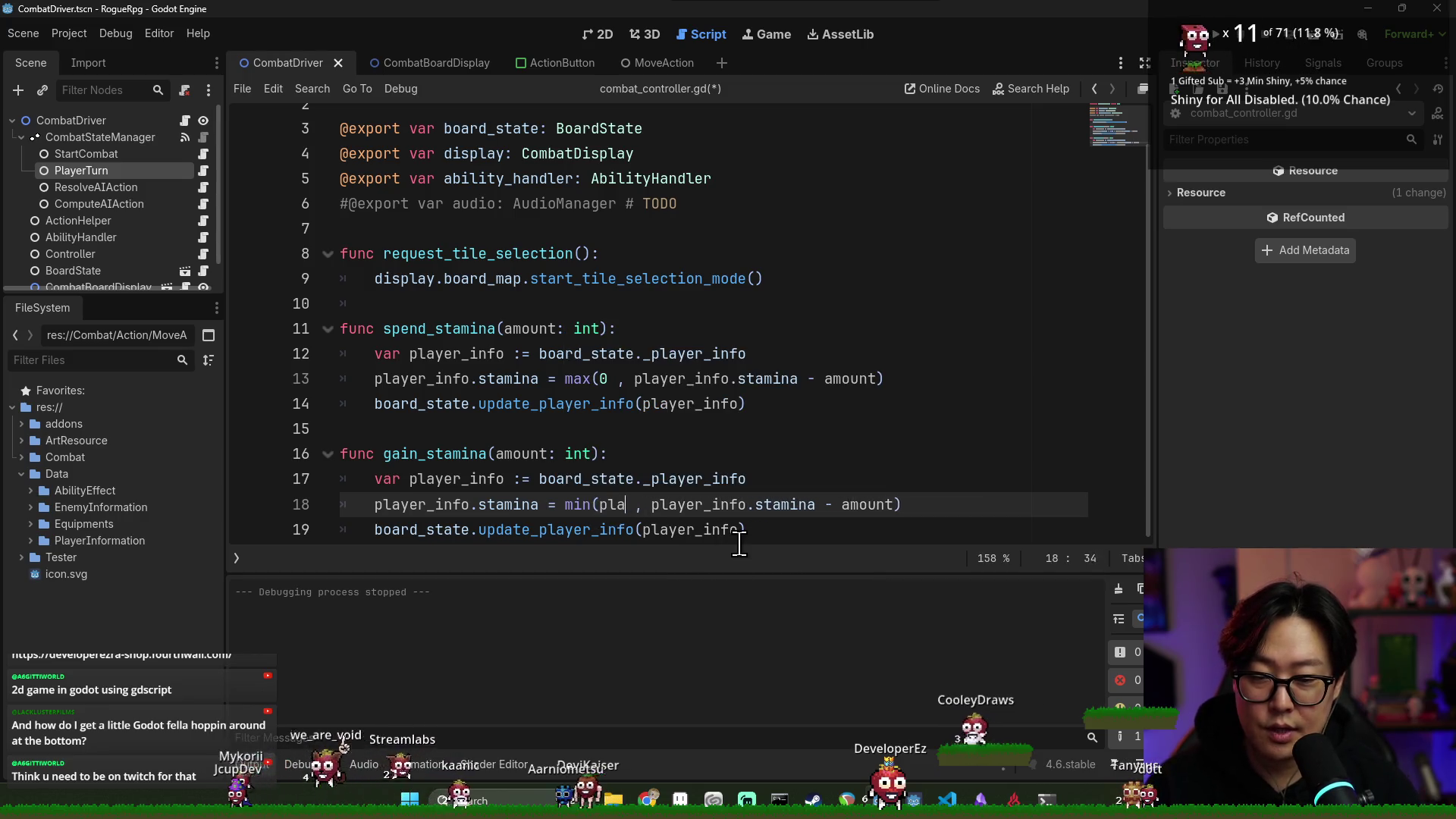
{"action": "type", "text": "max"}
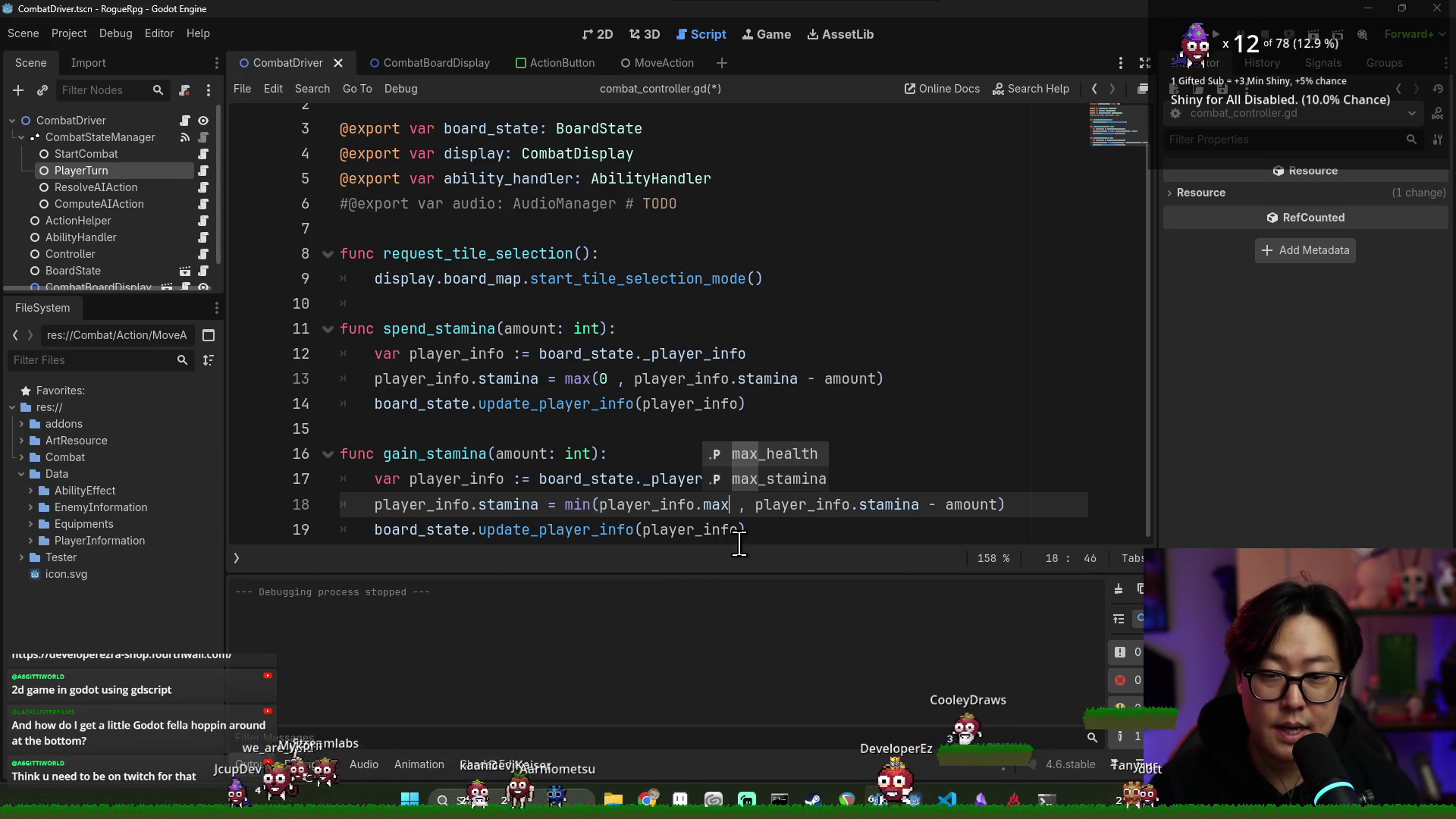
{"action": "key", "text": "Down"}
{"action": "key", "text": "Return"}
{"action": "left_click", "coordinate": [998, 508]}
{"action": "key", "text": "Delete"}
{"action": "type", "text": "+"}
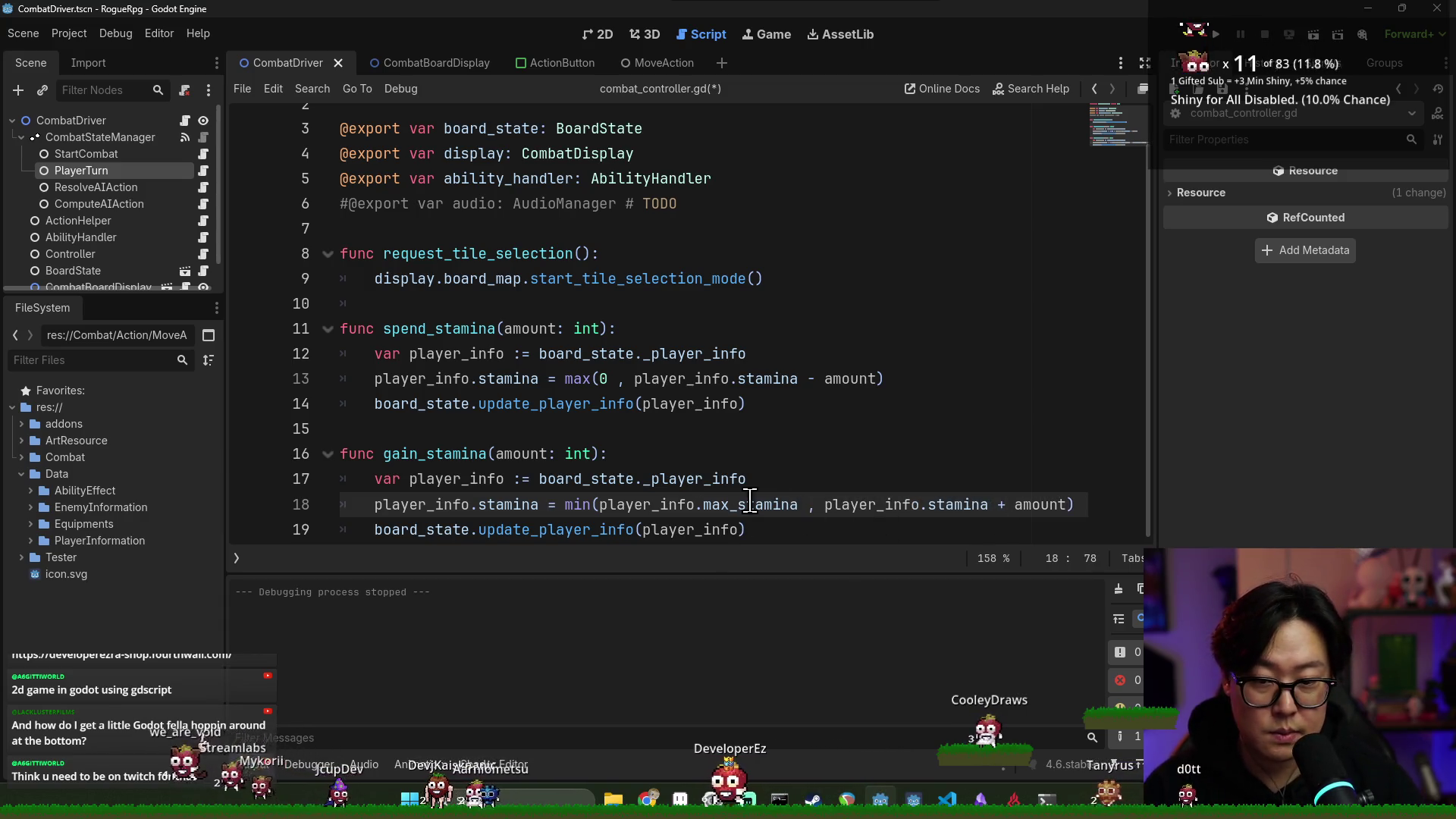
Save combat_controller.gd and run the game to test stamina gain
{"action": "left_click", "coordinate": [634, 479]}
{"action": "double_click", "coordinate": [490, 506]}
{"action": "left_click", "coordinate": [682, 230]}
{"action": "key", "text": "ctrl+s"}
{"action": "key", "text": "F5"}
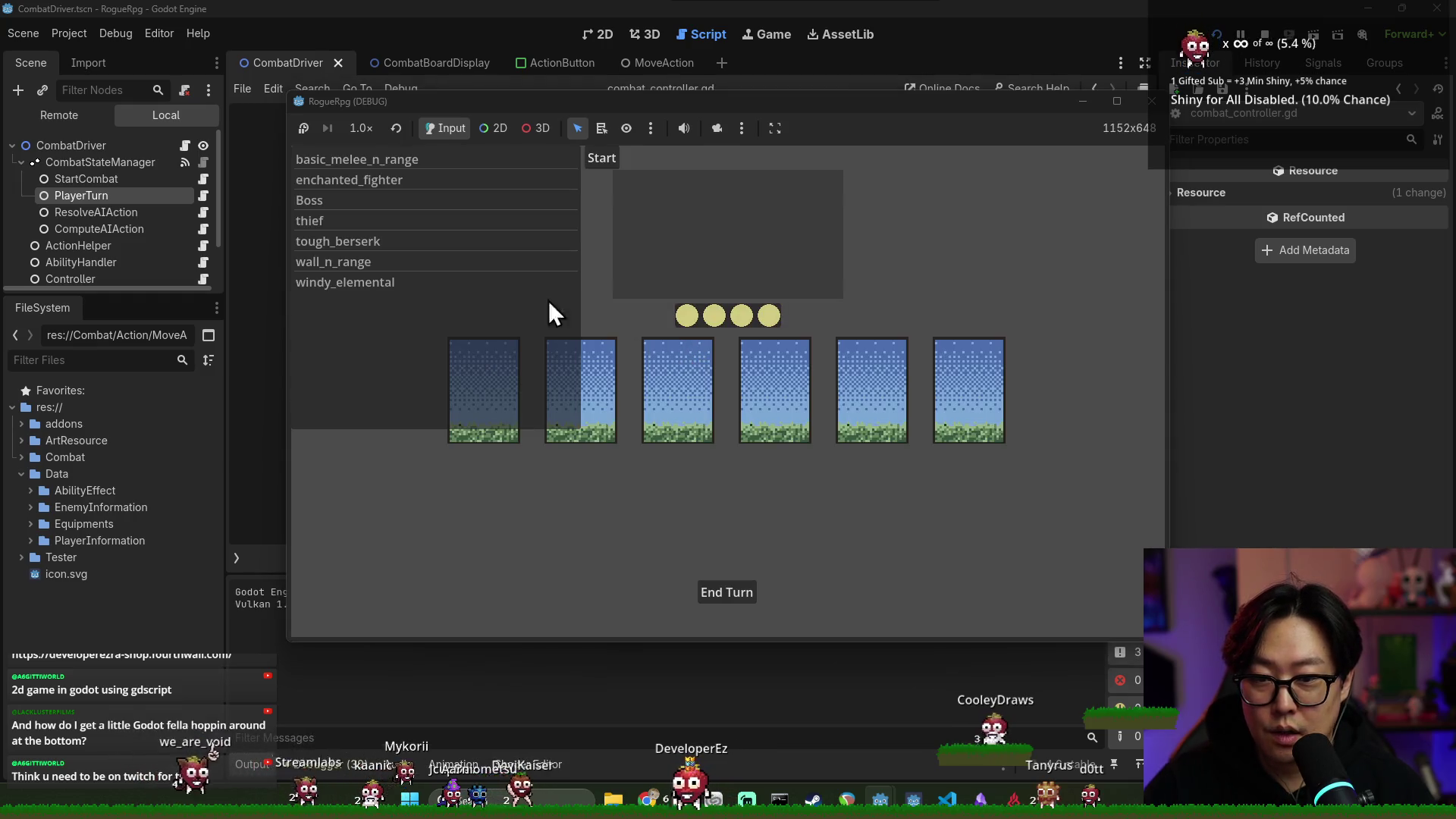
Play a turn against enchanted_fighter: move, end turn, act, move again, then stop and save
{"action": "left_click", "coordinate": [506, 185]}
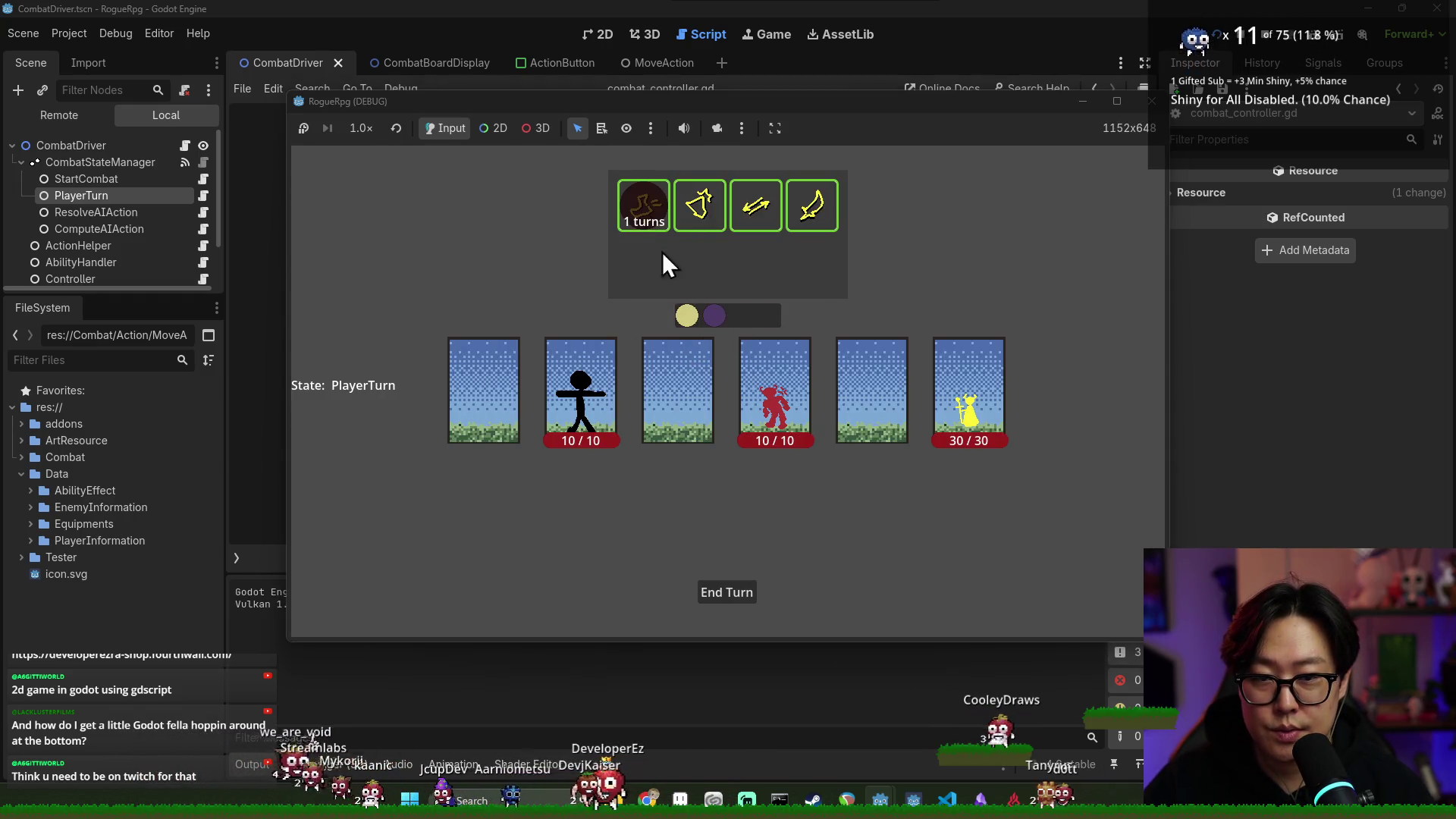
{"action": "left_click", "coordinate": [677, 434]}
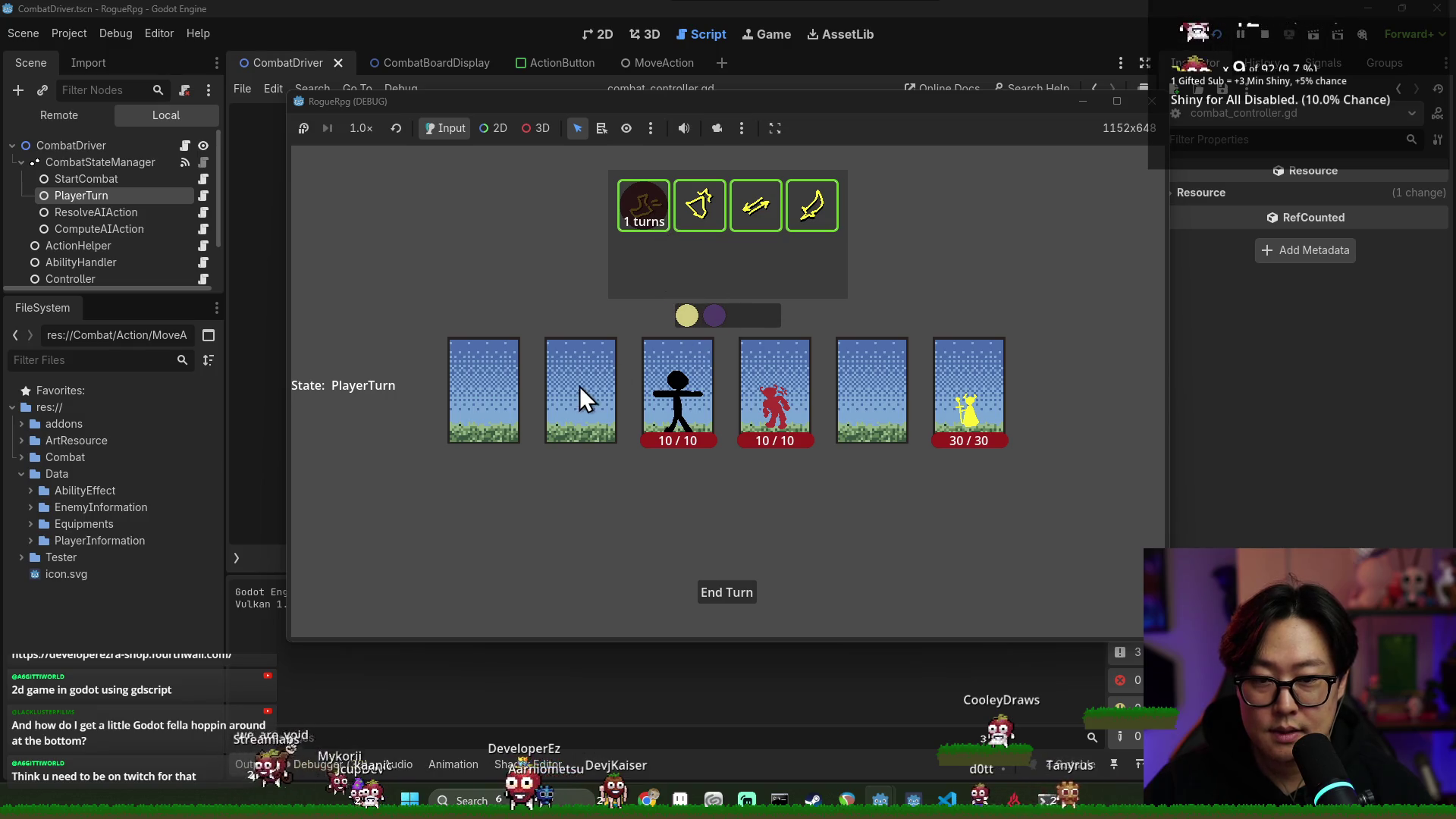
{"action": "left_click", "coordinate": [733, 601]}
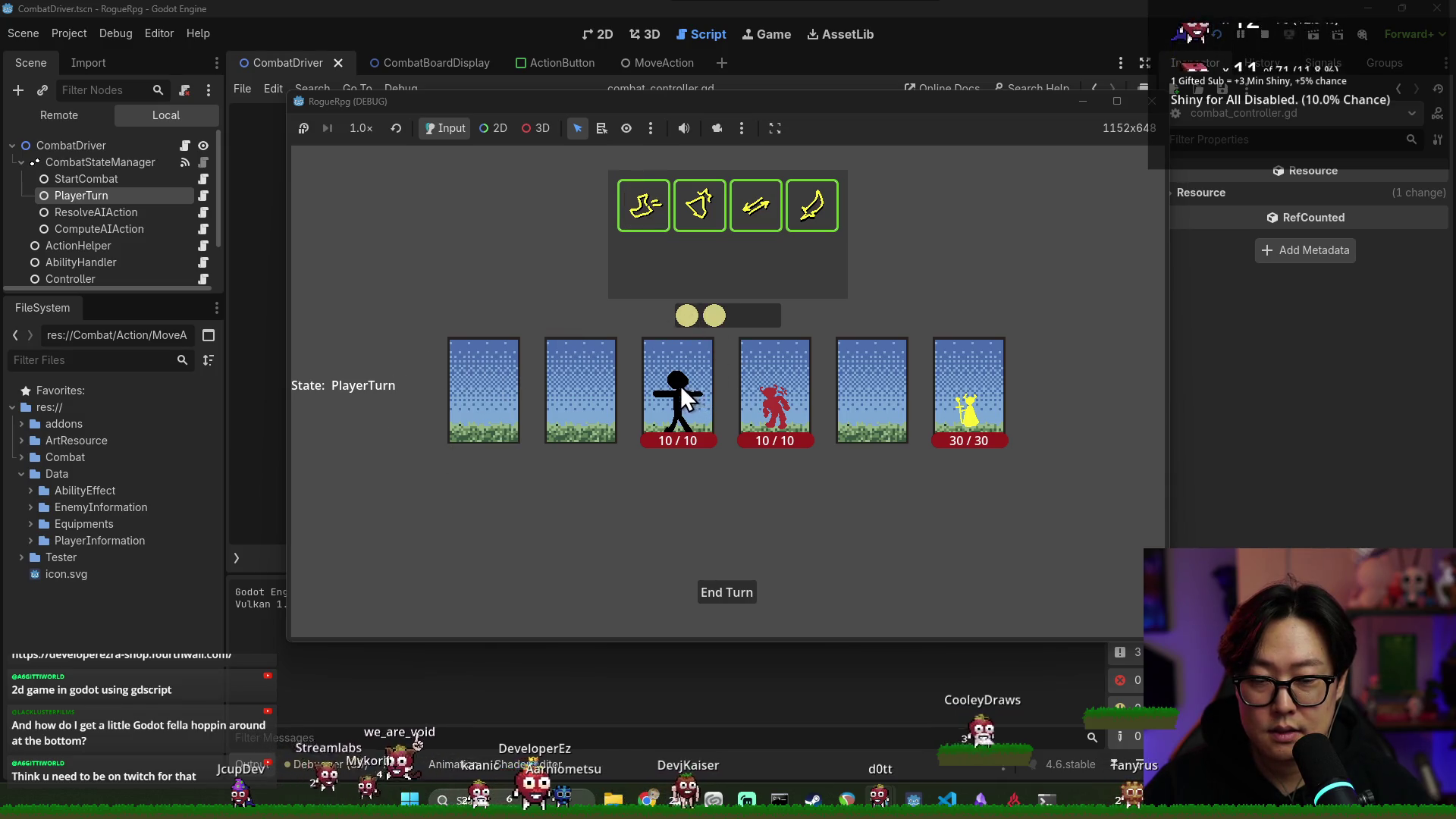
{"action": "left_click", "coordinate": [642, 205]}
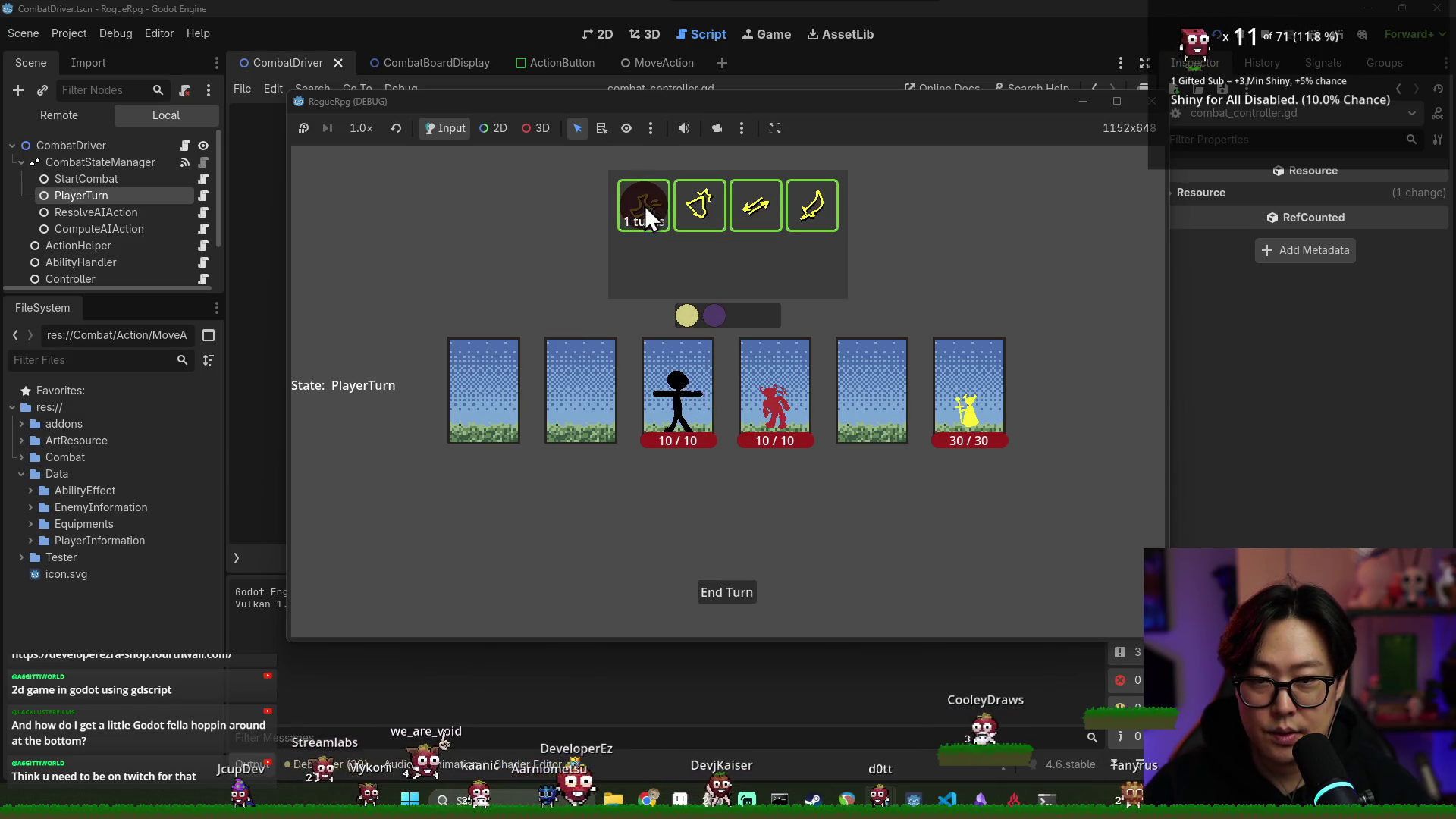
{"action": "left_click", "coordinate": [493, 384]}
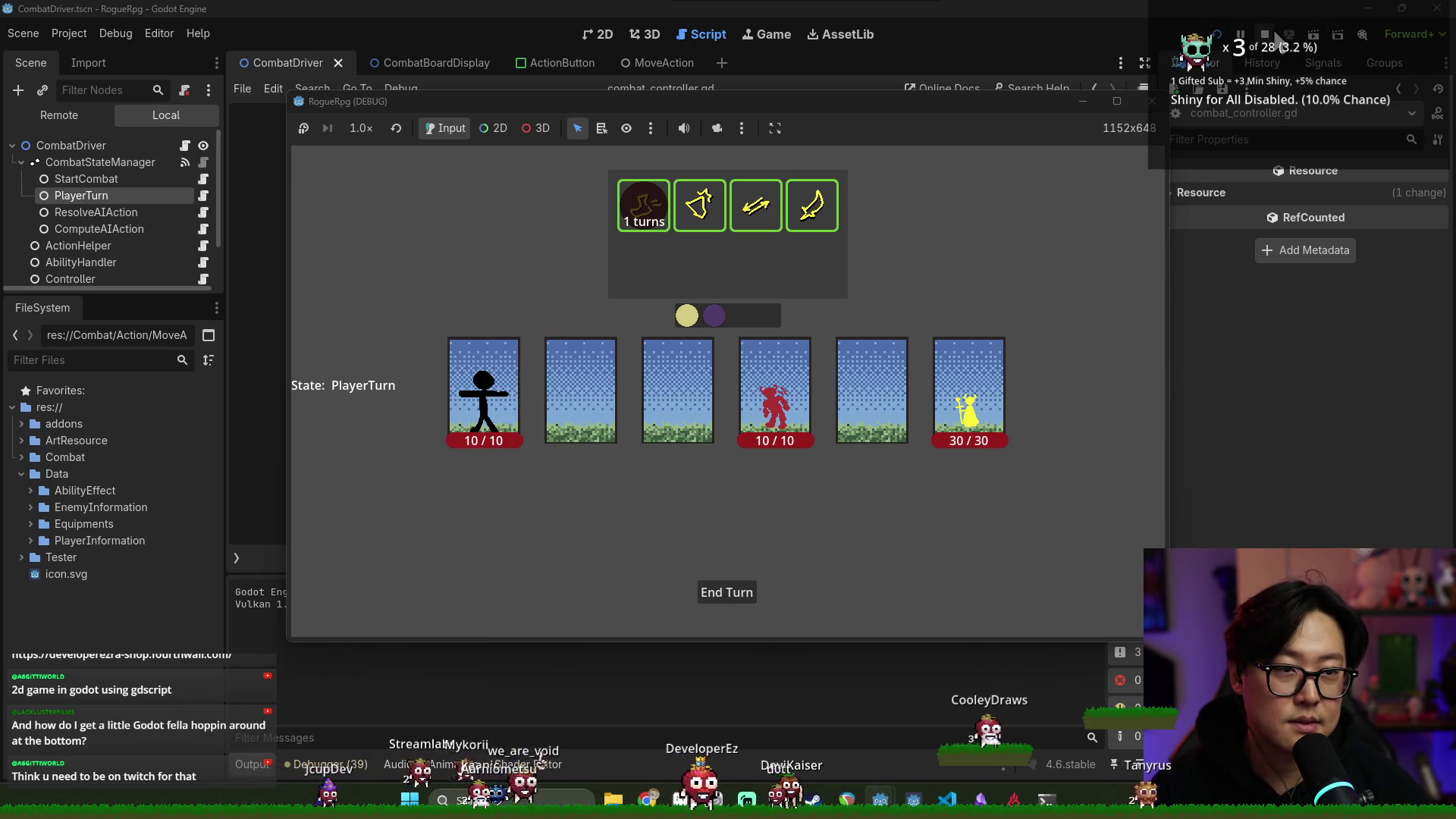
{"action": "left_click", "coordinate": [1267, 35]}
{"action": "key", "text": "ctrl+s"}
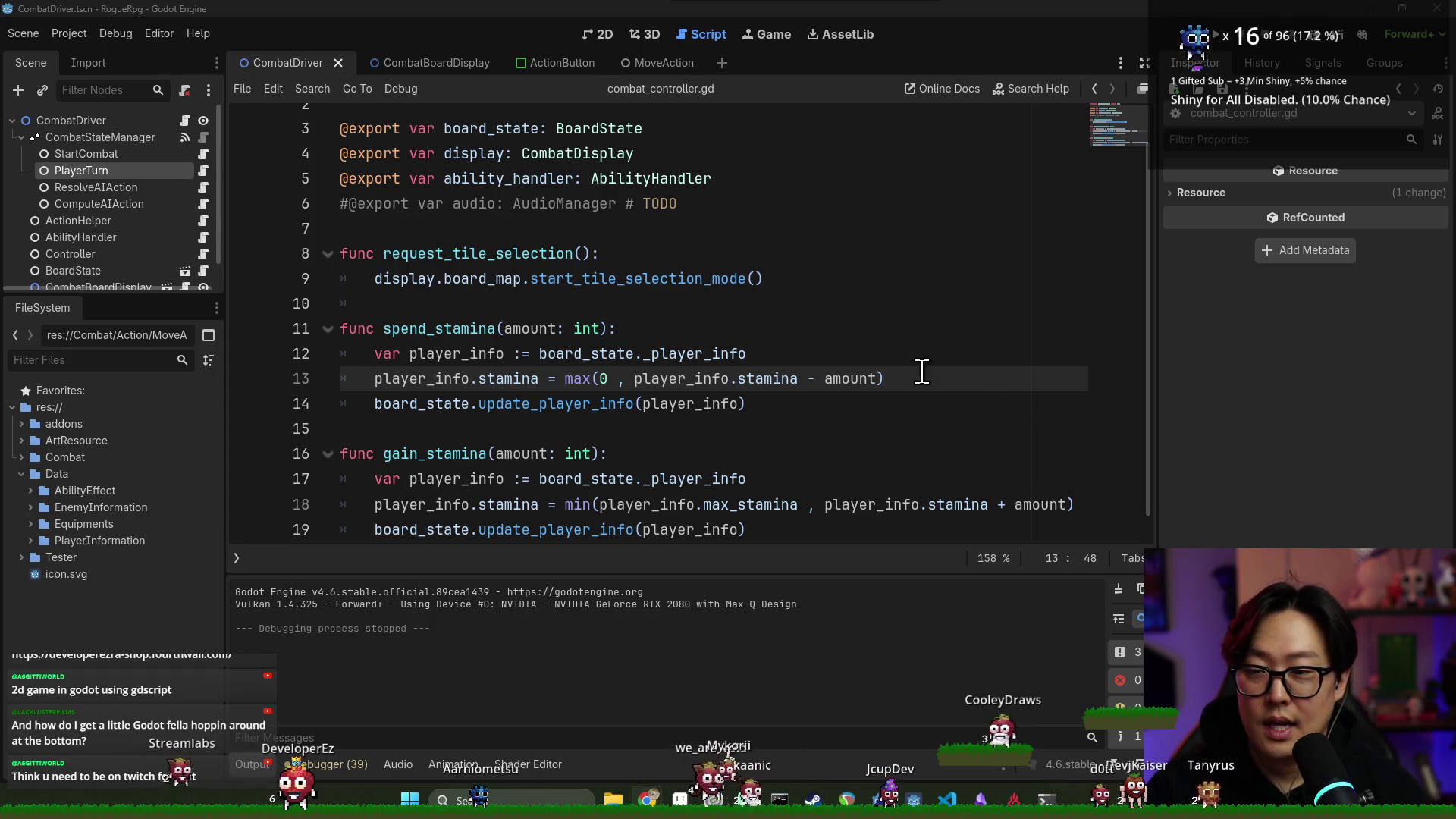
Review lines 14–19 of the stamina functions, save the script, and switch away from Godot
{"action": "left_click", "coordinate": [640, 459]}
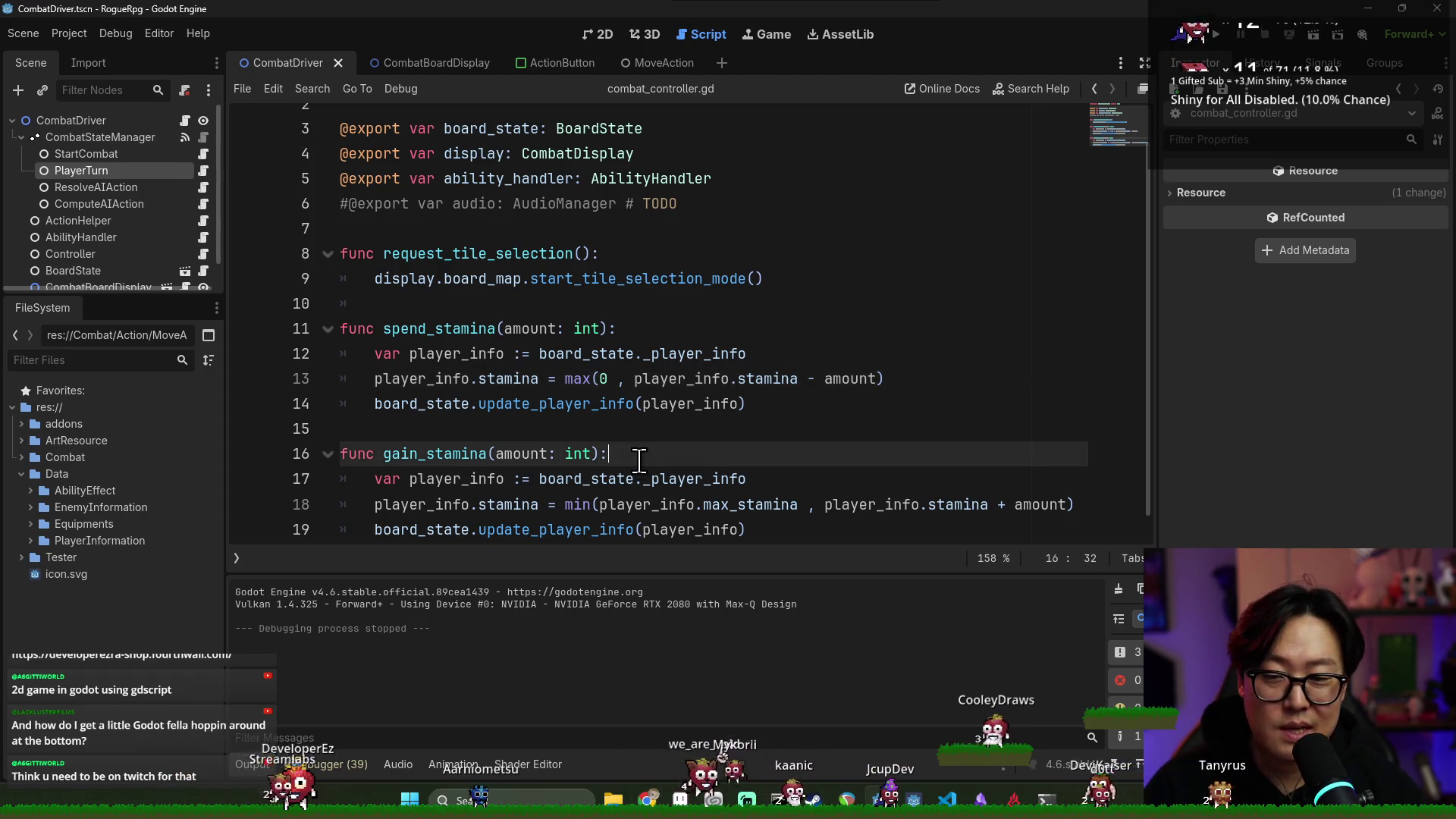
{"action": "left_click", "coordinate": [357, 429]}
{"action": "left_click", "coordinate": [773, 404]}
{"action": "left_click", "coordinate": [760, 425]}
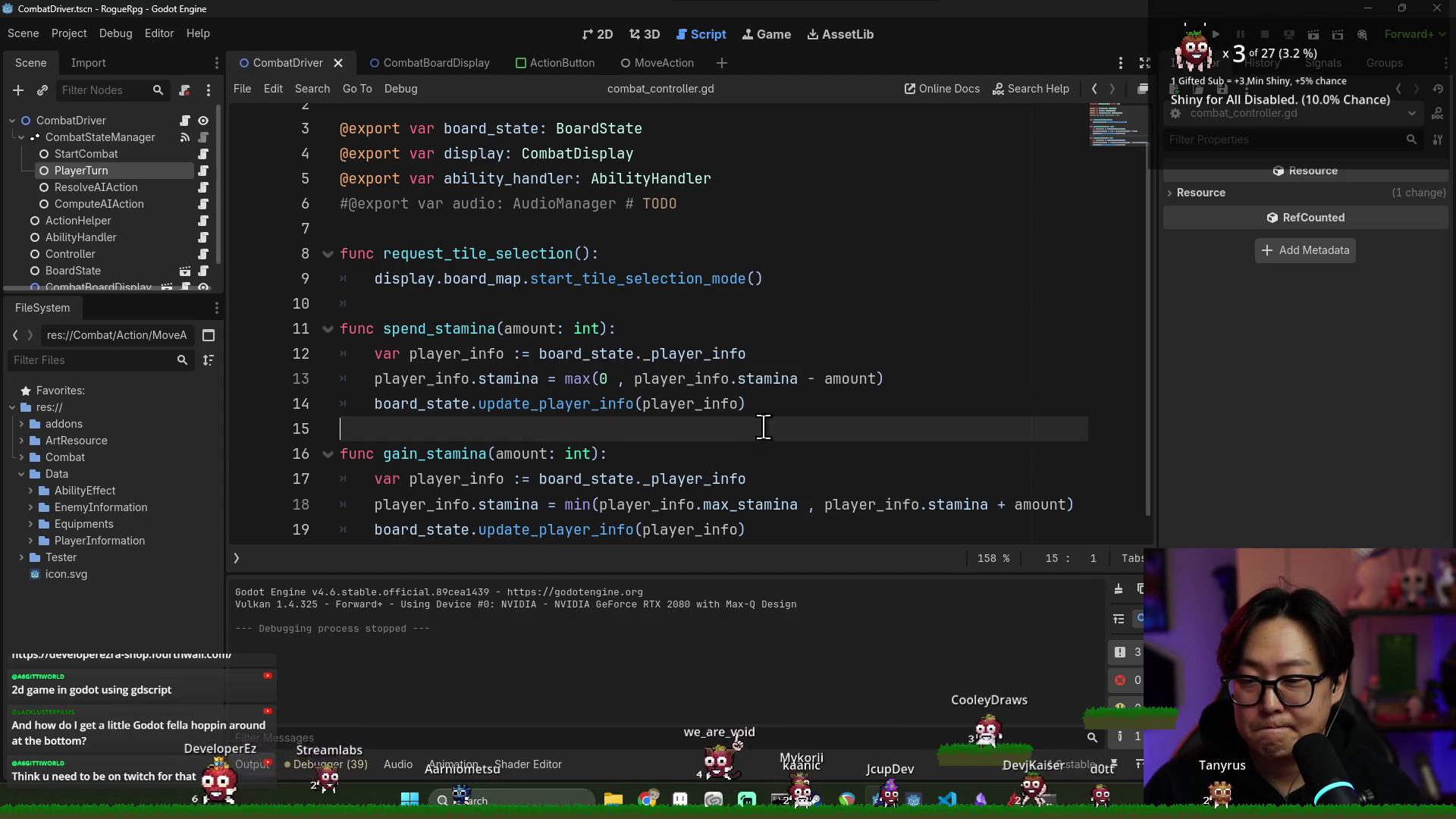
{"action": "scroll", "coordinate": [884, 422], "scroll_direction": "down", "scroll_amount": 1}
{"action": "left_click", "coordinate": [790, 480]}
{"action": "left_click", "coordinate": [785, 510]}
{"action": "key", "text": "ctrl+s"}
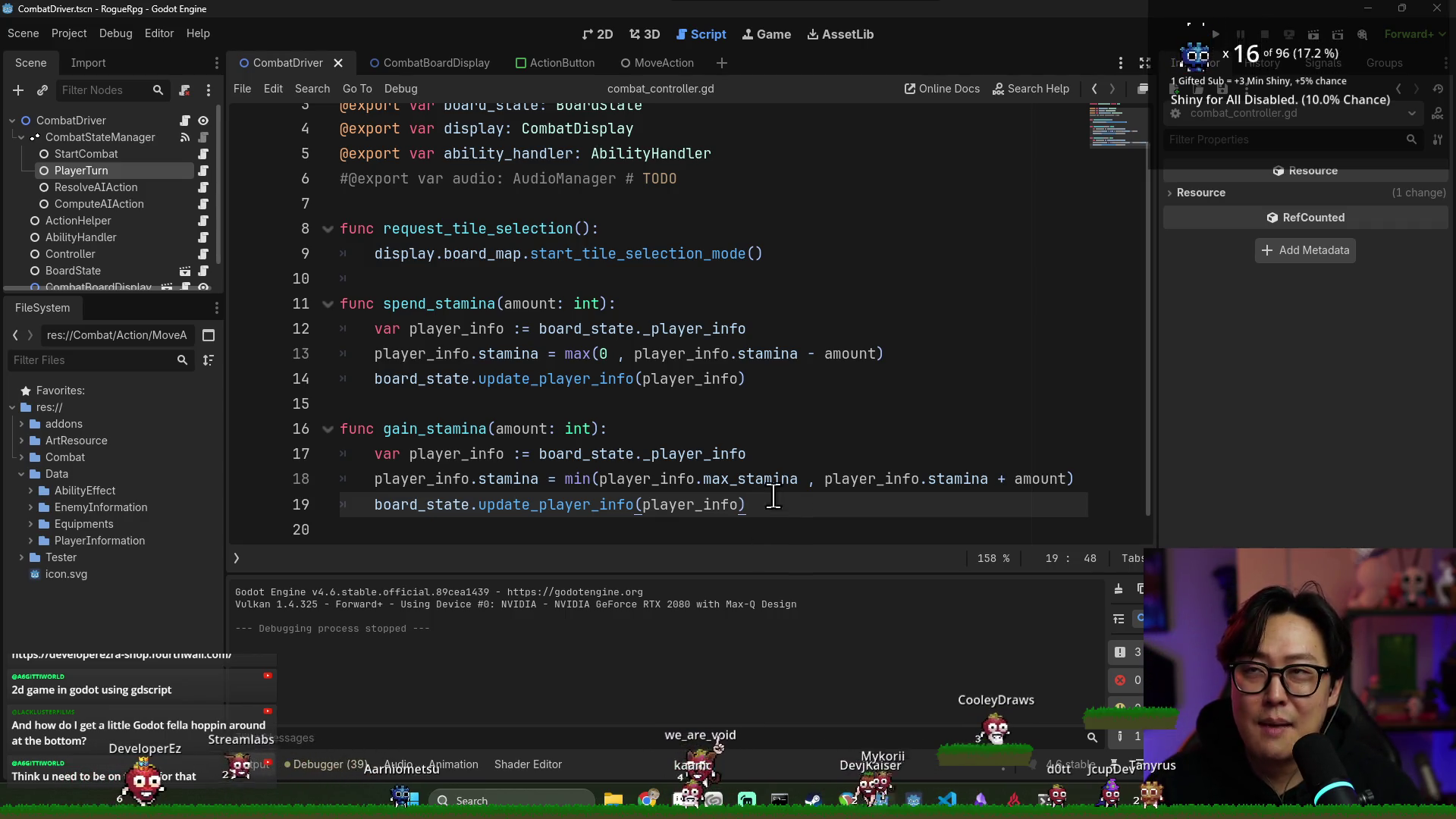
{"action": "mouse_move", "coordinate": [772, 492]}
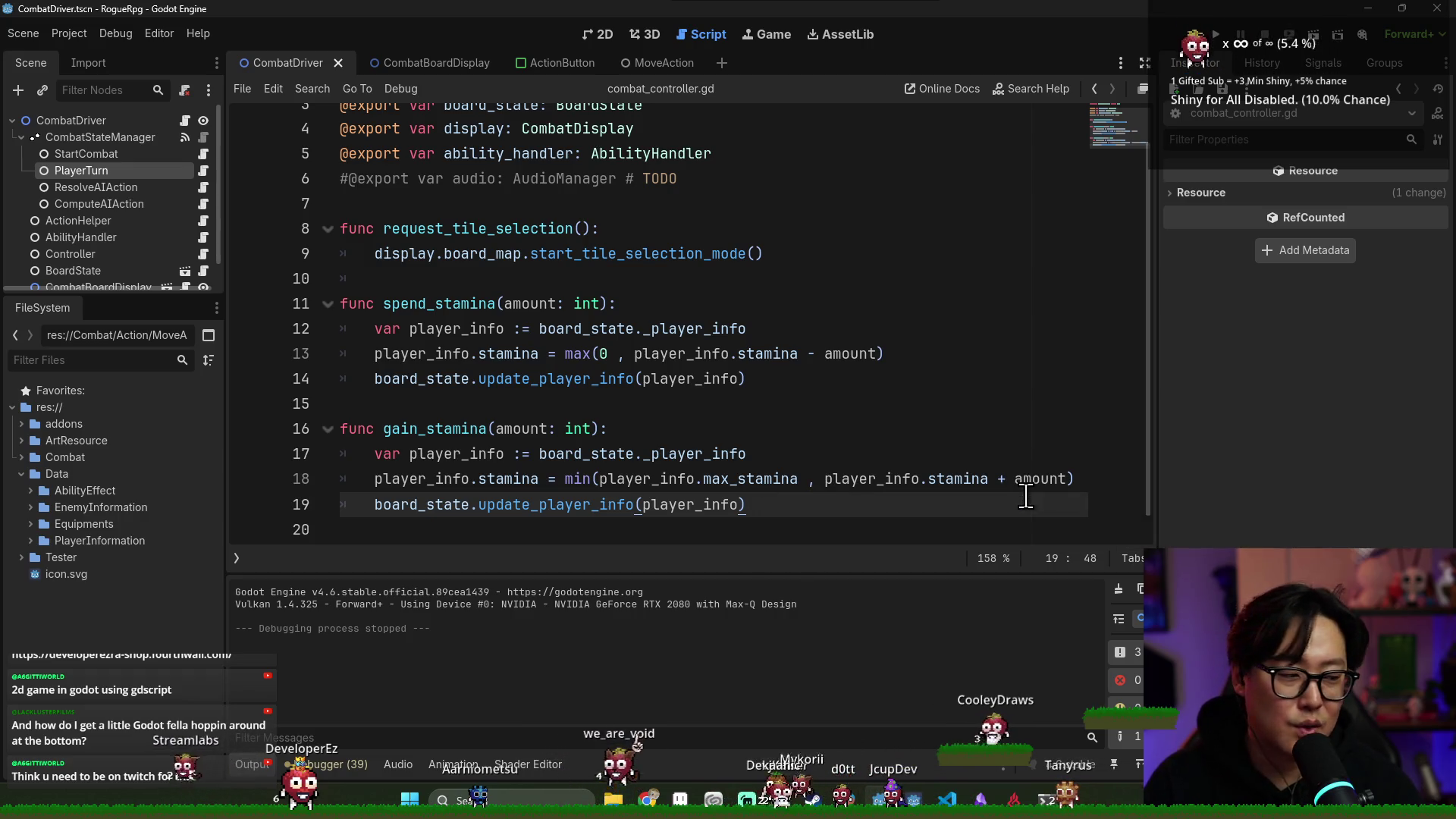
{"action": "key", "text": "alt+Tab"}
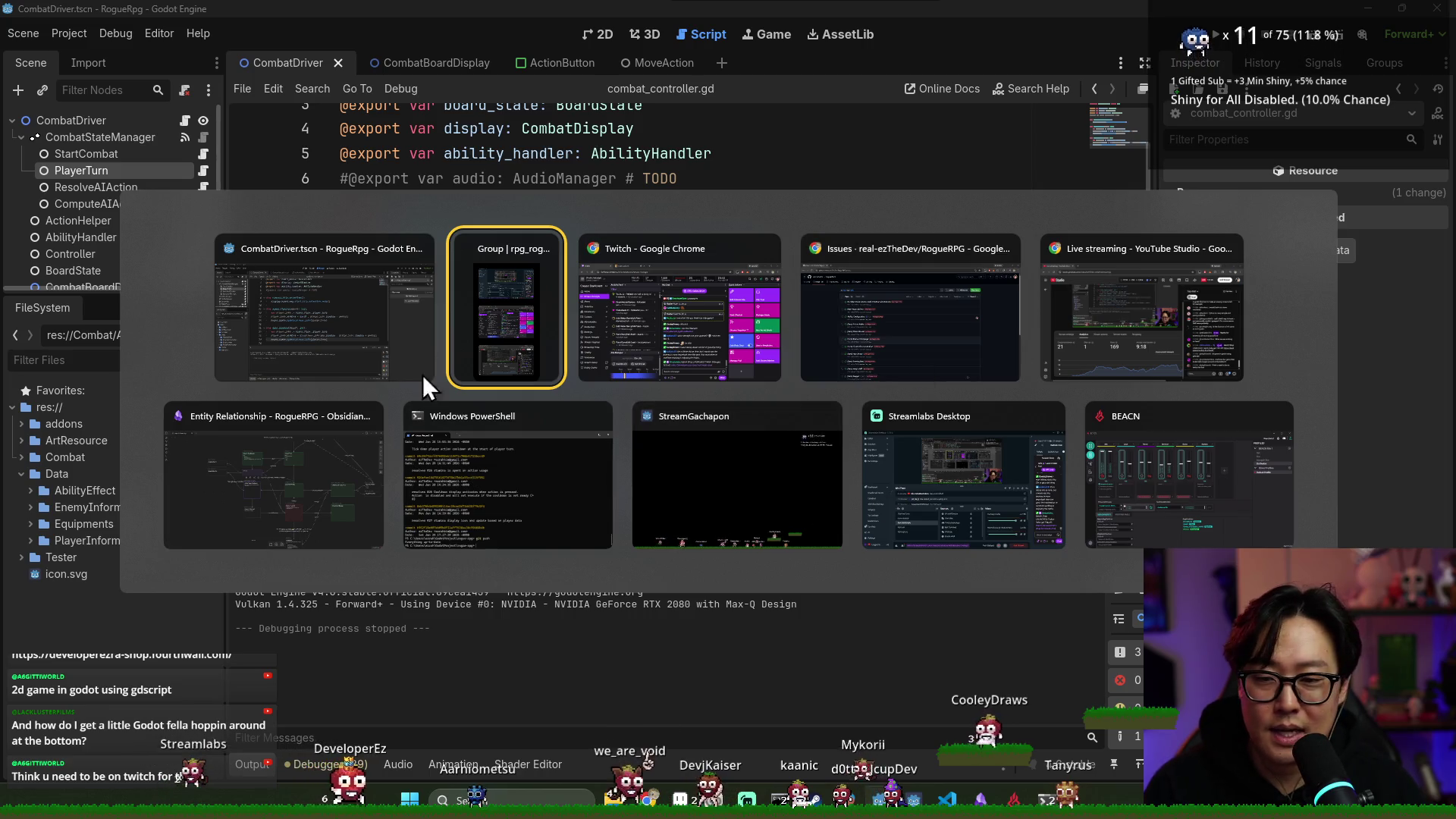
{"action": "key", "text": "Escape"}
Launch BEACN from the Start menu, unmute the Mic channel, and minimize the mixer
{"action": "key", "text": "super"}
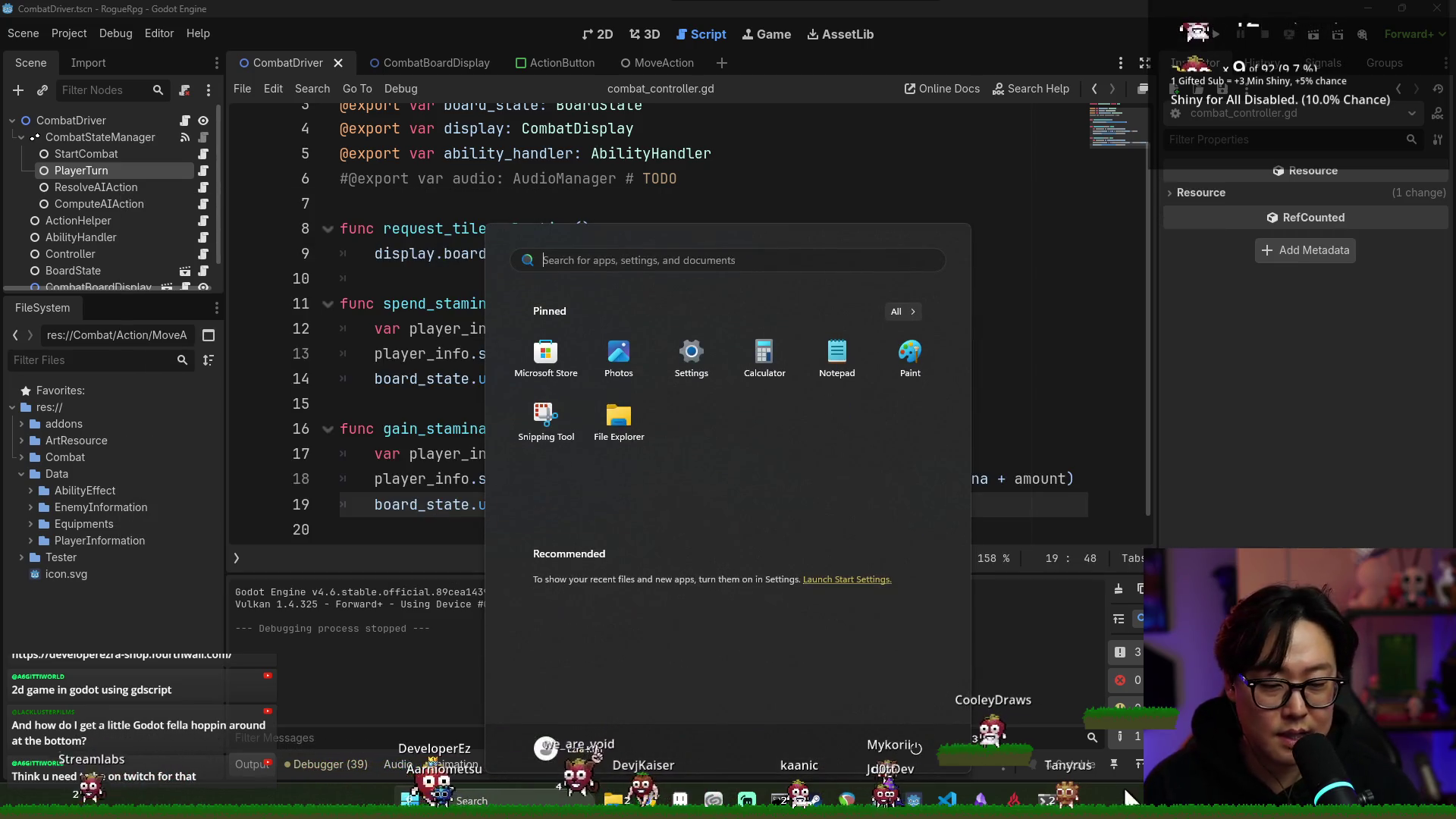
{"action": "left_click", "coordinate": [1014, 799]}
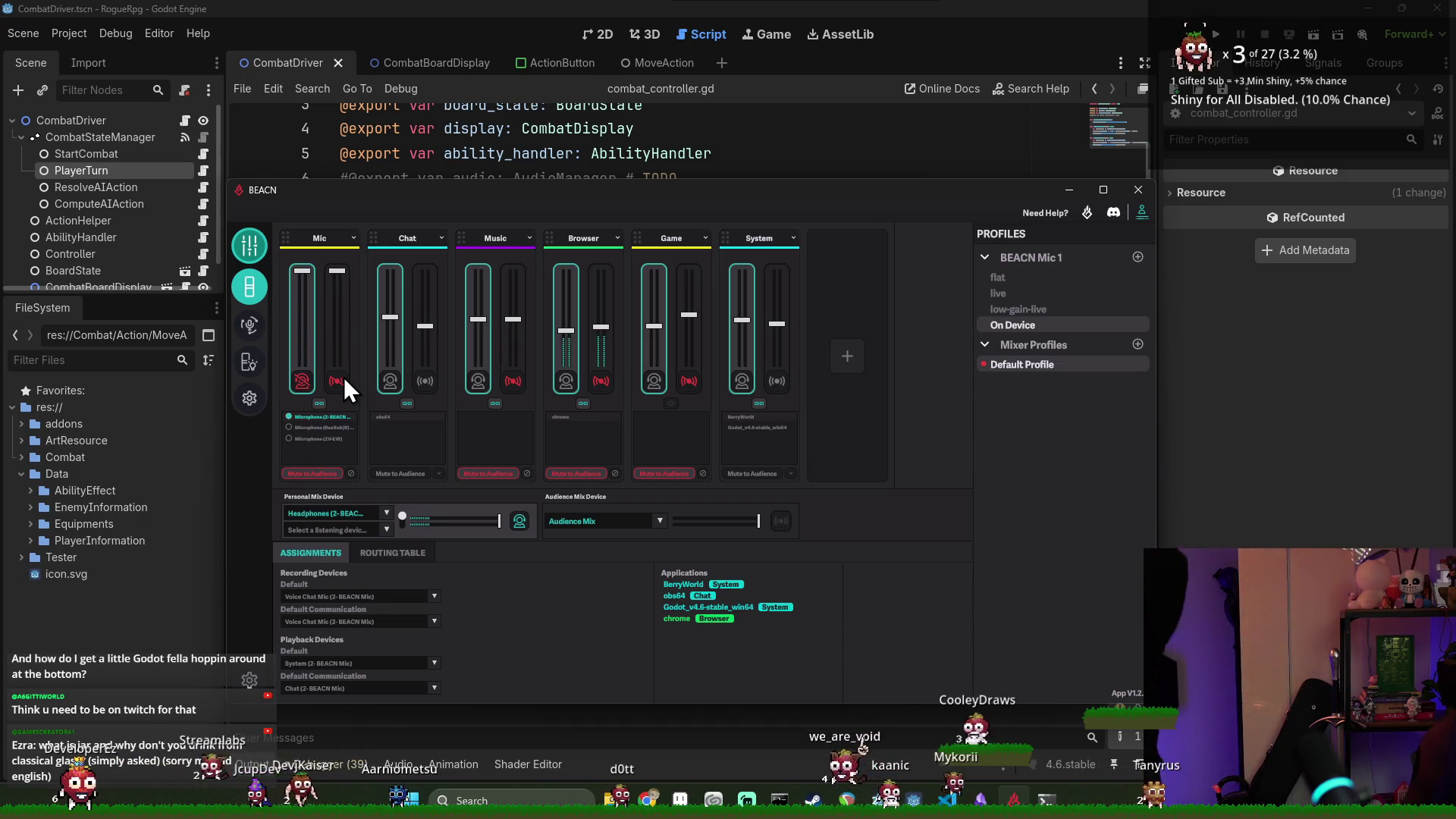
{"action": "left_click", "coordinate": [339, 379]}
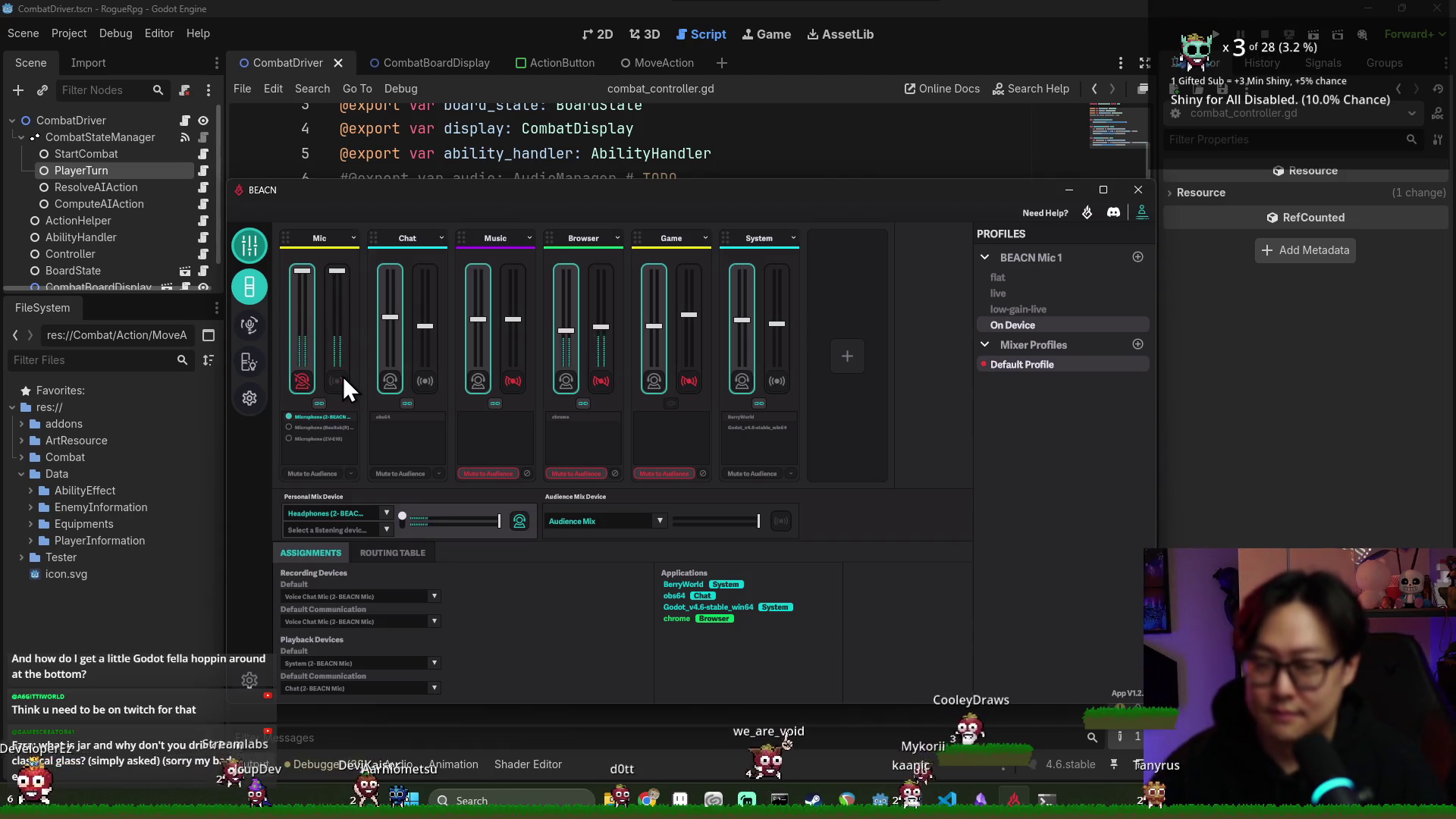
{"action": "left_click", "coordinate": [734, 1]}
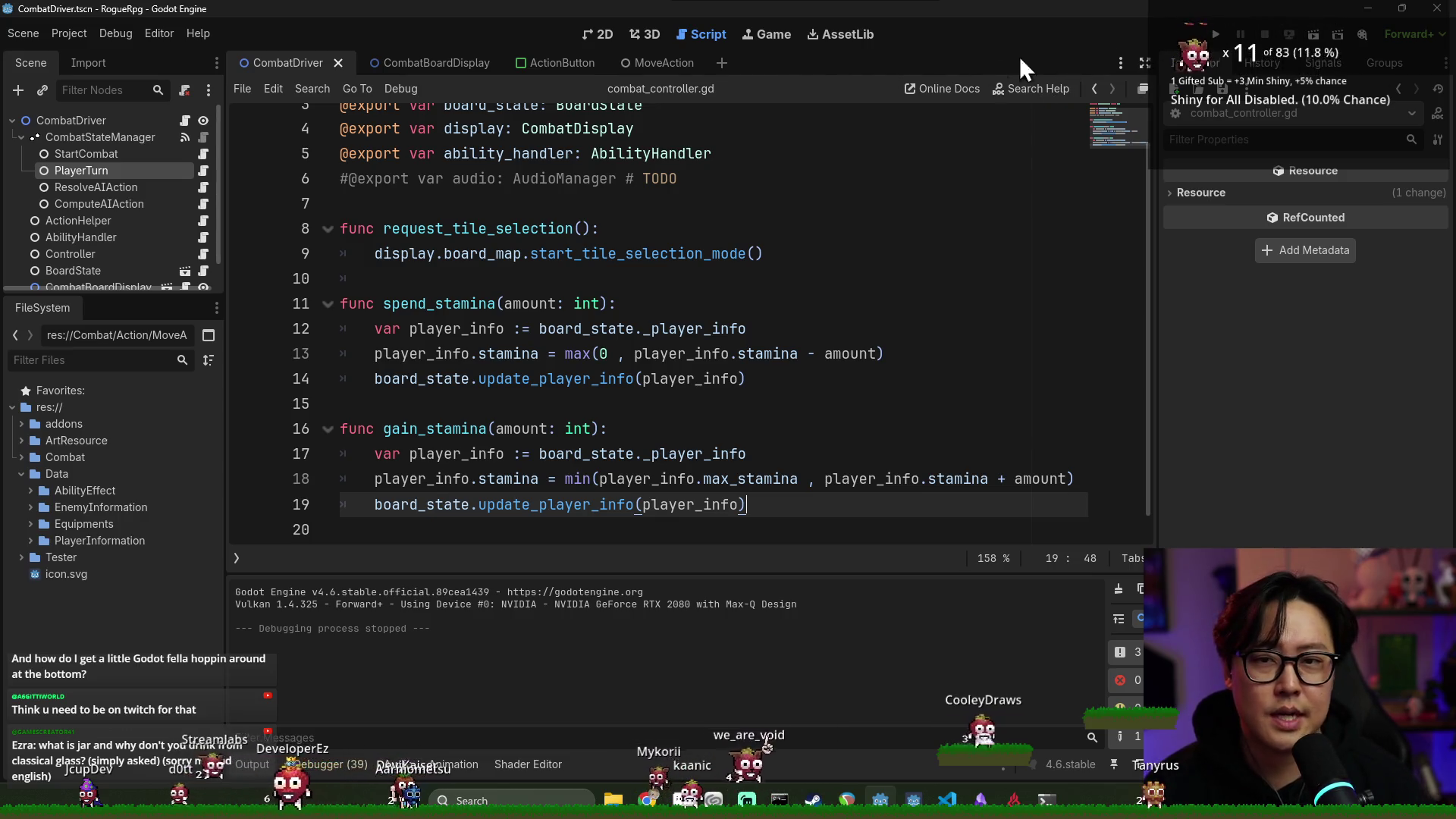
{"action": "key", "text": "alt+Tab"}
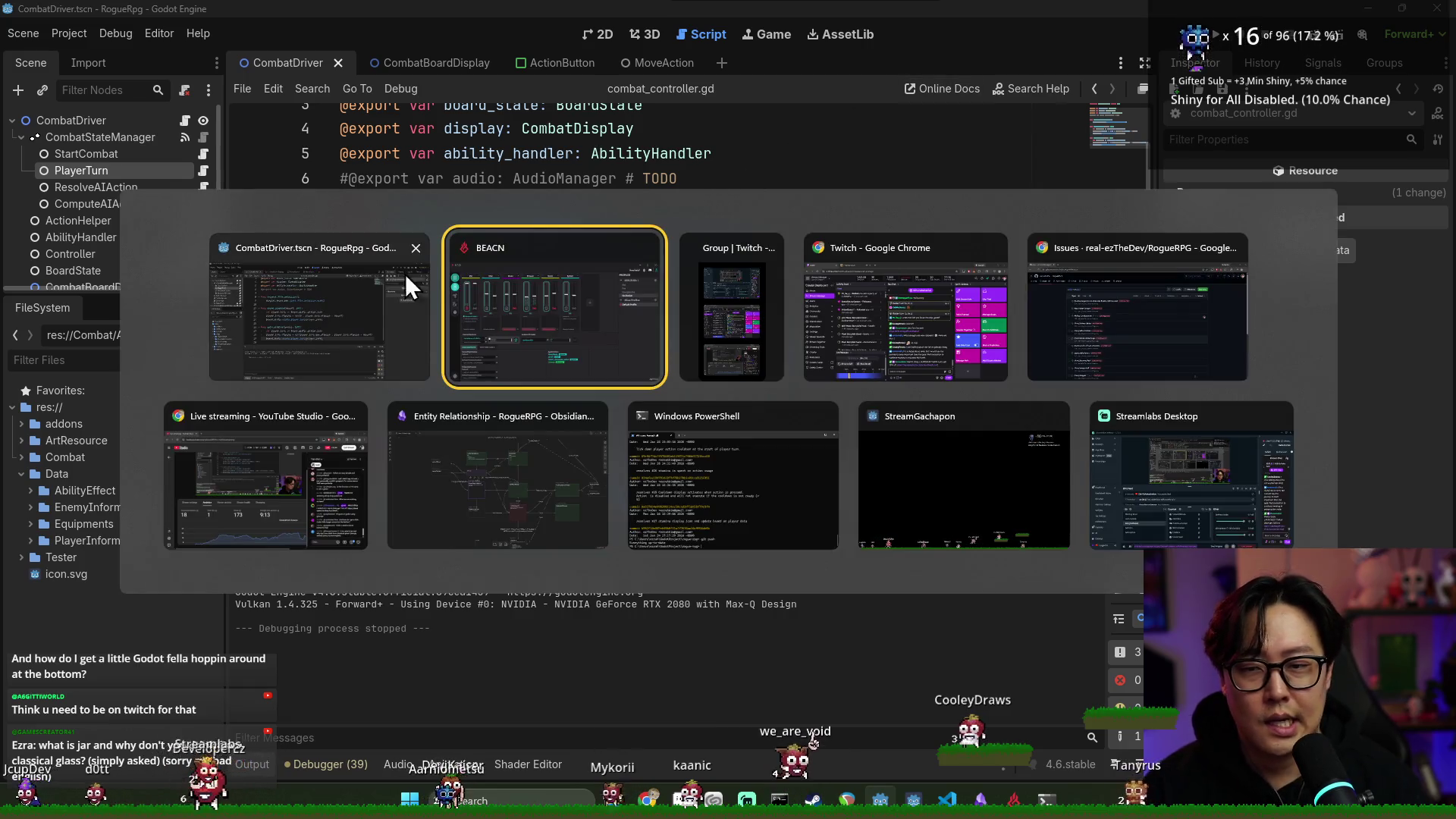
{"action": "left_click", "coordinate": [405, 274]}
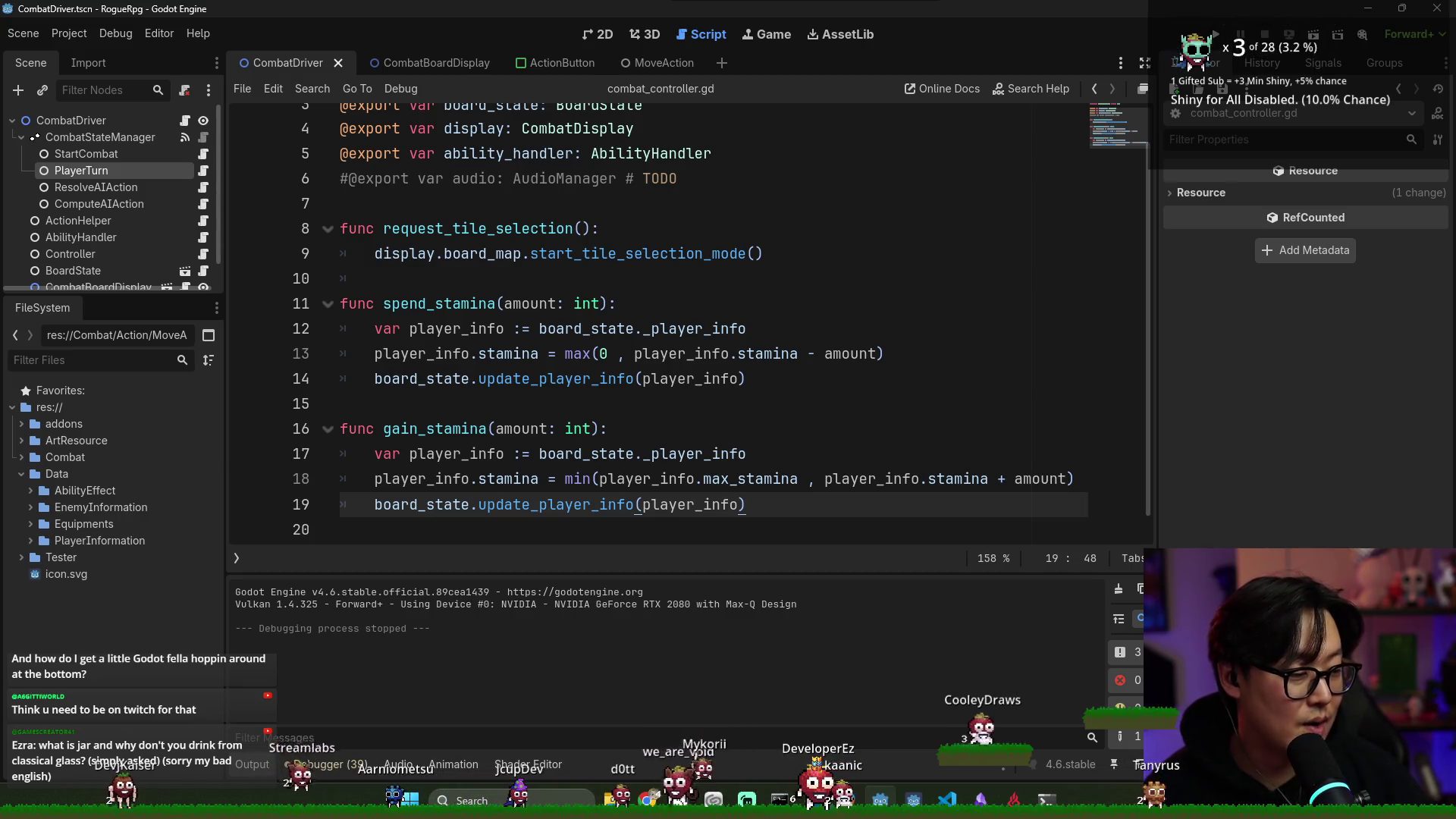
{"action": "left_click", "coordinate": [789, 428]}
{"action": "key", "text": "alt+Tab"}
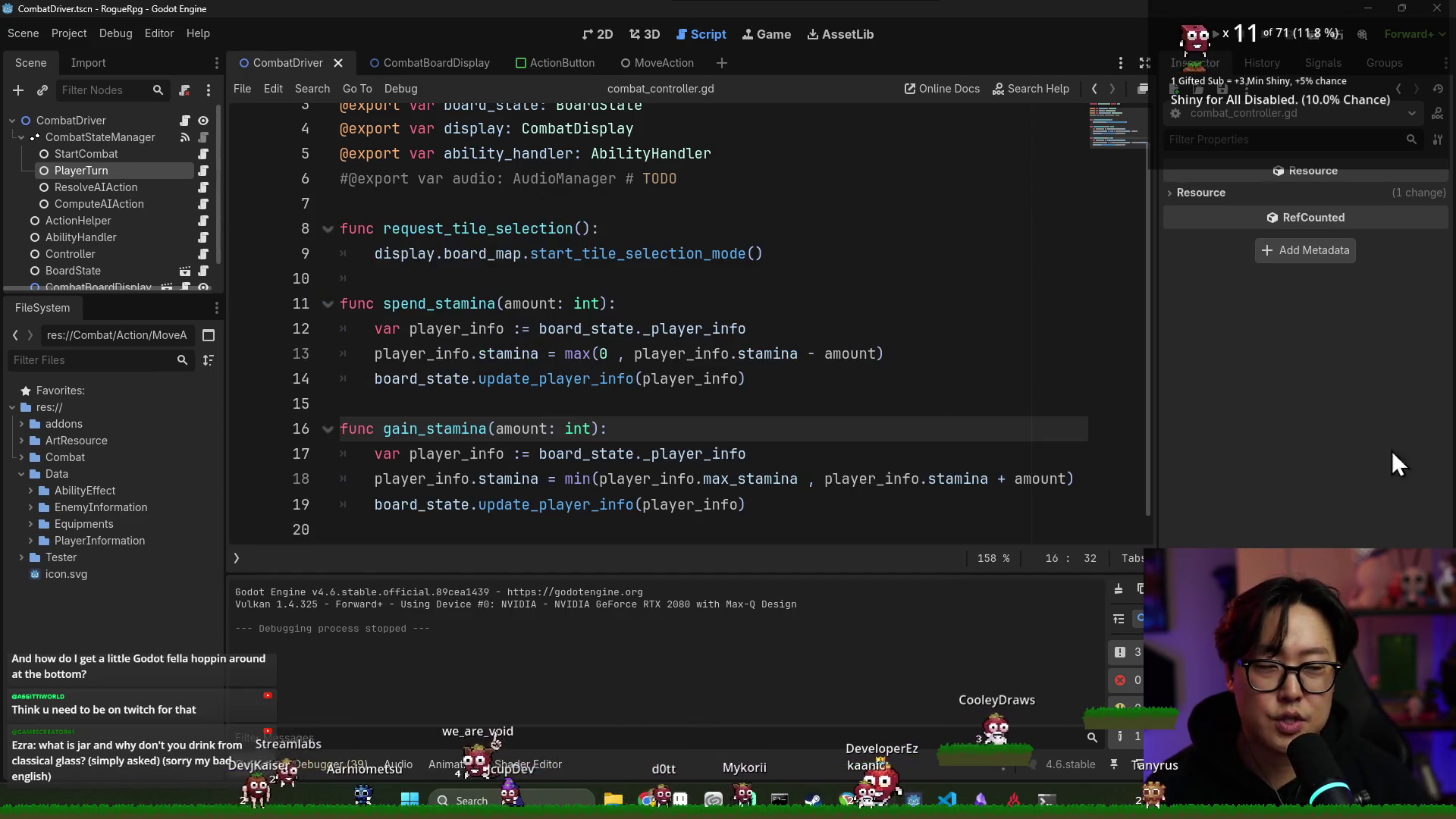
{"action": "key", "text": "alt+Tab"}
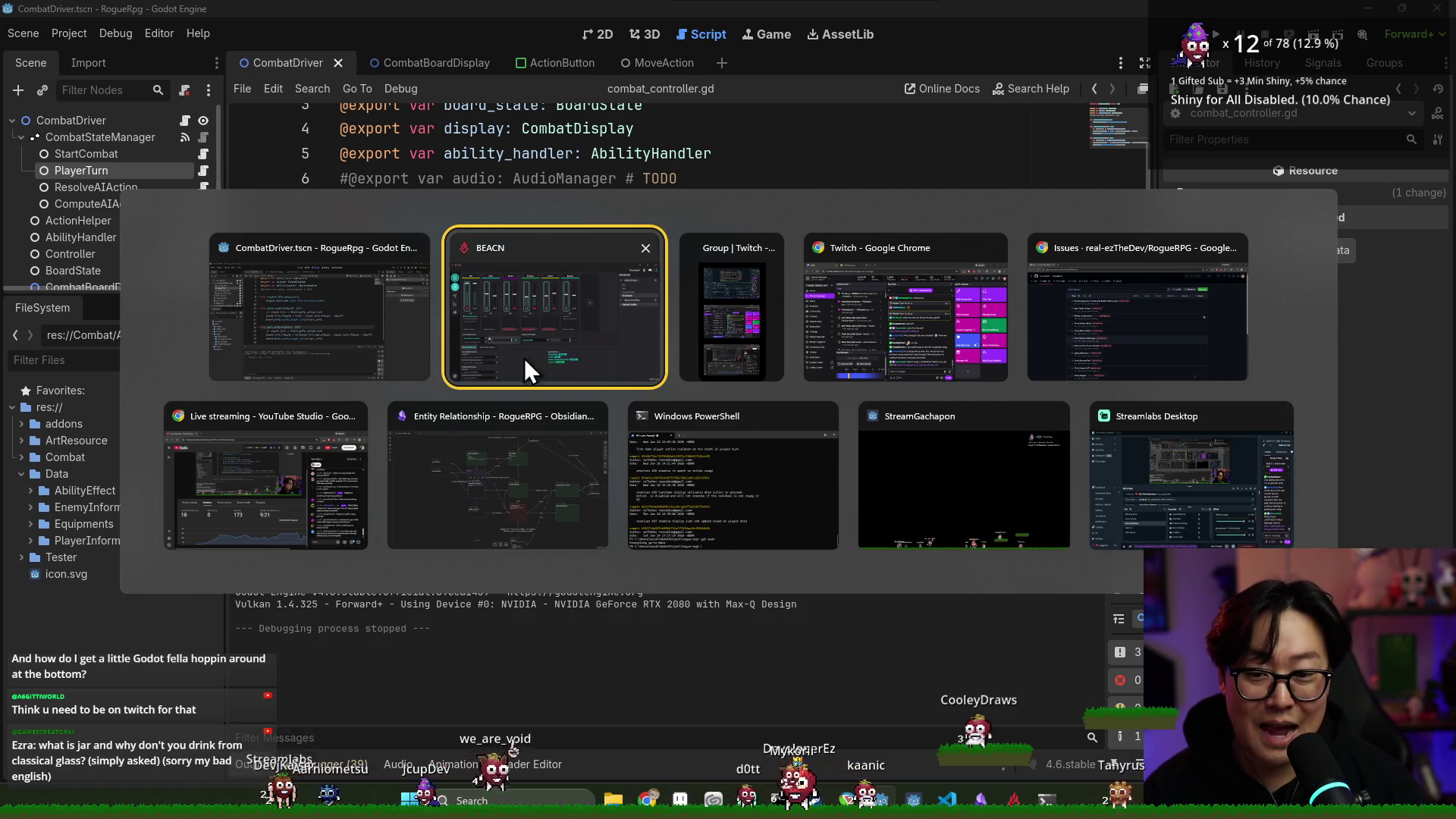
{"action": "left_click", "coordinate": [411, 329]}
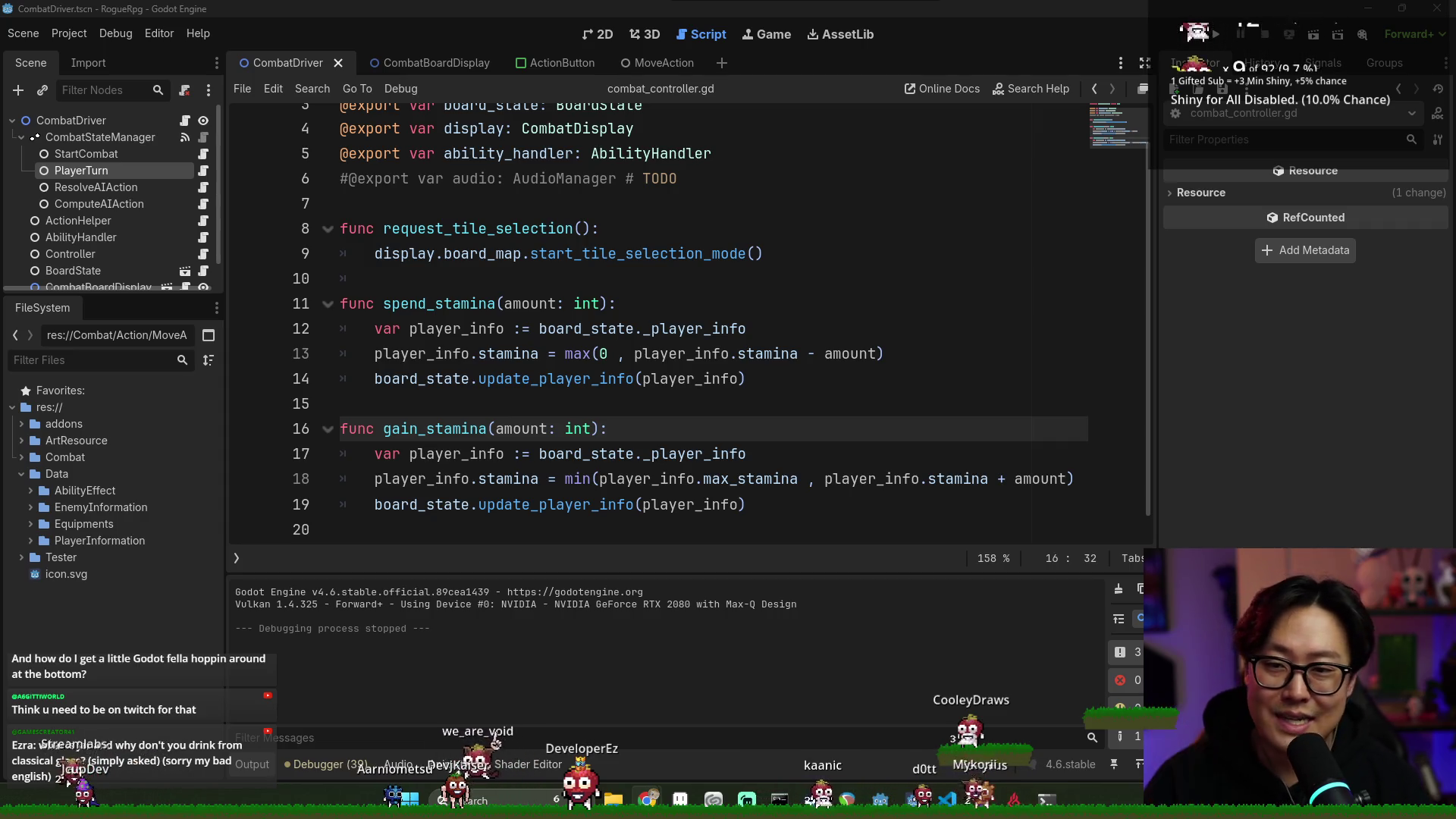
{"action": "key", "text": "alt+Tab"}
{"action": "left_click", "coordinate": [1021, 490]}
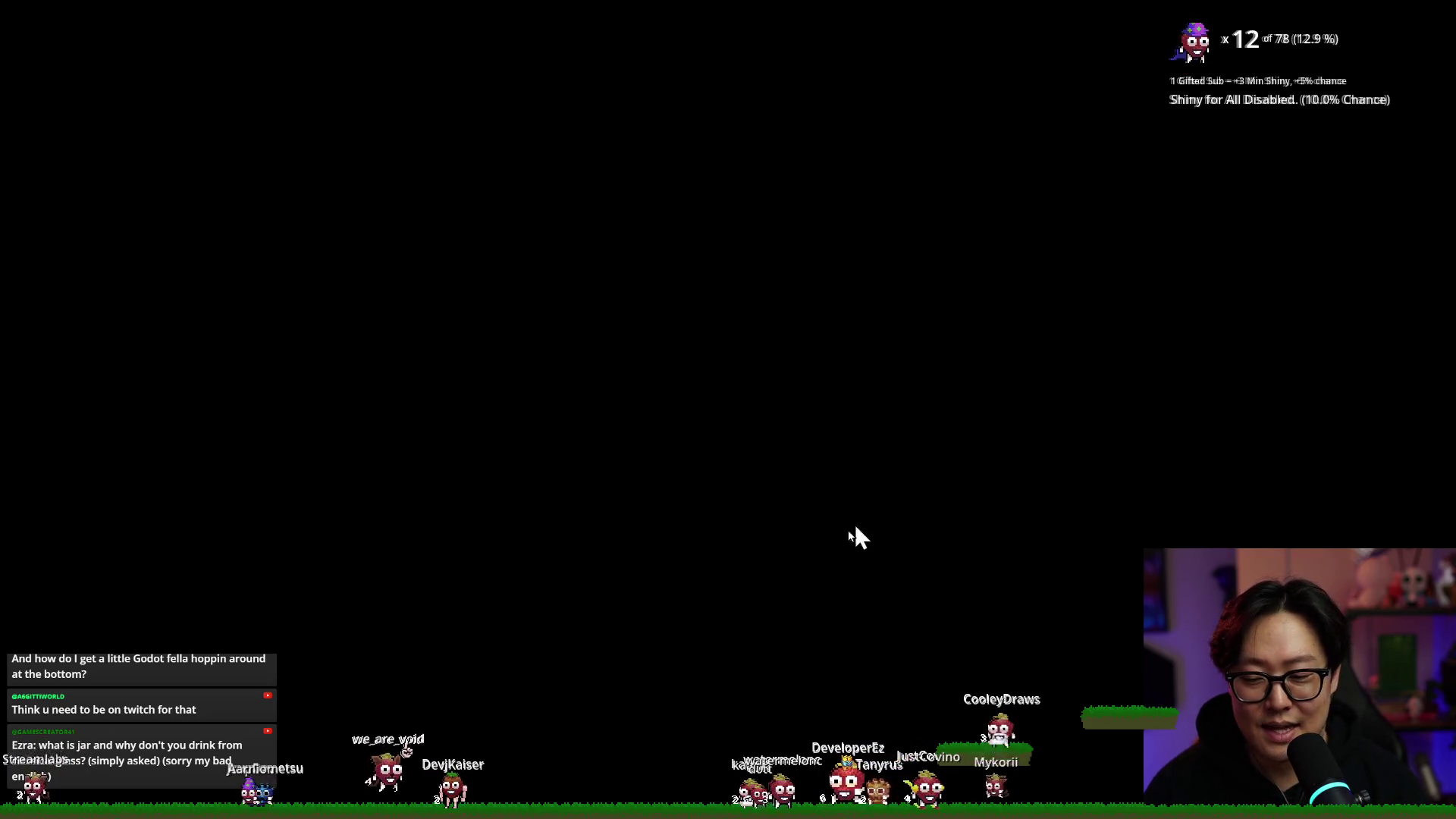
{"action": "key", "text": "alt+Tab"}
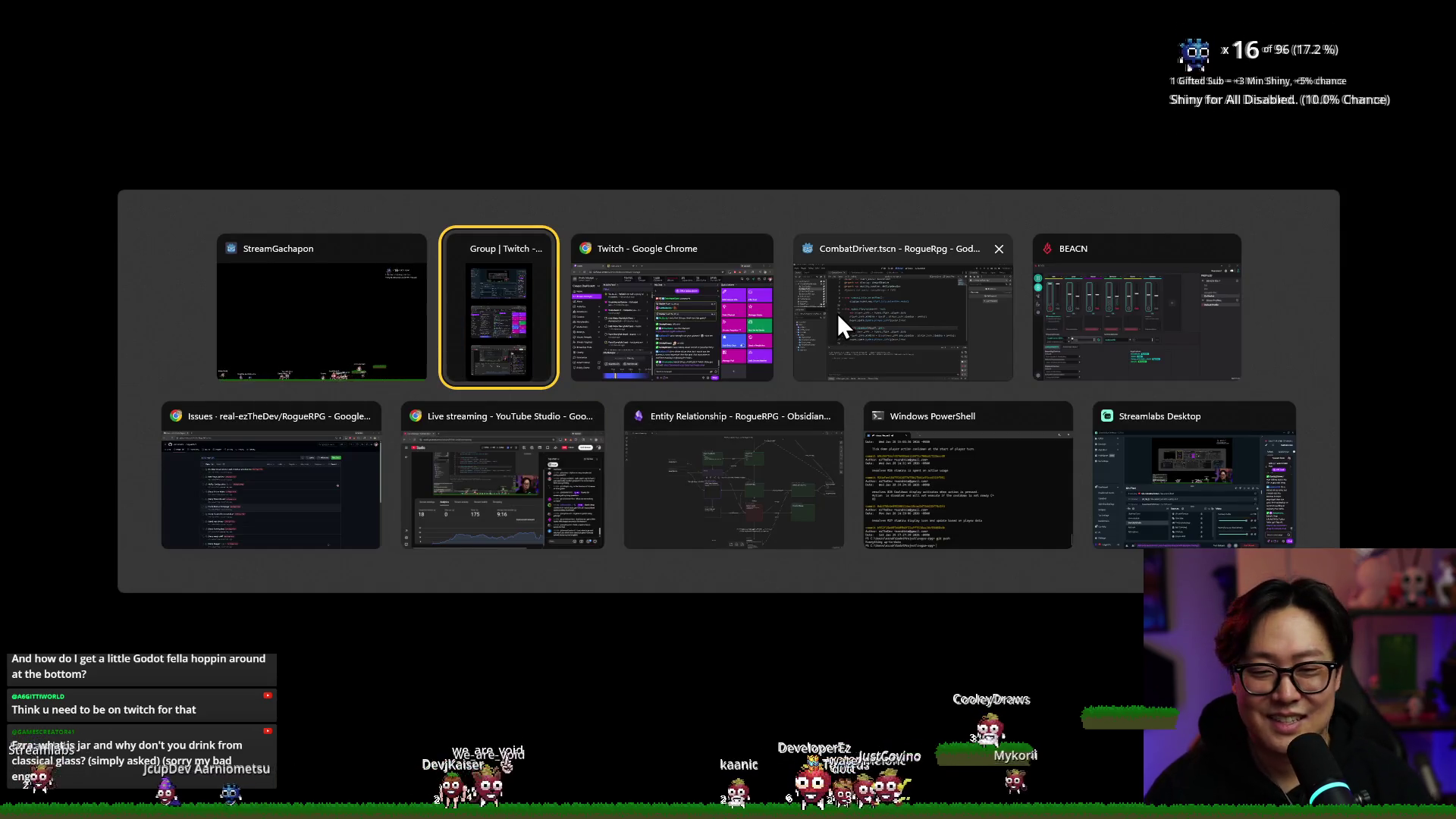
{"action": "left_click", "coordinate": [838, 312]}
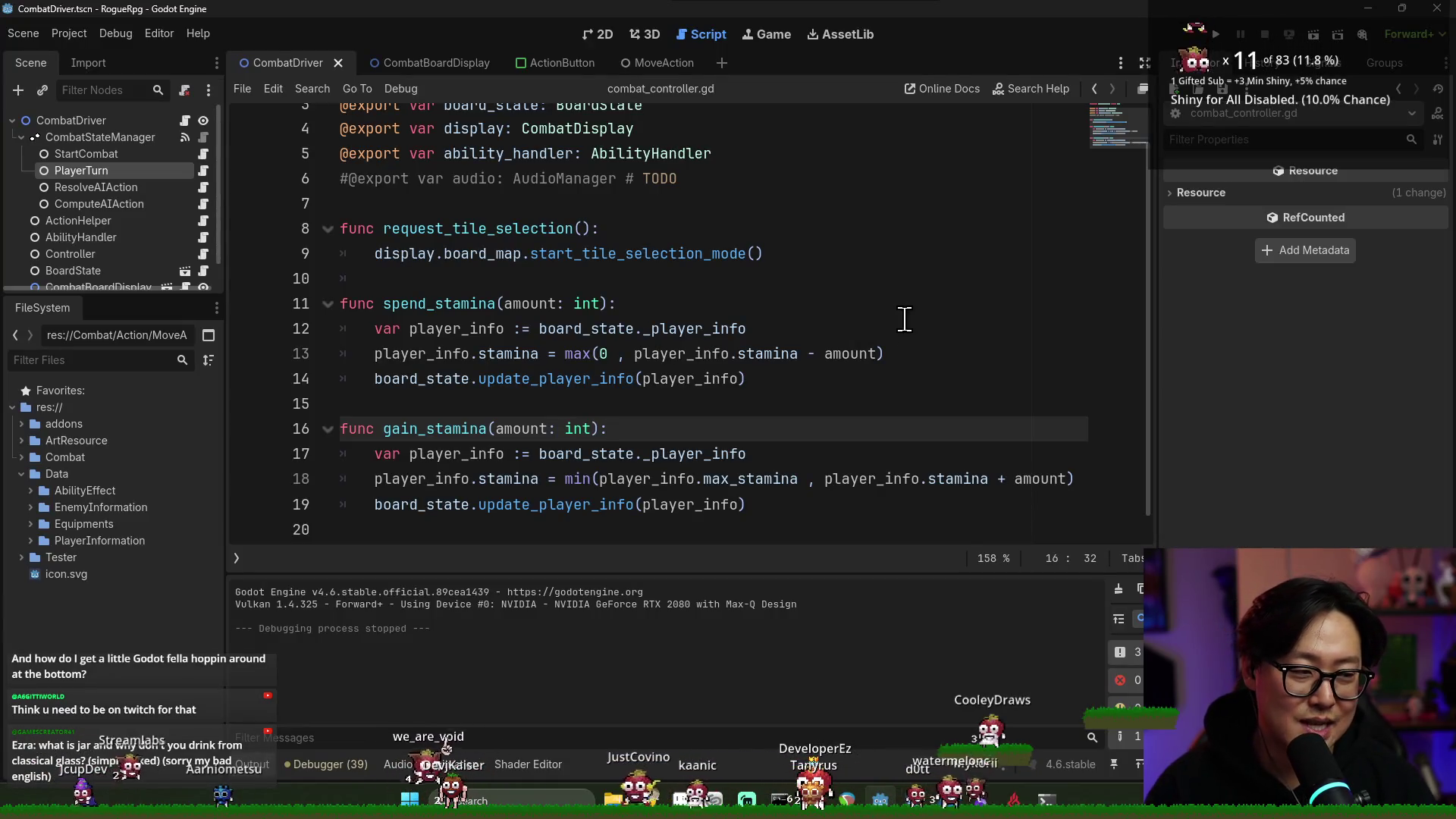
Look over lines 11–14 of the script, then switch to the Chrome RogueRPG issues page
{"action": "left_click", "coordinate": [804, 307]}
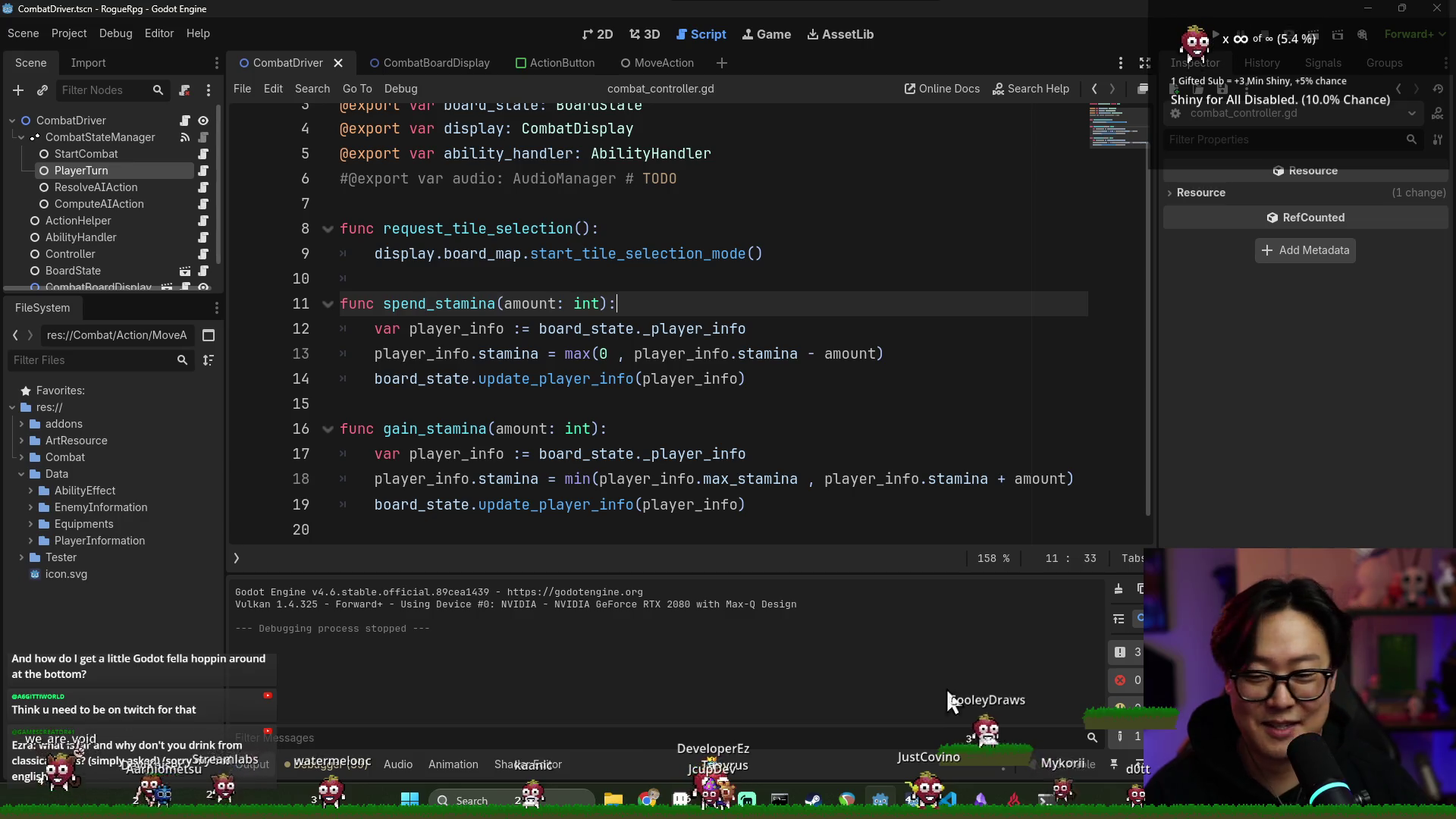
{"action": "left_click", "coordinate": [590, 354]}
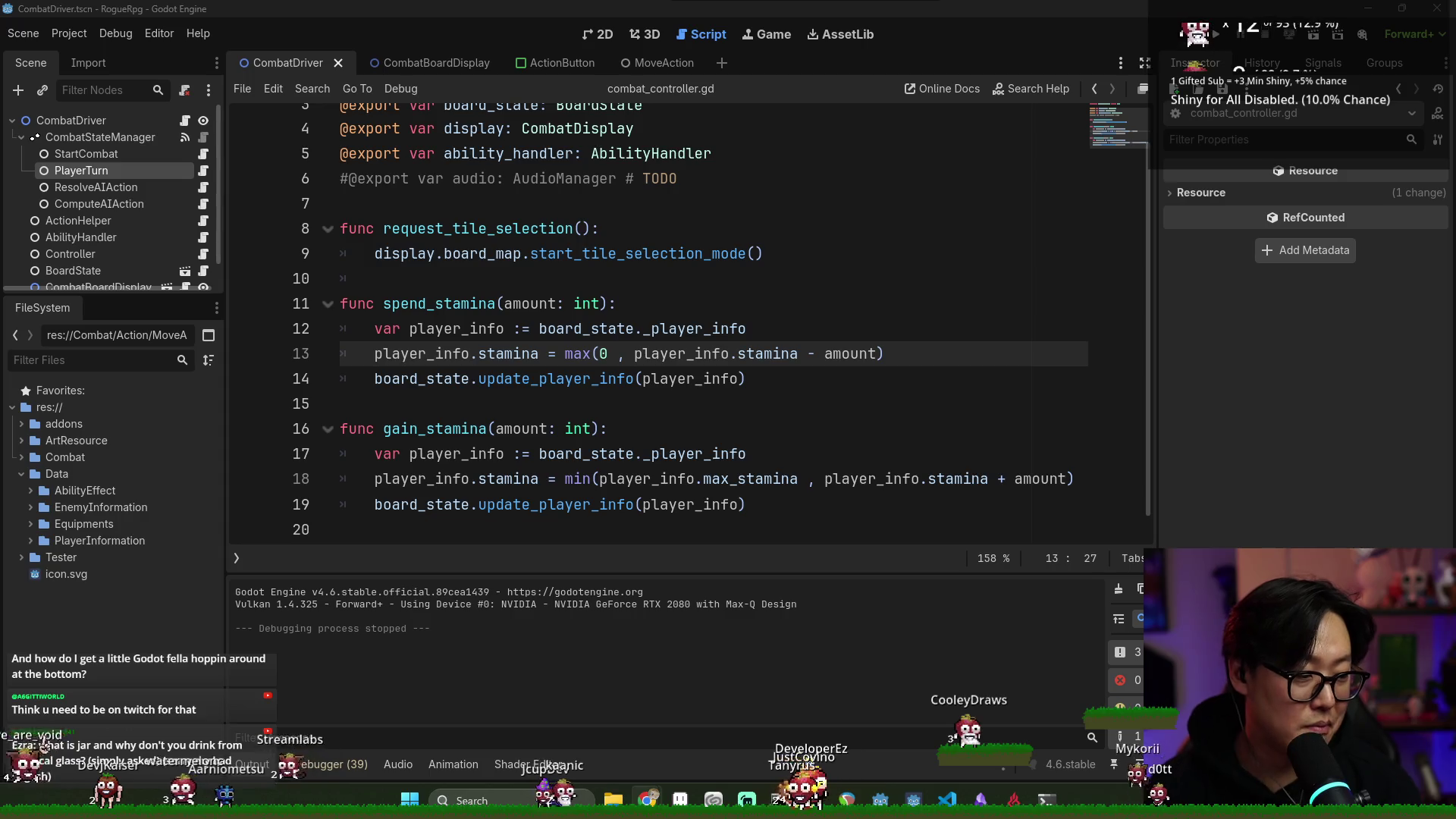
{"action": "left_click", "coordinate": [799, 387]}
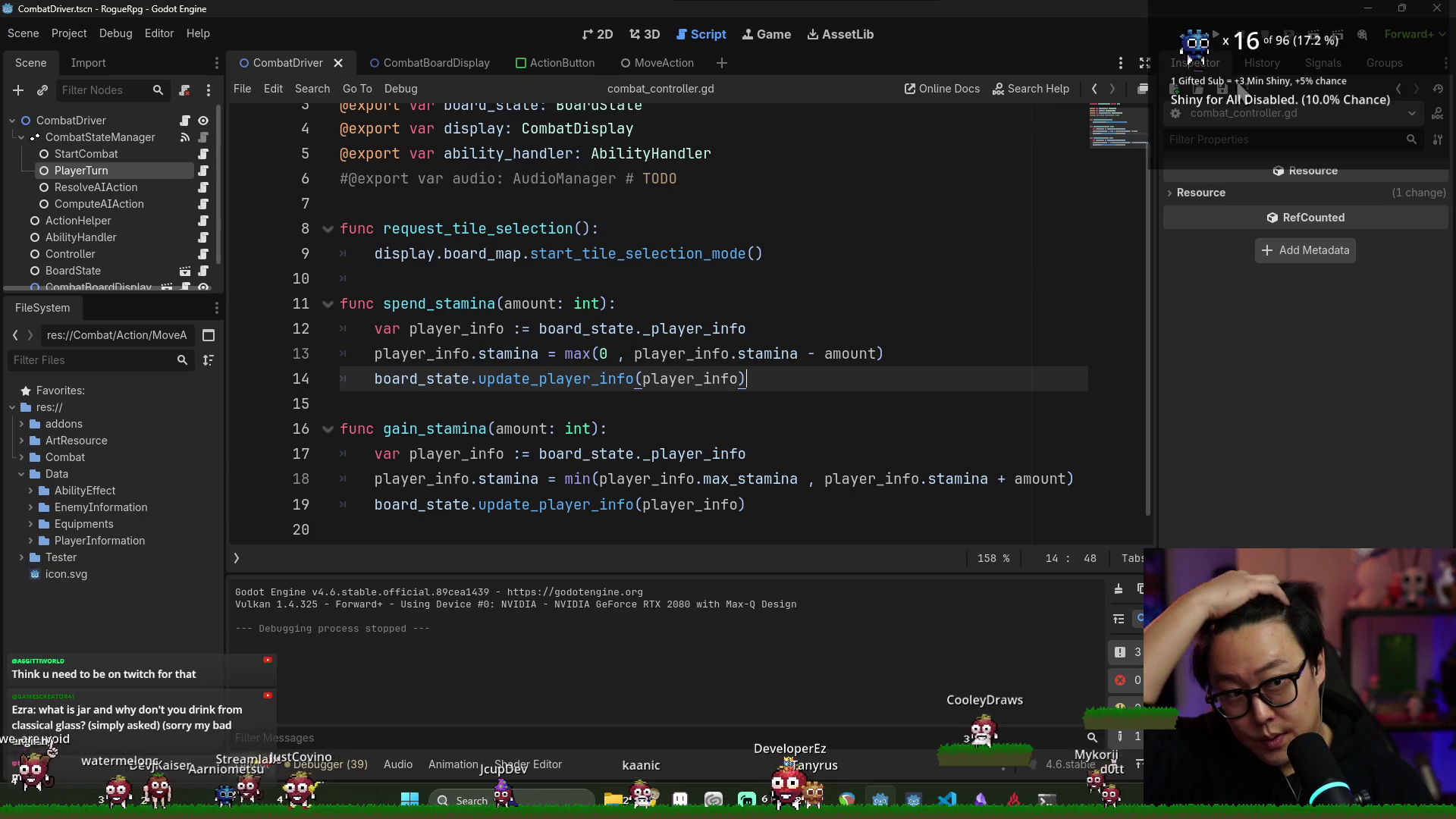
{"action": "key", "text": "alt+Tab"}
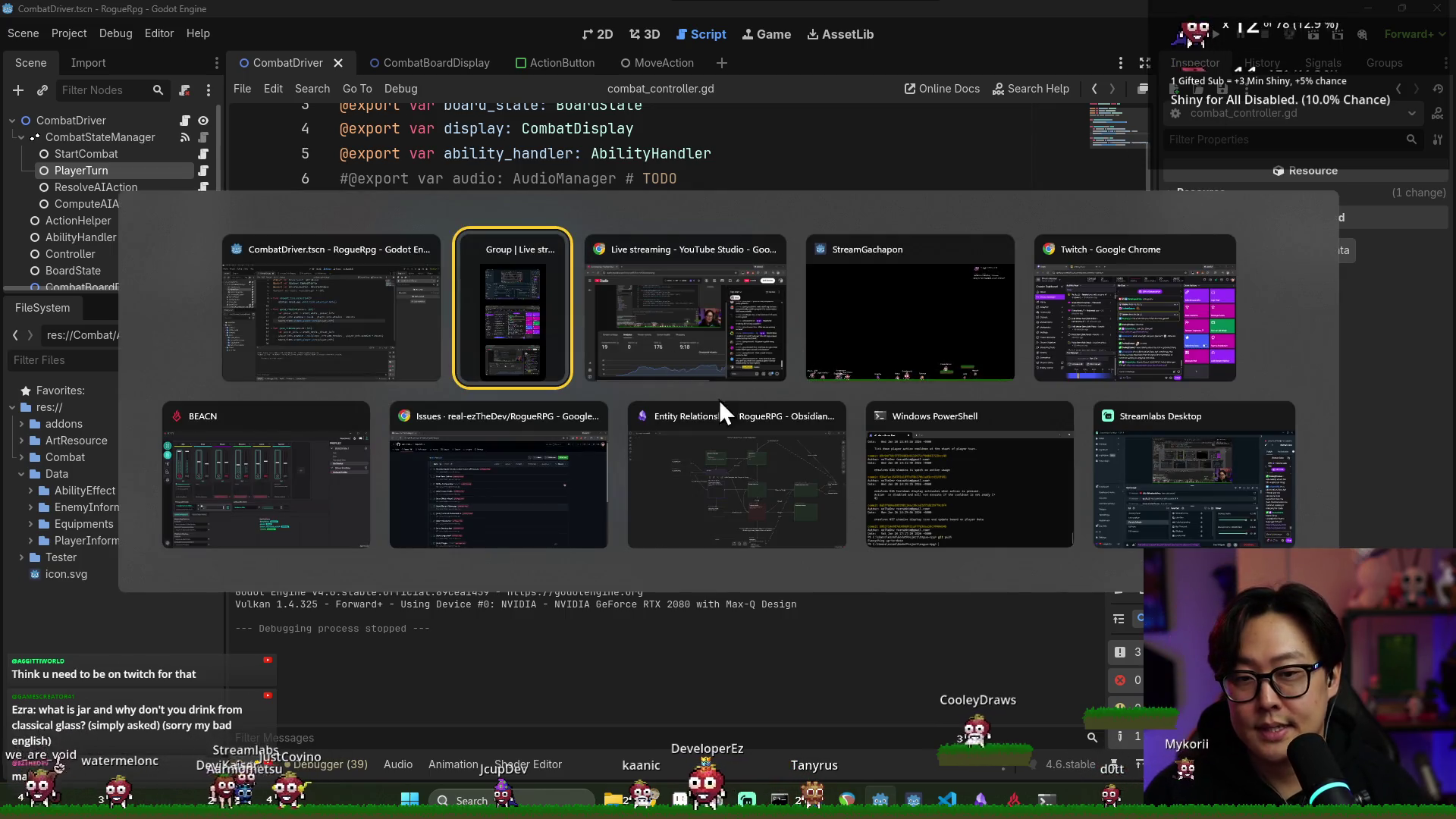
{"action": "left_click", "coordinate": [498, 476]}
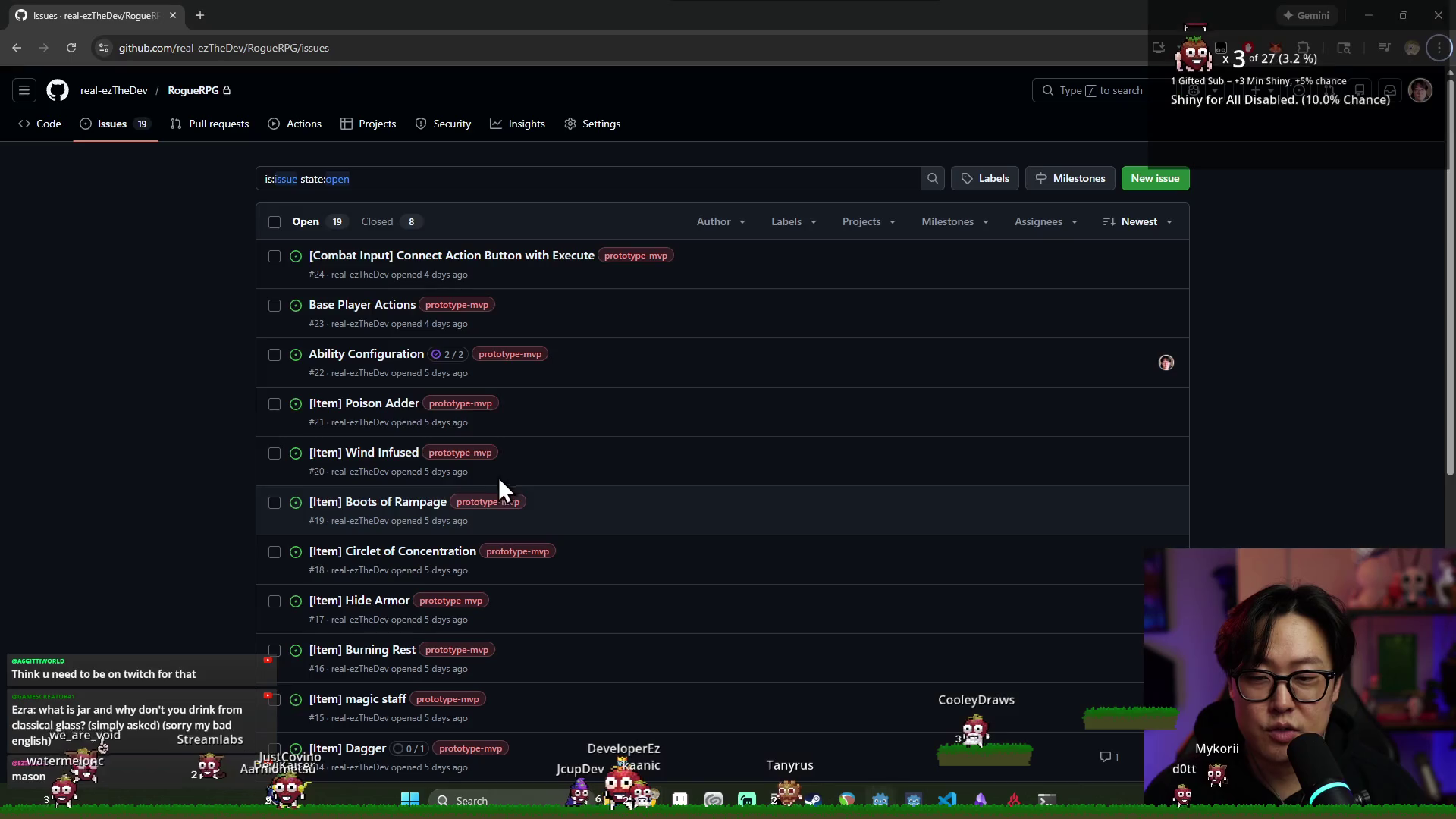
{"action": "scroll", "coordinate": [531, 364], "scroll_direction": "down", "scroll_amount": 2}
{"action": "scroll", "coordinate": [549, 350], "scroll_direction": "down", "scroll_amount": 5}
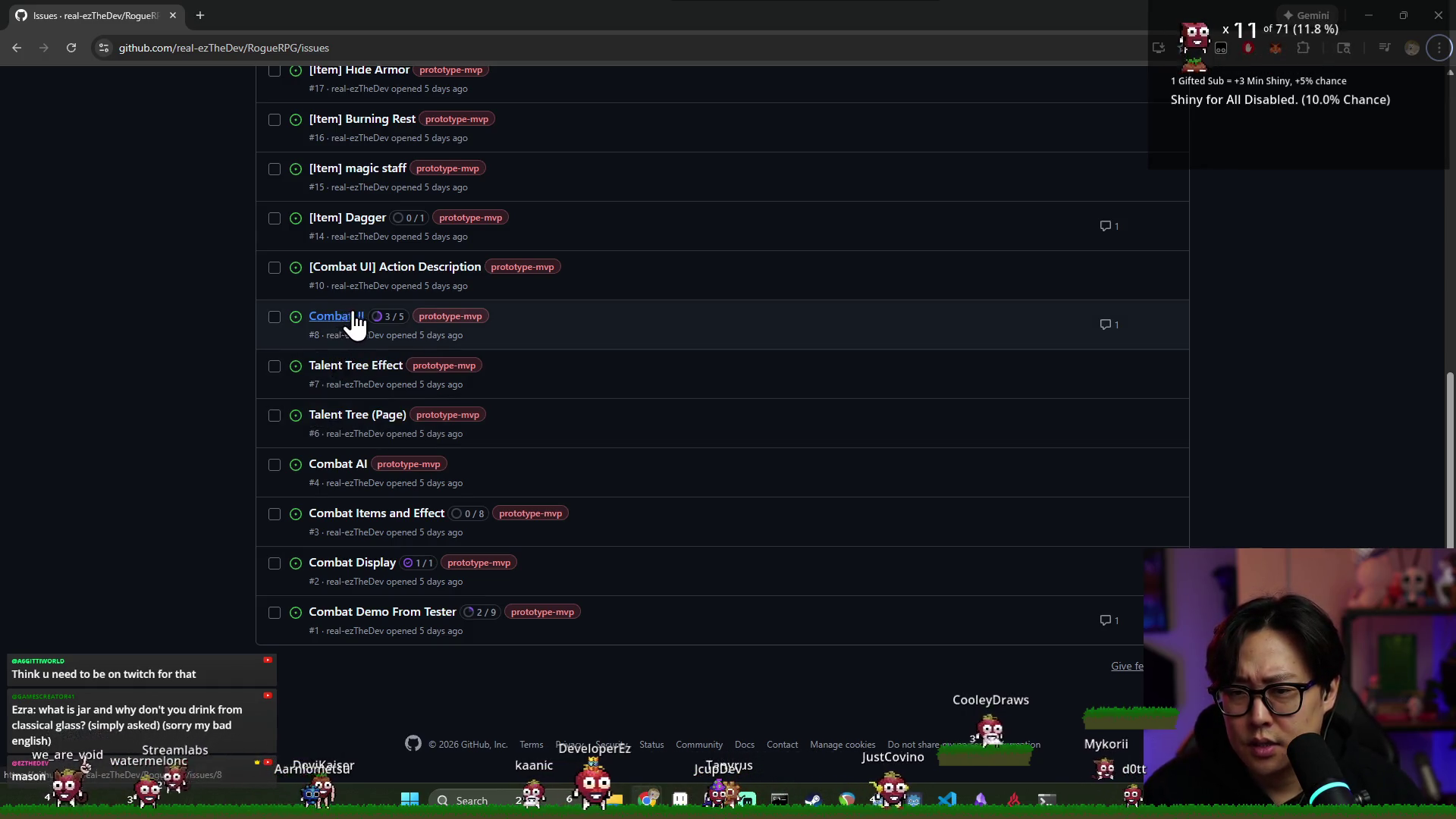
{"action": "scroll", "coordinate": [395, 342], "scroll_direction": "up", "scroll_amount": 2}
{"action": "key", "text": "alt+Tab"}
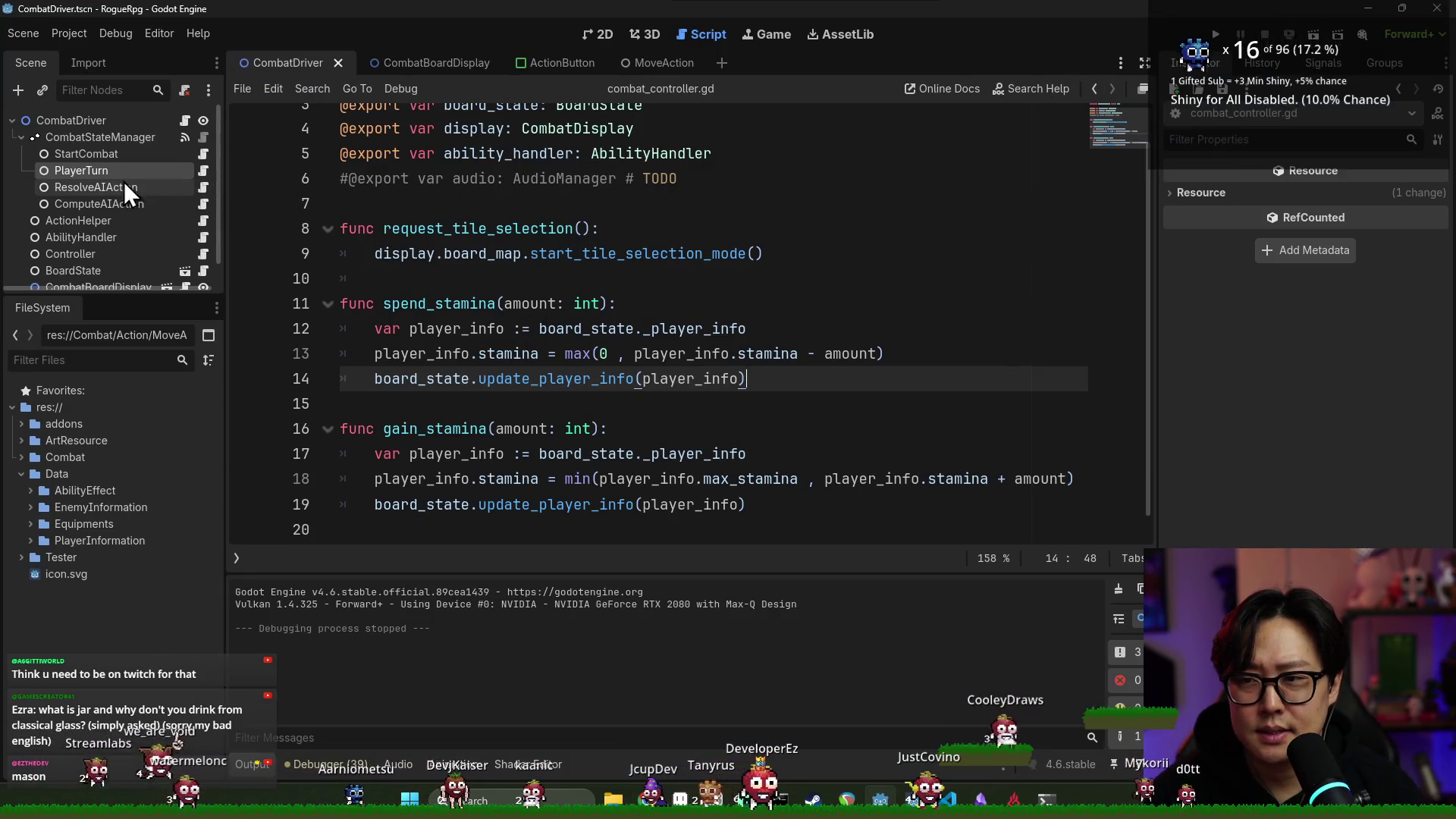
{"action": "key", "text": "alt+Tab"}
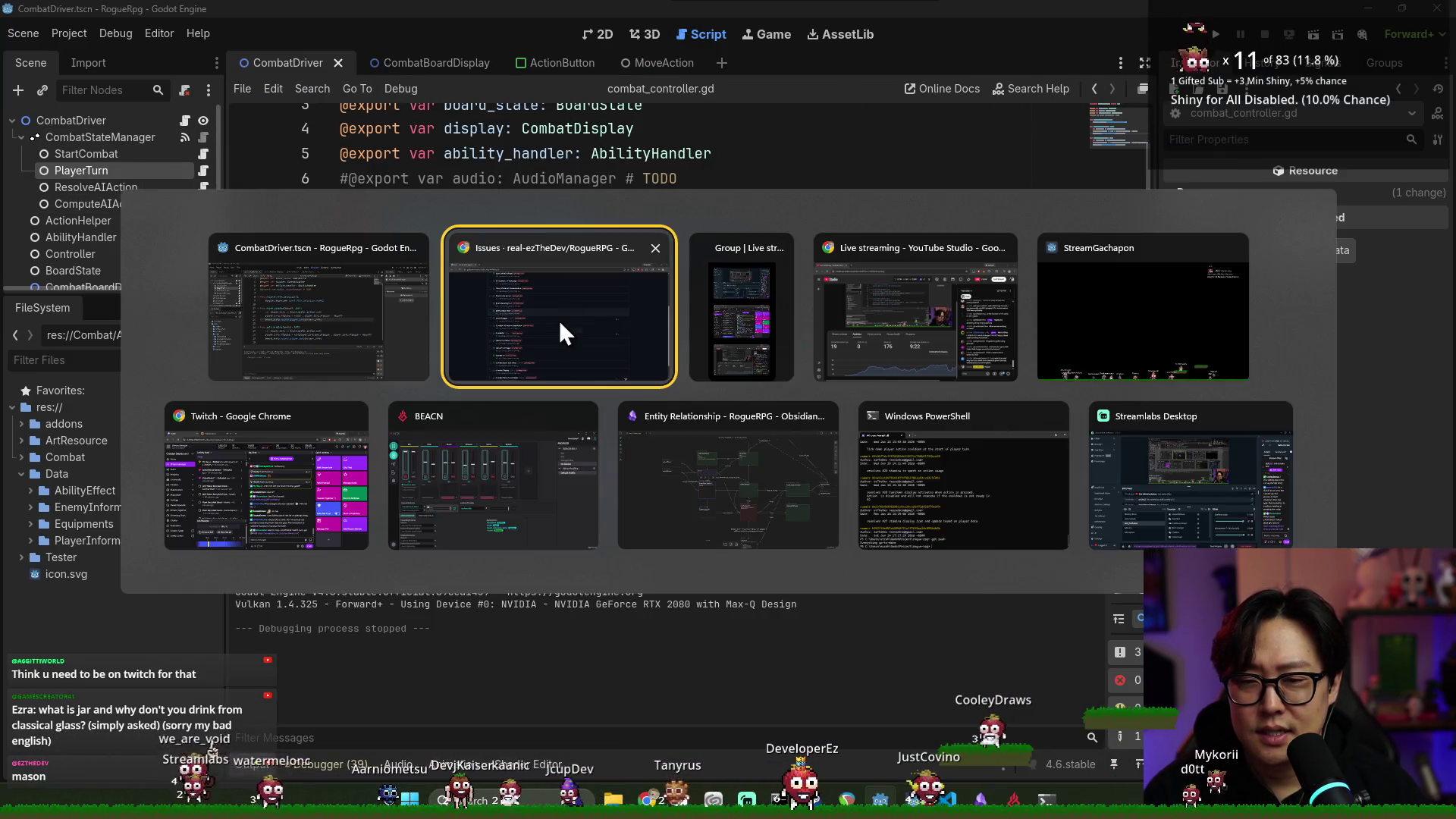
{"action": "left_click", "coordinate": [495, 326]}
{"action": "scroll", "coordinate": [562, 340], "scroll_direction": "up", "scroll_amount": 5}
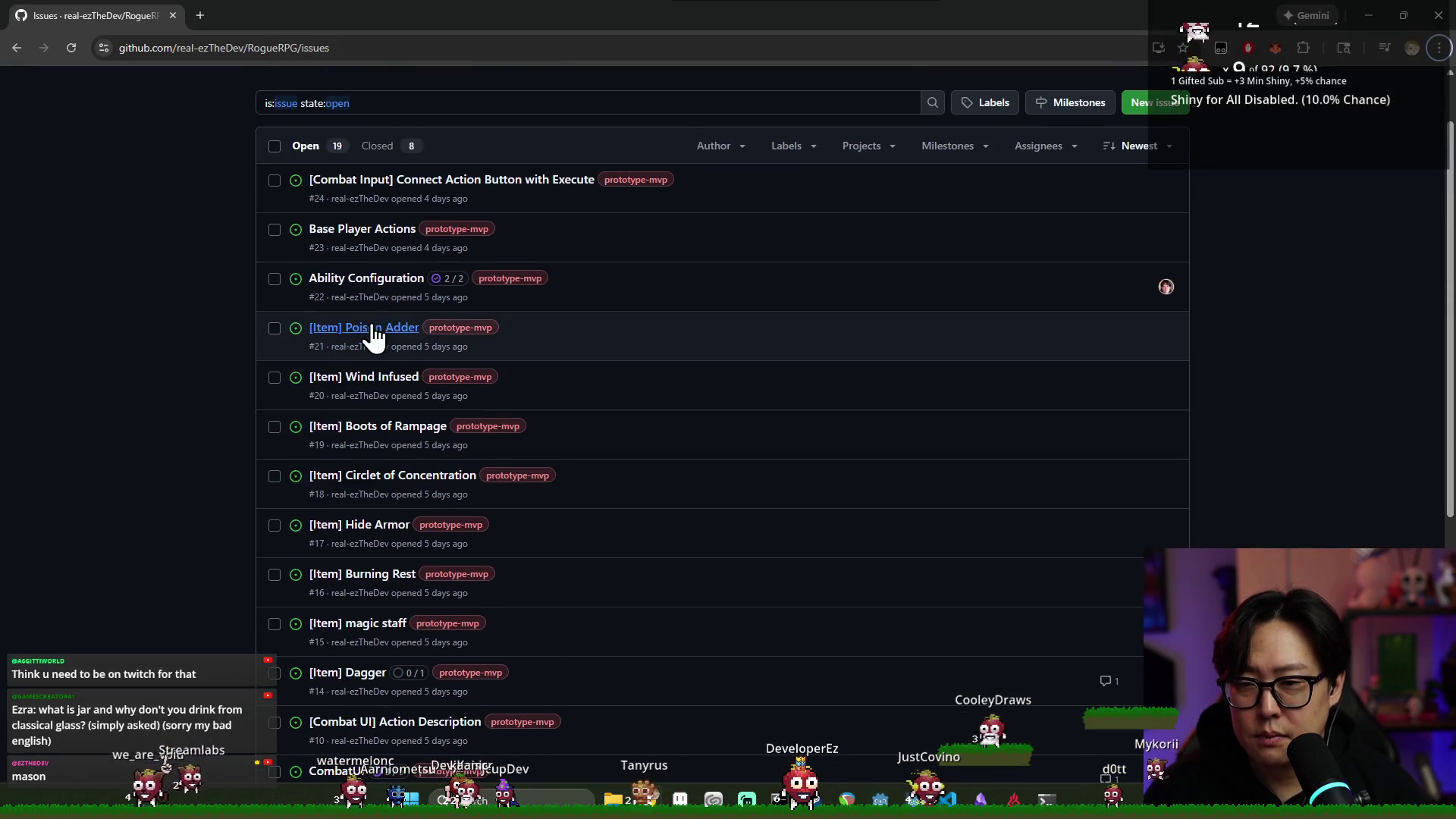
{"action": "scroll", "coordinate": [457, 490], "scroll_direction": "down", "scroll_amount": 6}
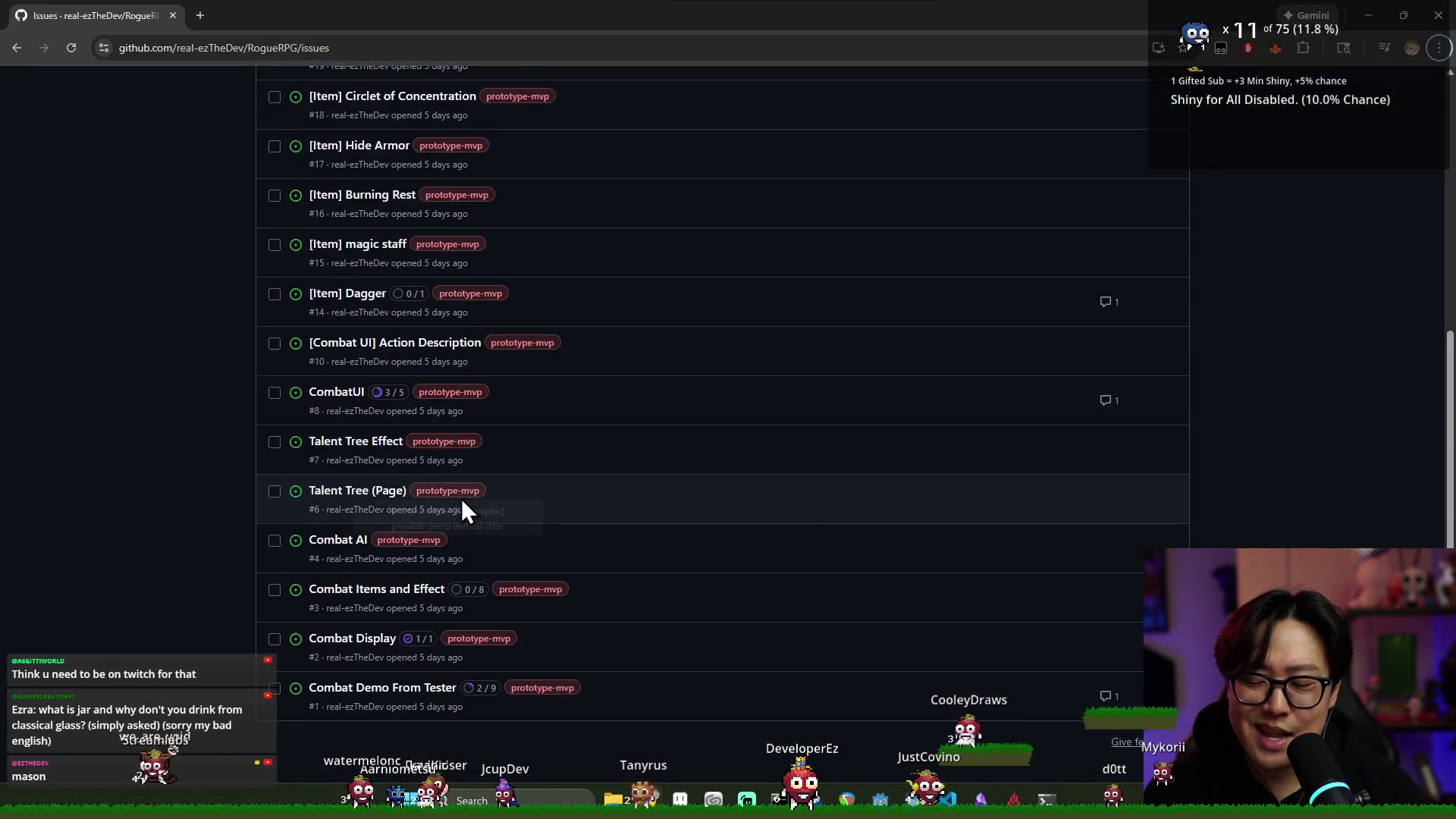
{"action": "scroll", "coordinate": [516, 577], "scroll_direction": "up", "scroll_amount": 2}
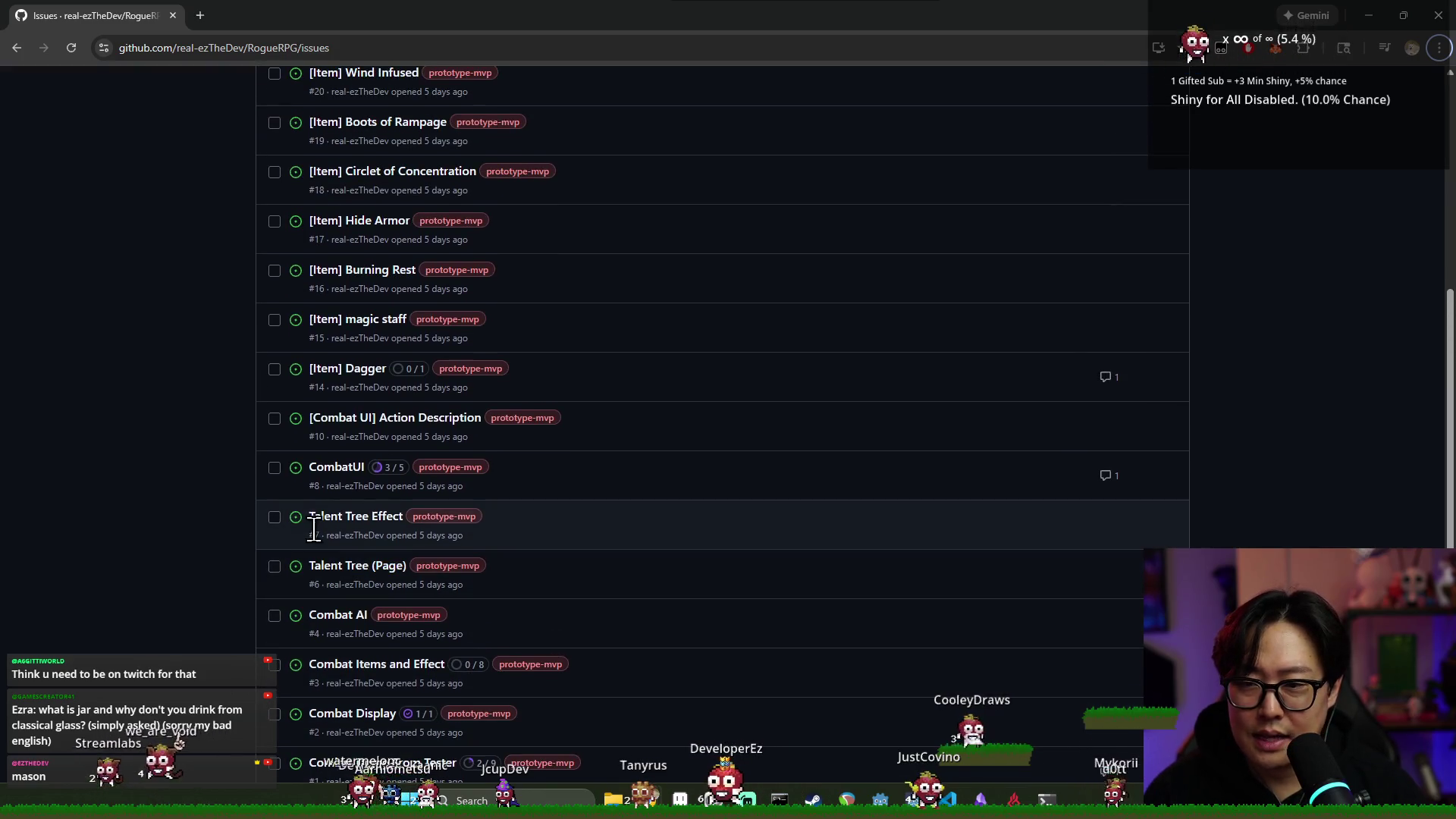
{"action": "scroll", "coordinate": [455, 561], "scroll_direction": "up", "scroll_amount": 2}
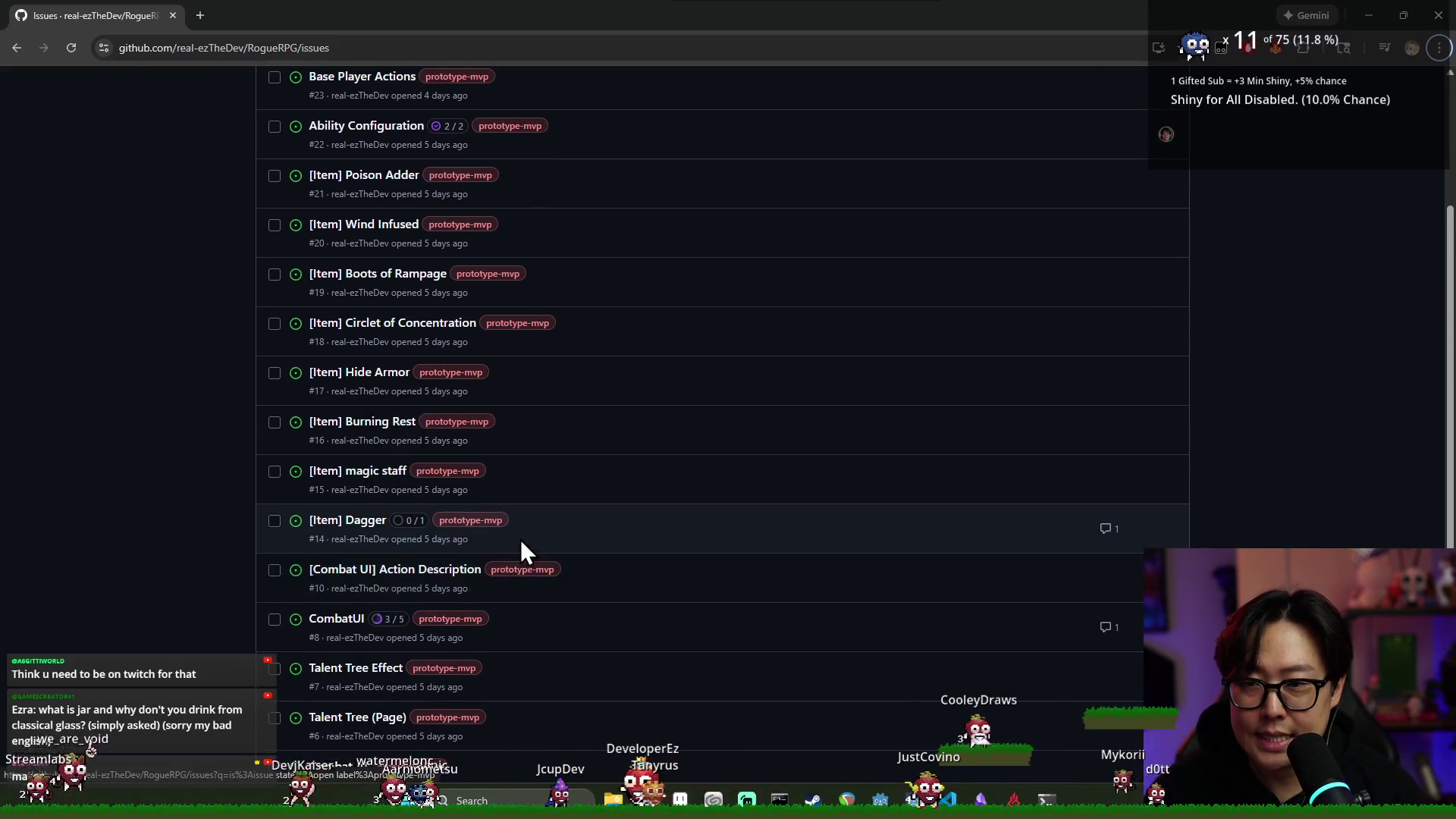
{"action": "scroll", "coordinate": [557, 516], "scroll_direction": "up", "scroll_amount": 3}
{"action": "left_click", "coordinate": [1146, 182]}
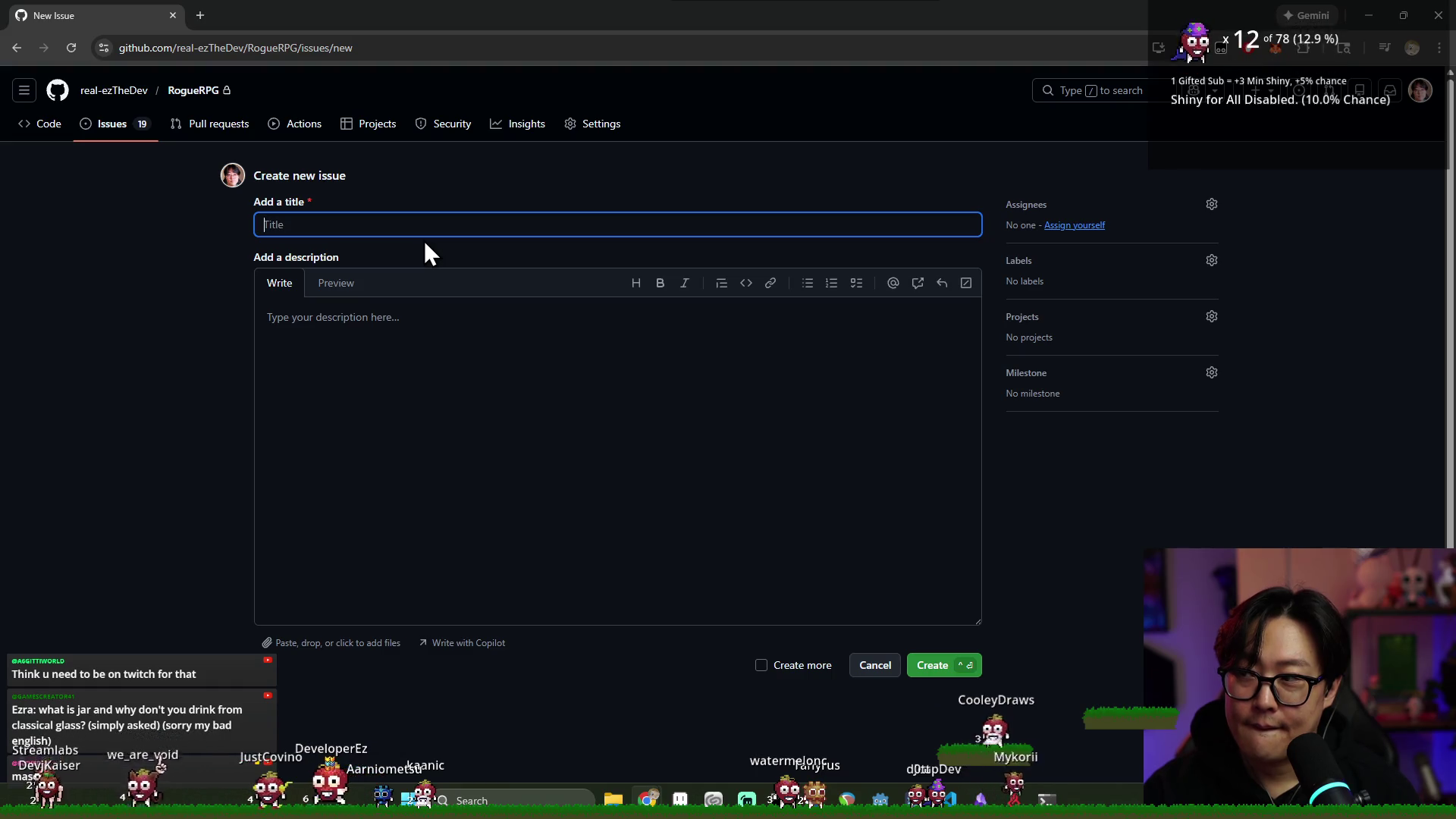
Title the issue 'Range Limited Tile Selection', describe range-limited, visibly highlighted valid tiles, and self-assign
{"action": "type", "text": "Range Limited Tile"}
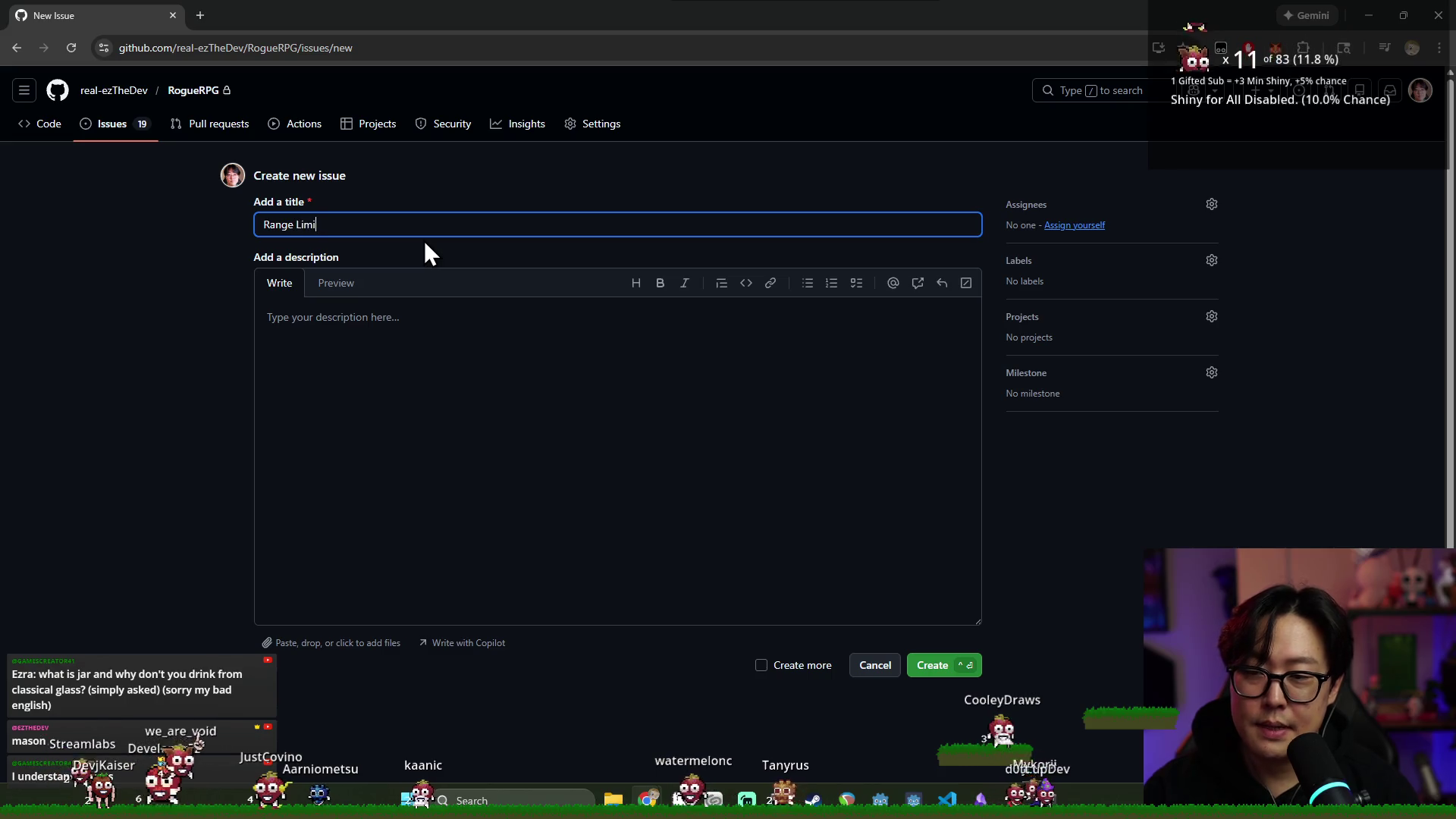
{"action": "type", "text": " Selection"}
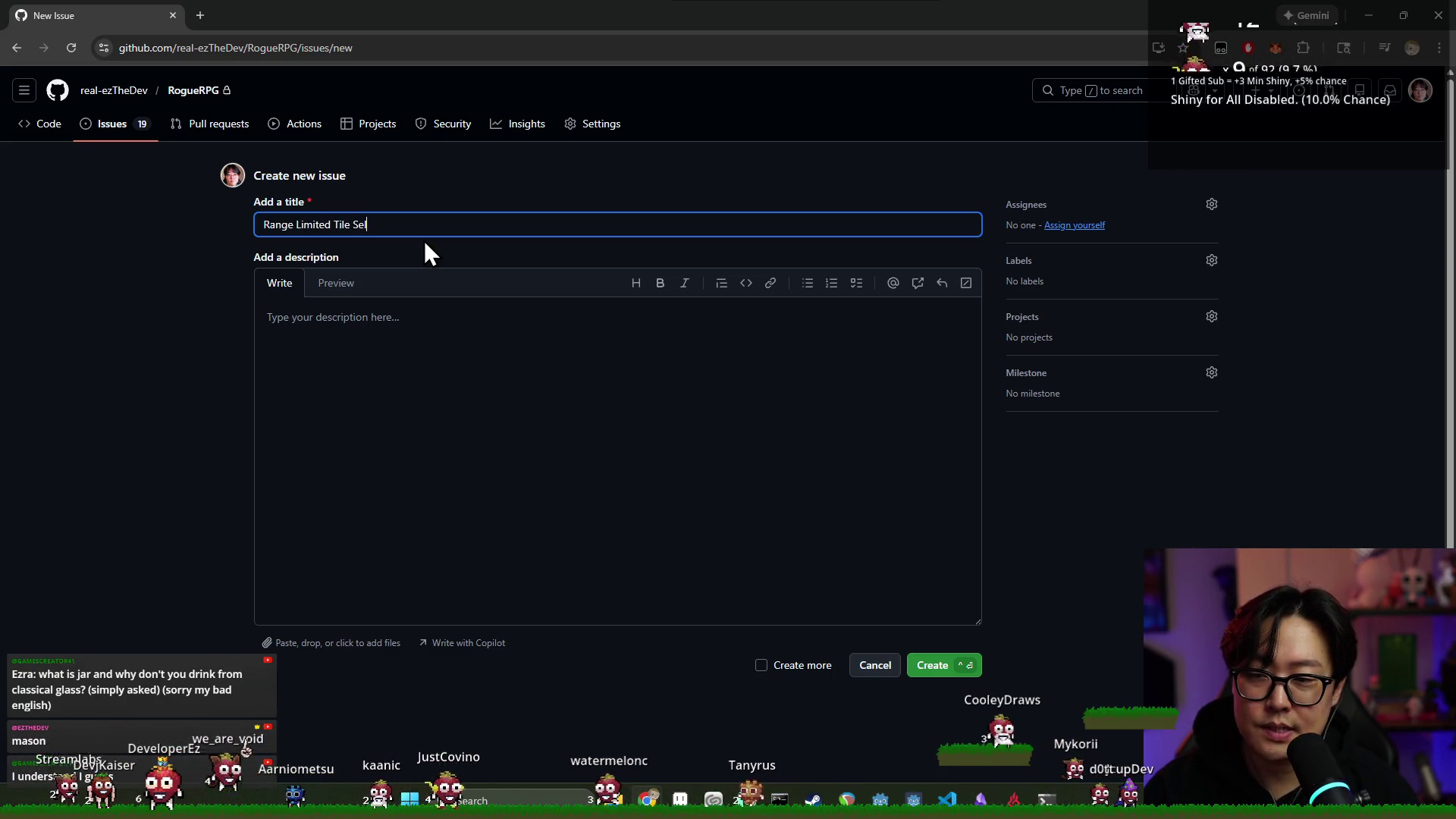
{"action": "left_click", "coordinate": [595, 400]}
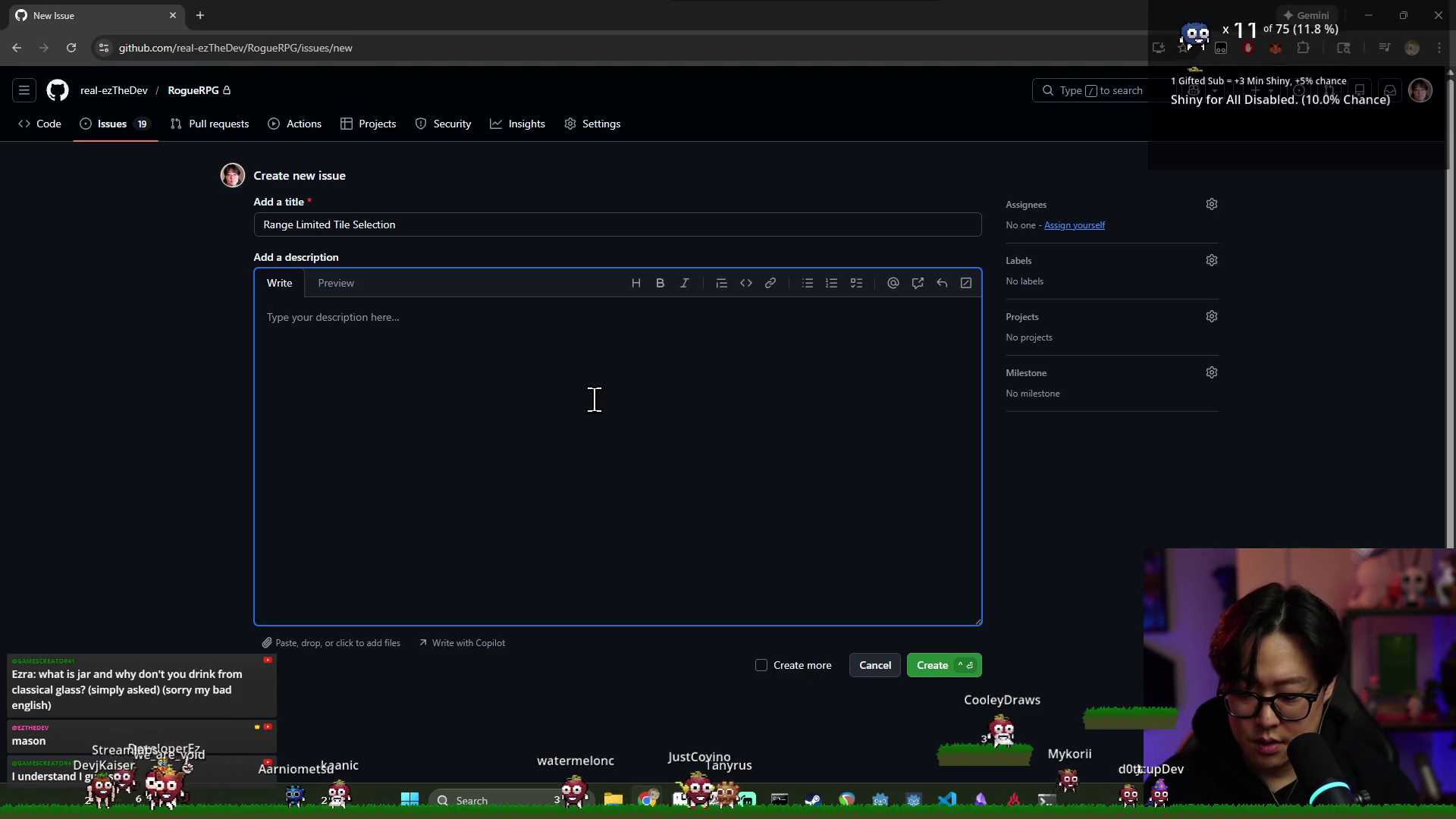
{"action": "type", "text": "##"}
{"action": "key", "text": "BackSpace"}
{"action": "key", "text": "BackSpace"}
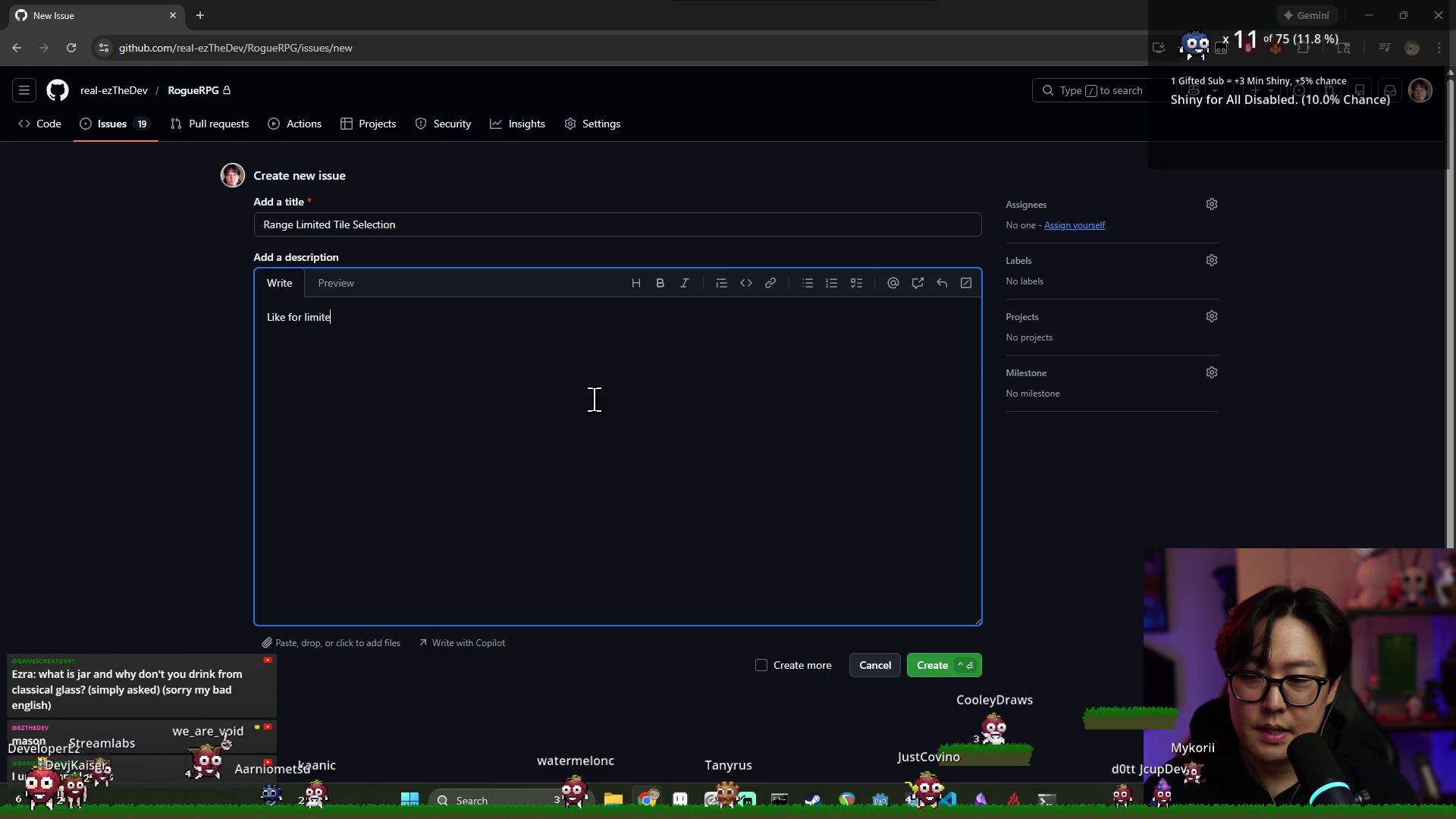
{"action": "type", "text": "of move and "}
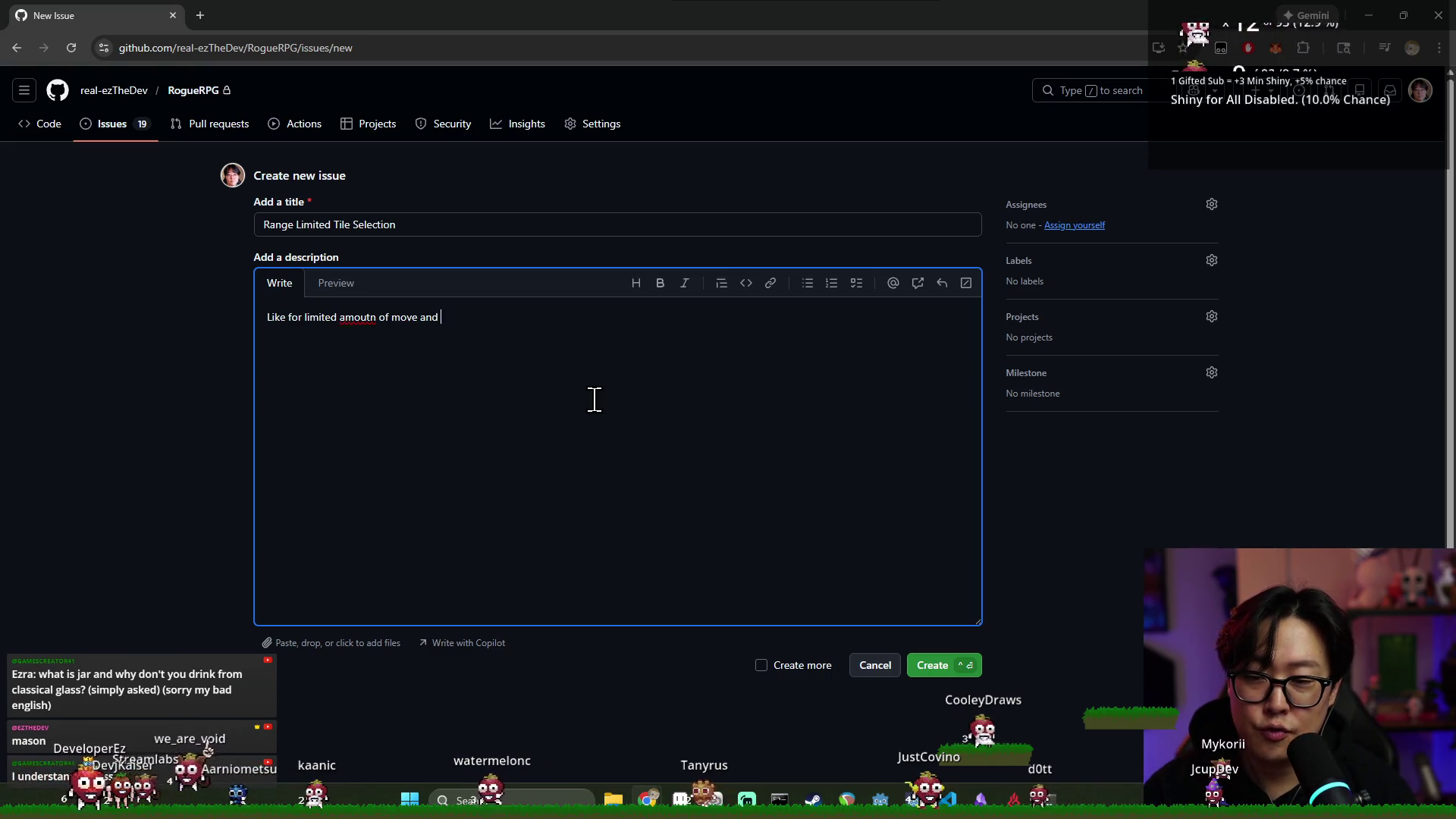
{"action": "type", "text": "range for attacks, we want to limit player's s"}
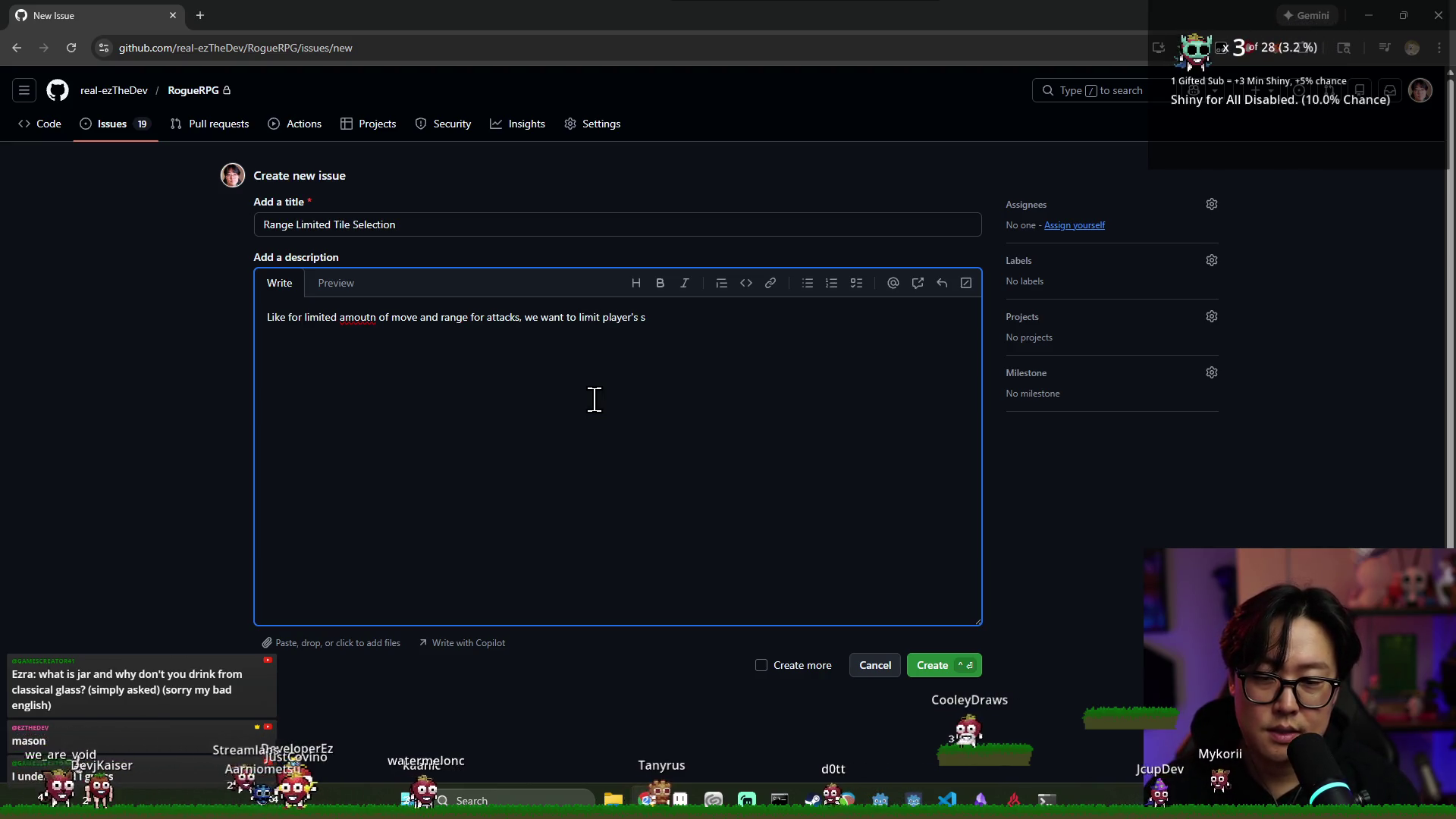
{"action": "type", "text": "electable "}
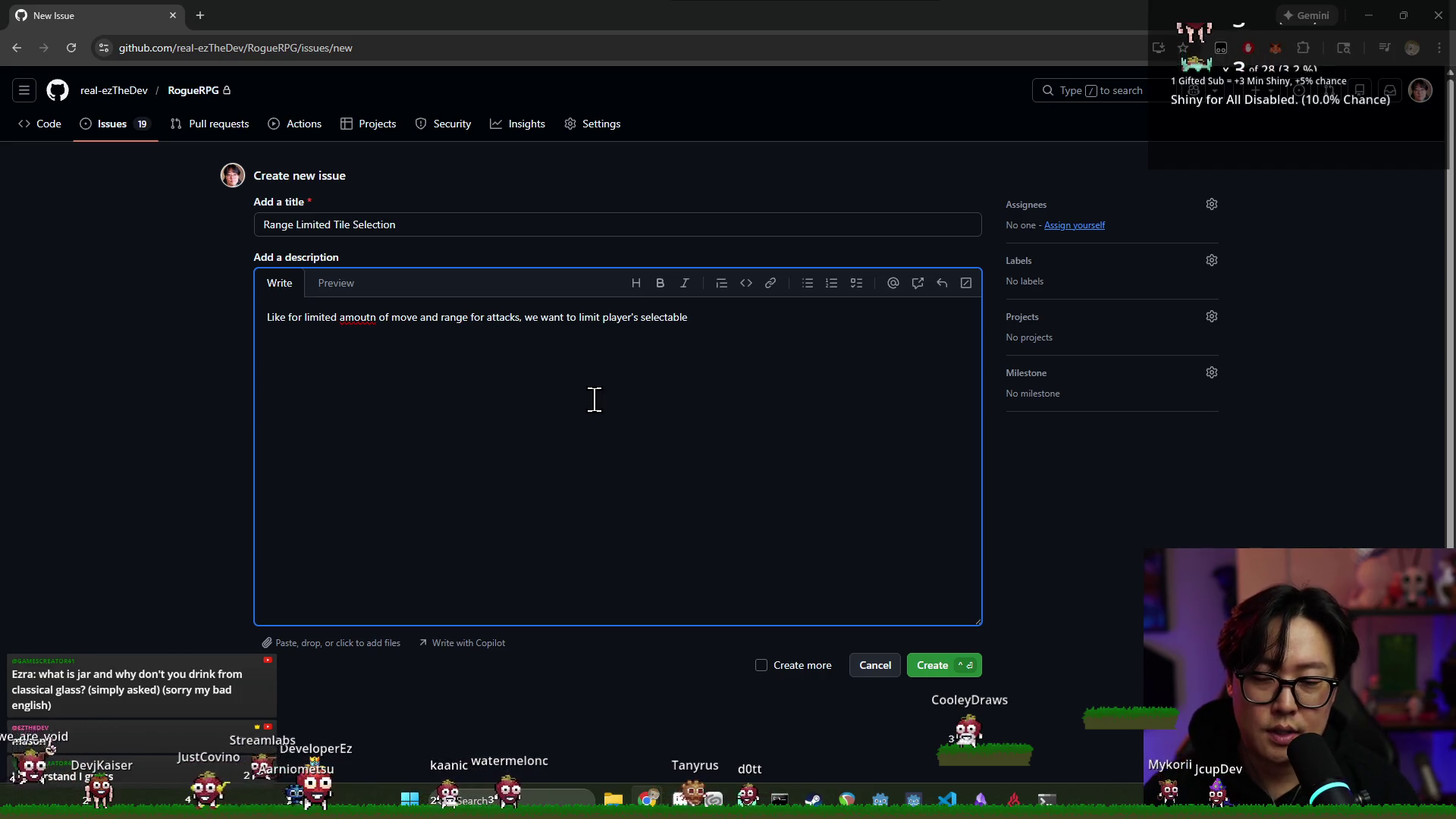
{"action": "type", "text": "tiles during \"tile"}
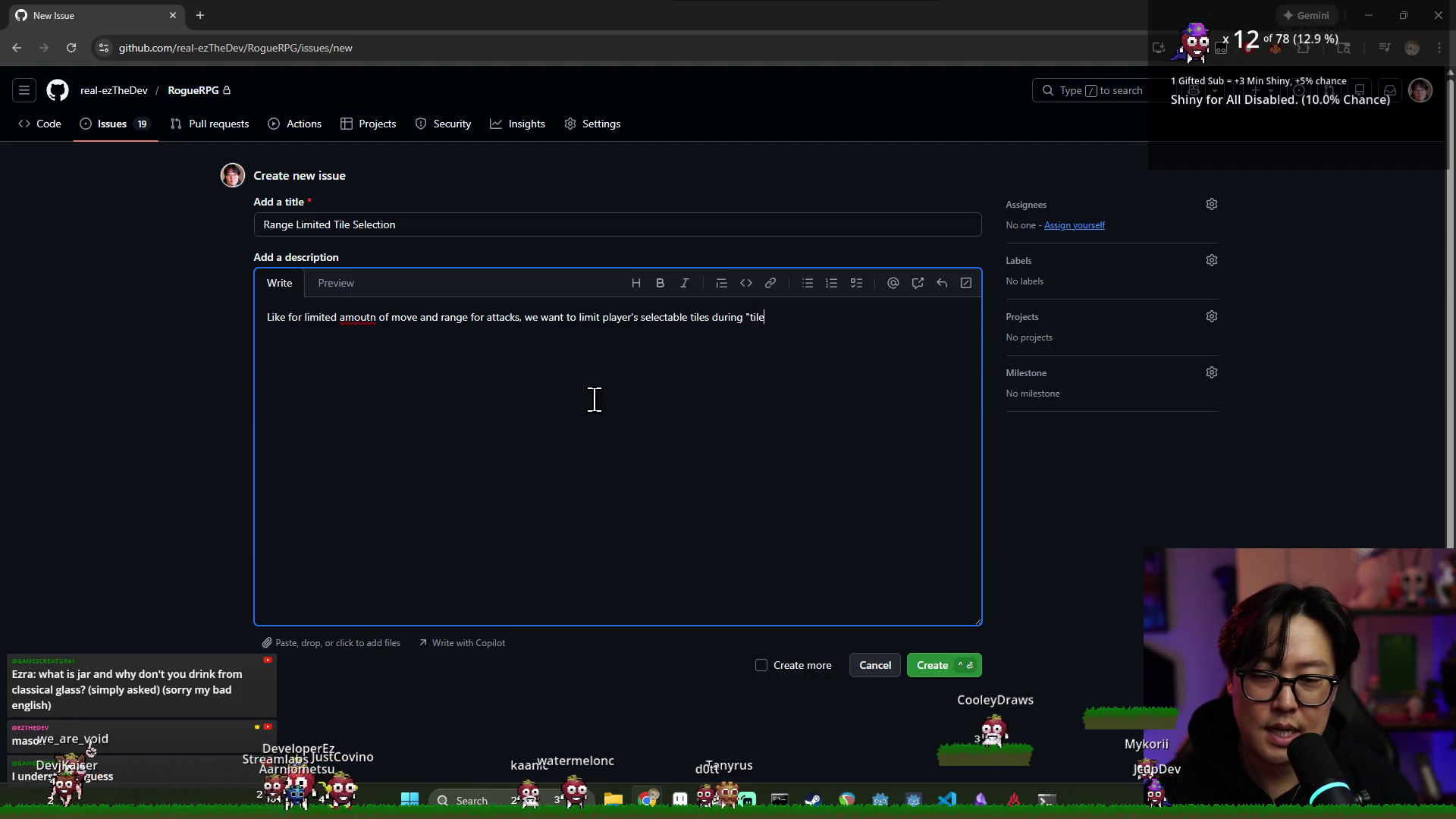
{"action": "type", "text": " selection.\" Also,"}
{"action": "type", "text": " visually"}
{"action": "type", "text": " show what are the valid tiles."}
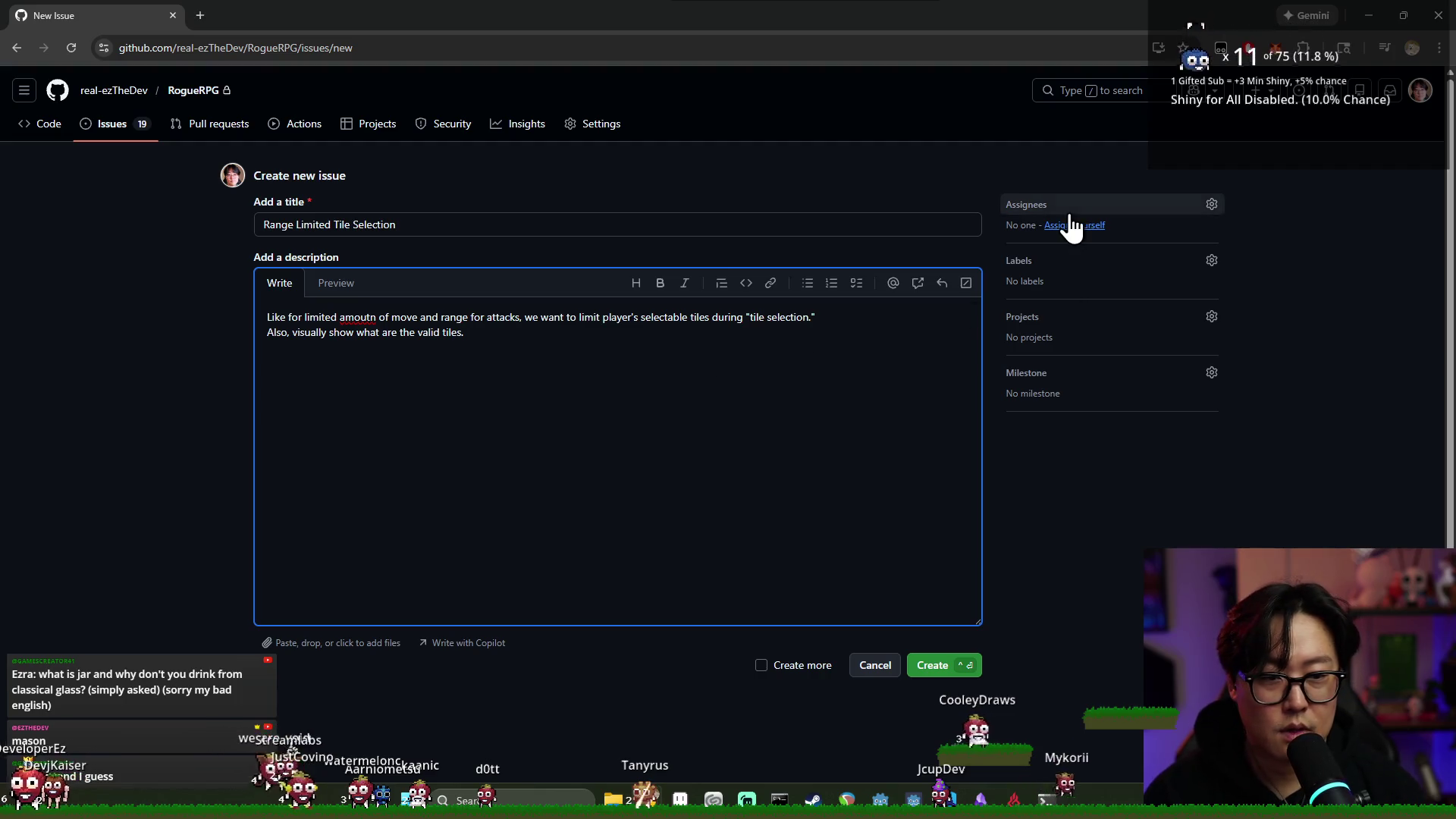
{"action": "left_click", "coordinate": [1078, 225]}
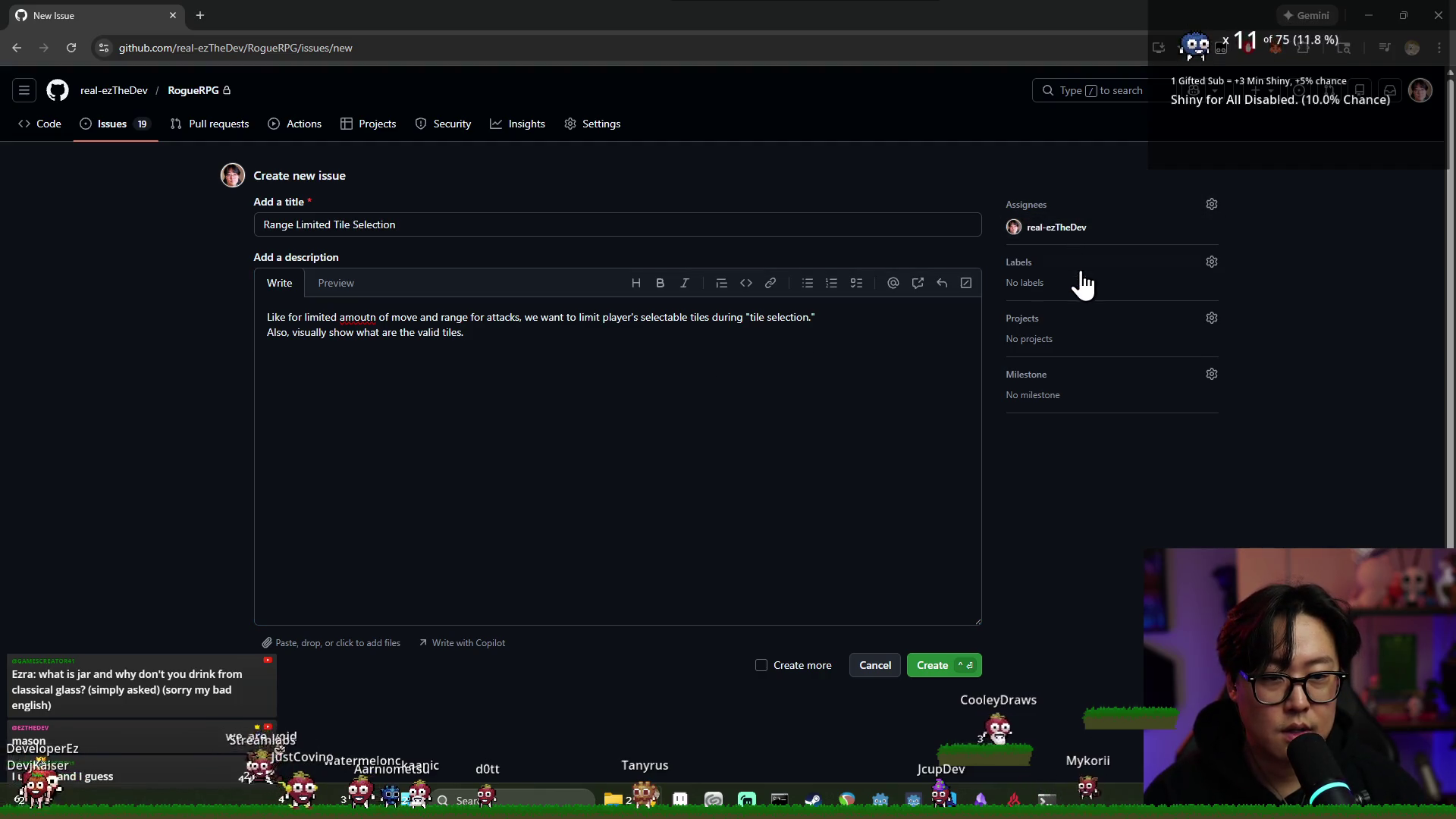
Apply the prototype-mvp label, create the issue as #28, and return to the issues list
{"action": "left_click", "coordinate": [1076, 267]}
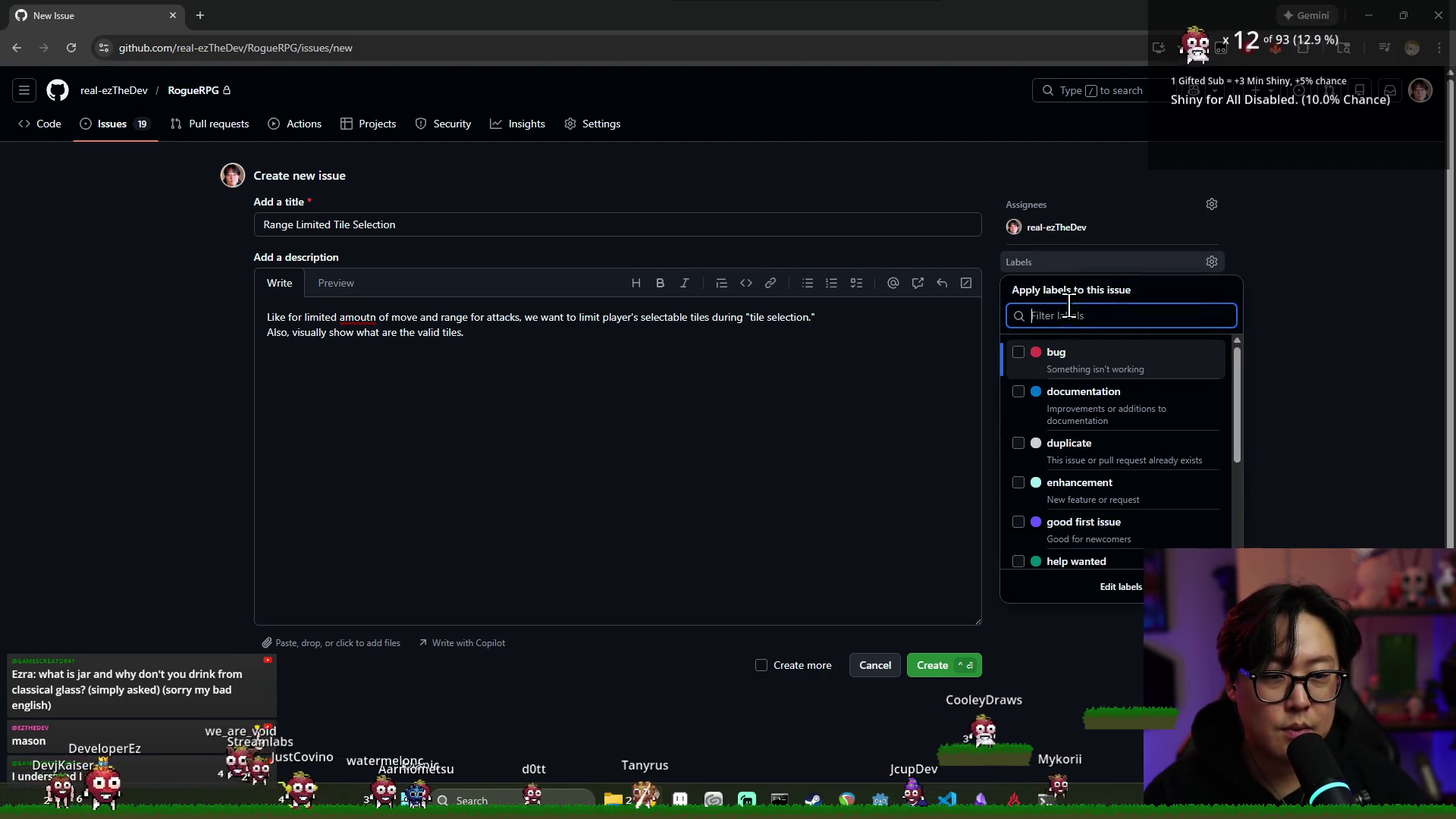
{"action": "scroll", "coordinate": [1099, 449], "scroll_direction": "down", "scroll_amount": 3}
{"action": "left_click", "coordinate": [1100, 457]}
{"action": "left_click", "coordinate": [955, 508]}
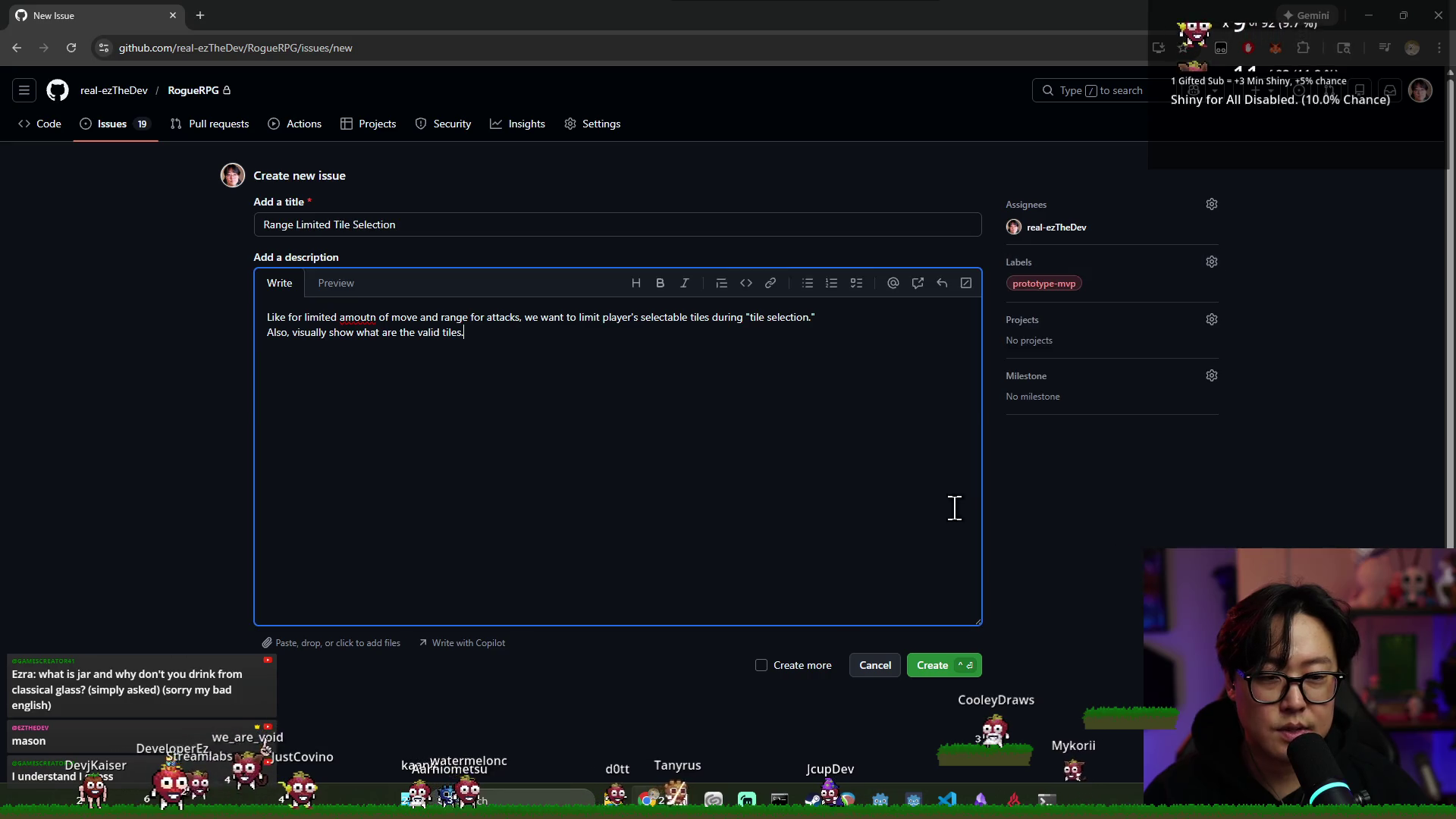
{"action": "left_click", "coordinate": [925, 672]}
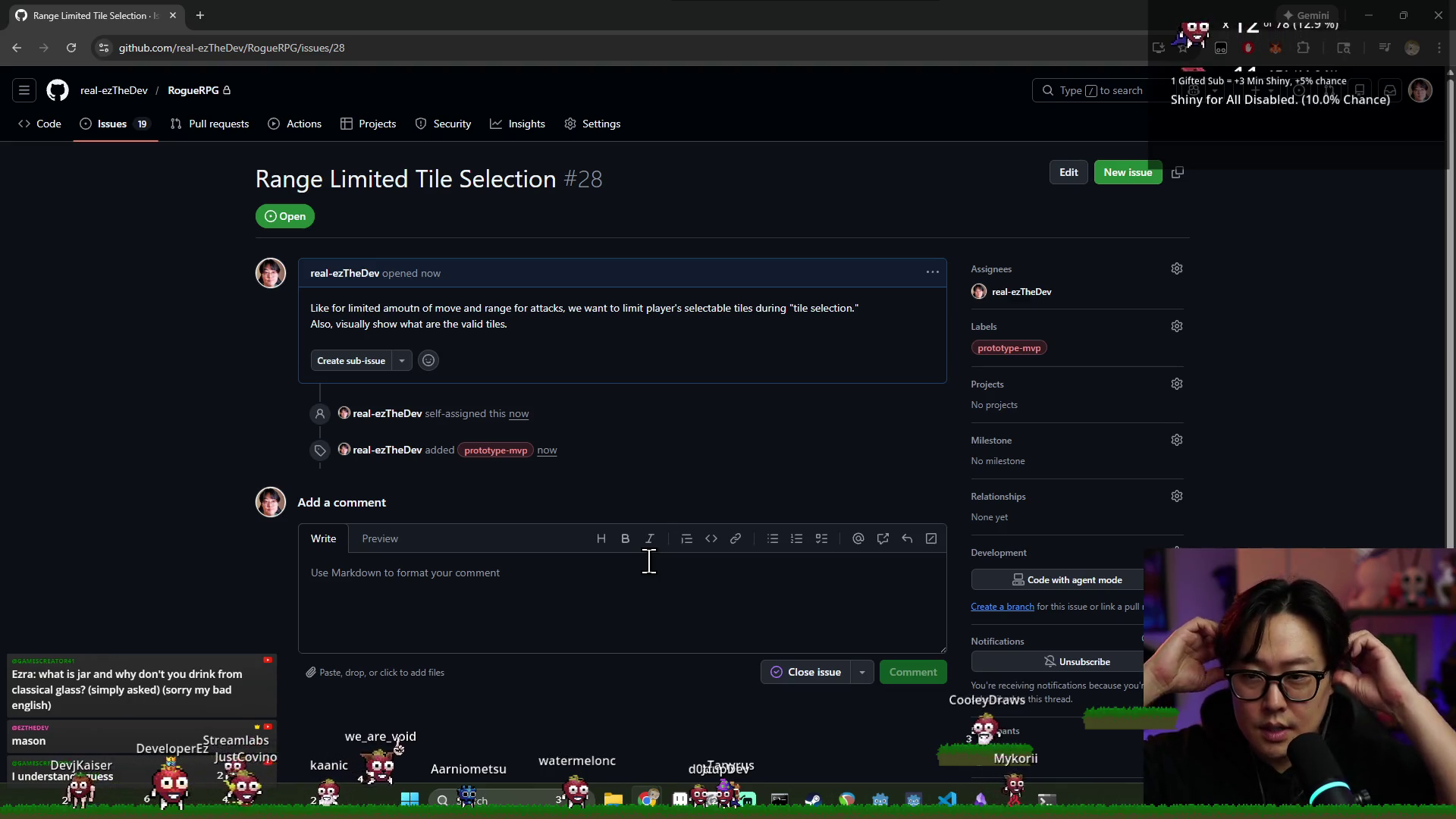
{"action": "left_click", "coordinate": [116, 124]}
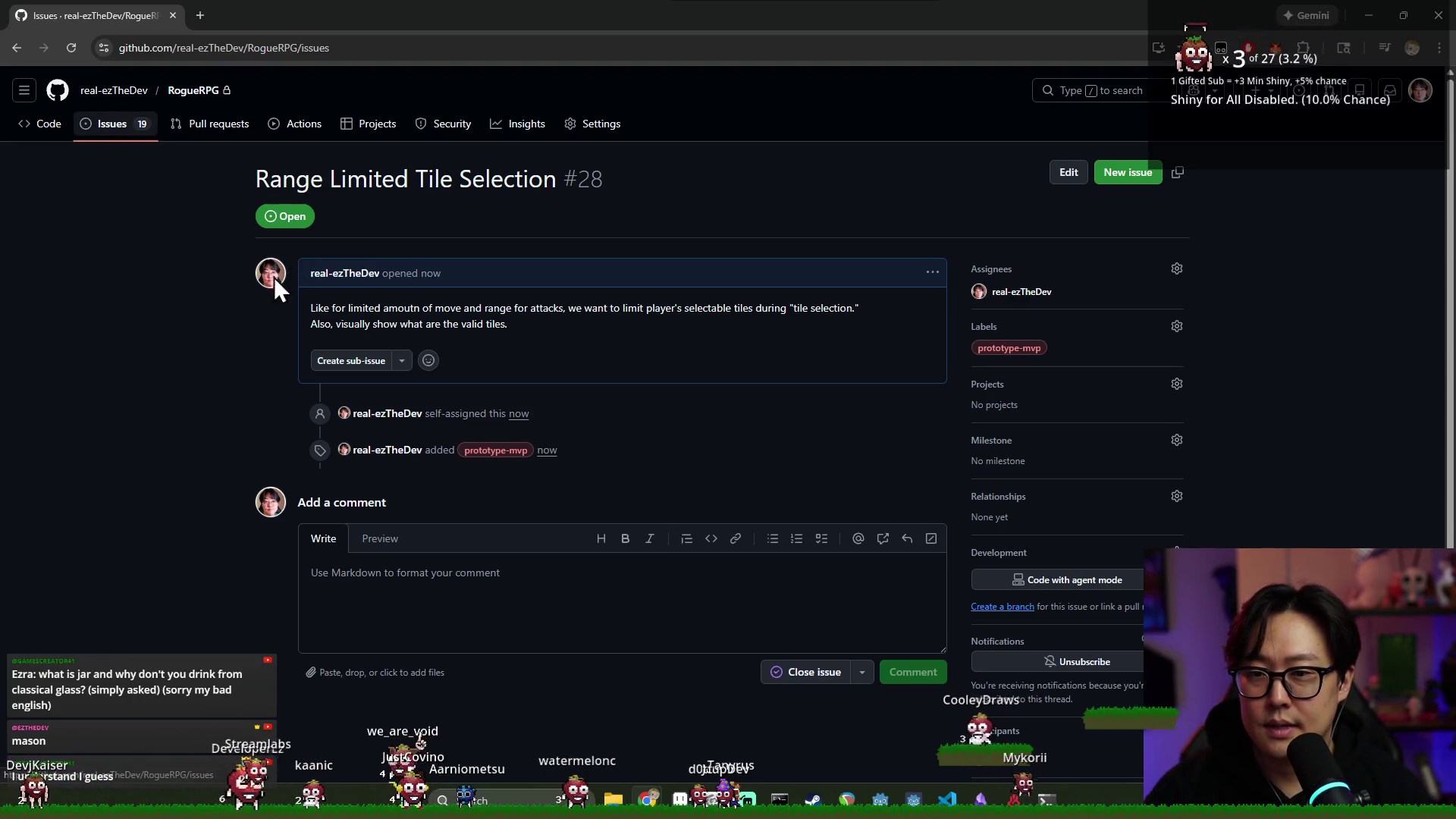
Open issue #23 'Base Player Actions', select its Guard and Dodge default lines, then return to Godot
{"action": "scroll", "coordinate": [381, 362], "scroll_direction": "down", "scroll_amount": 1}
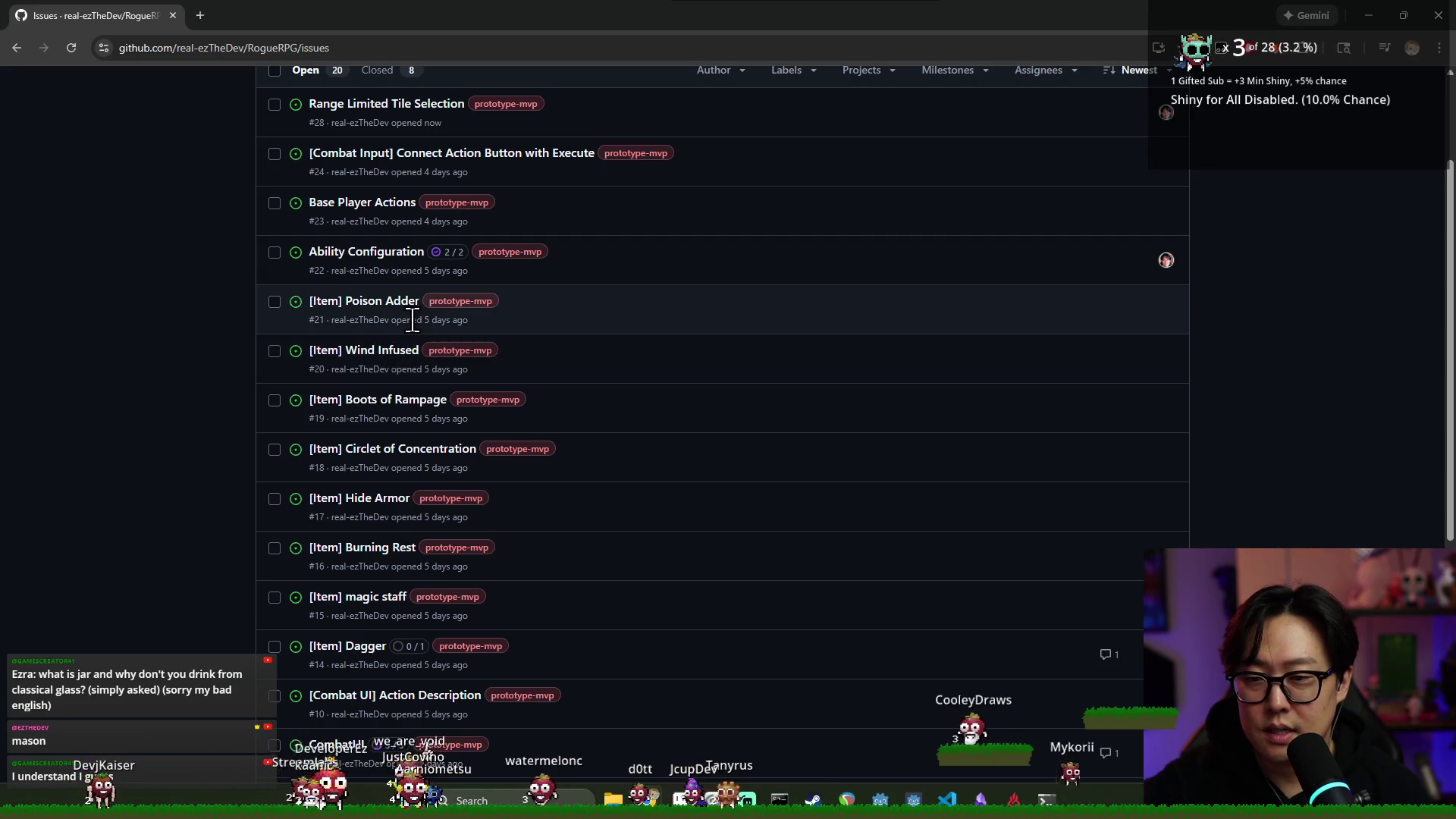
{"action": "left_click", "coordinate": [358, 205]}
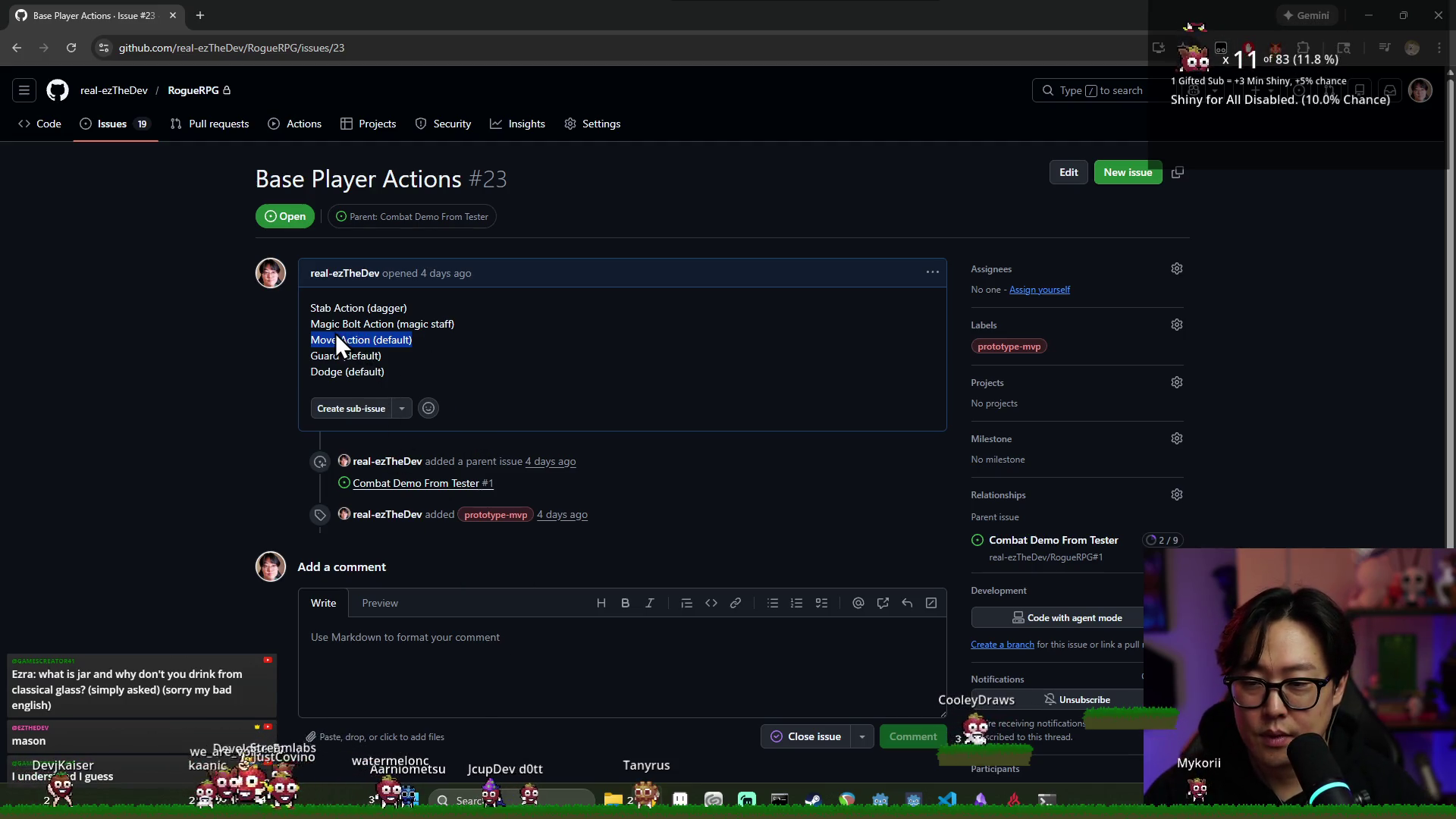
{"action": "left_click_drag", "start_coordinate": [318, 324], "coordinate": [411, 356]}
{"action": "key", "text": "alt+Tab"}
{"action": "left_click", "coordinate": [437, 349]}
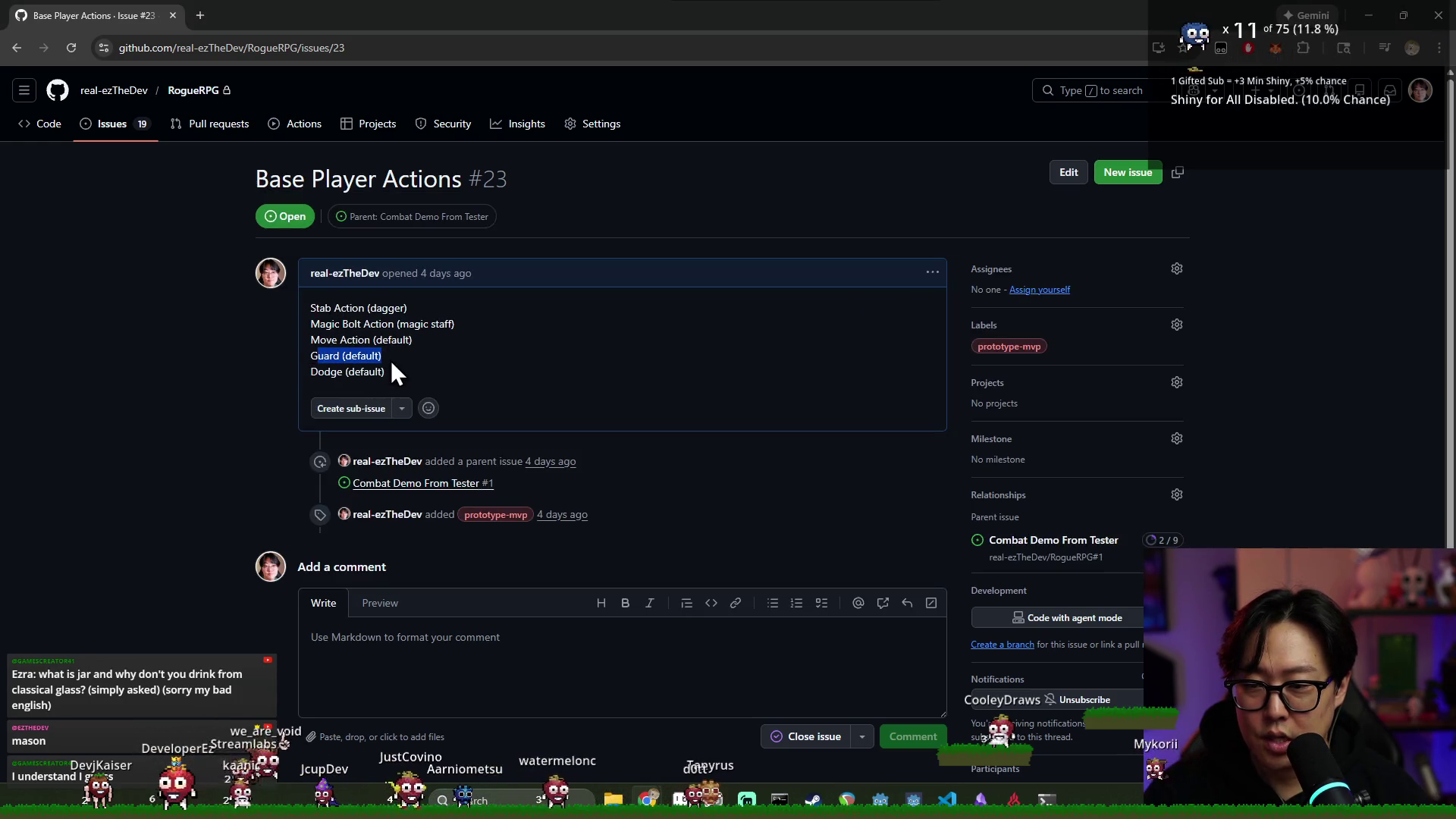
{"action": "left_click_drag", "start_coordinate": [411, 366], "coordinate": [309, 377]}
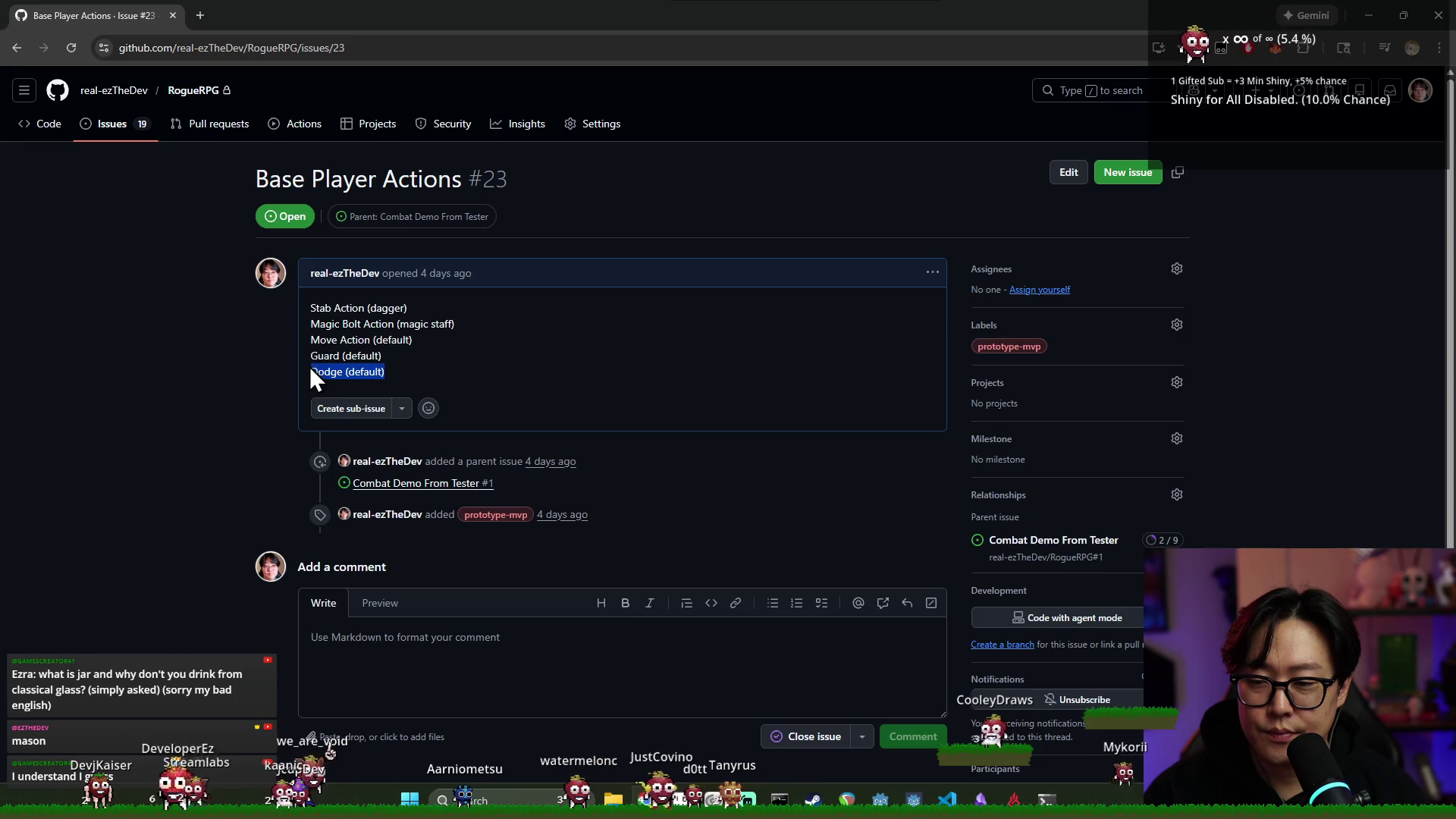
{"action": "key", "text": "alt+Tab"}
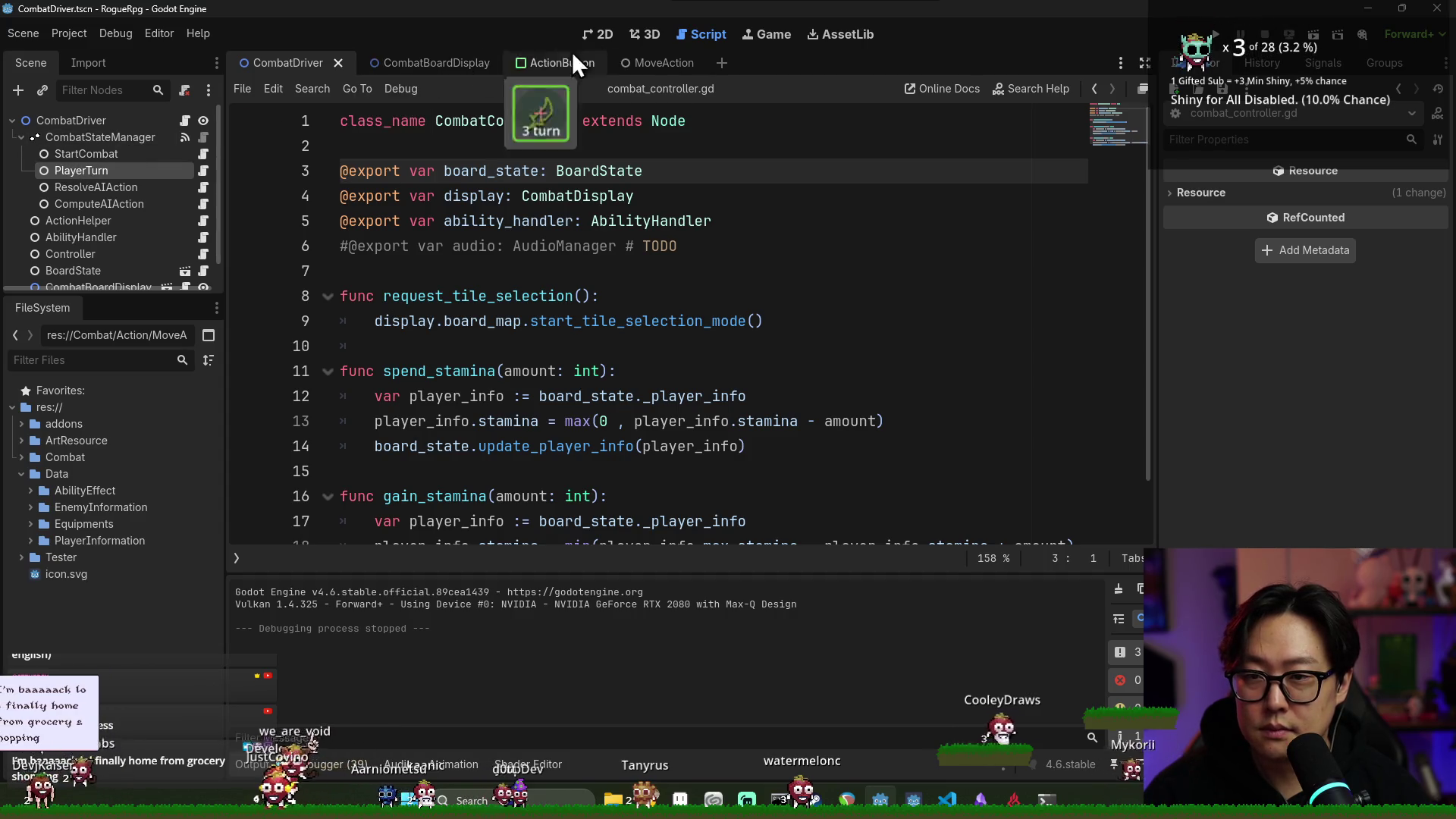
Filter the FileSystem by 'defe' and open the DefendAction.tscn scene, selecting its root node
{"action": "left_click", "coordinate": [130, 360]}
{"action": "type", "text": "guard"}
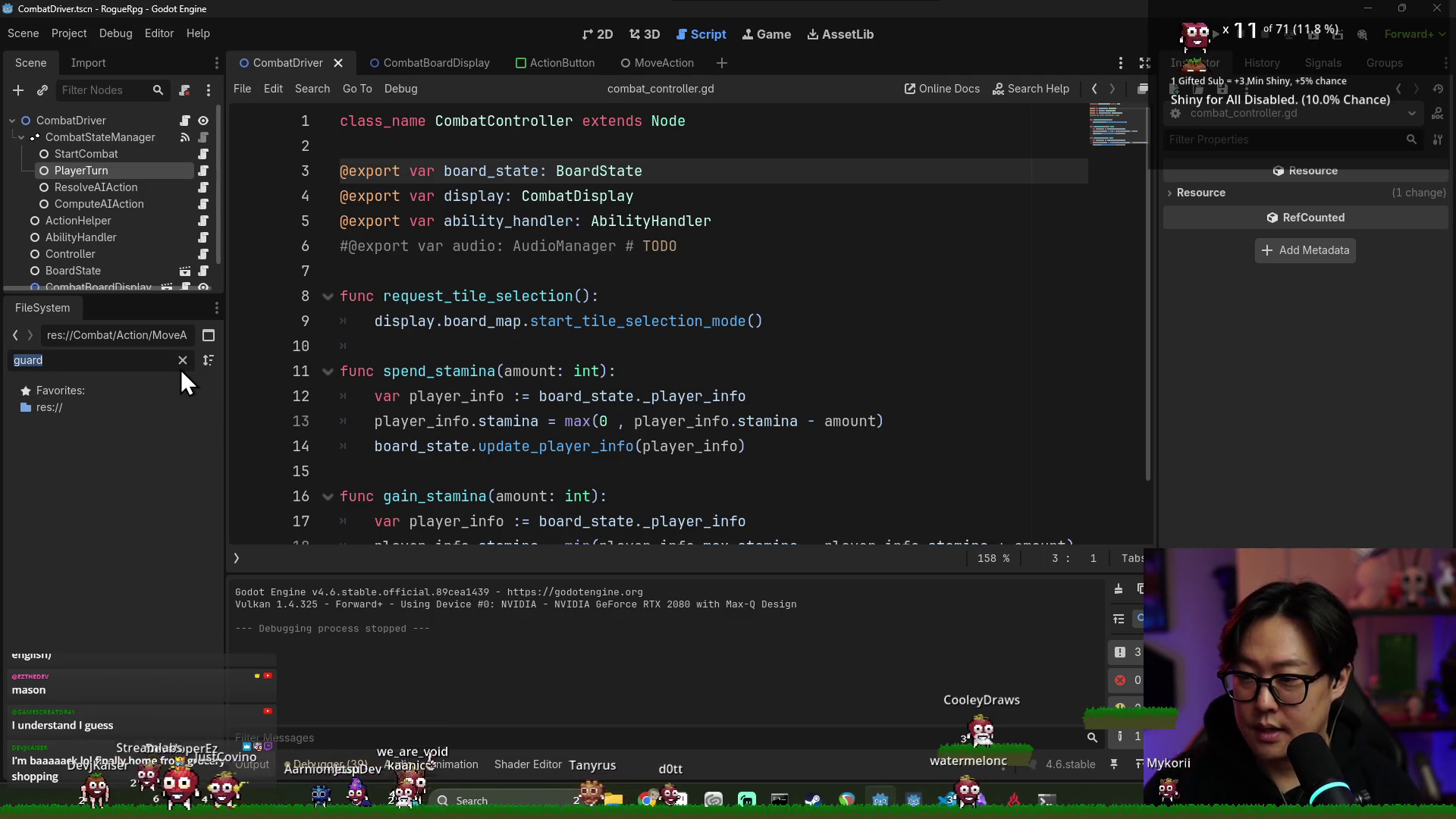
{"action": "key", "text": "ctrl+a"}
{"action": "type", "text": "defe"}
{"action": "left_click", "coordinate": [135, 495]}
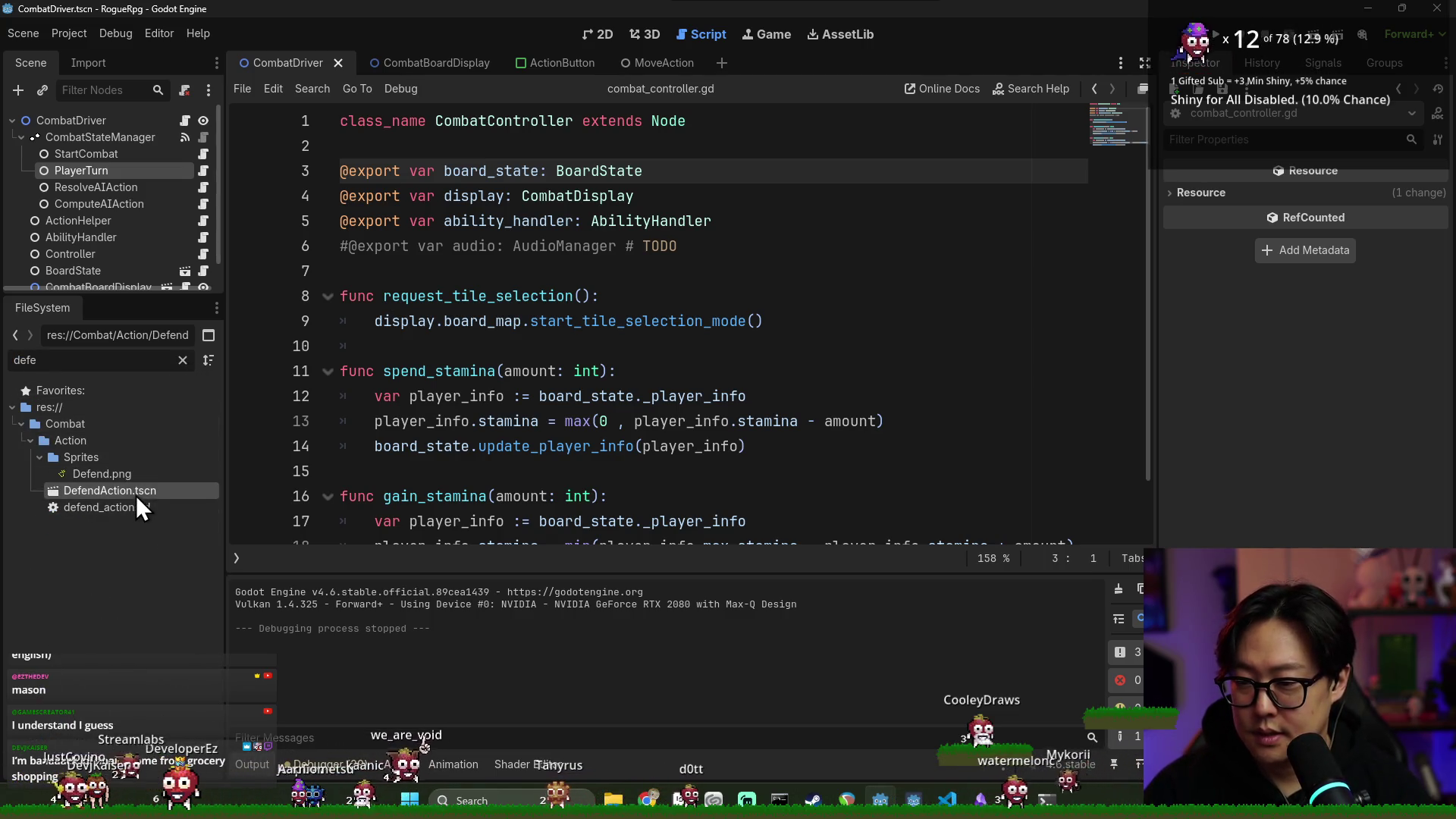
{"action": "double_click", "coordinate": [149, 491]}
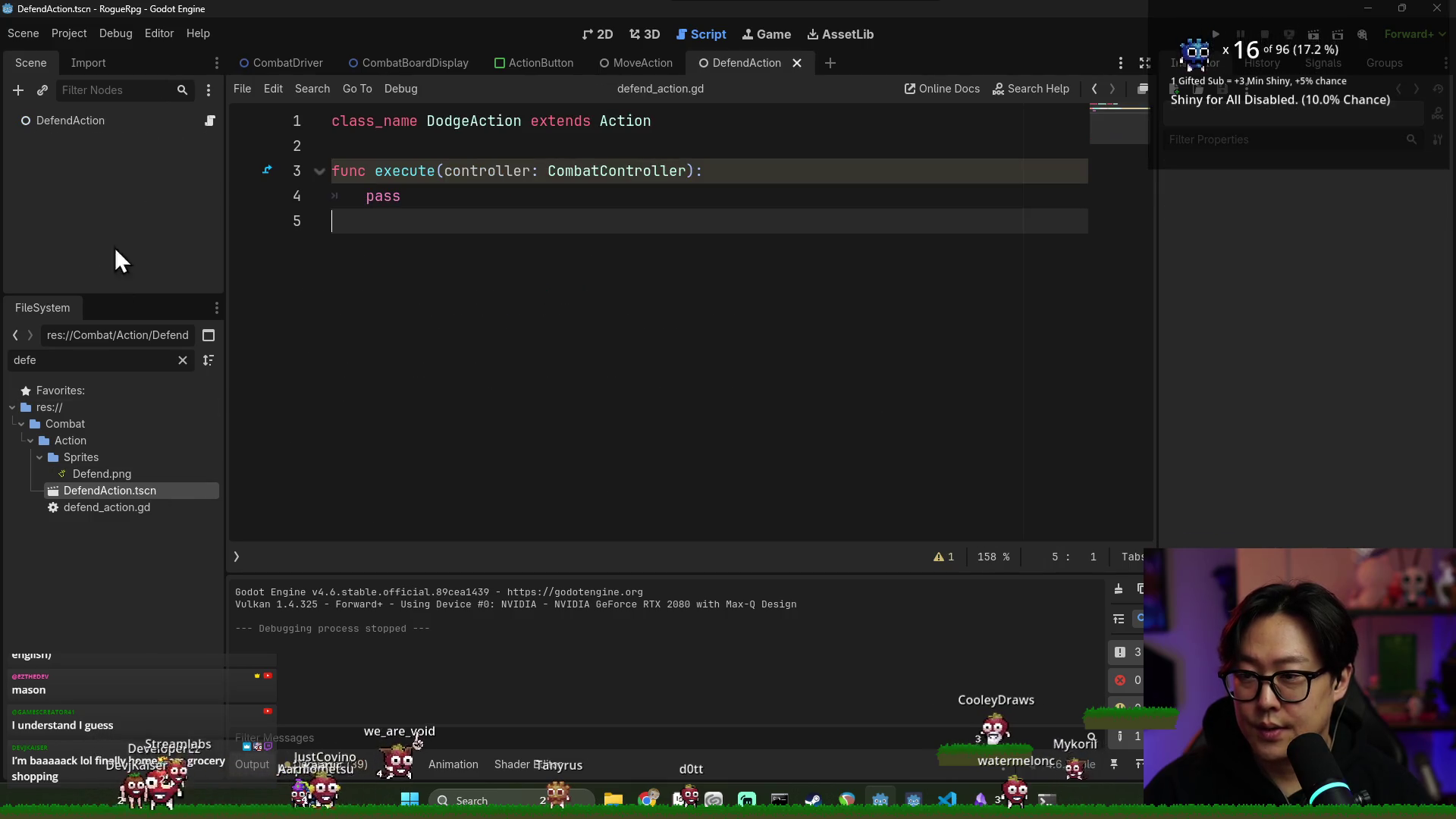
{"action": "left_click", "coordinate": [102, 123]}
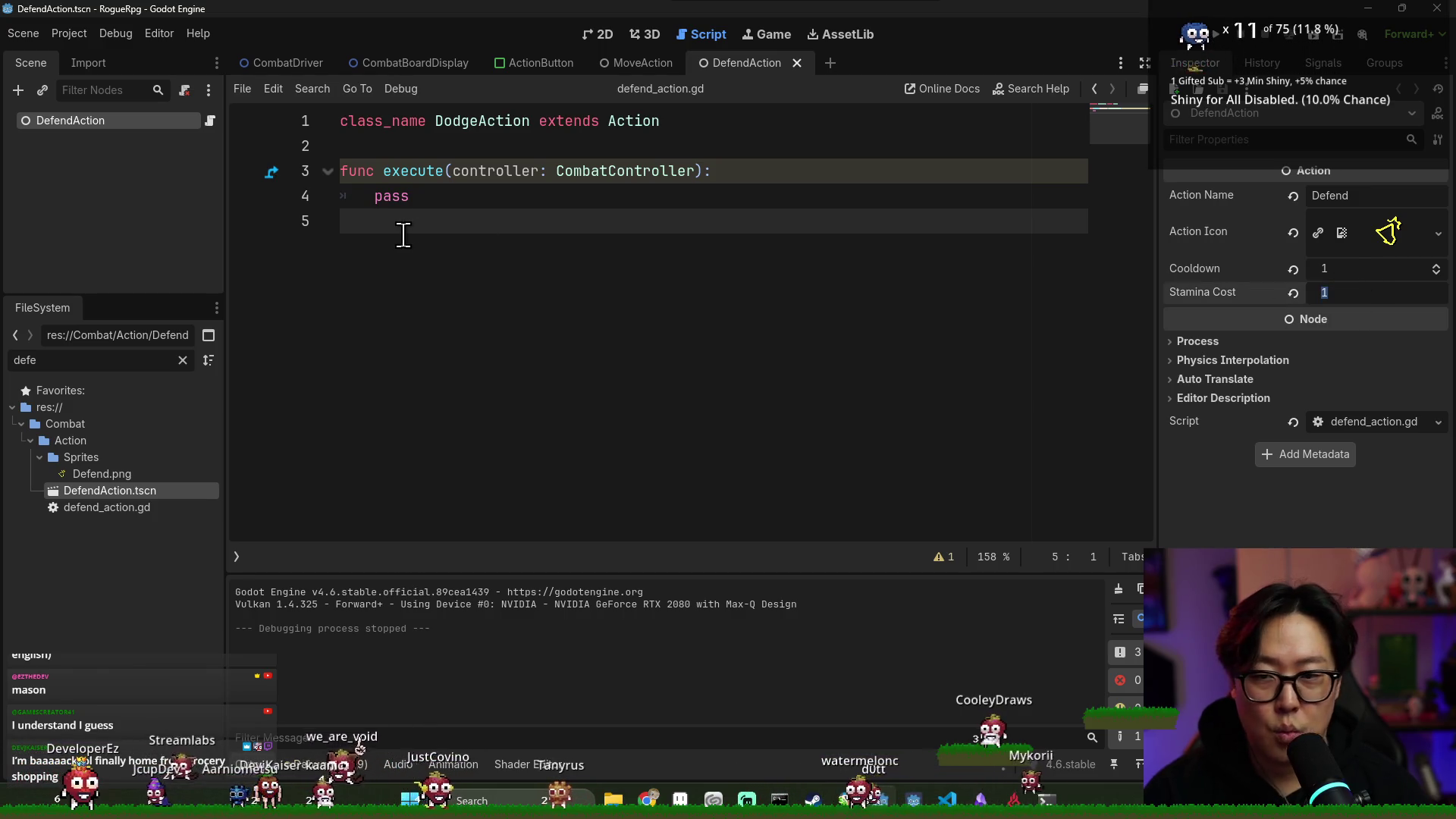
Jump from defend_action.gd's execute line to the CombatController class definition
{"action": "left_click", "coordinate": [429, 229]}
{"action": "left_click", "coordinate": [762, 170]}
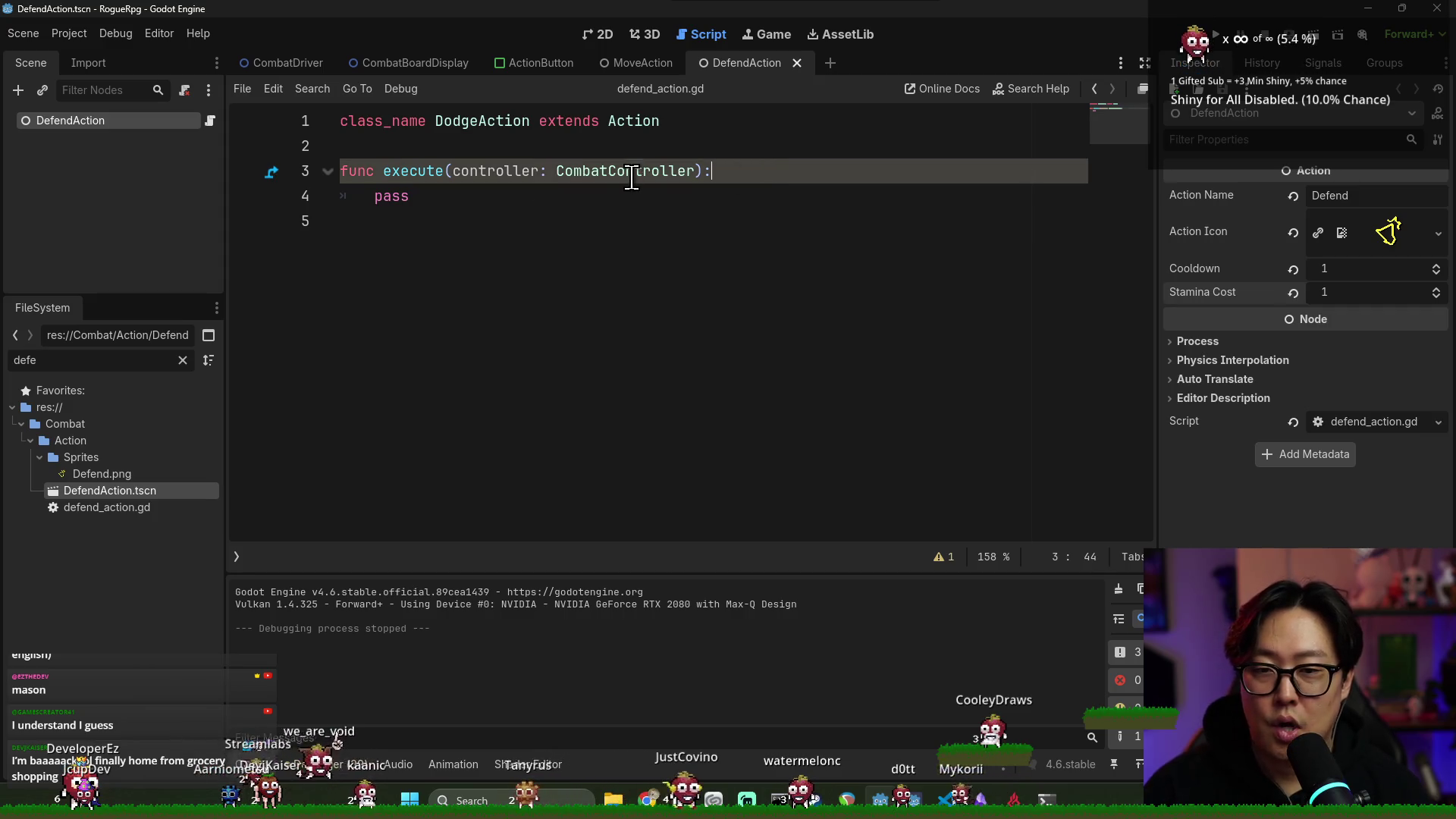
{"action": "left_click", "coordinate": [619, 180], "text": "ctrl"}
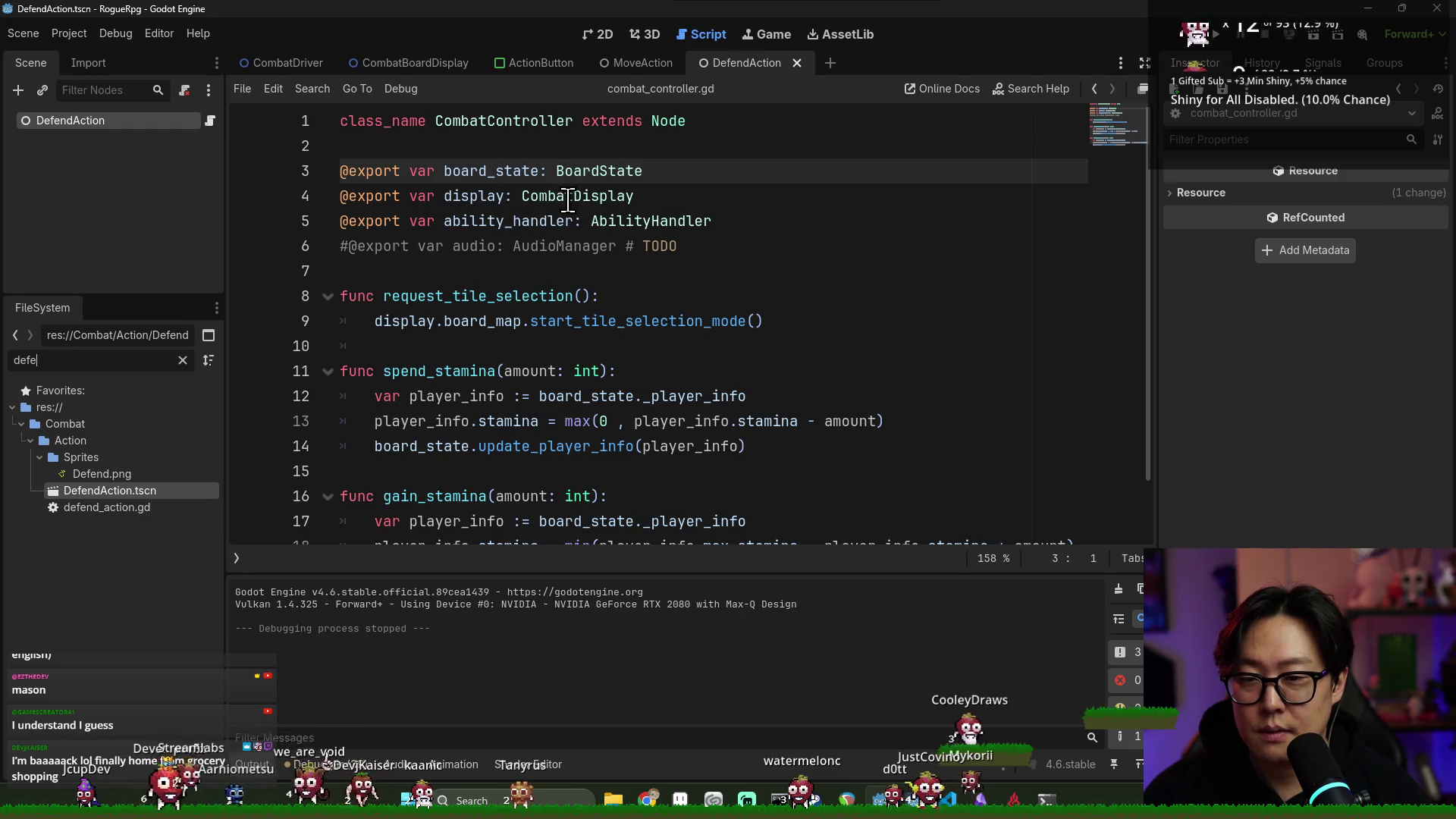
Highlight uses of the display variable and its start_tile_selection_mode call in the script
{"action": "left_click", "coordinate": [594, 216]}
{"action": "left_click", "coordinate": [461, 196]}
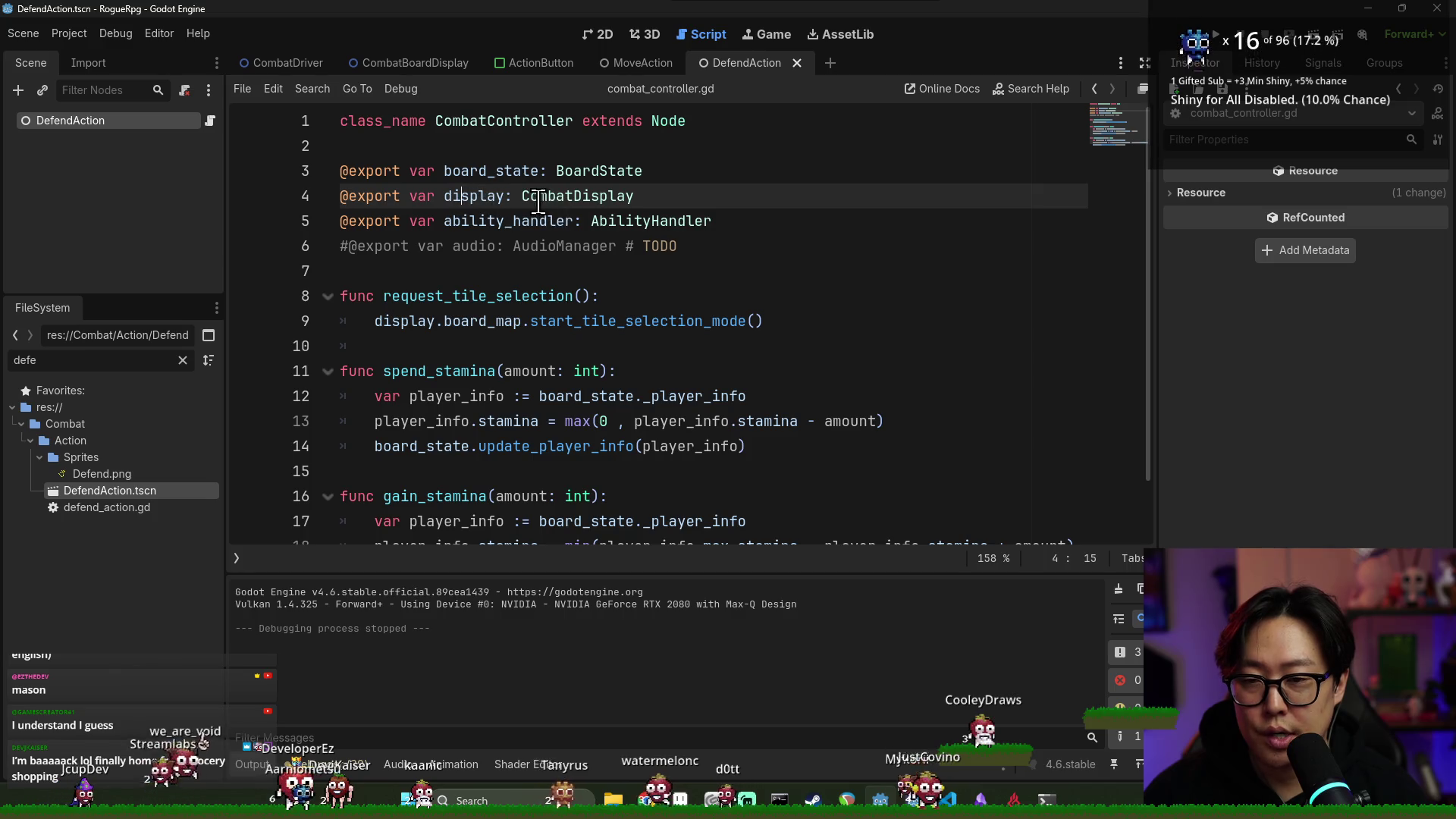
{"action": "left_click", "coordinate": [479, 196]}
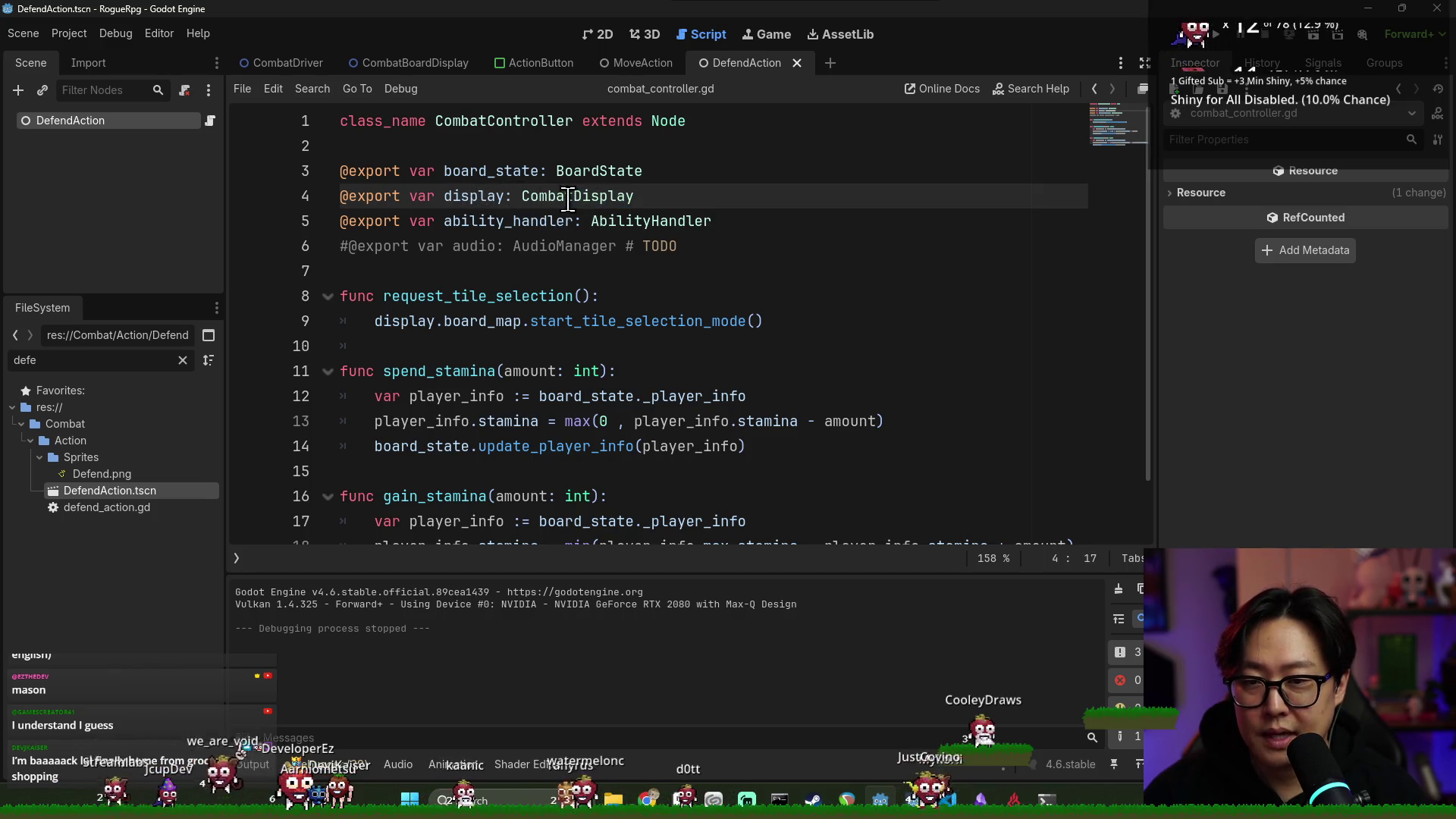
{"action": "double_click", "coordinate": [476, 196]}
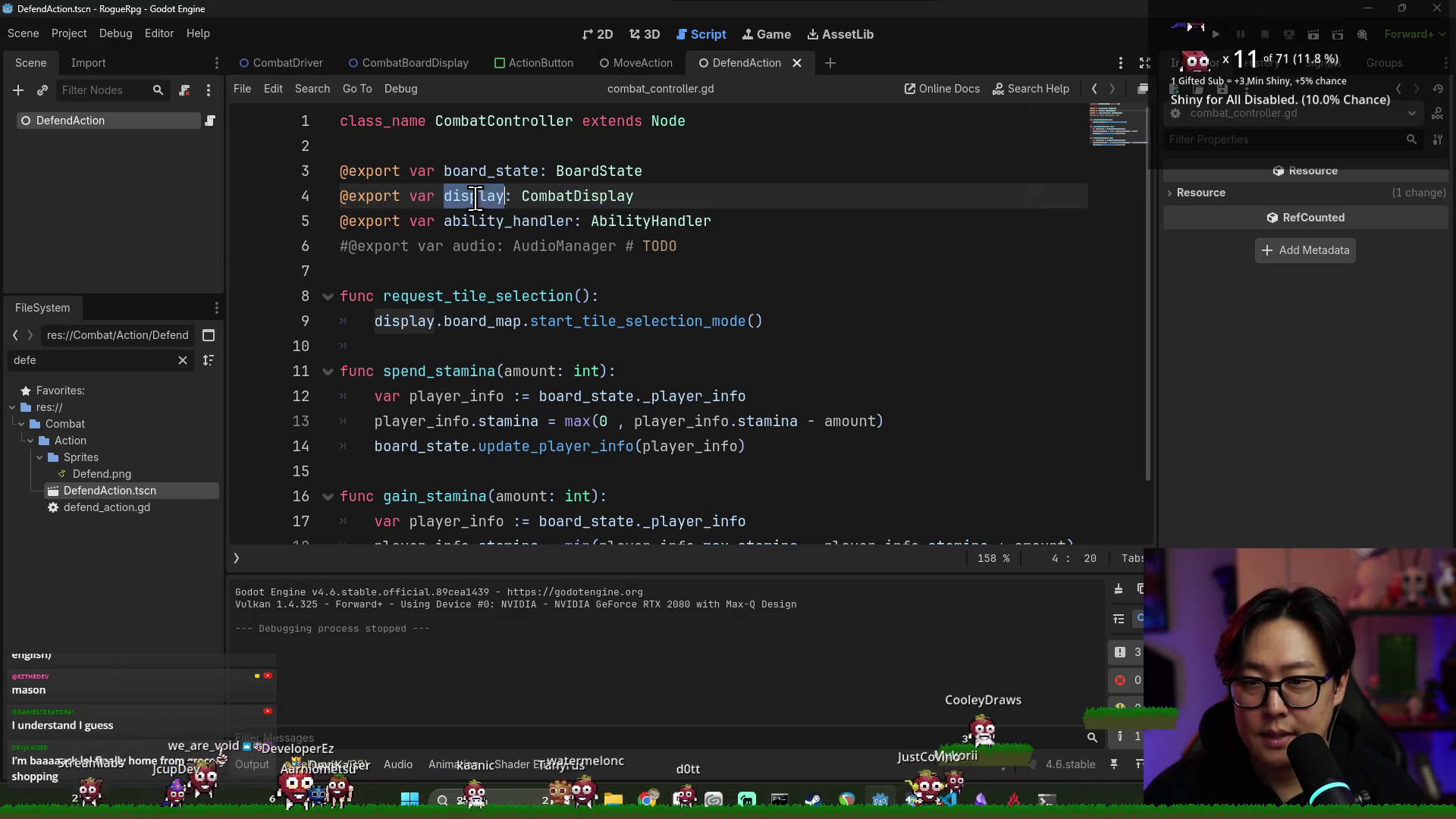
{"action": "left_click", "coordinate": [617, 319]}
{"action": "double_click", "coordinate": [404, 320]}
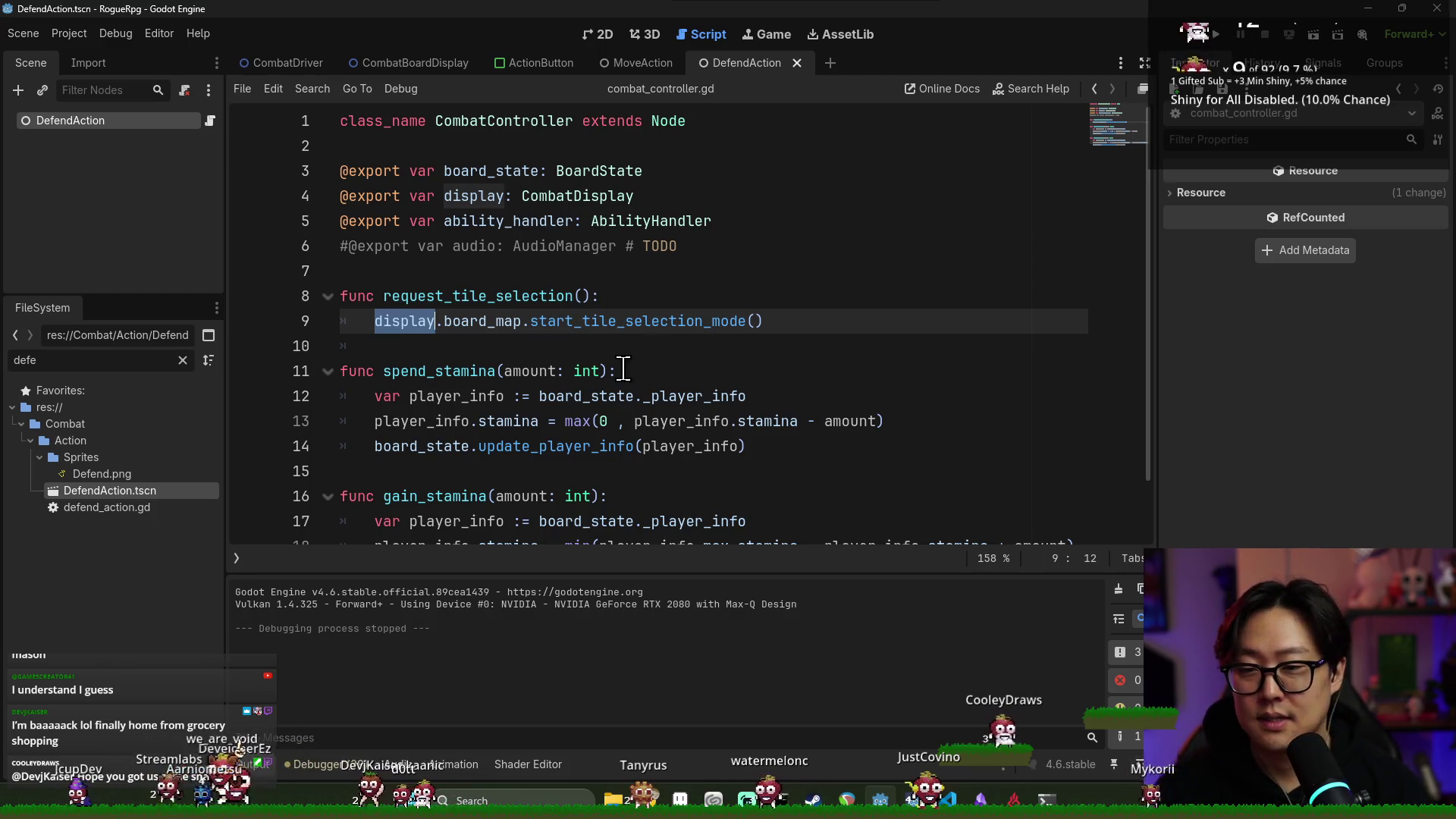
{"action": "left_click", "coordinate": [658, 320]}
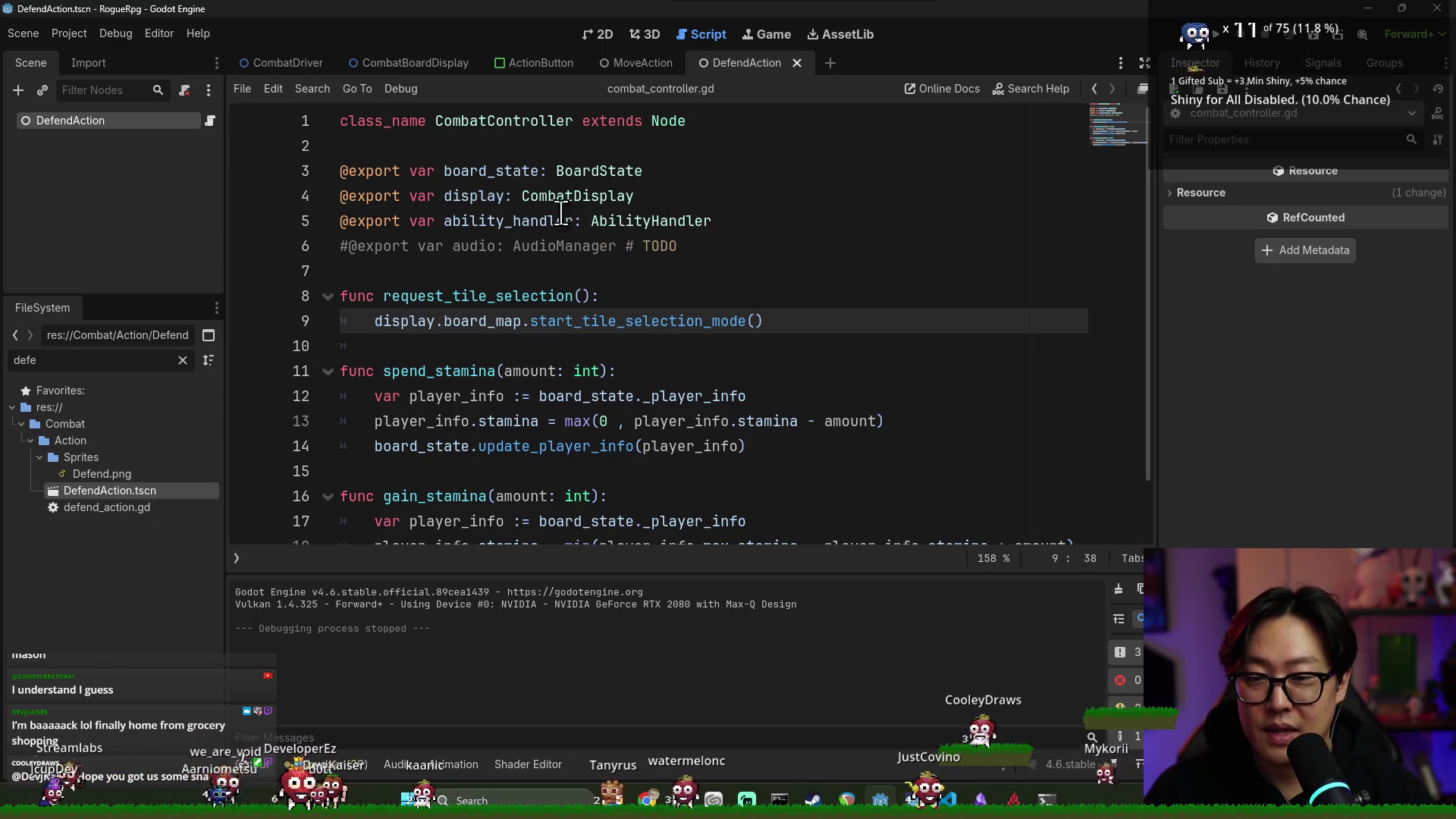
Follow BoardState to player_info.gd and start a new var declaration after max_stamina
{"action": "left_click", "coordinate": [590, 176], "text": "ctrl"}
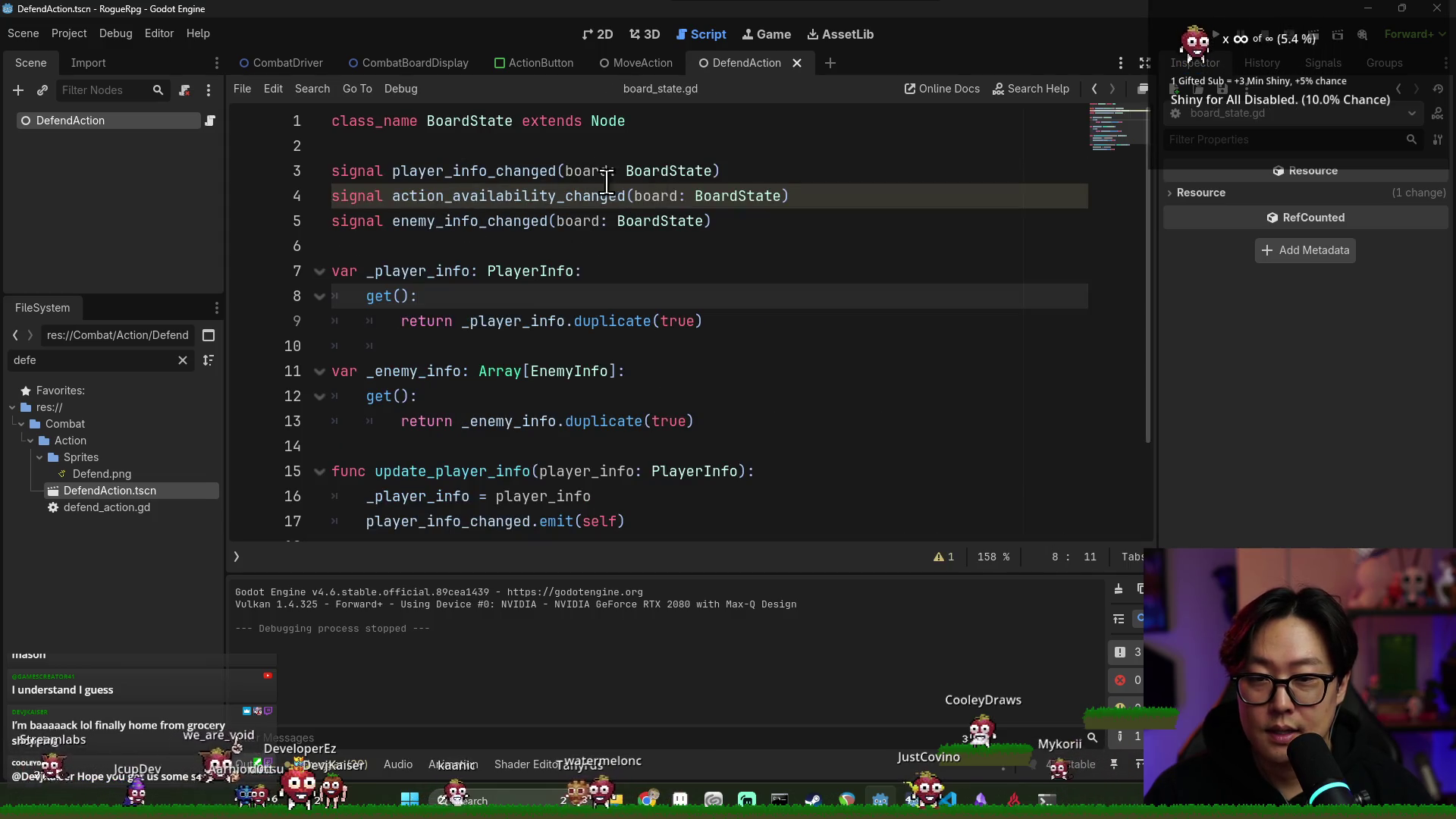
{"action": "left_click", "coordinate": [527, 274]}
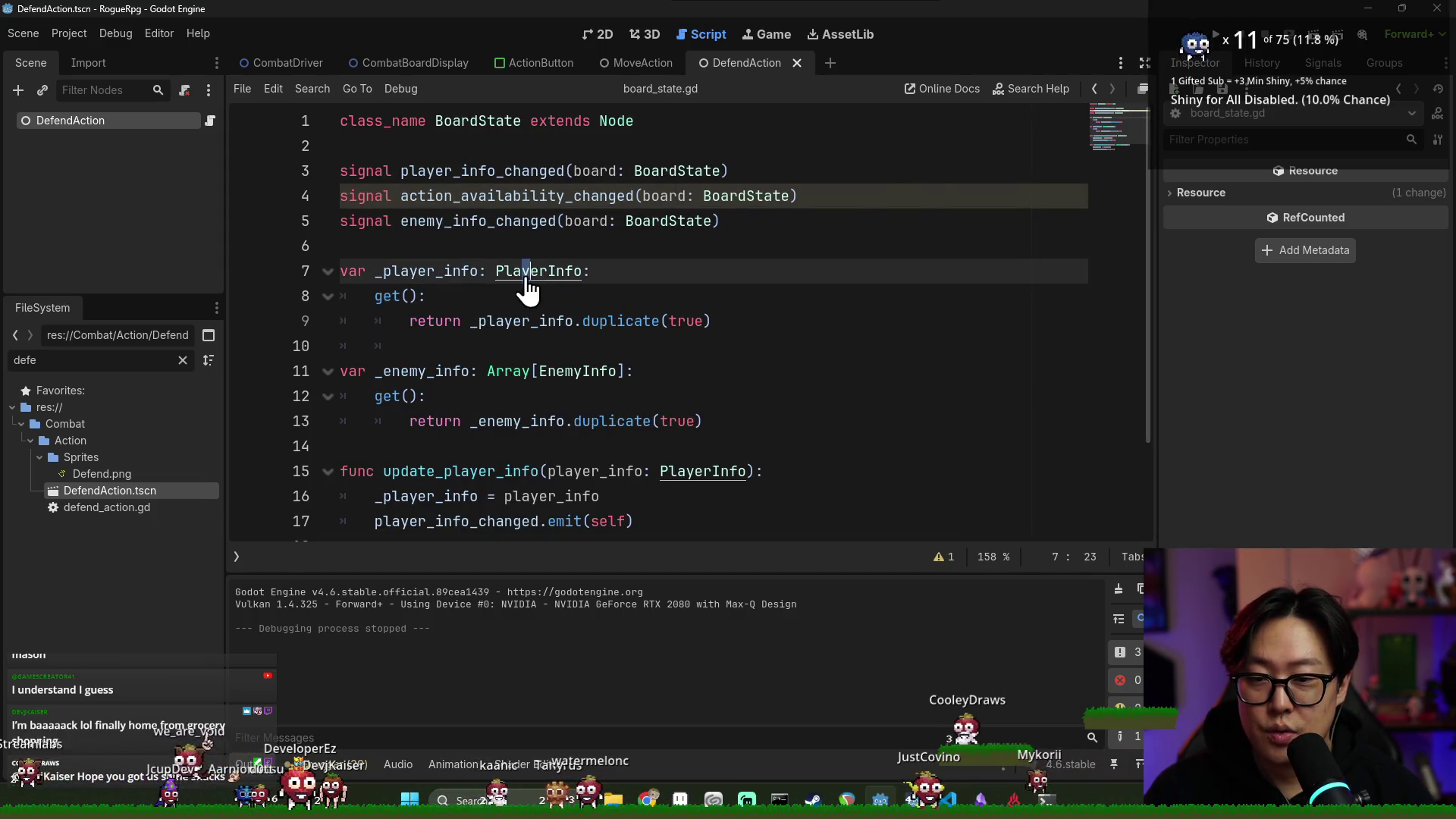
{"action": "left_click", "coordinate": [527, 277], "text": "ctrl"}
{"action": "left_click", "coordinate": [462, 172]}
{"action": "left_click", "coordinate": [472, 195]}
{"action": "left_click", "coordinate": [478, 220]}
{"action": "left_click", "coordinate": [644, 346]}
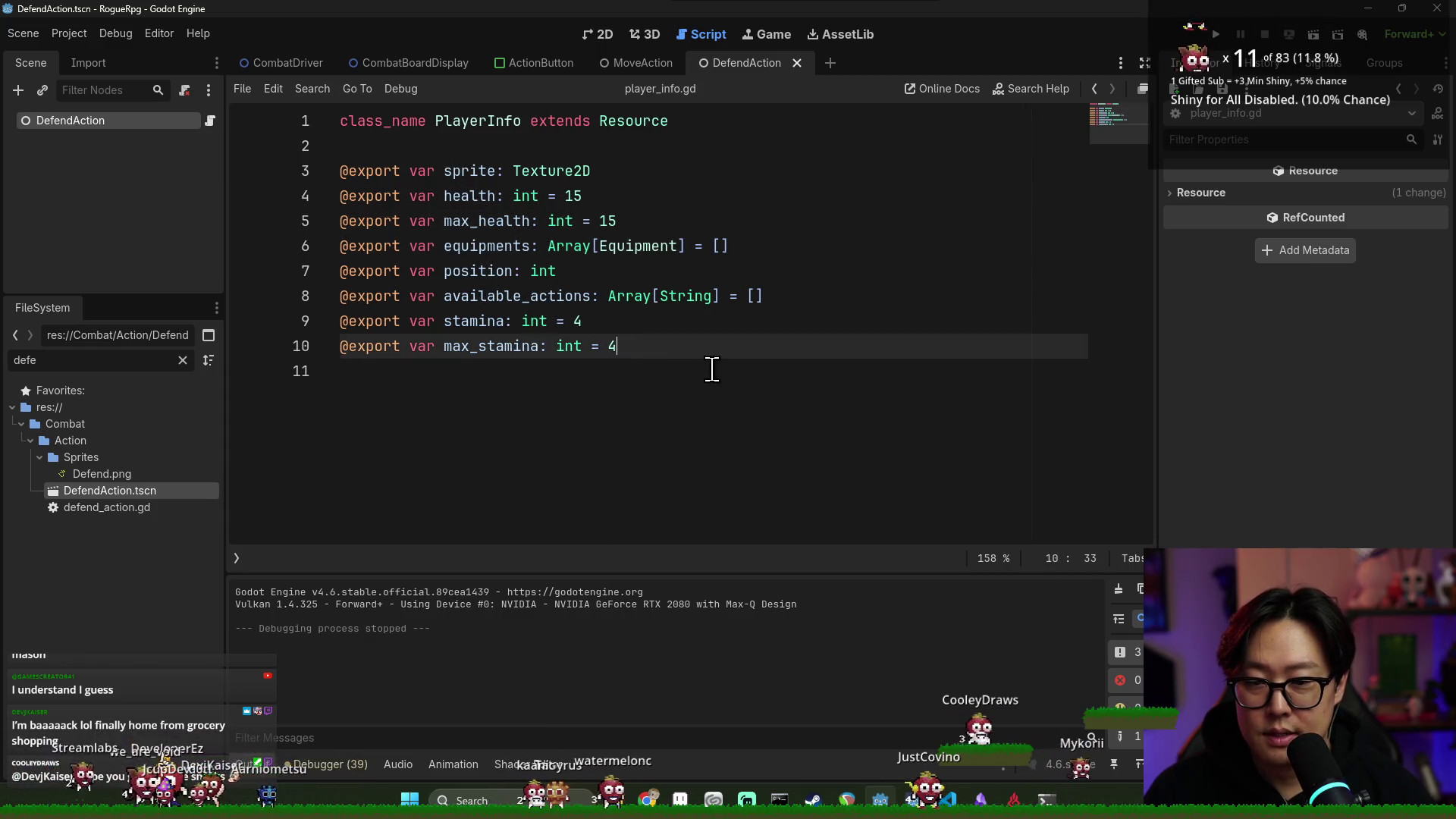
{"action": "key", "text": "Return"}
{"action": "type", "text": "var "}
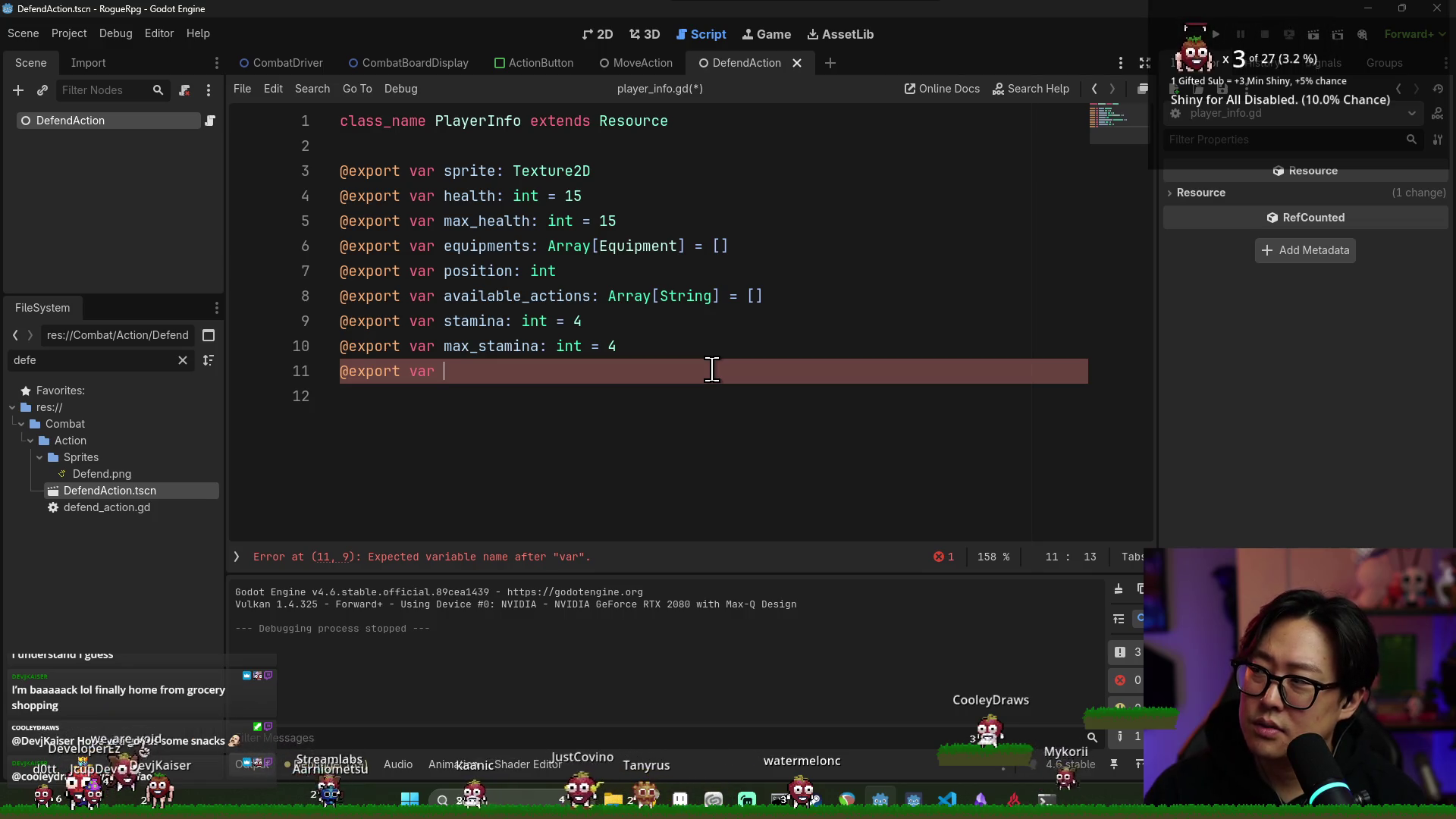
{"action": "type", "text": "armor:"}
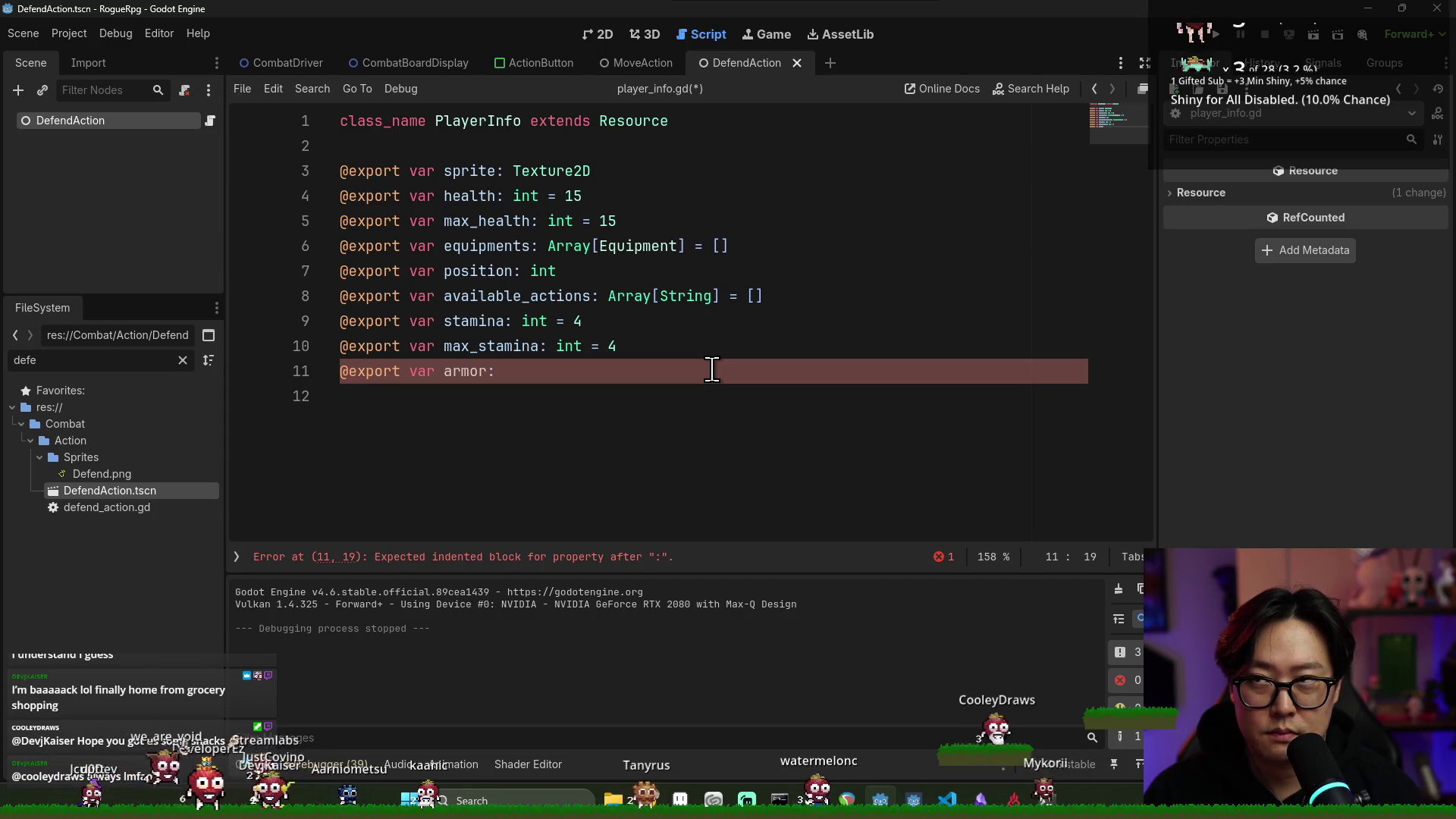
{"action": "type", "text": "0"}
{"action": "key", "text": "ctrl+s"}
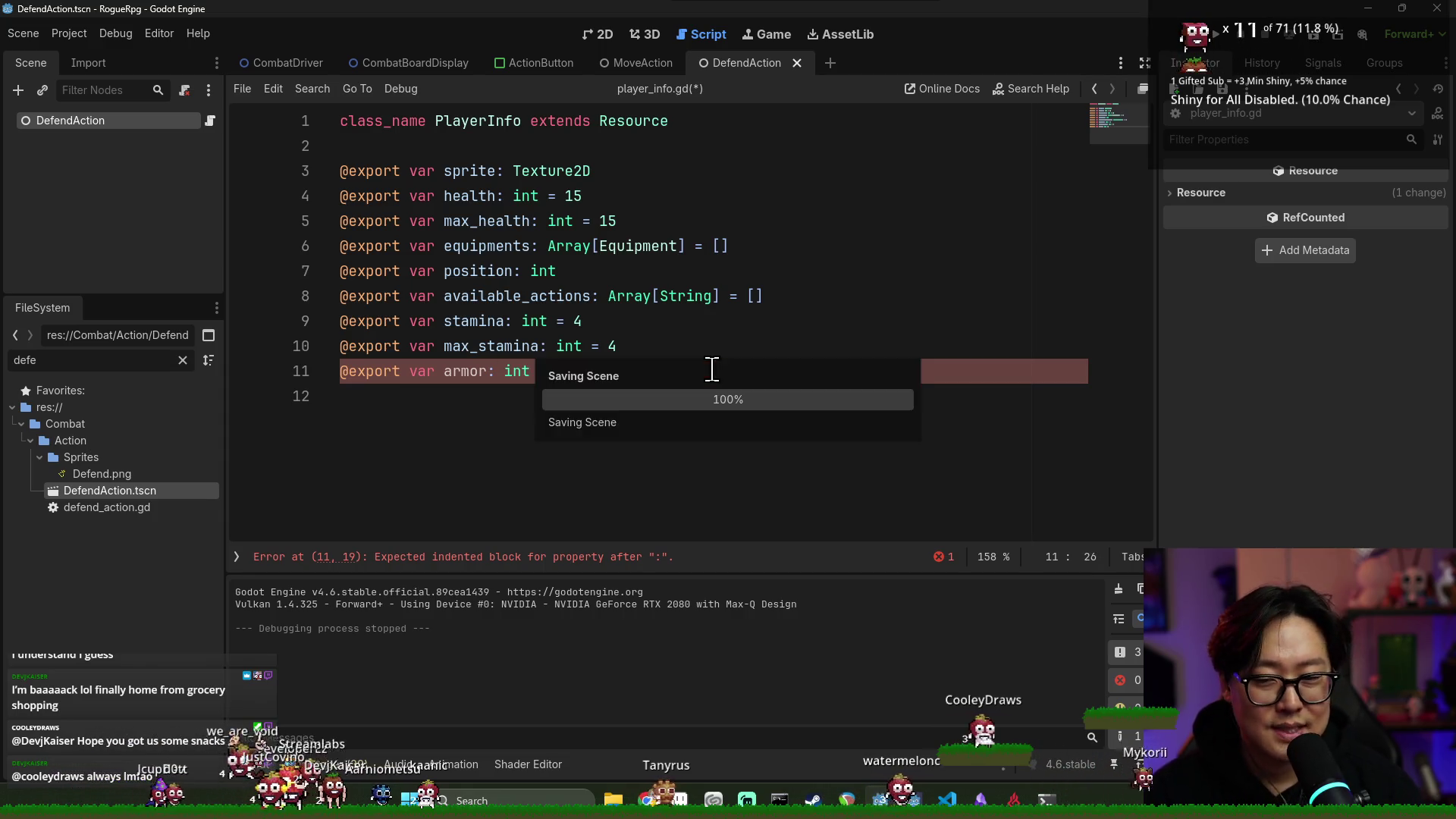
{"action": "key", "text": "End"}
{"action": "key", "text": "ctrl+s"}
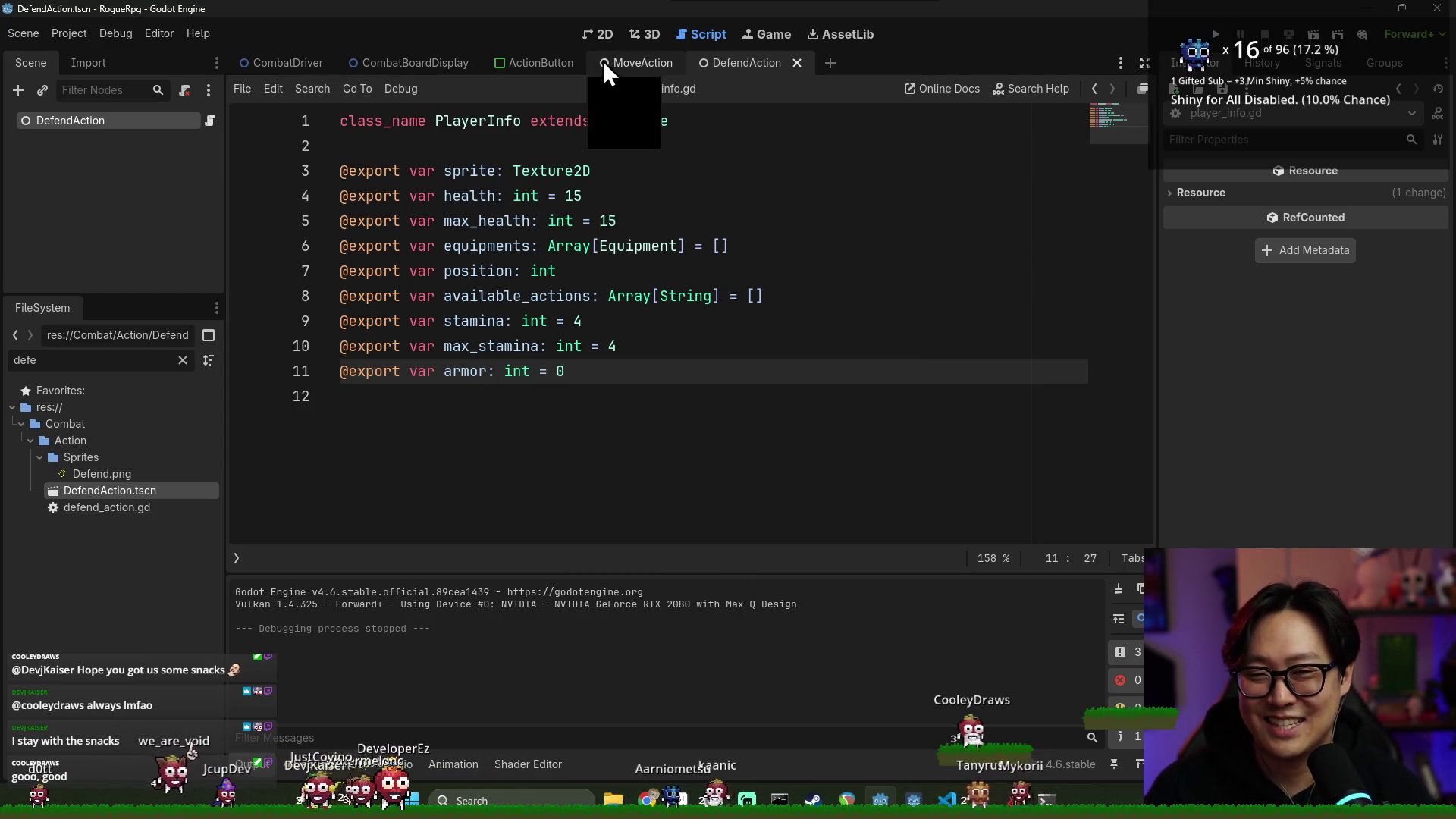
Close the MoveAction script and switch to the DefendAction script
{"action": "left_click", "coordinate": [650, 63]}
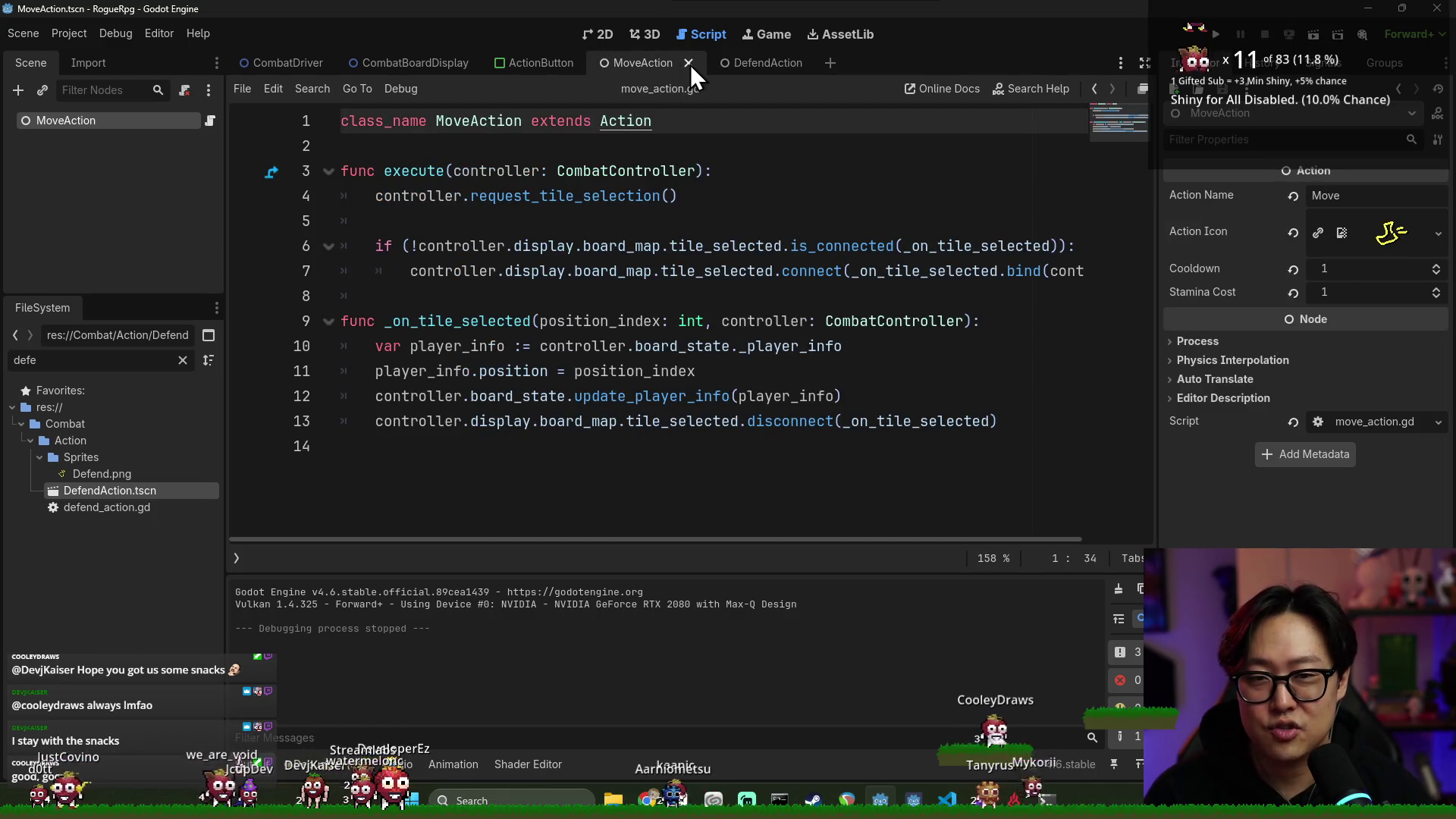
{"action": "left_click", "coordinate": [689, 63]}
{"action": "left_click", "coordinate": [680, 64]}
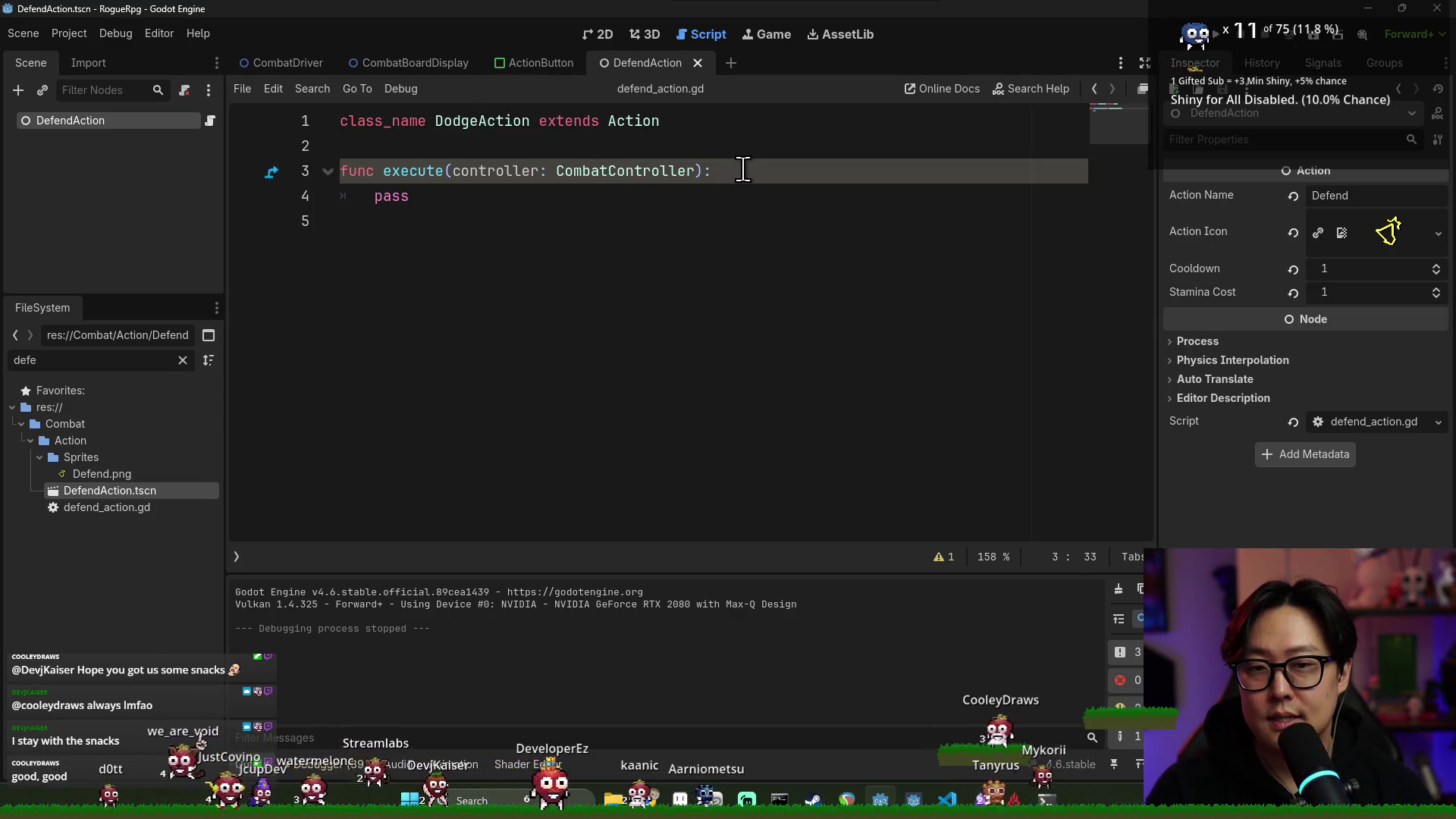
In execute(), write controller.board_state._player_info using autocomplete suggestions
{"action": "key", "text": "Return"}
{"action": "key", "text": "Return"}
{"action": "type", "text": ".b"}
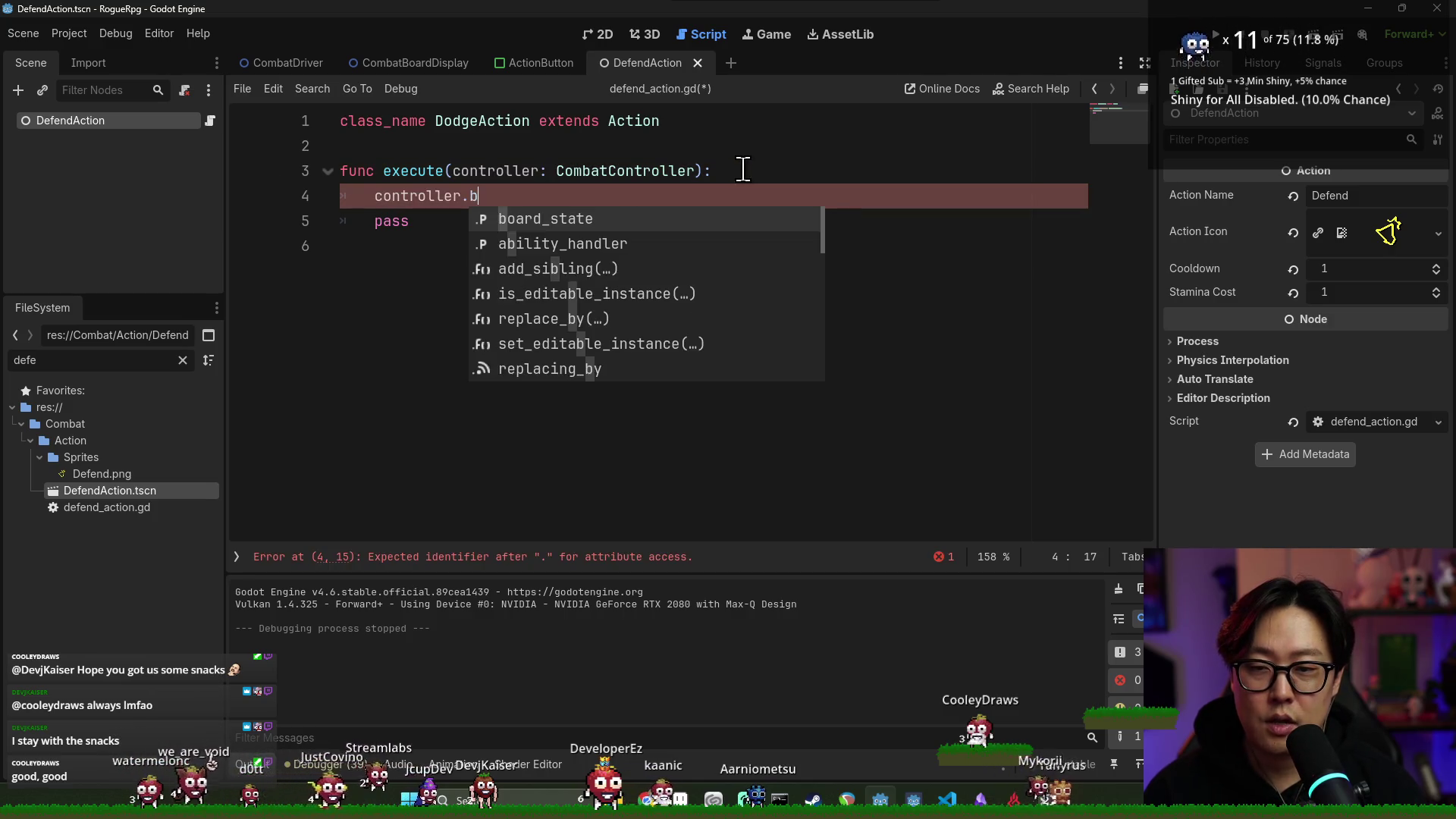
{"action": "key", "text": "Return"}
{"action": "type", "text": ".pl"}
{"action": "key", "text": "Down"}
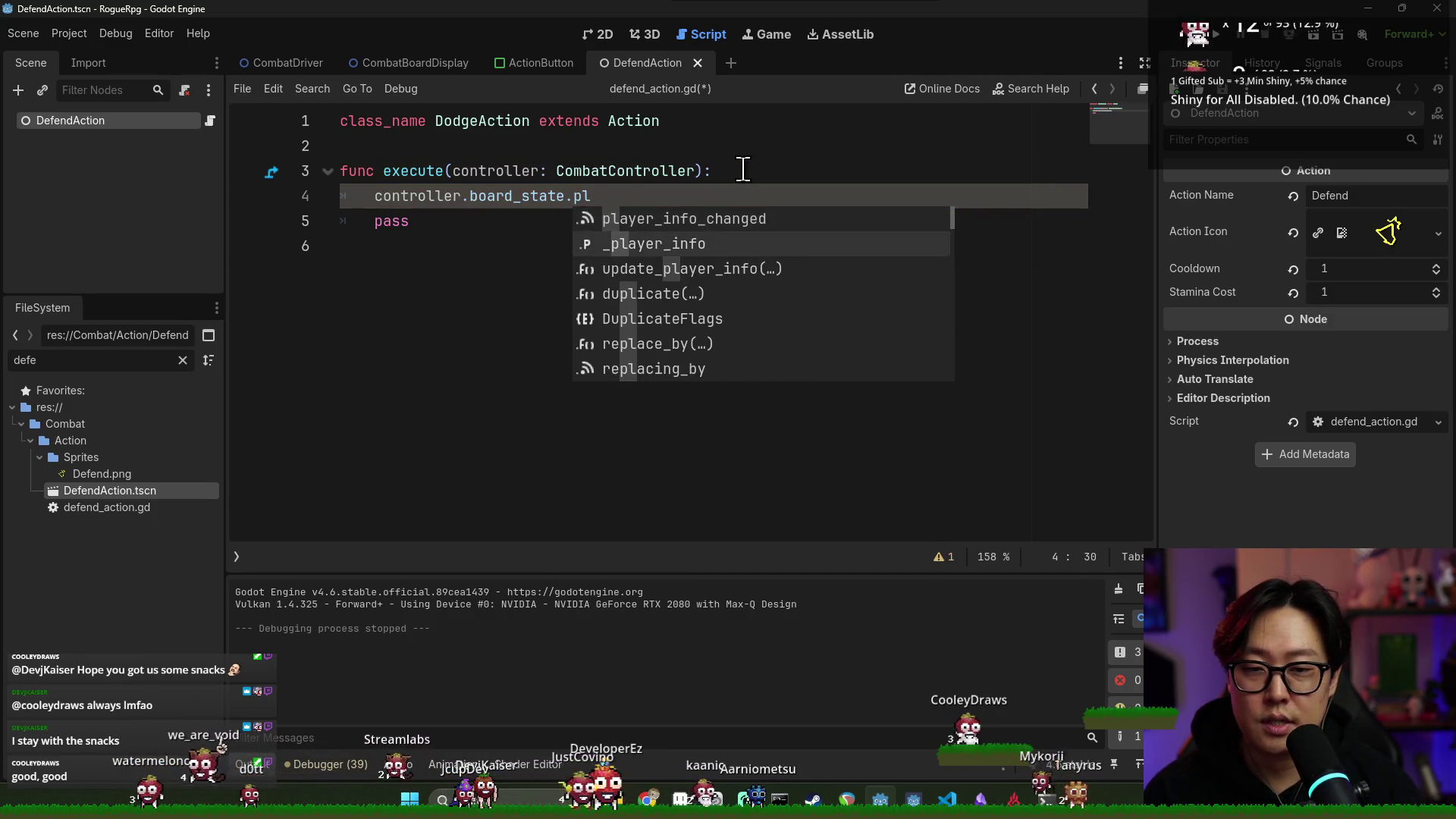
{"action": "key", "text": "Return"}
Store it as 'var player_info' and begin an armor line beneath it
{"action": "left_click", "coordinate": [380, 197]}
{"action": "type", "text": "var player_info :="}
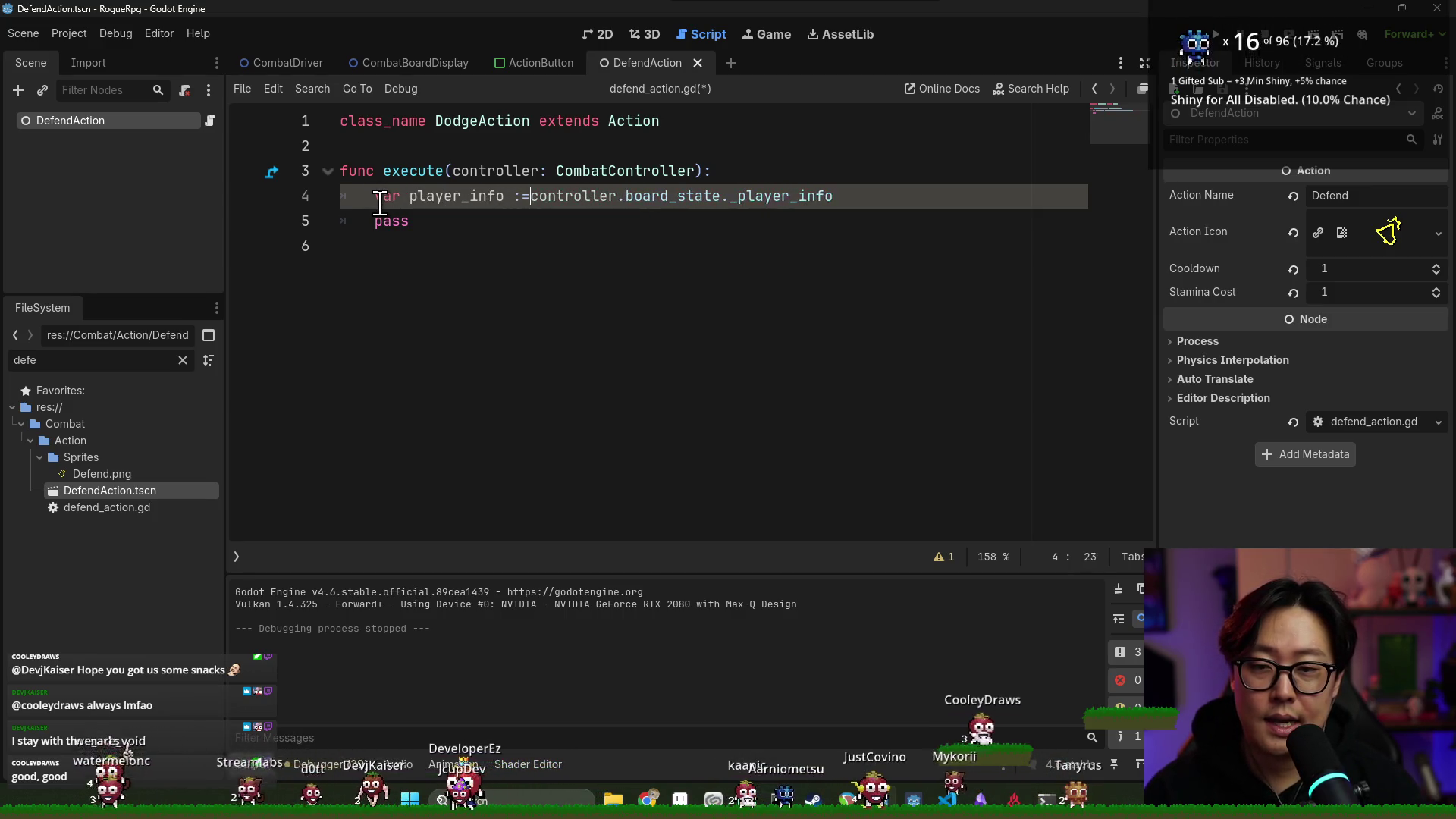
{"action": "double_click", "coordinate": [414, 199]}
{"action": "key", "text": "Return"}
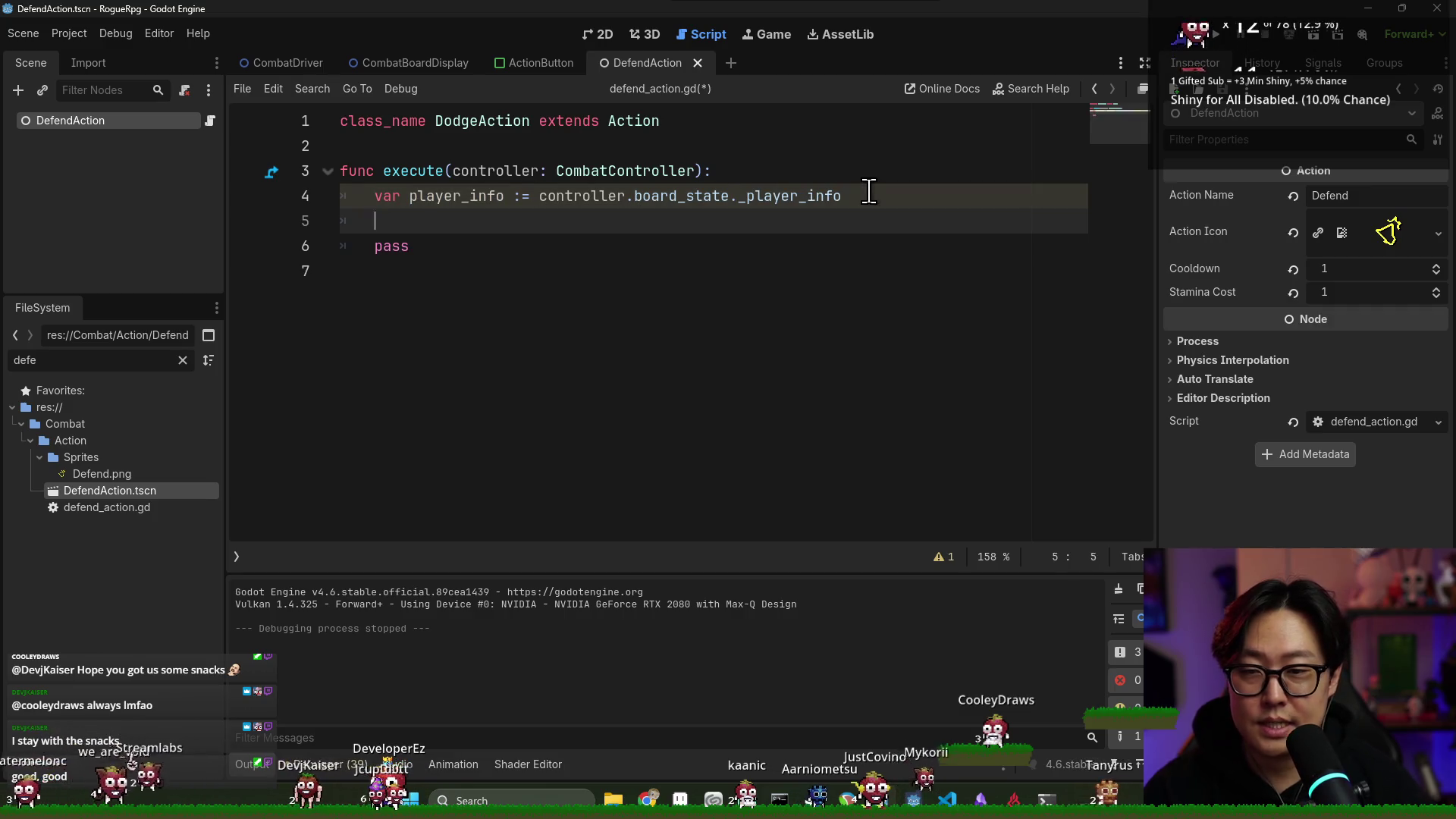
{"action": "type", "text": "player_info.armor += 1"}
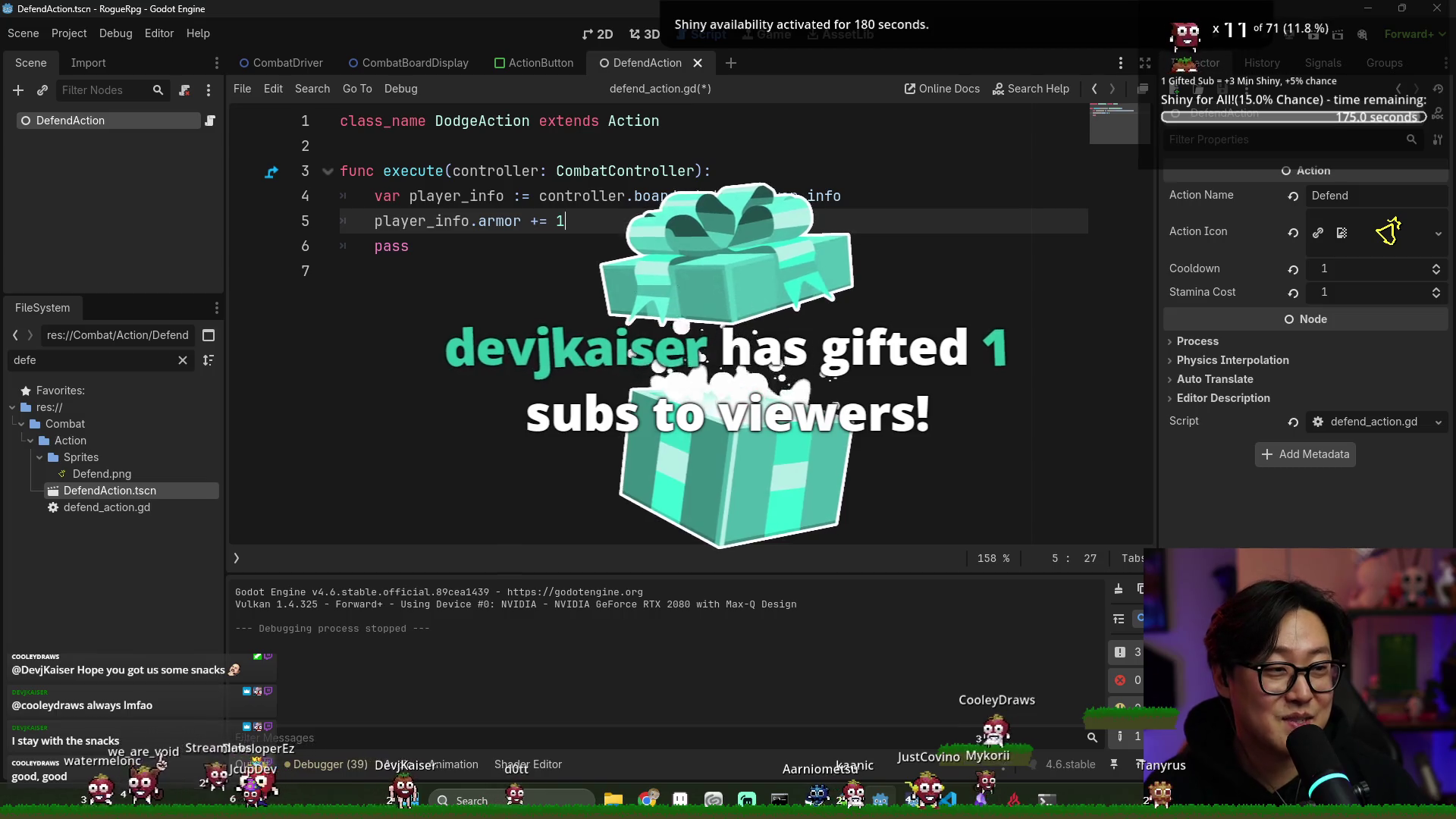
{"action": "key", "text": "alt+Tab"}
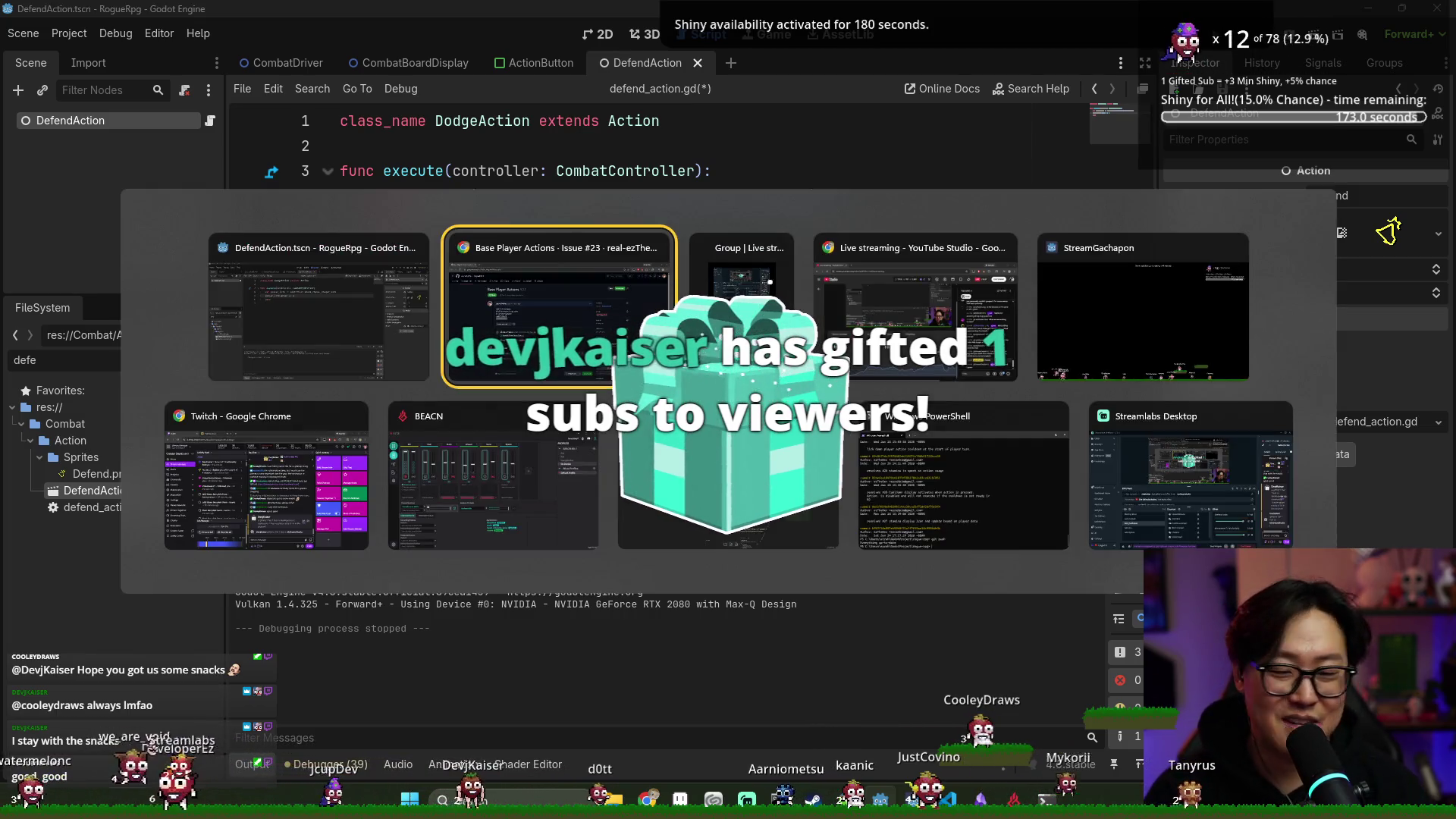
{"action": "left_click", "coordinate": [568, 461]}
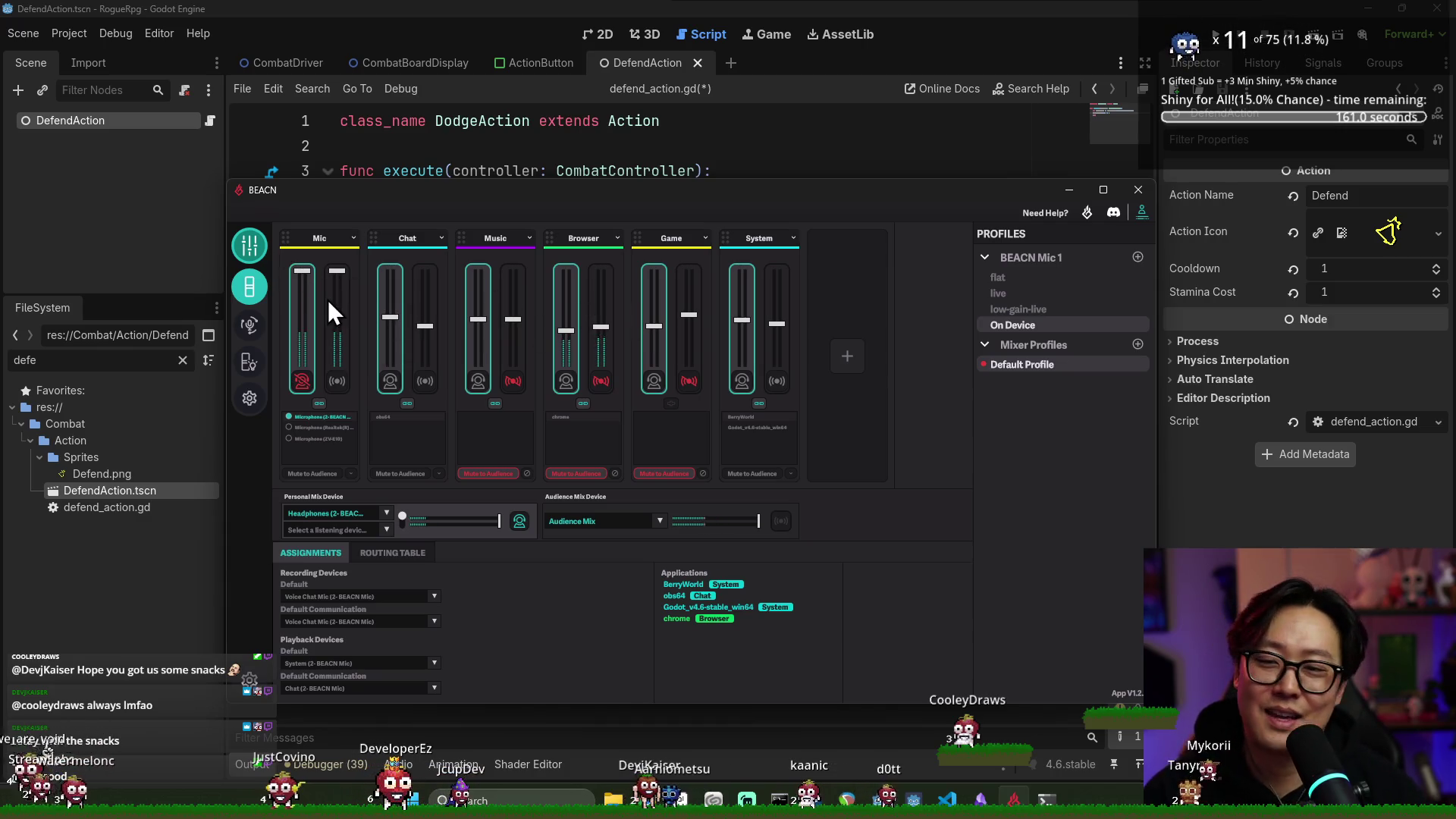
{"action": "left_click", "coordinate": [962, 179]}
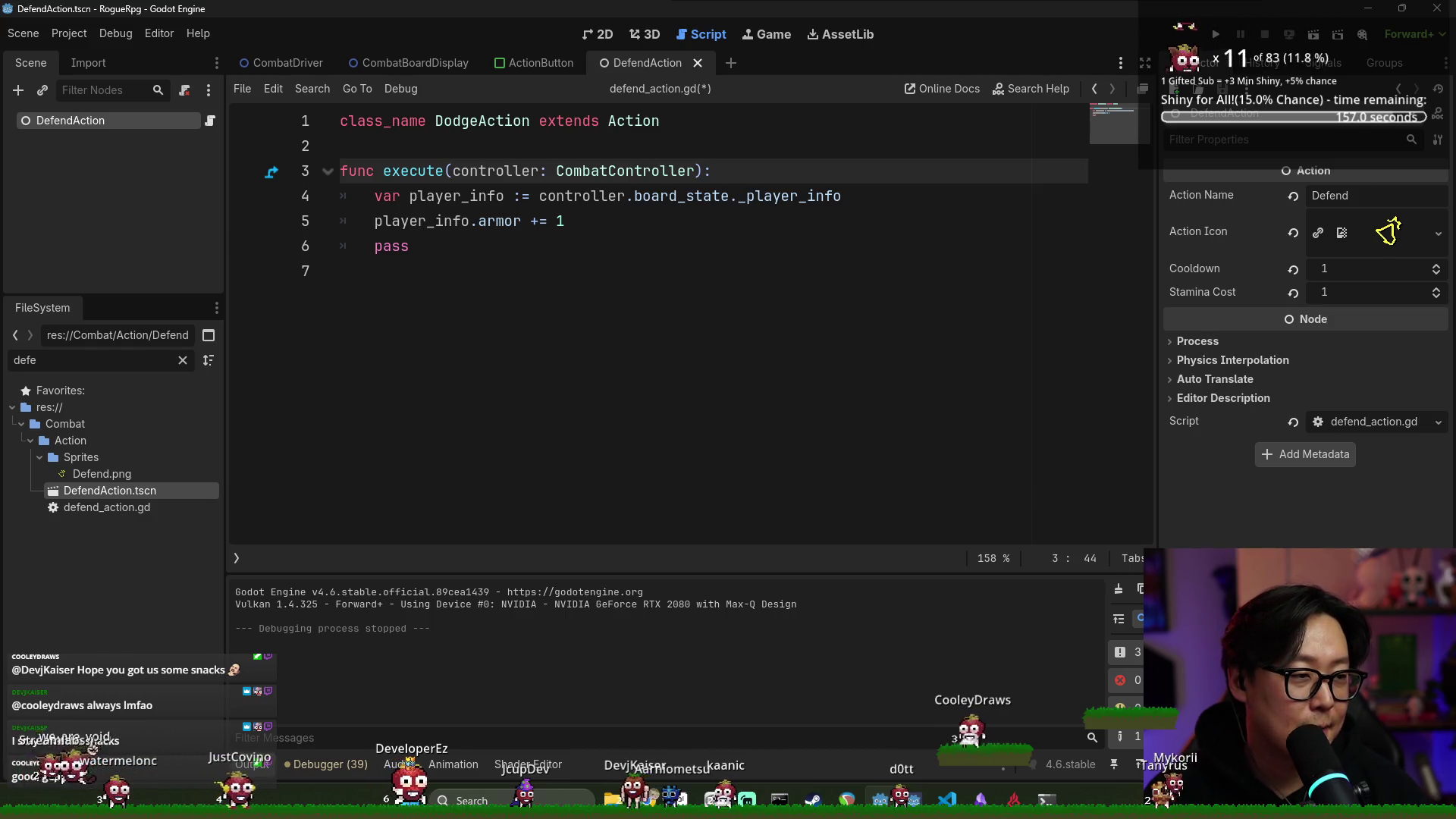
Replace the armor lines in execute() with pass and save defend_action.gd
{"action": "left_click", "coordinate": [483, 246]}
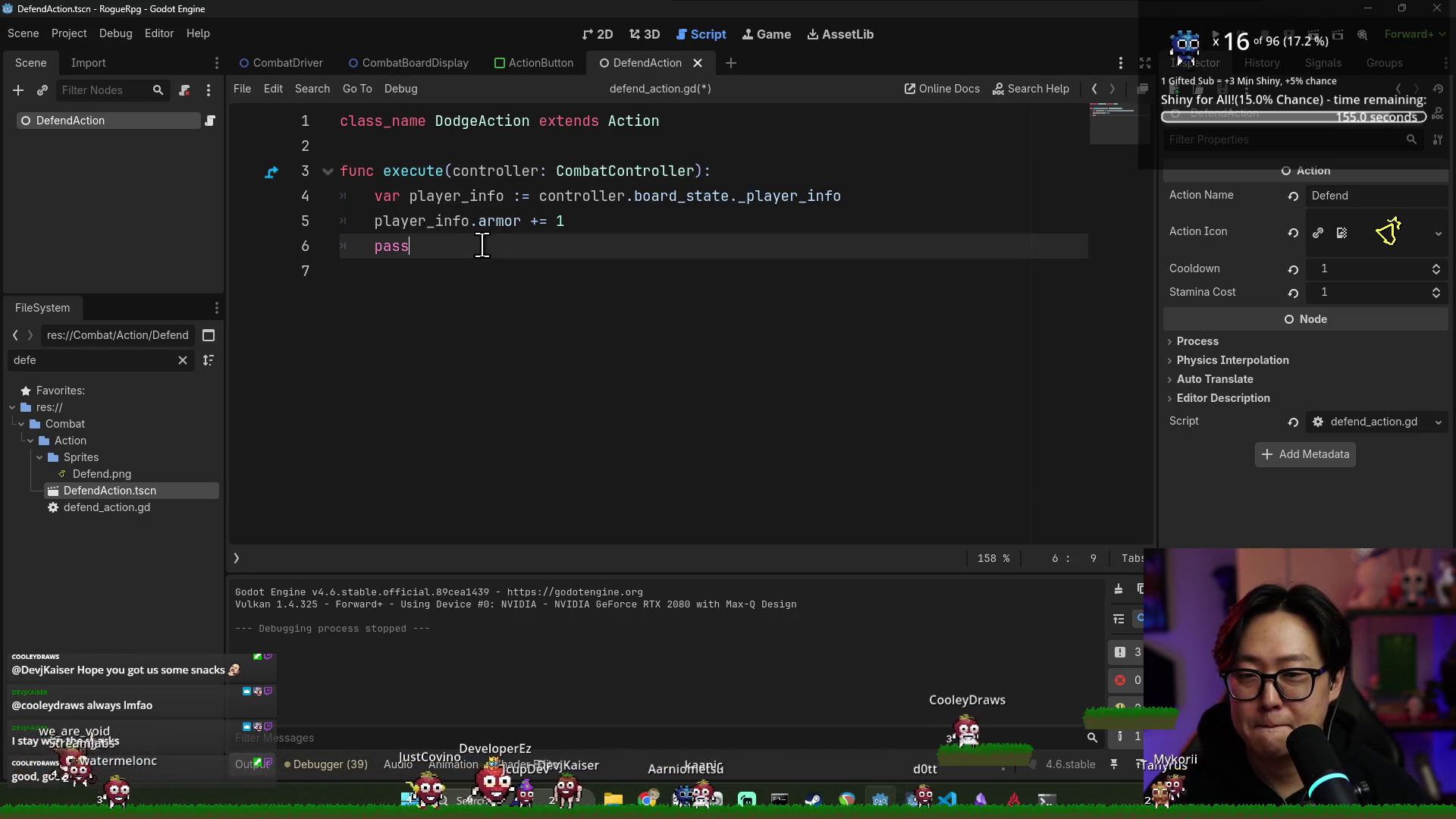
{"action": "double_click", "coordinate": [425, 221]}
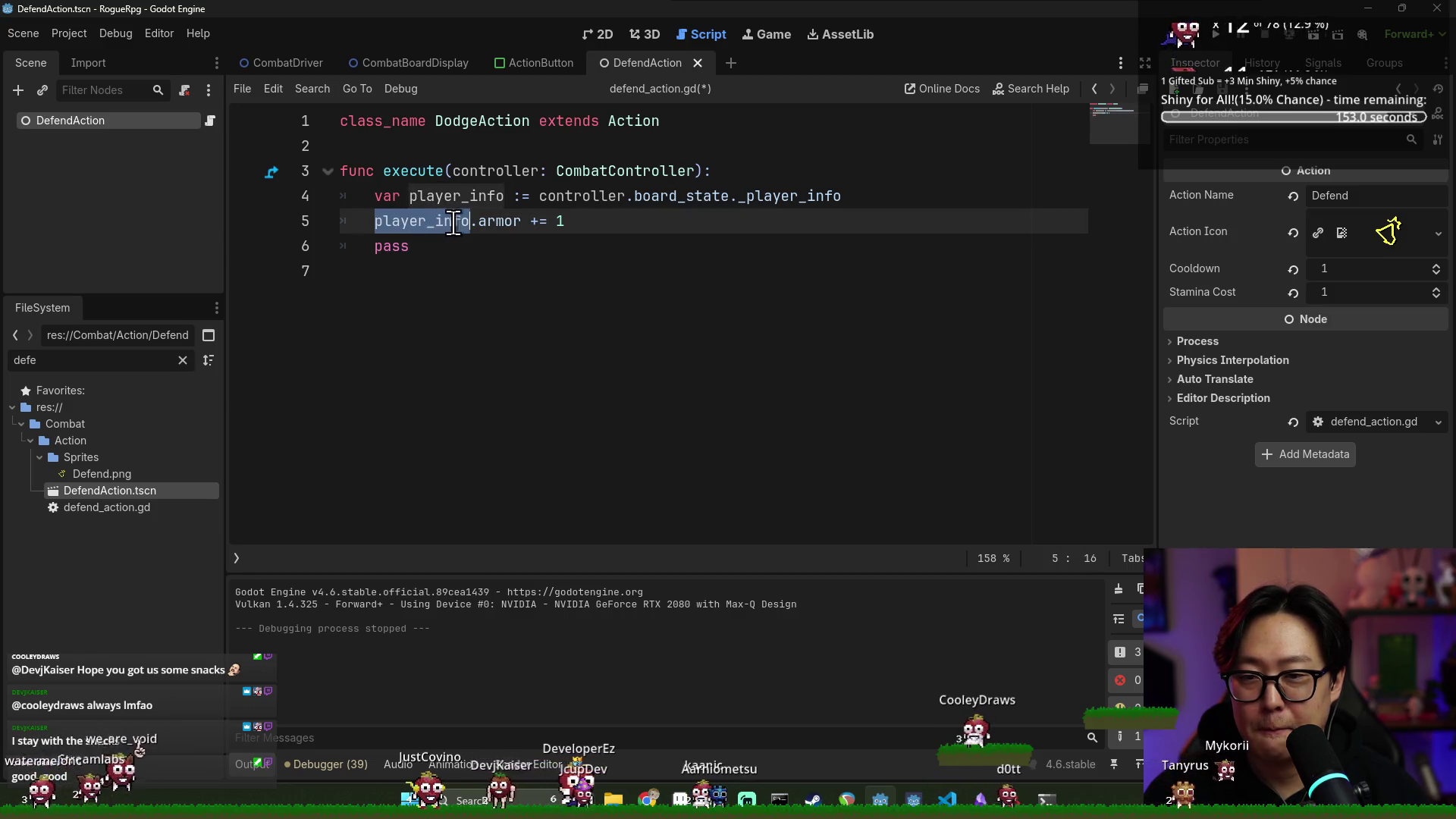
{"action": "double_click", "coordinate": [508, 221]}
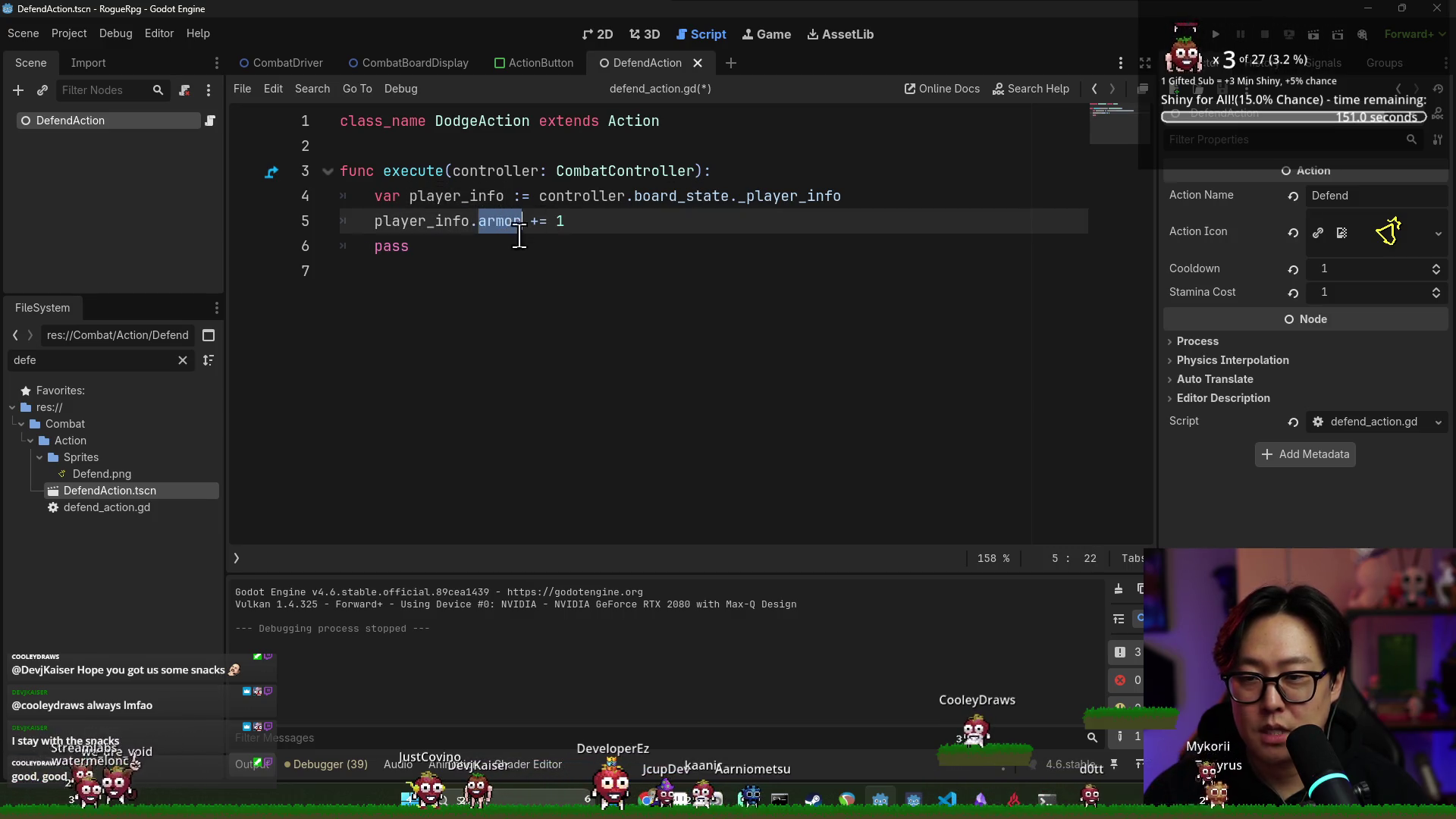
{"action": "key", "text": "Down"}
{"action": "key", "text": "ctrl+shift+Left"}
{"action": "left_click", "coordinate": [599, 221], "text": "shift"}
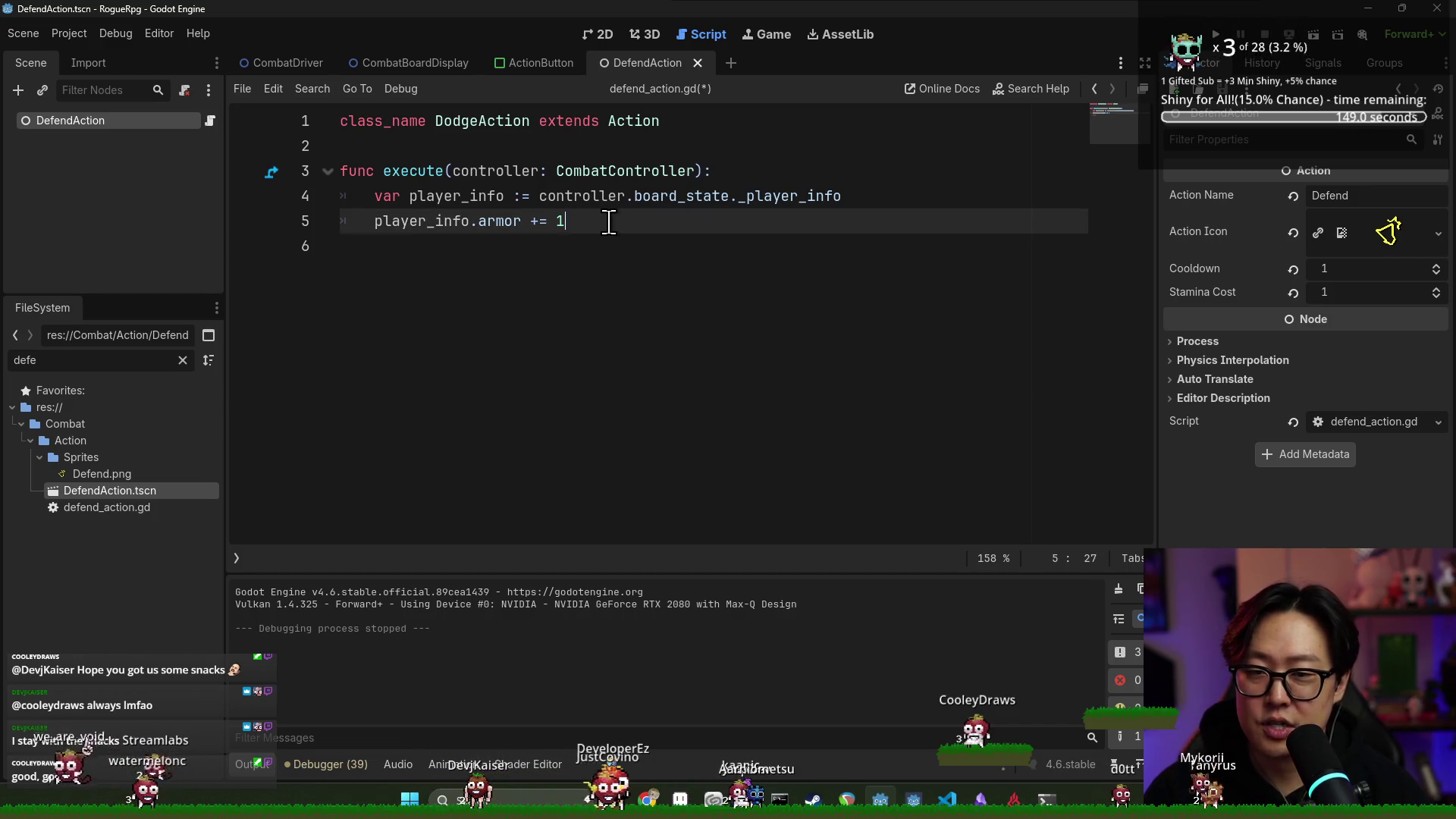
{"action": "key", "text": "ctrl+s"}
{"action": "left_click", "coordinate": [483, 112]}
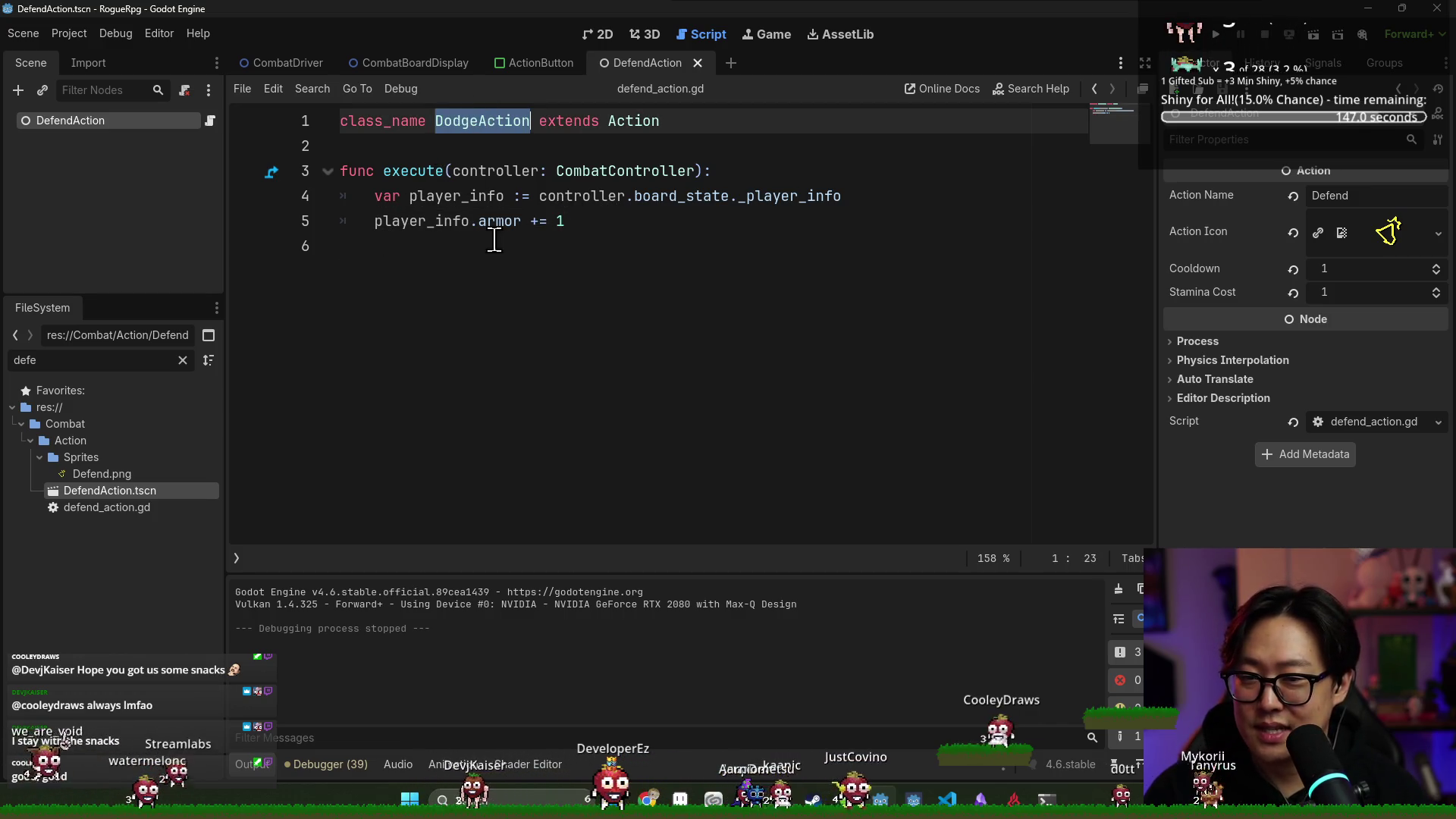
{"action": "left_click_drag", "start_coordinate": [494, 239], "coordinate": [357, 198]}
{"action": "key", "text": "BackSpace"}
{"action": "key", "text": "Tab"}
{"action": "type", "text": "pass"}
{"action": "key", "text": "ctrl+s"}
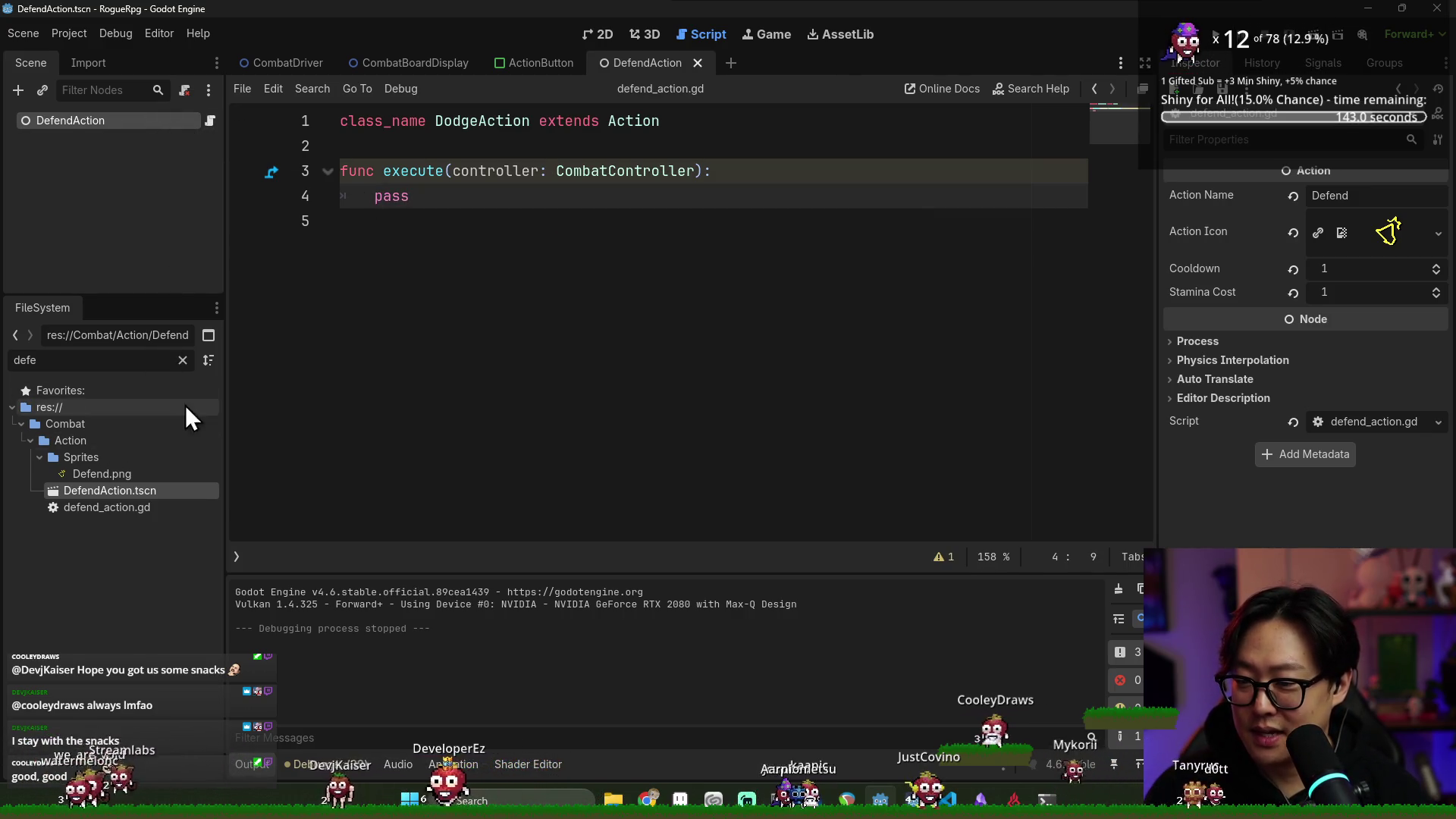
Rename class_name DodgeAction to DefendAction, save, and clear the FileSystem filter
{"action": "left_click", "coordinate": [139, 507]}
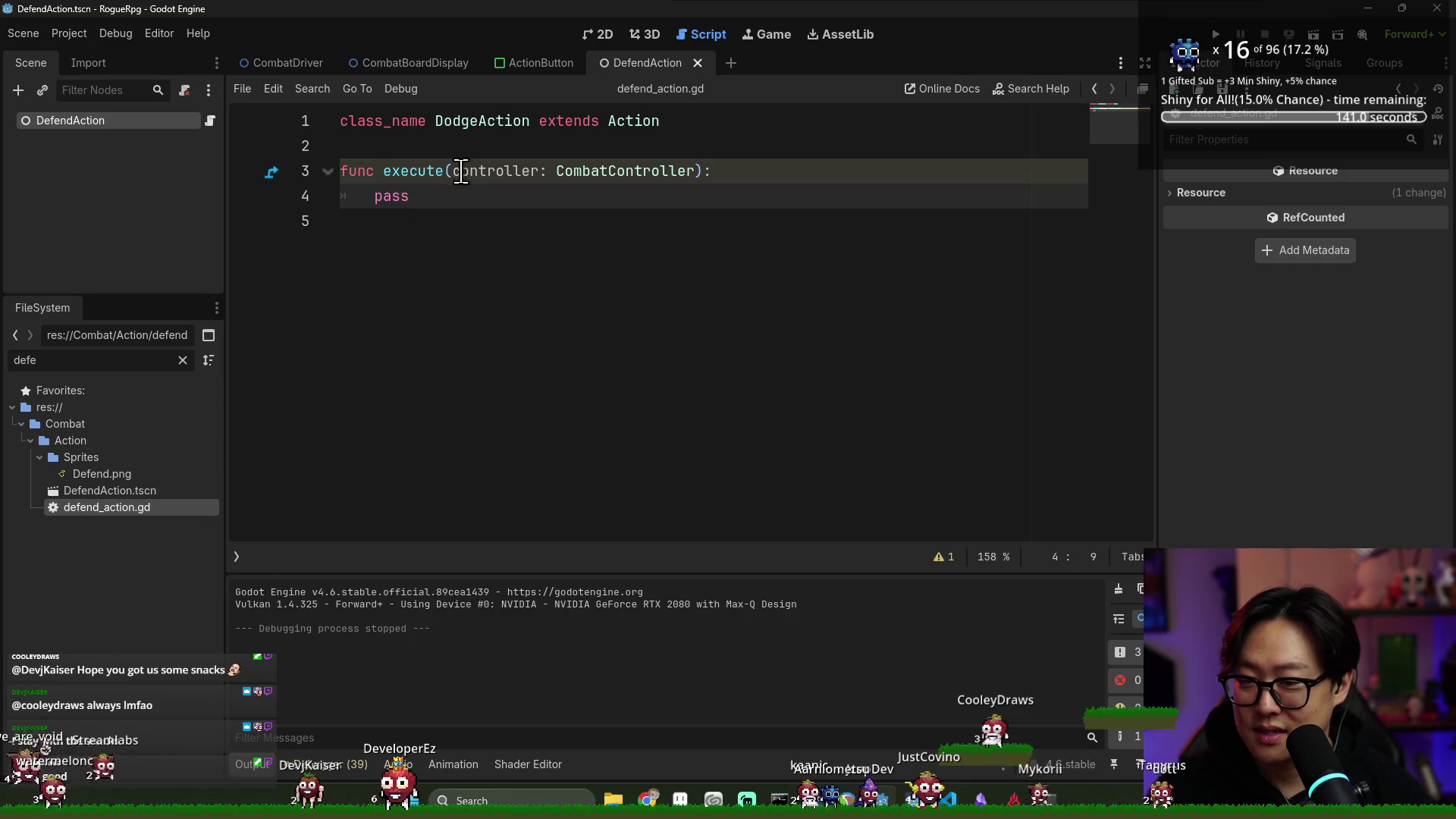
{"action": "left_click", "coordinate": [486, 122]}
{"action": "type", "text": "ction"}
{"action": "key", "text": "ctrl+s"}
{"action": "left_click", "coordinate": [182, 361]}
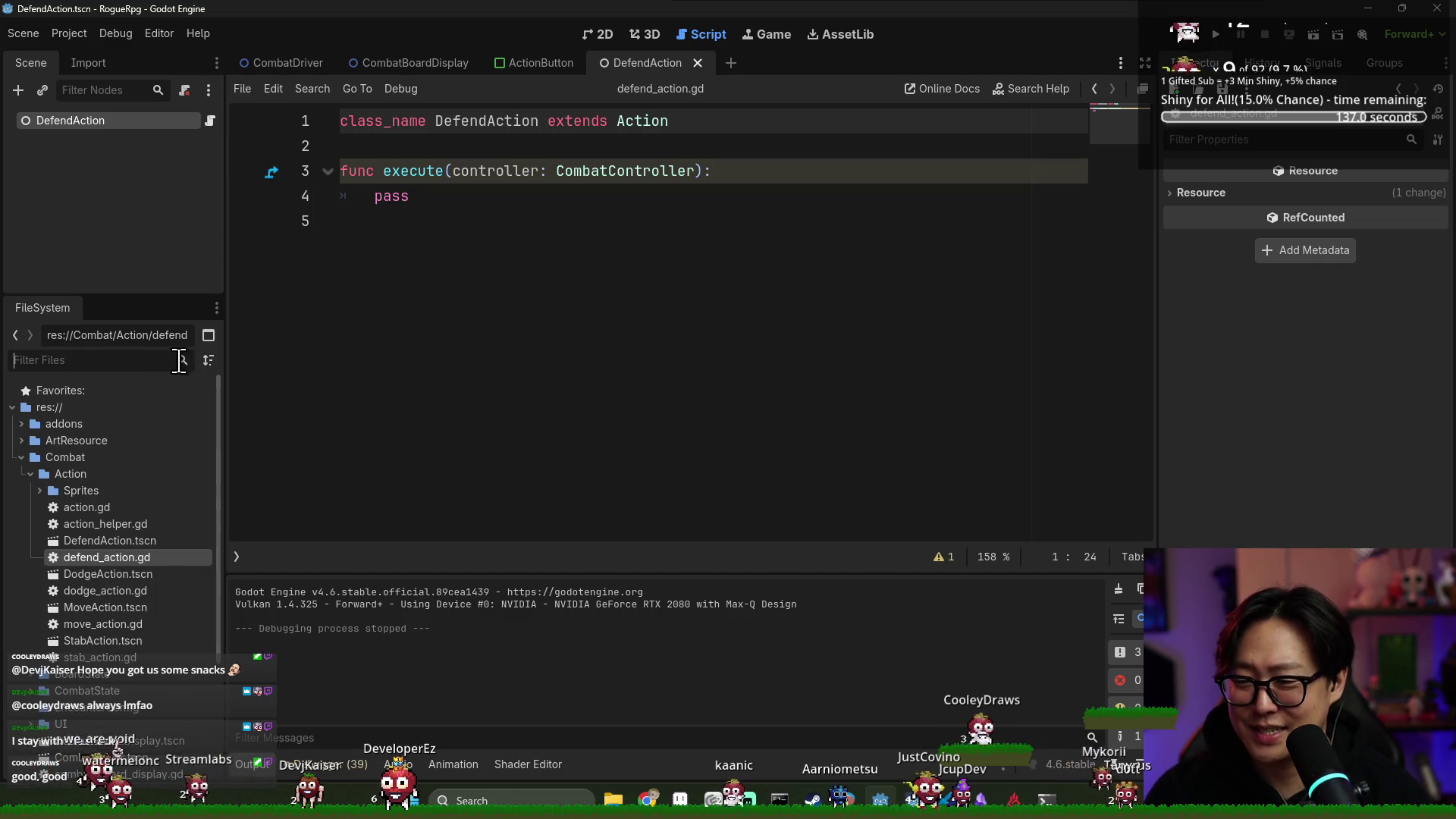
Reopen defend_action.gd and rename its class to DefendCombatAction, then save
{"action": "left_click", "coordinate": [119, 576]}
{"action": "double_click", "coordinate": [117, 592]}
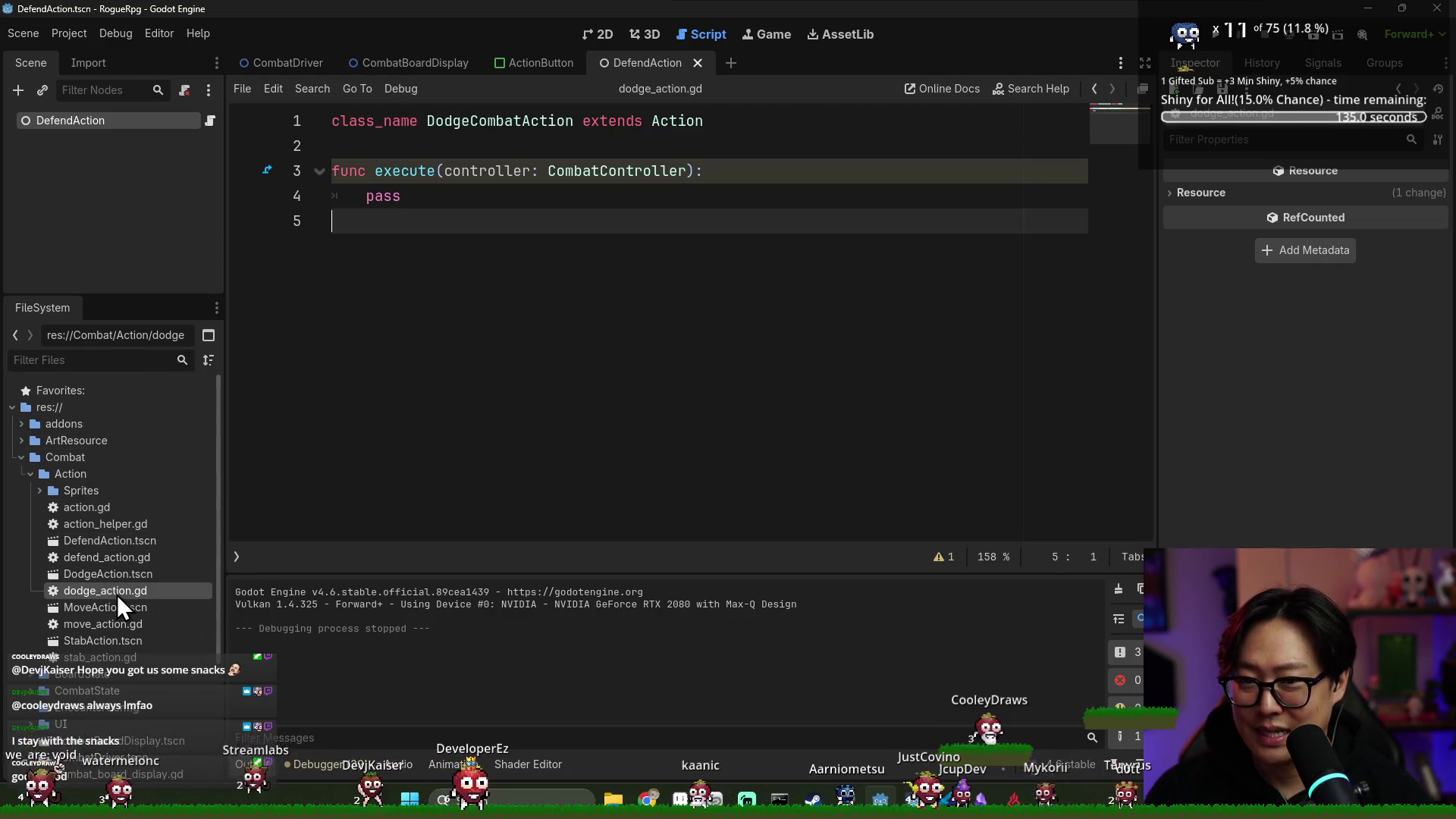
{"action": "double_click", "coordinate": [113, 558]}
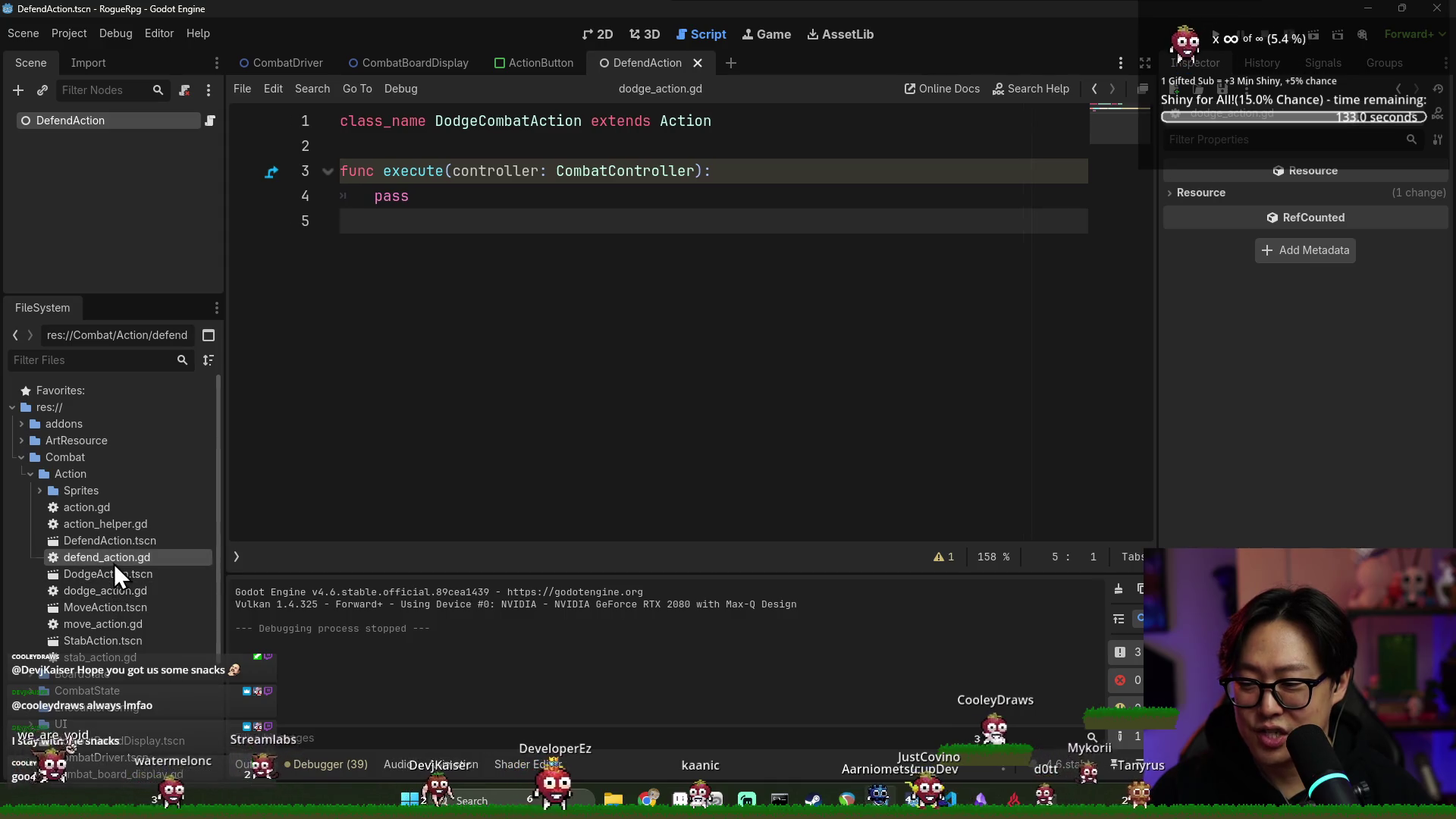
{"action": "left_click", "coordinate": [487, 121]}
{"action": "type", "text": "CombatAction extends Action"}
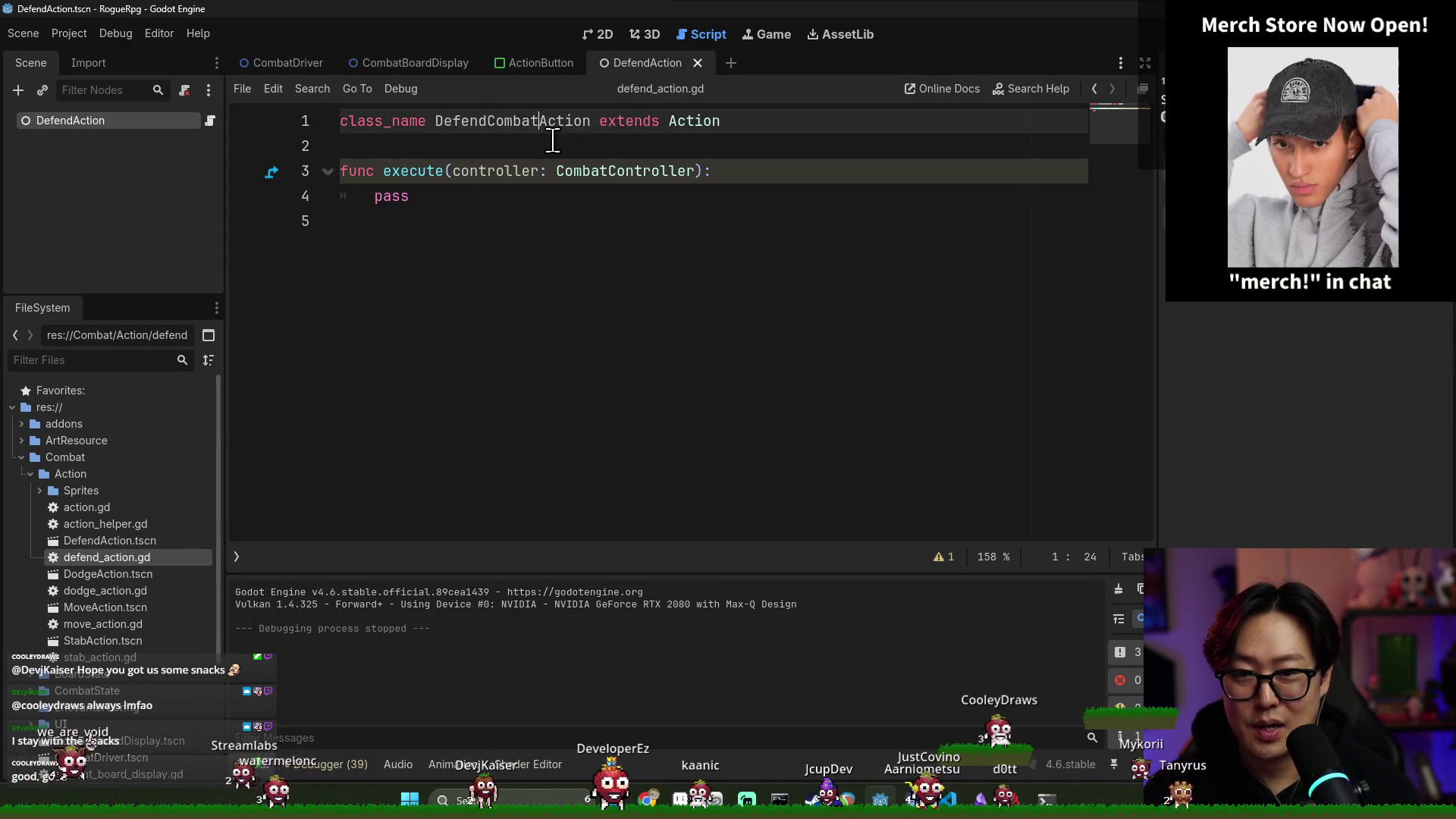
{"action": "key", "text": "ctrl+s"}
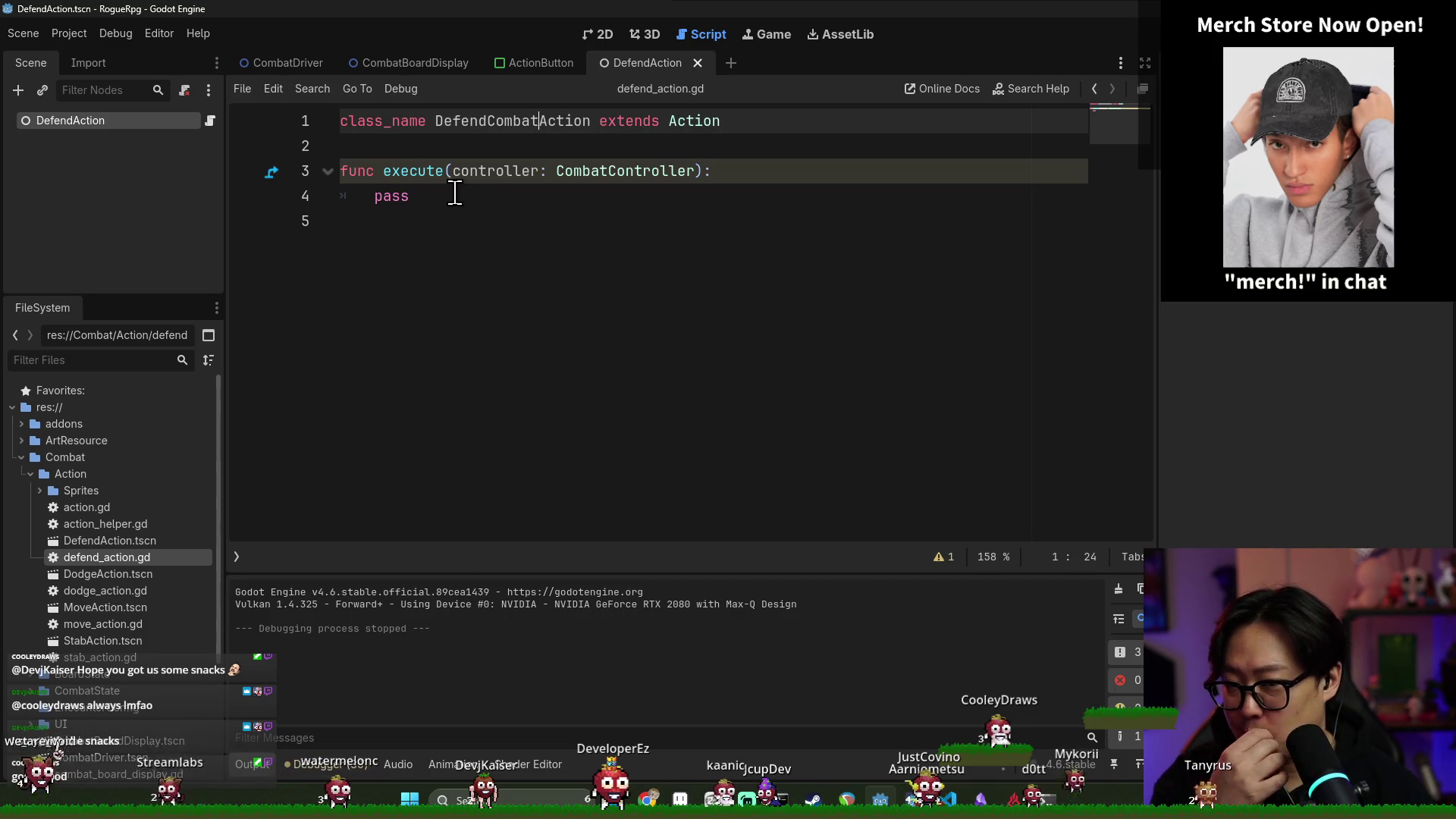
Paste the armor-increment code in place of pass and save
{"action": "left_click", "coordinate": [763, 173]}
{"action": "key", "text": "Return"}
{"action": "type", "text": "var player_info := controller.board_state._player_info \tplayer_info.armor += 1"}
{"action": "key", "text": "shift+Down"}
{"action": "key", "text": "BackSpace"}
{"action": "key", "text": "ctrl+s"}
Add a controller.board_state.update_player_info() call after the armor increment
{"action": "left_click", "coordinate": [538, 248]}
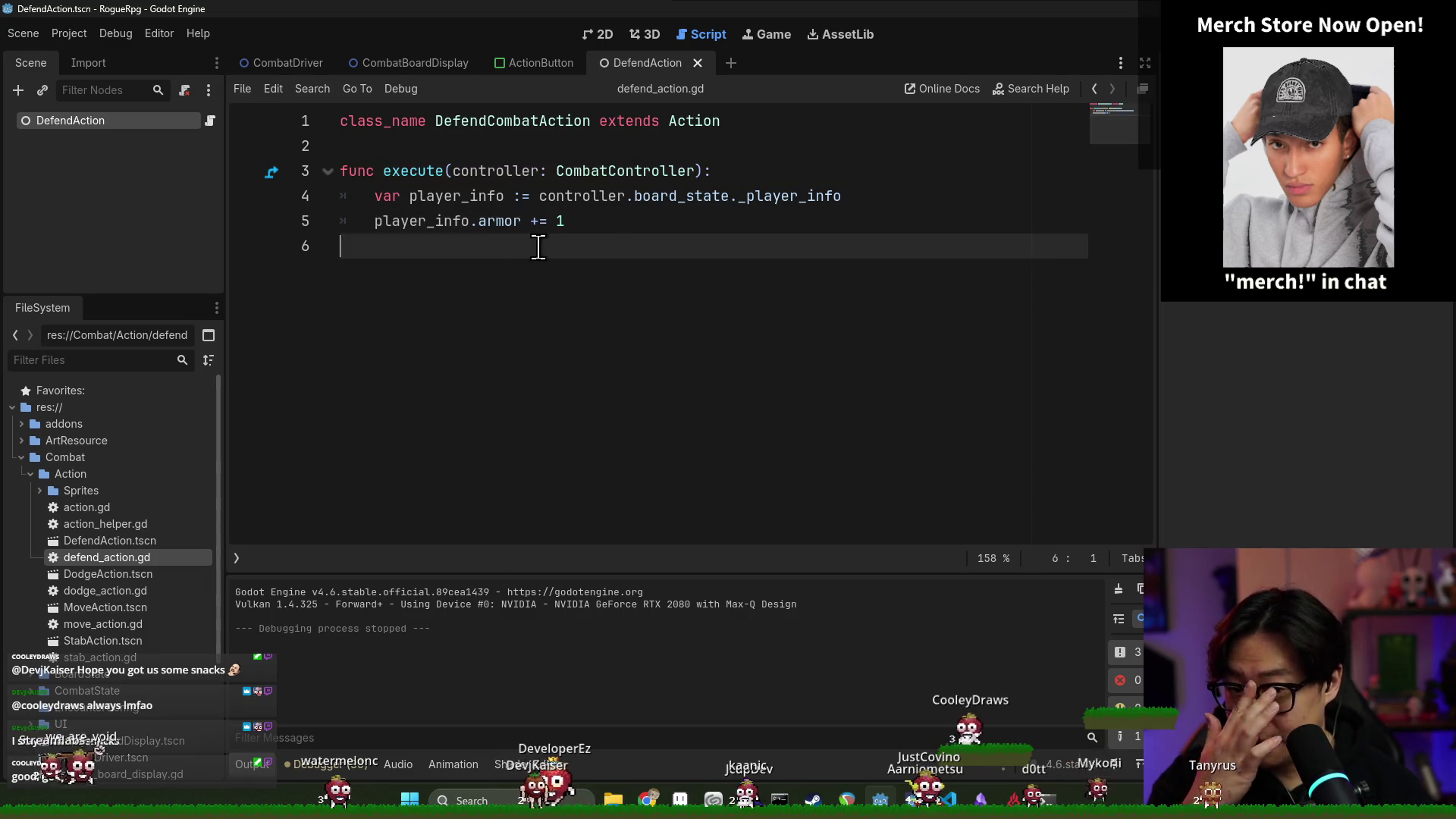
{"action": "left_click", "coordinate": [569, 220]}
{"action": "key", "text": "Return"}
{"action": "type", "text": "co"}
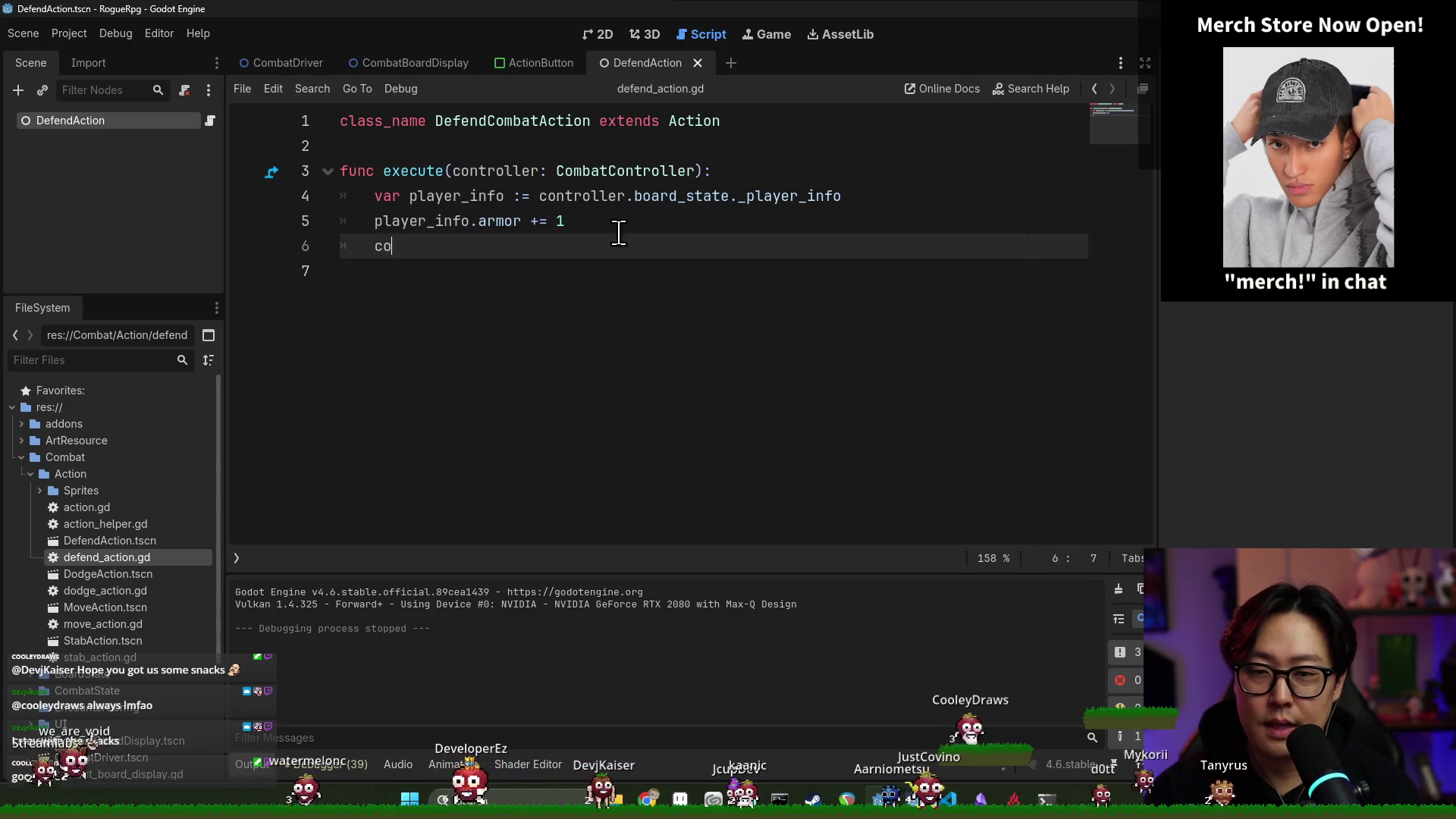
{"action": "type", "text": "ntroller.update"}
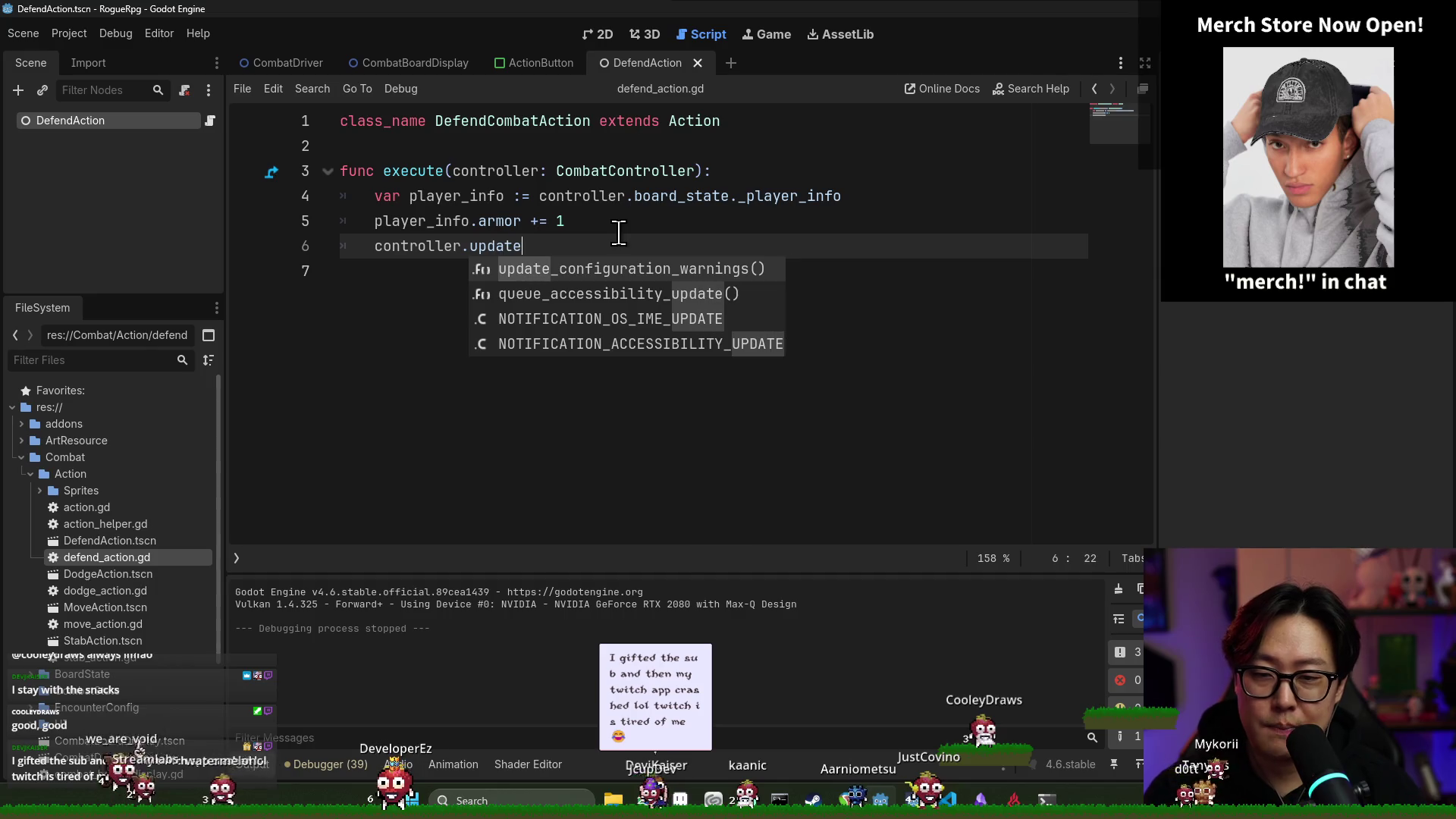
{"action": "key", "text": "BackSpace"}
{"action": "key", "text": "BackSpace"}
{"action": "key", "text": "BackSpace"}
{"action": "type", "text": "player"}
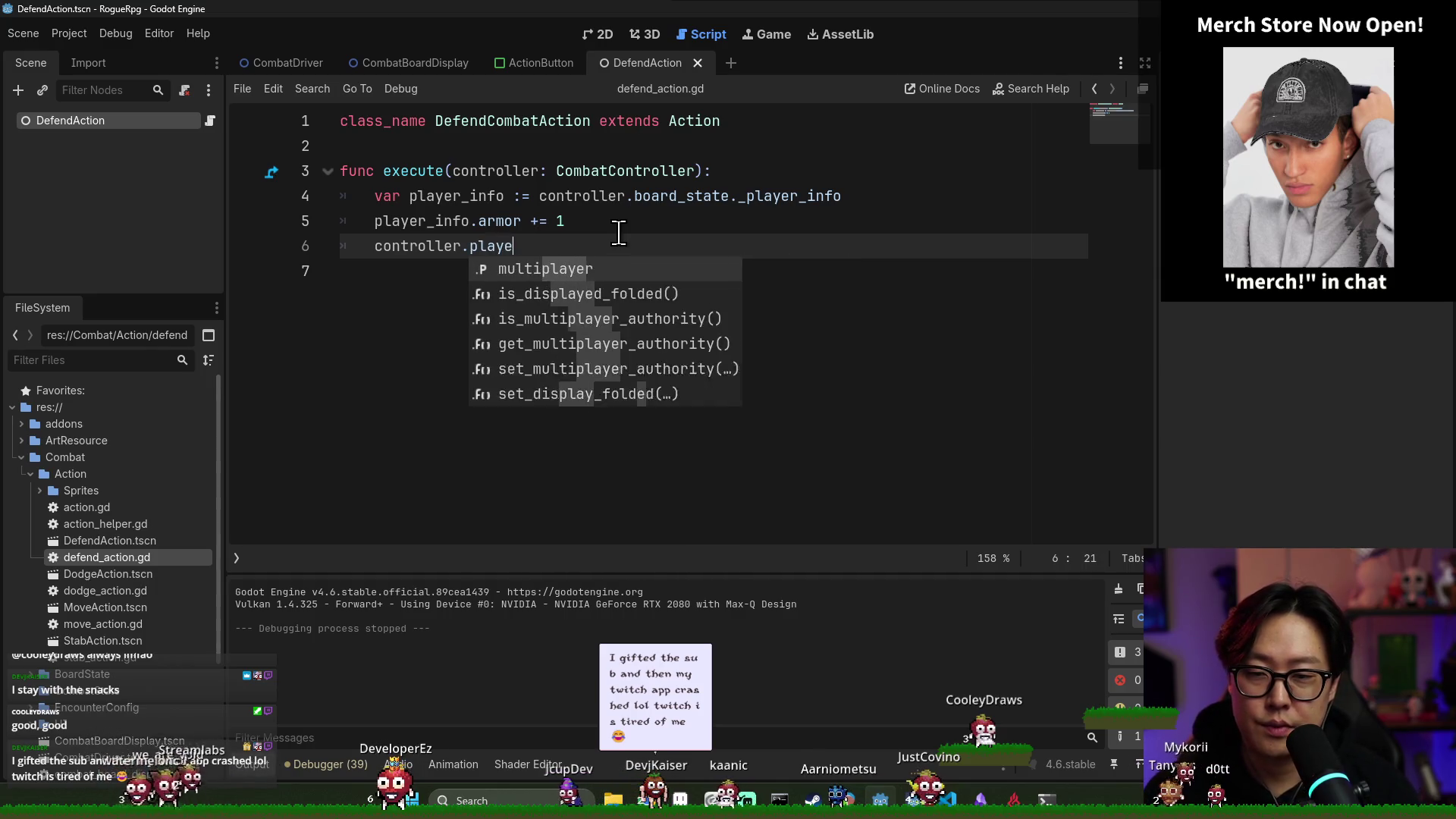
{"action": "key", "text": "BackSpace"}
{"action": "key", "text": "BackSpace"}
{"action": "key", "text": "BackSpace"}
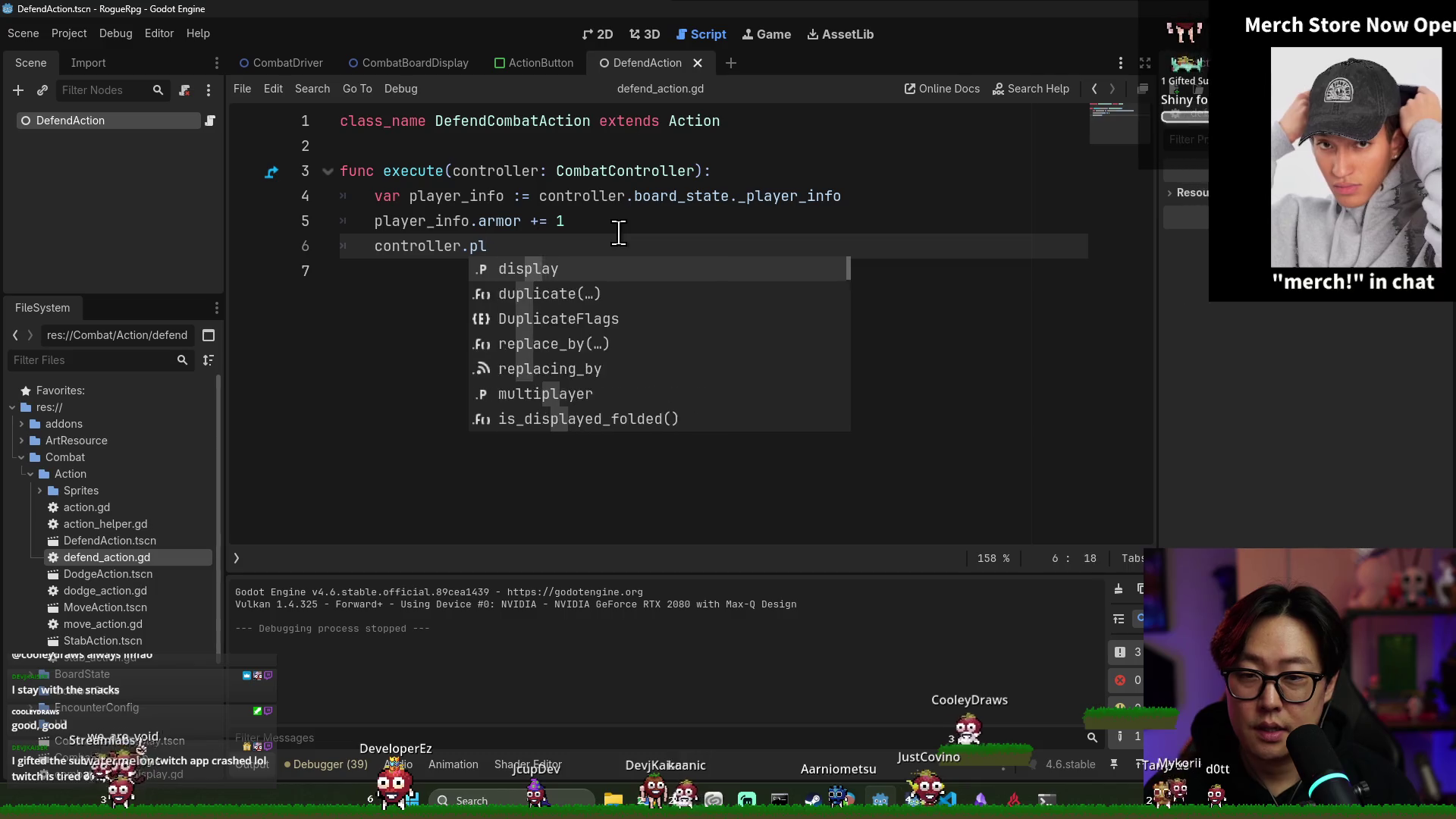
{"action": "type", "text": "bo"}
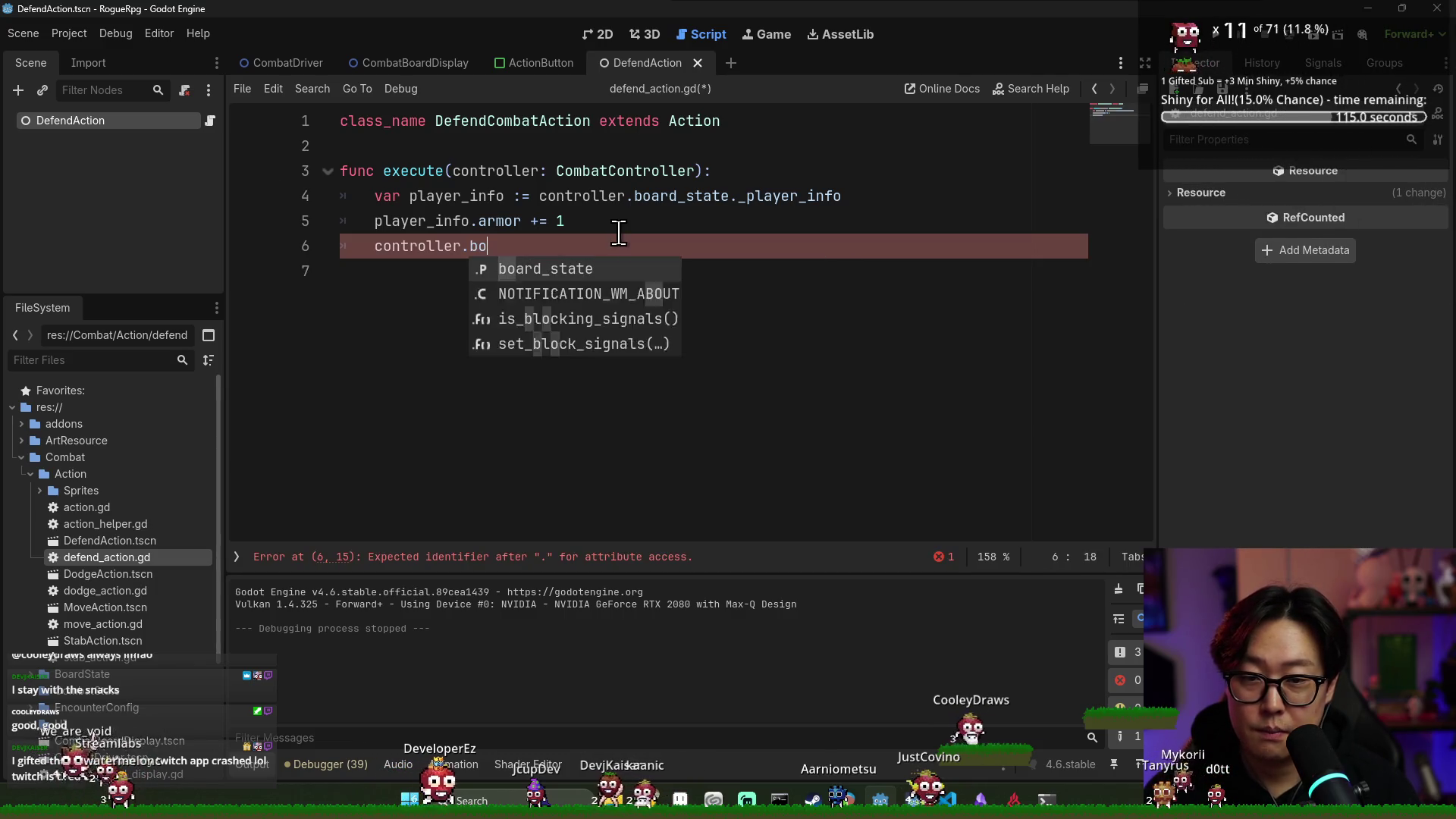
{"action": "key", "text": "Return"}
{"action": "type", "text": ".upda"}
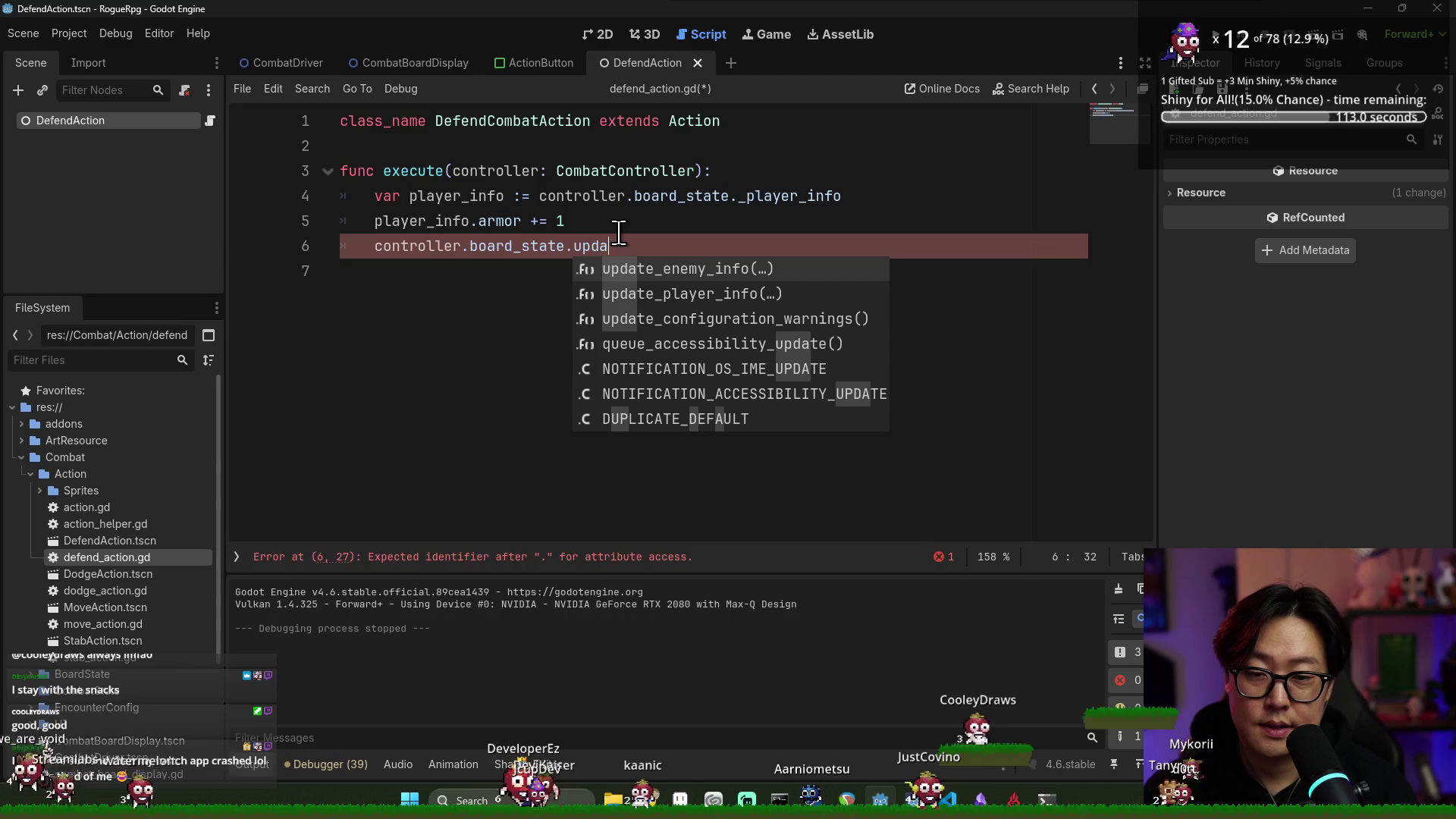
{"action": "key", "text": "Down"}
{"action": "key", "text": "Return"}
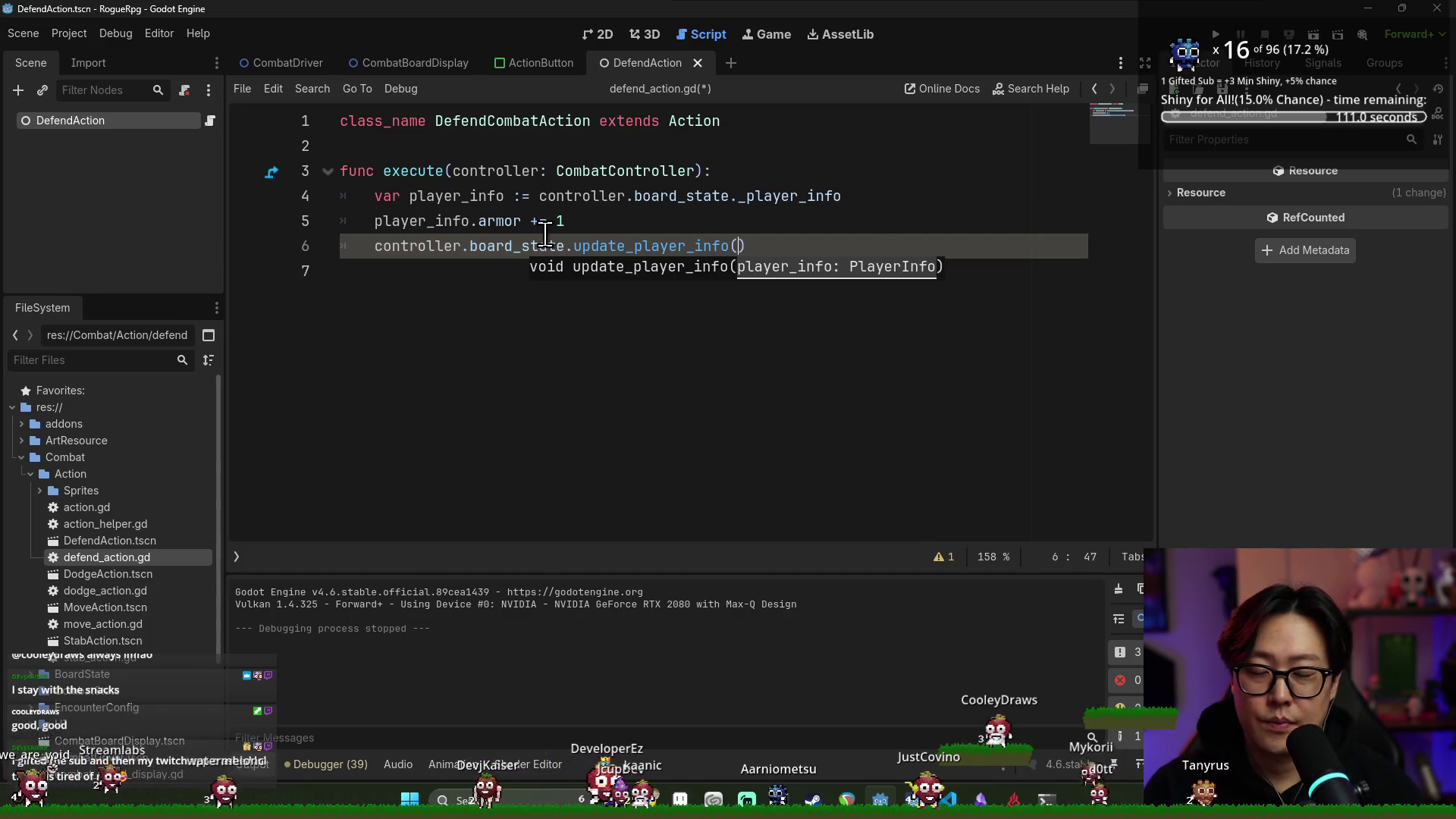
Insert a controller.gain_armor( call on a new line above the var line
{"action": "left_click", "coordinate": [528, 228]}
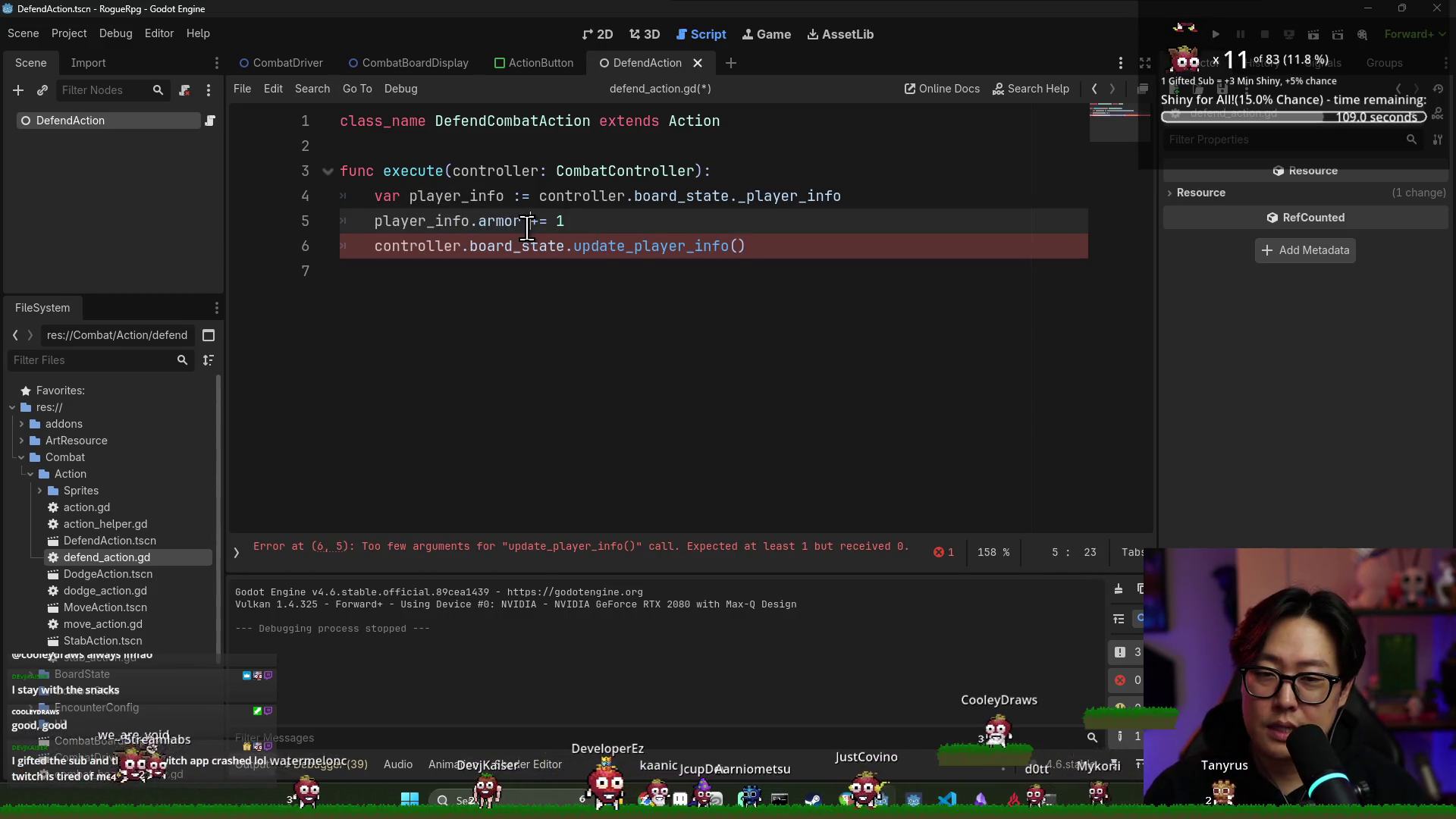
{"action": "left_click", "coordinate": [821, 211]}
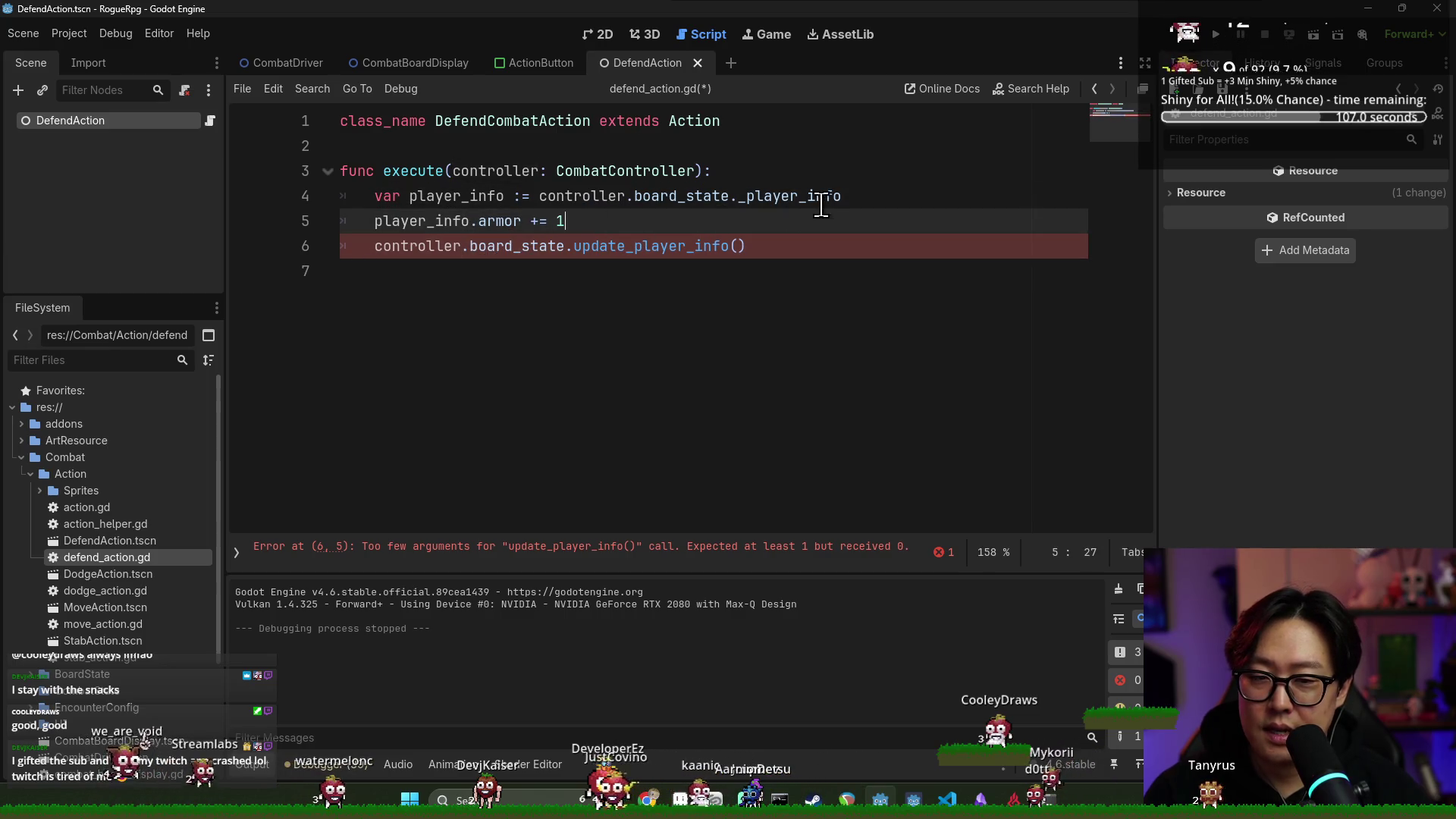
{"action": "double_click", "coordinate": [559, 199]}
{"action": "key", "text": "ctrl+c"}
{"action": "left_click", "coordinate": [780, 201]}
{"action": "key", "text": "ctrl+shift+Return"}
{"action": "key", "text": "ctrl+v"}
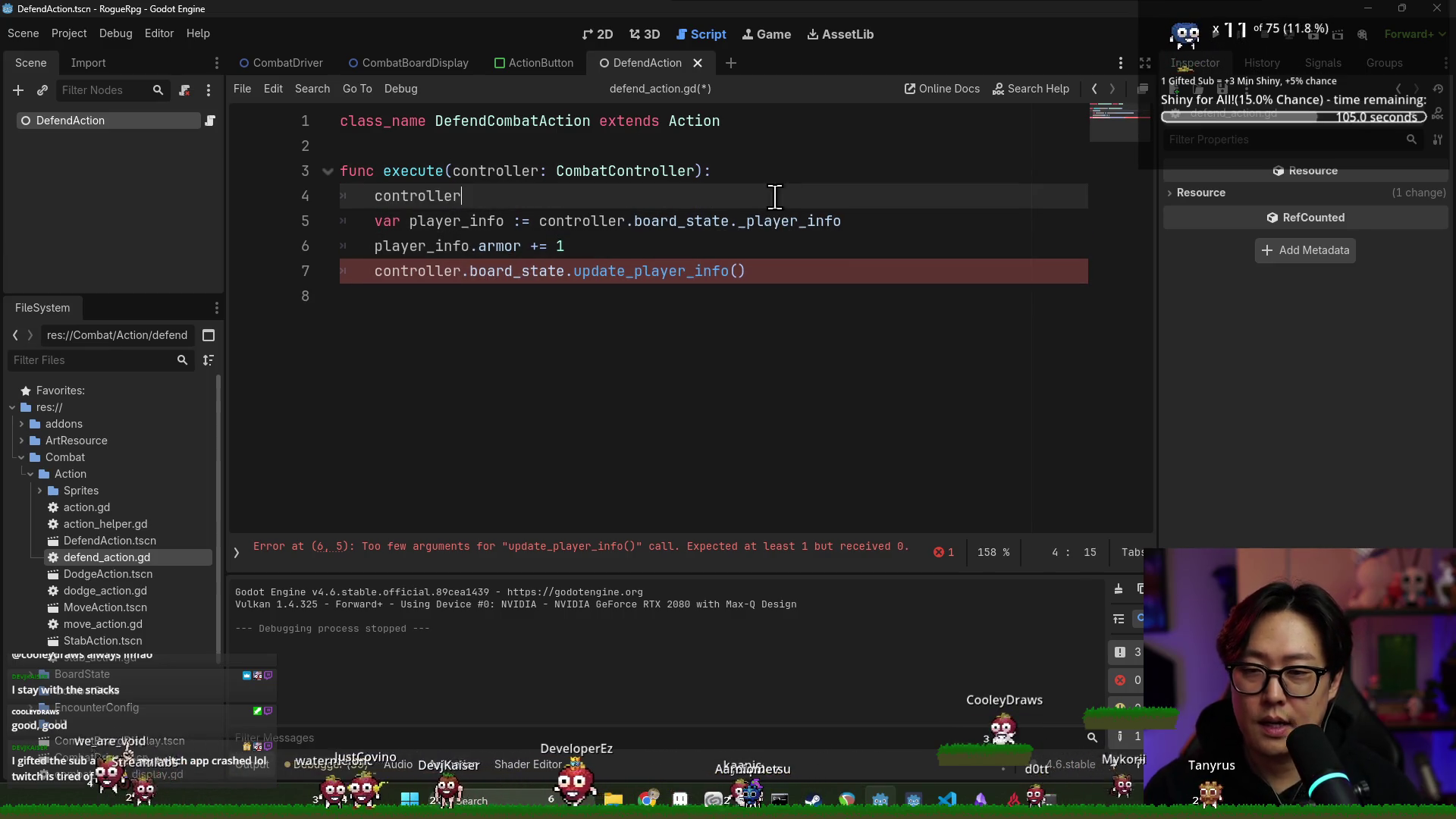
{"action": "type", "text": ".gain_armor("}
Delete the old player_info armor lines, leaving controller.gain_armor(1), and save
{"action": "left_click", "coordinate": [797, 271]}
{"action": "key", "text": "shift+Up"}
{"action": "key", "text": "shift+Up"}
{"action": "key", "text": "shift+Up"}
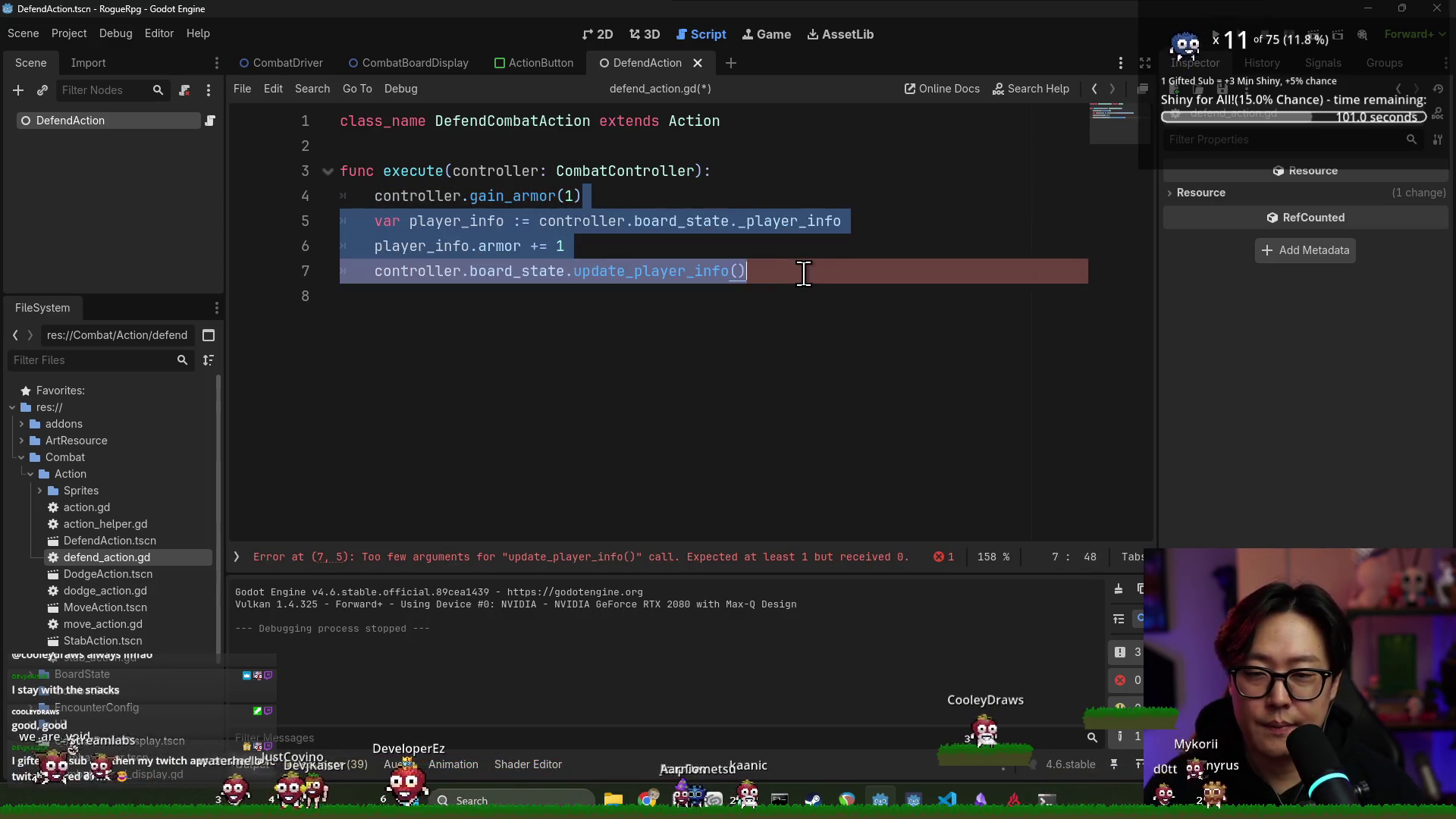
{"action": "key", "text": "BackSpace"}
{"action": "left_click", "coordinate": [513, 196]}
{"action": "key", "text": "ctrl+s"}
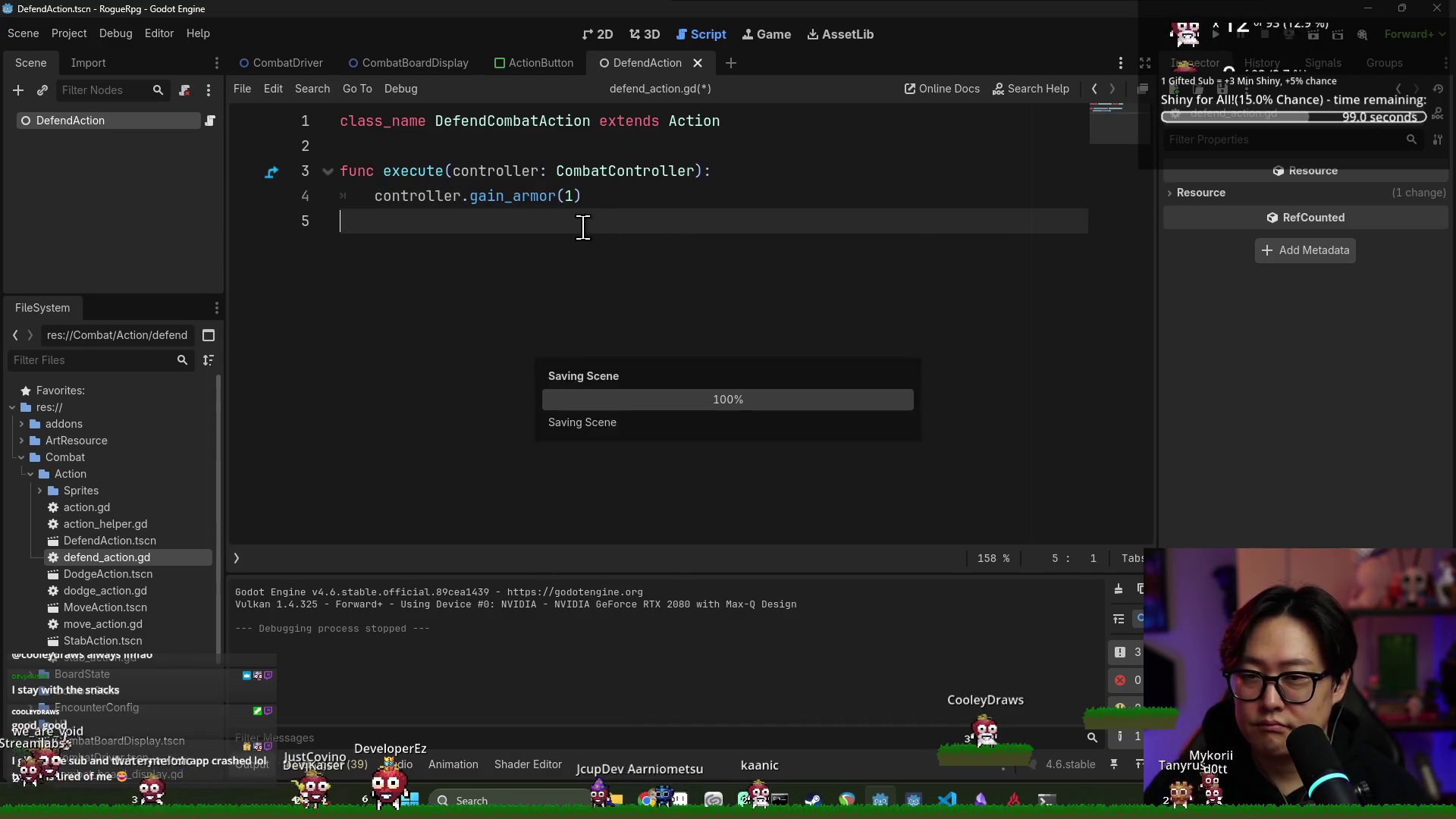
Open combat_controller.gd from the CombatDriver's Controller node and go to empty line 20
{"action": "left_click", "coordinate": [263, 64]}
{"action": "left_click", "coordinate": [27, 137]}
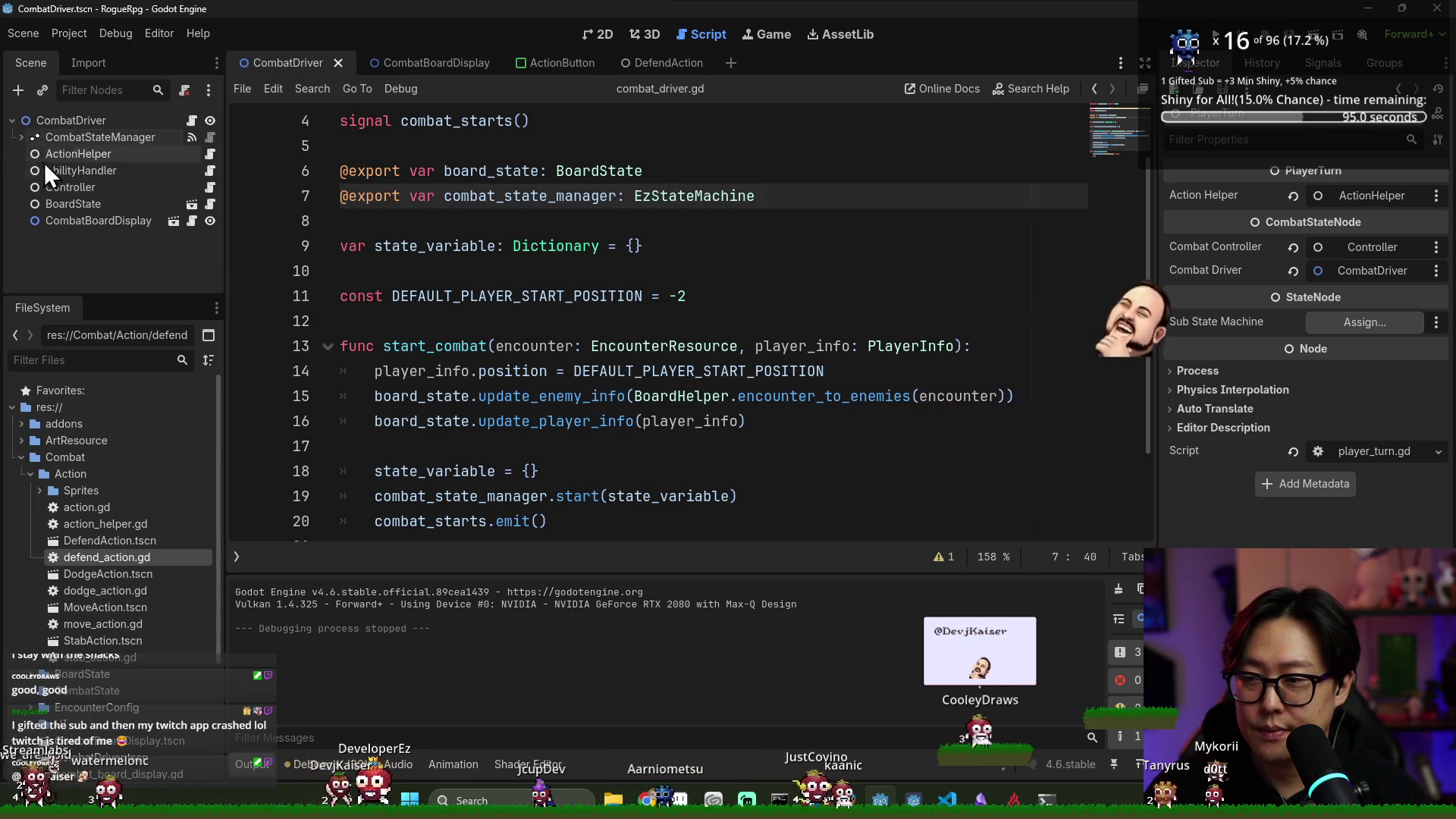
{"action": "left_click", "coordinate": [210, 187]}
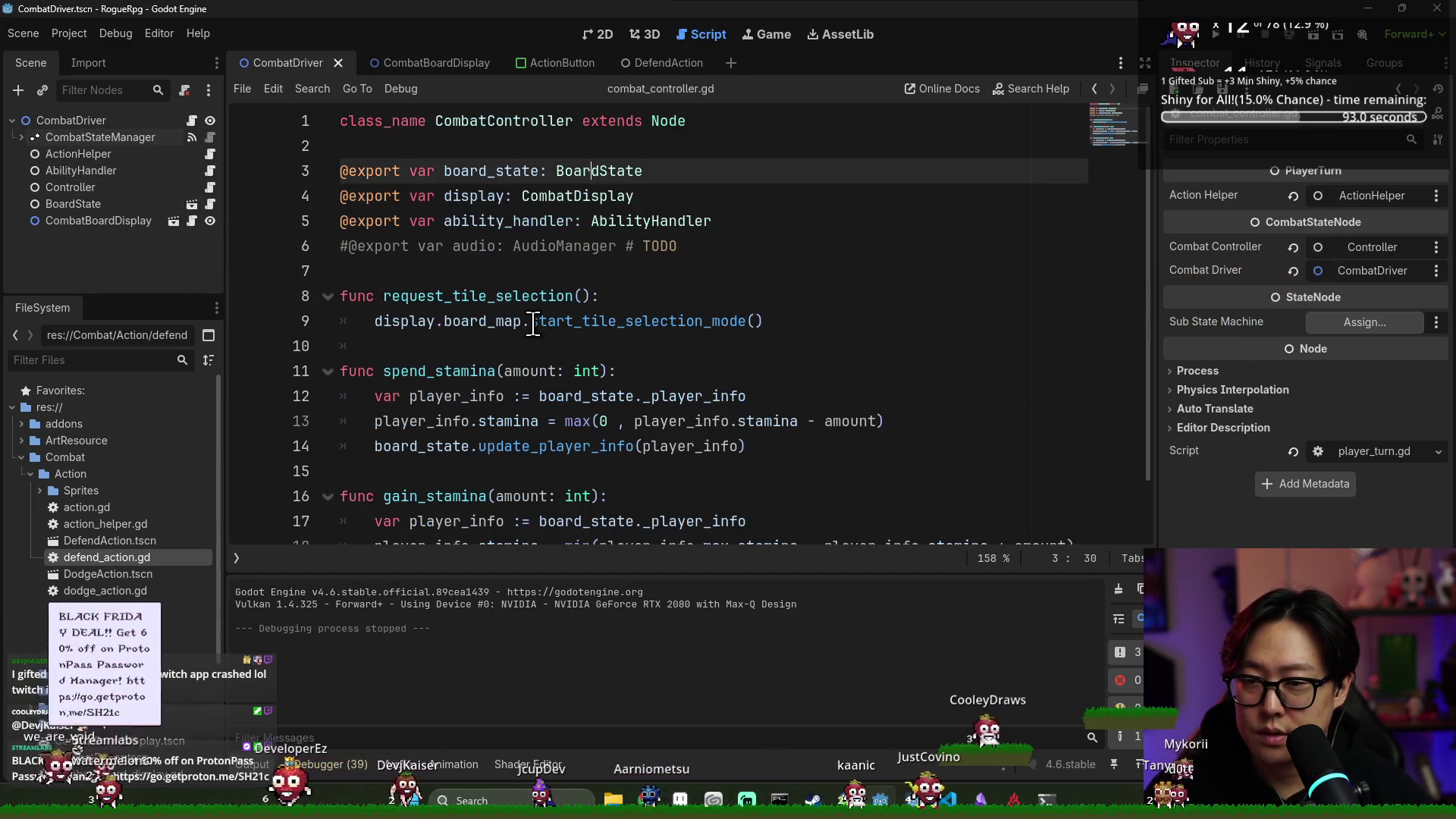
{"action": "scroll", "coordinate": [926, 413], "scroll_direction": "down", "scroll_amount": 1}
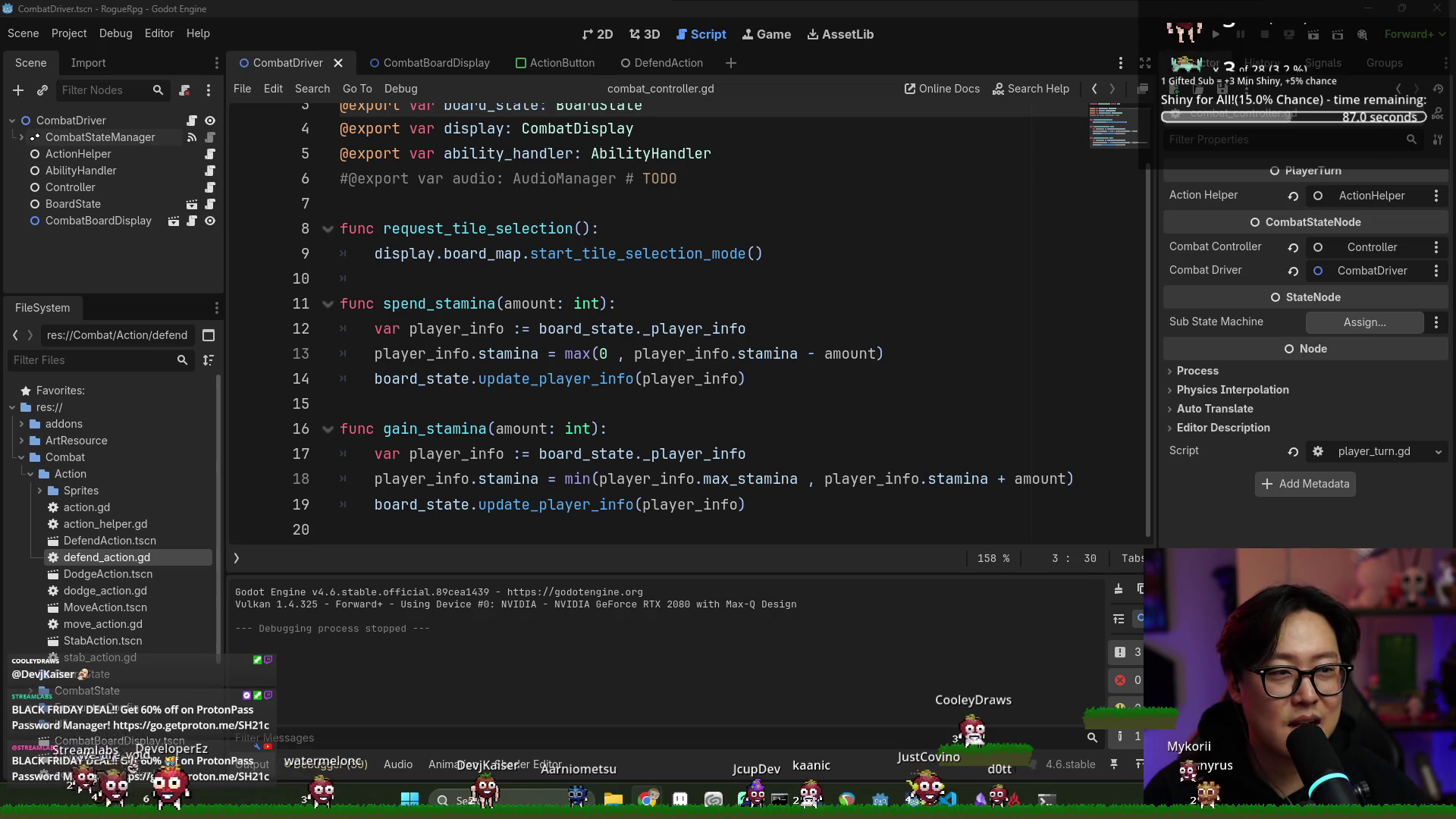
{"action": "key", "text": "alt+Tab"}
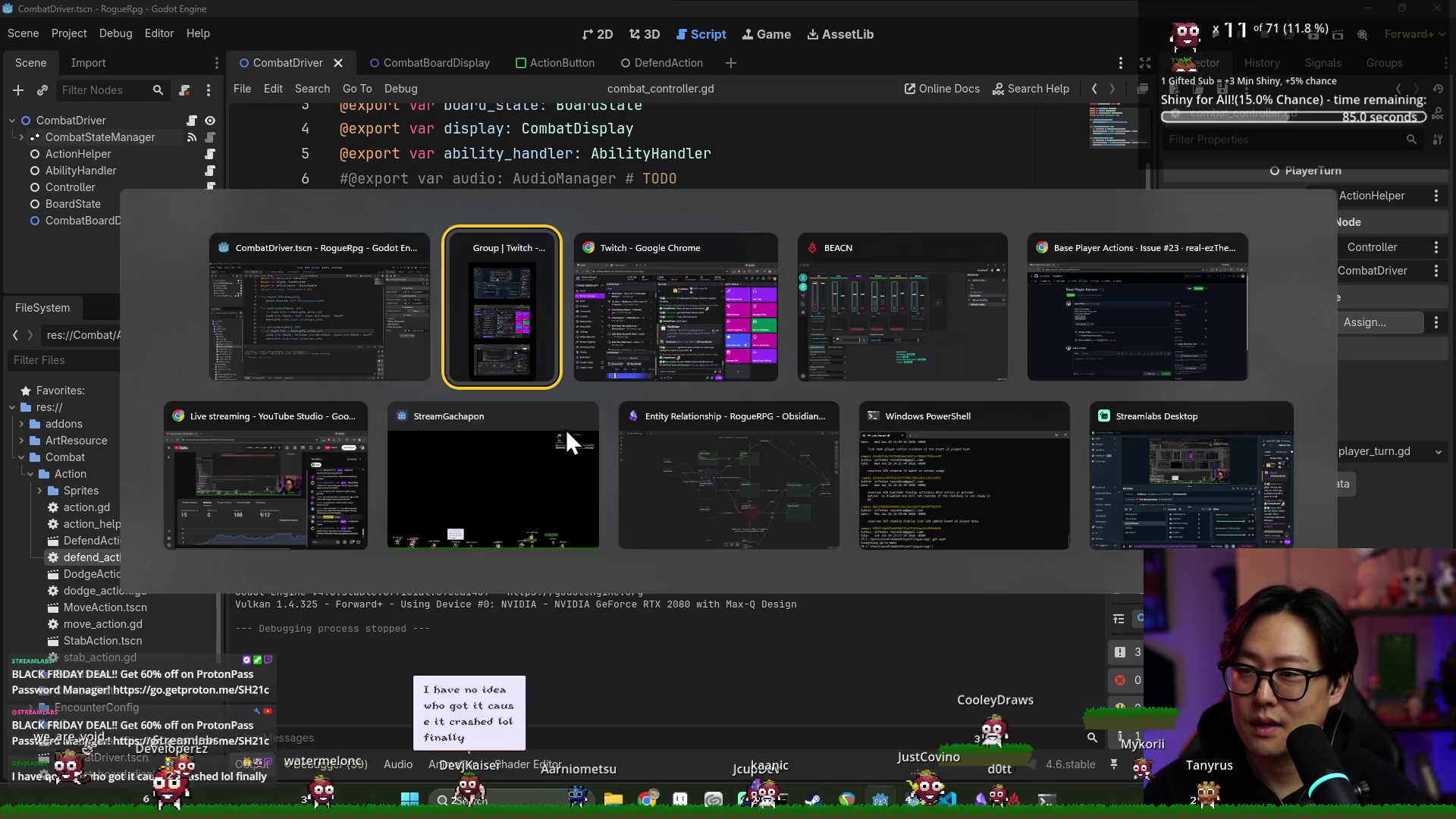
{"action": "left_click", "coordinate": [311, 364]}
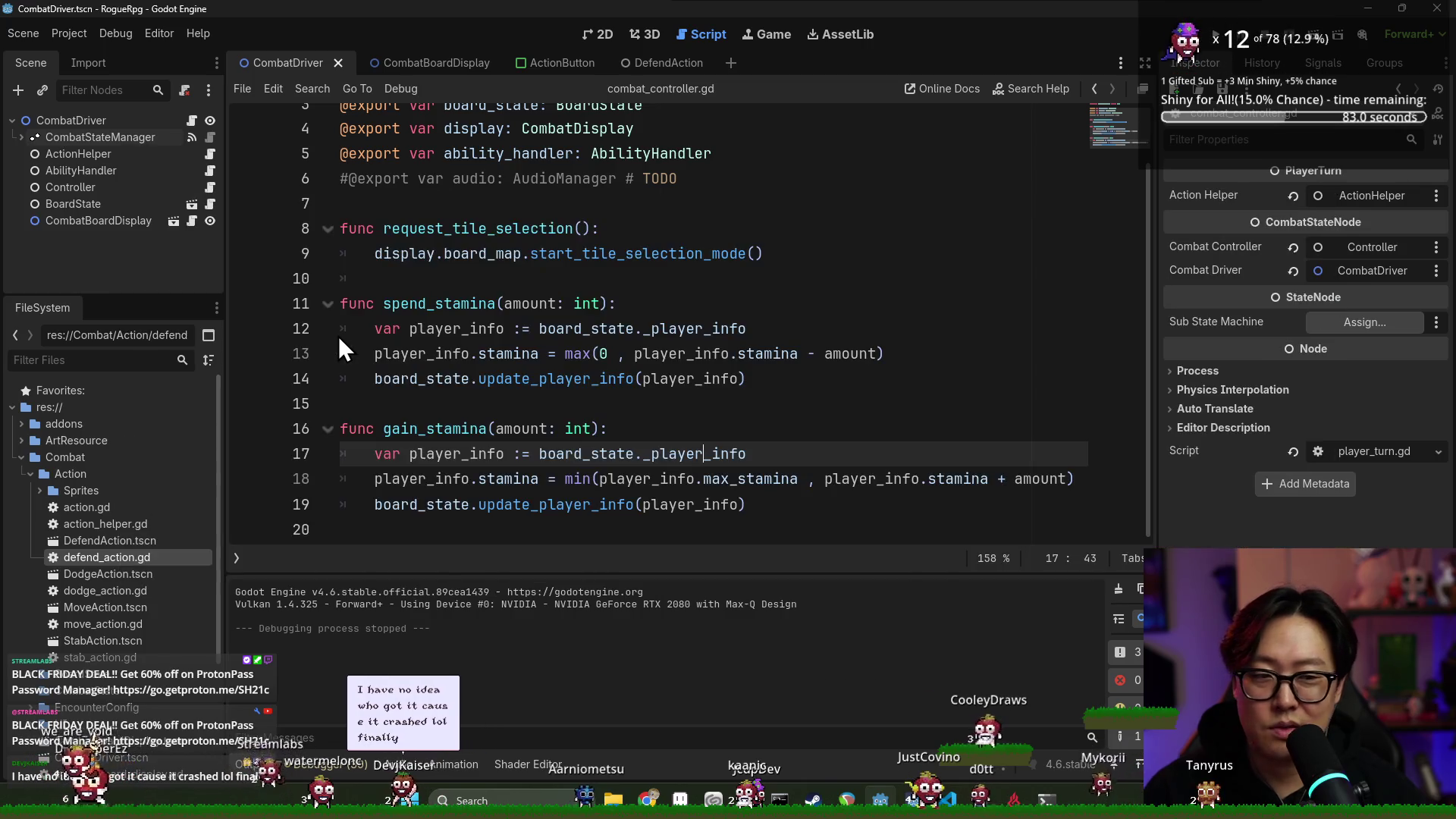
{"action": "left_click", "coordinate": [802, 523]}
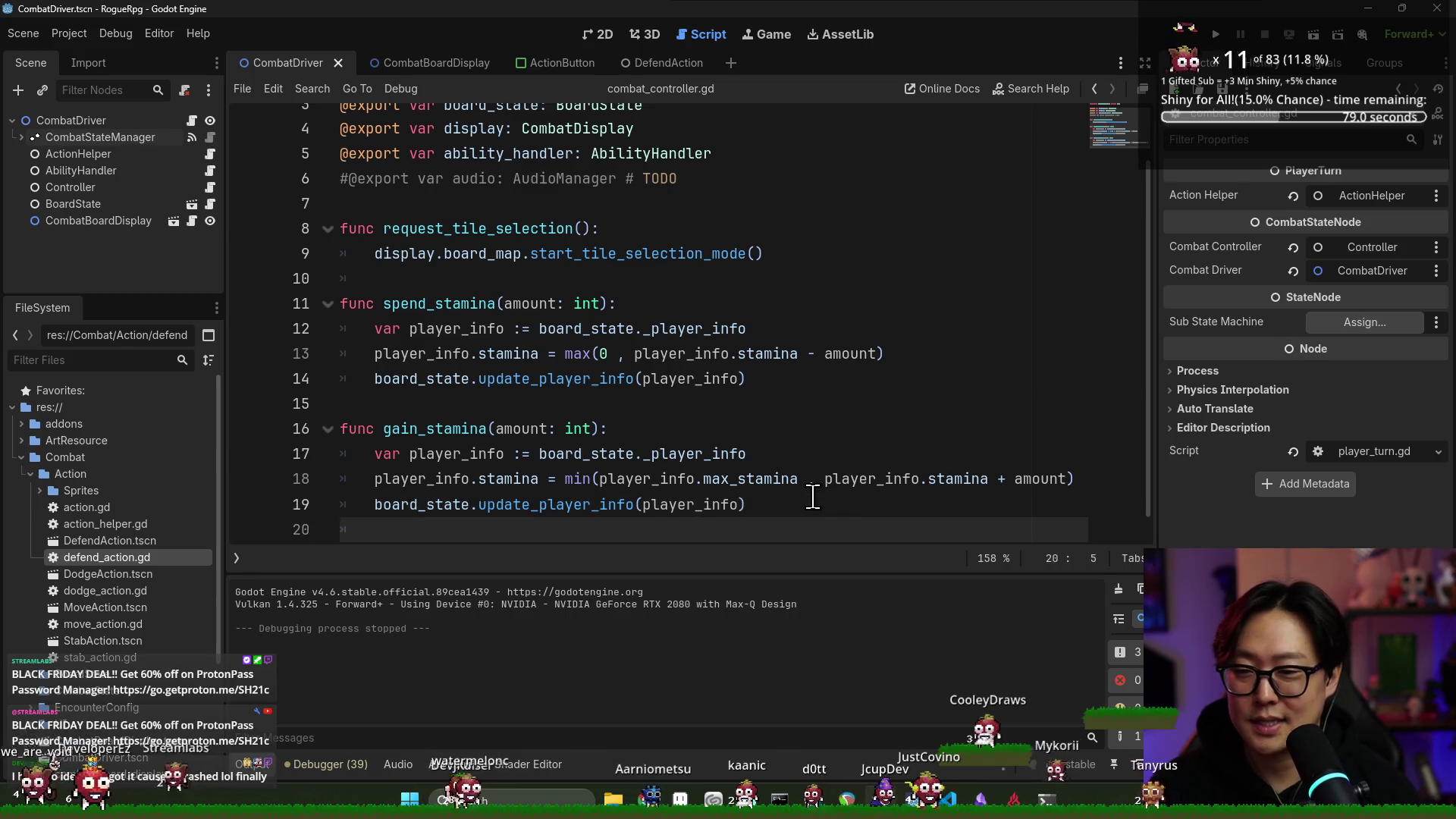
Declare func gain_armor(amount: int): with gain_stamina's copied body, changed to armor += amount
{"action": "key", "text": "Return"}
{"action": "type", "text": "func gain_armor()"}
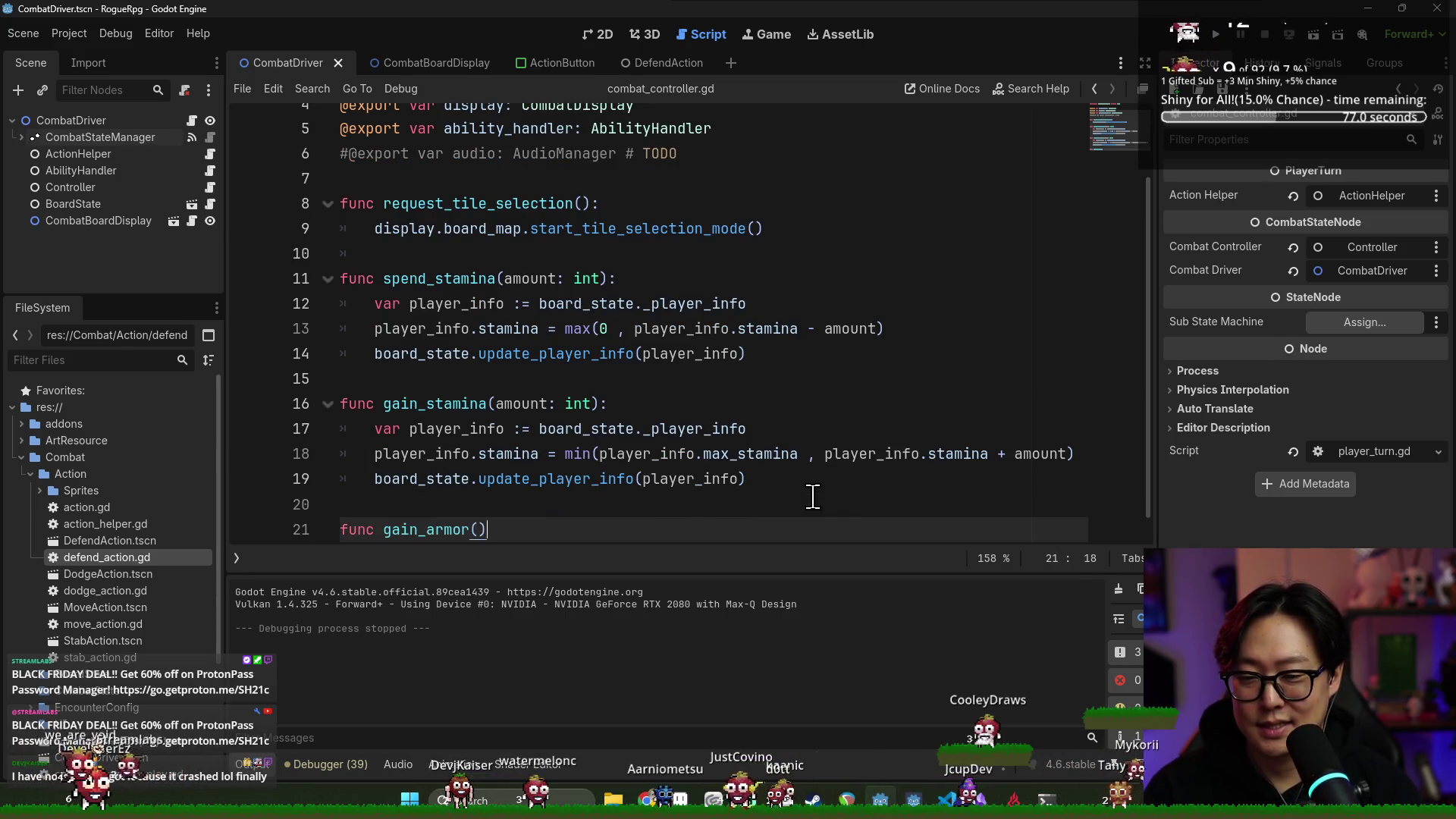
{"action": "type", "text": "amount: int):"}
{"action": "key", "text": "Return"}
{"action": "mouse_move", "coordinate": [341, 400]}
{"action": "left_mouse_down"}
{"action": "mouse_move", "coordinate": [780, 462]}
{"action": "mouse_move", "coordinate": [751, 452]}
{"action": "left_mouse_up"}
{"action": "key", "text": "ctrl+c"}
{"action": "left_click", "coordinate": [515, 521]}
{"action": "key", "text": "ctrl+v"}
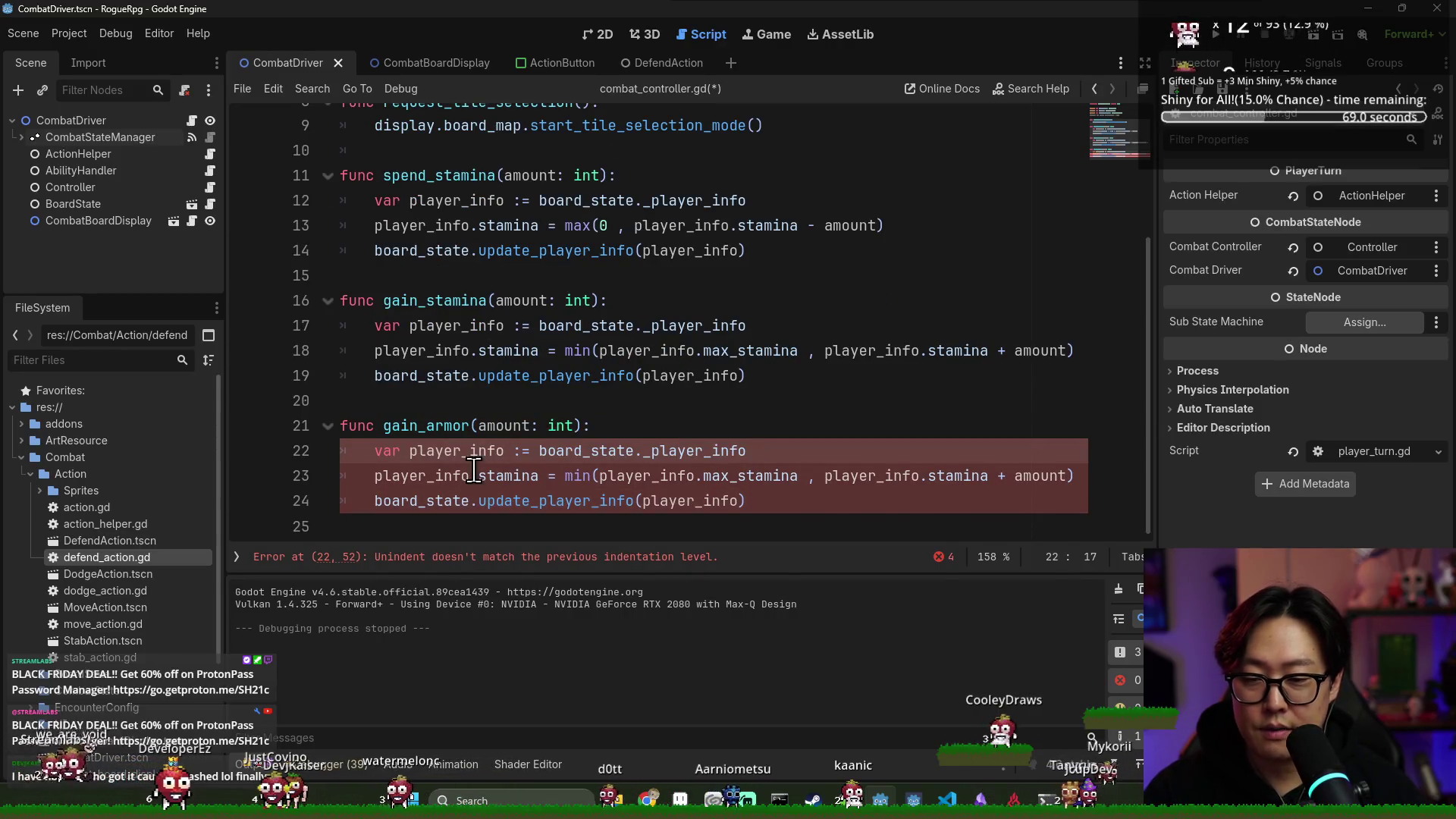
{"action": "left_click", "coordinate": [464, 460]}
{"action": "double_click", "coordinate": [507, 496]}
{"action": "type", "text": "armor "}
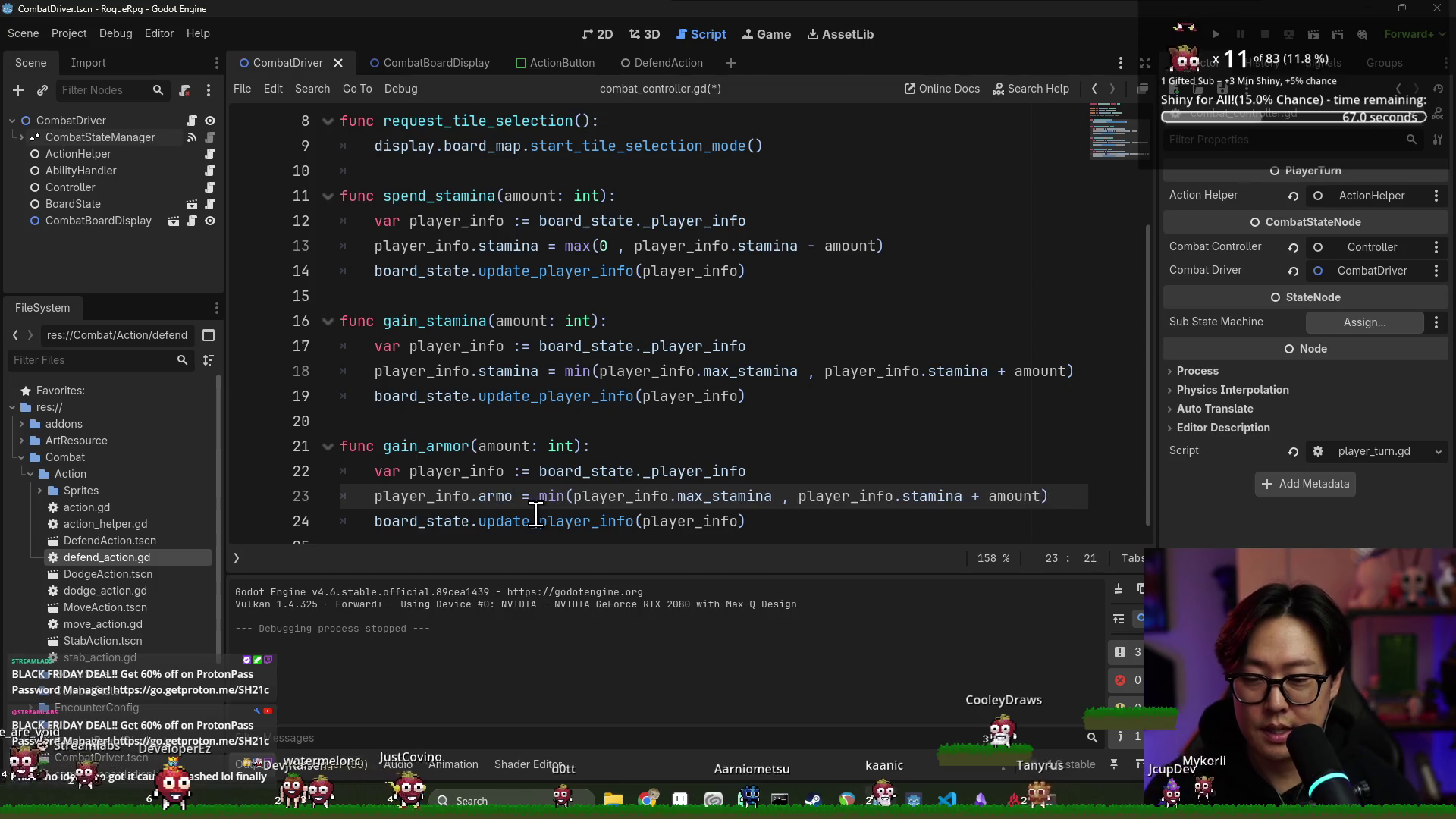
{"action": "type", "text": "+= amount"}
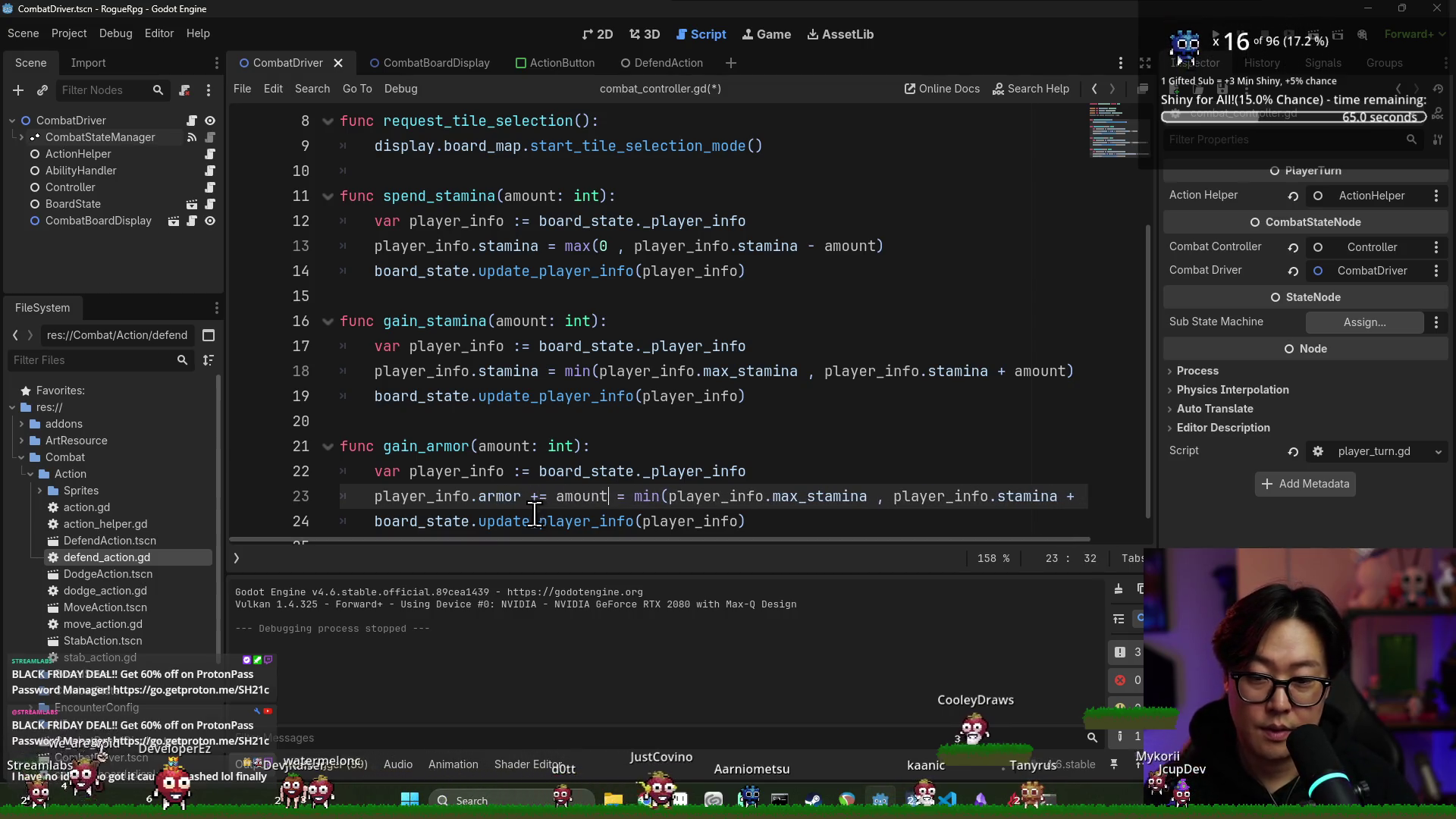
Remove the leftover min expression from the armor line and save combat_controller.gd
{"action": "left_click_drag", "start_coordinate": [596, 540], "coordinate": [962, 540]}
{"action": "left_click", "coordinate": [1092, 502], "text": "shift"}
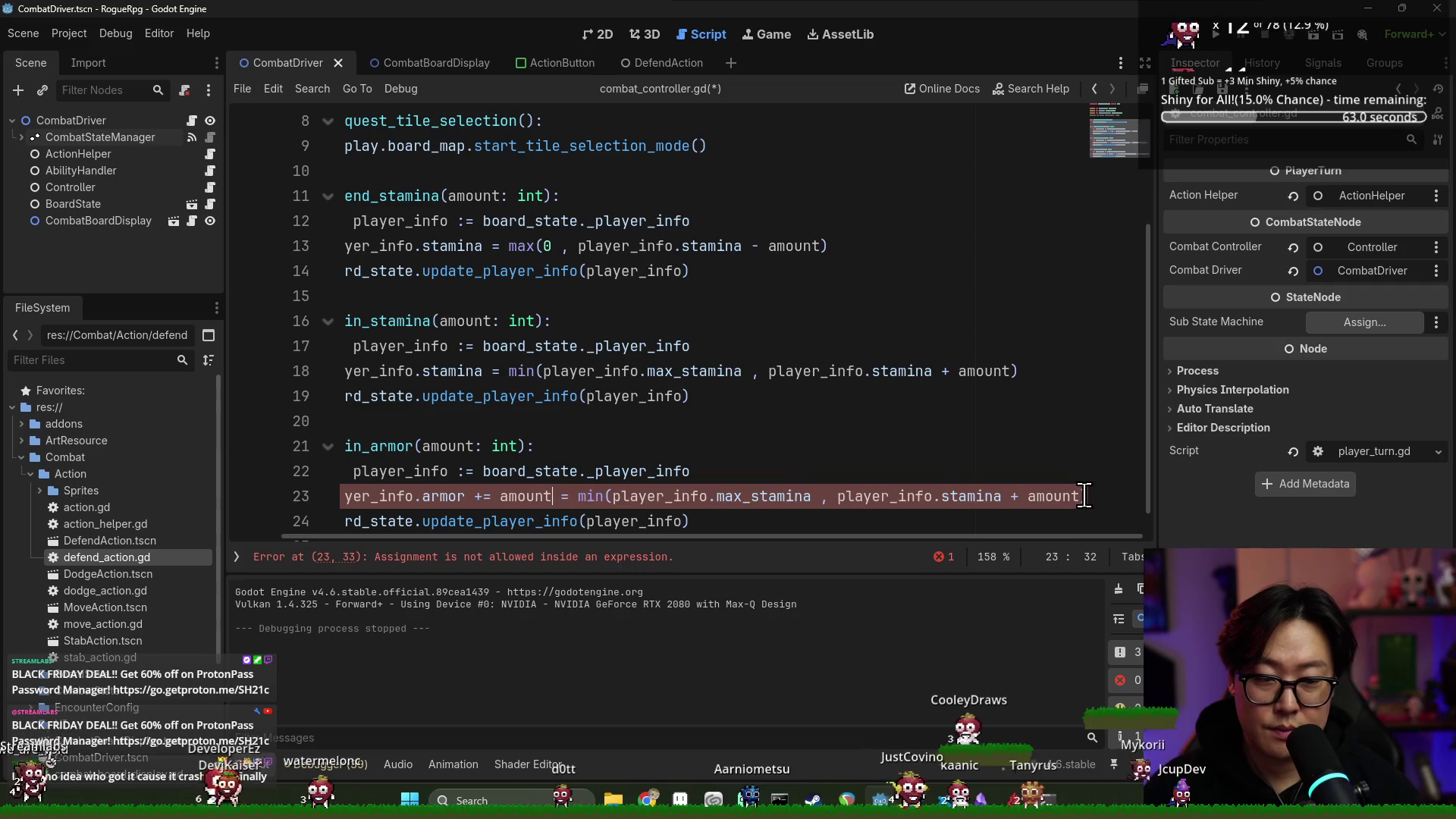
{"action": "key", "text": "BackSpace"}
{"action": "key", "text": "ctrl+s"}
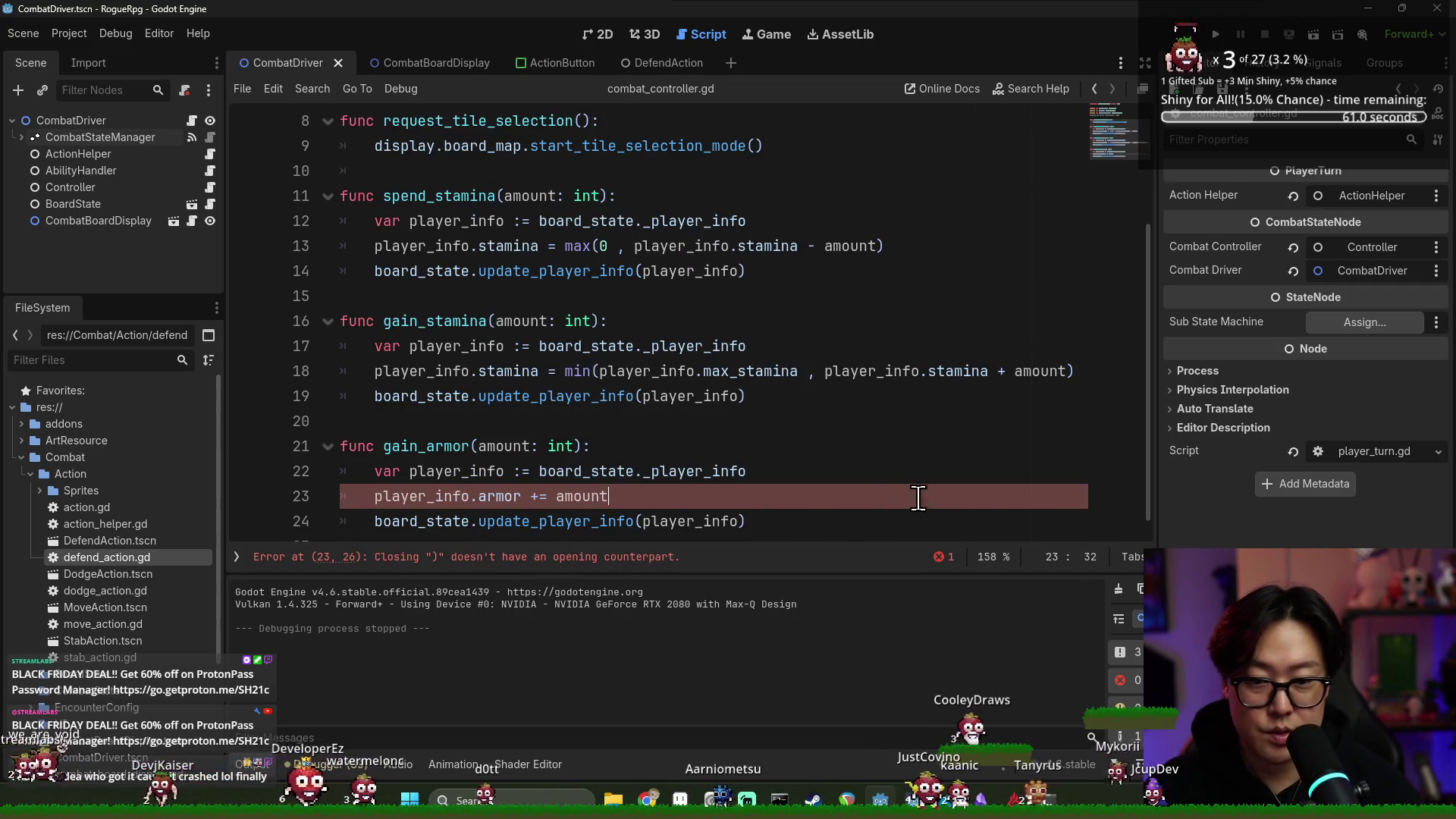
{"action": "left_click", "coordinate": [918, 472]}
{"action": "key", "text": "Up"}
{"action": "key", "text": "F5"}
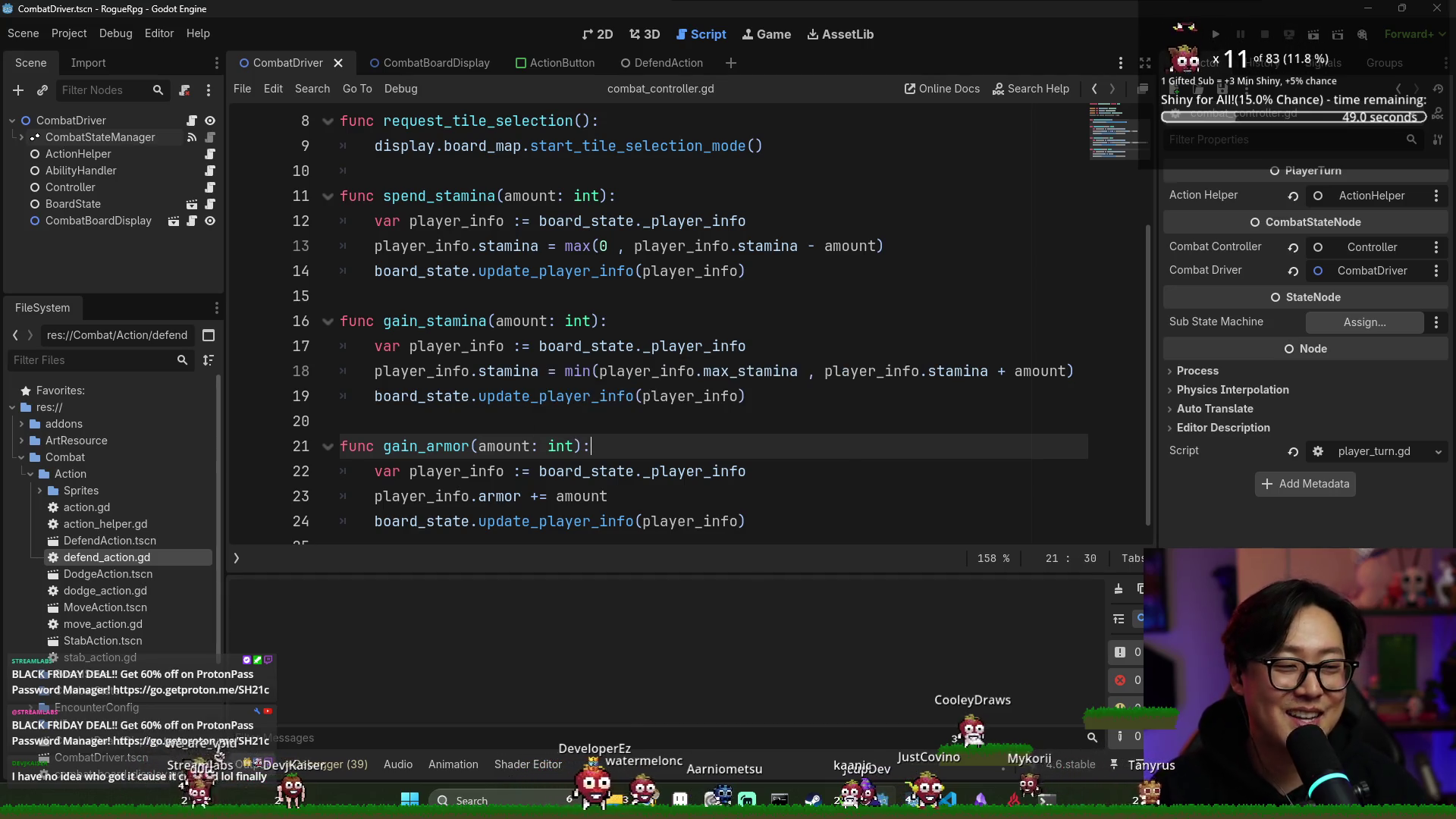
{"action": "left_click", "coordinate": [816, 310]}
{"action": "key", "text": "ctrl+s"}
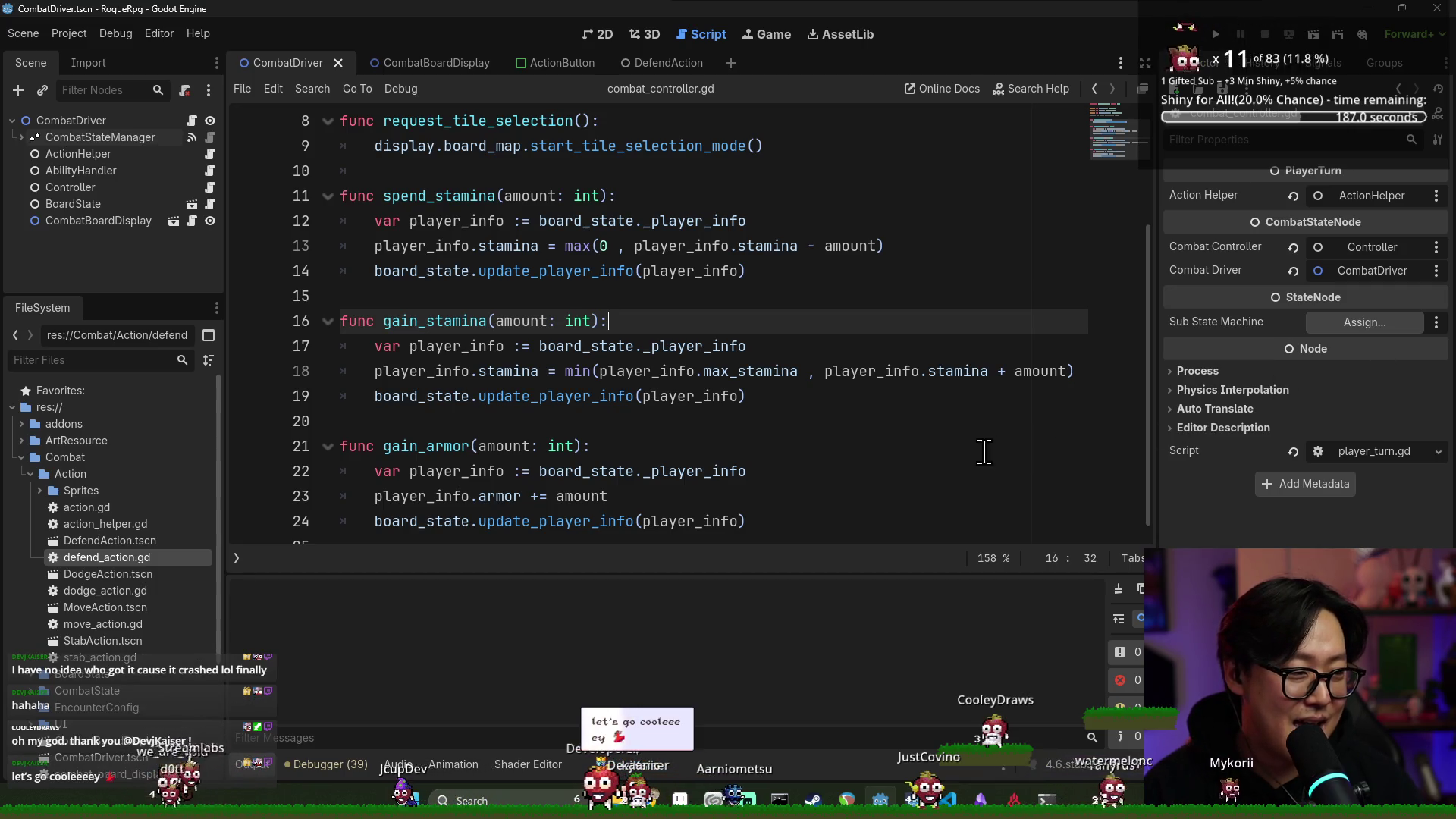
{"action": "left_click", "coordinate": [557, 371]}
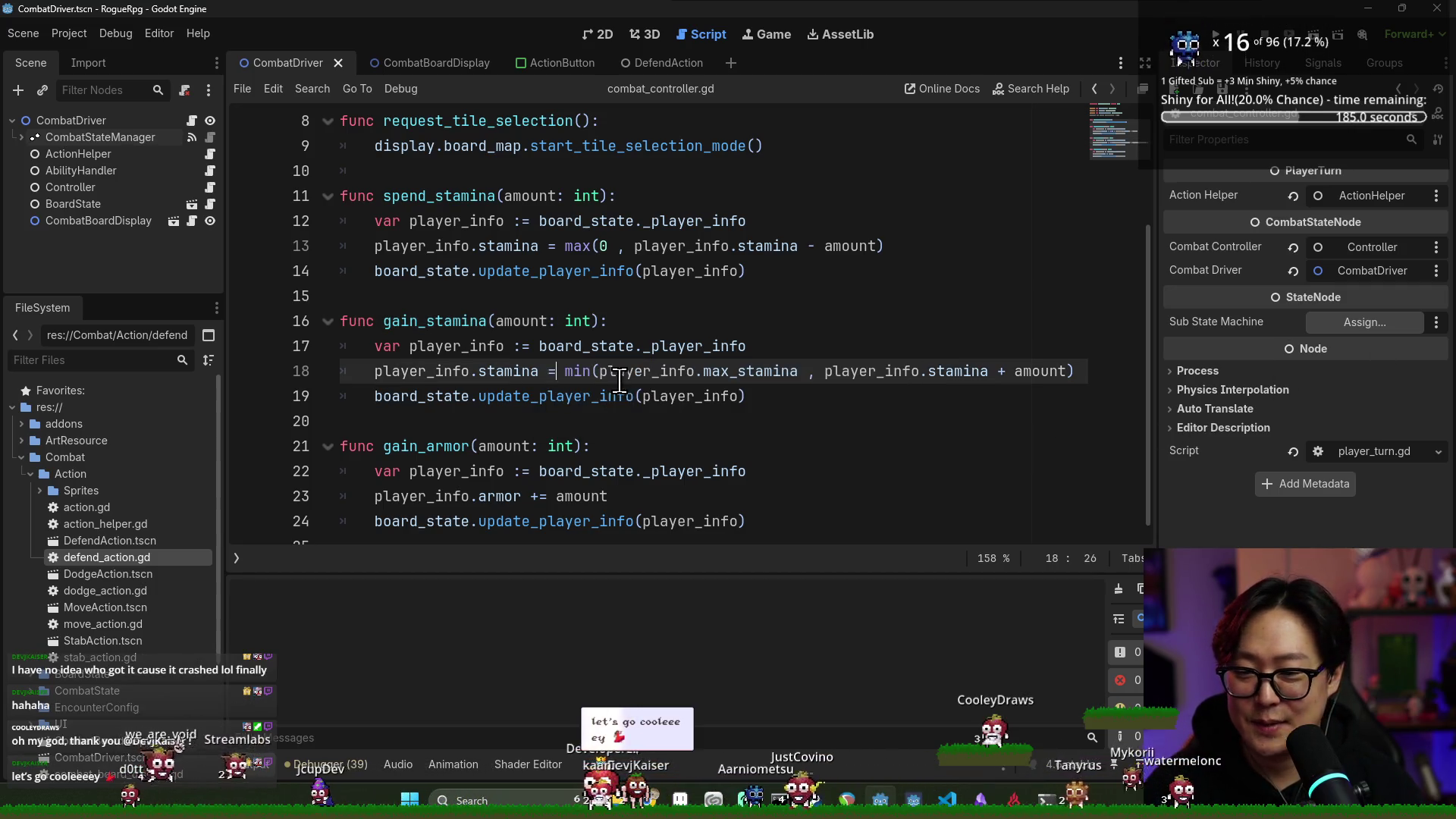
{"action": "scroll", "coordinate": [536, 410], "scroll_direction": "down", "scroll_amount": 1}
{"action": "left_click", "coordinate": [444, 404]}
{"action": "left_click", "coordinate": [468, 479]}
{"action": "double_click", "coordinate": [582, 480]}
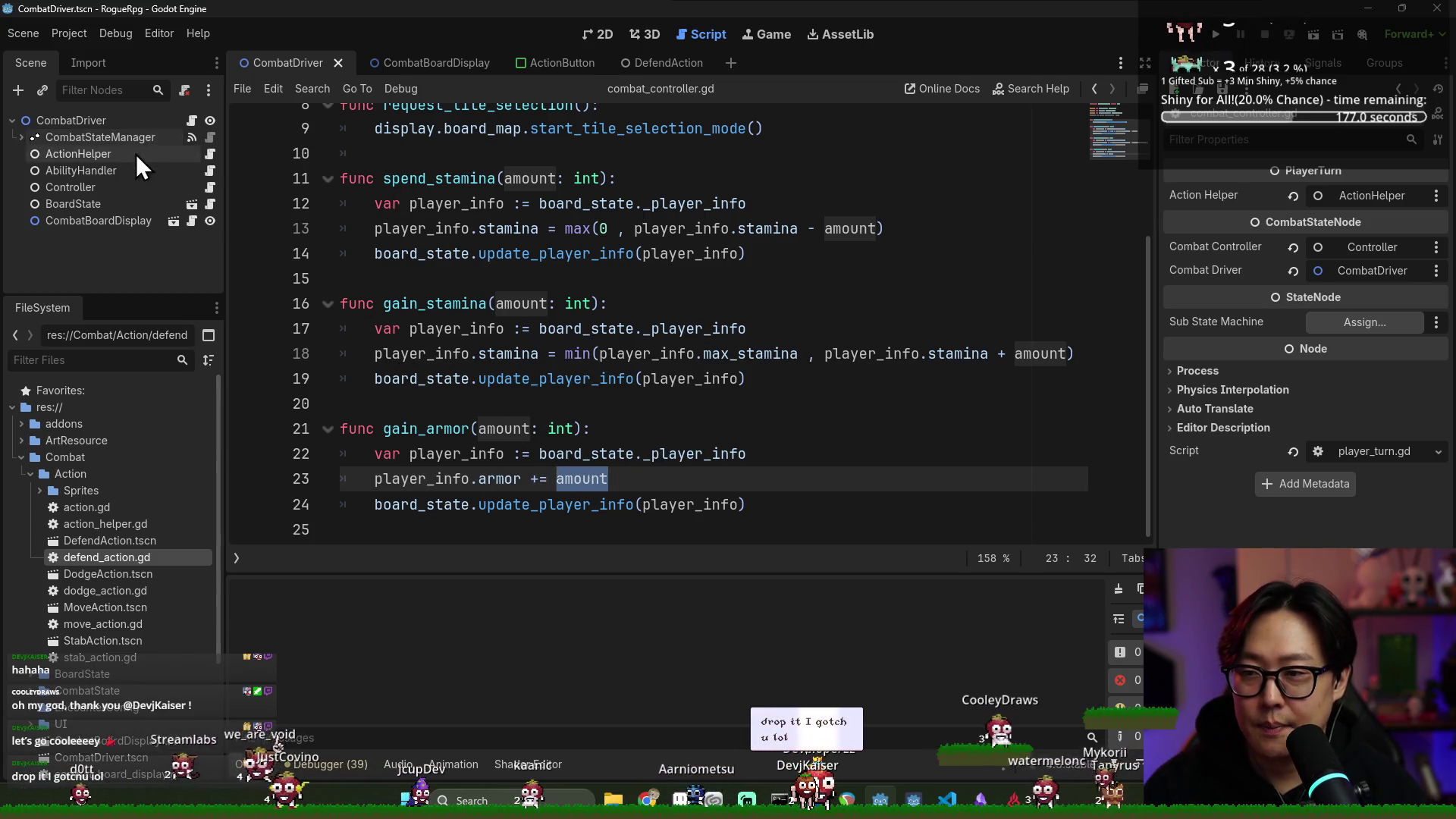
{"action": "left_click", "coordinate": [447, 62]}
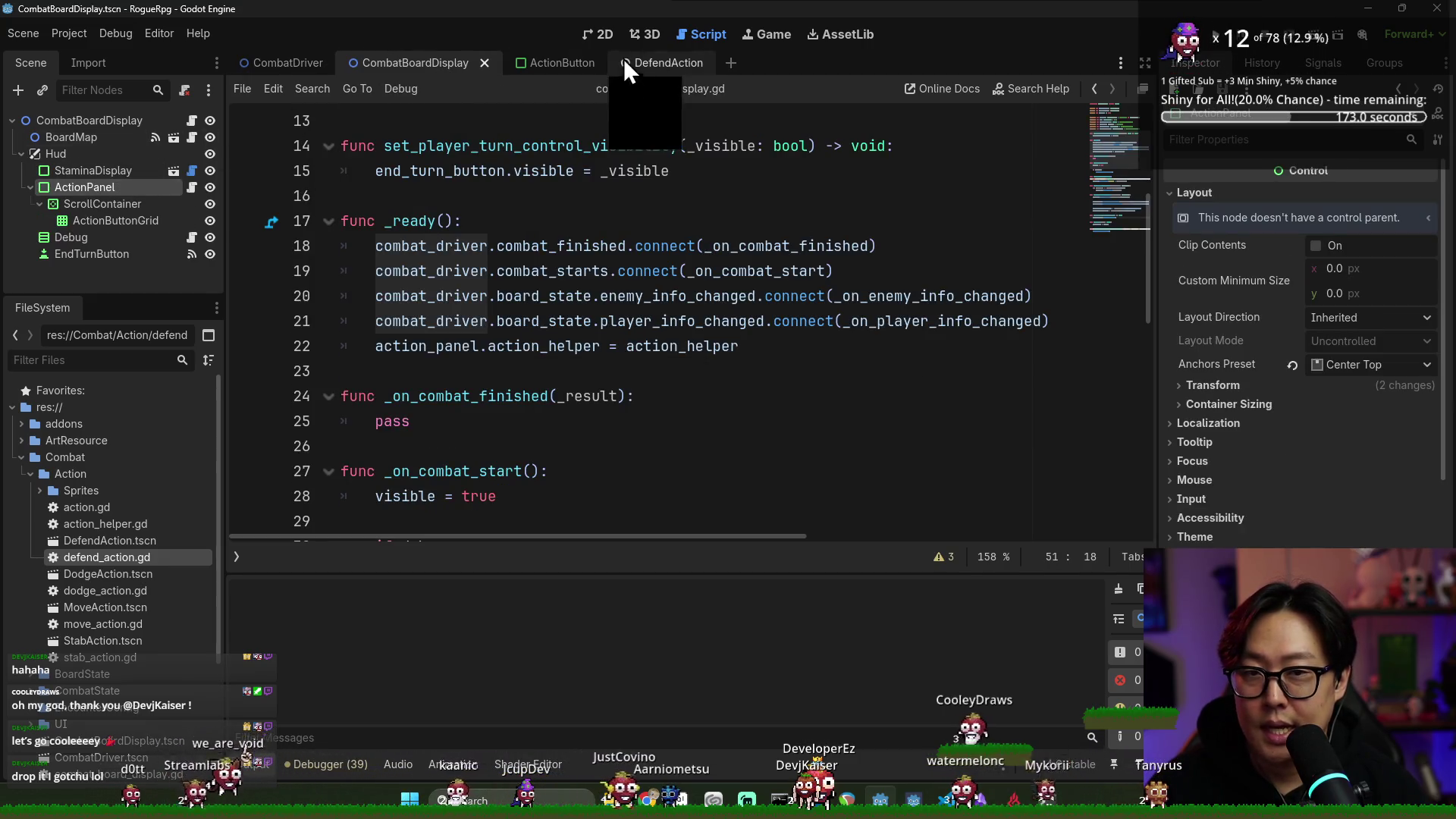
Save the scene, then open the BoardMap scene and its board_map.gd script
{"action": "left_click", "coordinate": [600, 34]}
{"action": "key", "text": "ctrl+s"}
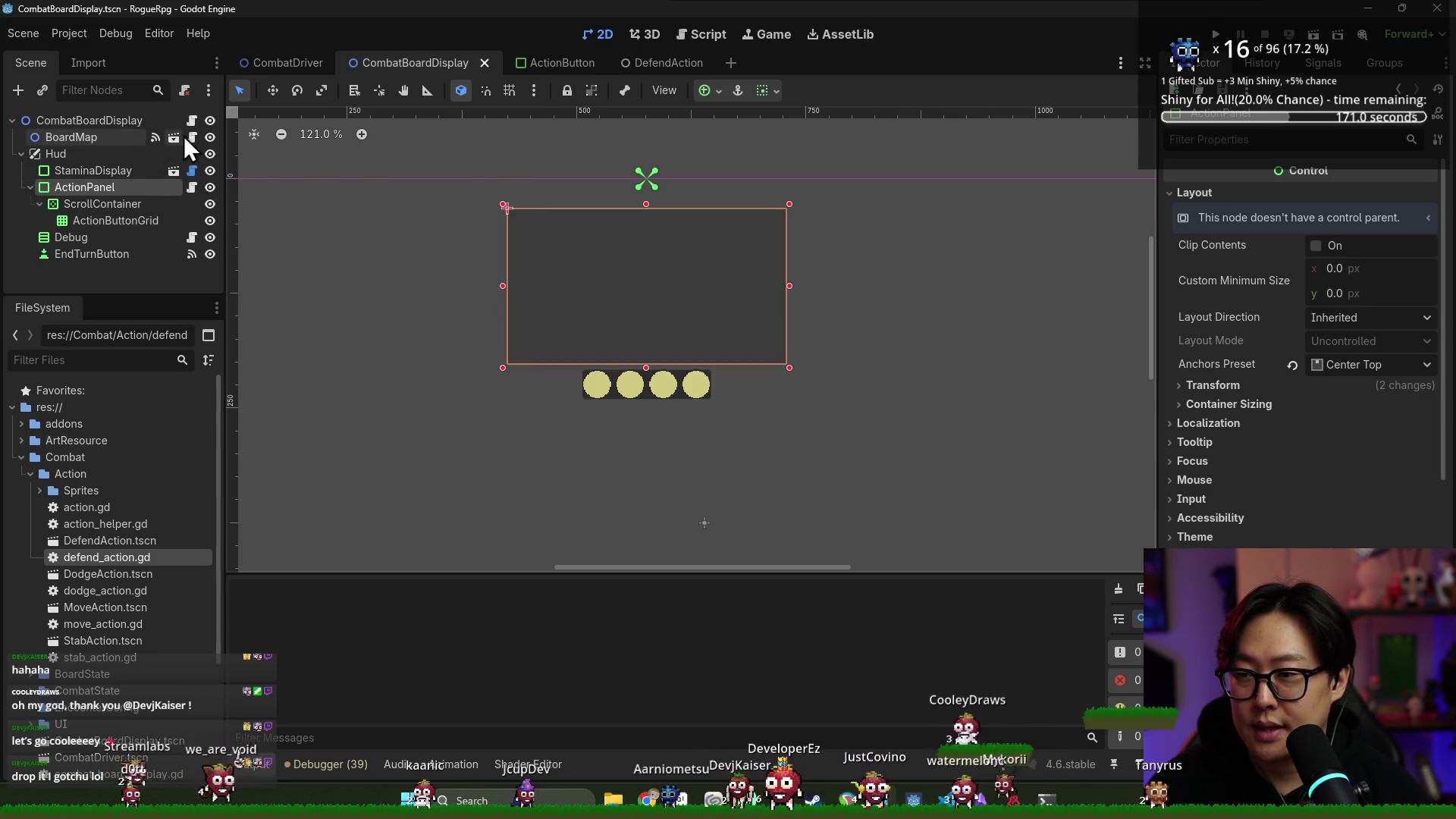
{"action": "left_click", "coordinate": [176, 138]}
{"action": "left_click", "coordinate": [114, 123]}
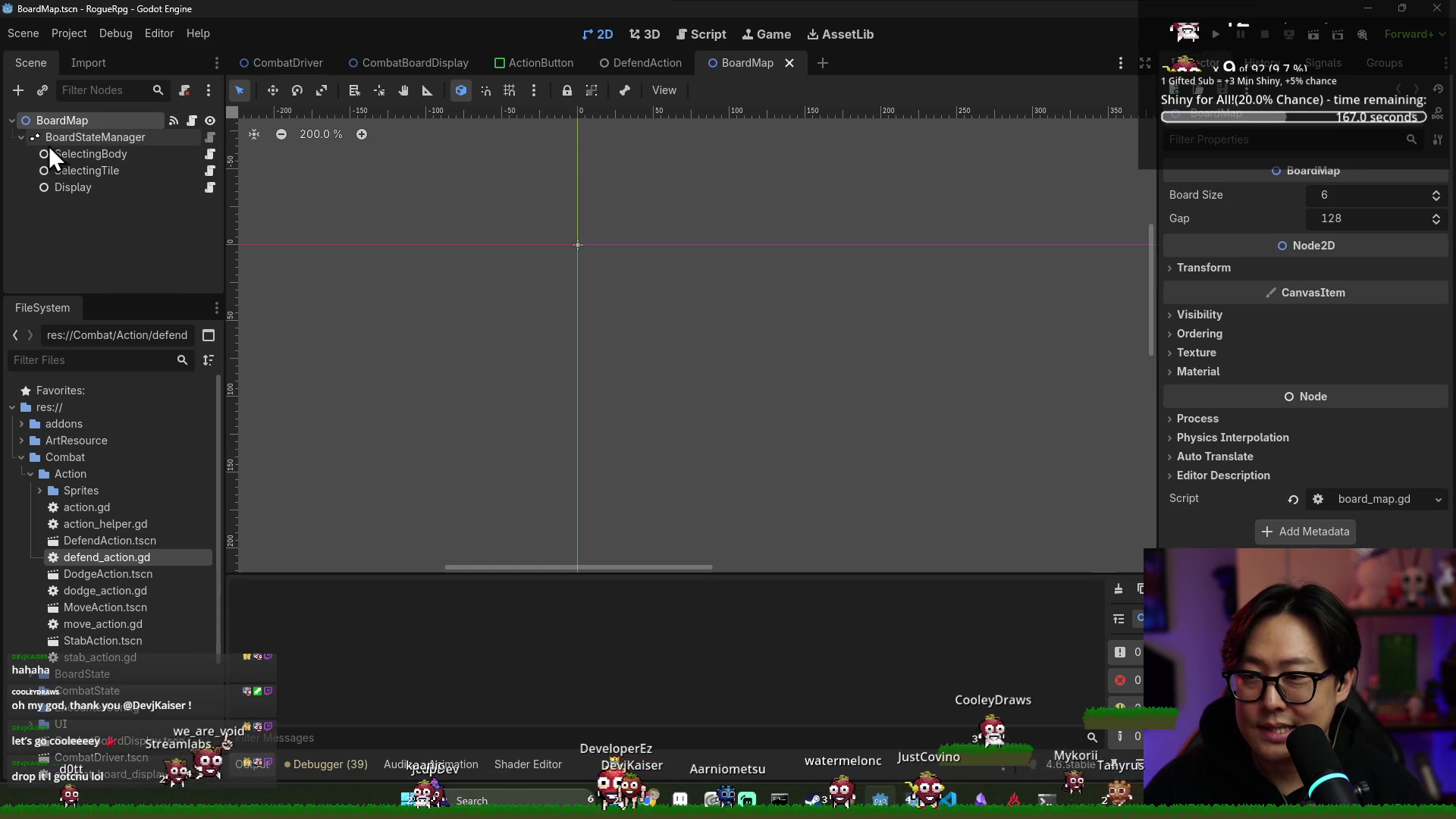
{"action": "left_click", "coordinate": [192, 121]}
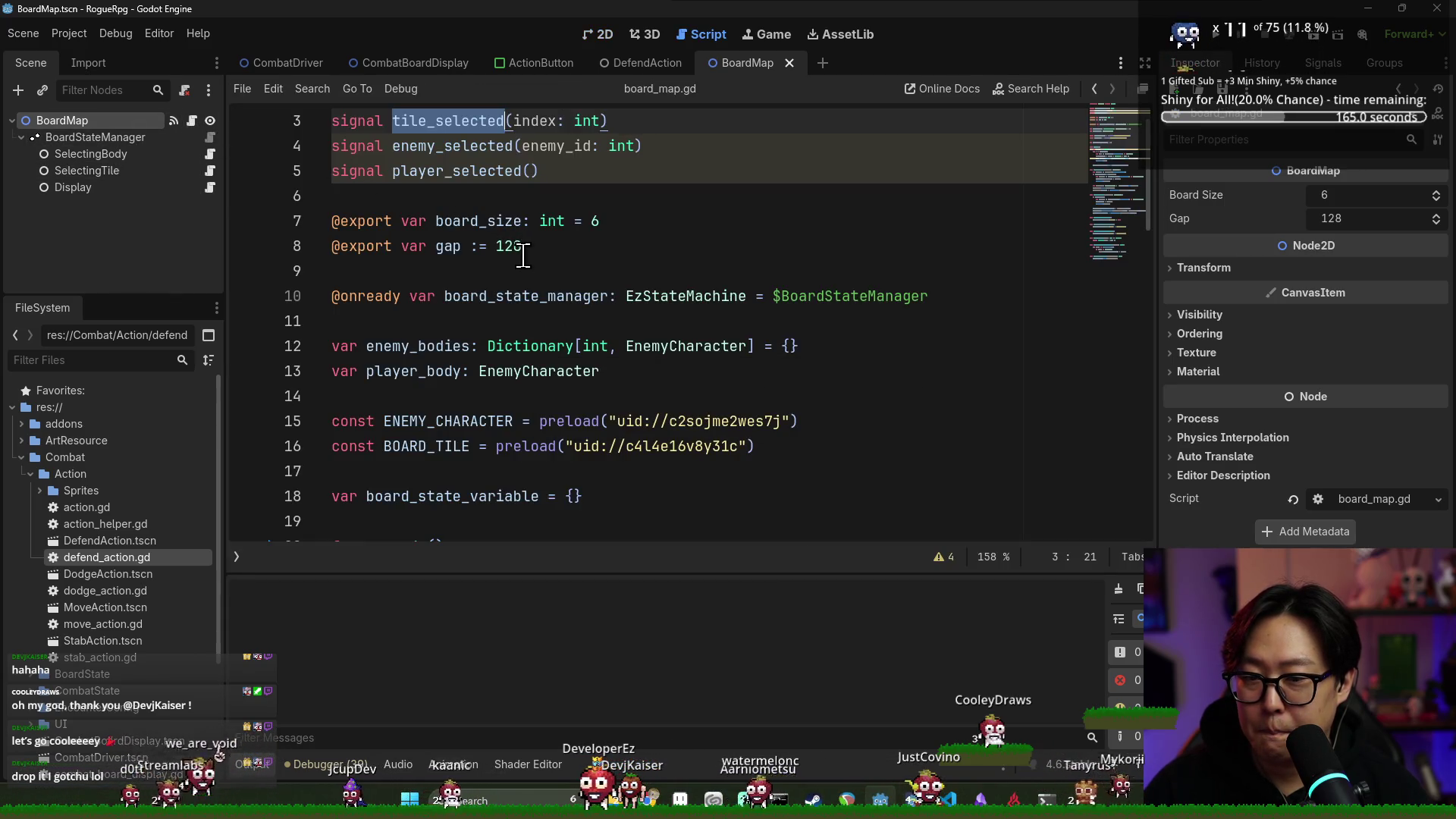
Filter FileSystem by 'player' and jump from board_map.gd to enemy_character.gd via EnemyCharacter
{"action": "type", "text": "player"}
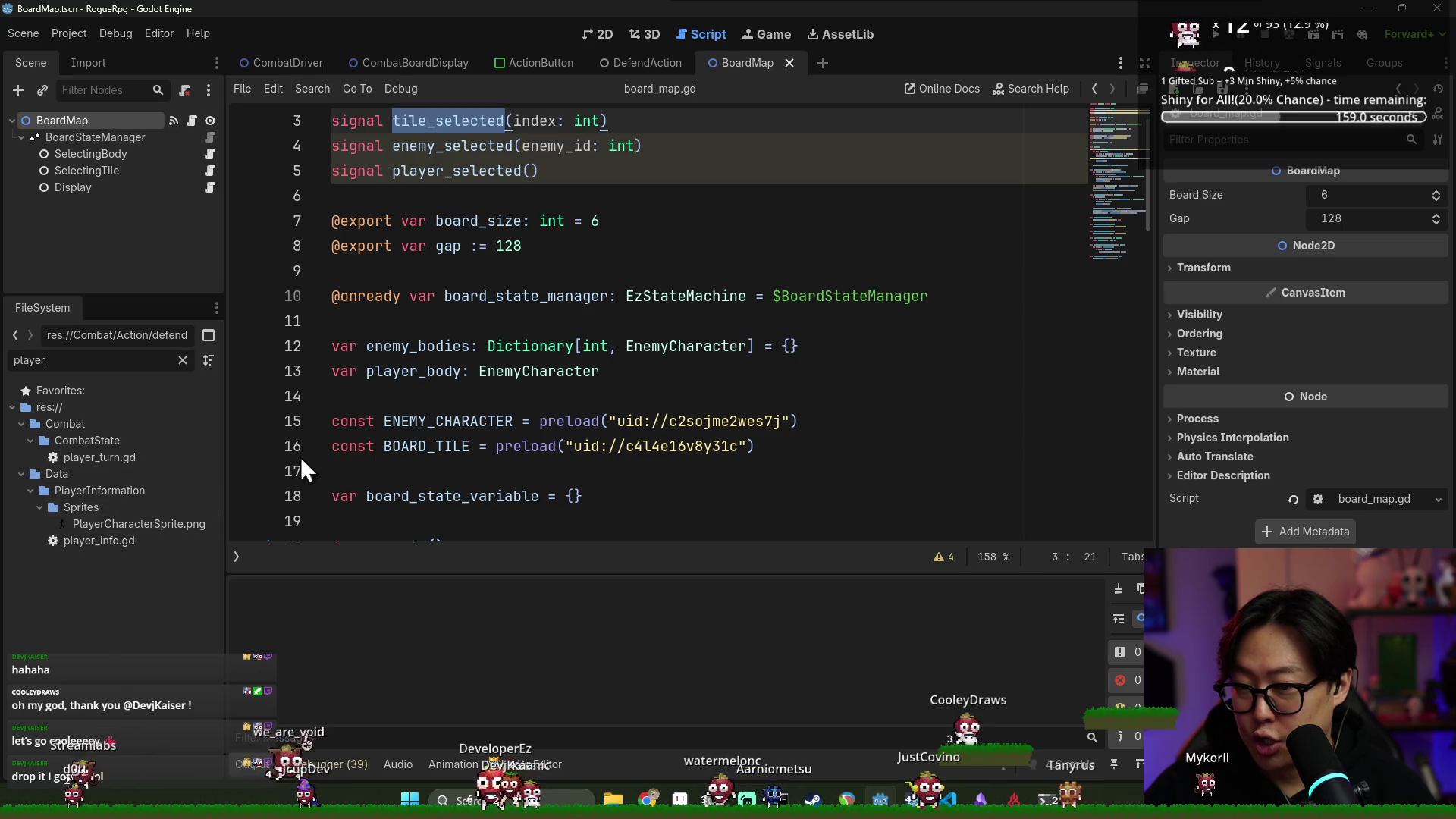
{"action": "left_click", "coordinate": [495, 171]}
{"action": "scroll", "coordinate": [504, 273], "scroll_direction": "down", "scroll_amount": 2}
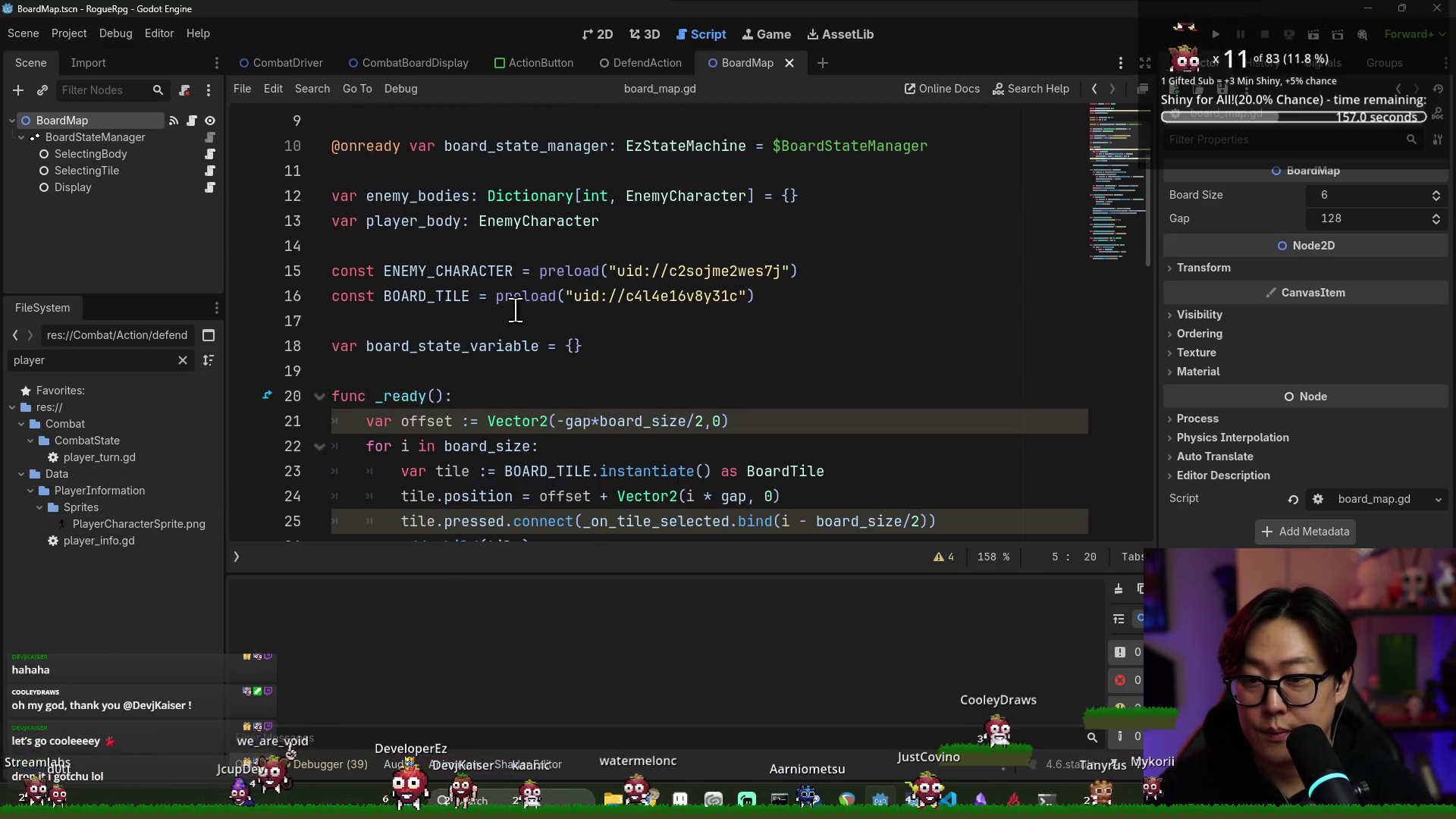
{"action": "left_click", "coordinate": [542, 222], "text": "ctrl"}
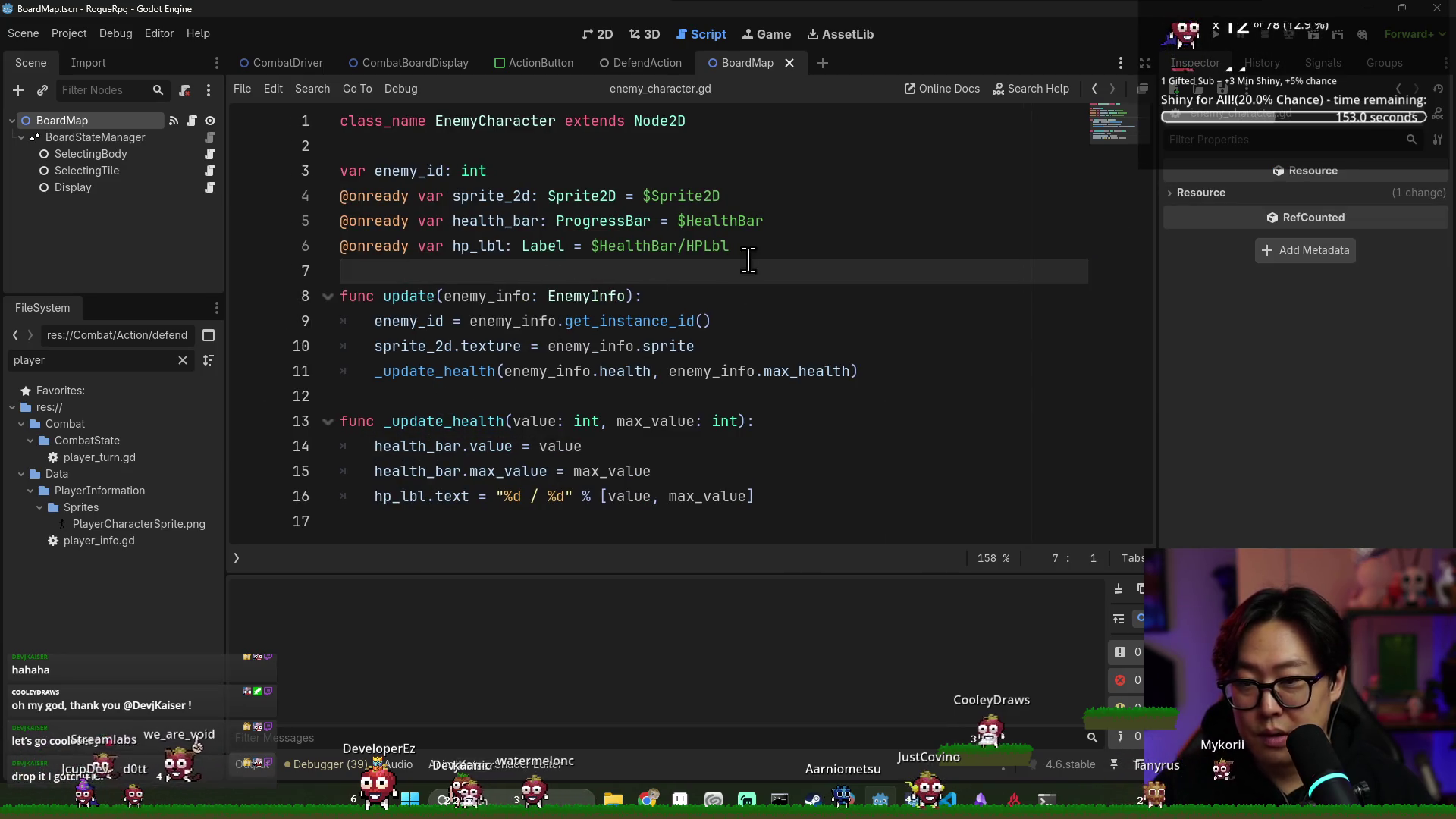
Add 'var armor := 0' below the enemy_id declaration, then switch to the 2D view
{"action": "left_click", "coordinate": [773, 254]}
{"action": "key", "text": "Return"}
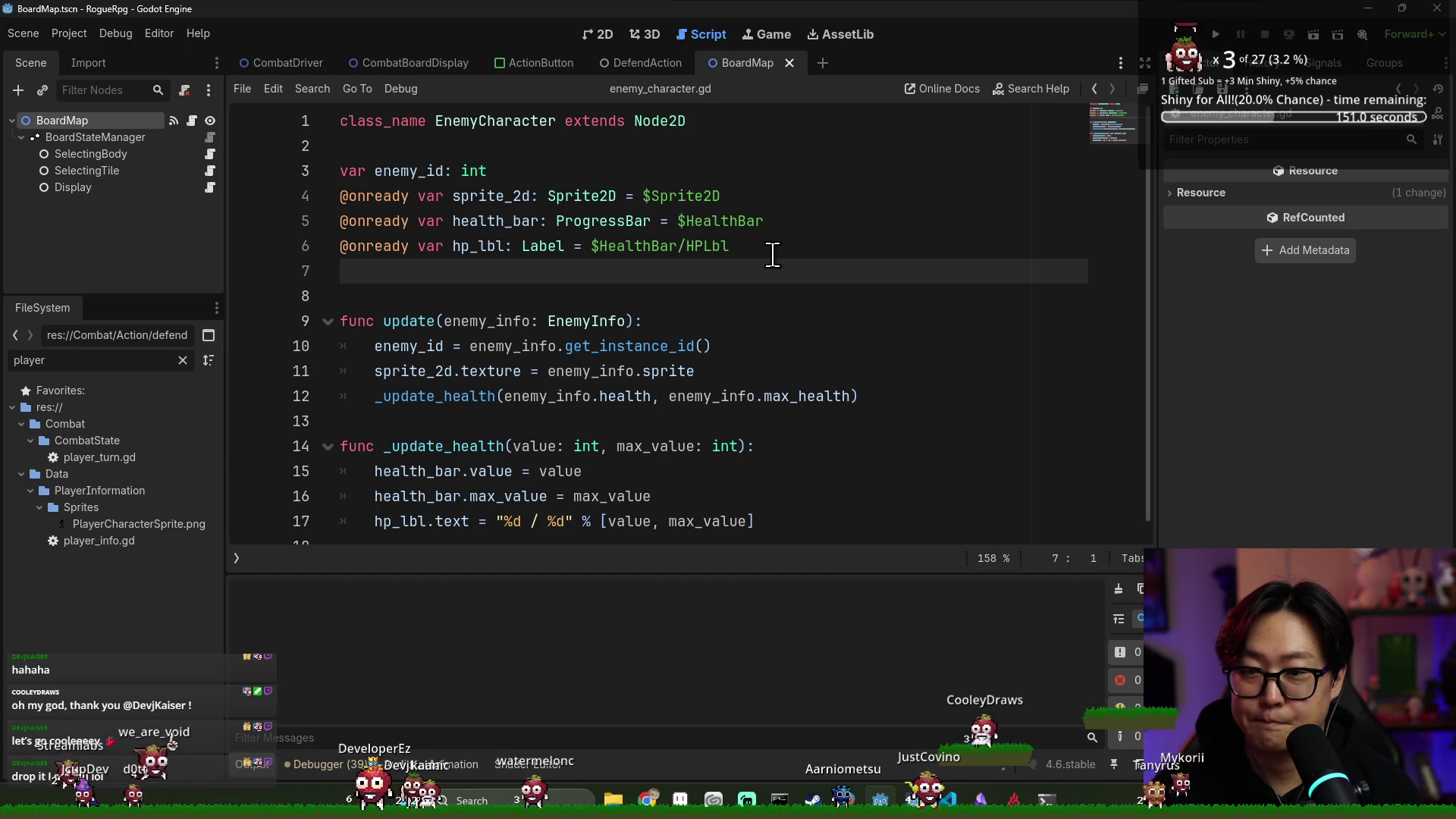
{"action": "key", "text": "BackSpace"}
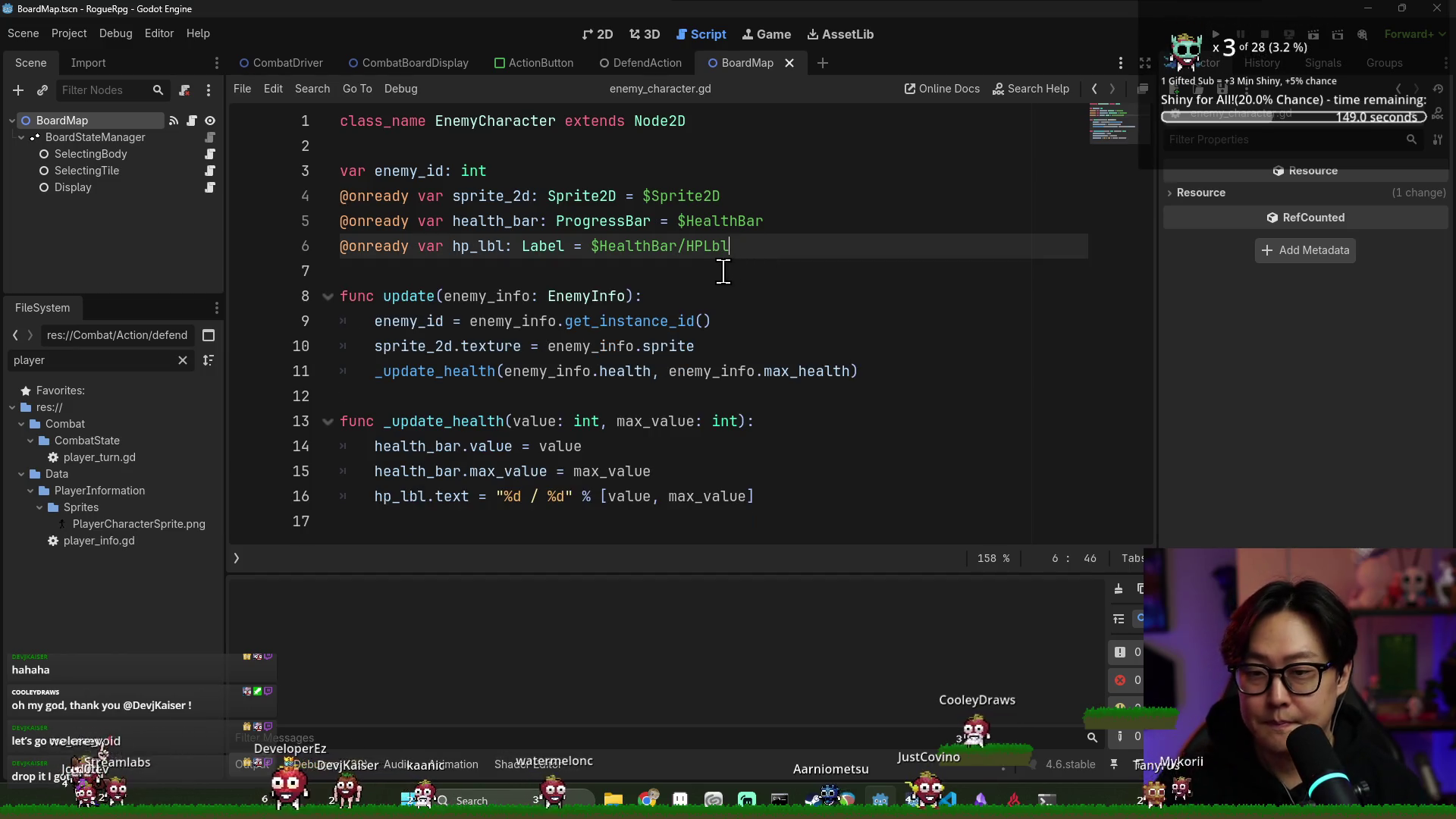
{"action": "double_click", "coordinate": [509, 221]}
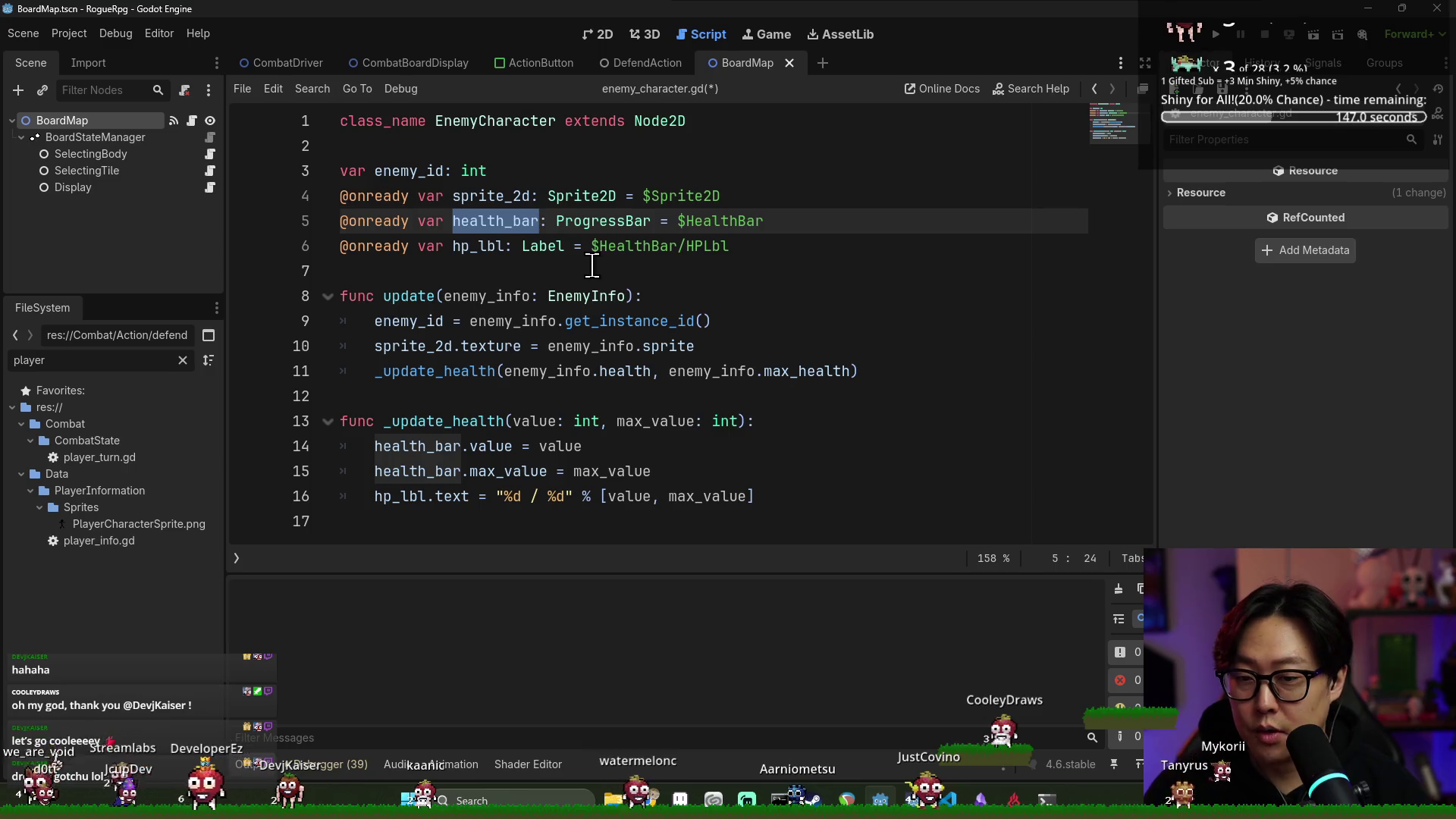
{"action": "left_click", "coordinate": [801, 225]}
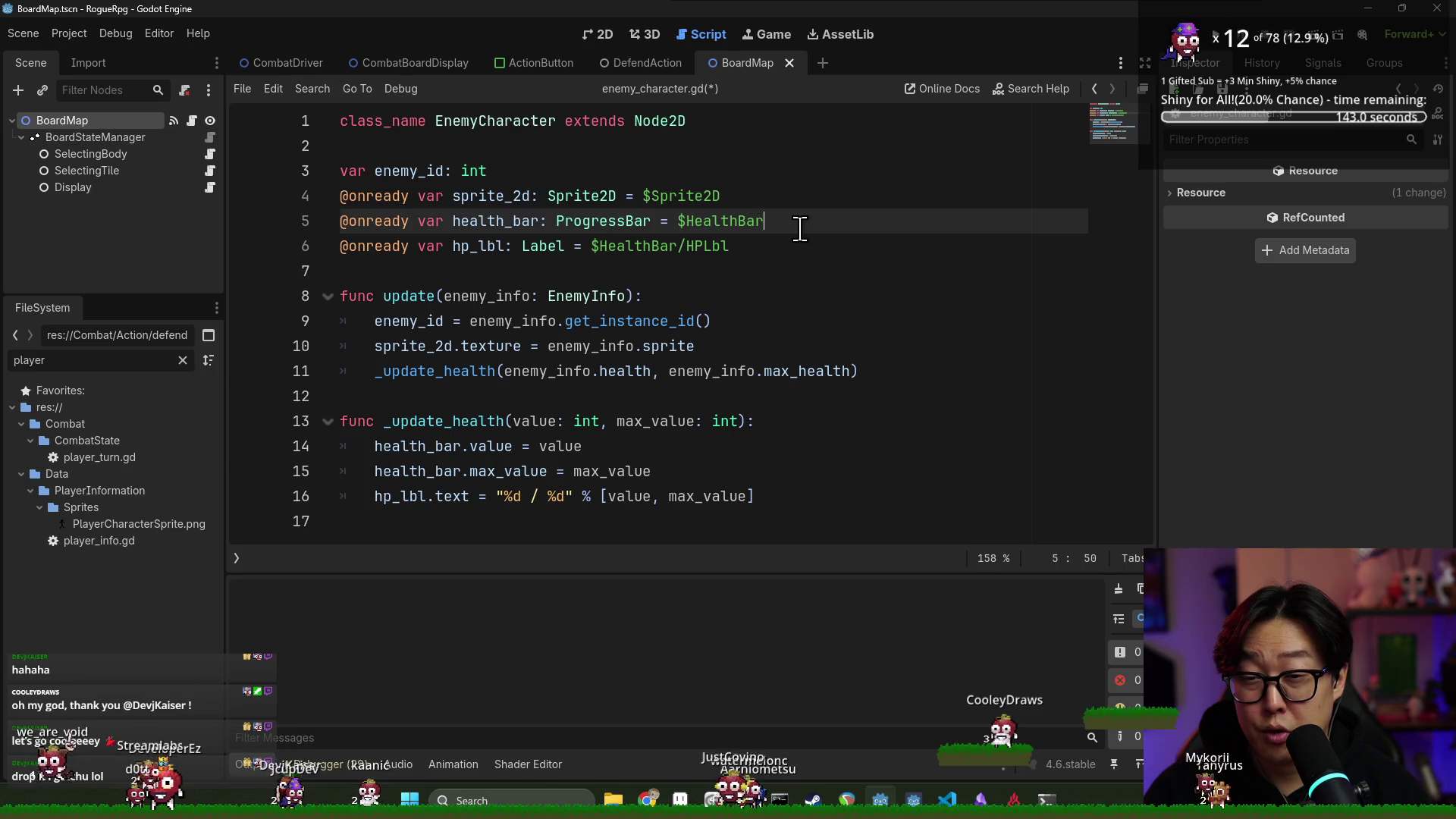
{"action": "key", "text": "Return"}
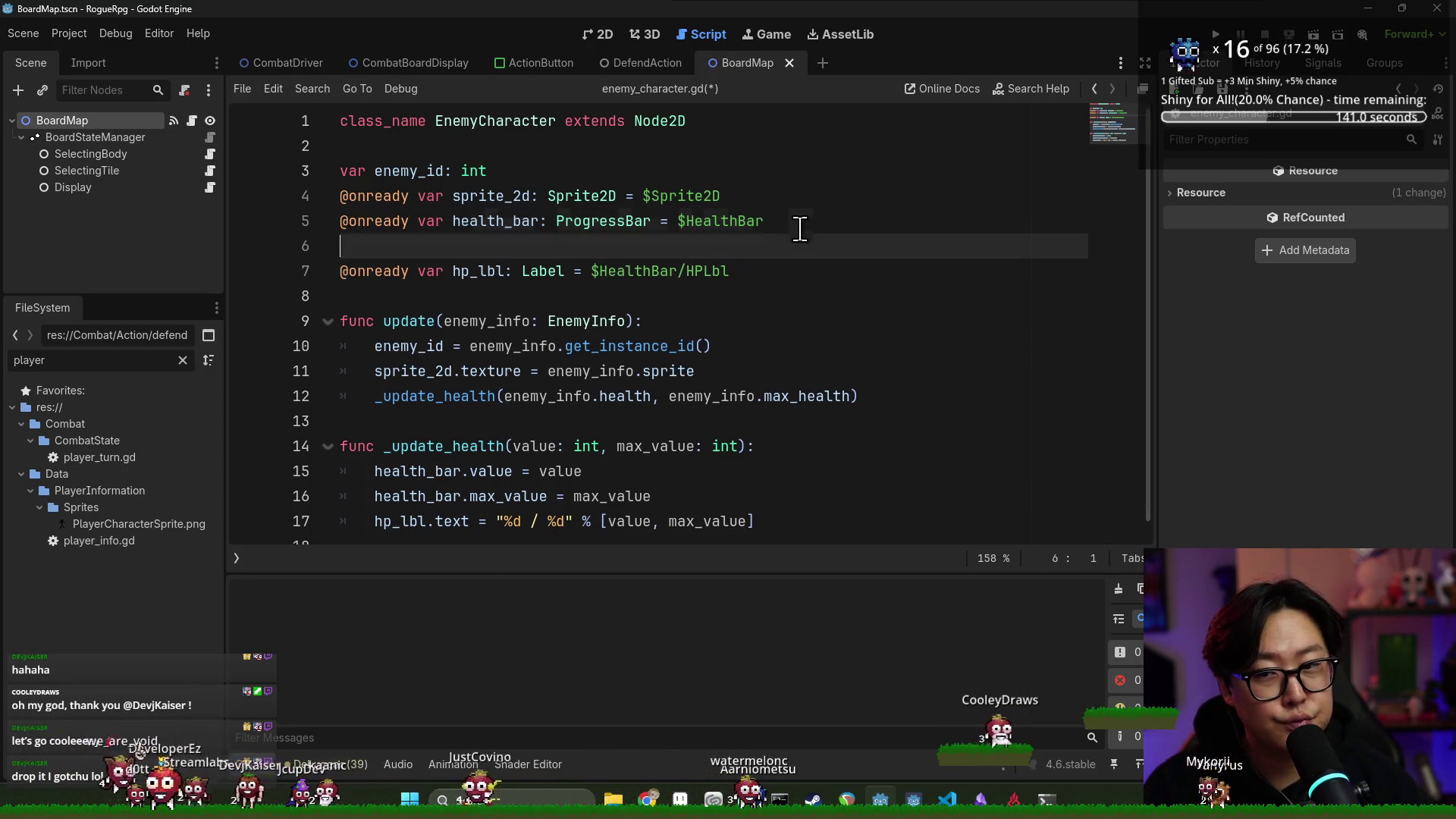
{"action": "type", "text": "ar"}
{"action": "key", "text": "BackSpace"}
{"action": "key", "text": "BackSpace"}
{"action": "key", "text": "BackSpace"}
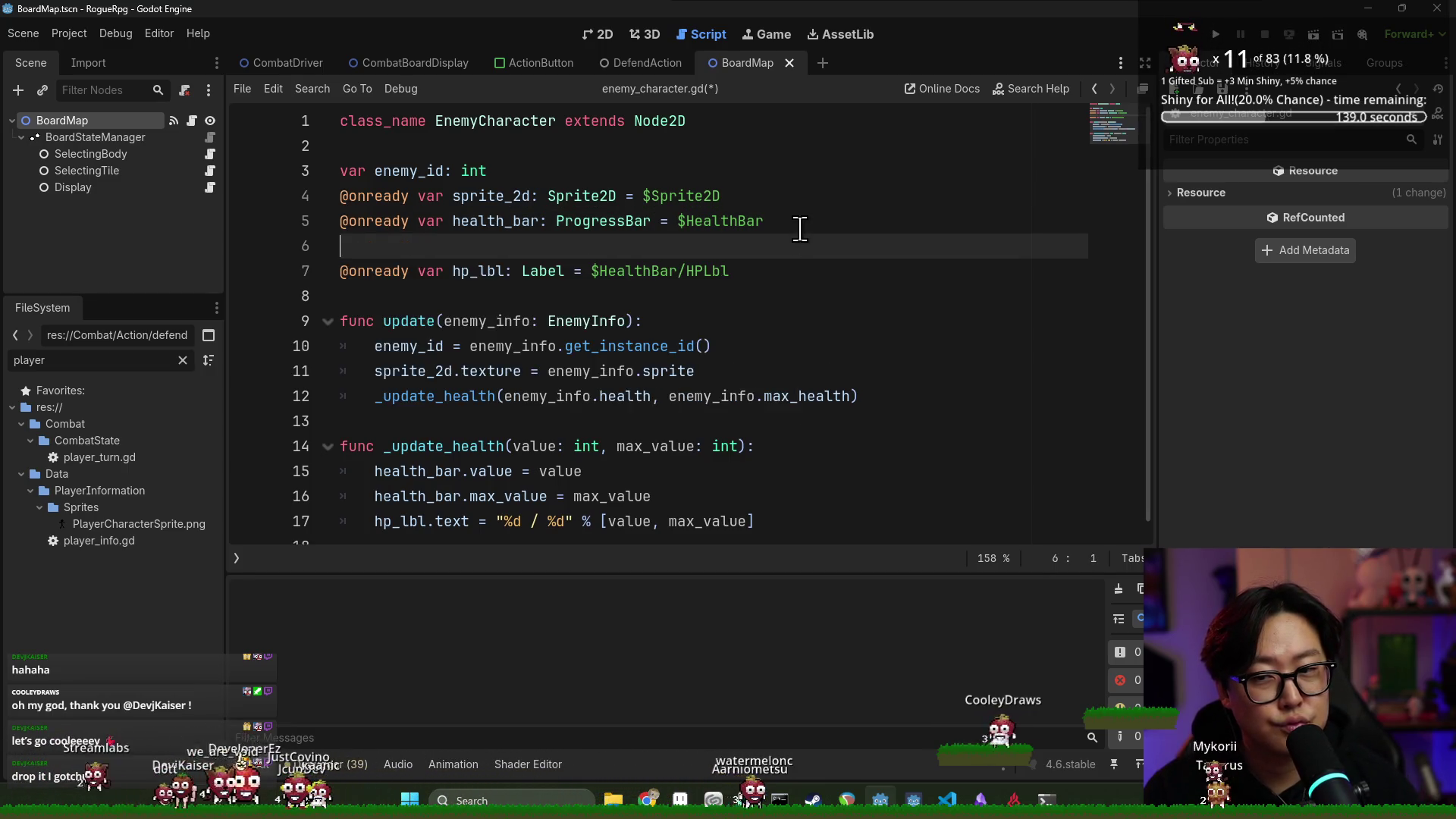
{"action": "left_click_drag", "start_coordinate": [493, 171], "coordinate": [565, 196]}
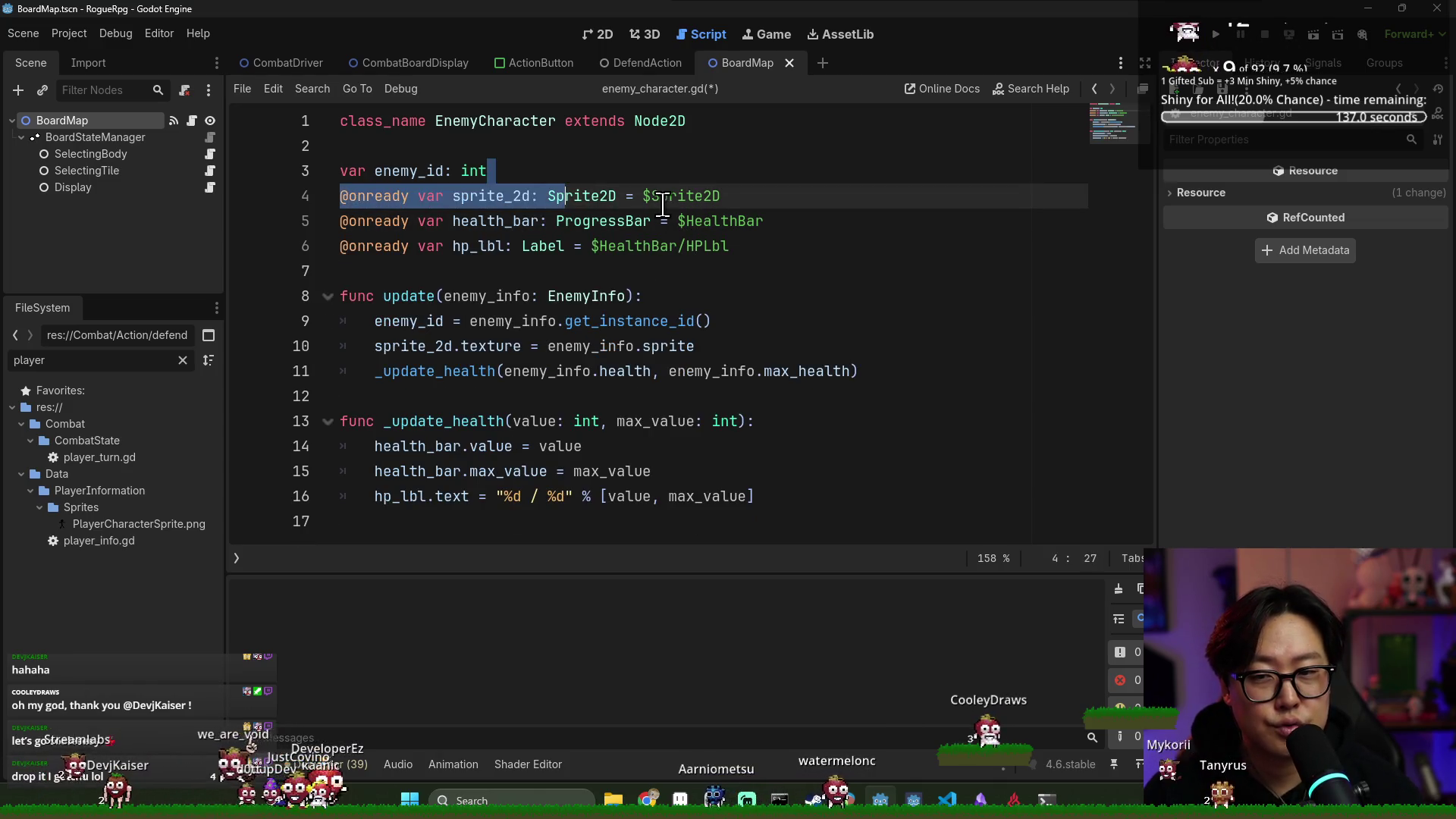
{"action": "left_click", "coordinate": [654, 175]}
{"action": "key", "text": "Return"}
{"action": "type", "text": "var armor := 0"}
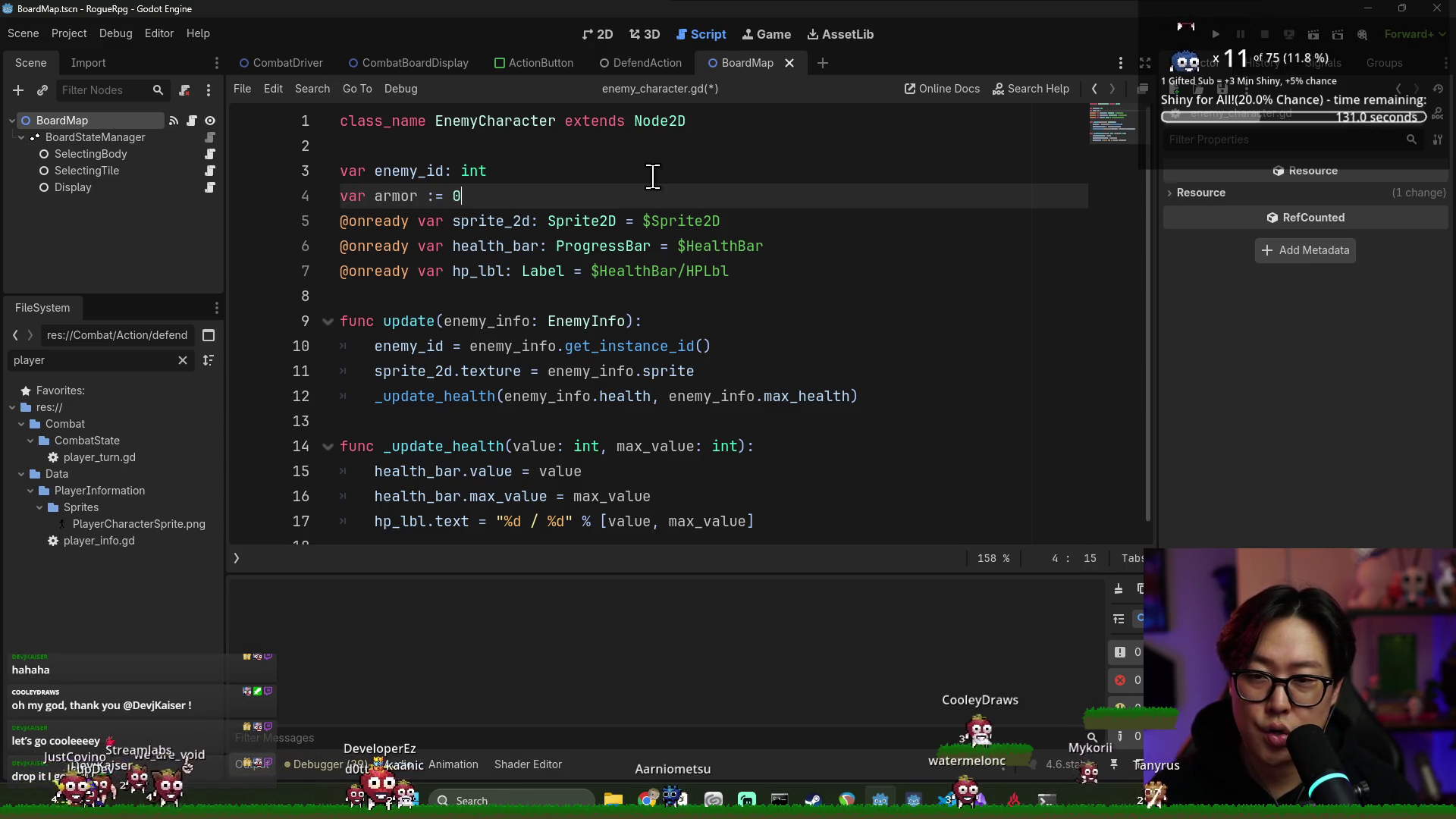
{"action": "key", "text": "Return"}
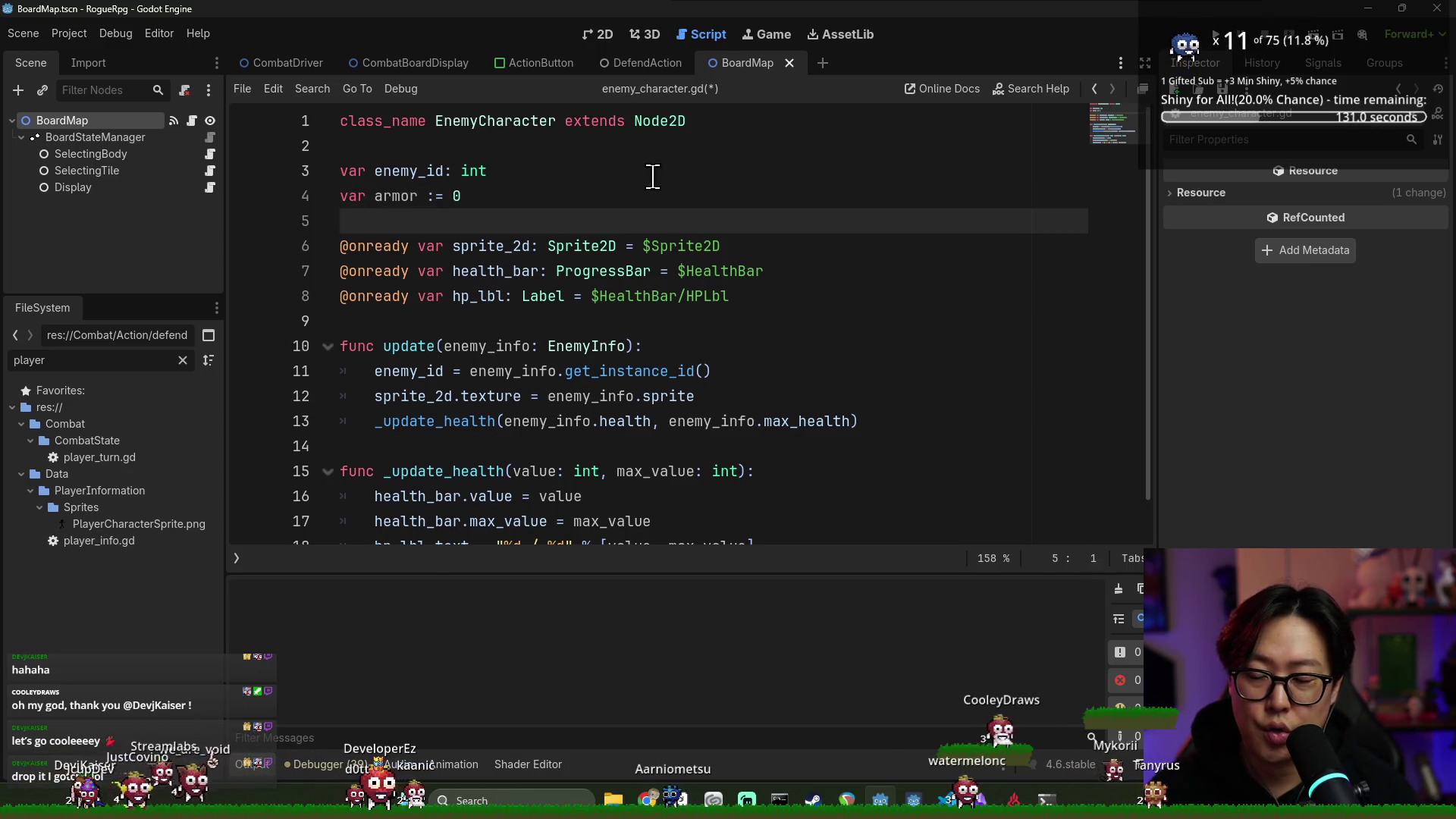
{"action": "double_click", "coordinate": [393, 195]}
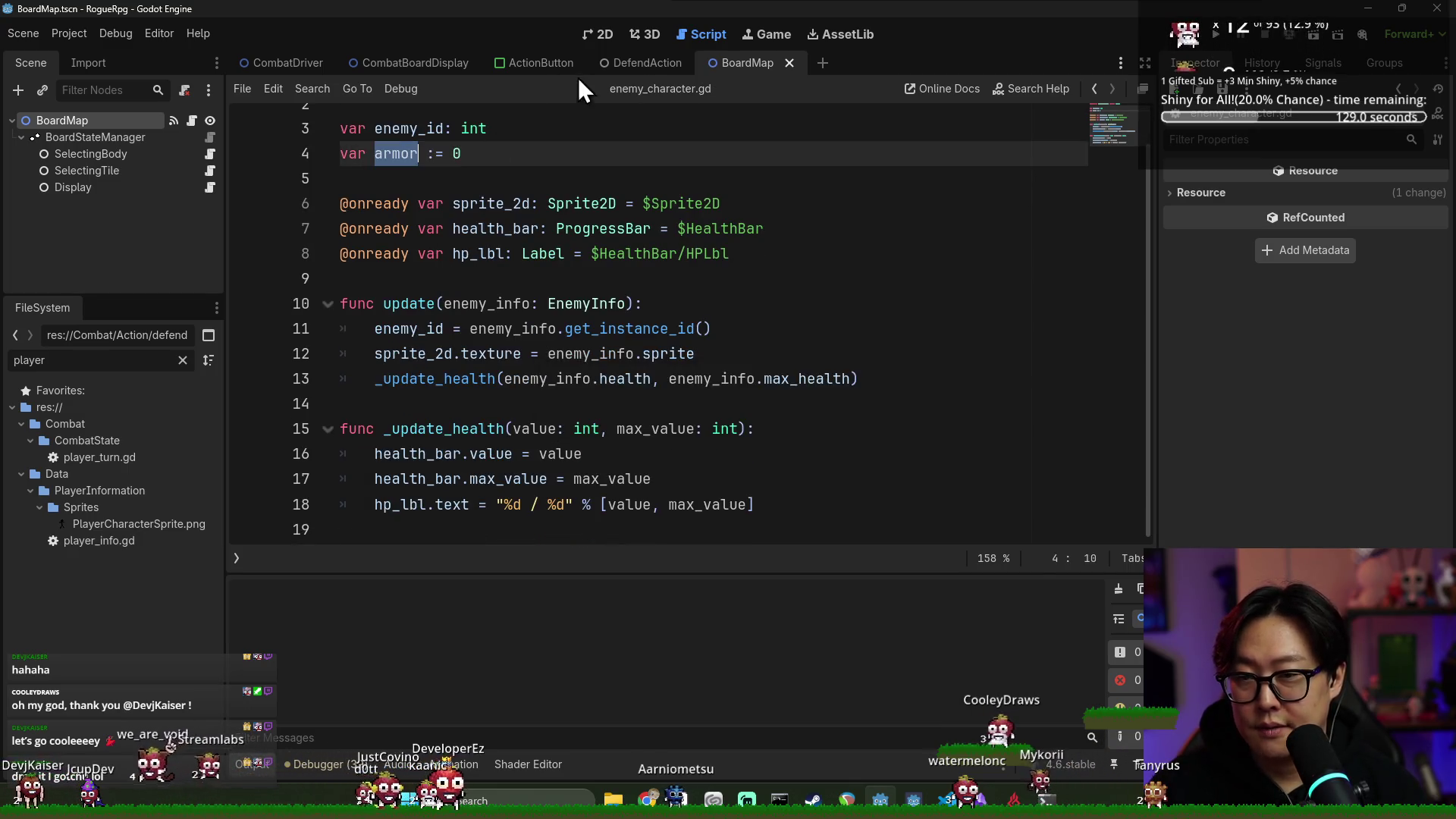
{"action": "key", "text": "ctrl+F1"}
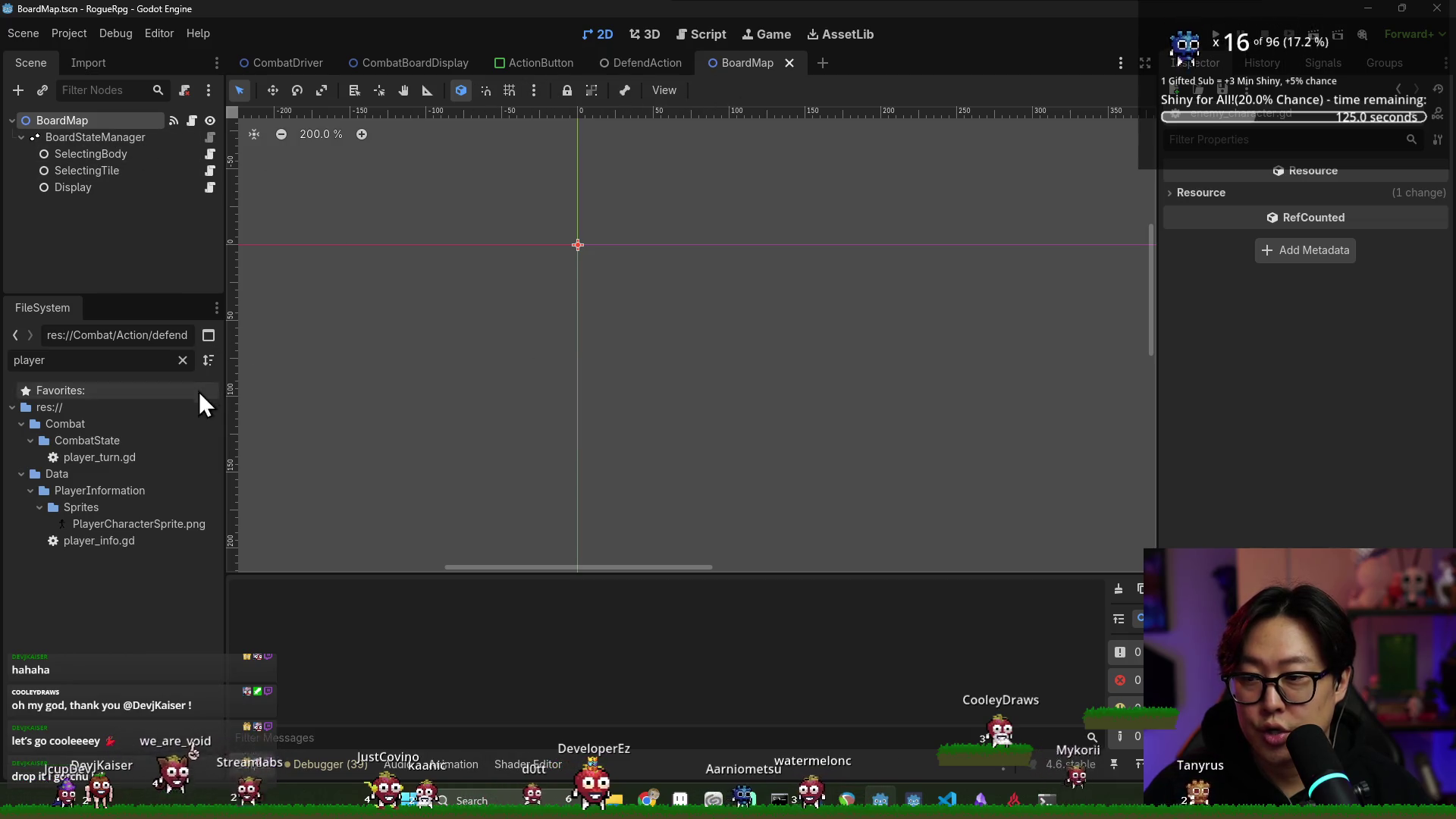
Filter files by 'enemy', open EnemyCharacter.tscn, select its Sprite2D node, then switch to Aseprite
{"action": "double_click", "coordinate": [91, 361]}
{"action": "type", "text": "enemy"}
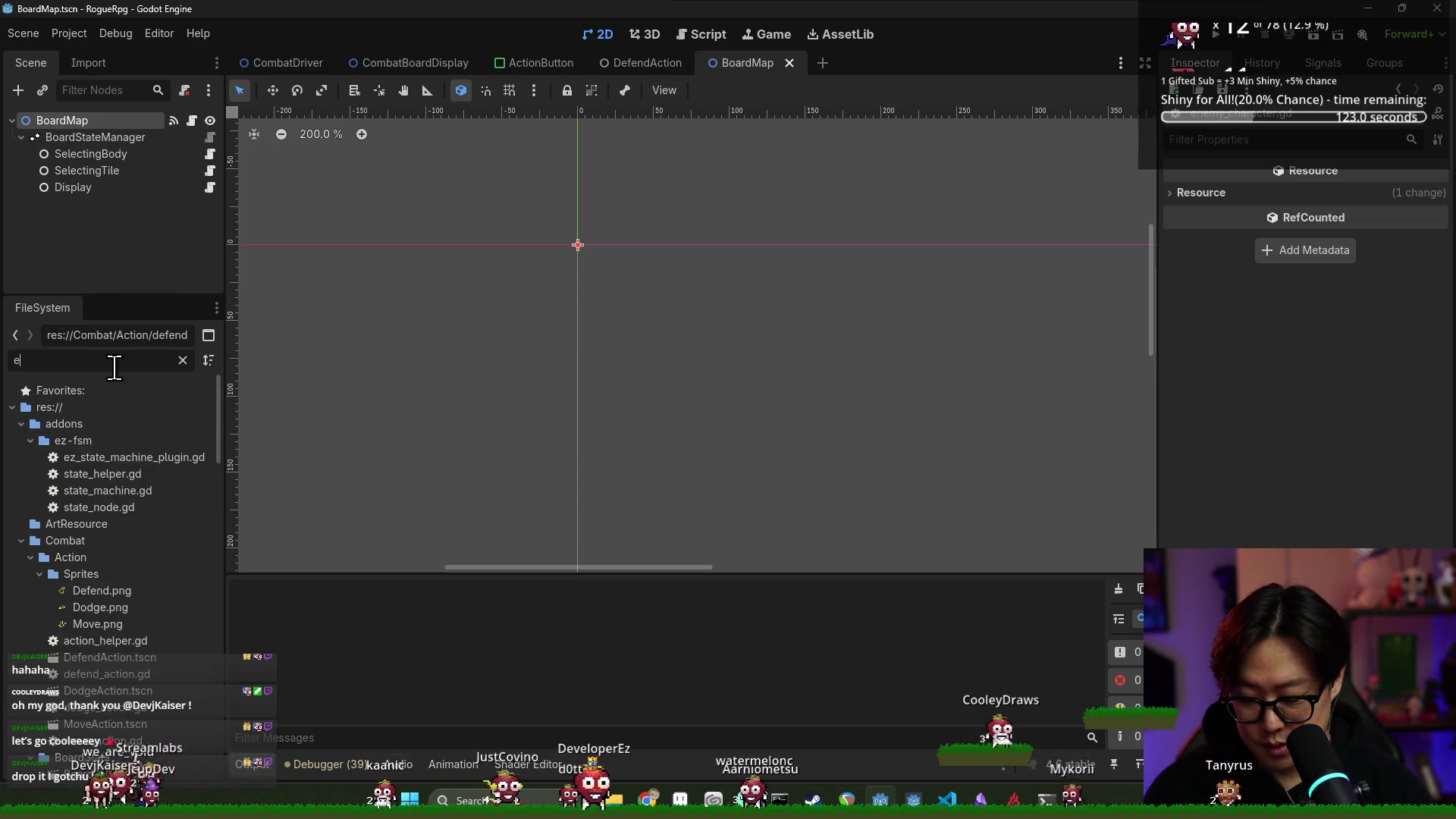
{"action": "double_click", "coordinate": [174, 474]}
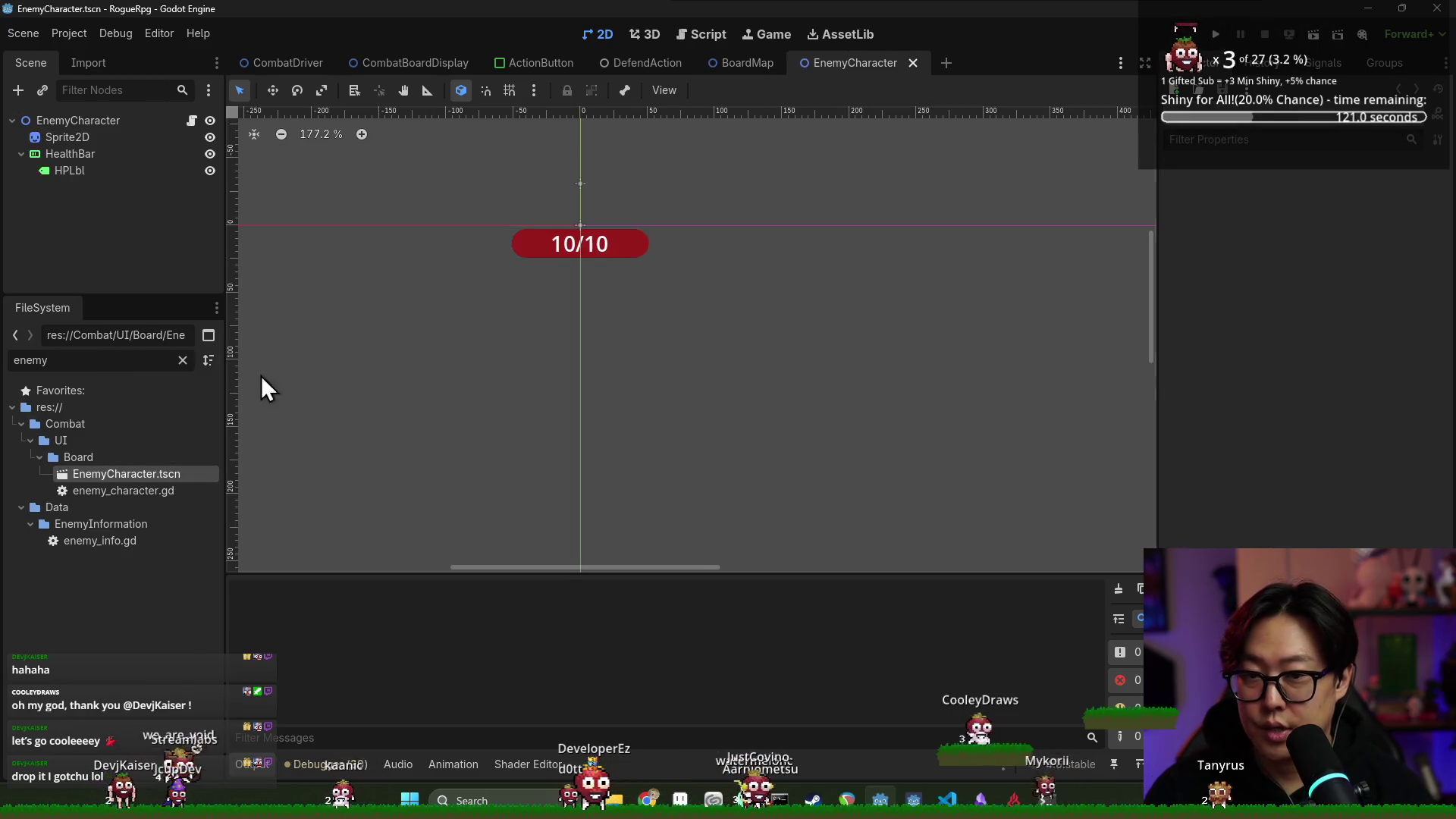
{"action": "scroll", "coordinate": [565, 238], "scroll_direction": "up", "scroll_amount": 5}
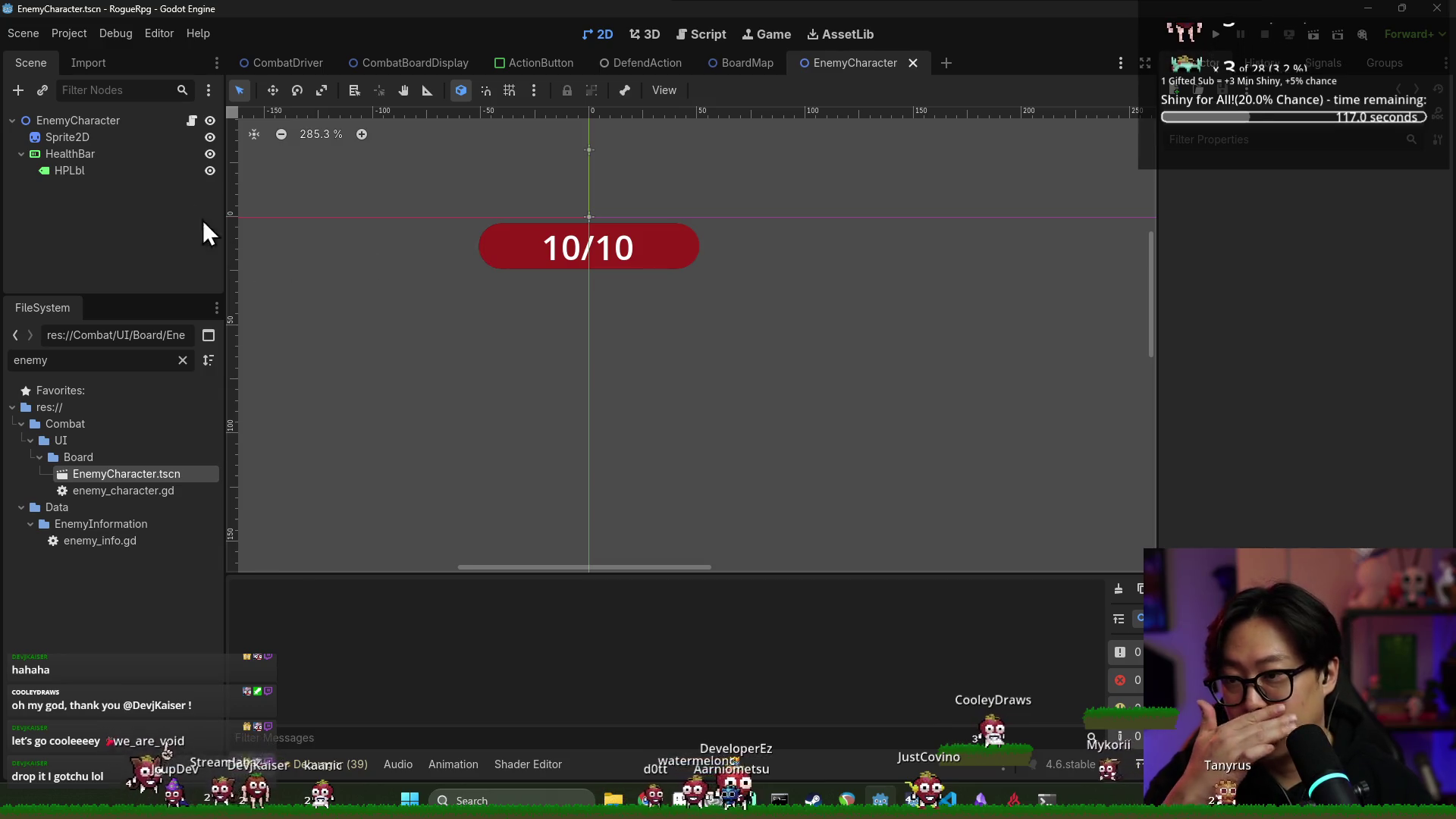
{"action": "left_click", "coordinate": [125, 137]}
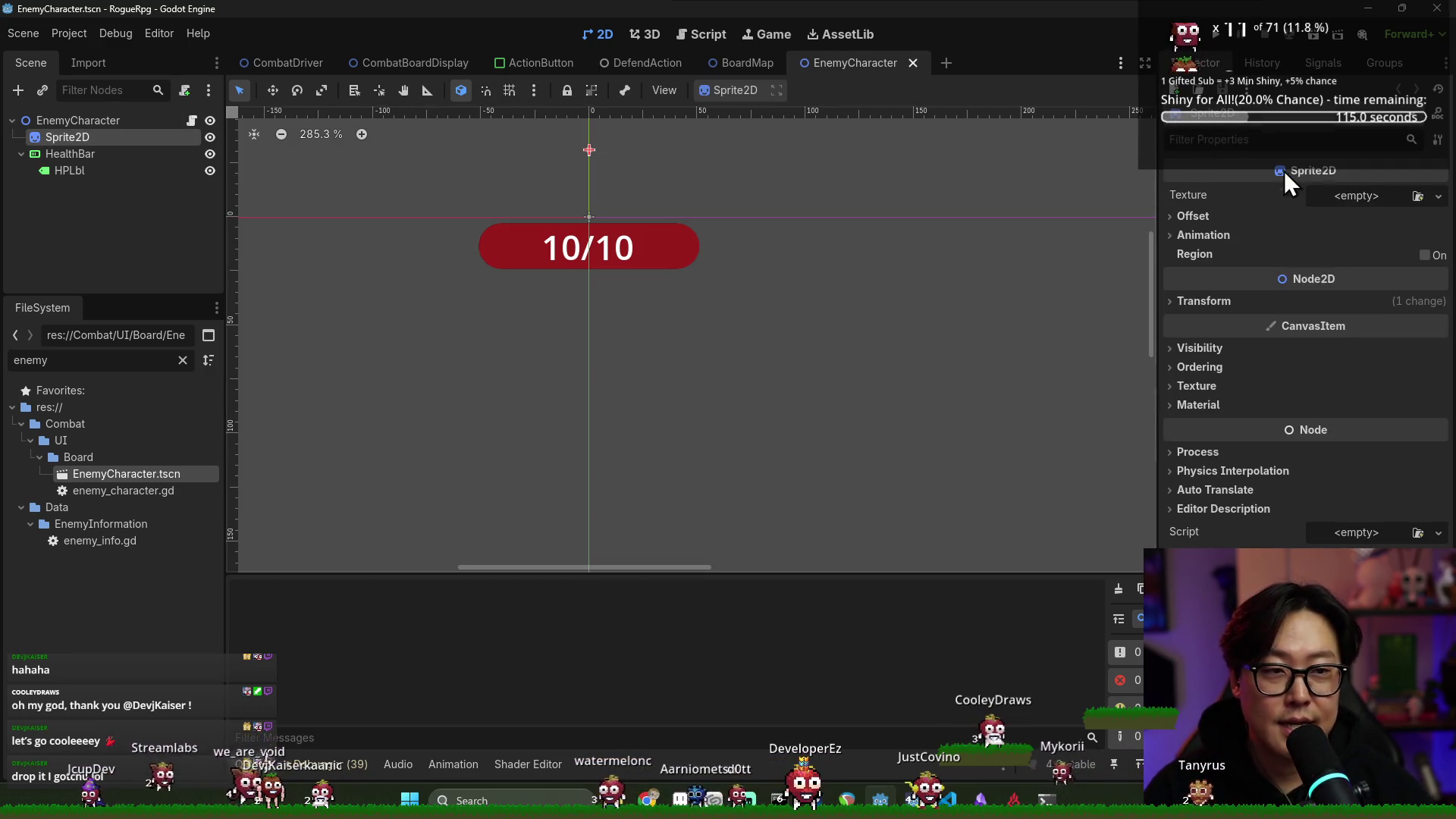
{"action": "key", "text": "alt+Tab"}
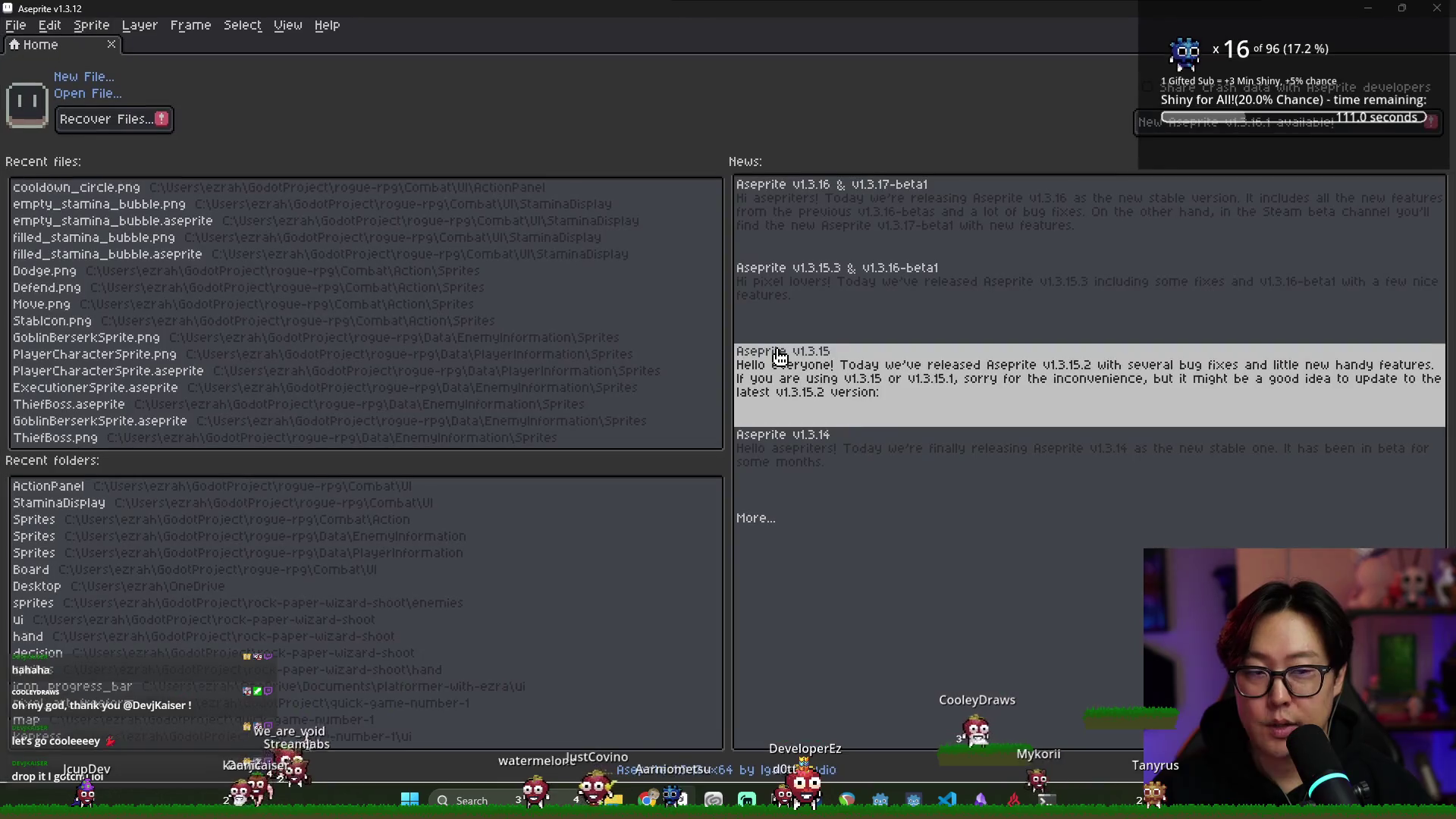
Create a new blank sprite in Indexed colour mode
{"action": "left_click", "coordinate": [16, 25]}
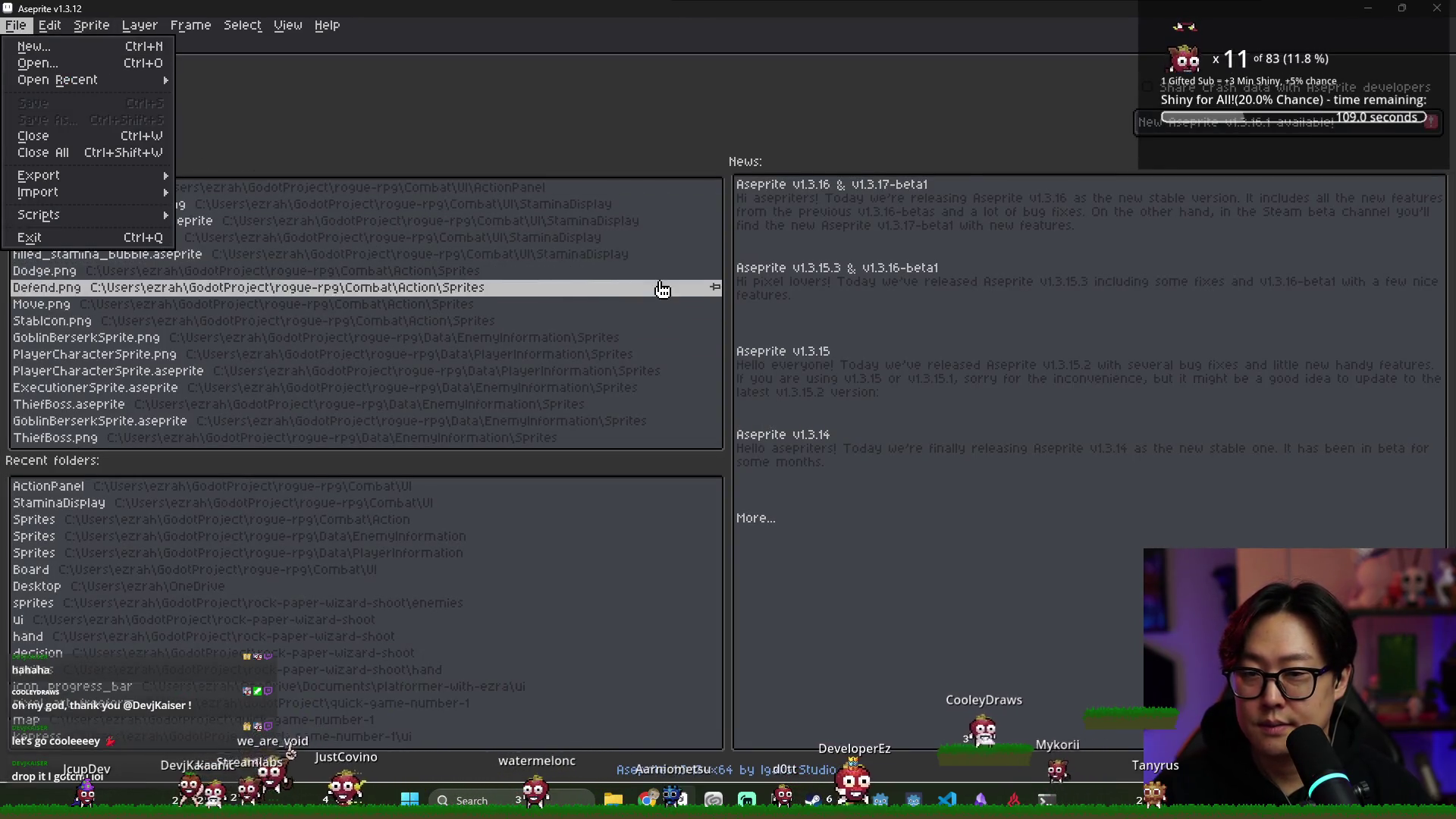
{"action": "left_click", "coordinate": [37, 46]}
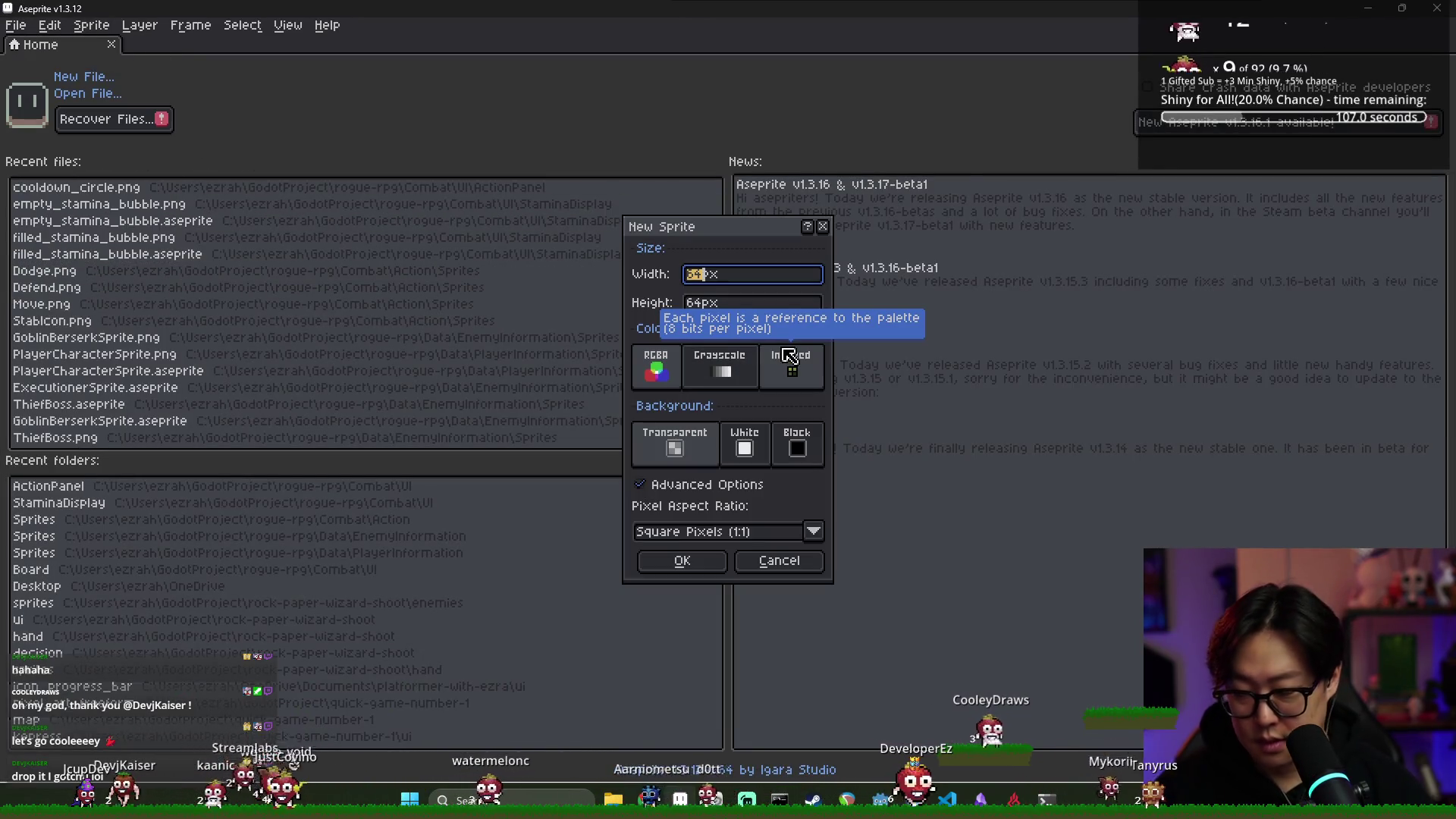
{"action": "left_click", "coordinate": [789, 356]}
{"action": "left_click", "coordinate": [682, 561]}
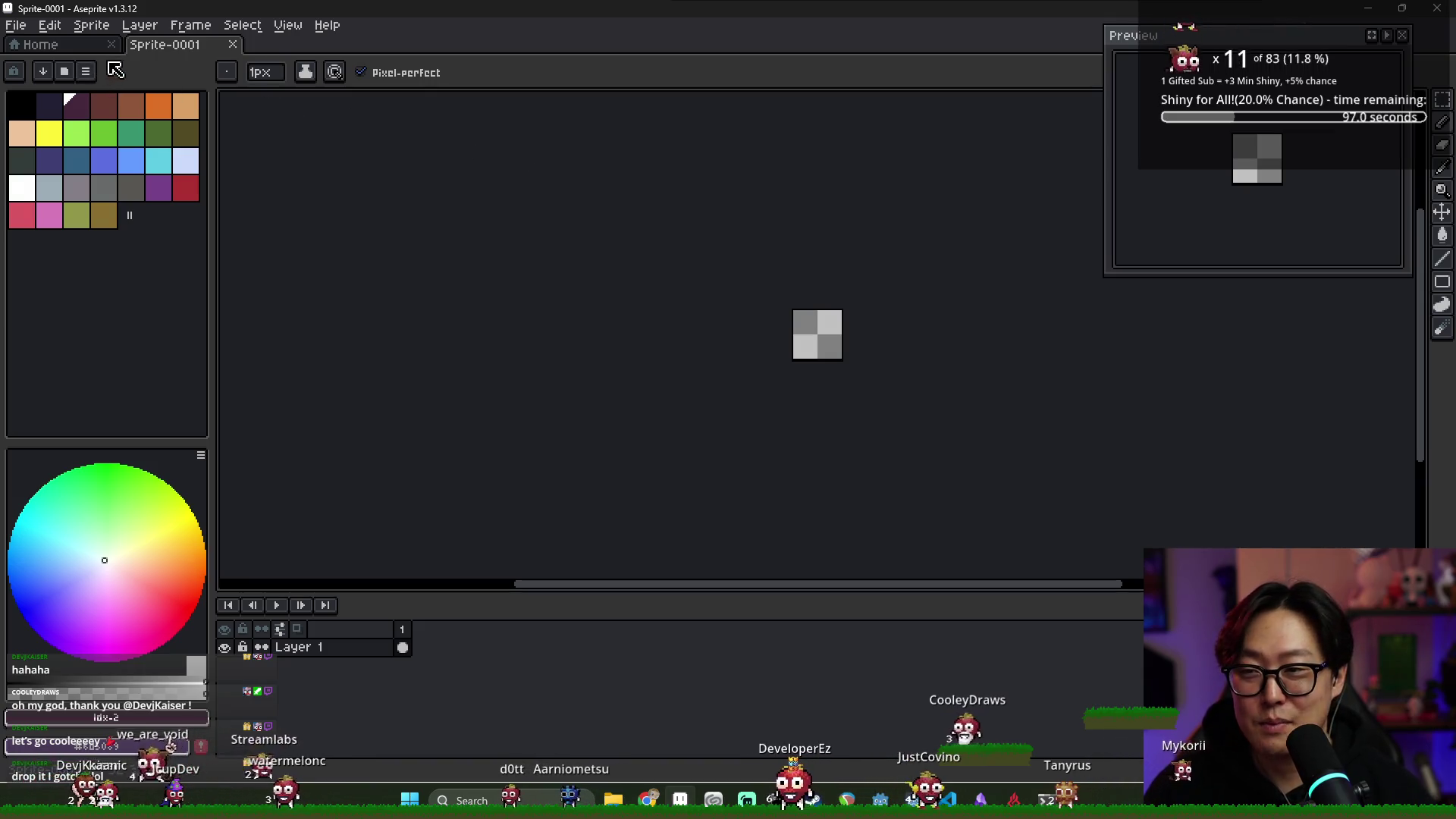
Search the palette presets for 'fanta' and load fantasy_pastel_rpg
{"action": "left_click", "coordinate": [44, 72]}
{"action": "type", "text": "fanta"}
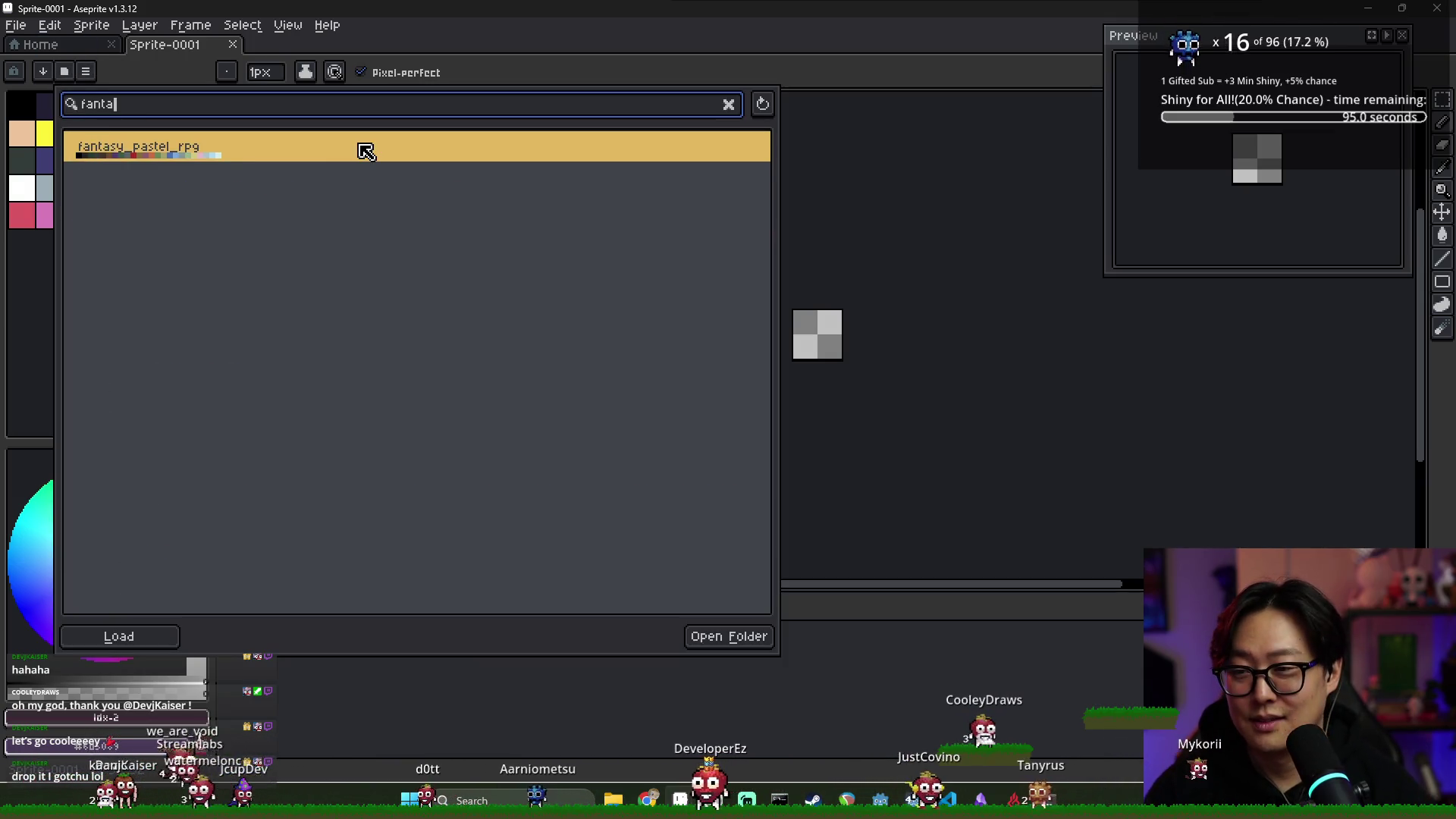
{"action": "left_click", "coordinate": [367, 151]}
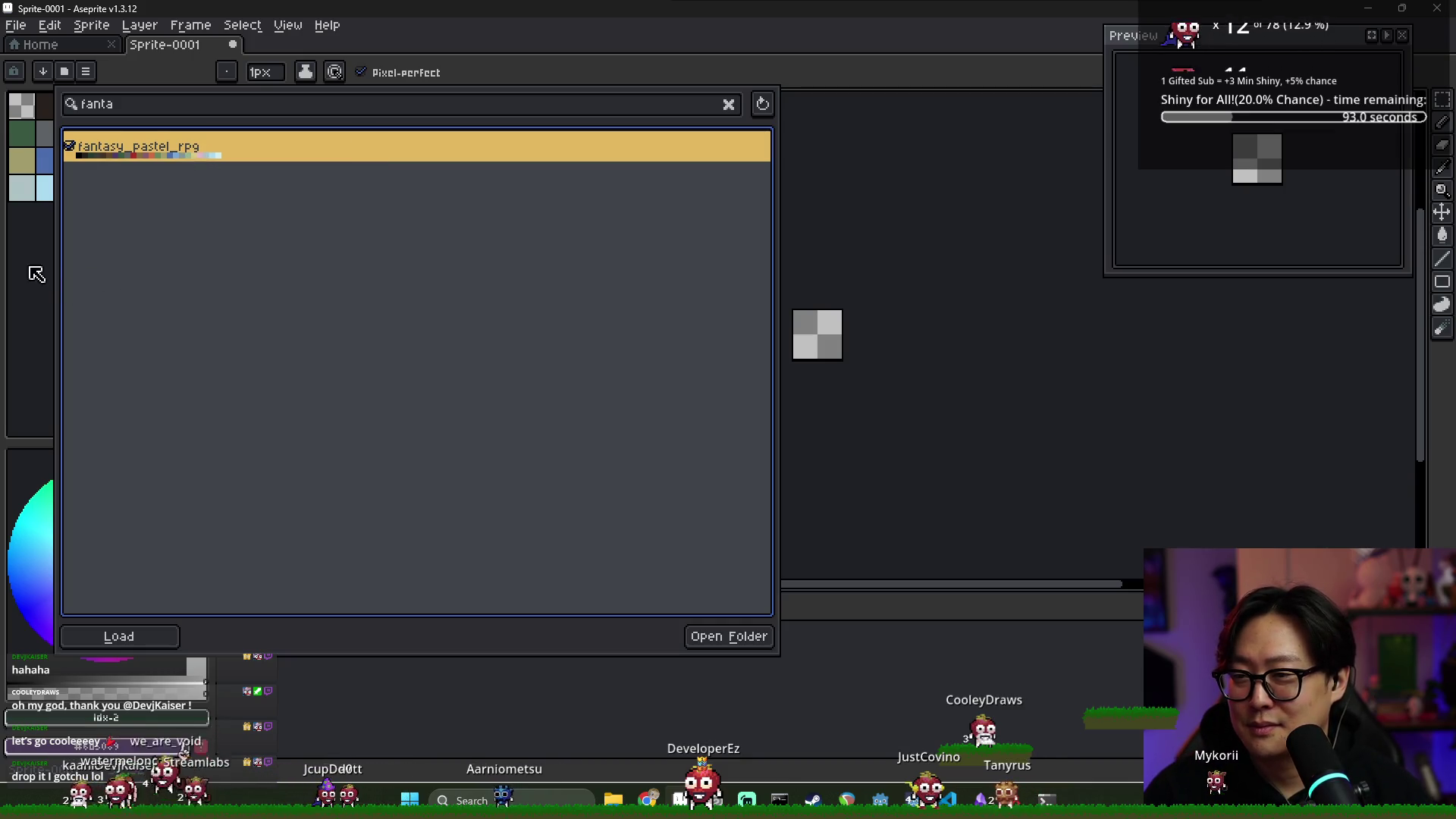
{"action": "left_click", "coordinate": [36, 274]}
{"action": "scroll", "coordinate": [949, 366], "scroll_direction": "up", "scroll_amount": 3}
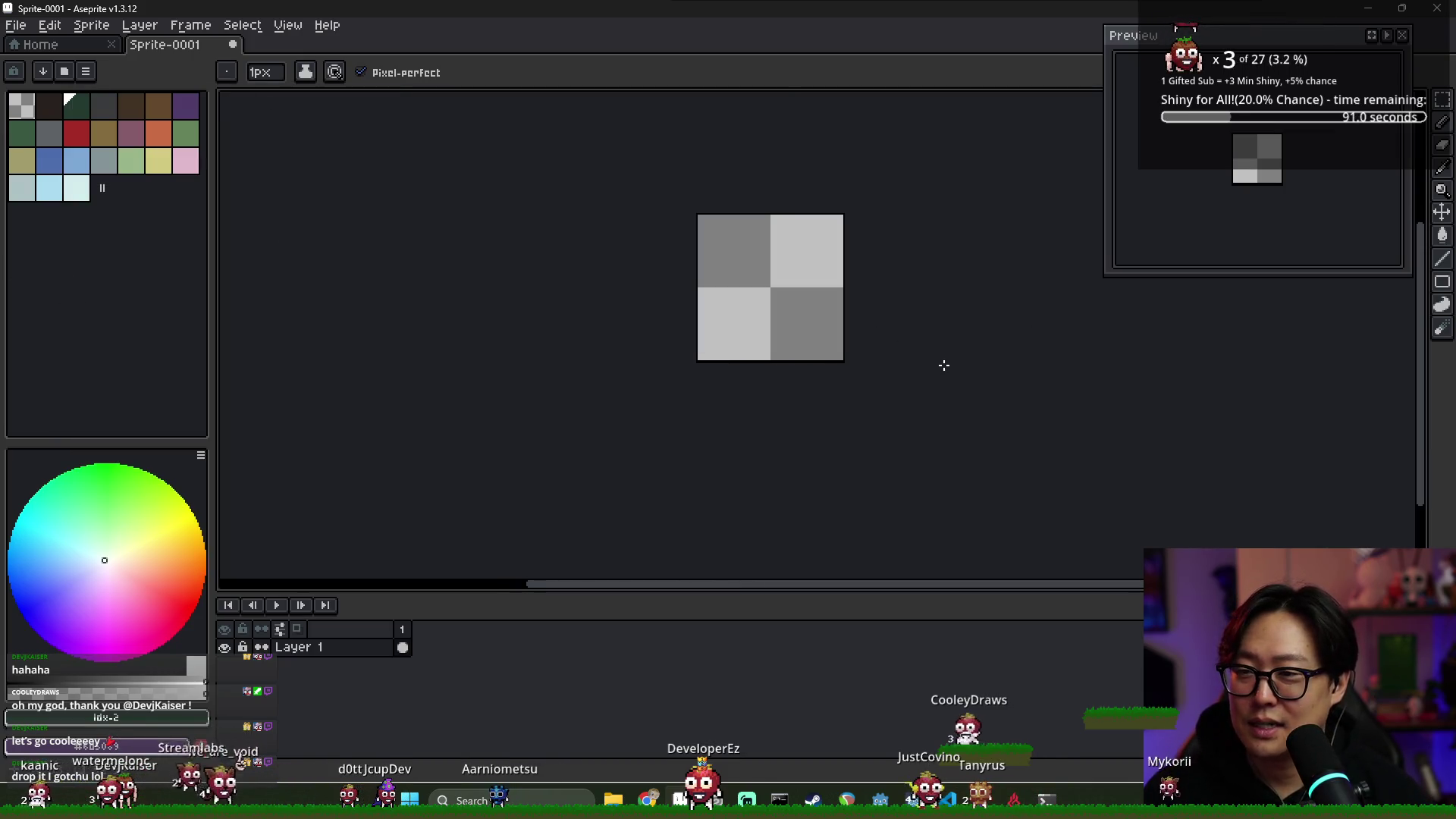
{"action": "scroll", "coordinate": [344, 249], "scroll_direction": "right", "scroll_amount": 2}
Pick the dark outline colour and sketch a first left and bottom edge, then undo it
{"action": "left_click", "coordinate": [53, 106]}
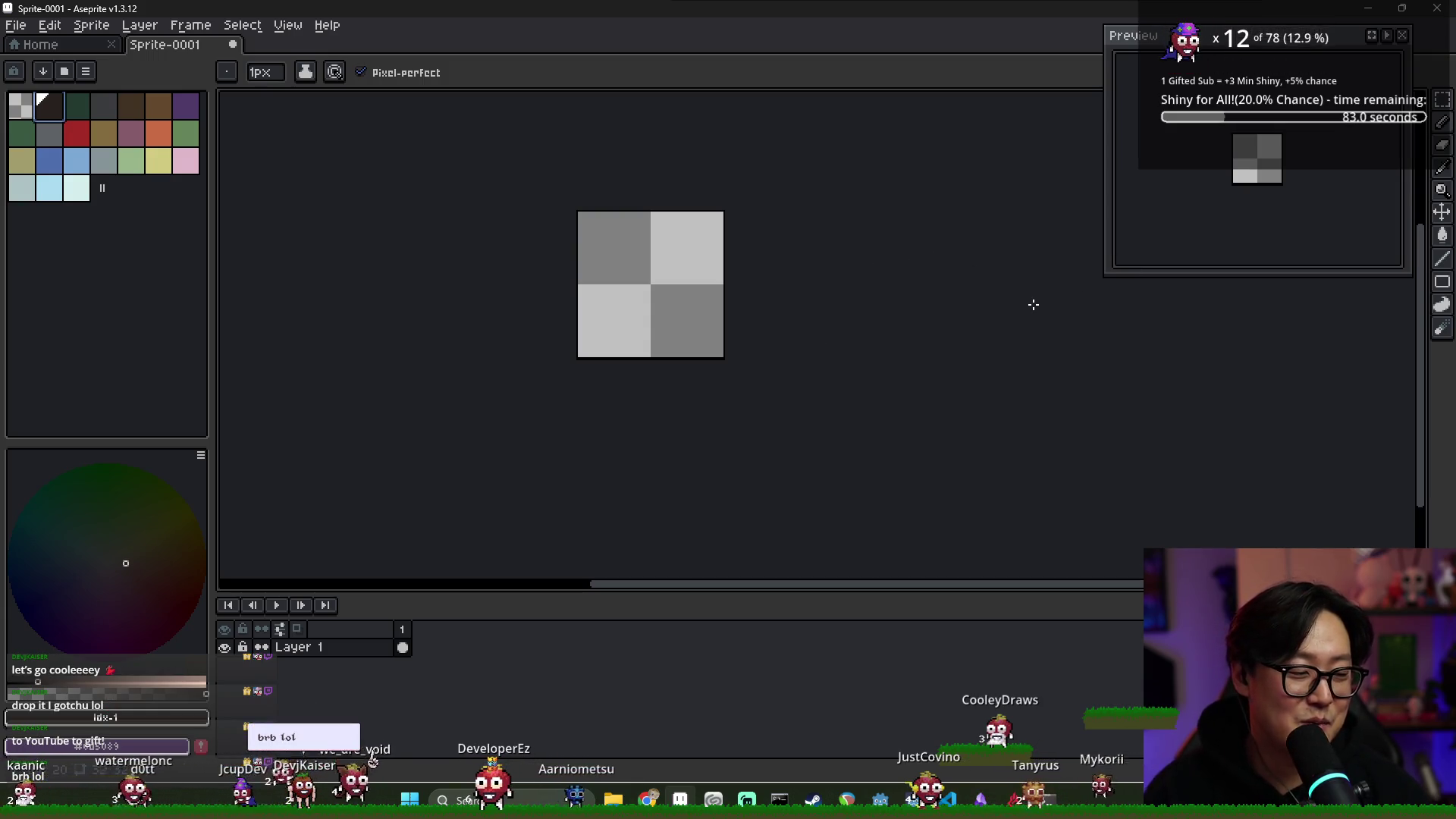
{"action": "scroll", "coordinate": [635, 280], "scroll_direction": "up", "scroll_amount": 2}
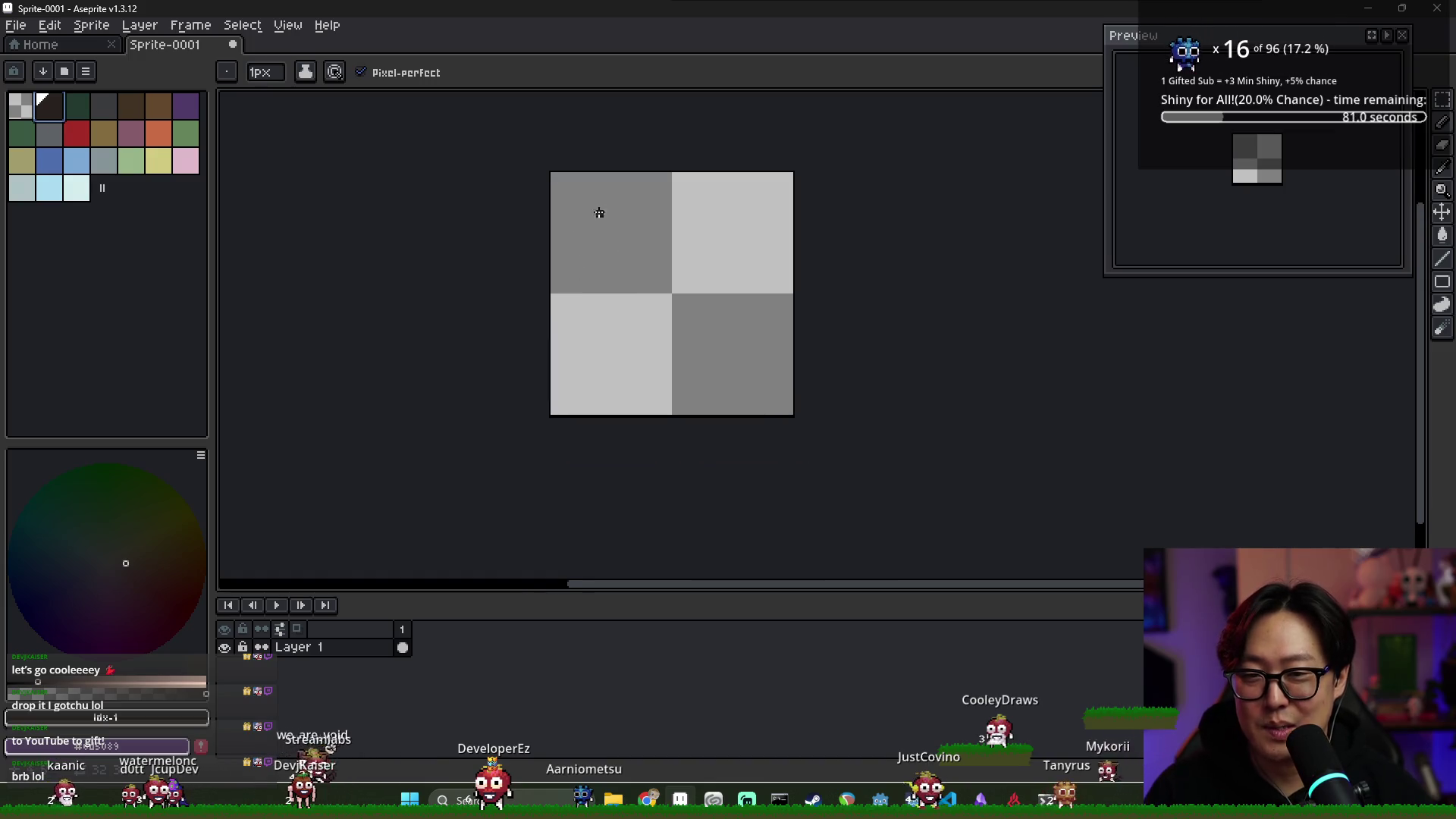
{"action": "scroll", "coordinate": [599, 213], "scroll_direction": "up", "scroll_amount": 1}
{"action": "left_click_drag", "start_coordinate": [636, 169], "coordinate": [561, 321]}
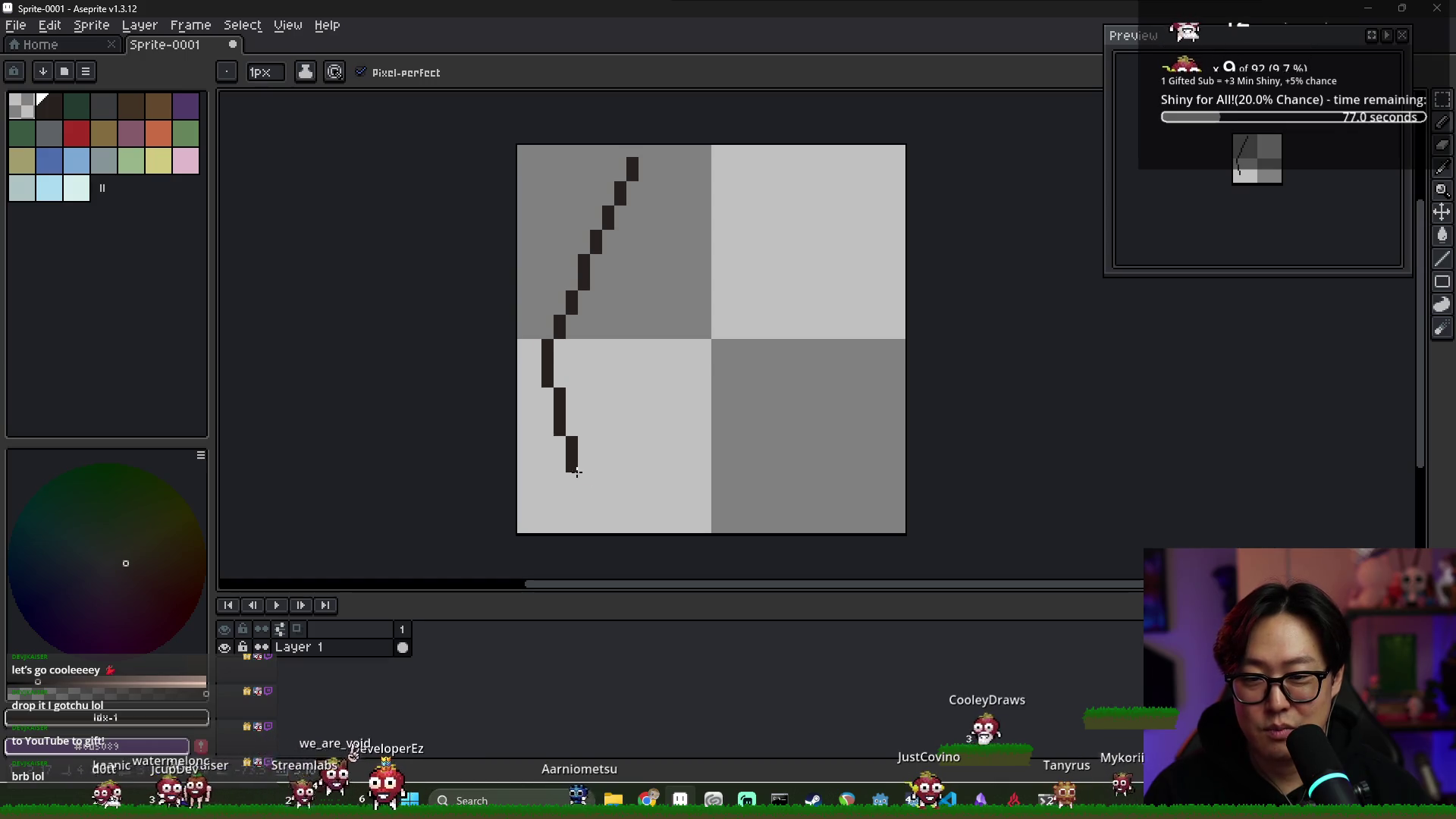
{"action": "mouse_move", "coordinate": [756, 513]}
{"action": "left_mouse_down"}
{"action": "mouse_move", "coordinate": [795, 516]}
{"action": "mouse_move", "coordinate": [799, 501]}
{"action": "left_mouse_up"}
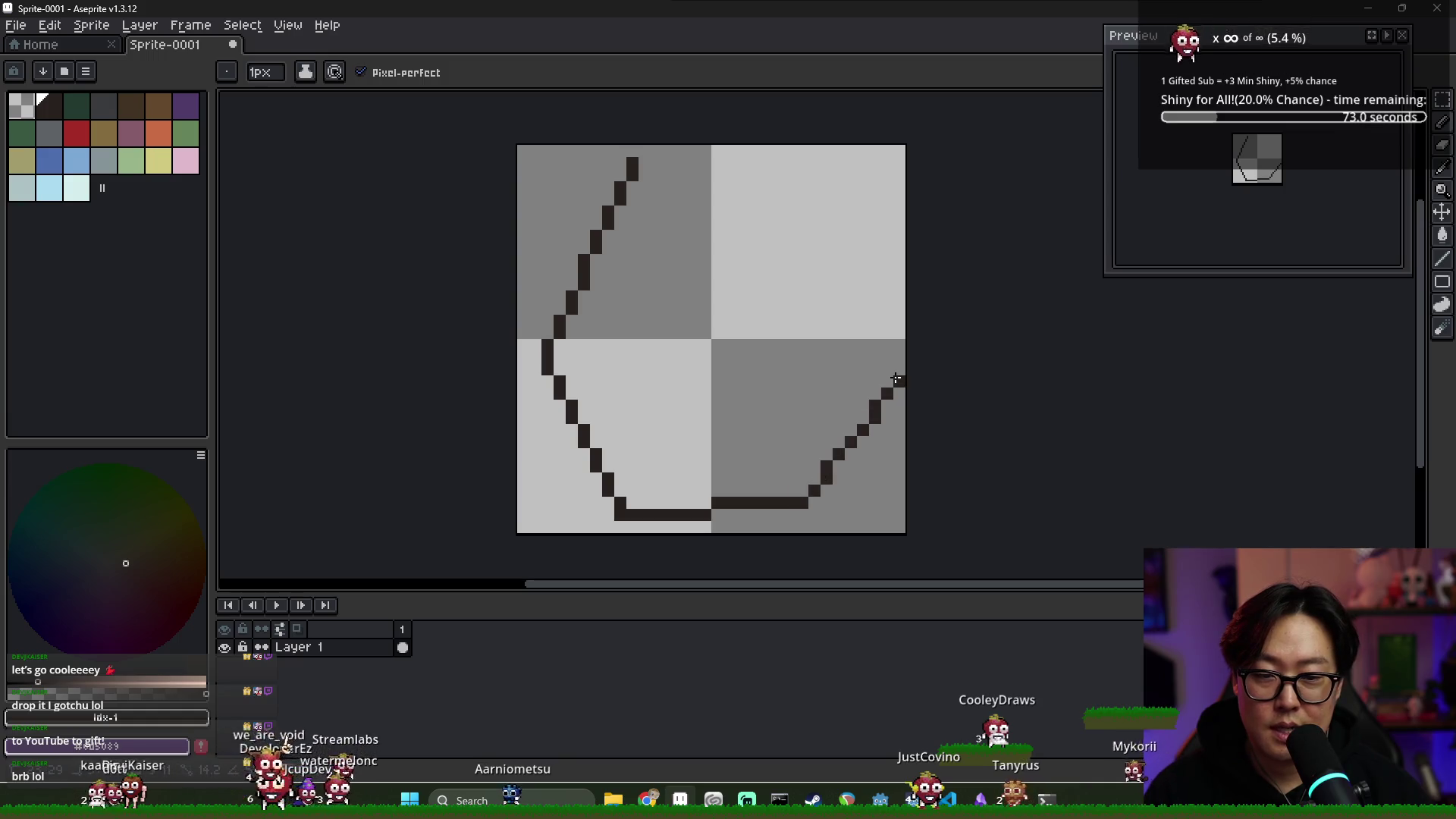
{"action": "key", "text": "ctrl+z"}
{"action": "key", "text": "ctrl+z"}
{"action": "key", "text": "ctrl+z"}
{"action": "key", "text": "b"}
Draw the shield outline's left side, right side with pointed bottom, and top edge in pixel-perfect pencil
{"action": "left_click_drag", "start_coordinate": [572, 181], "coordinate": [561, 309]}
{"action": "key", "text": "ctrl+z"}
{"action": "left_click_drag", "start_coordinate": [572, 184], "coordinate": [544, 456]}
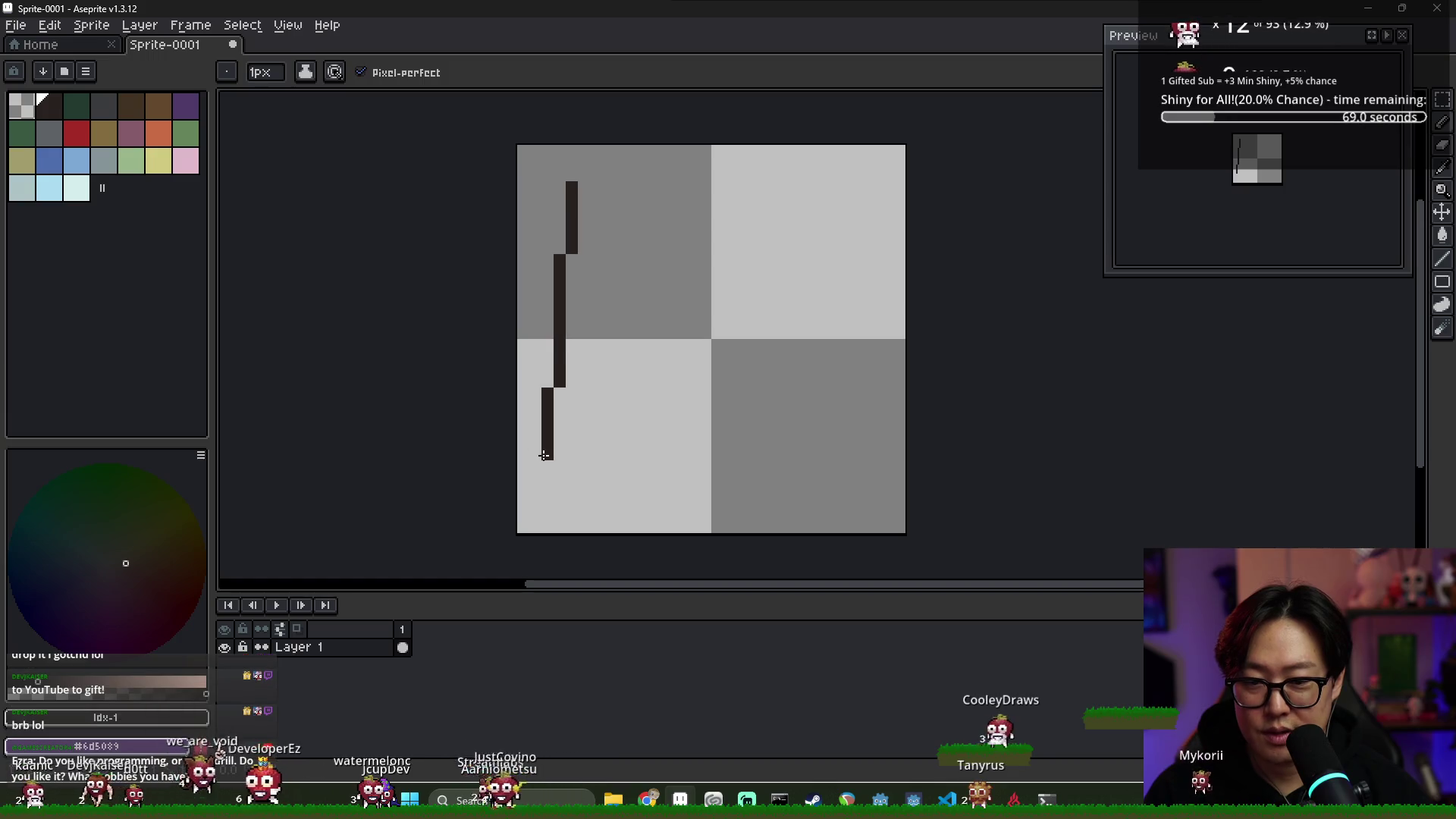
{"action": "key", "text": "ctrl+z"}
{"action": "left_click", "coordinate": [556, 409]}
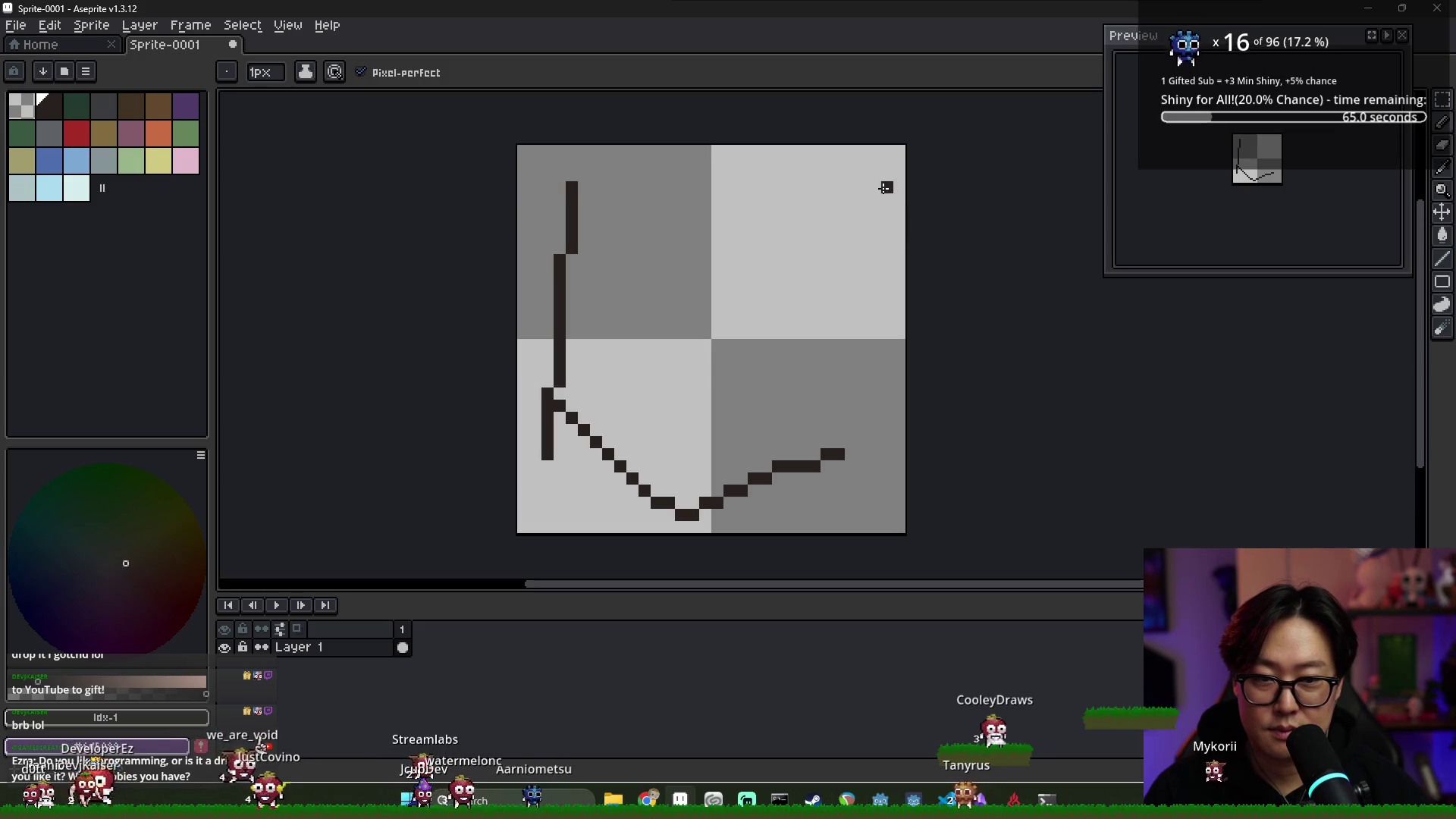
{"action": "left_click_drag", "start_coordinate": [885, 205], "coordinate": [862, 407]}
{"action": "mouse_move", "coordinate": [577, 174]}
{"action": "left_mouse_down"}
{"action": "mouse_move", "coordinate": [835, 175]}
{"action": "mouse_move", "coordinate": [898, 199]}
{"action": "left_mouse_up"}
Fix the misdrawn top edge segment and erase the stray stub at the outline's lower left
{"action": "key", "text": "e"}
{"action": "key", "text": "b"}
{"action": "mouse_move", "coordinate": [713, 182]}
{"action": "left_mouse_down"}
{"action": "mouse_move", "coordinate": [813, 197]}
{"action": "mouse_move", "coordinate": [738, 184]}
{"action": "mouse_move", "coordinate": [781, 187]}
{"action": "left_mouse_up"}
{"action": "key", "text": "e"}
{"action": "key", "text": "b"}
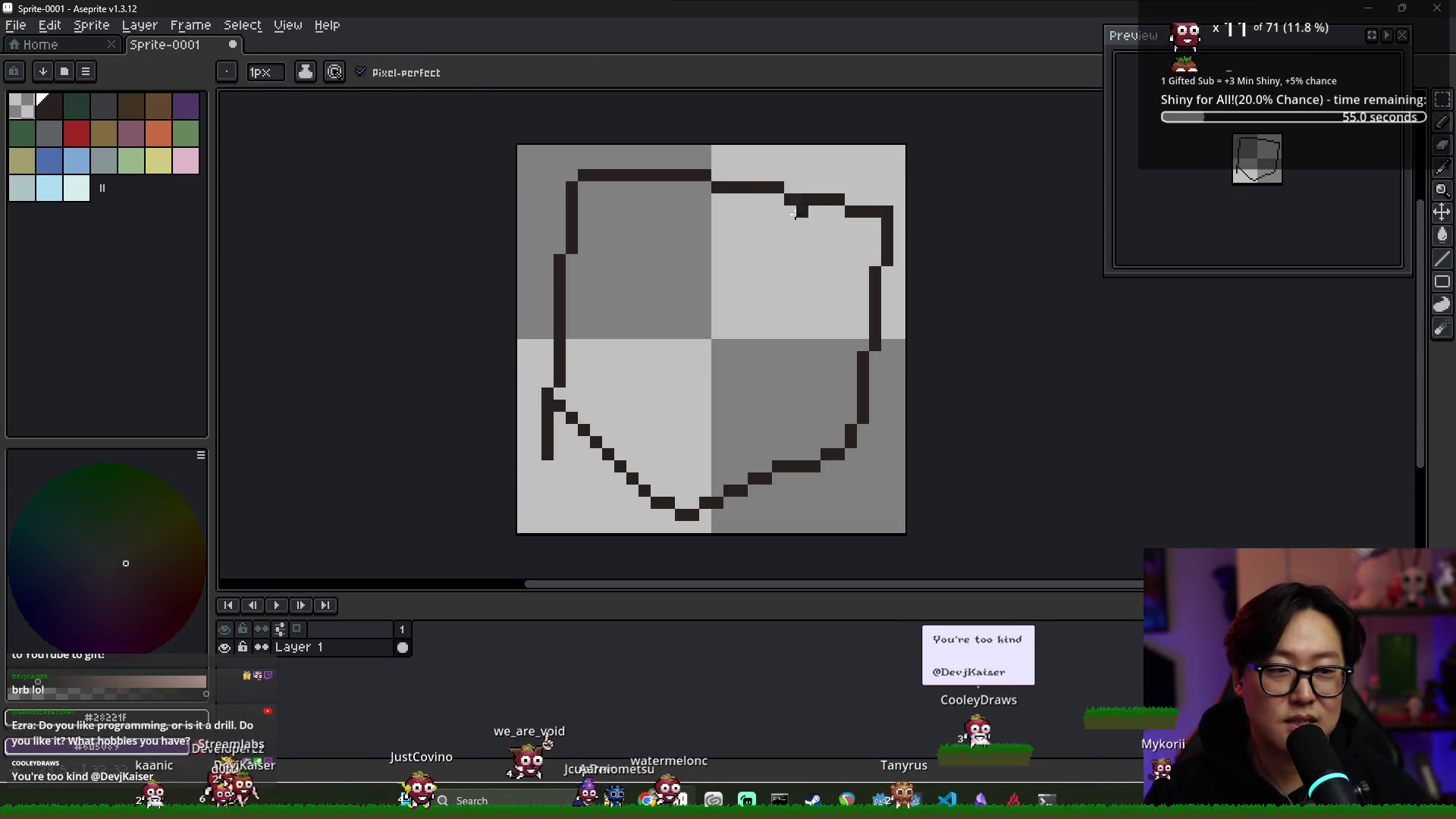
{"action": "key", "text": "e"}
{"action": "left_click_drag", "start_coordinate": [546, 390], "coordinate": [546, 470]}
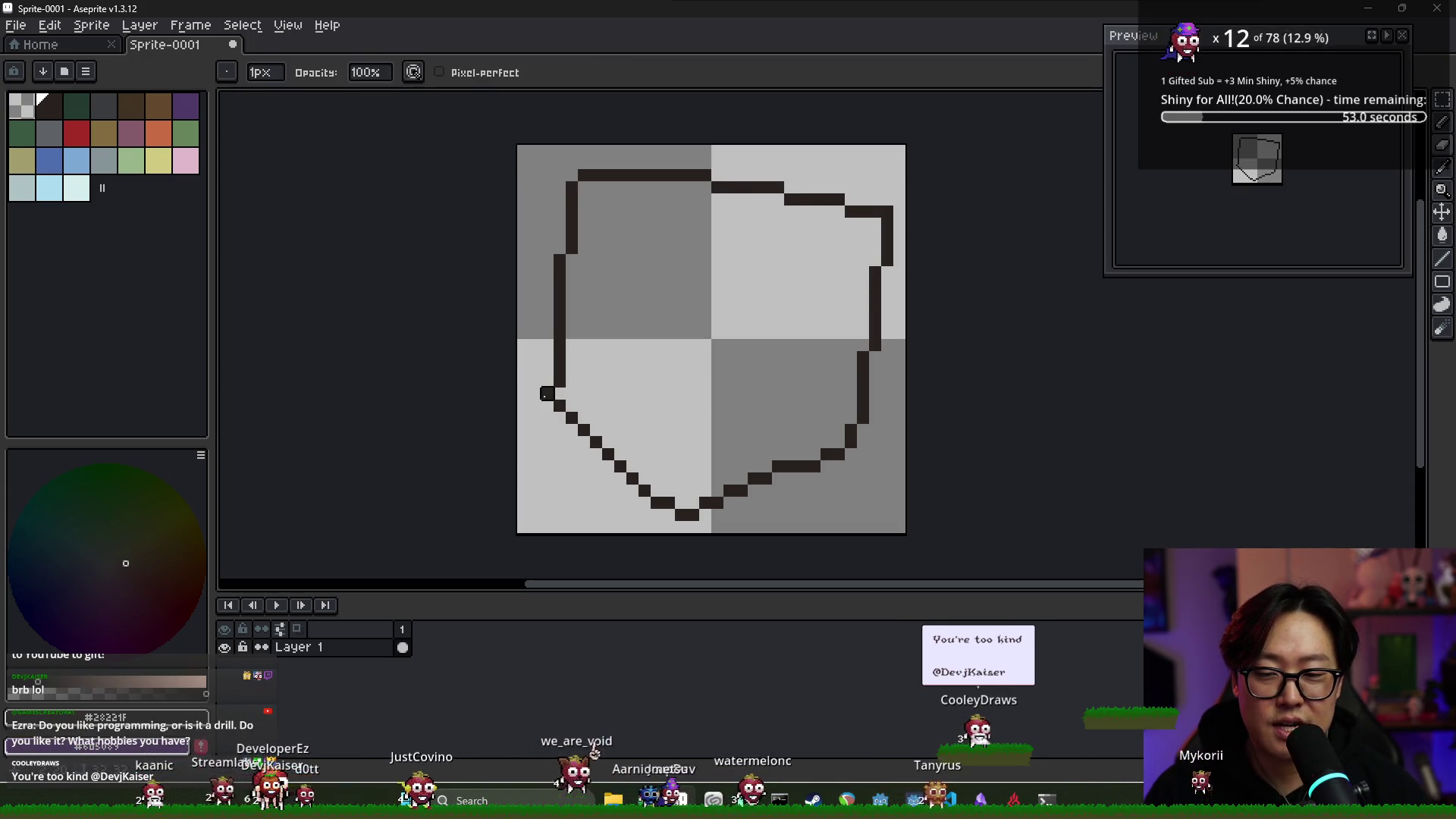
{"action": "key", "text": "b"}
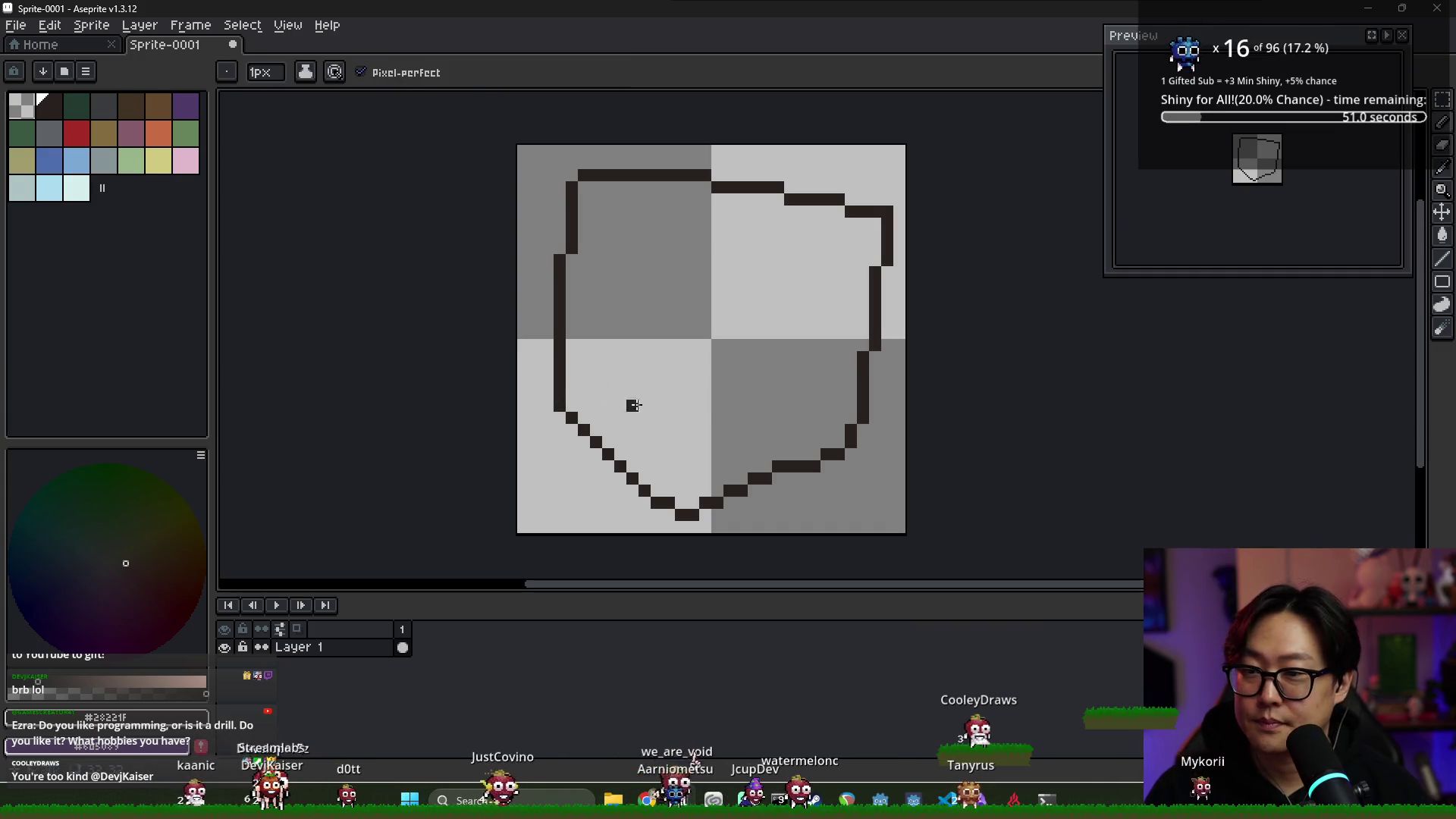
Smooth the shield's lower-right outline by erasing stray pixels and adding one
{"action": "key", "text": "e"}
{"action": "left_click", "coordinate": [838, 454]}
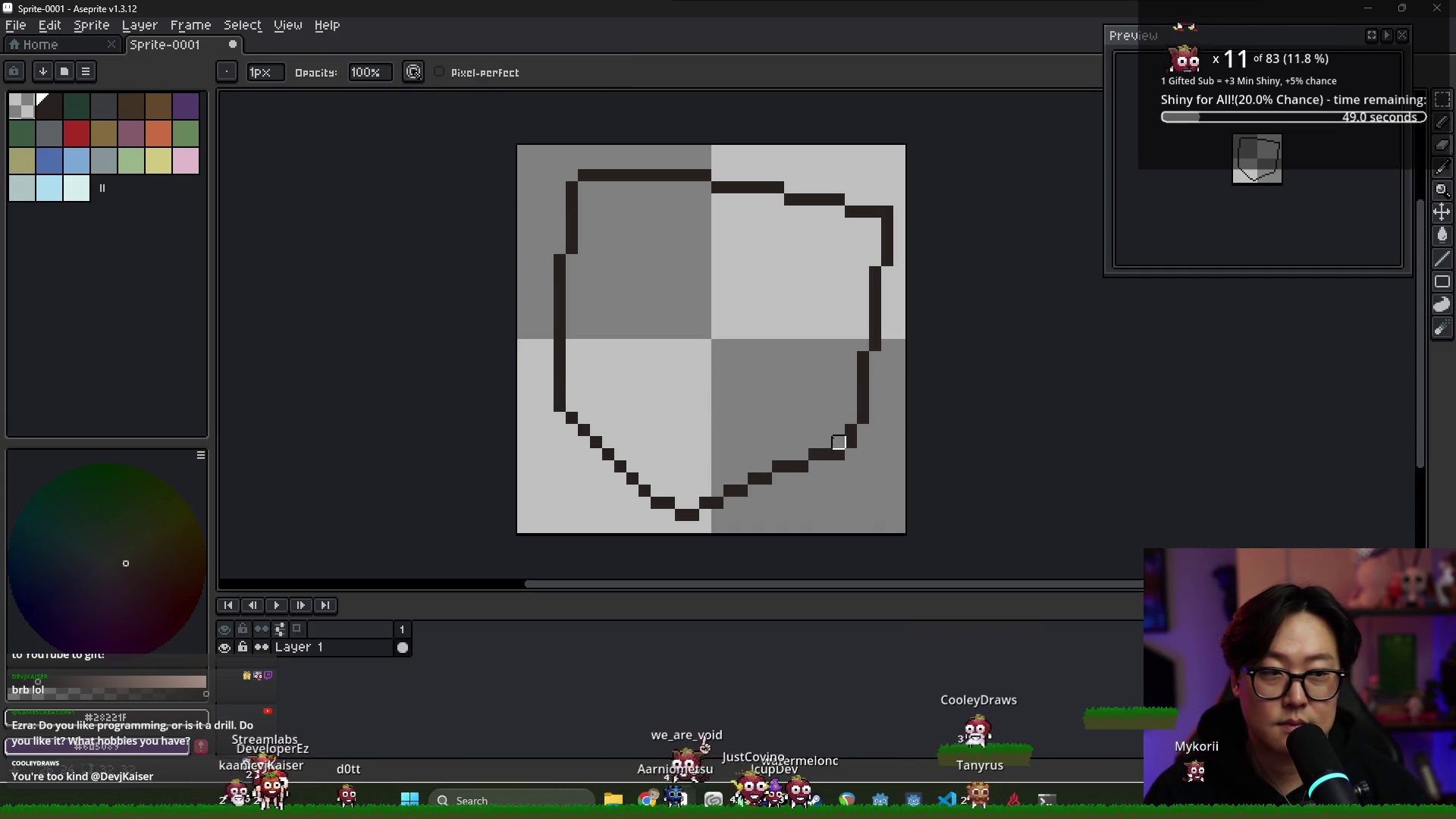
{"action": "left_click", "coordinate": [850, 442]}
{"action": "key", "text": "b"}
{"action": "left_click", "coordinate": [838, 441]}
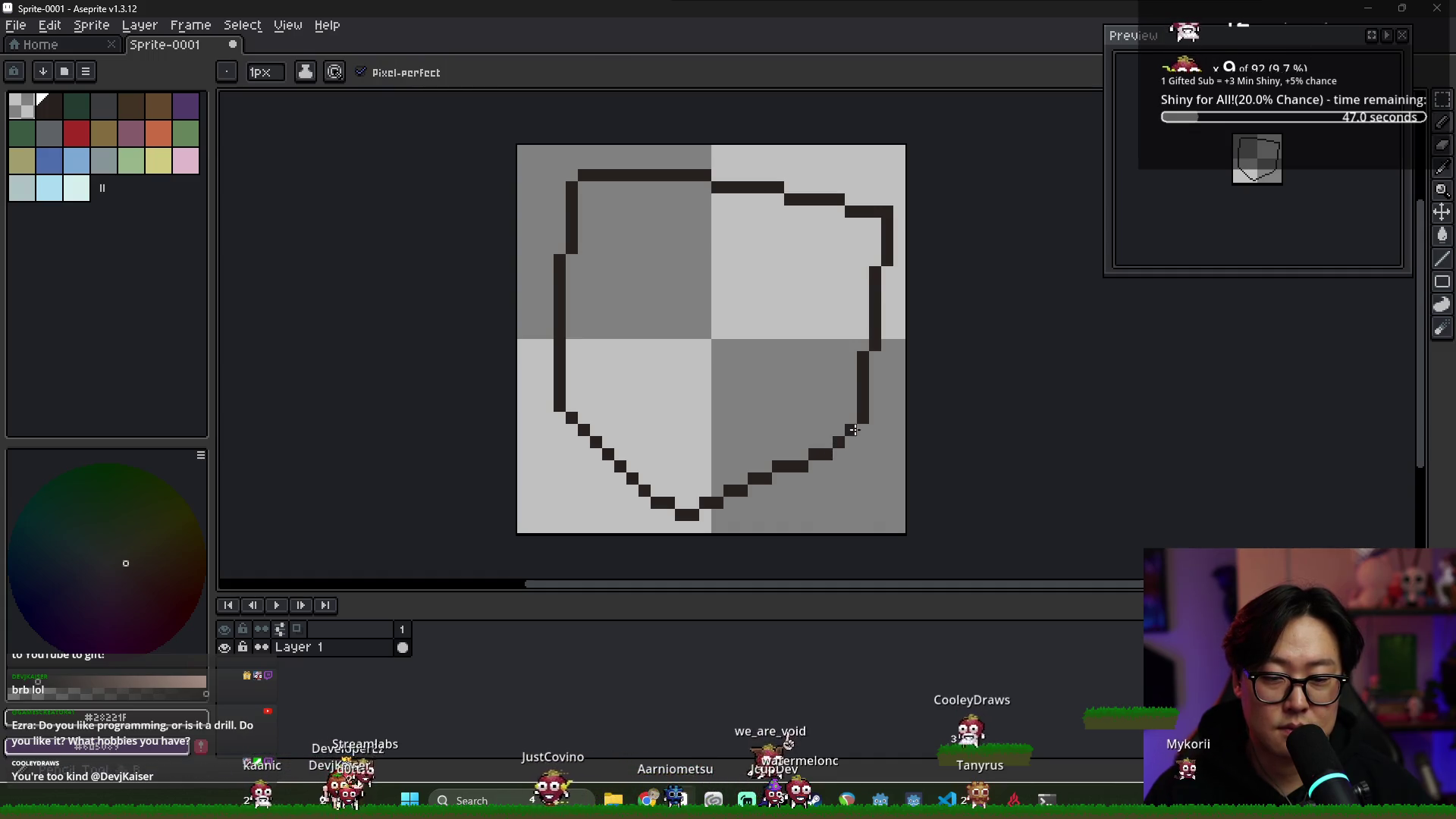
{"action": "key", "text": "e"}
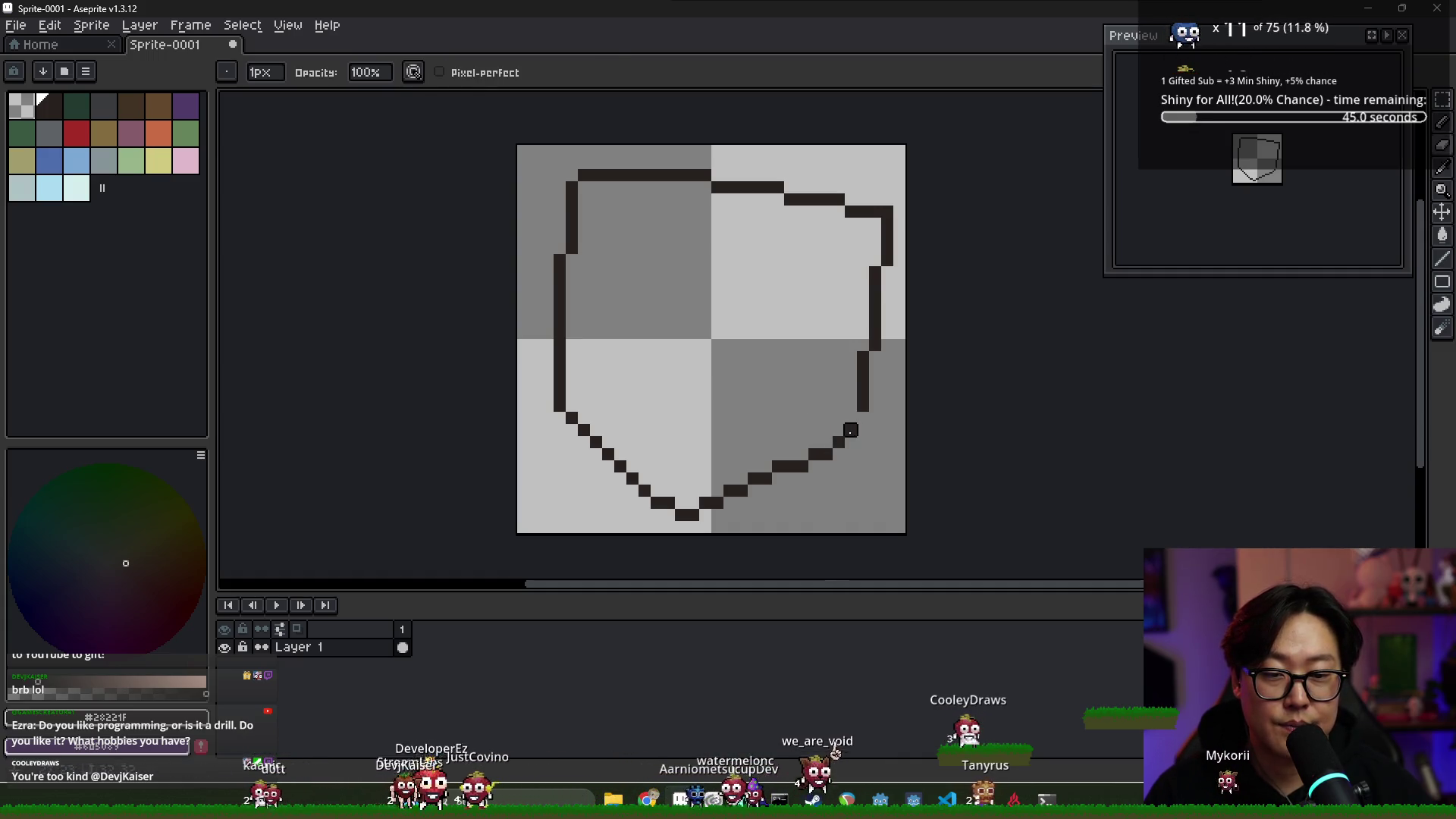
{"action": "key", "text": "b"}
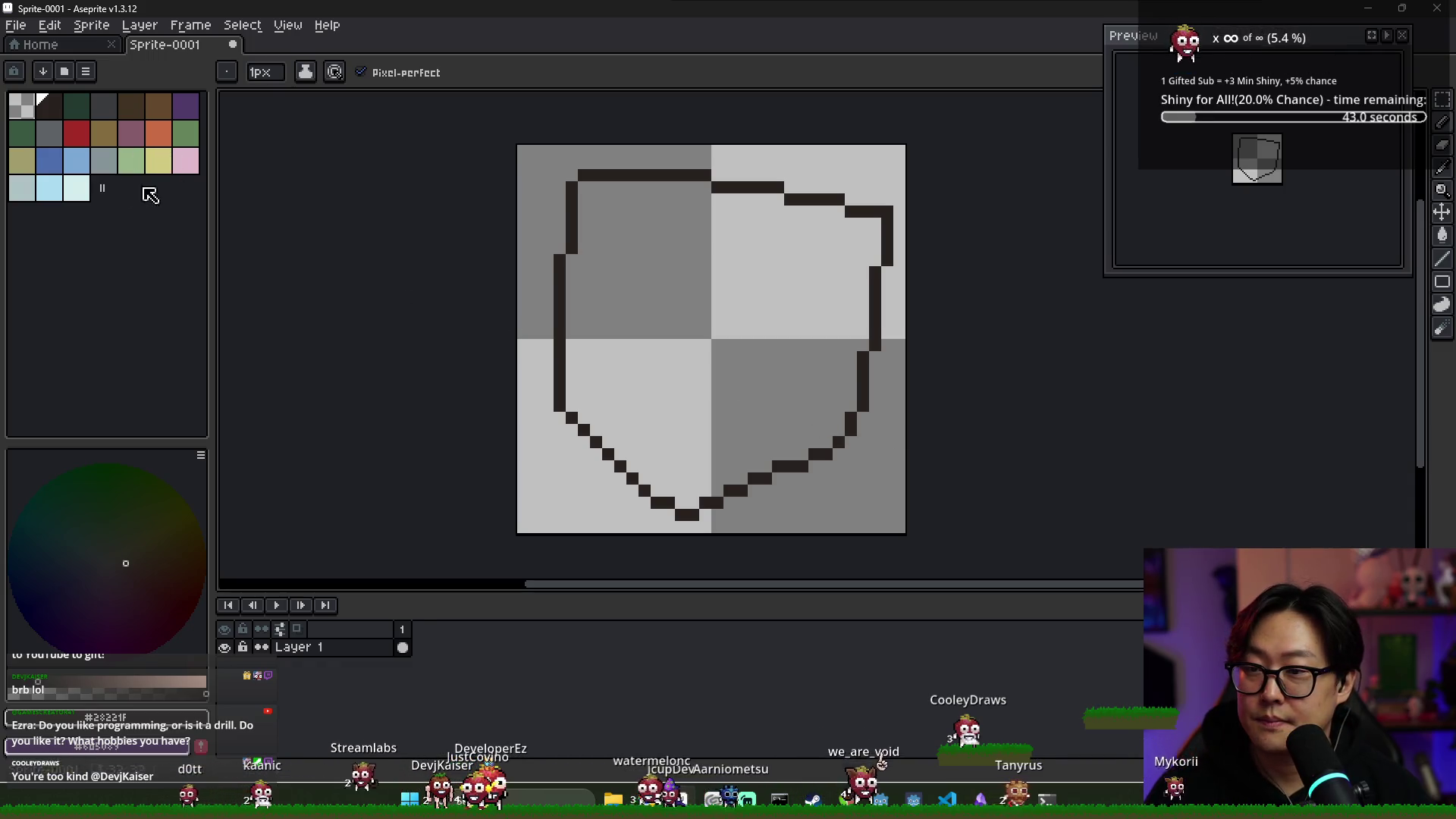
{"action": "left_click", "coordinate": [105, 167]}
Bucket-fill the shield interior with the blue-grey colour
{"action": "key", "text": "g"}
{"action": "left_click", "coordinate": [708, 315]}
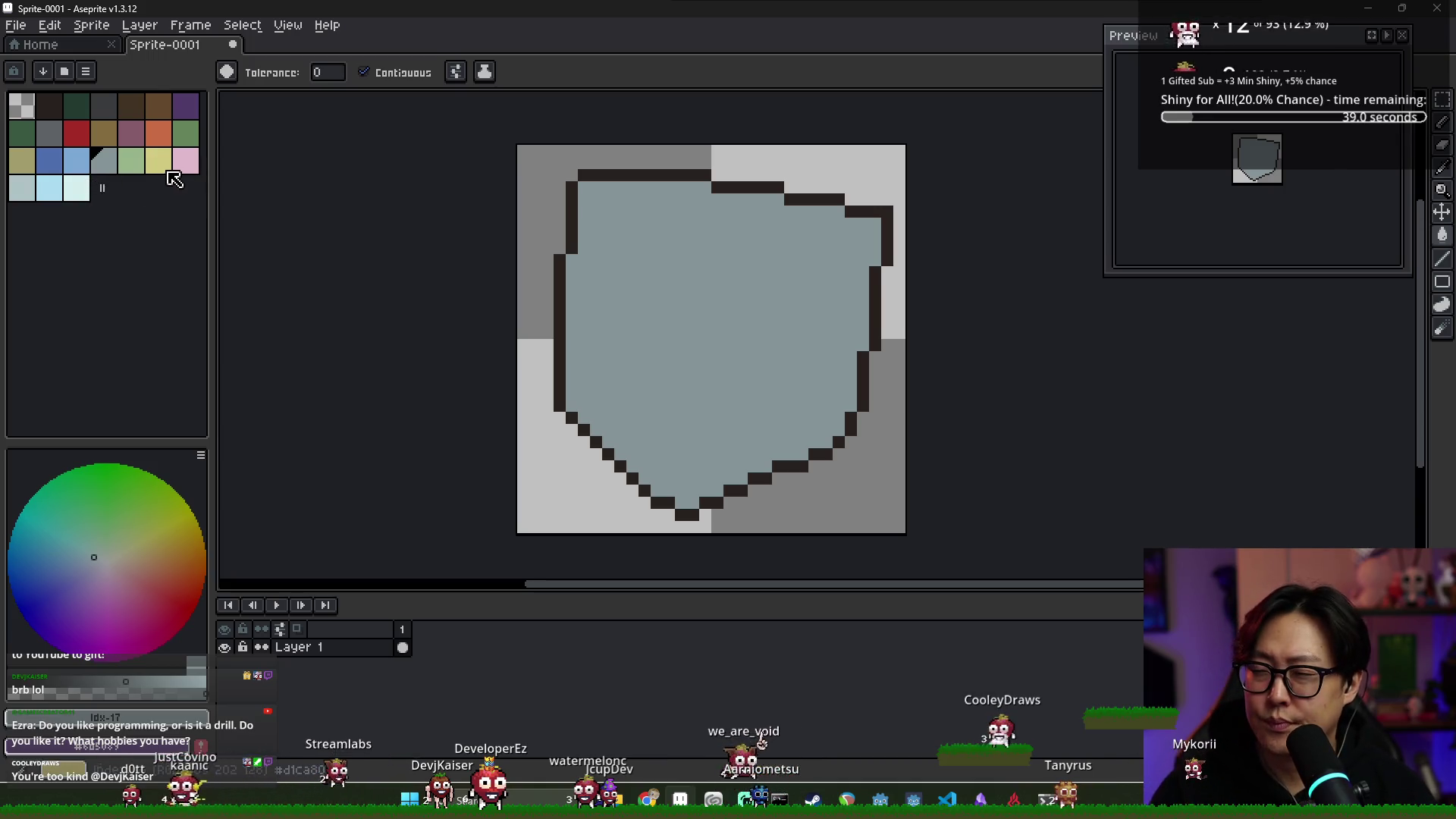
{"action": "left_click", "coordinate": [74, 165]}
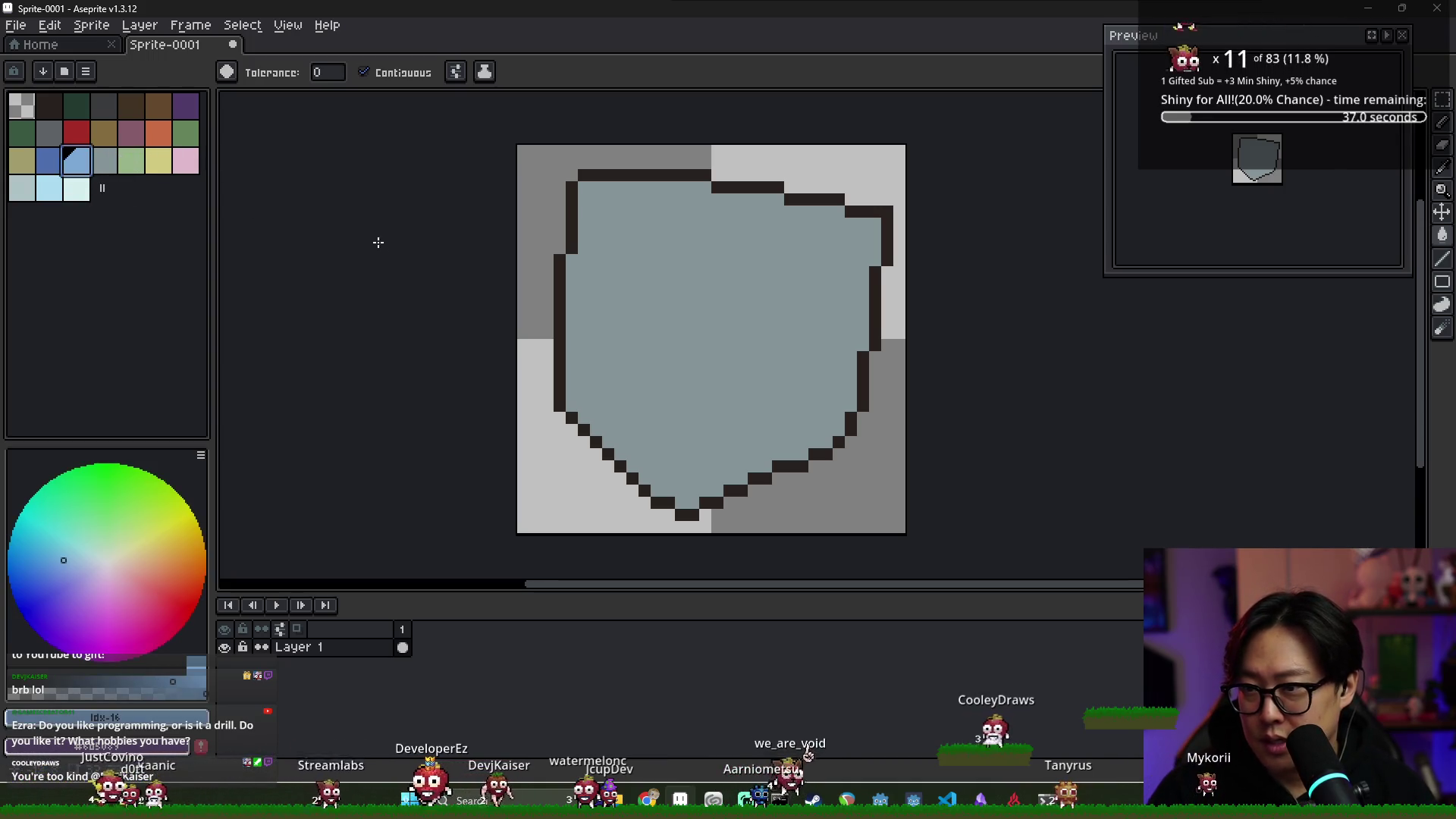
{"action": "scroll", "coordinate": [645, 307], "scroll_direction": "up", "scroll_amount": 2}
Outline a highlight area down the shield's left half and fill it with light blue #7ca8d5
{"action": "key", "text": "b"}
{"action": "mouse_move", "coordinate": [568, 258]}
{"action": "left_mouse_down"}
{"action": "mouse_move", "coordinate": [588, 465]}
{"action": "mouse_move", "coordinate": [665, 547]}
{"action": "mouse_move", "coordinate": [639, 399]}
{"action": "left_mouse_up"}
{"action": "scroll", "coordinate": [682, 419], "scroll_direction": "down", "scroll_amount": 2}
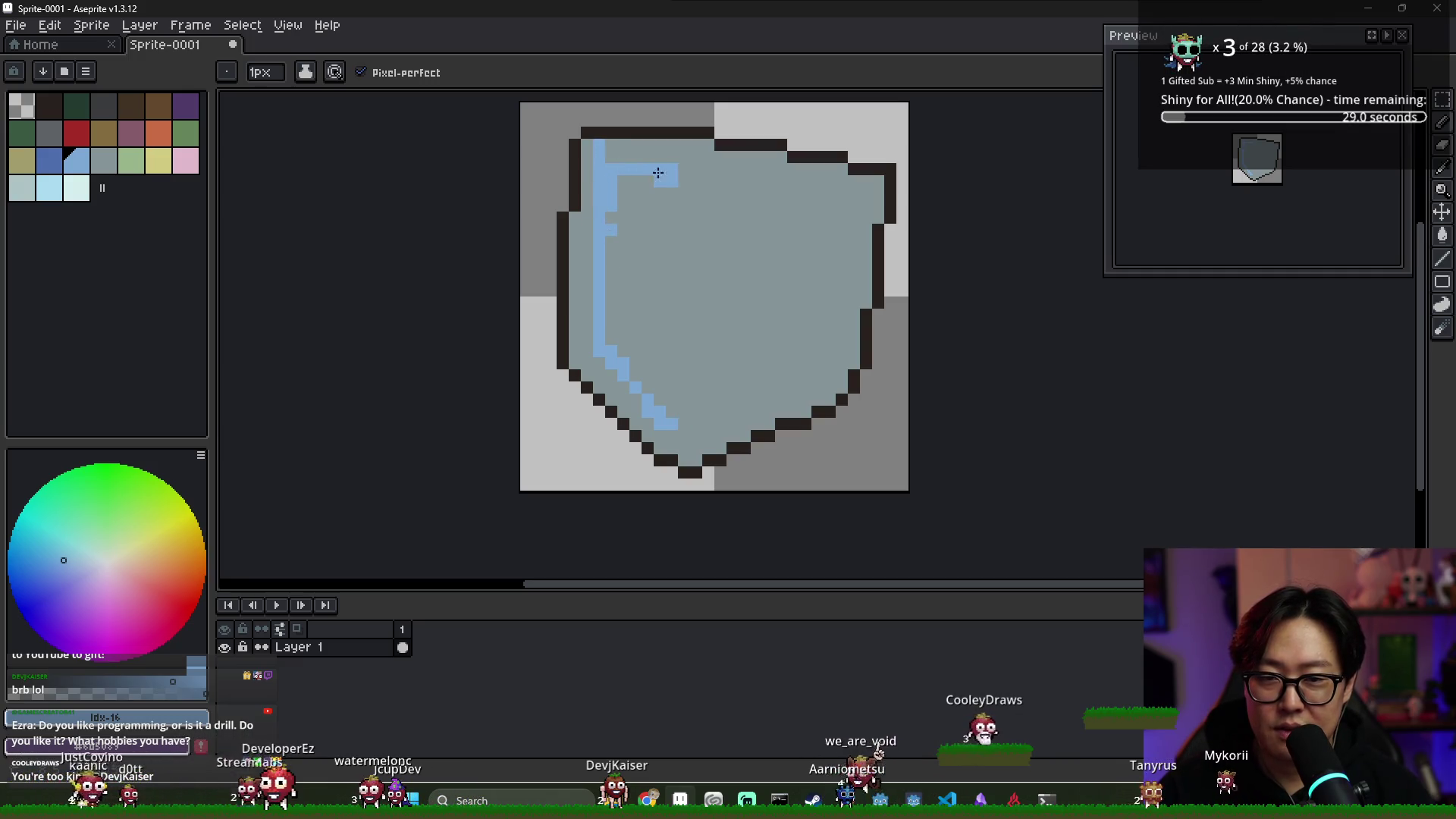
{"action": "left_click_drag", "start_coordinate": [683, 183], "coordinate": [689, 412]}
{"action": "key", "text": "g"}
{"action": "left_click", "coordinate": [643, 331]}
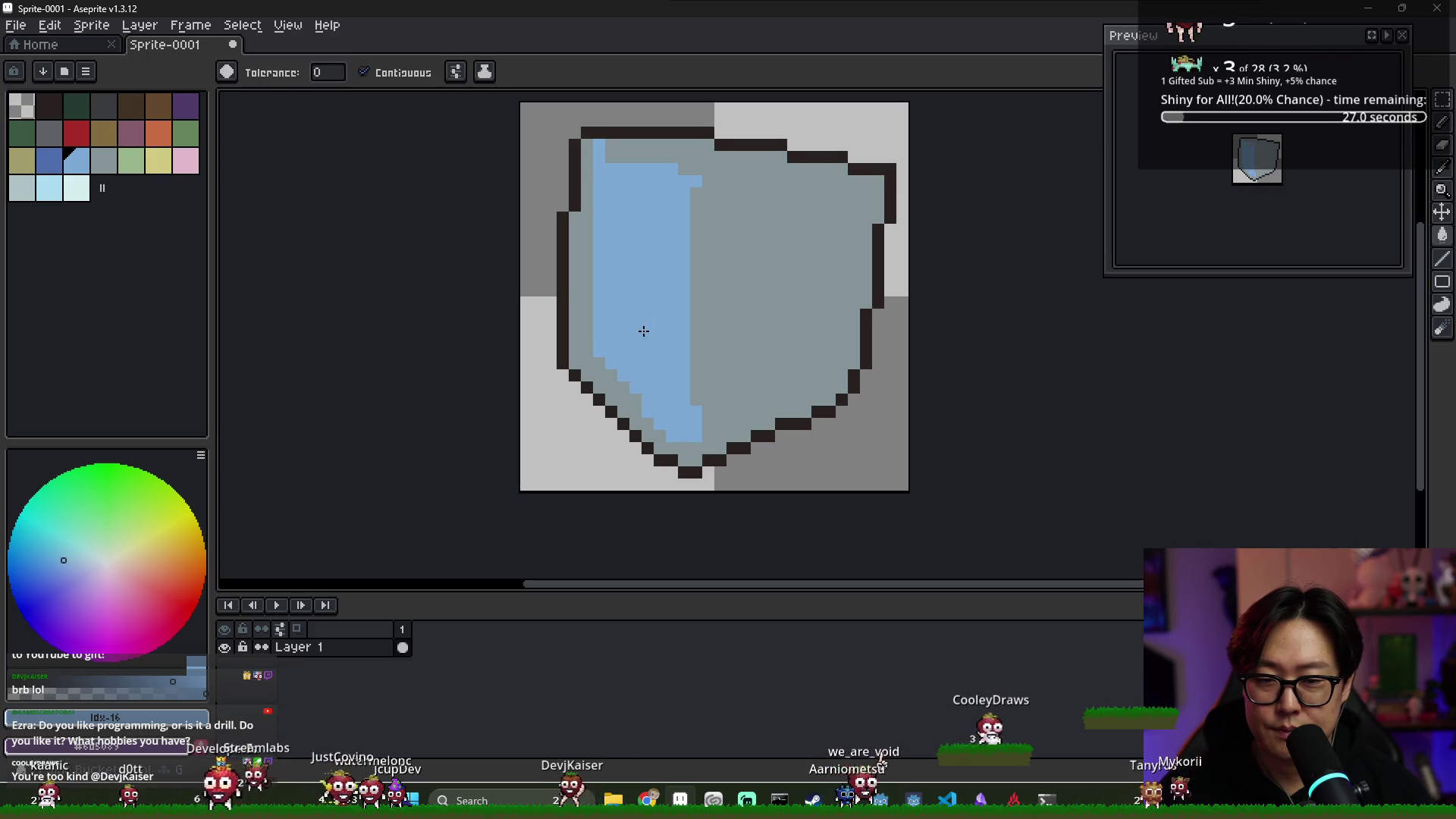
{"action": "key", "text": "b"}
{"action": "left_click", "coordinate": [630, 179], "text": "alt"}
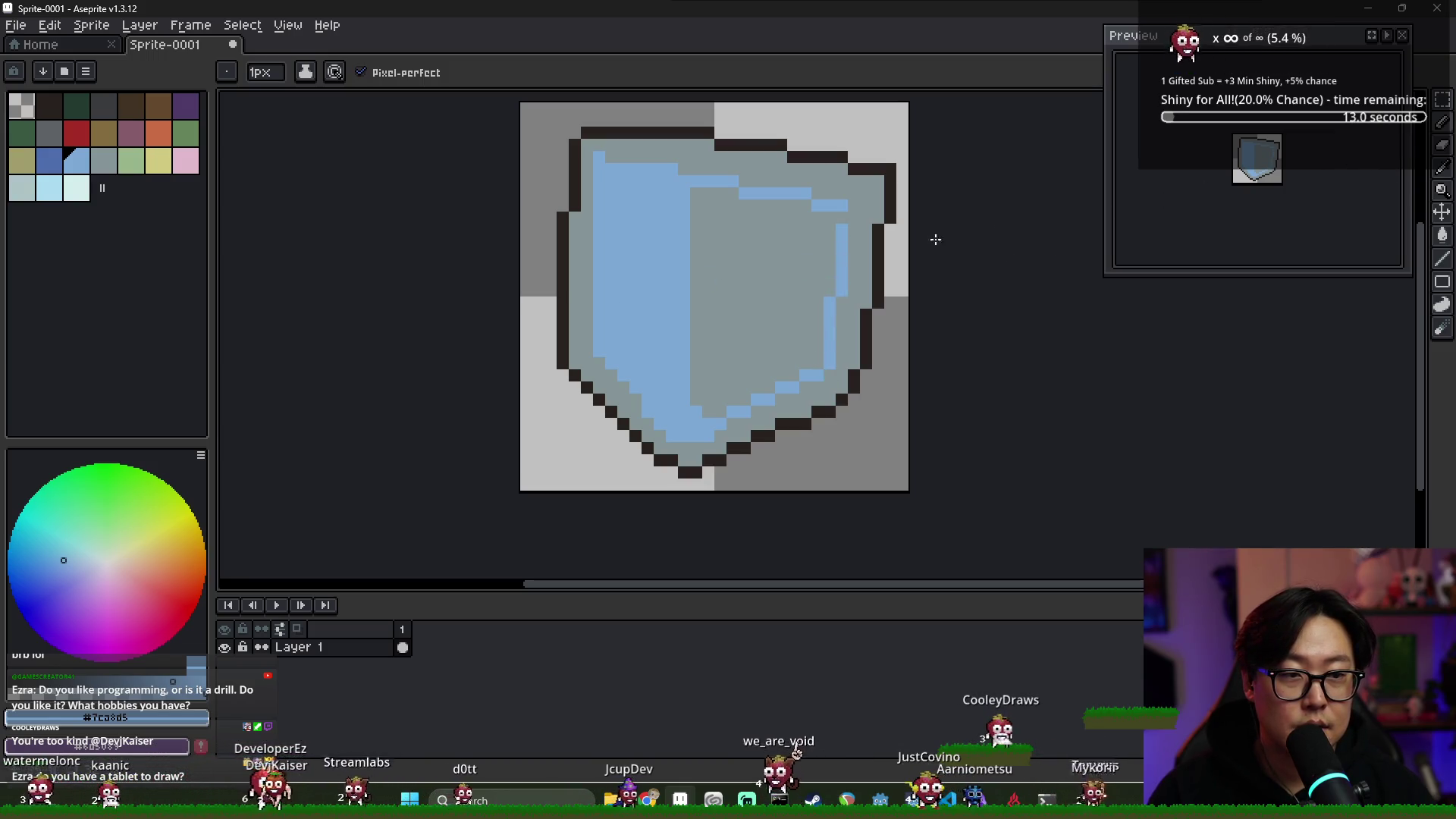
{"action": "scroll", "coordinate": [684, 458], "scroll_direction": "up", "scroll_amount": 2}
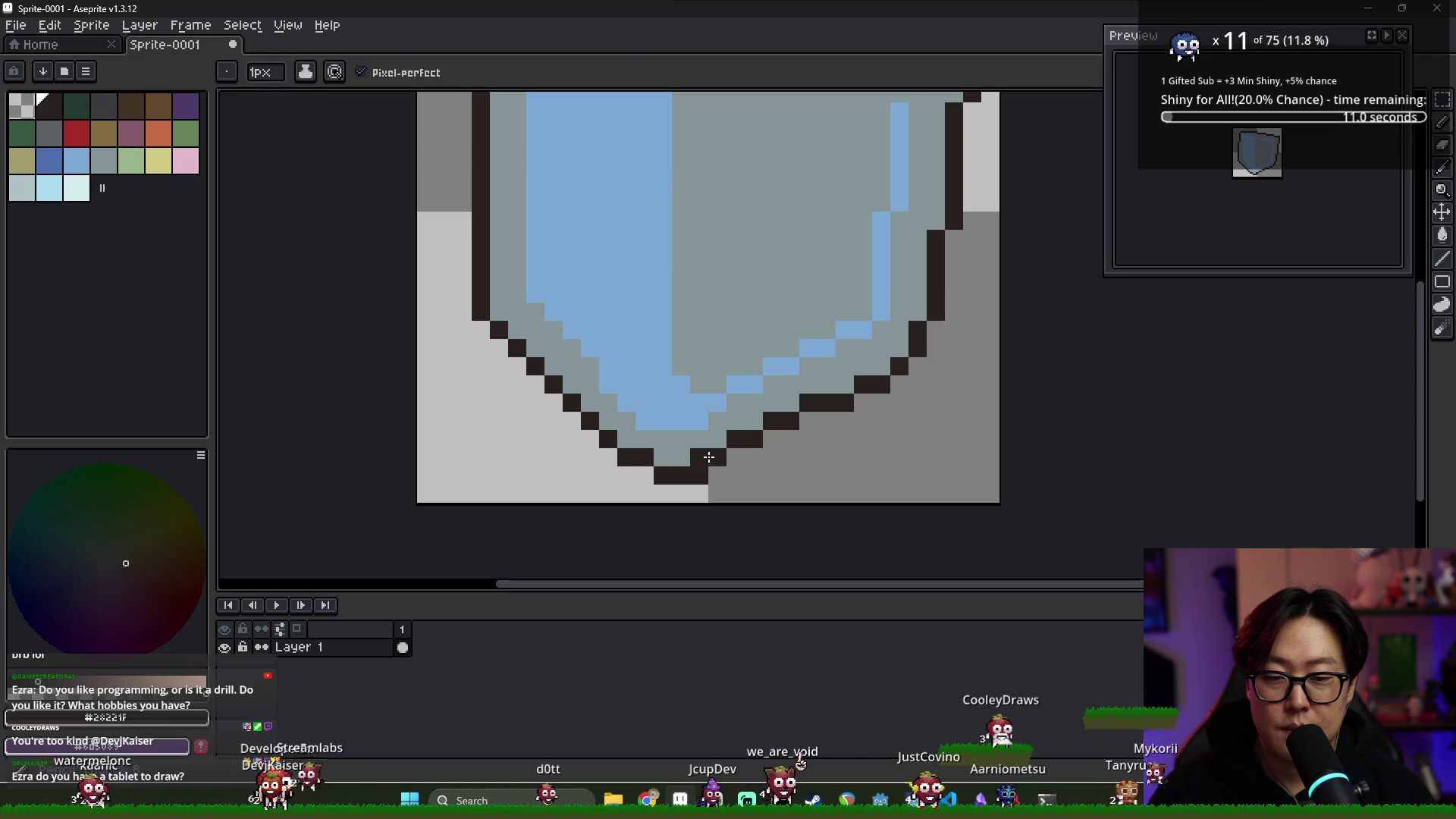
Sample the blue-grey #869598 and dark outline colours and repaint stray pixels along the shield's edges
{"action": "left_click", "coordinate": [689, 459], "text": "alt"}
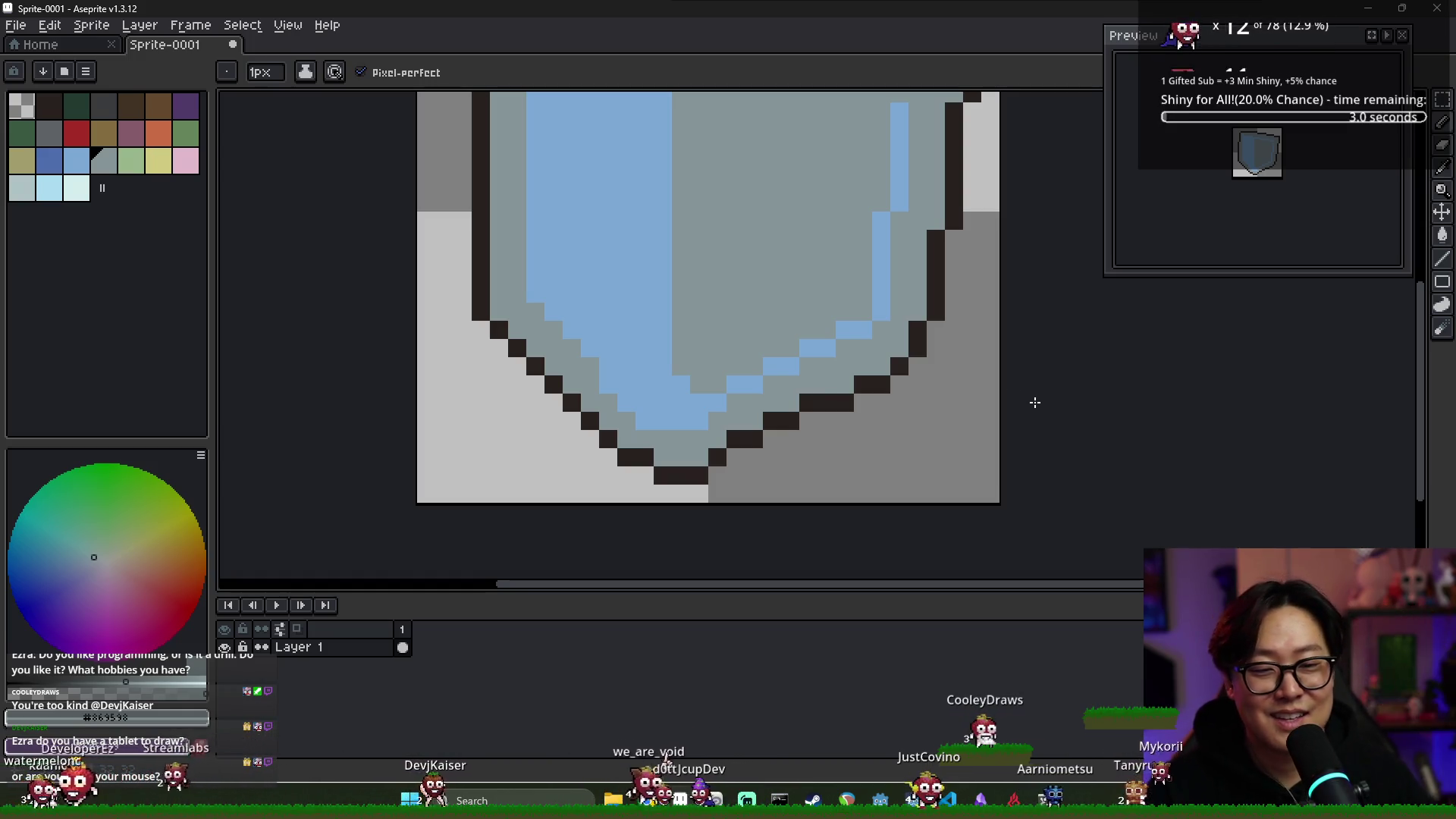
{"action": "scroll", "coordinate": [706, 358], "scroll_direction": "down", "scroll_amount": 4}
{"action": "left_click", "coordinate": [707, 361], "text": "alt"}
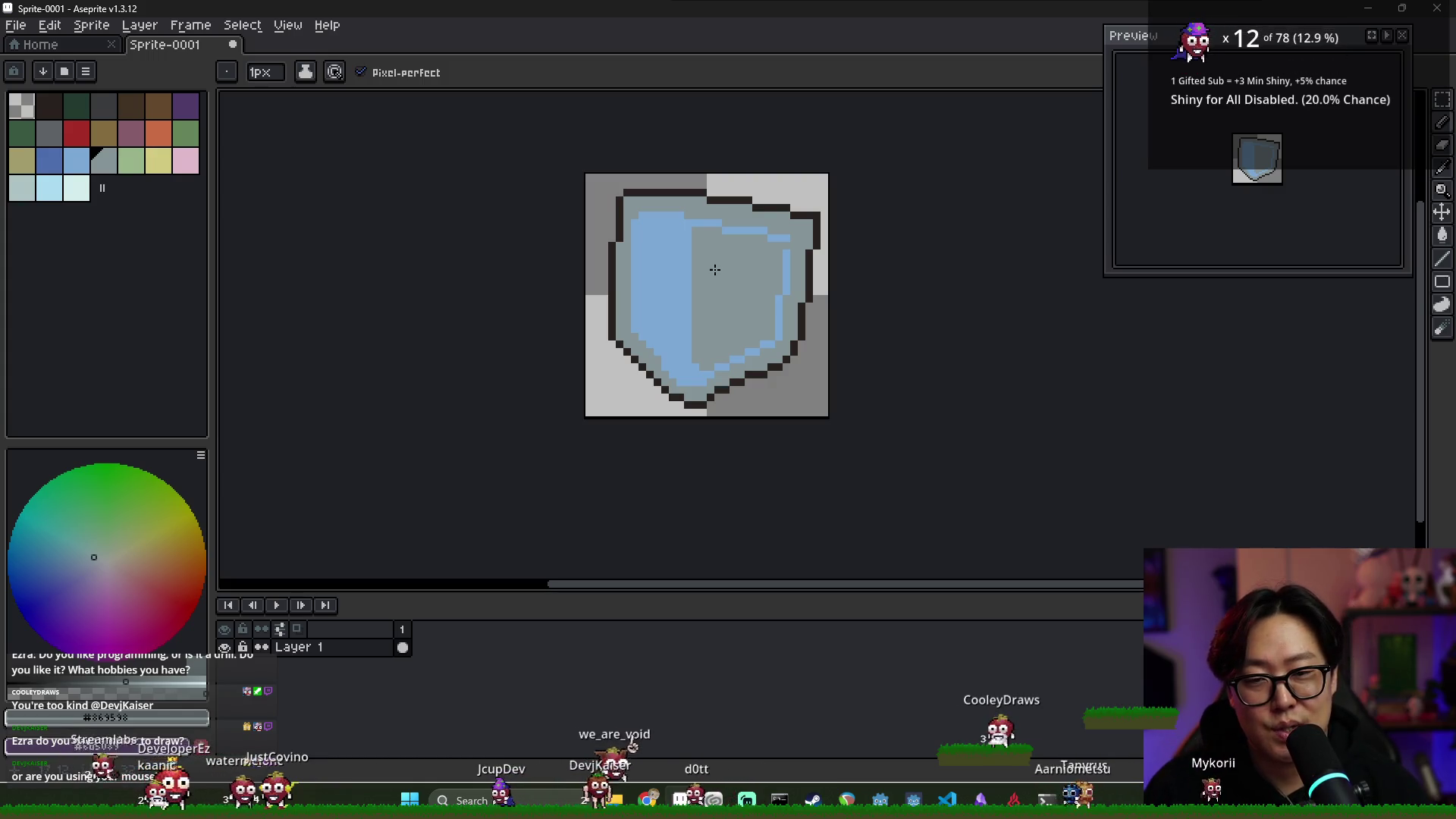
{"action": "scroll", "coordinate": [666, 274], "scroll_direction": "up", "scroll_amount": 5}
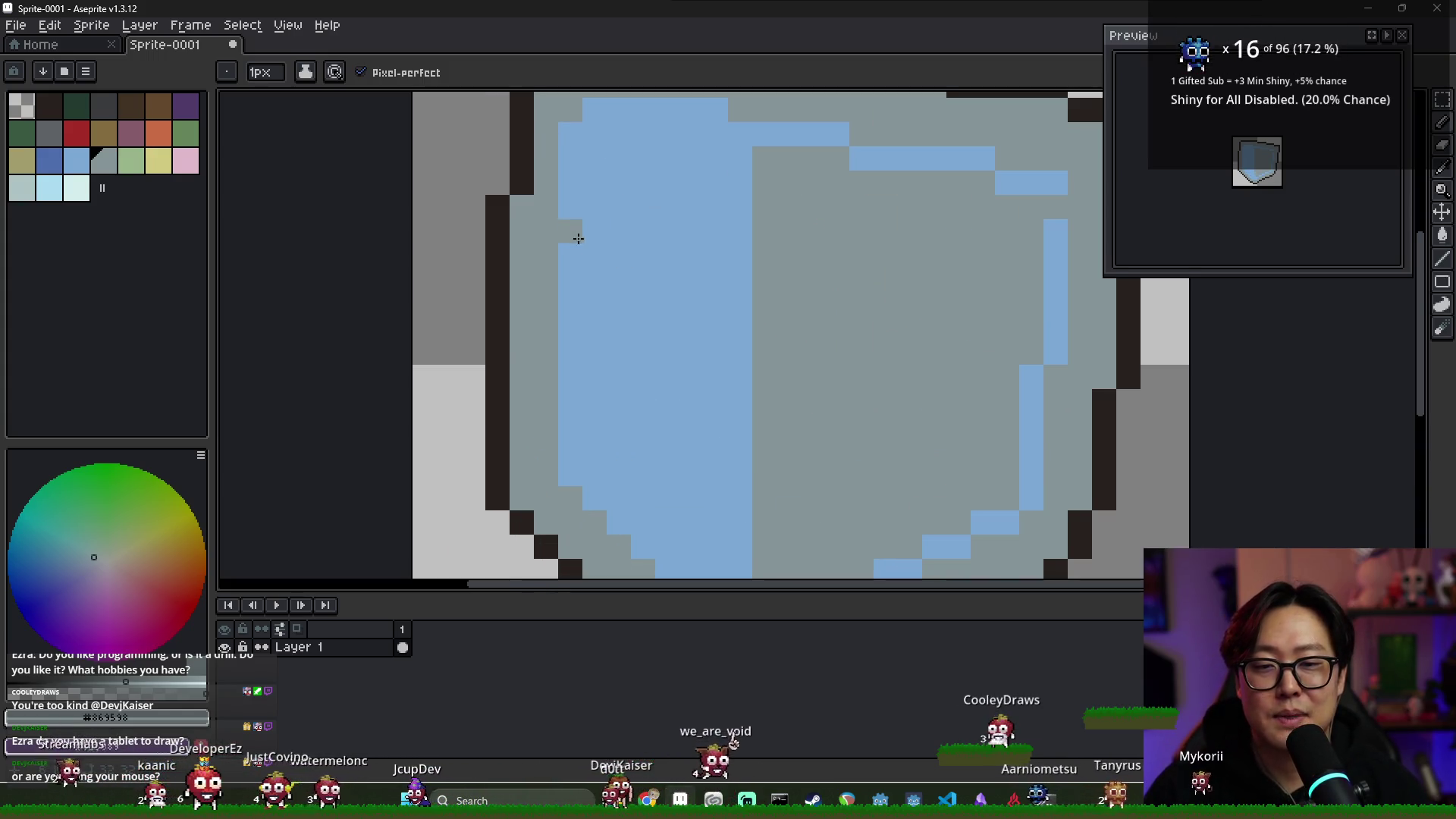
{"action": "scroll", "coordinate": [589, 235], "scroll_direction": "down", "scroll_amount": 7}
{"action": "scroll", "coordinate": [624, 236], "scroll_direction": "up", "scroll_amount": 2}
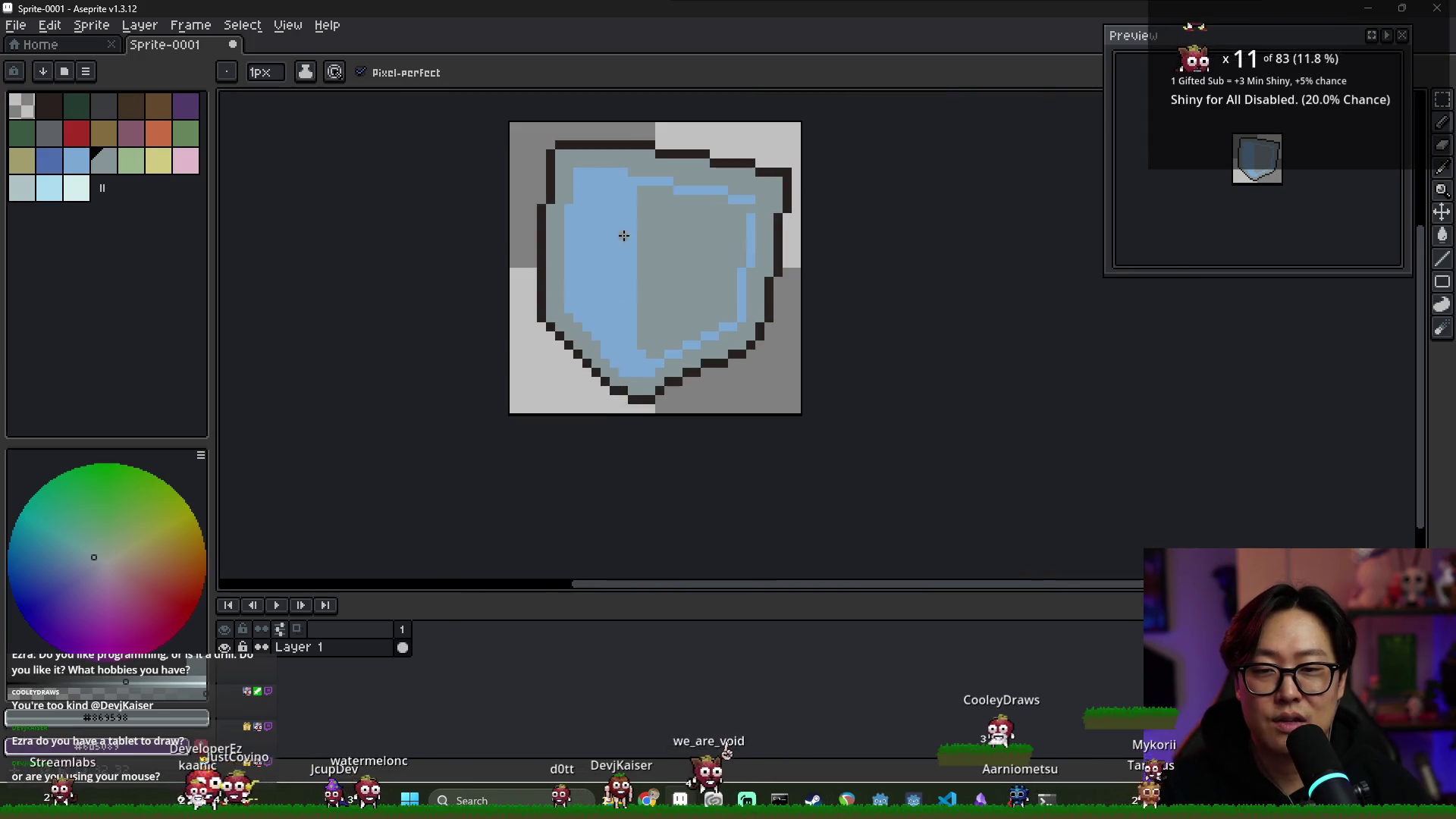
{"action": "scroll", "coordinate": [576, 213], "scroll_direction": "up", "scroll_amount": 2}
{"action": "scroll", "coordinate": [599, 224], "scroll_direction": "down", "scroll_amount": 2}
{"action": "scroll", "coordinate": [576, 222], "scroll_direction": "up", "scroll_amount": 2}
{"action": "left_click", "coordinate": [538, 156], "text": "alt"}
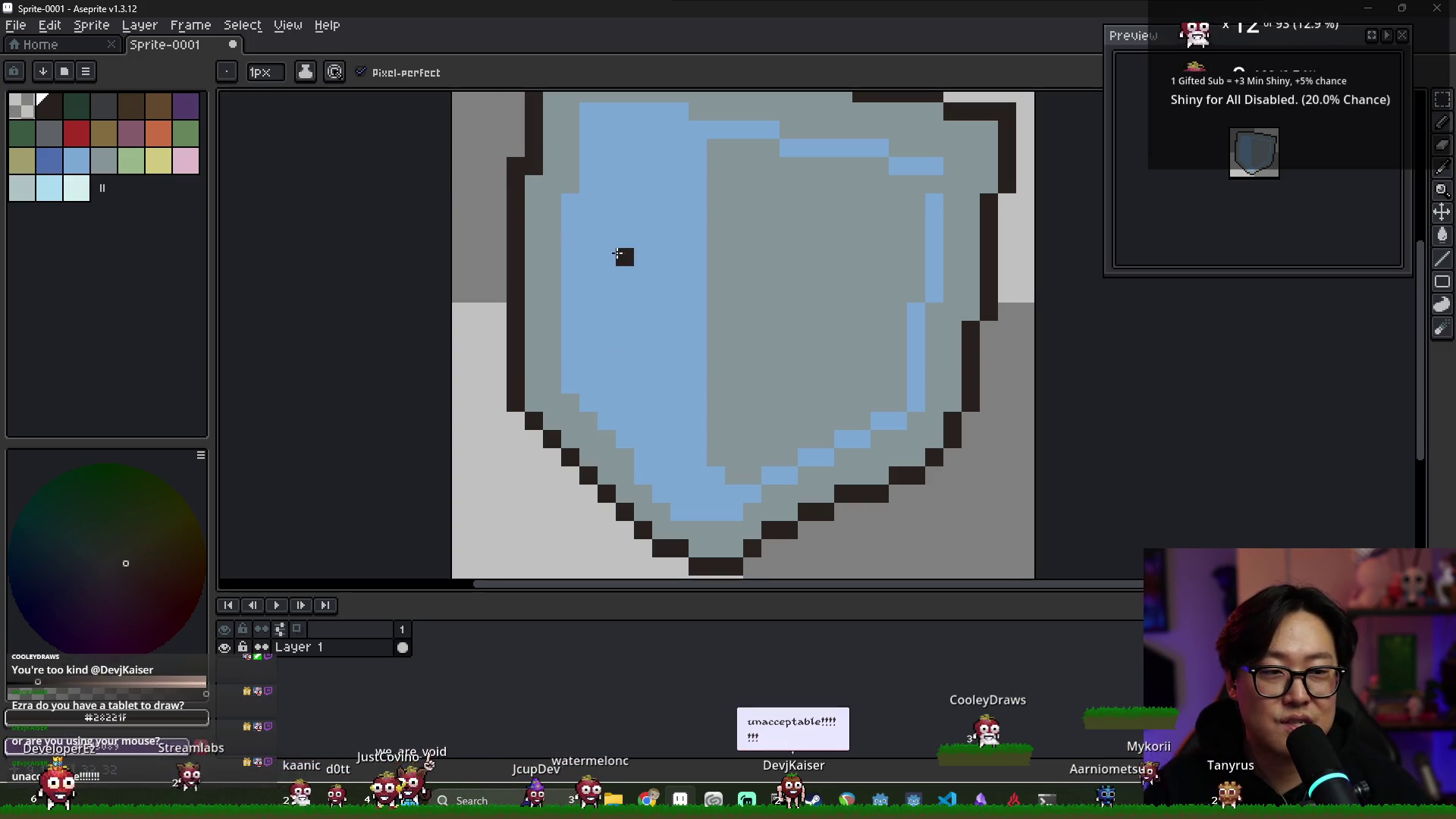
{"action": "scroll", "coordinate": [552, 159], "scroll_direction": "up", "scroll_amount": 2}
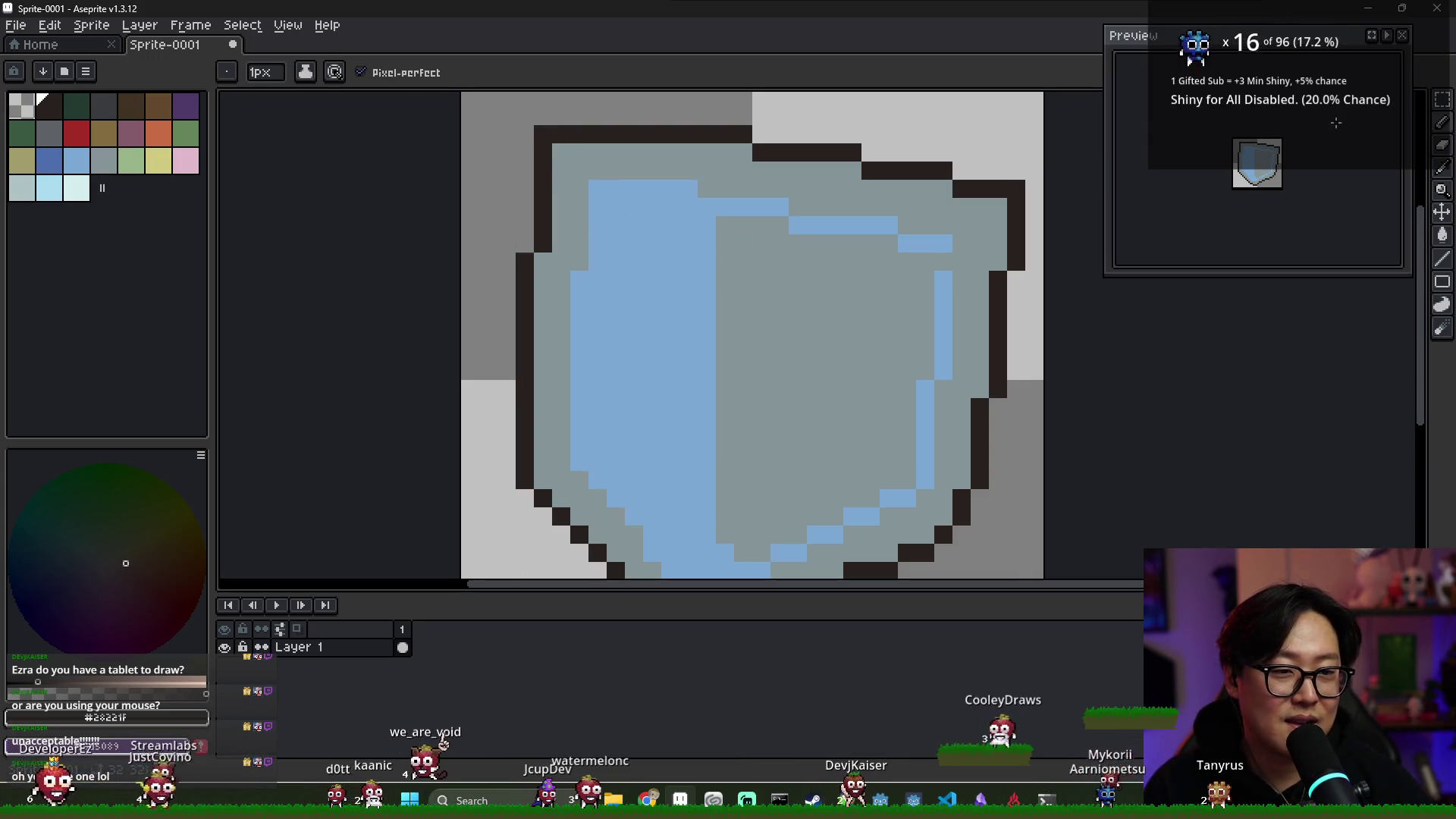
{"action": "scroll", "coordinate": [523, 148], "scroll_direction": "down", "scroll_amount": 2}
{"action": "scroll", "coordinate": [637, 207], "scroll_direction": "up", "scroll_amount": 1}
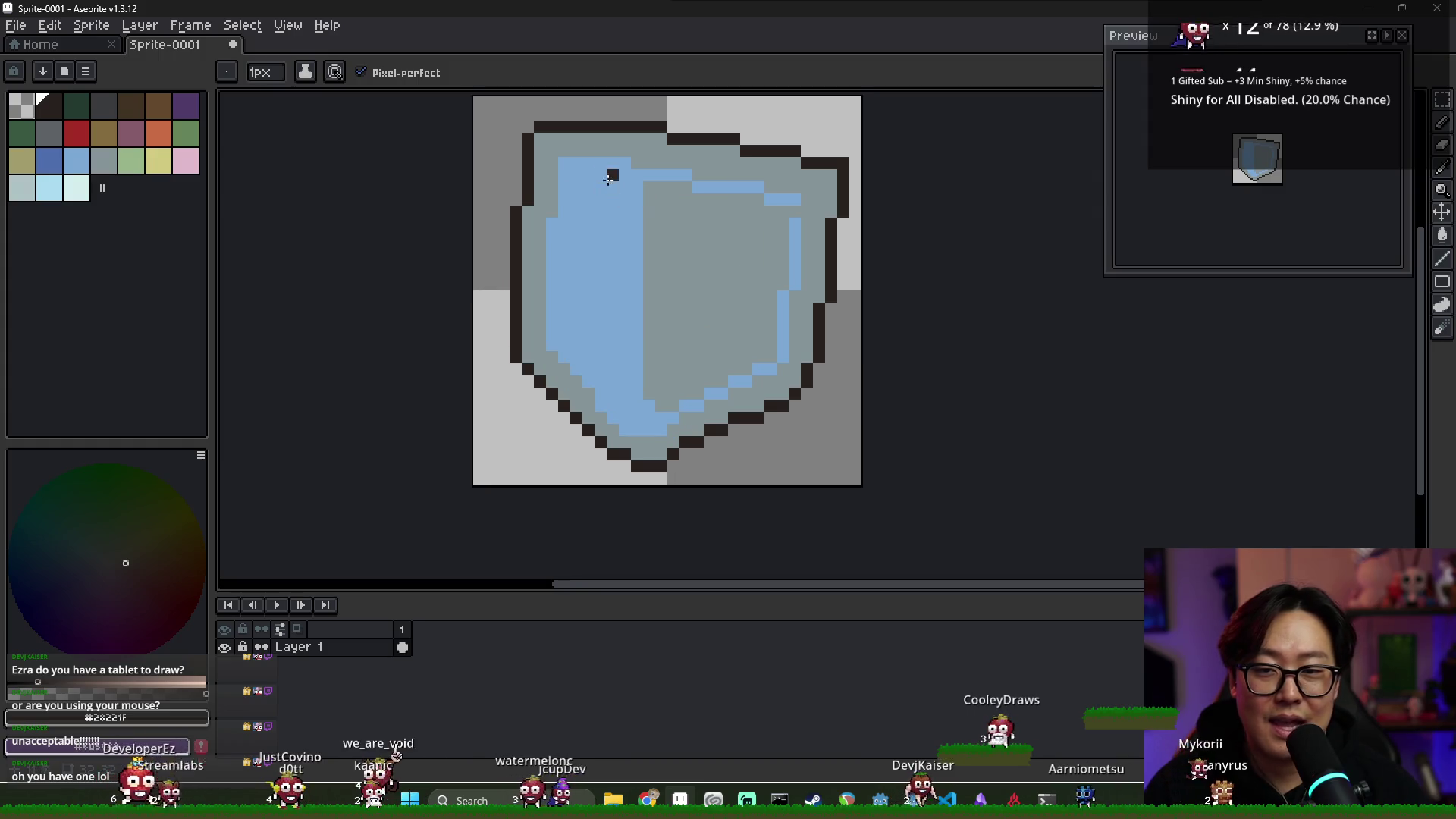
{"action": "scroll", "coordinate": [674, 212], "scroll_direction": "right", "scroll_amount": 2}
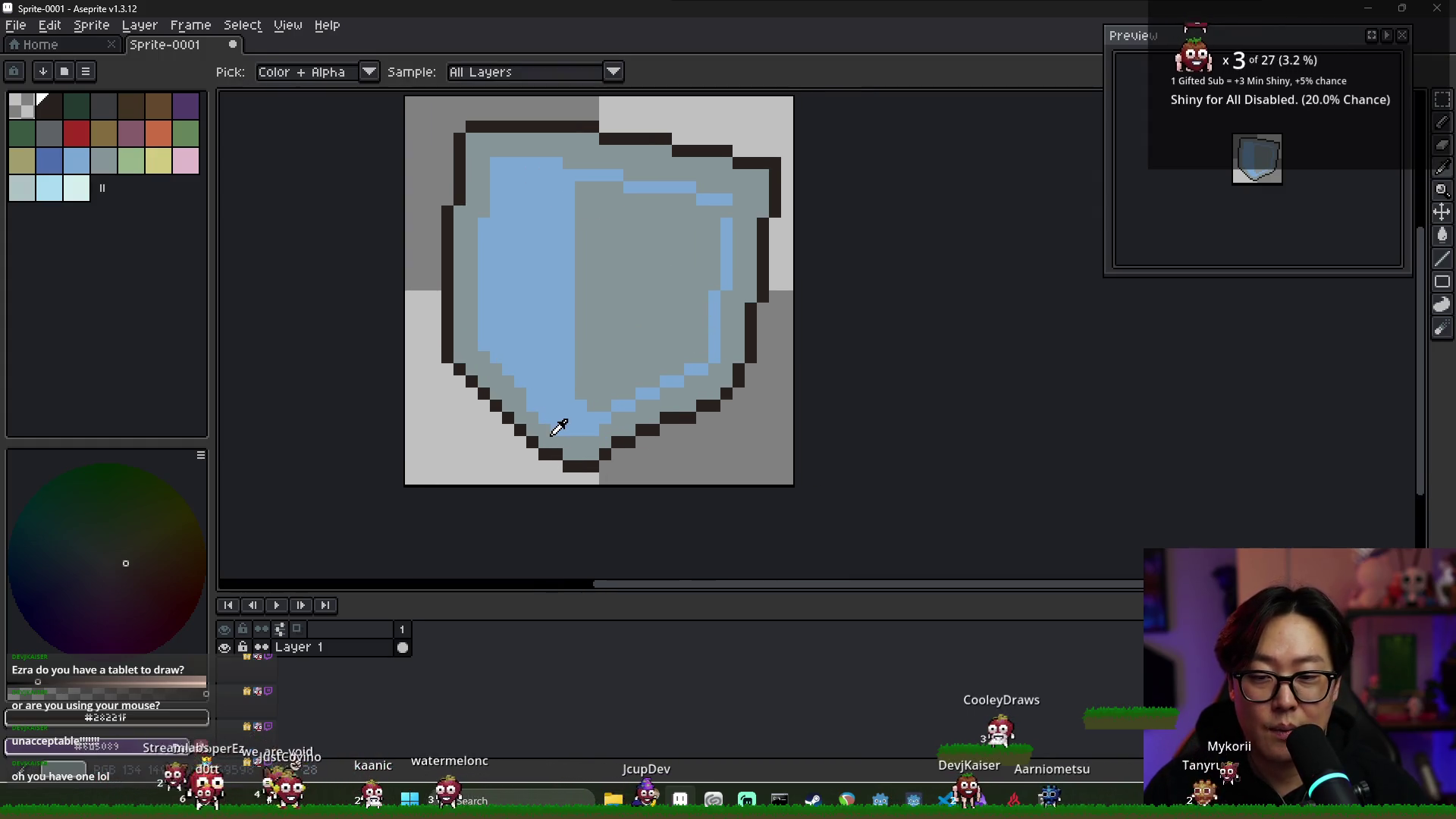
{"action": "left_click", "coordinate": [524, 405], "text": "alt"}
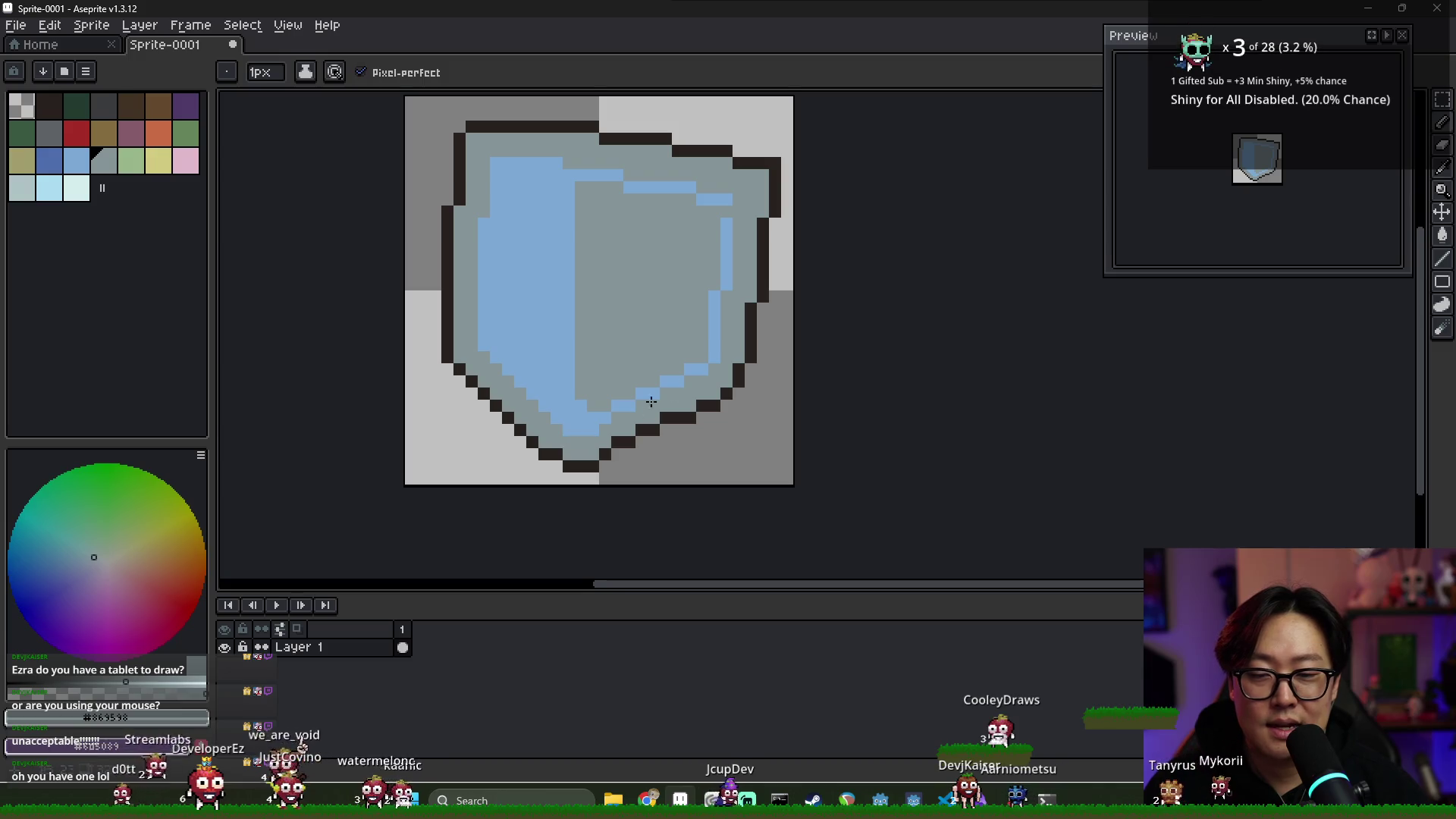
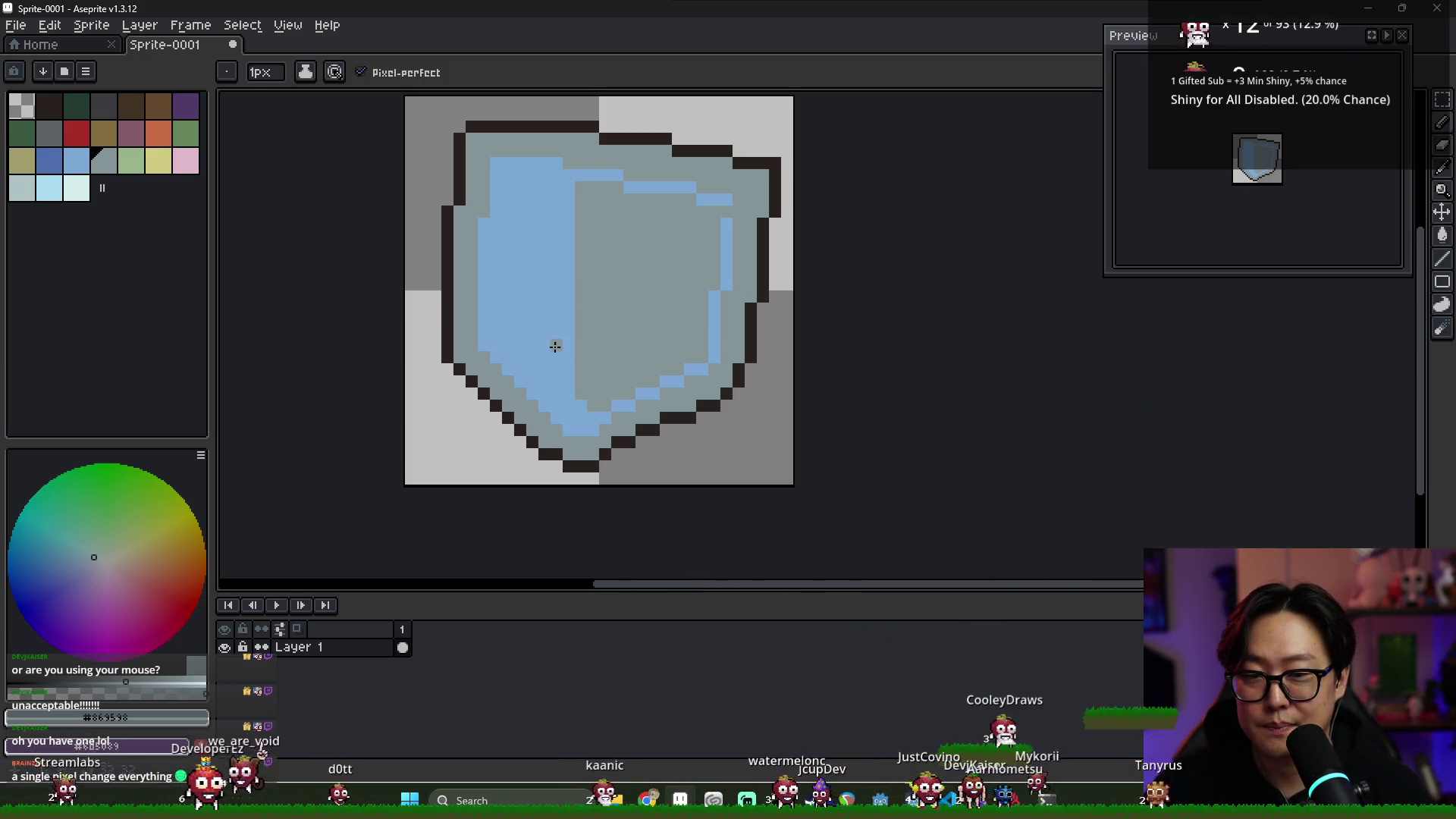
Choose the muted pink palette swatch and return to the pencil tool
{"action": "scroll", "coordinate": [553, 307], "scroll_direction": "down", "scroll_amount": 1}
{"action": "scroll", "coordinate": [543, 243], "scroll_direction": "up", "scroll_amount": 1}
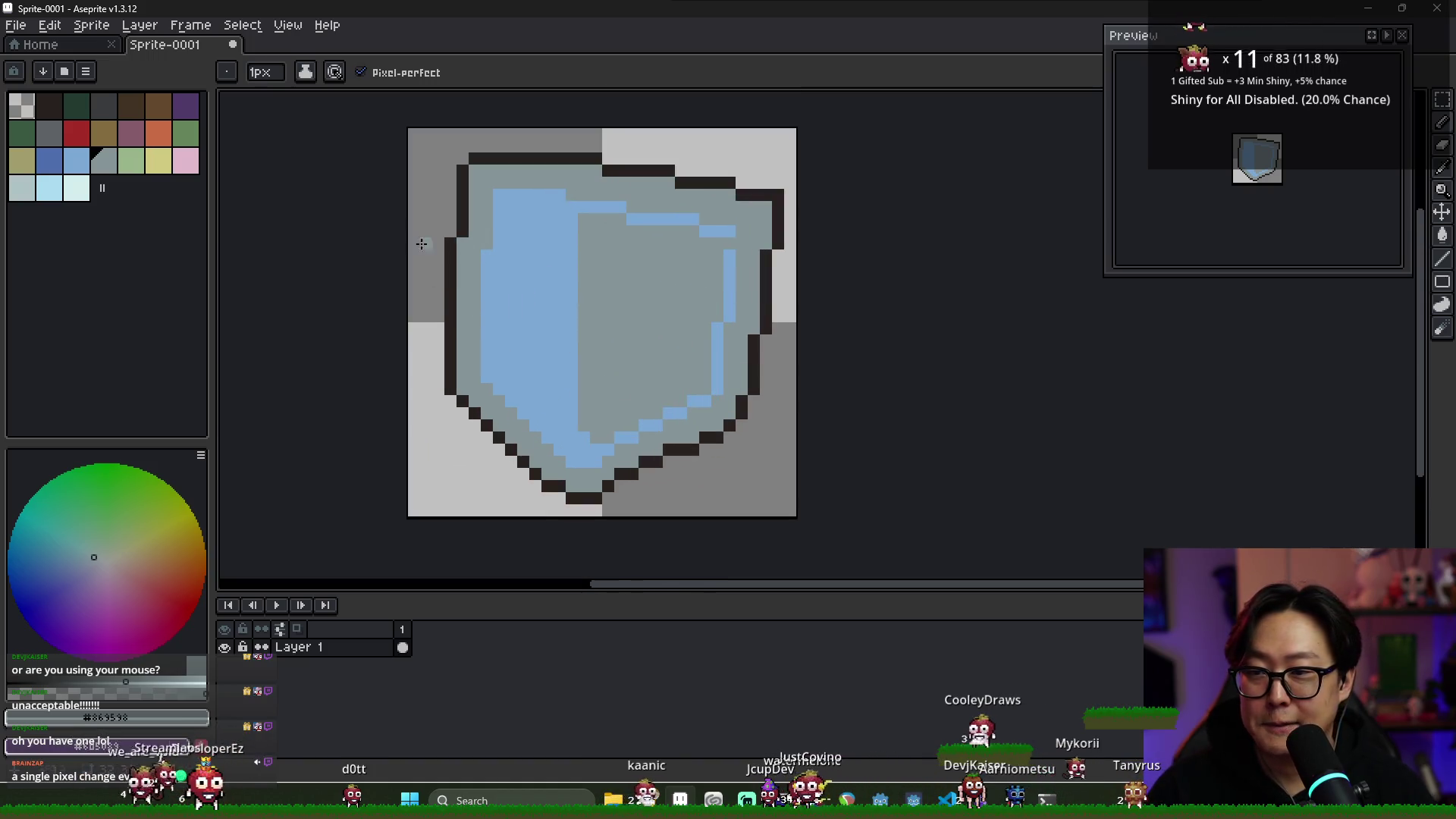
{"action": "left_click", "coordinate": [138, 141]}
{"action": "key", "text": "g"}
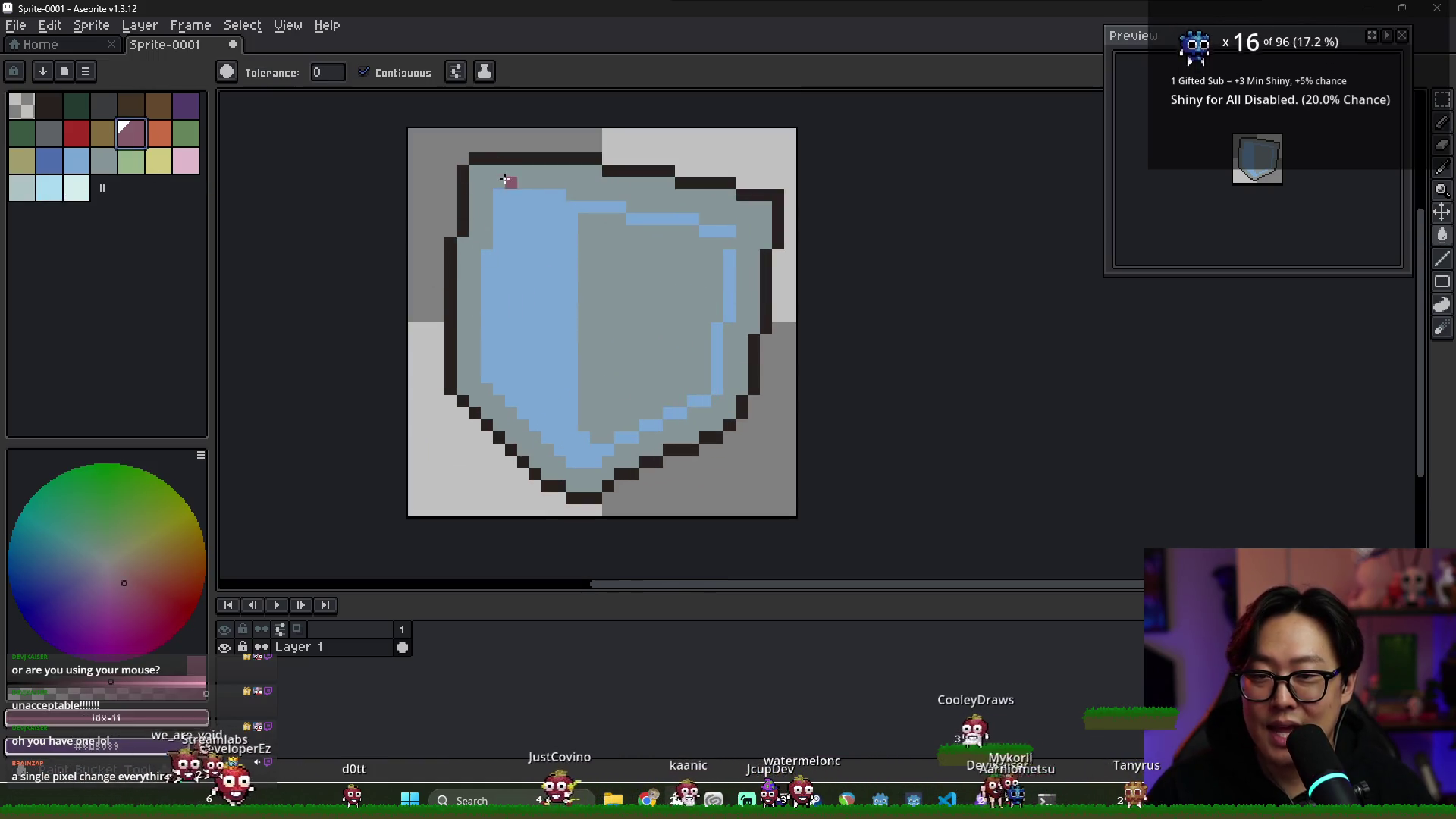
{"action": "key", "text": "b"}
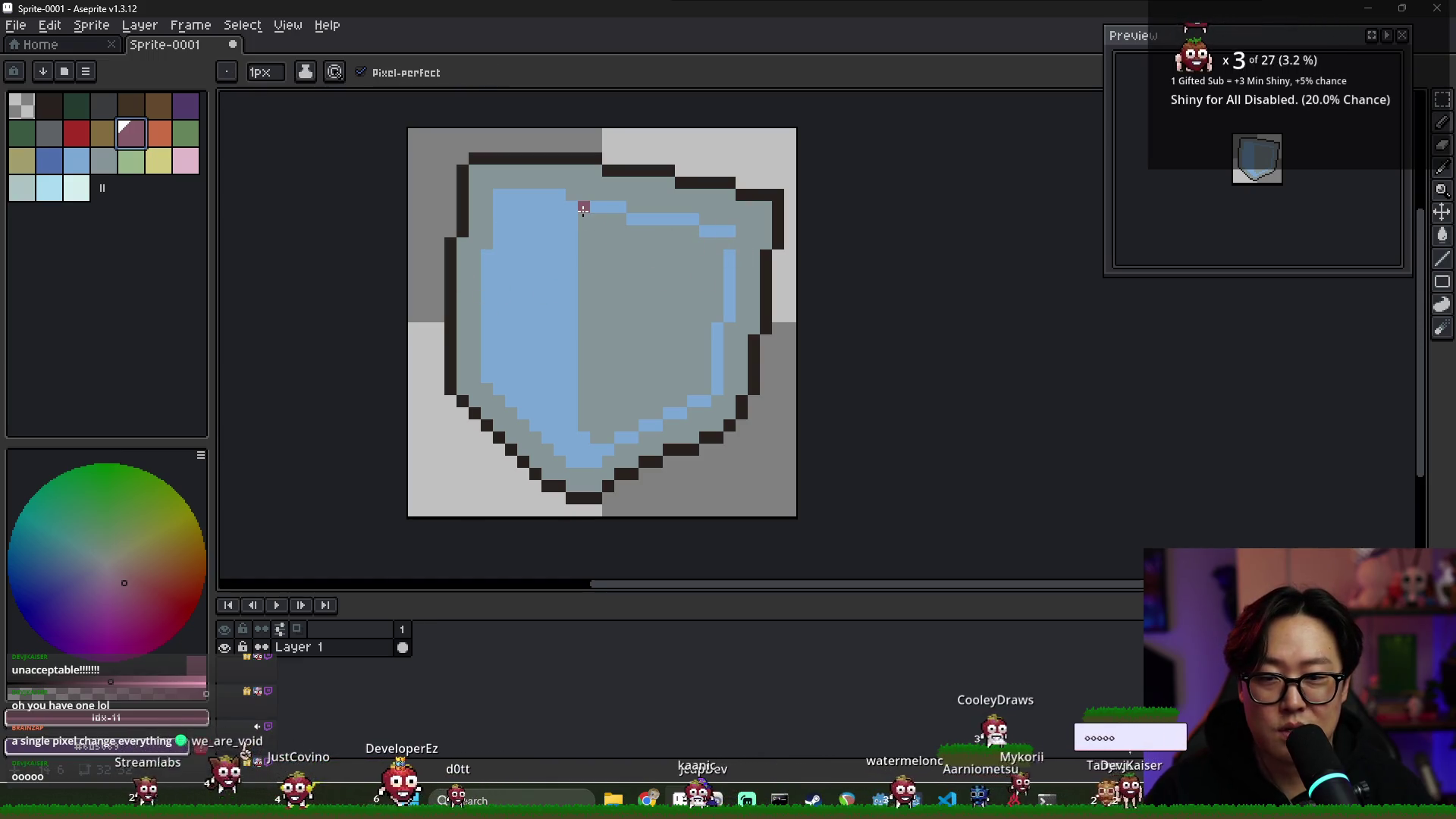
{"action": "scroll", "coordinate": [759, 335], "scroll_direction": "down", "scroll_amount": 2}
{"action": "scroll", "coordinate": [741, 305], "scroll_direction": "up", "scroll_amount": 1}
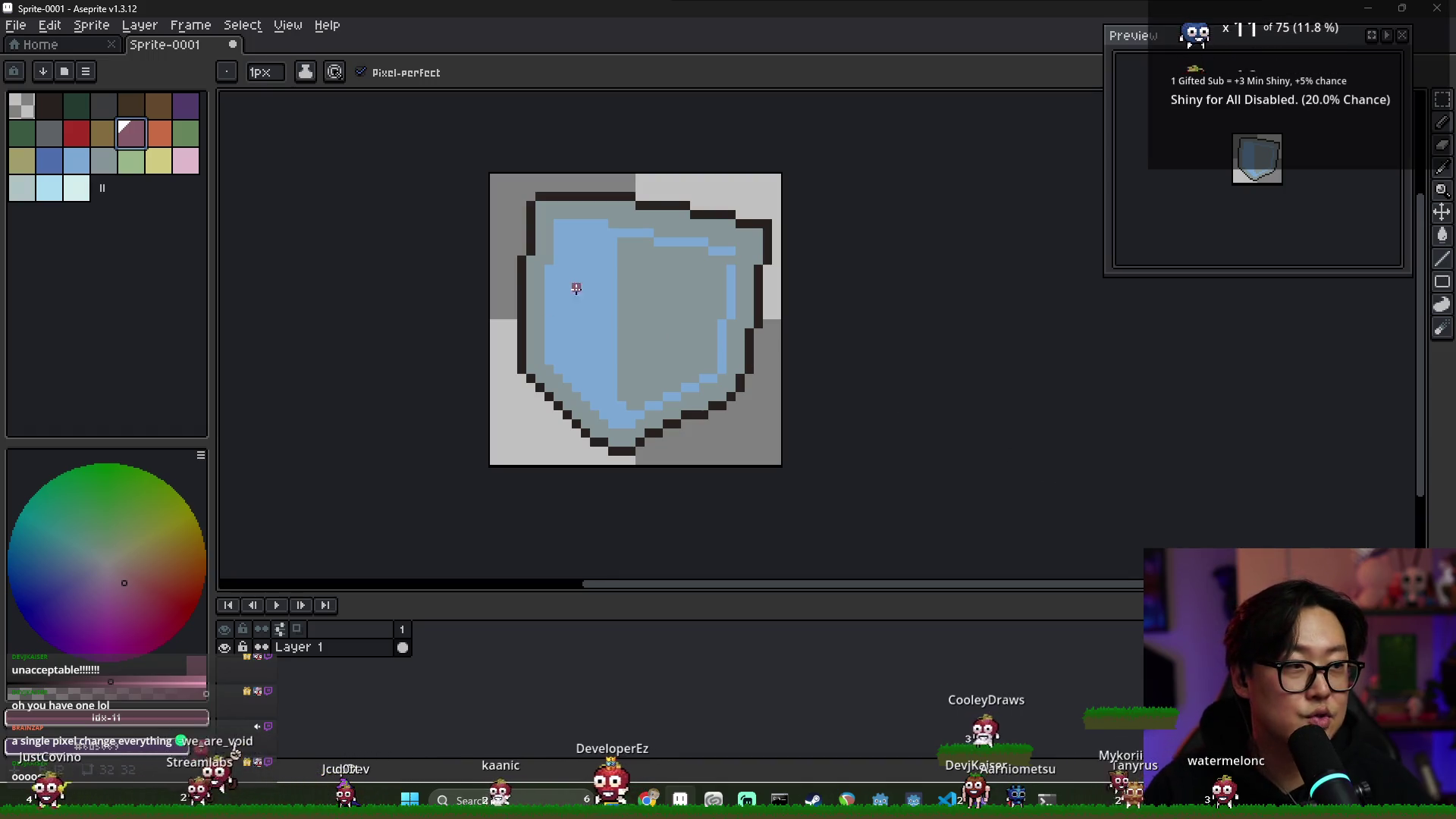
{"action": "scroll", "coordinate": [569, 239], "scroll_direction": "up", "scroll_amount": 3}
{"action": "scroll", "coordinate": [615, 250], "scroll_direction": "down", "scroll_amount": 4}
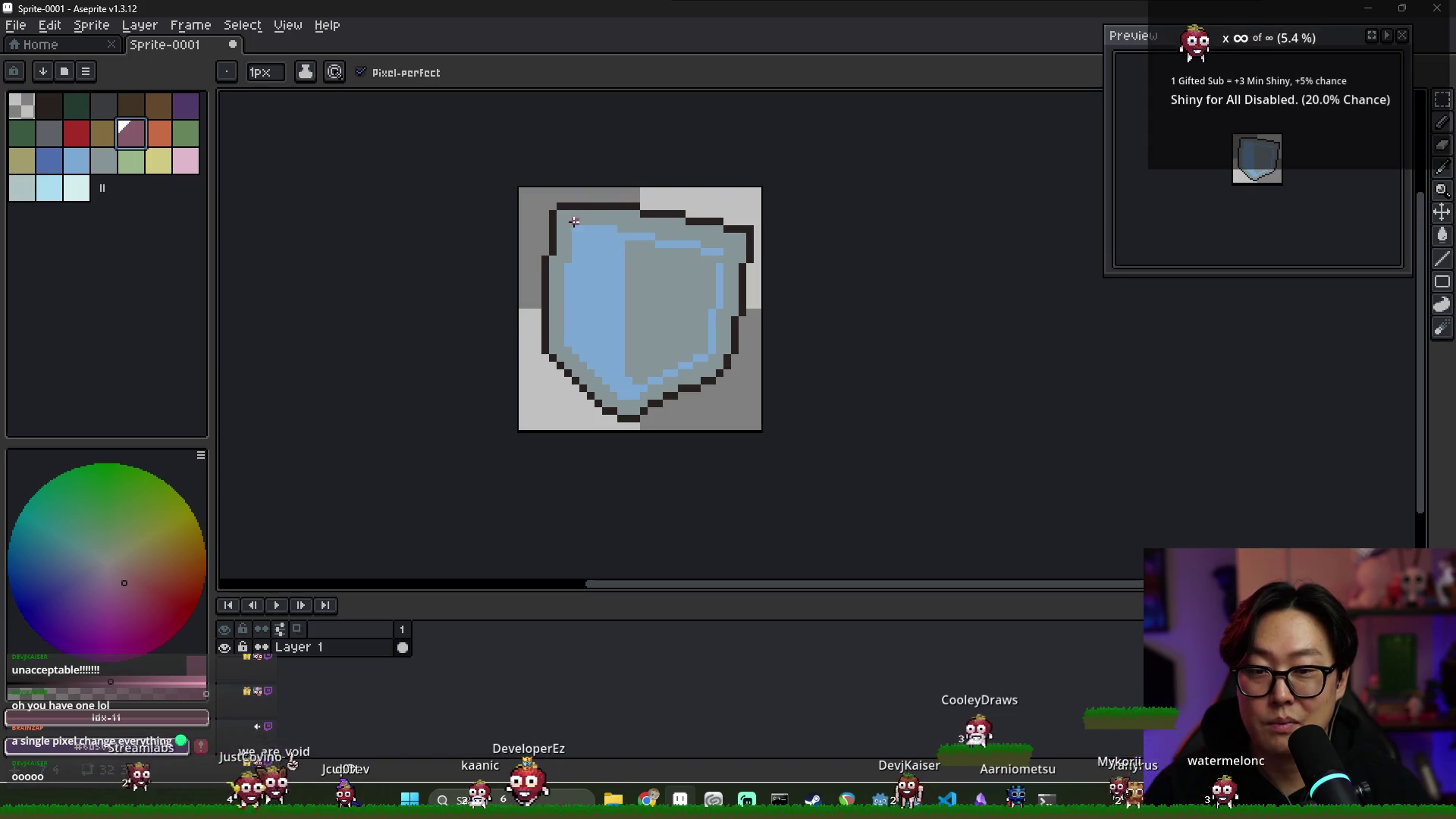
Draw the pink inner border along the shield's top edge, redoing the stroke until it fits
{"action": "left_click_drag", "start_coordinate": [575, 226], "coordinate": [714, 244]}
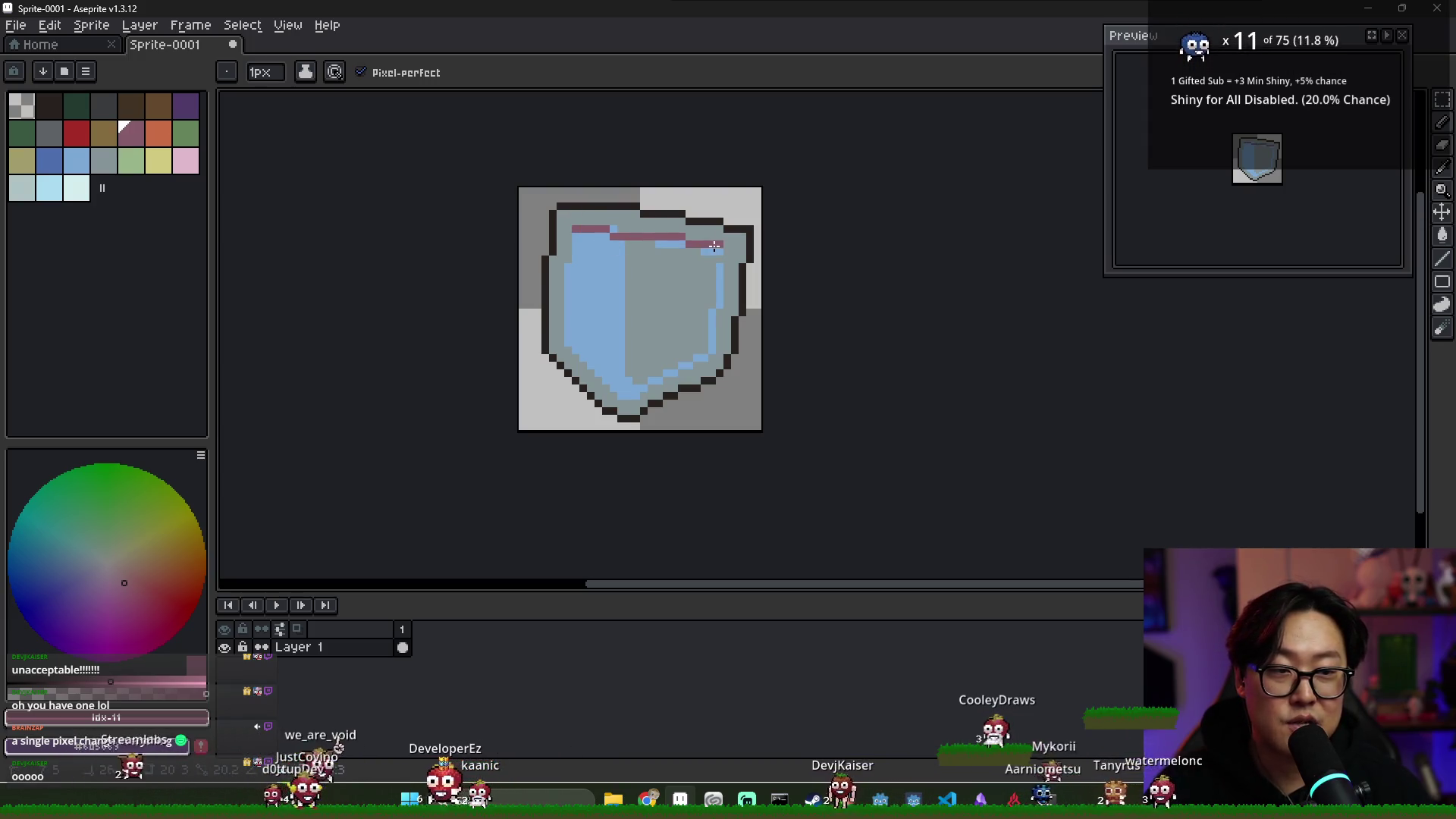
{"action": "key", "text": "ctrl+z"}
{"action": "left_click_drag", "start_coordinate": [574, 222], "coordinate": [729, 249]}
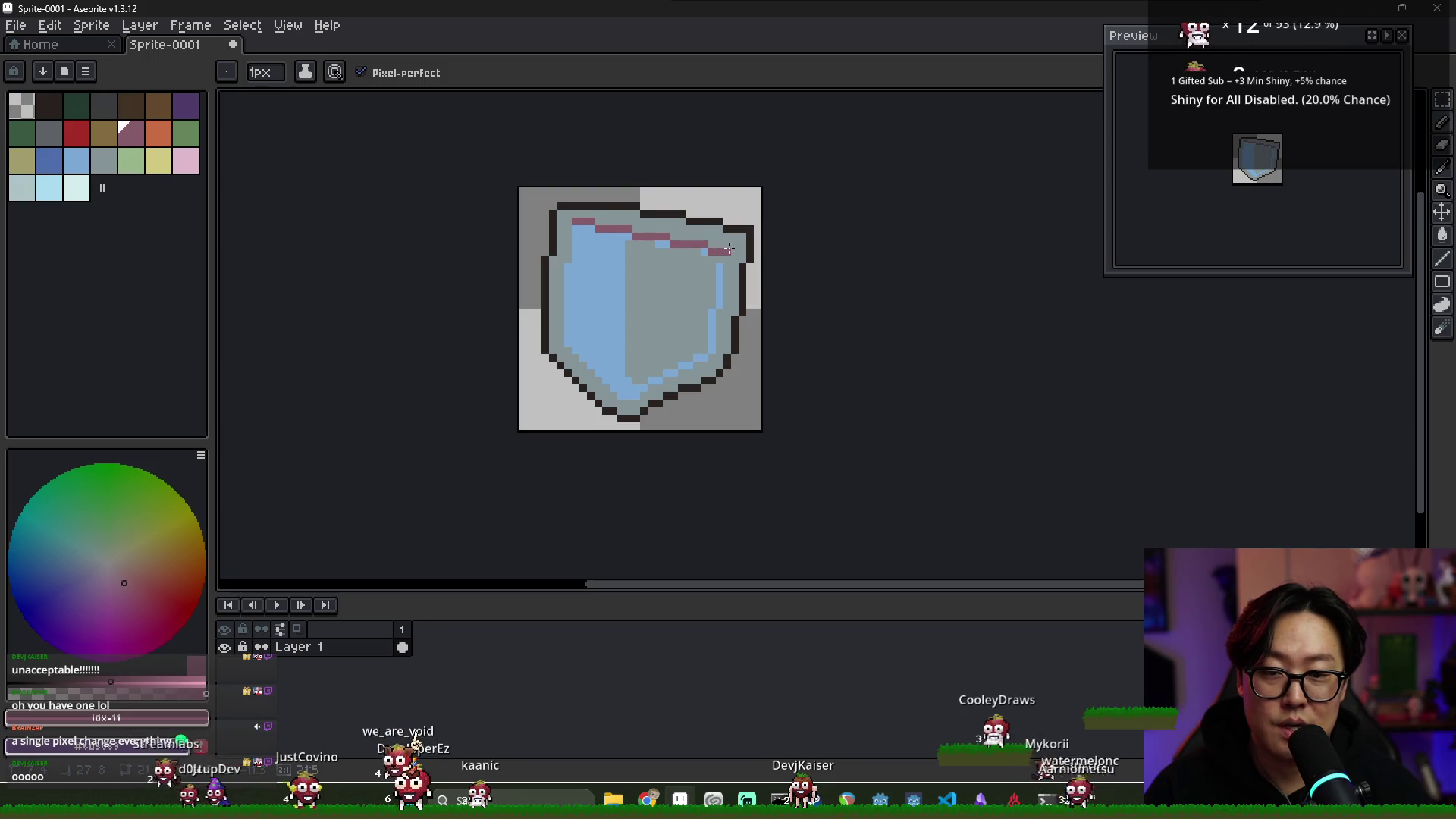
{"action": "key", "text": "ctrl+z"}
{"action": "scroll", "coordinate": [660, 242], "scroll_direction": "up", "scroll_amount": 2}
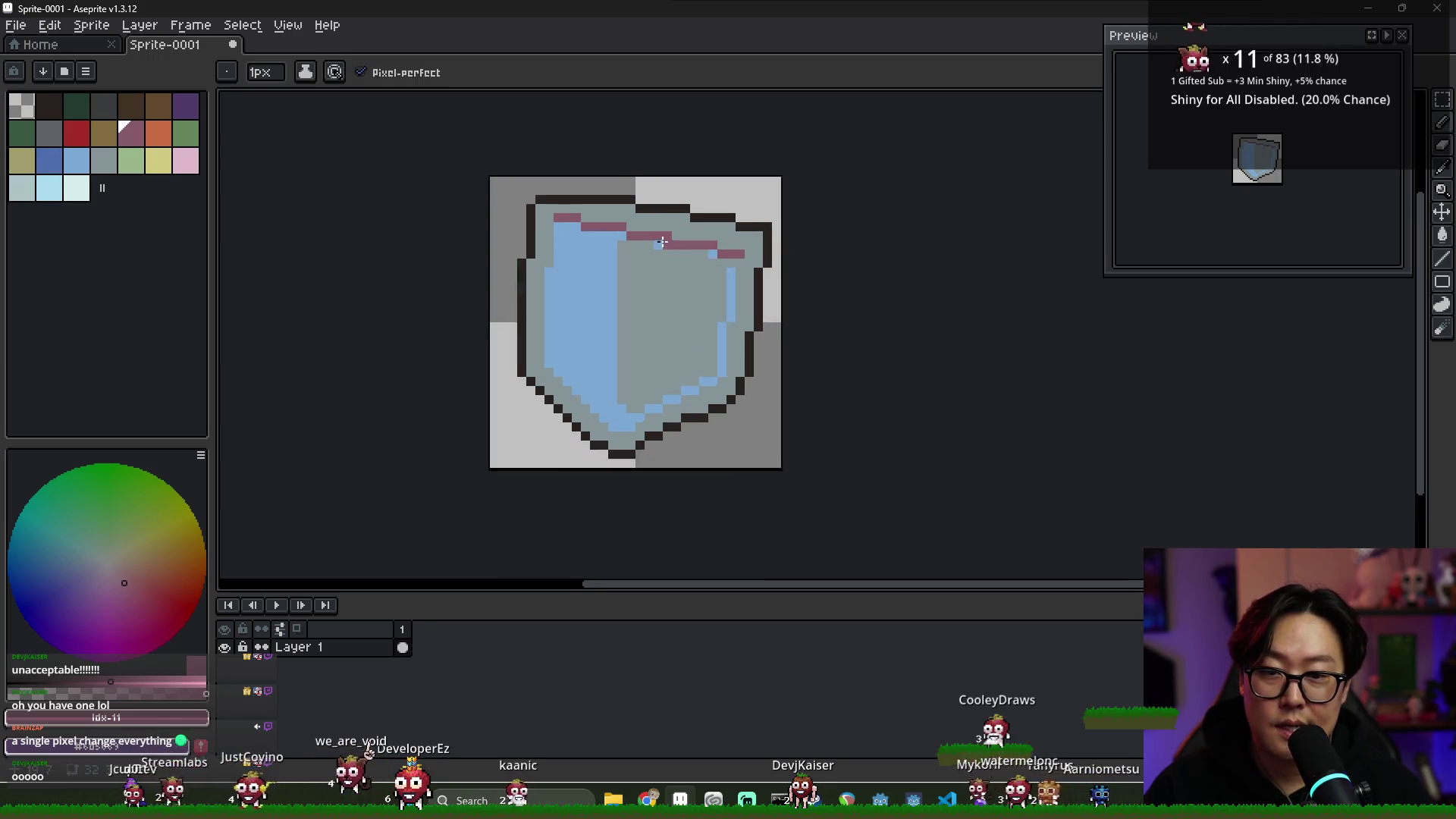
{"action": "left_click_drag", "start_coordinate": [532, 211], "coordinate": [749, 247]}
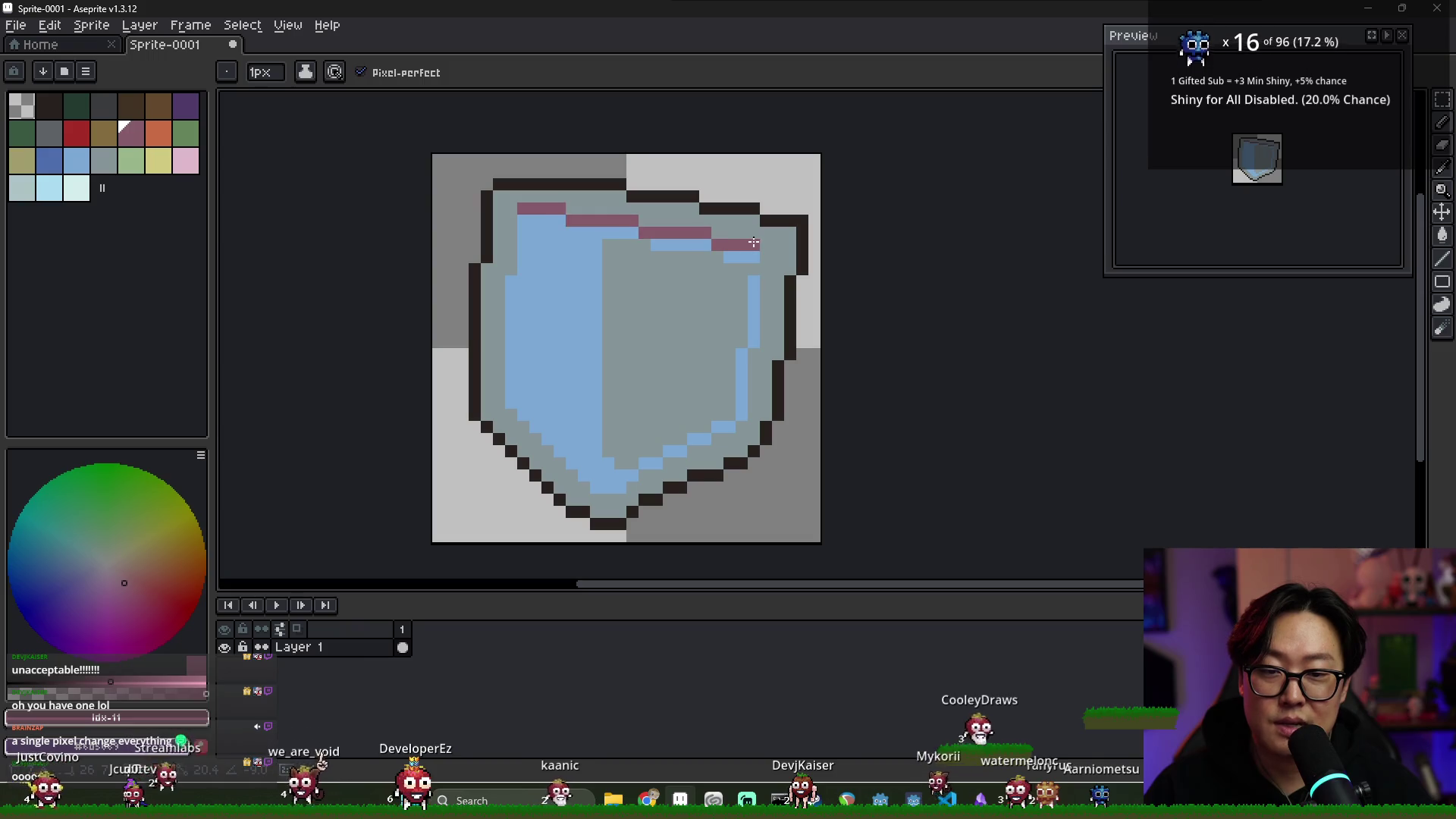
Continue the pink border down the right inner edge and along the lower diagonal
{"action": "mouse_move", "coordinate": [766, 255]}
{"action": "left_mouse_down"}
{"action": "mouse_move", "coordinate": [752, 394]}
{"action": "mouse_move", "coordinate": [690, 451]}
{"action": "left_mouse_up"}
{"action": "left_click", "coordinate": [668, 462]}
{"action": "left_click", "coordinate": [644, 475]}
{"action": "left_click", "coordinate": [620, 487]}
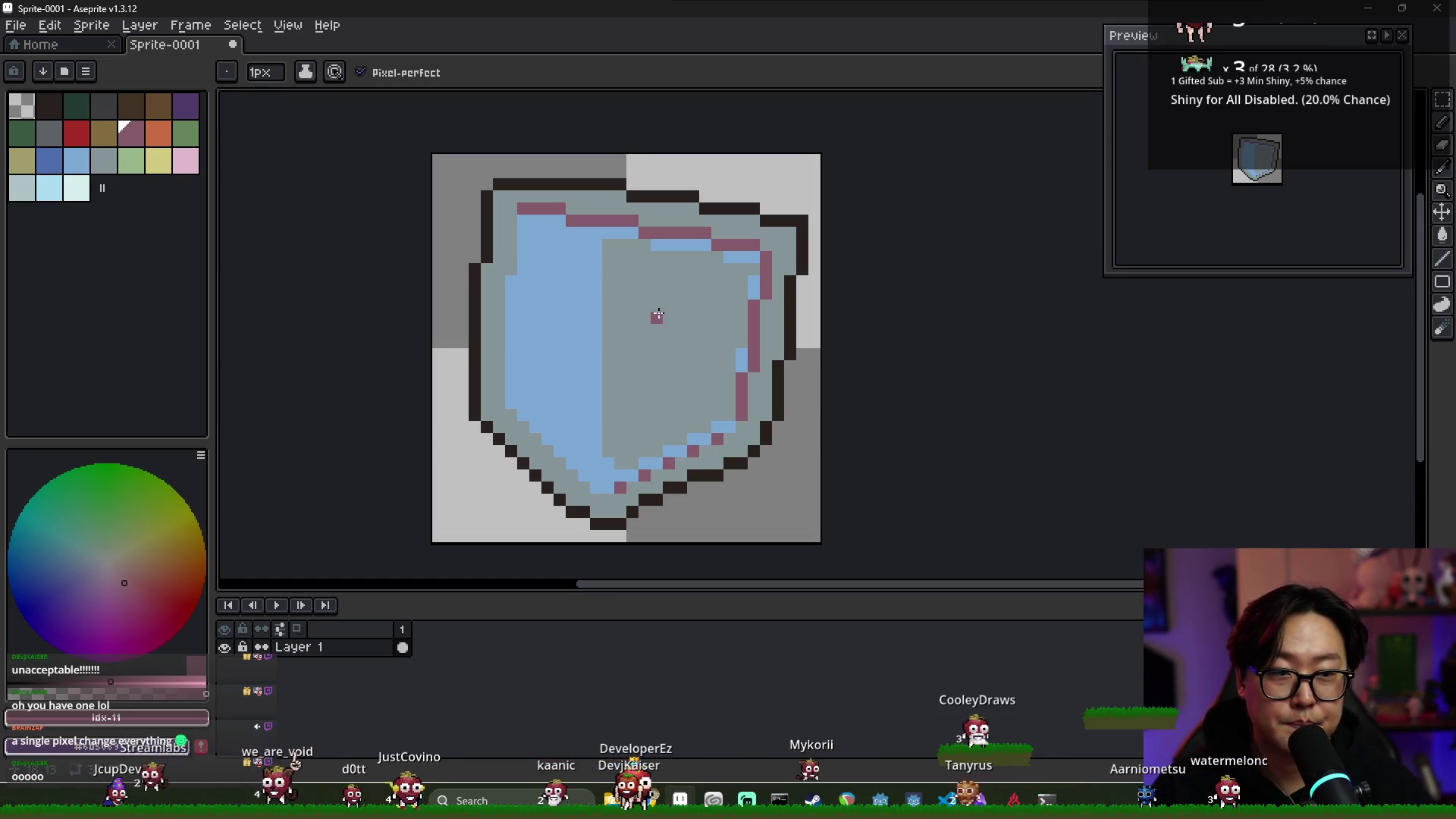
Extend the pink border into the top-left corner and repaint a stray corner pixel light blue
{"action": "scroll", "coordinate": [657, 307], "scroll_direction": "up", "scroll_amount": 2}
{"action": "left_click_drag", "start_coordinate": [455, 178], "coordinate": [443, 195]}
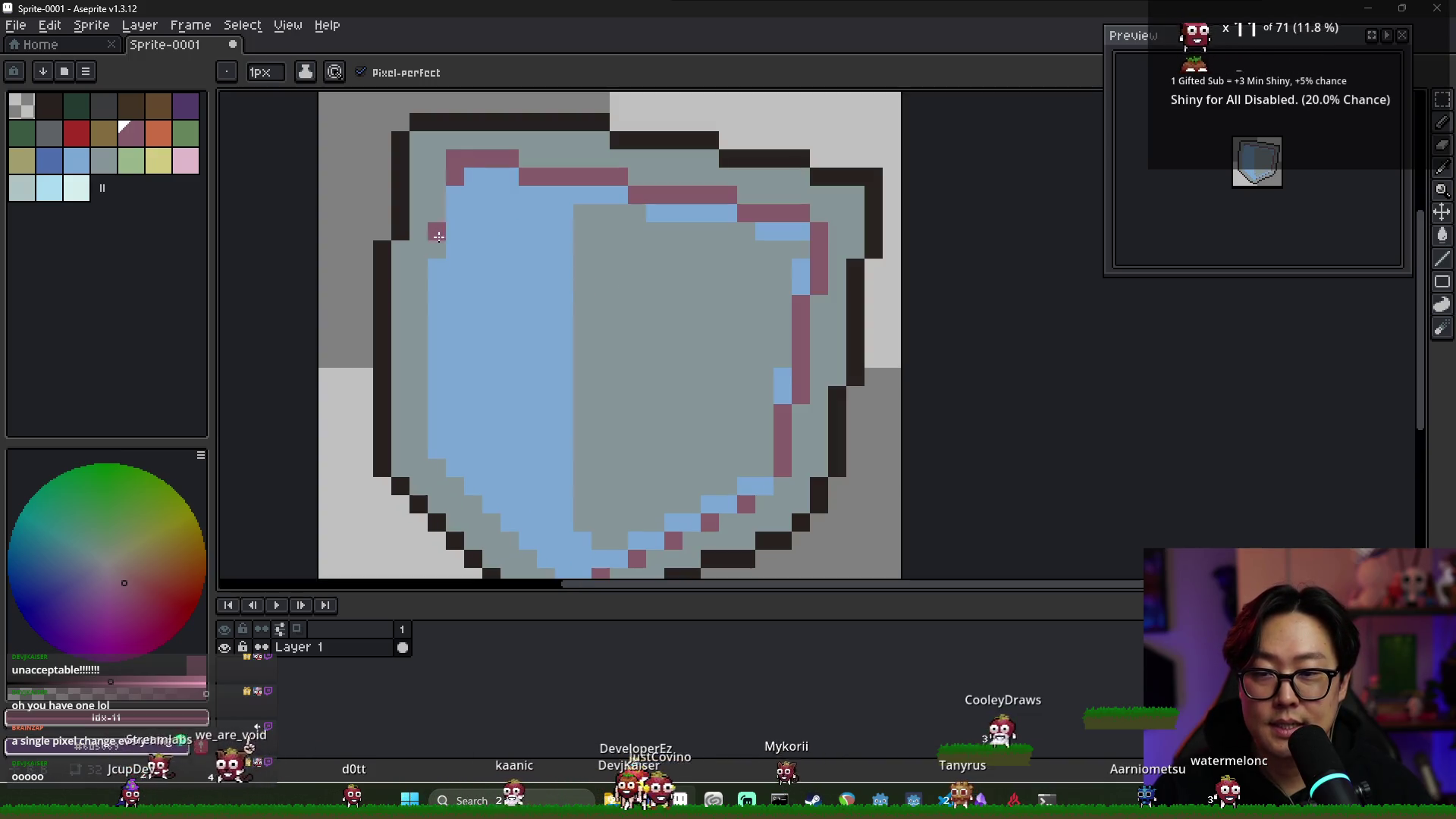
{"action": "left_click", "coordinate": [473, 178]}
{"action": "key", "text": "super"}
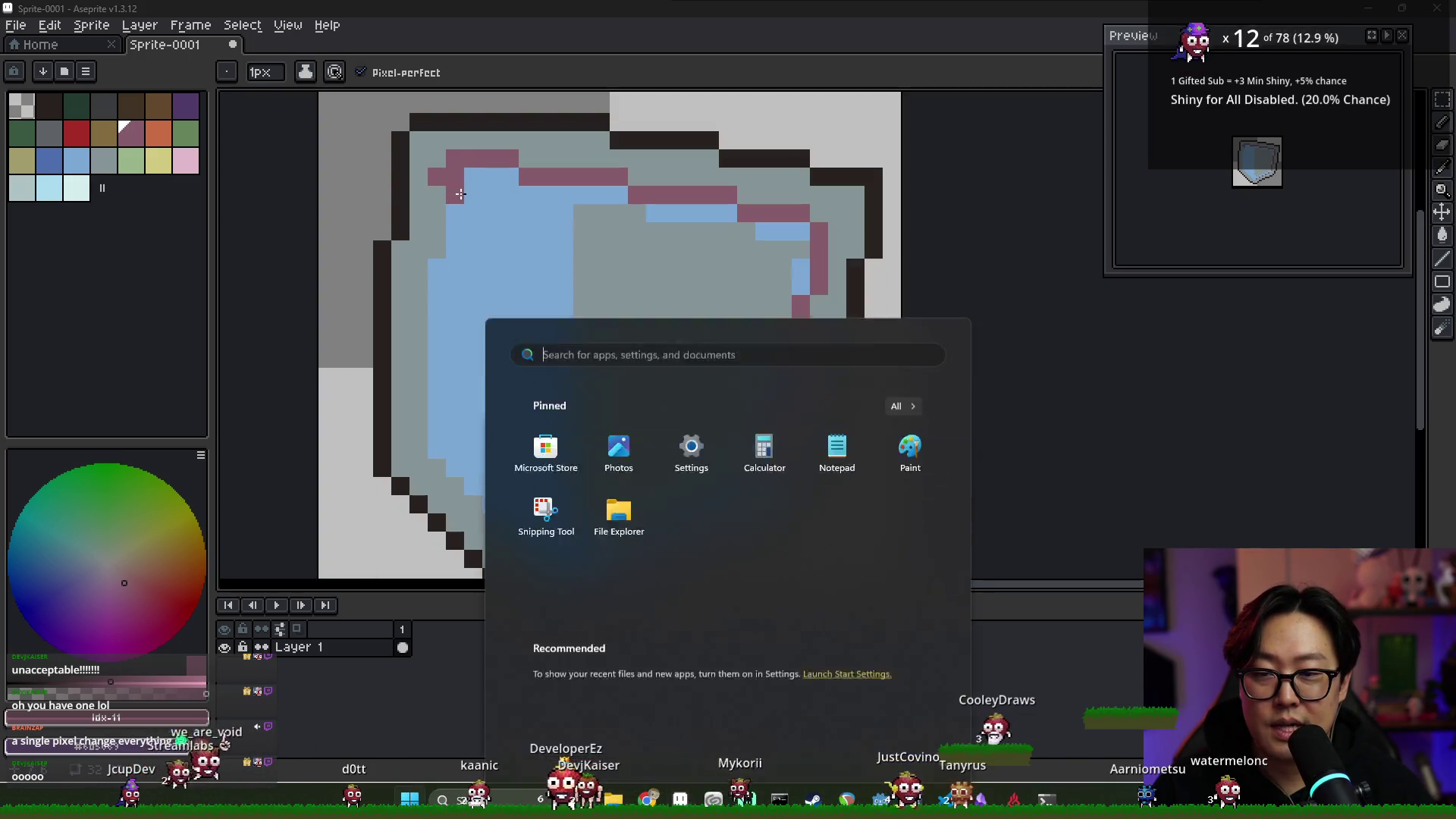
{"action": "key", "text": "Escape"}
{"action": "left_click", "coordinate": [459, 189], "text": "alt"}
{"action": "left_click", "coordinate": [459, 189]}
{"action": "left_click", "coordinate": [461, 158], "text": "alt"}
Draw the pink border down the left inner edge, then sample the shield's grey
{"action": "mouse_move", "coordinate": [438, 190]}
{"action": "left_mouse_down"}
{"action": "mouse_move", "coordinate": [416, 457]}
{"action": "mouse_move", "coordinate": [491, 517]}
{"action": "left_mouse_up"}
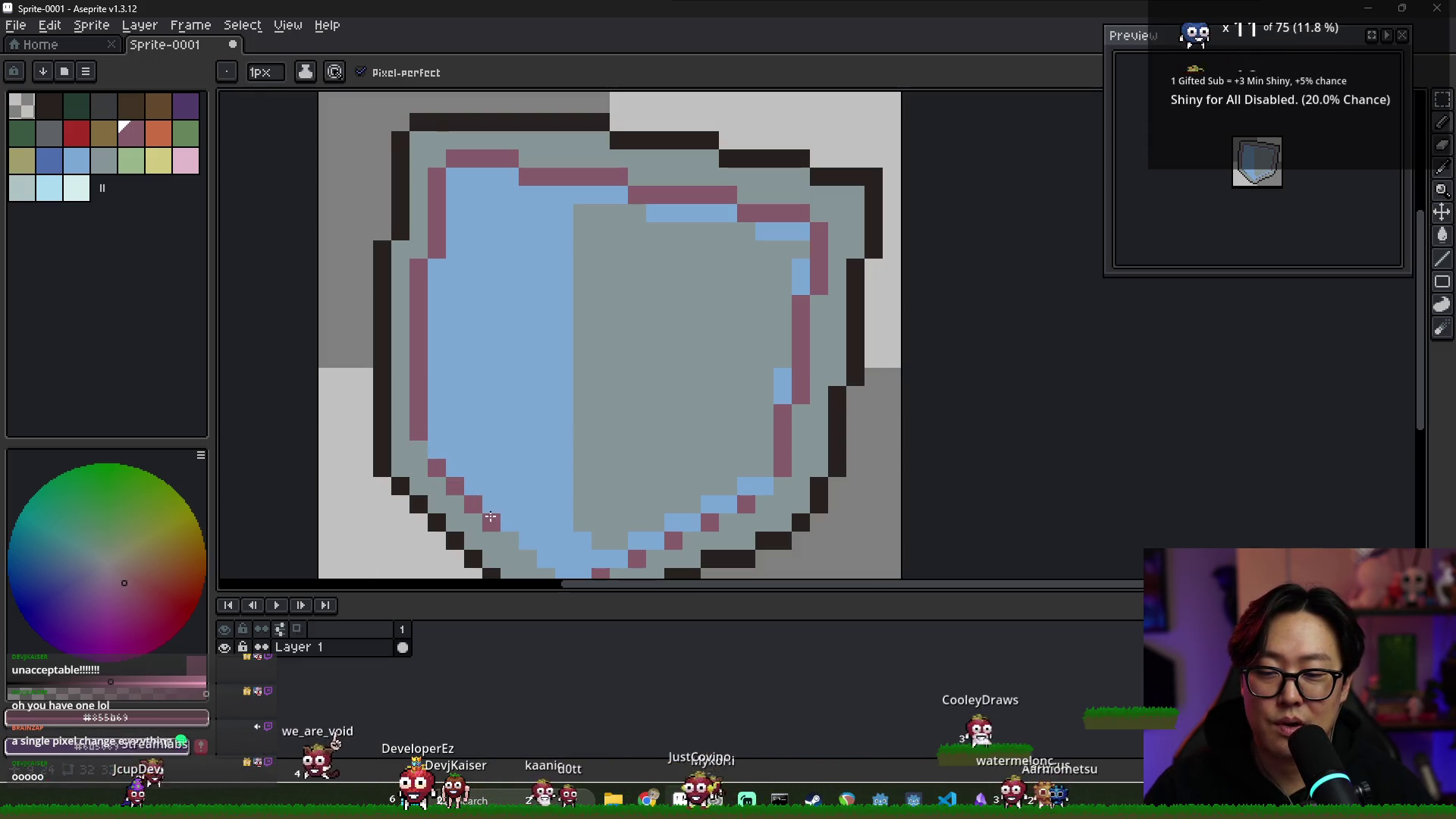
{"action": "scroll", "coordinate": [492, 453], "scroll_direction": "down", "scroll_amount": 1}
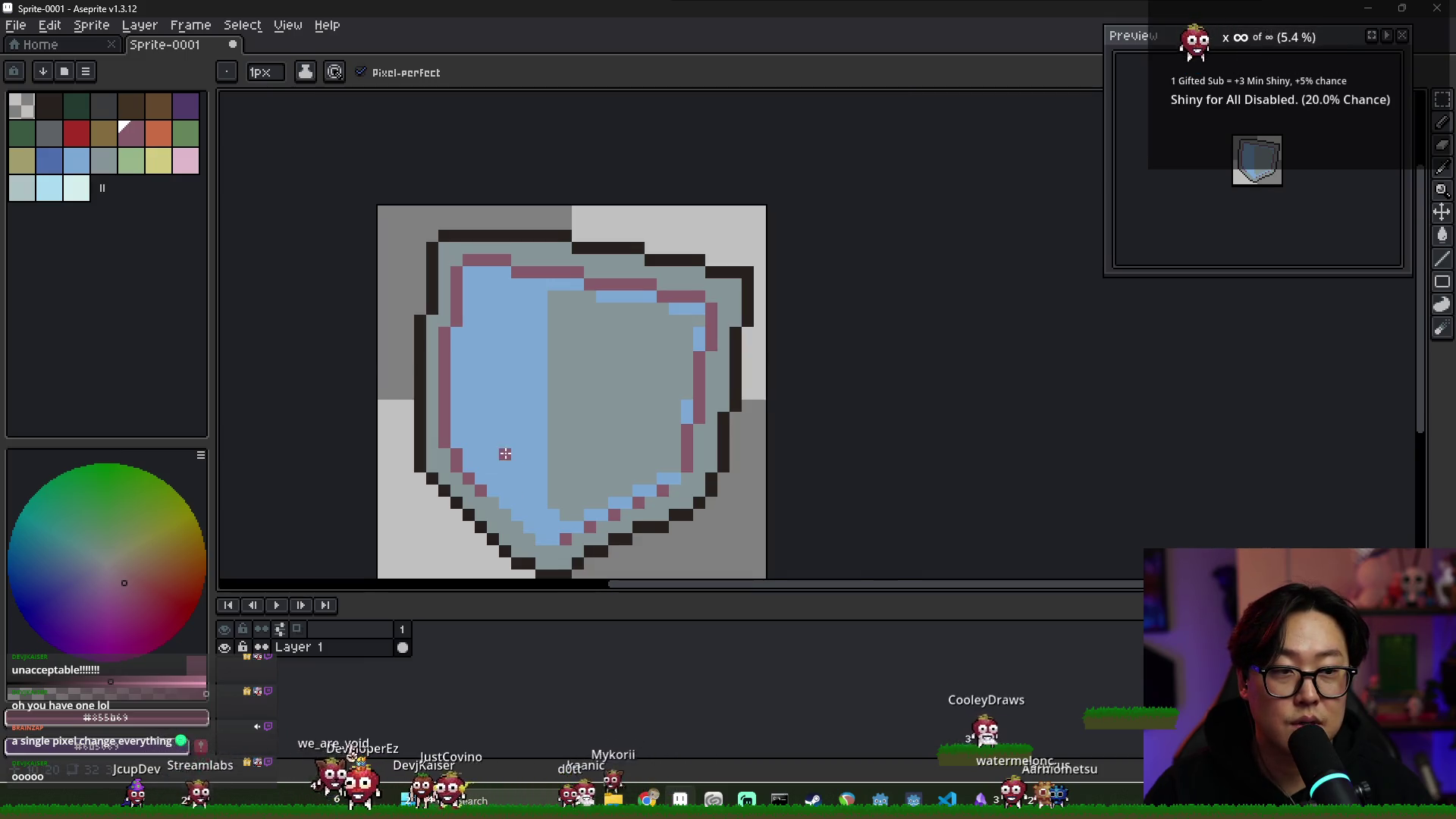
{"action": "scroll", "coordinate": [505, 454], "scroll_direction": "down", "scroll_amount": 1}
{"action": "scroll", "coordinate": [480, 429], "scroll_direction": "up", "scroll_amount": 1}
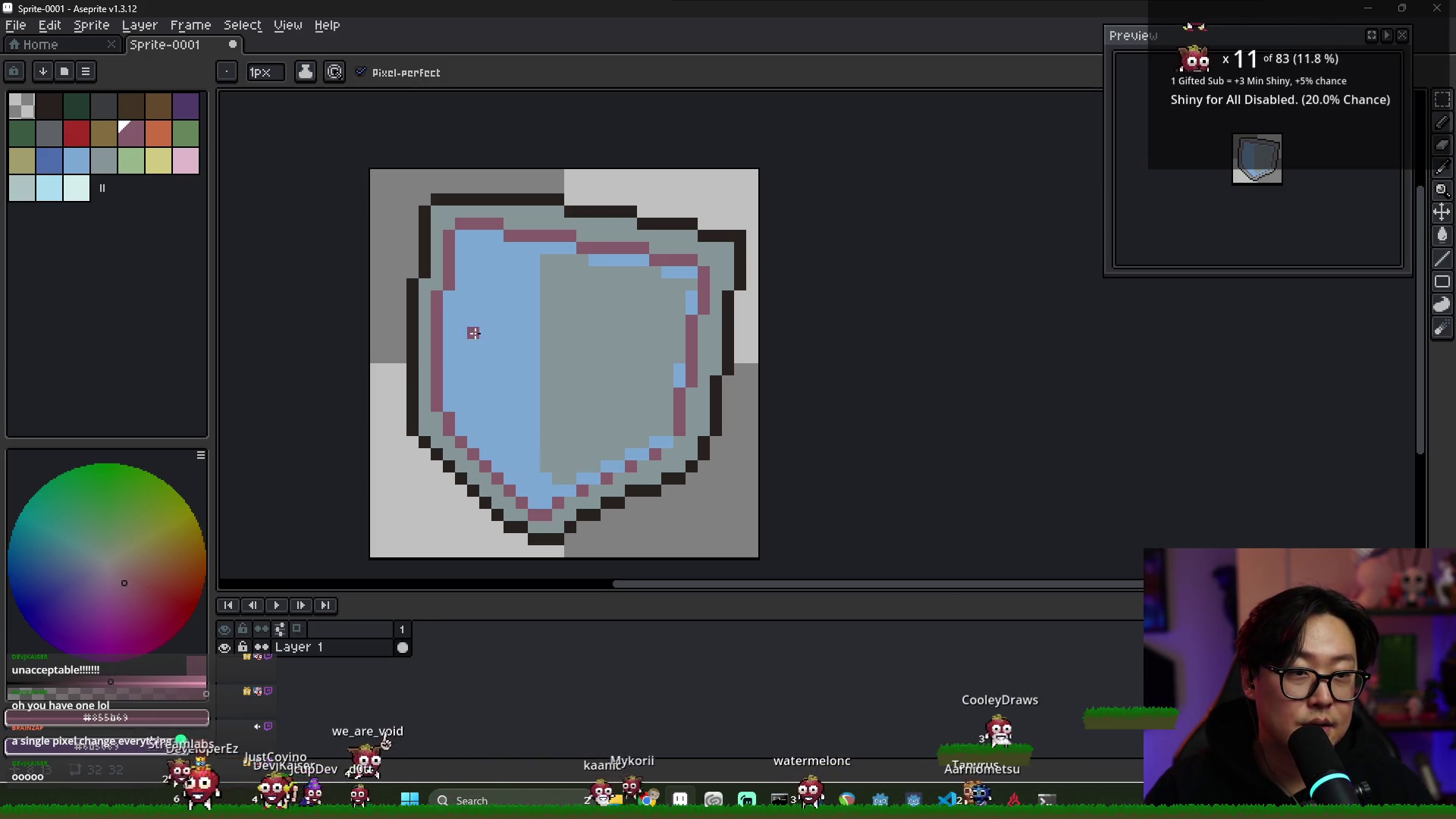
{"action": "key", "text": "alt"}
{"action": "left_click", "coordinate": [556, 322], "text": "alt"}
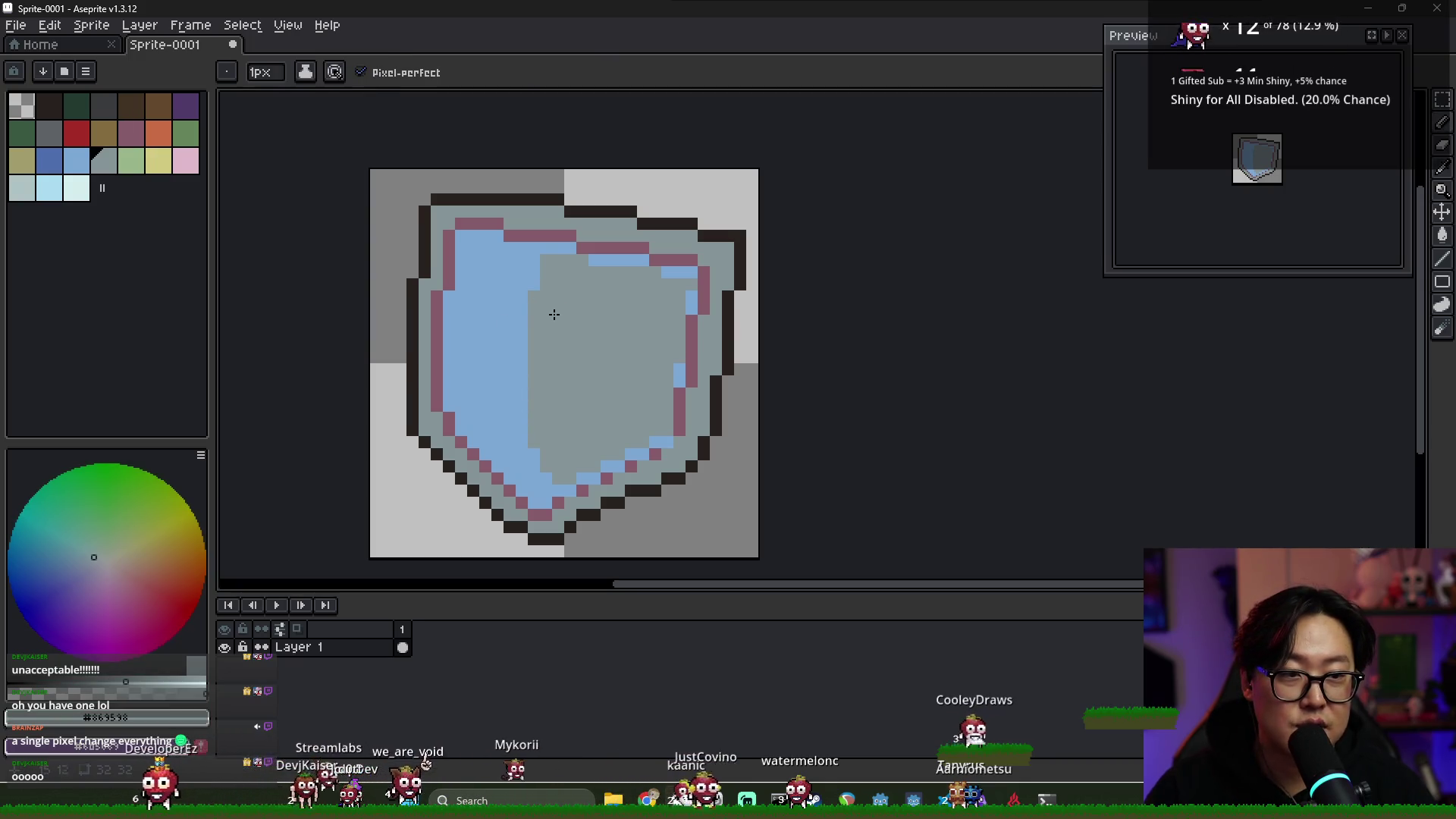
Paint a light-blue line along the inner left edge and fix the upper-left pixel blue
{"action": "left_click", "coordinate": [497, 314], "text": "alt"}
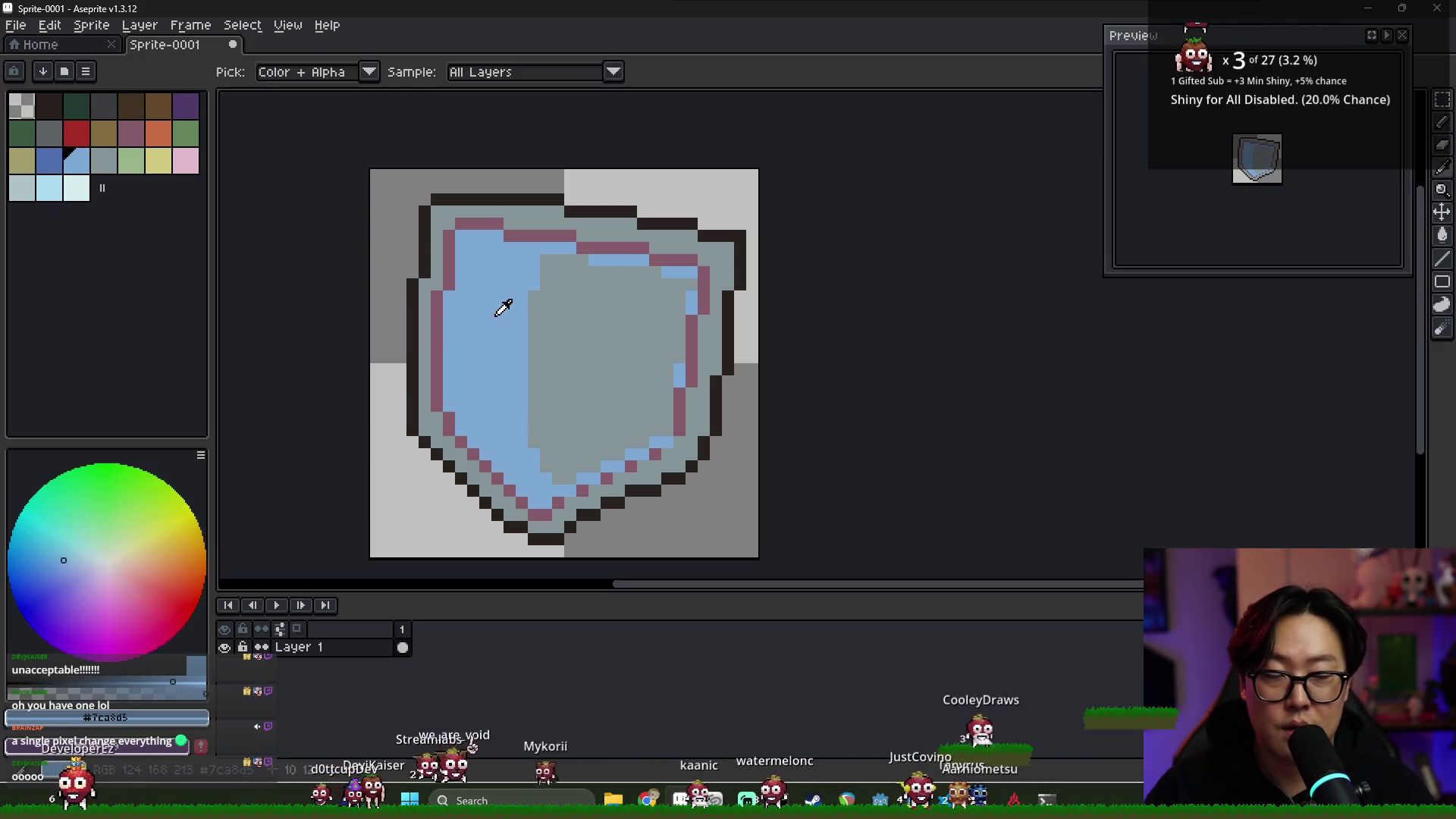
{"action": "mouse_move", "coordinate": [422, 288]}
{"action": "left_mouse_down"}
{"action": "mouse_move", "coordinate": [427, 427]}
{"action": "mouse_move", "coordinate": [515, 515]}
{"action": "left_mouse_up"}
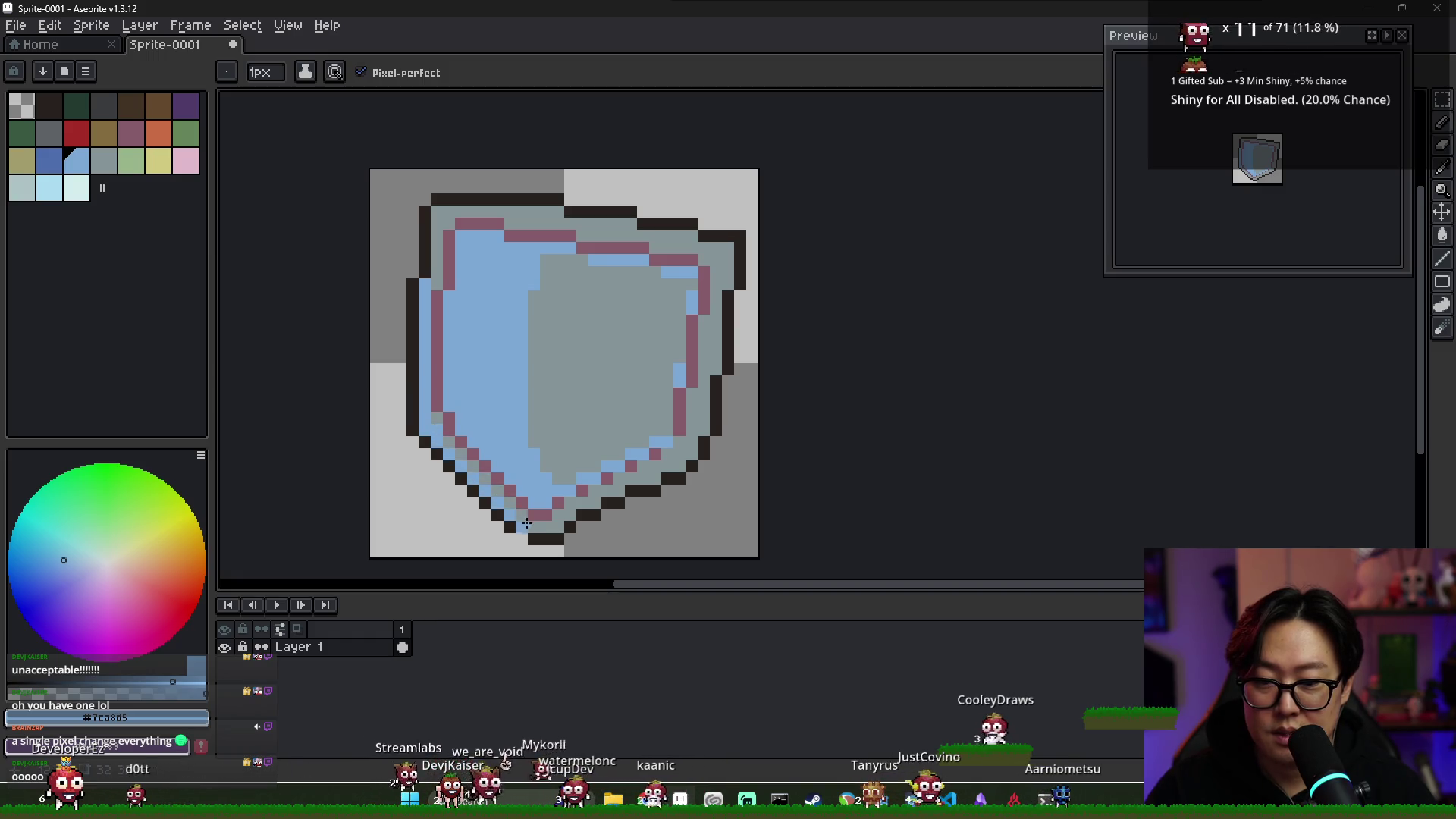
{"action": "left_click", "coordinate": [537, 539], "text": "alt"}
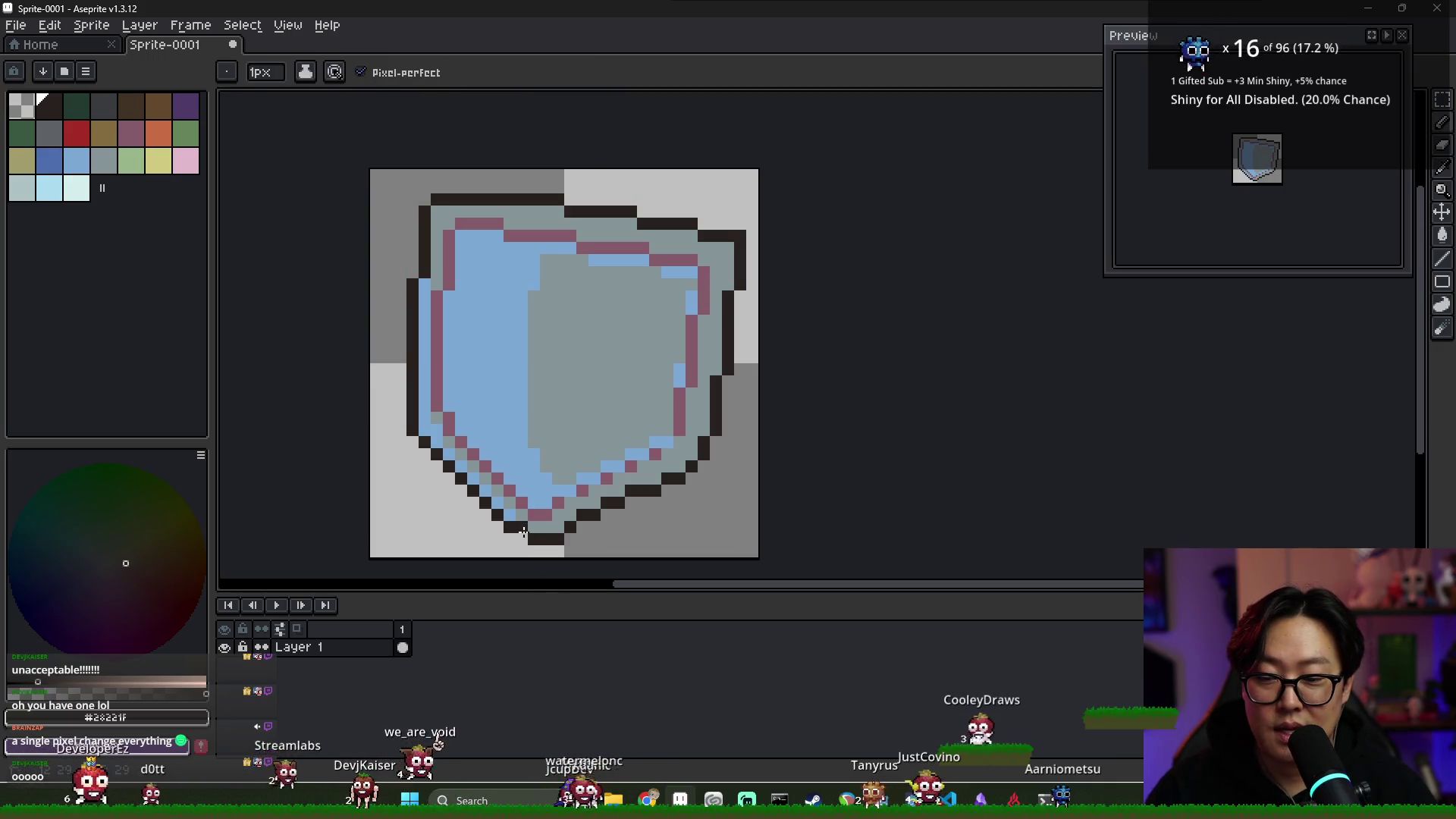
{"action": "left_click", "coordinate": [528, 531], "text": "alt"}
{"action": "left_click", "coordinate": [522, 538], "text": "alt"}
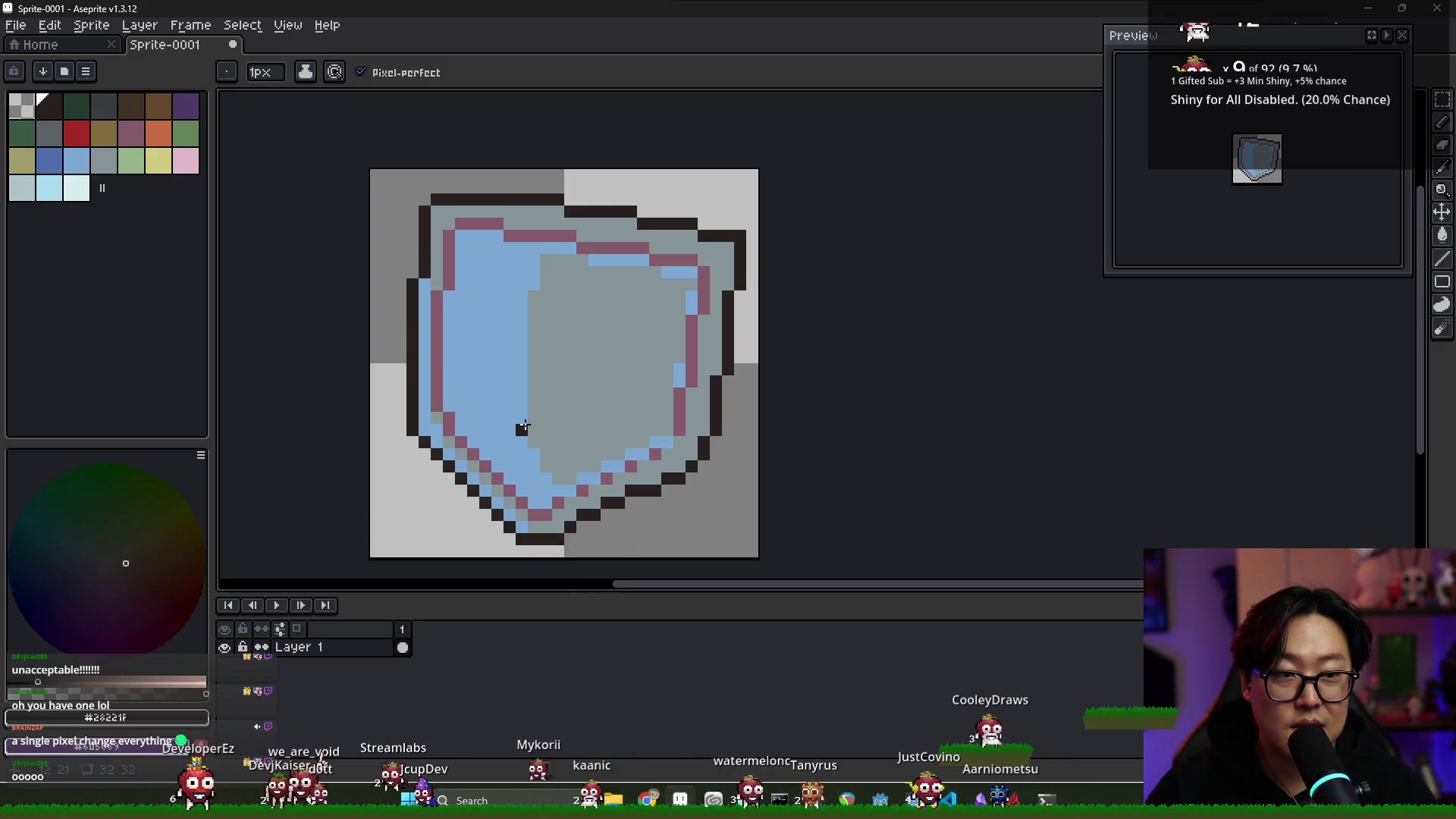
{"action": "left_click", "coordinate": [427, 271], "text": "alt"}
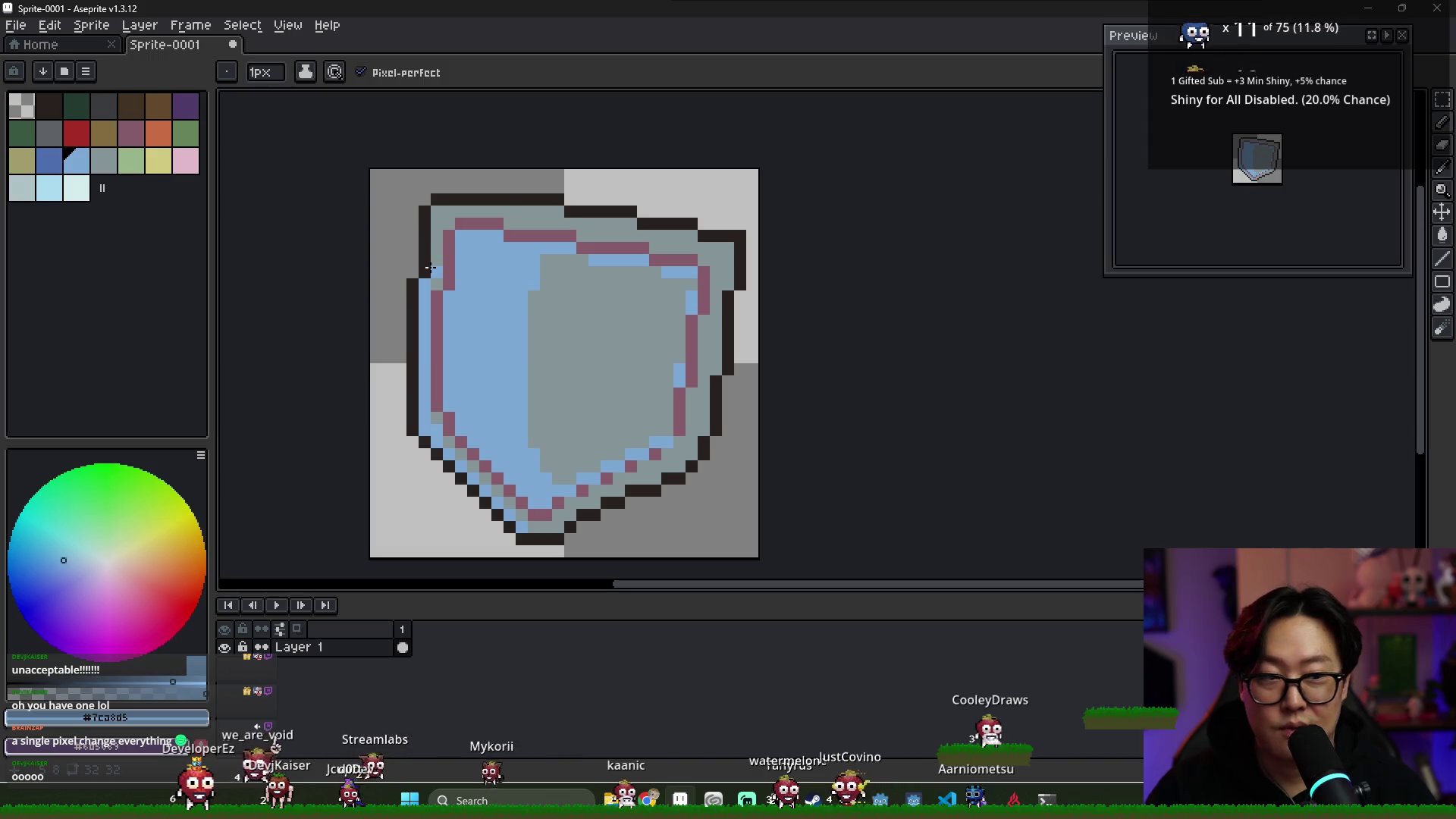
{"action": "left_click", "coordinate": [435, 271]}
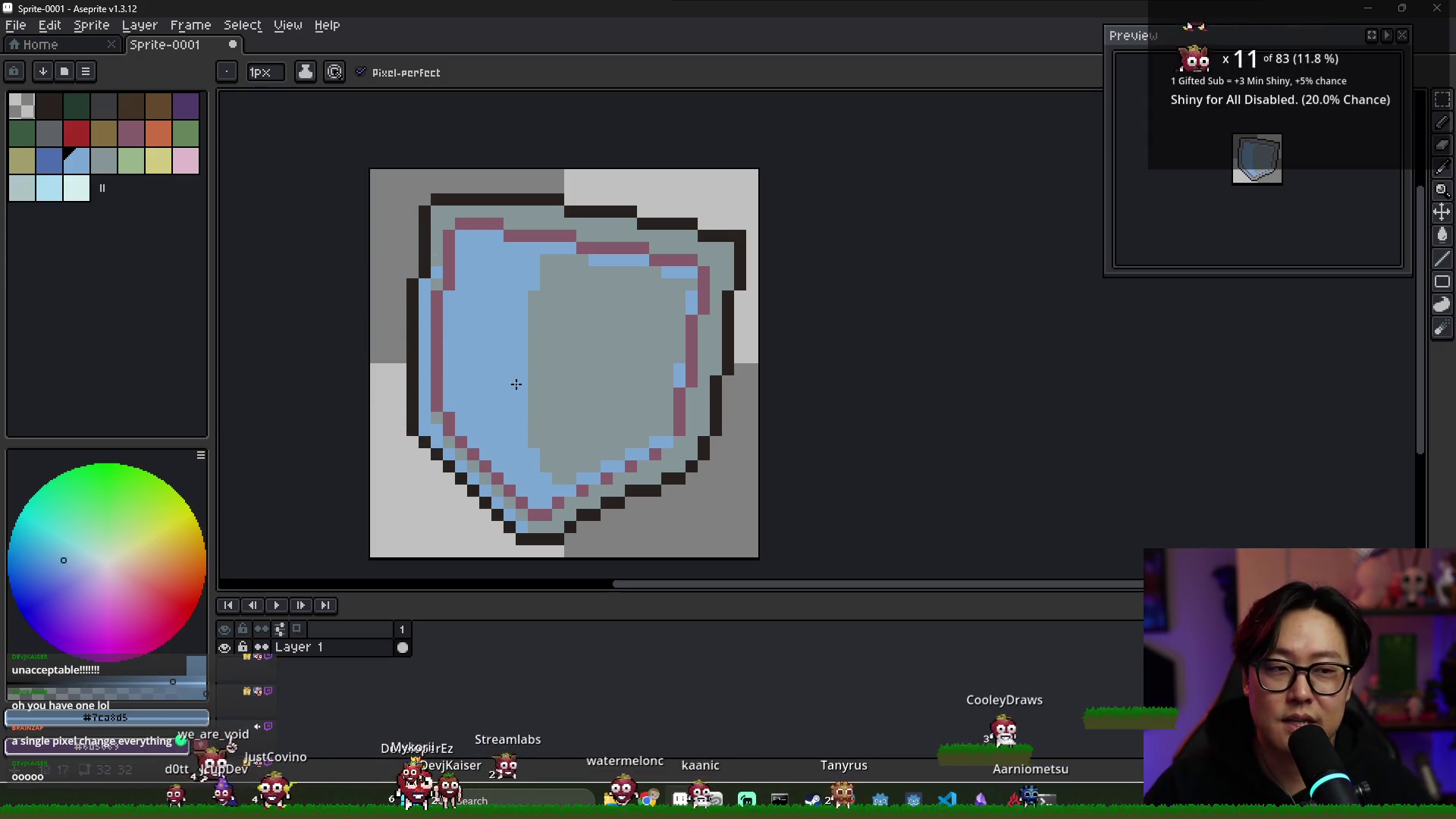
Paint grey over the blue pixels in the shield's upper-left corner
{"action": "left_click", "coordinate": [626, 359], "text": "alt"}
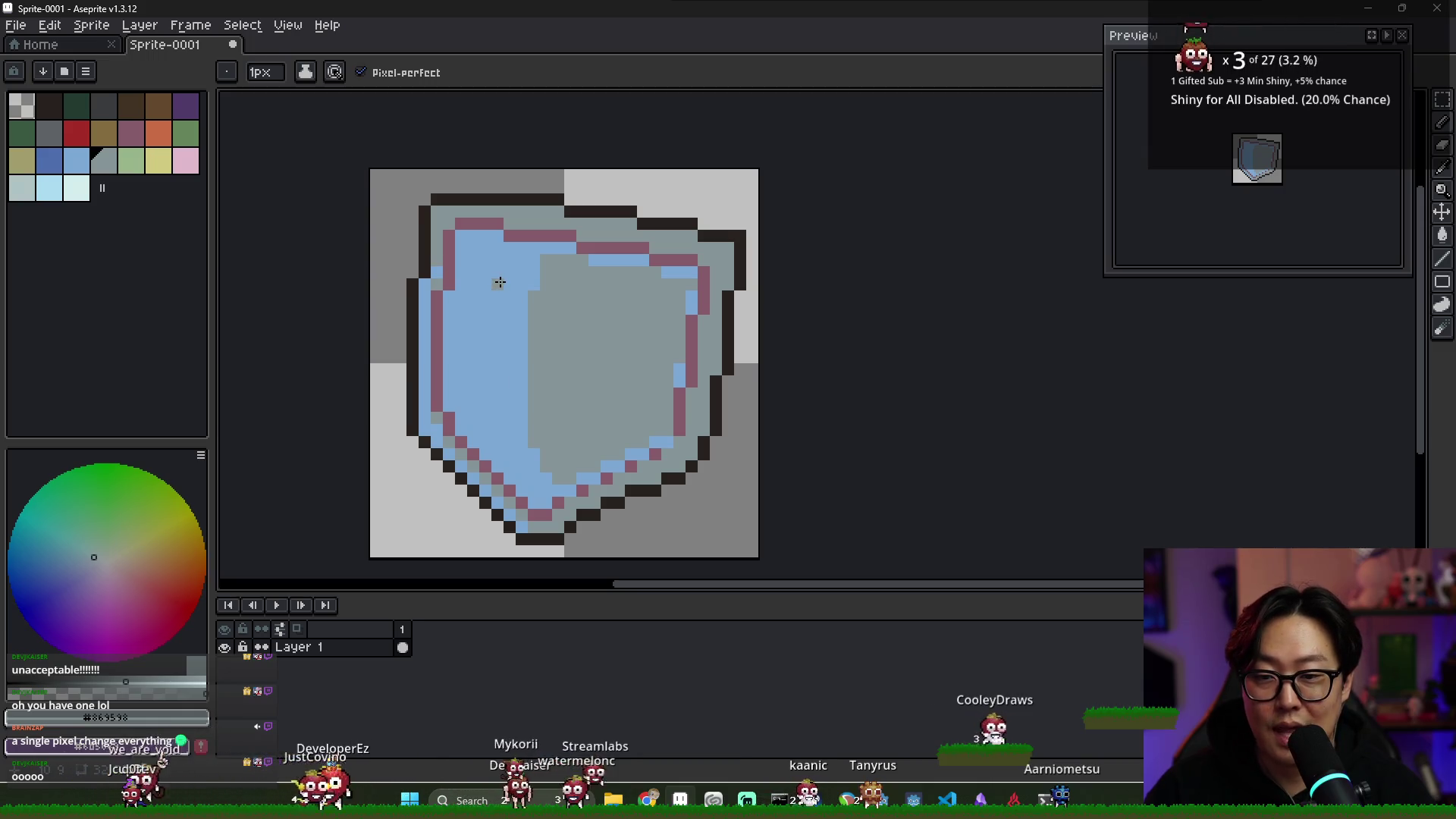
{"action": "left_click_drag", "start_coordinate": [531, 261], "coordinate": [491, 251]}
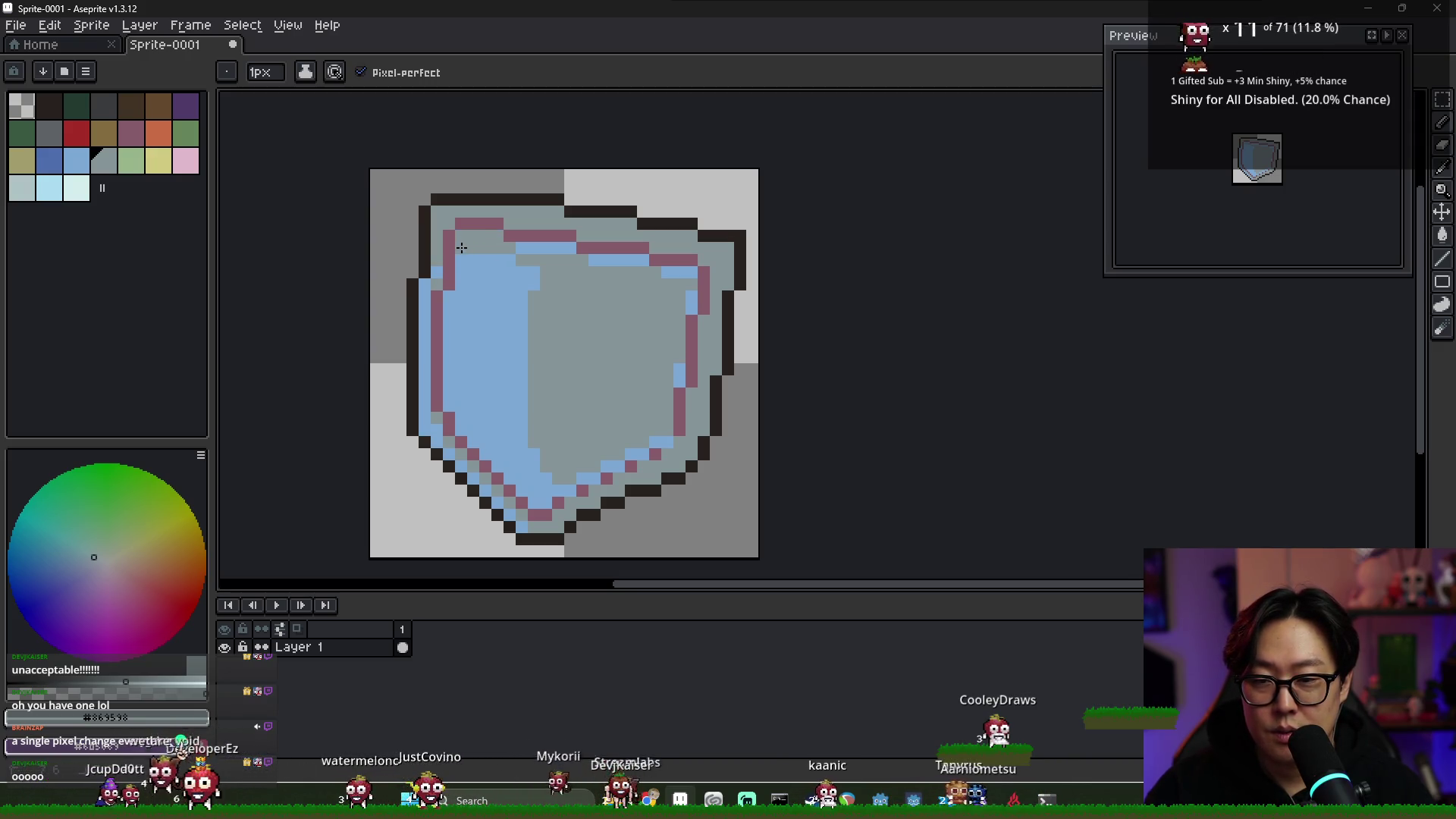
{"action": "left_click_drag", "start_coordinate": [460, 273], "coordinate": [461, 292]}
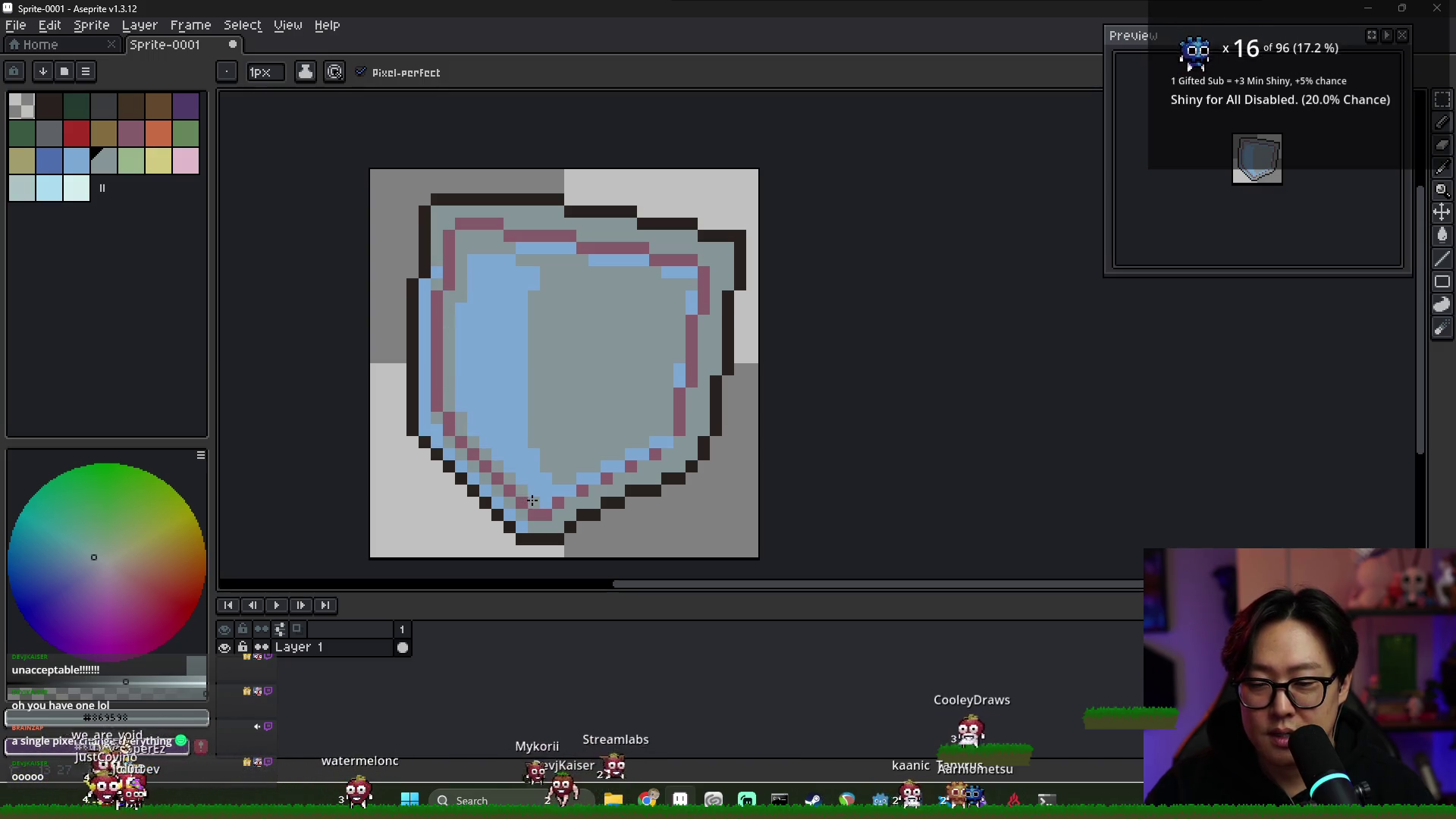
{"action": "left_click", "coordinate": [558, 494], "text": "alt"}
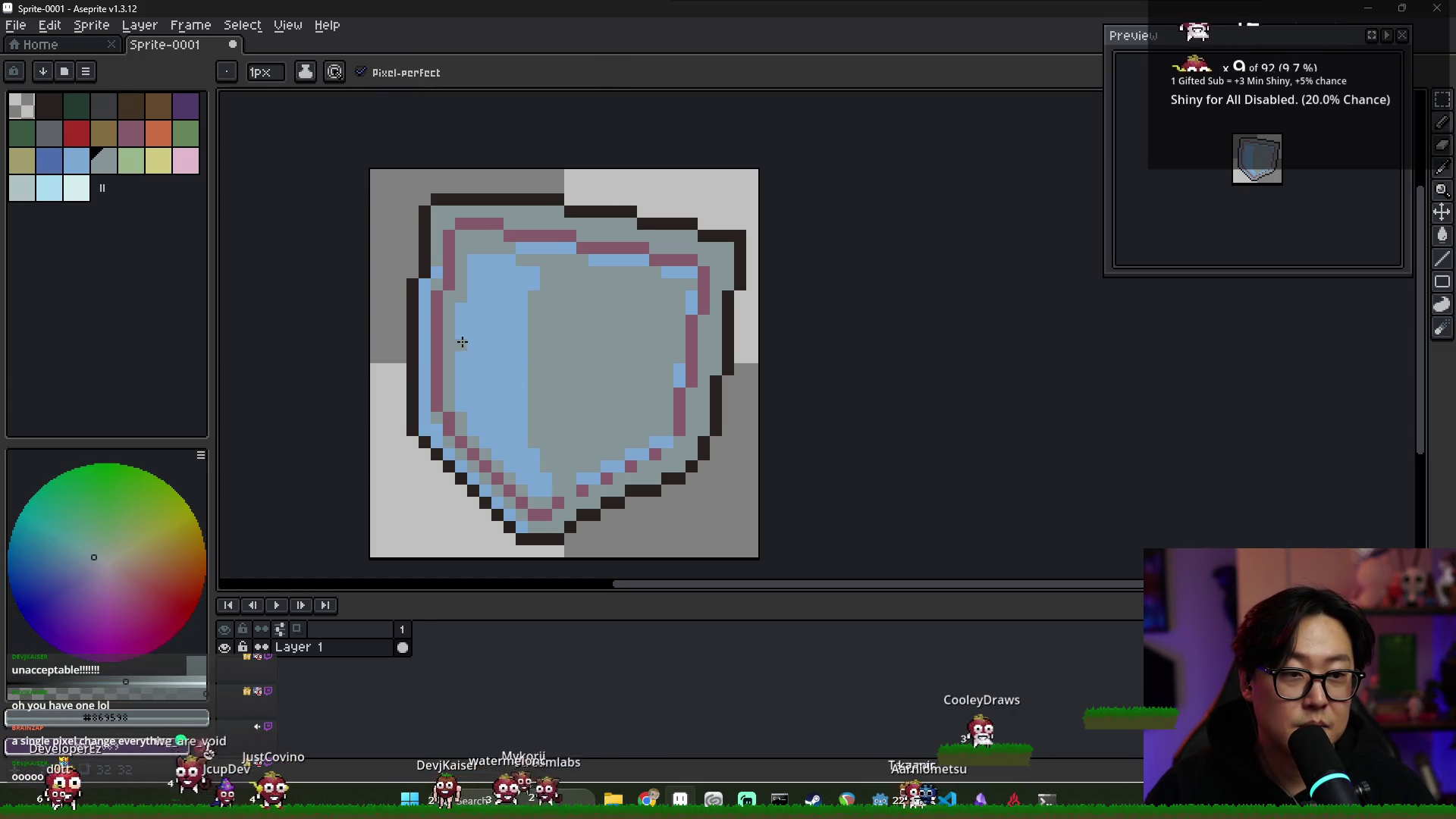
{"action": "left_click", "coordinate": [575, 292], "text": "alt"}
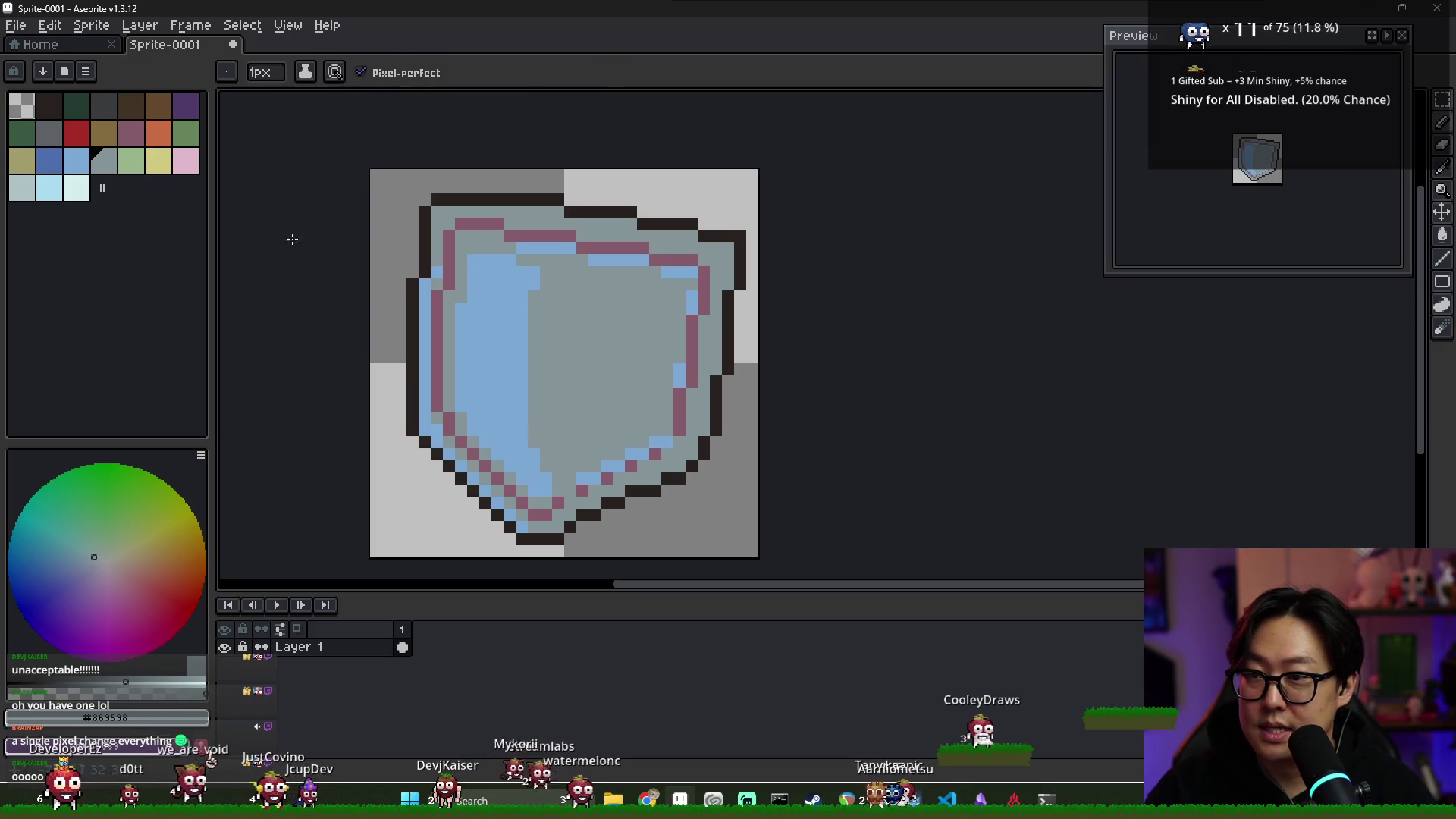
{"action": "left_click", "coordinate": [152, 169]}
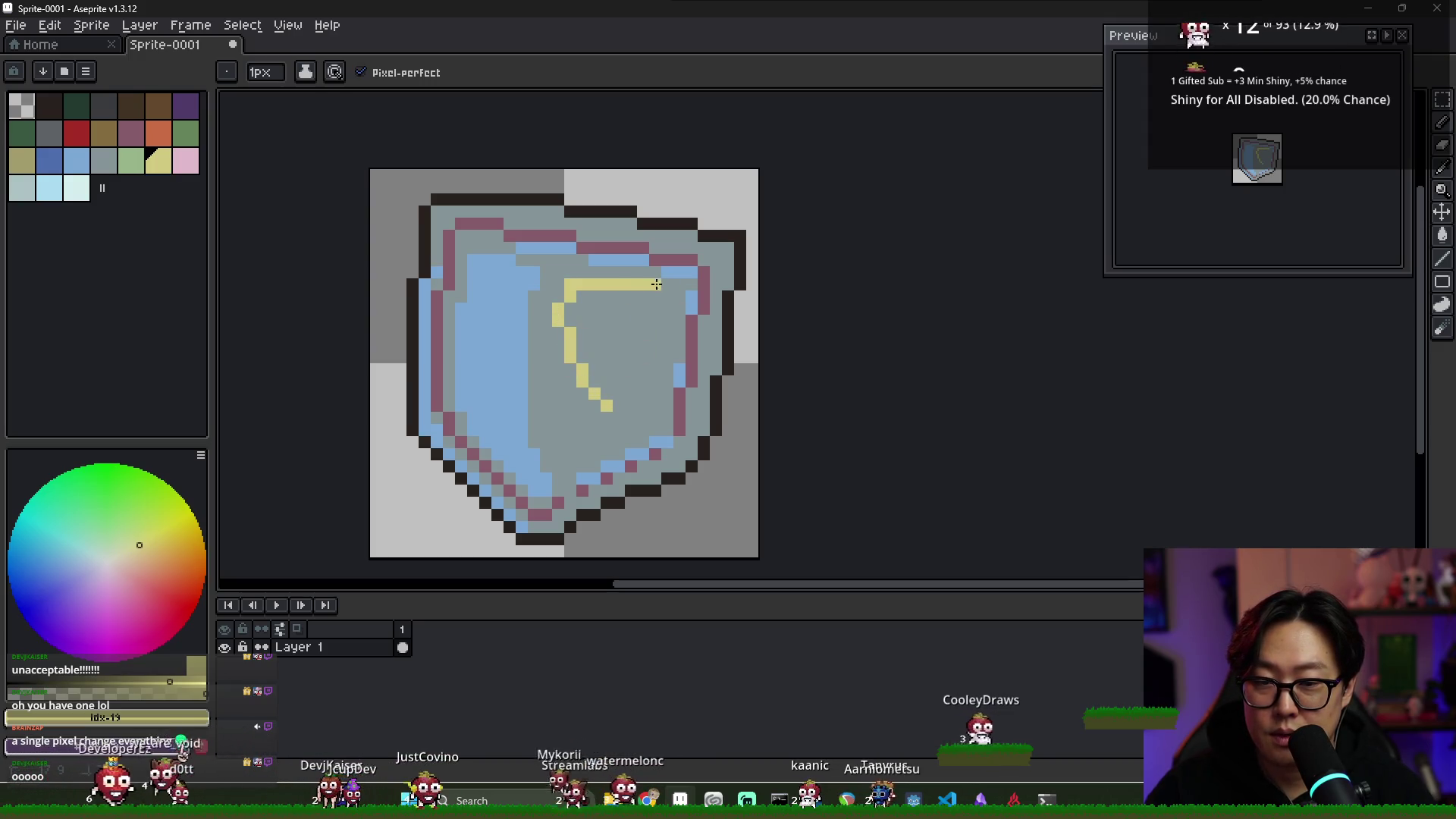
Bucket-fill the yellow emblem and recolour all light-blue shield pixels to the darker blue
{"action": "key", "text": "g"}
{"action": "left_click", "coordinate": [623, 339]}
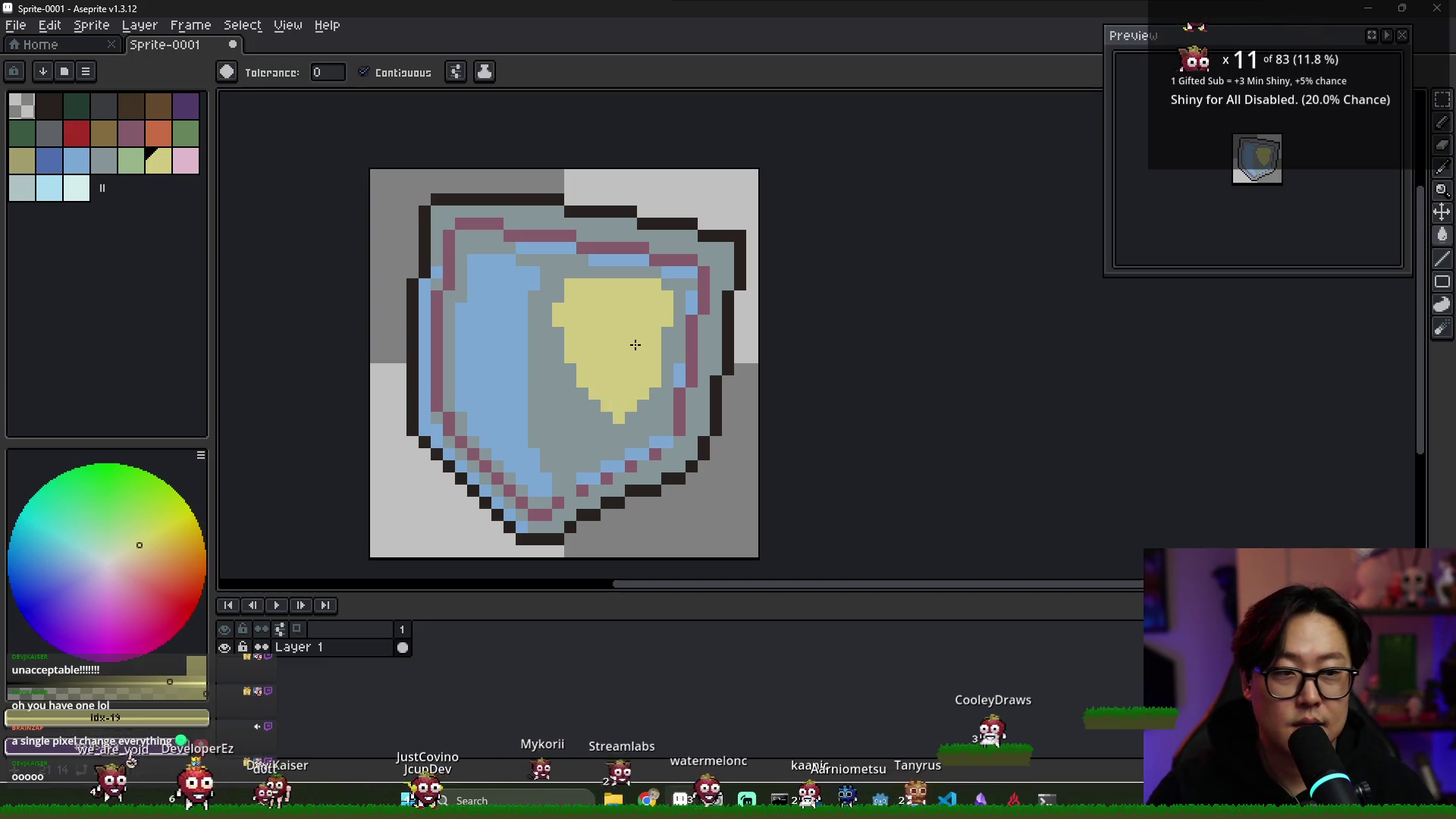
{"action": "left_click", "coordinate": [459, 333], "text": "alt"}
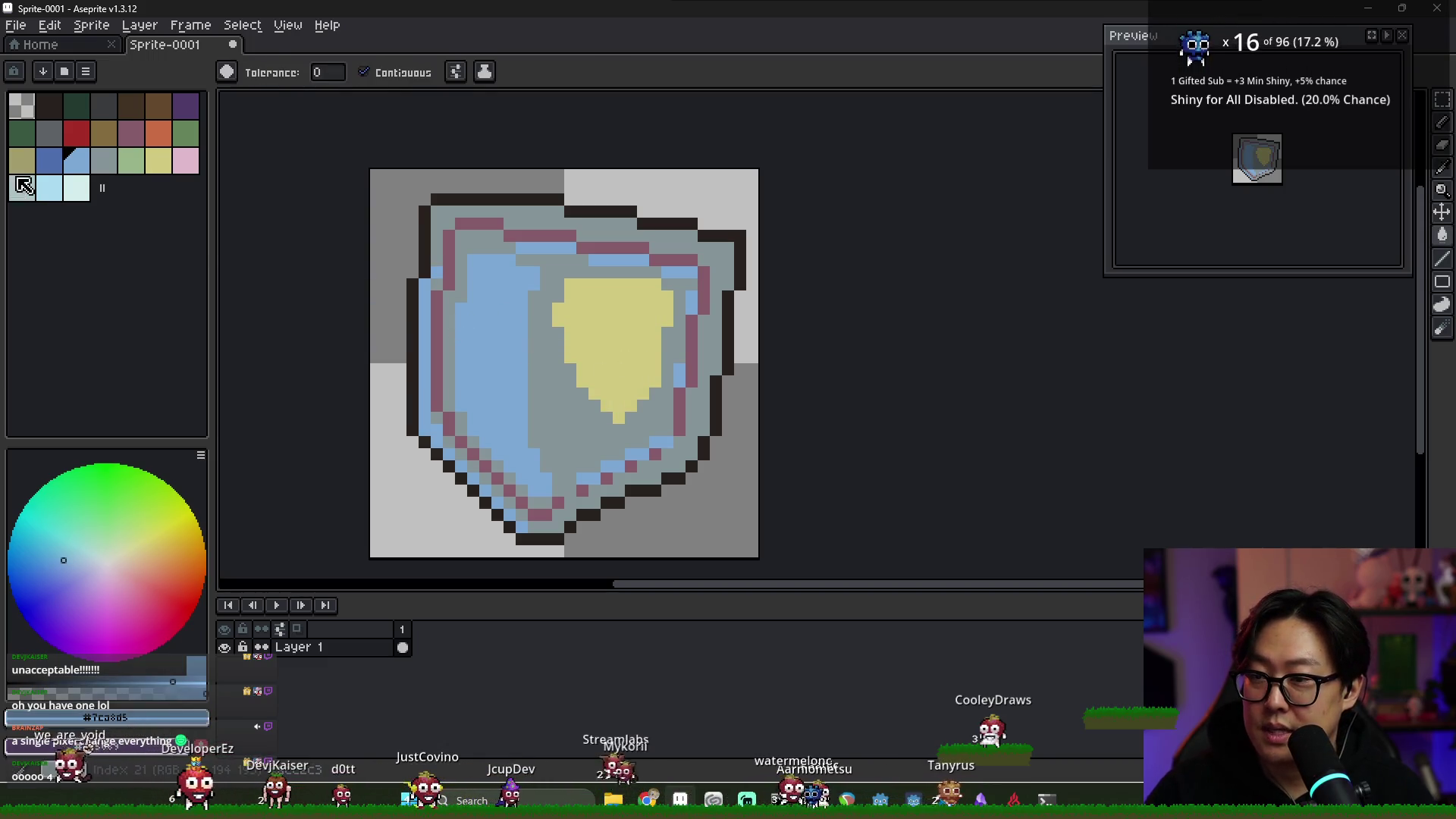
{"action": "left_click", "coordinate": [49, 160]}
{"action": "left_click", "coordinate": [485, 353]}
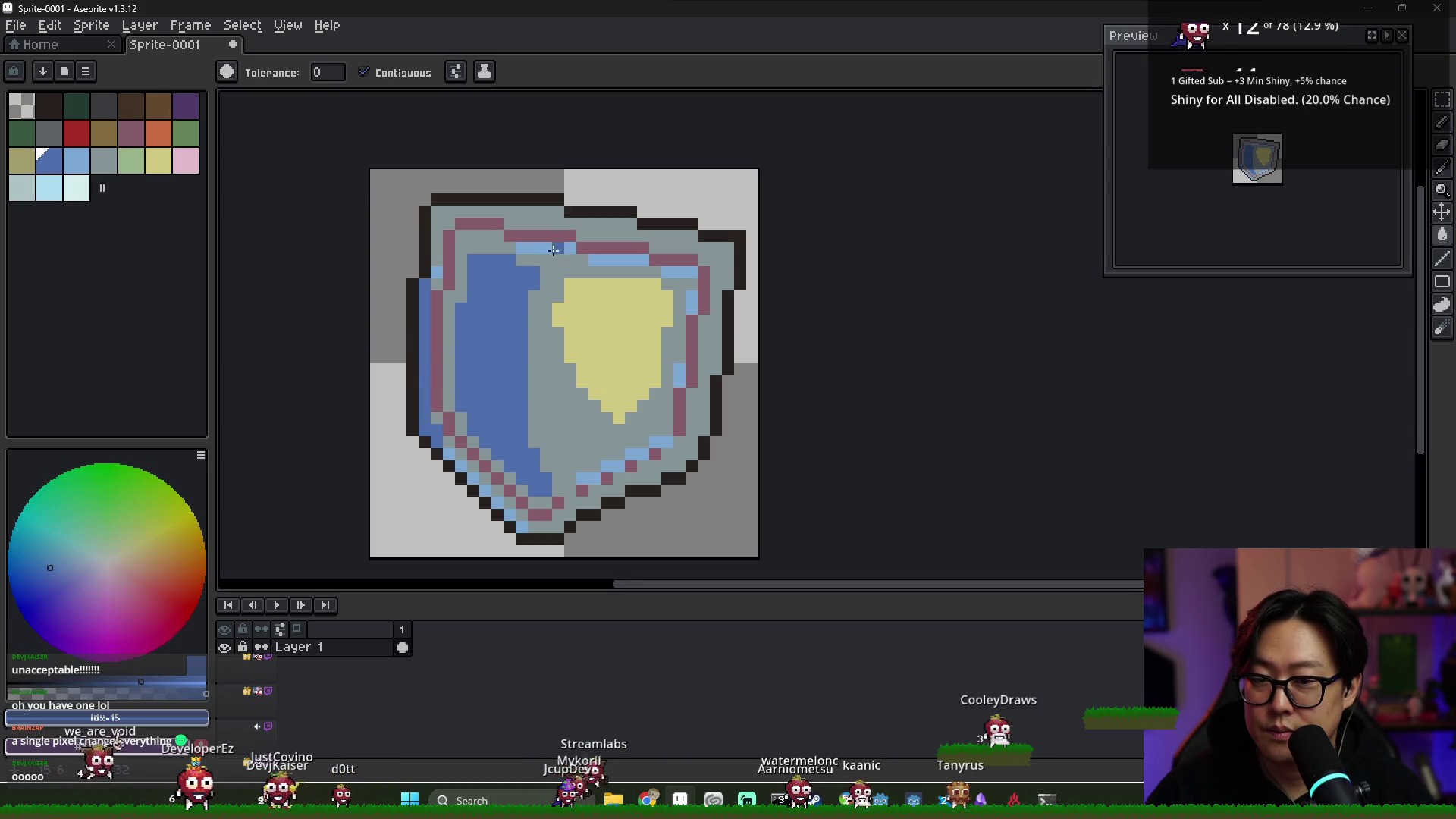
{"action": "left_click", "coordinate": [546, 250]}
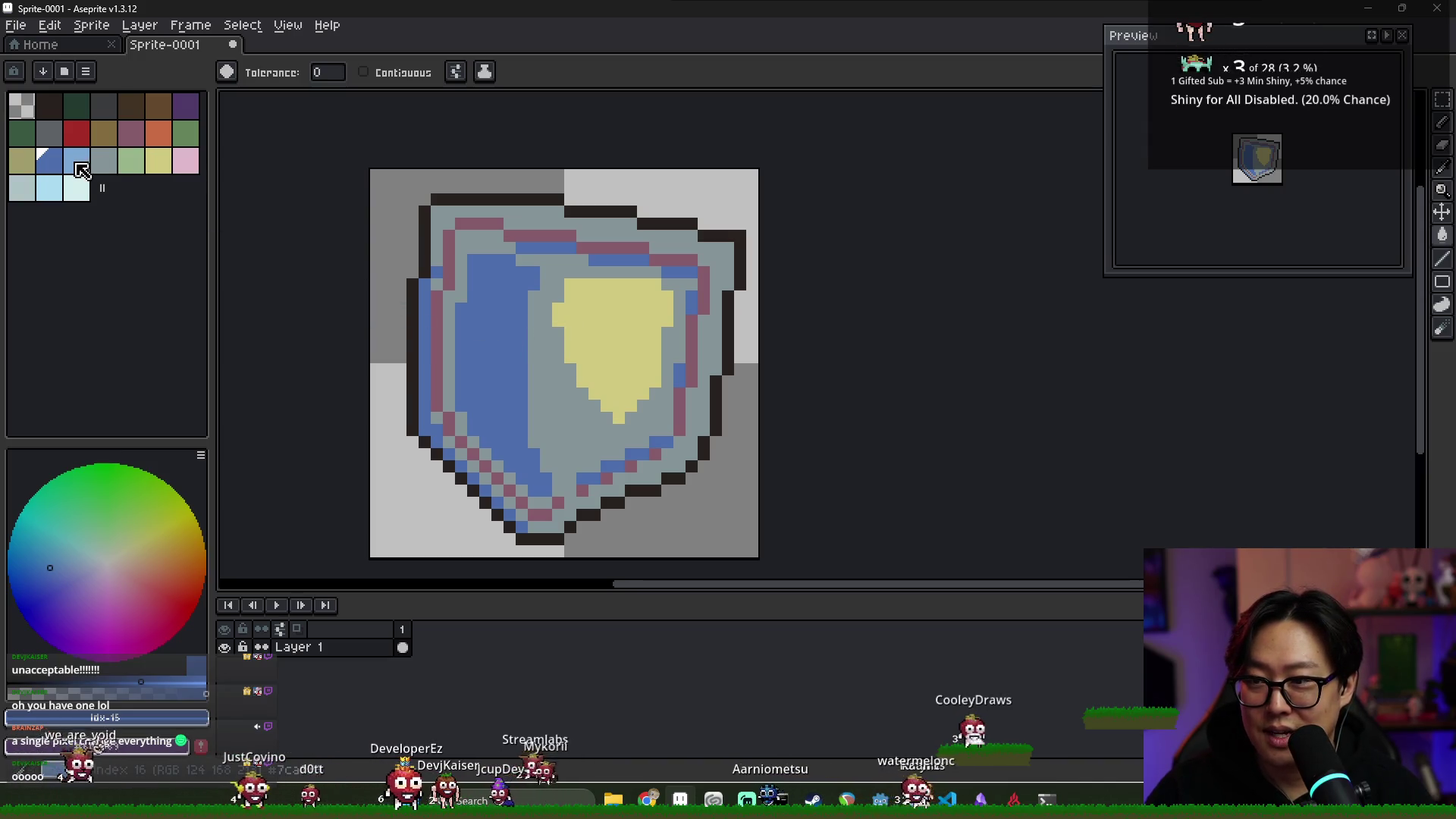
Try recolouring the shield's grey-blue pixels mauve, undoing the mauve face fill
{"action": "left_click", "coordinate": [577, 376], "text": "alt"}
{"action": "left_click", "coordinate": [582, 381]}
{"action": "left_click", "coordinate": [132, 141]}
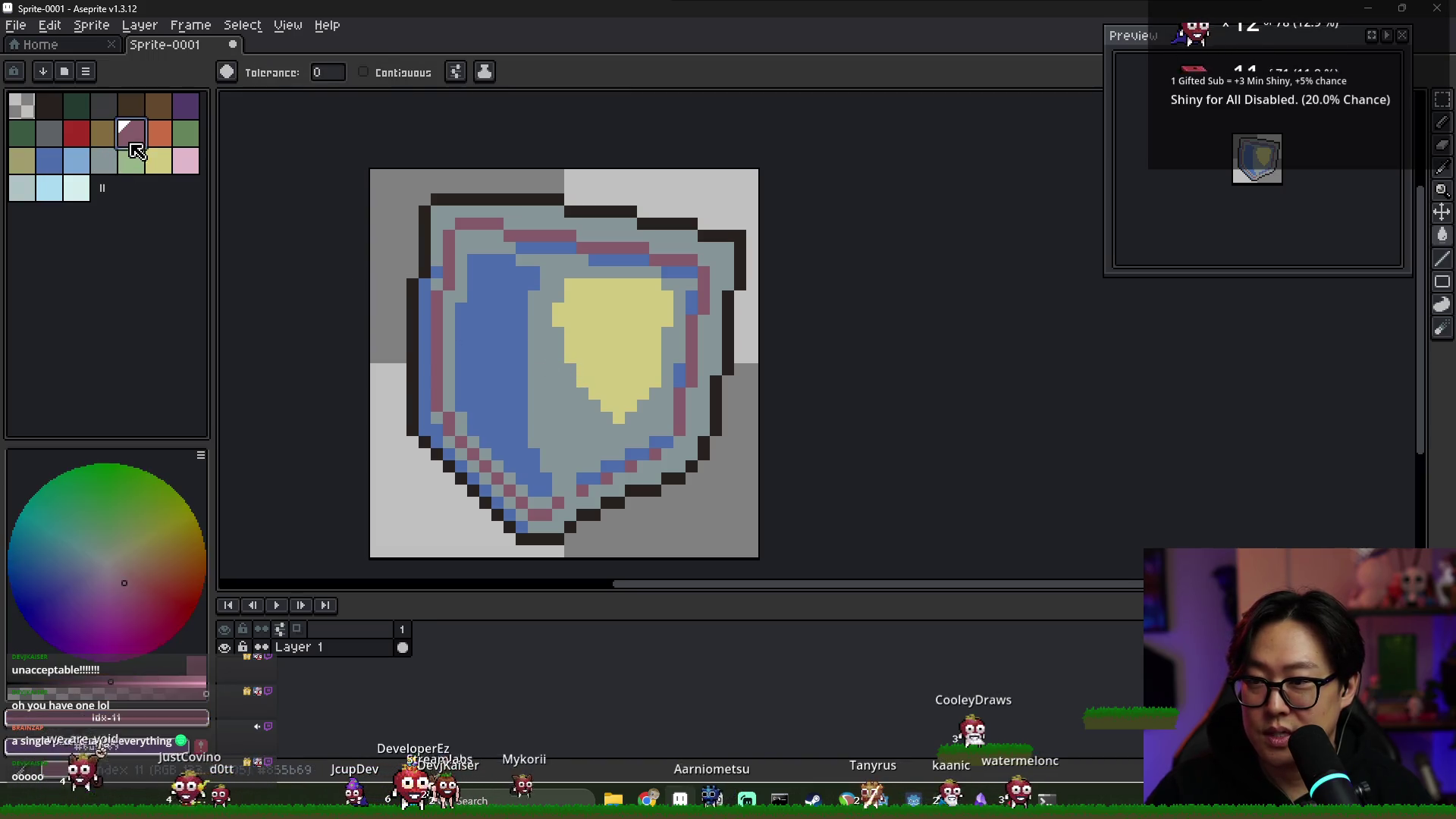
{"action": "left_click", "coordinate": [535, 369]}
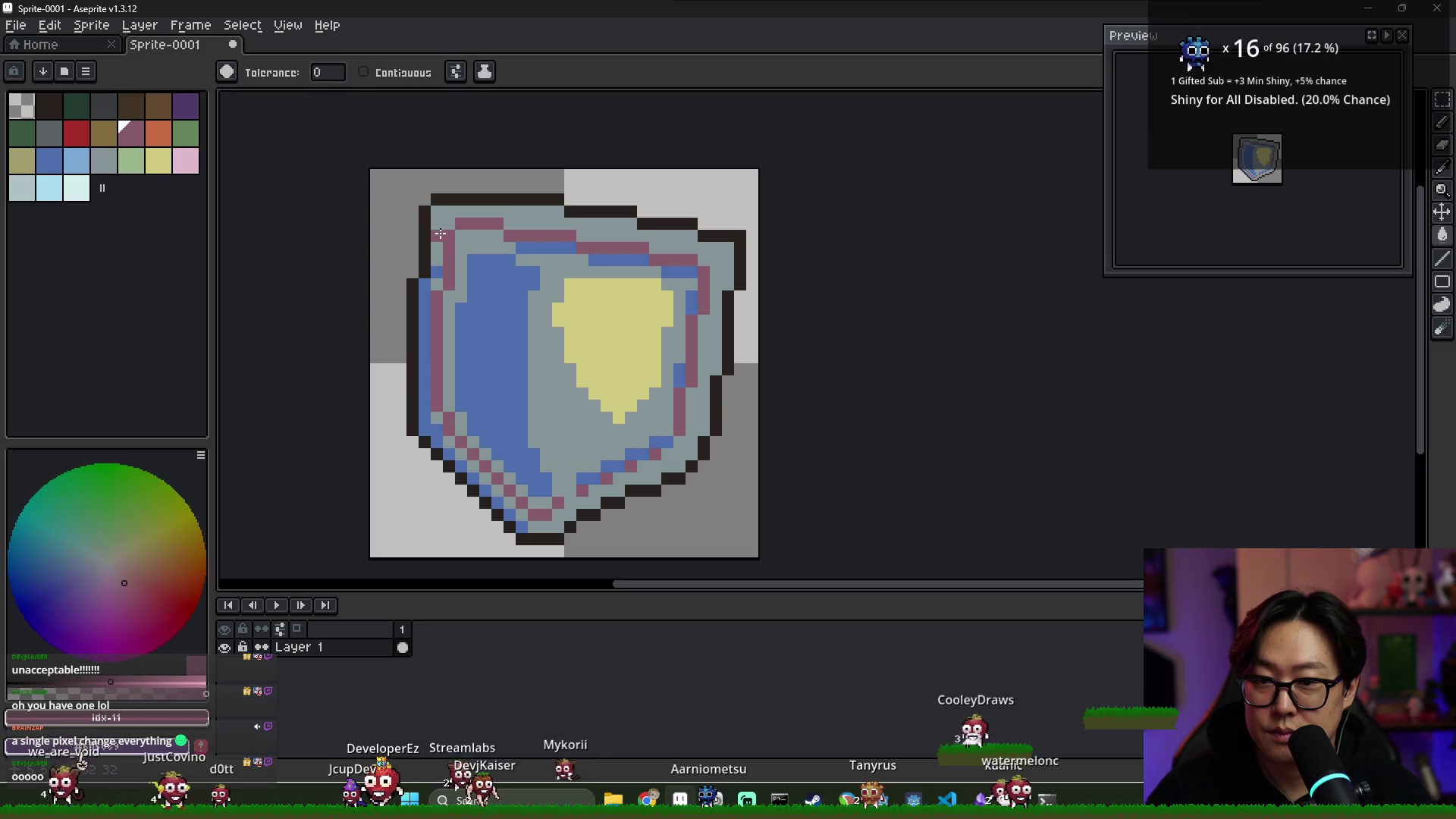
{"action": "left_click", "coordinate": [440, 234]}
{"action": "key", "text": "ctrl+z"}
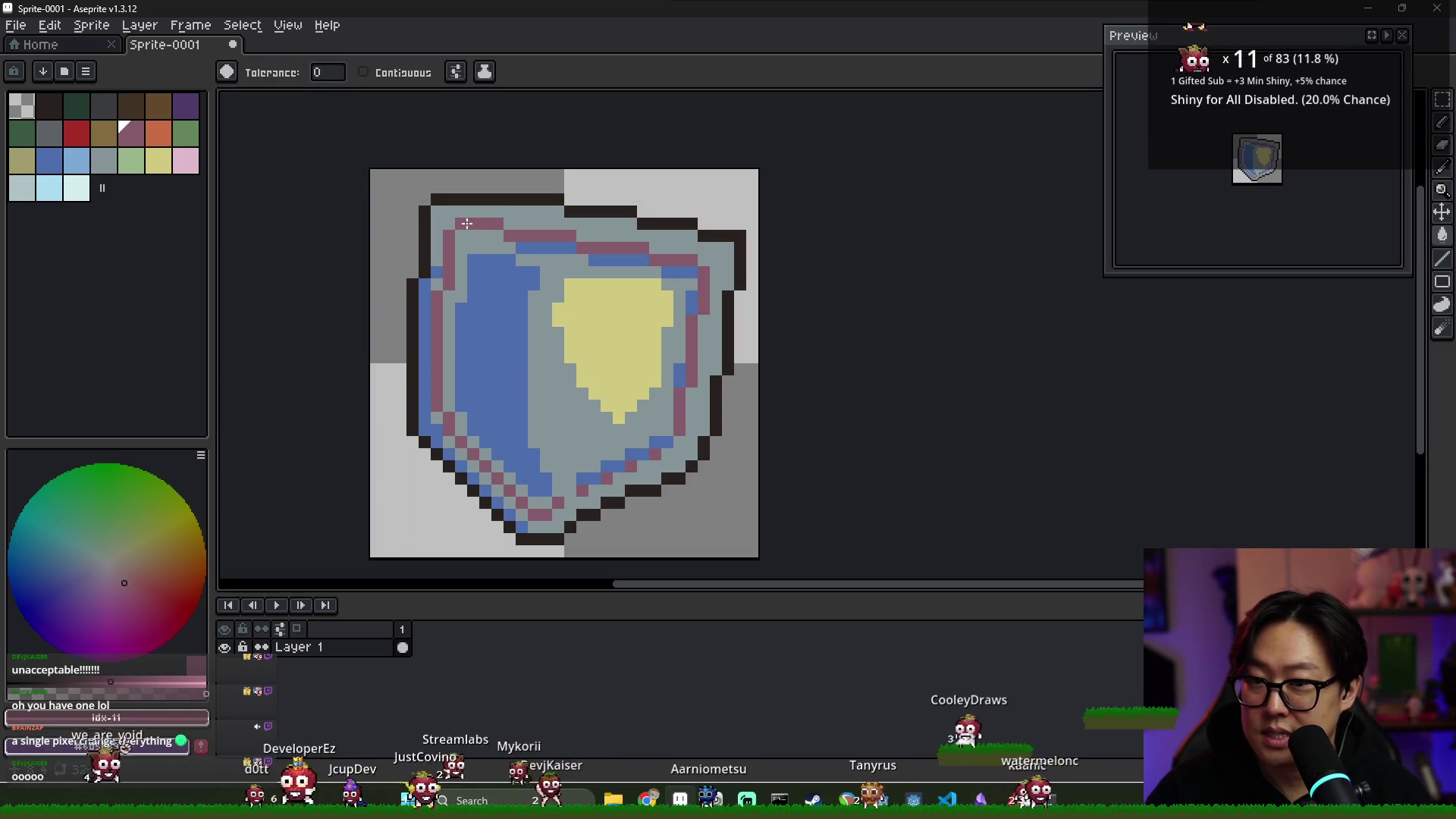
Recolour the mauve outline pixels dark and fill the grey shield face mauve
{"action": "left_click", "coordinate": [131, 106]}
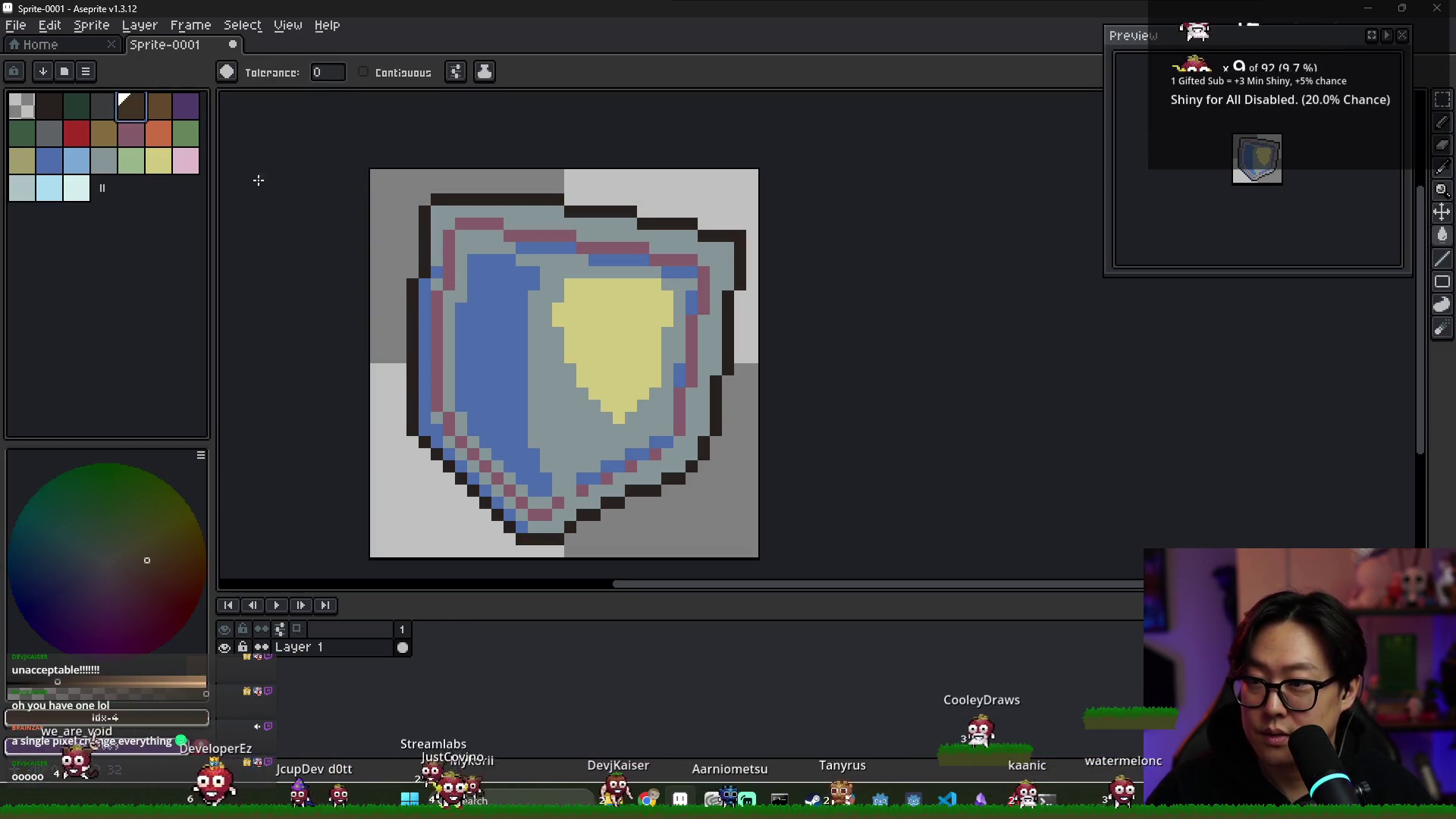
{"action": "key", "text": "bracketleft"}
{"action": "key", "text": "bracketleft"}
{"action": "key", "text": "bracketleft"}
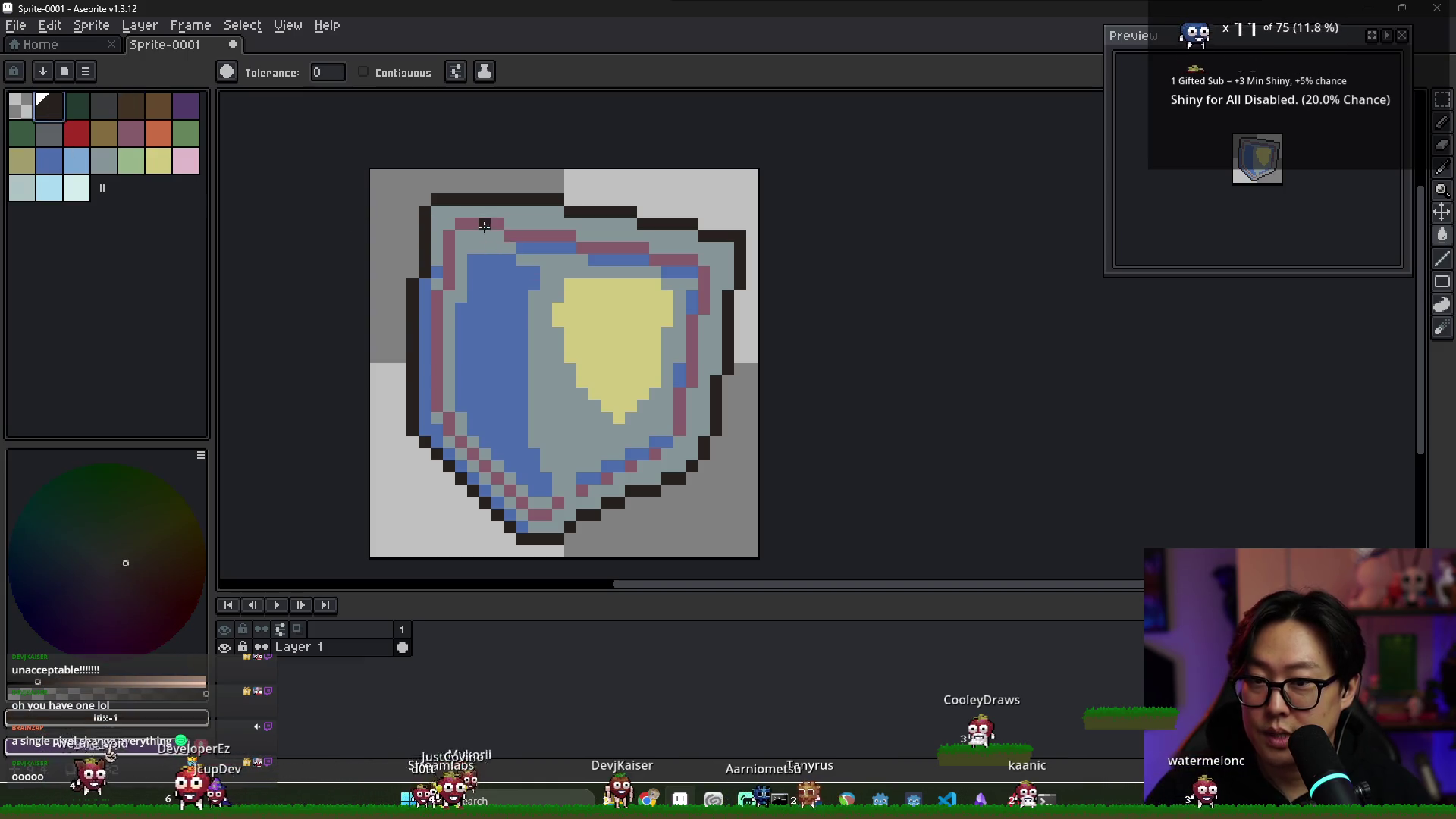
{"action": "left_click", "coordinate": [485, 225]}
{"action": "left_click", "coordinate": [131, 133]}
{"action": "left_click", "coordinate": [482, 246]}
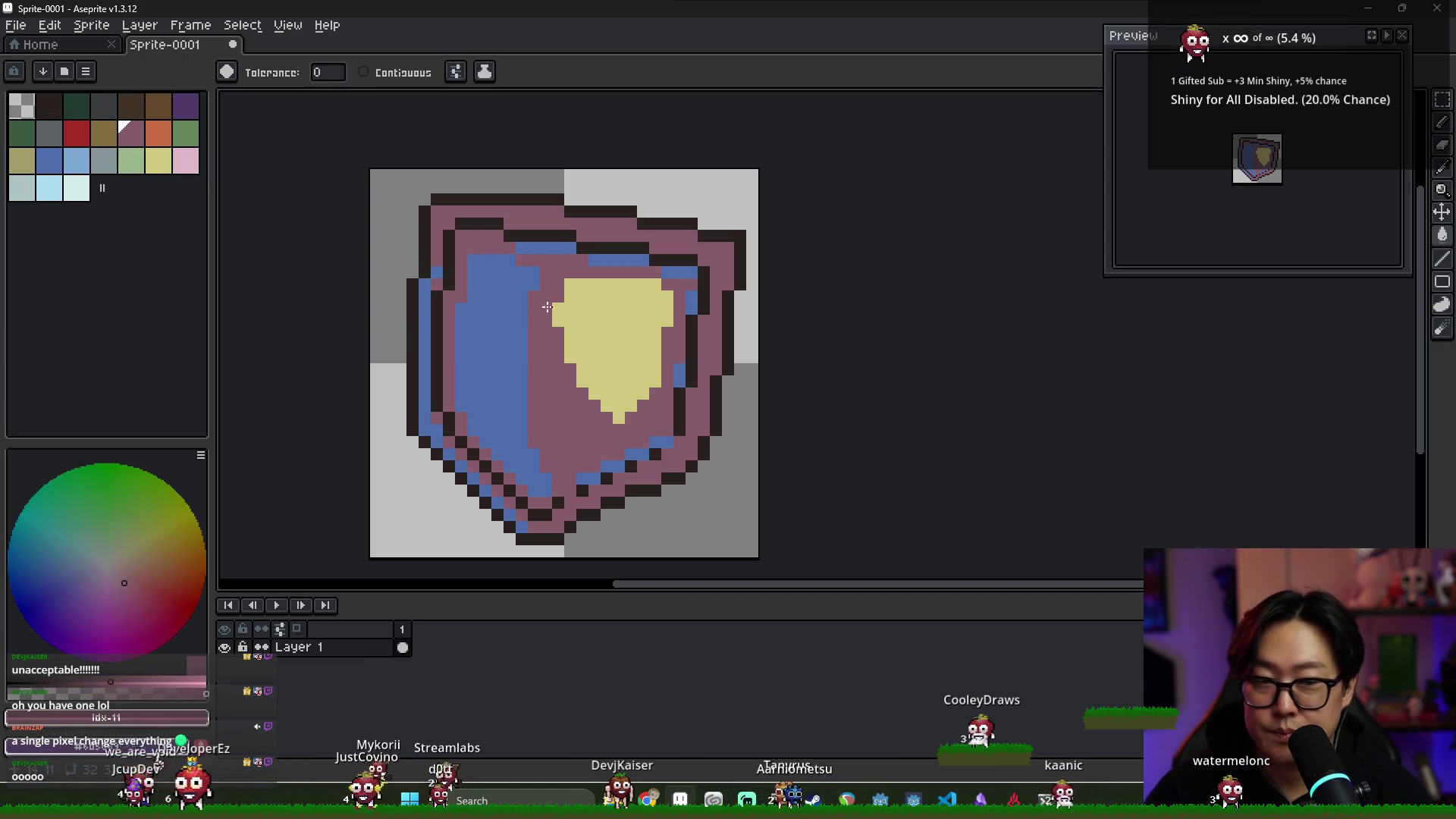
Undo the mauve, dark and dark-blue recolouring so the blue areas are light blue again
{"action": "scroll", "coordinate": [556, 342], "scroll_direction": "up", "scroll_amount": 1}
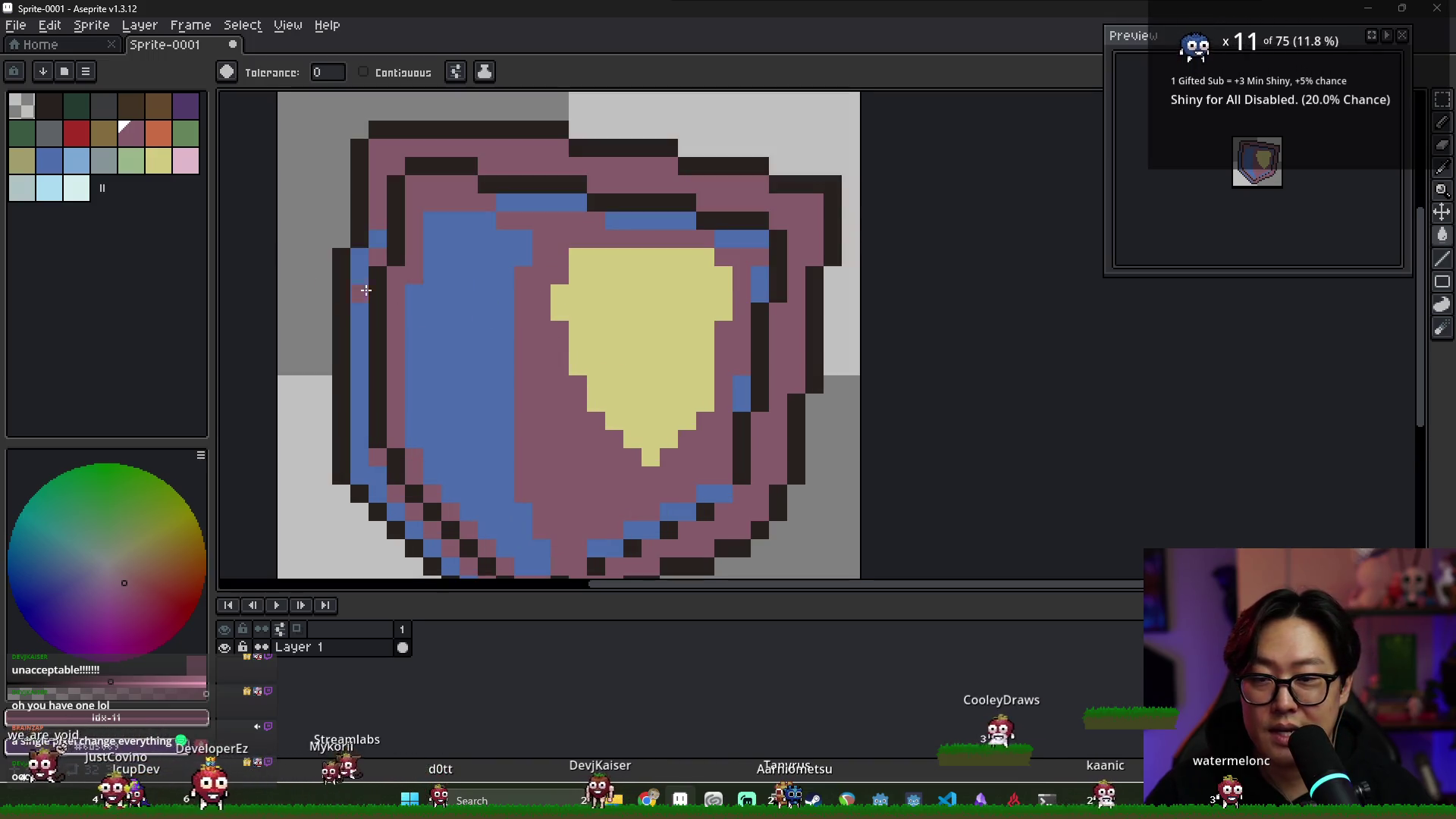
{"action": "key", "text": "v"}
{"action": "key", "text": "ctrl+z"}
{"action": "key", "text": "ctrl+z"}
{"action": "key", "text": "ctrl+z"}
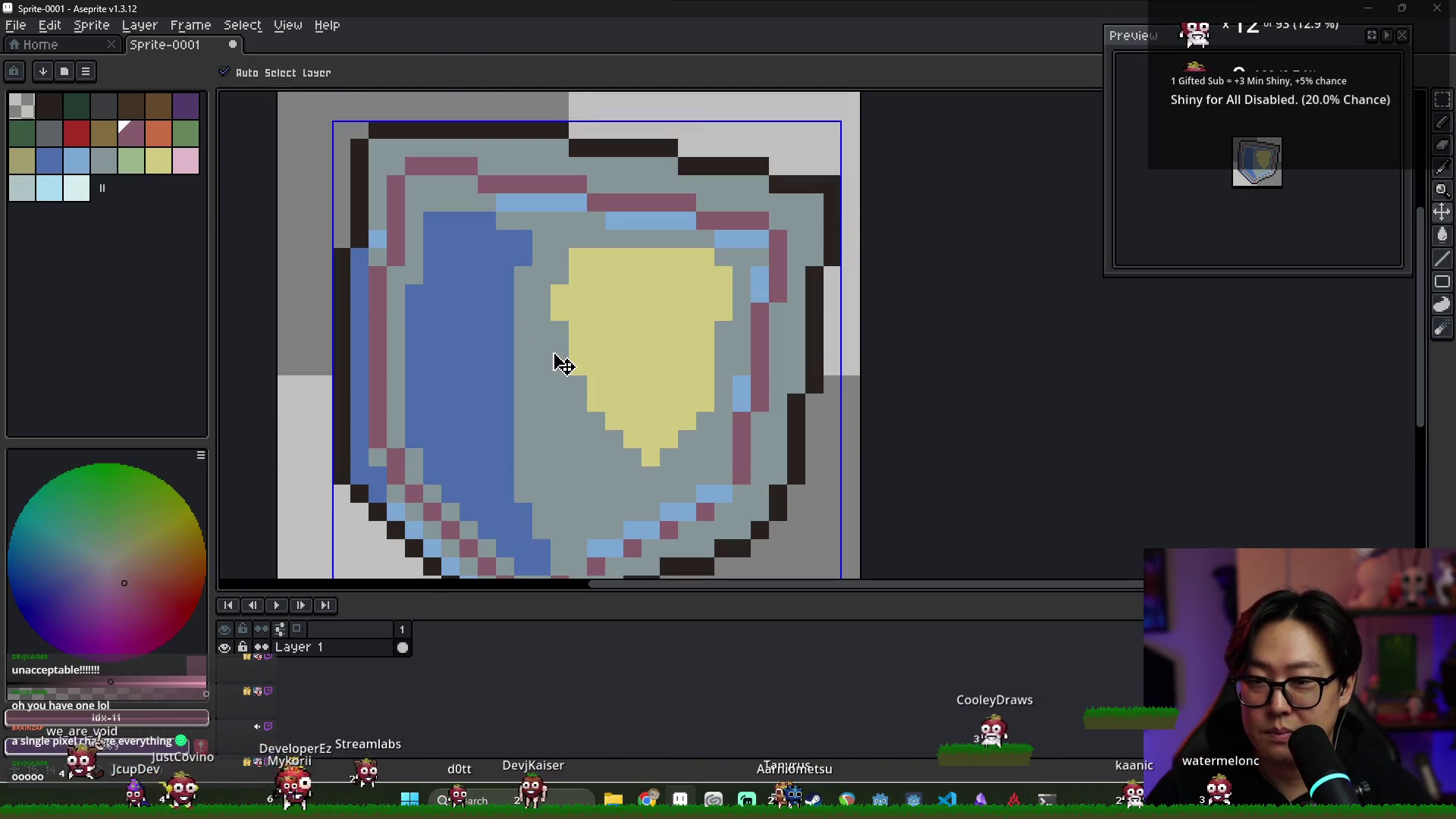
{"action": "key", "text": "ctrl+z"}
{"action": "key", "text": "g"}
{"action": "scroll", "coordinate": [556, 347], "scroll_direction": "down", "scroll_amount": 1}
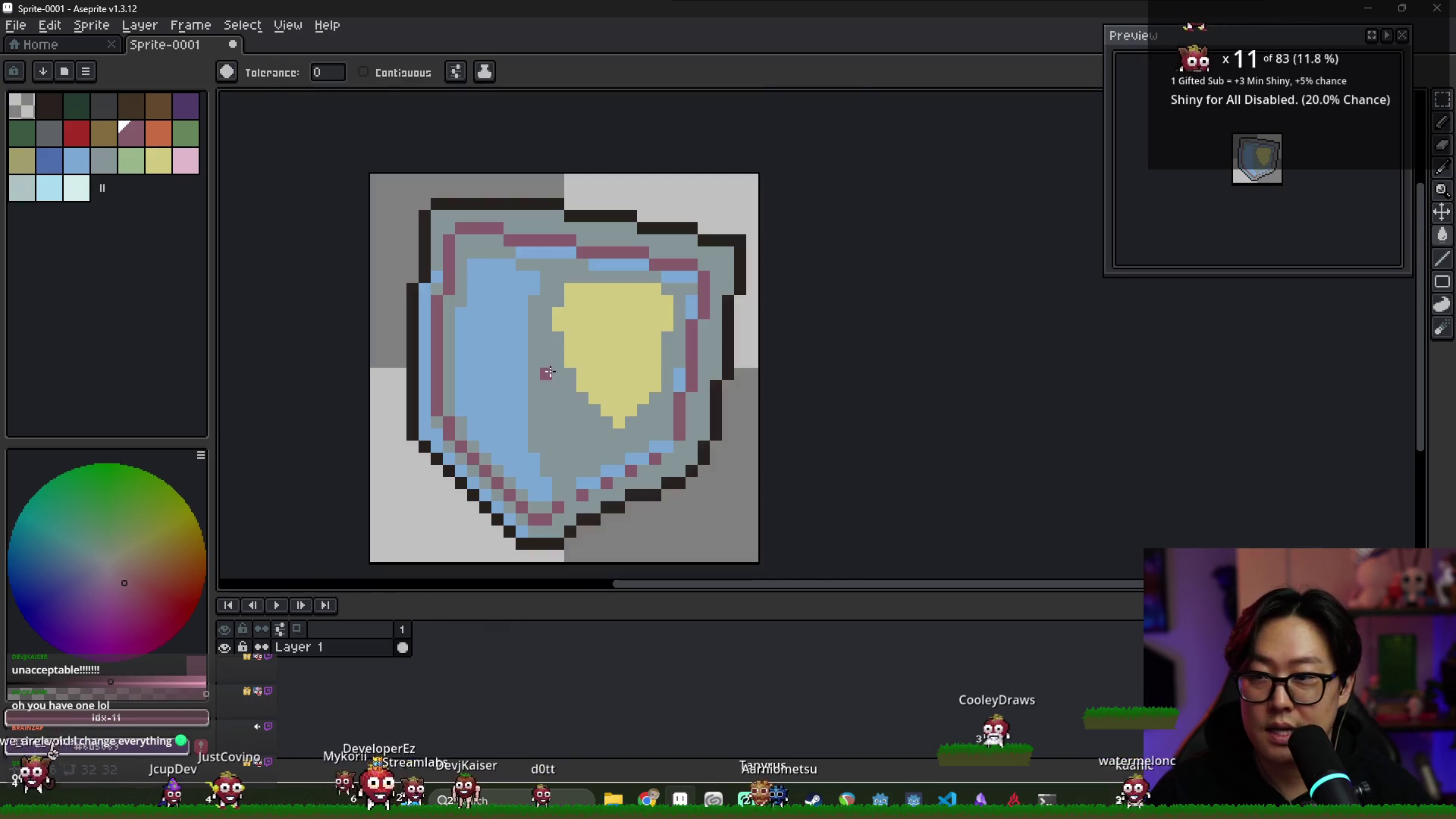
Fill the yellow emblem white, then light cyan
{"action": "left_click", "coordinate": [76, 187]}
{"action": "left_click", "coordinate": [634, 374]}
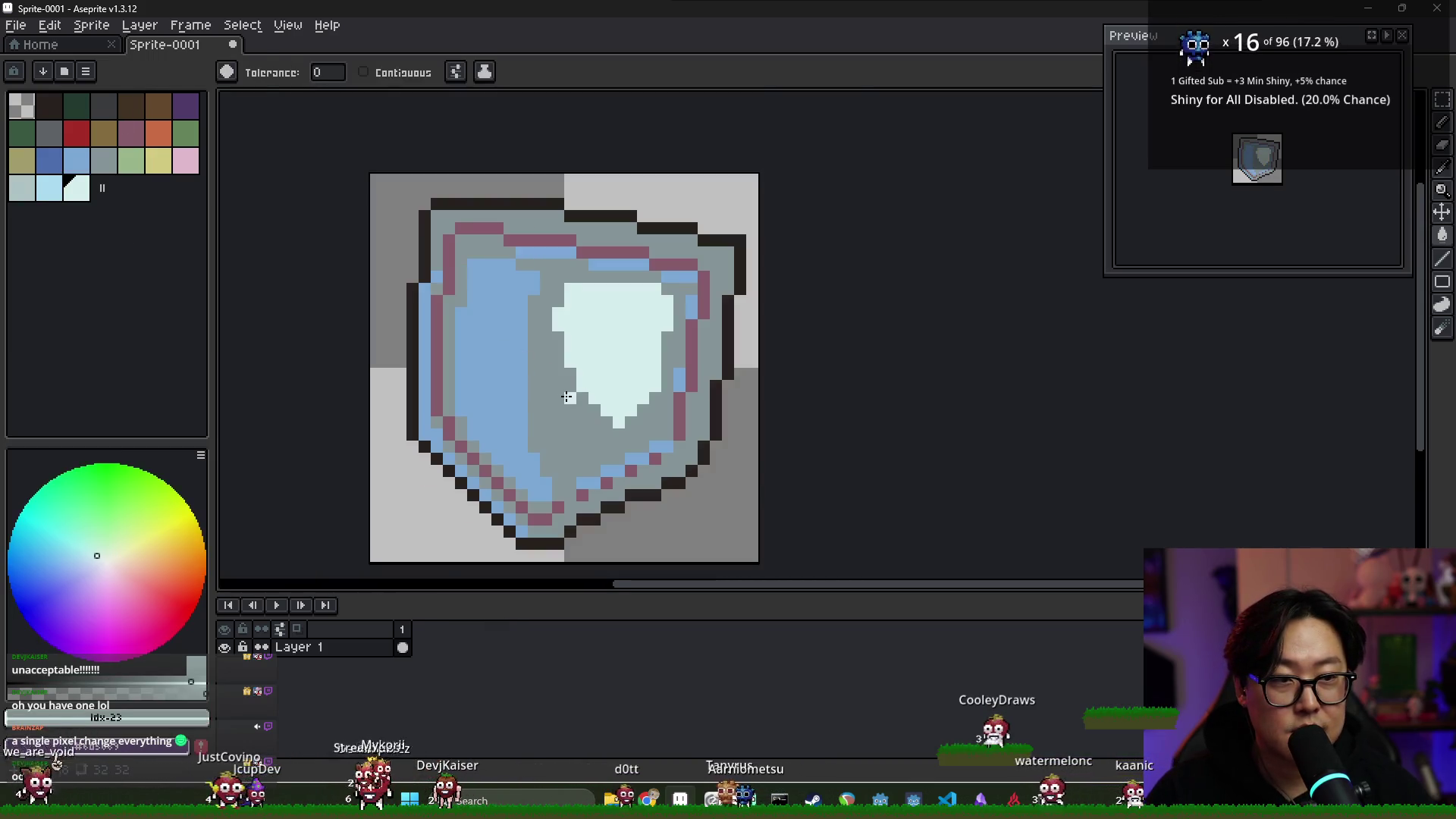
{"action": "scroll", "coordinate": [565, 383], "scroll_direction": "up", "scroll_amount": 1}
{"action": "key", "text": "alt"}
{"action": "key", "text": "bracketleft"}
{"action": "left_click", "coordinate": [666, 350]}
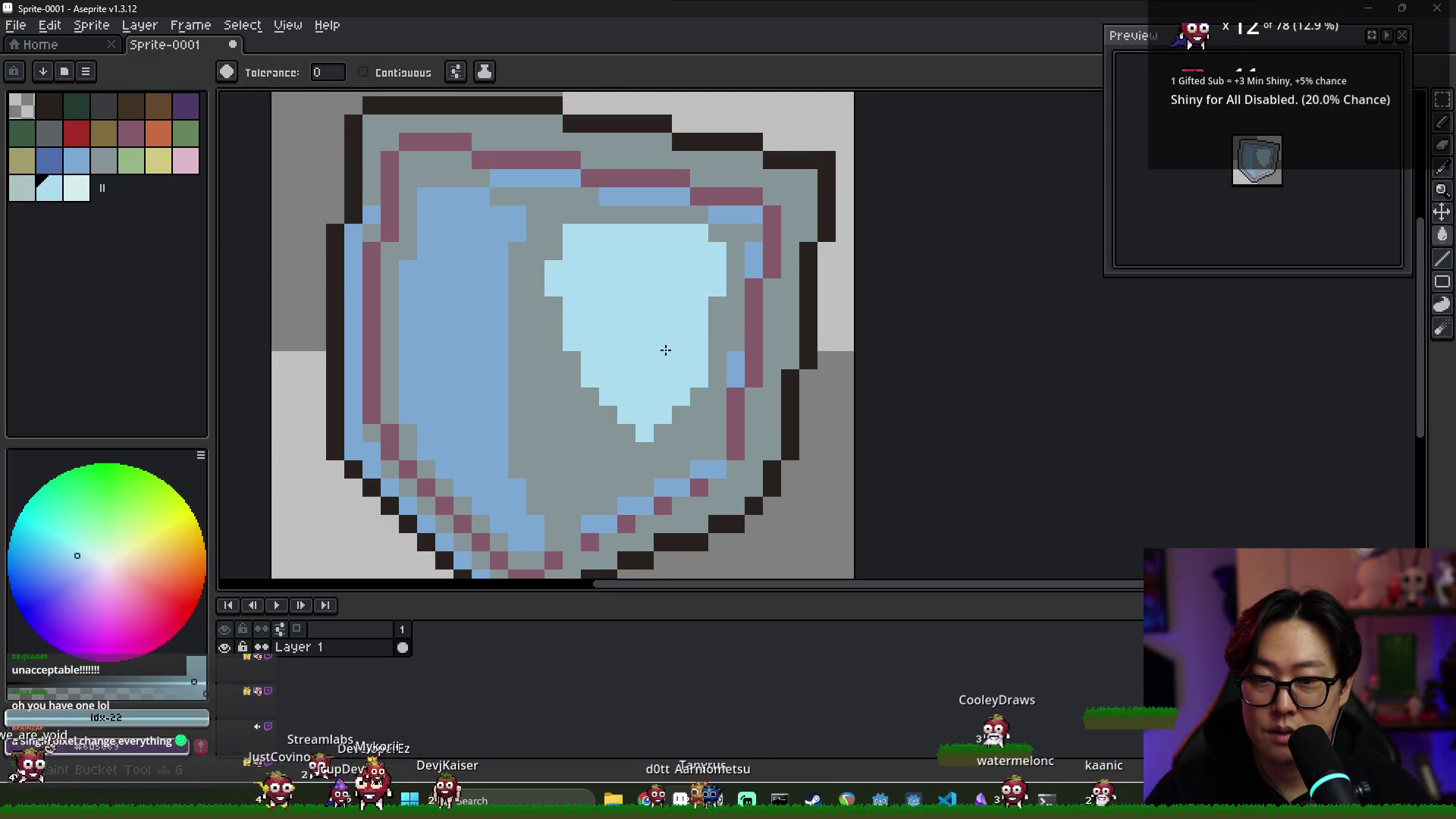
{"action": "scroll", "coordinate": [559, 346], "scroll_direction": "down", "scroll_amount": 1}
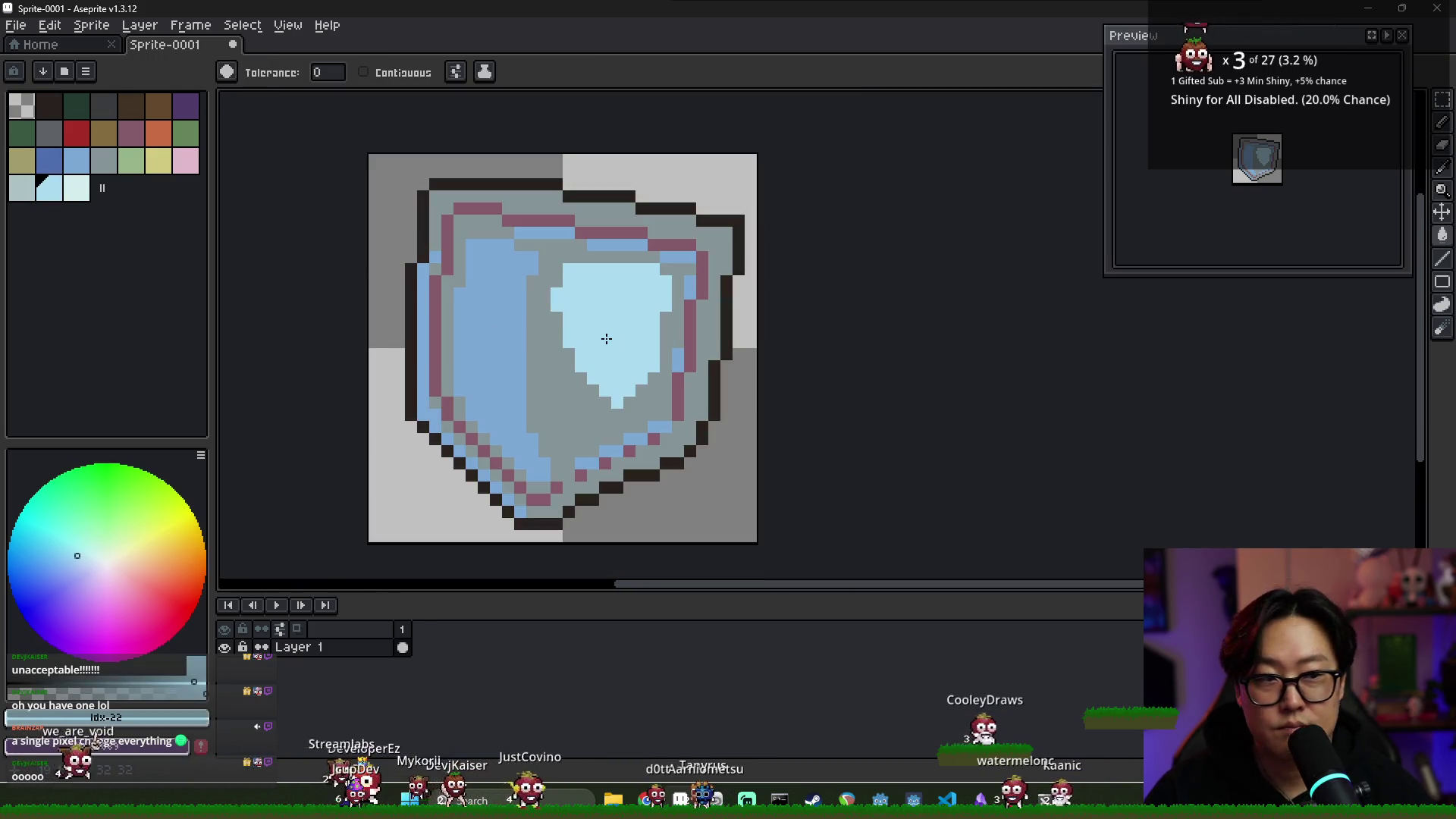
Sample the shield face's grey and fill the emblem with it
{"action": "key", "text": "alt"}
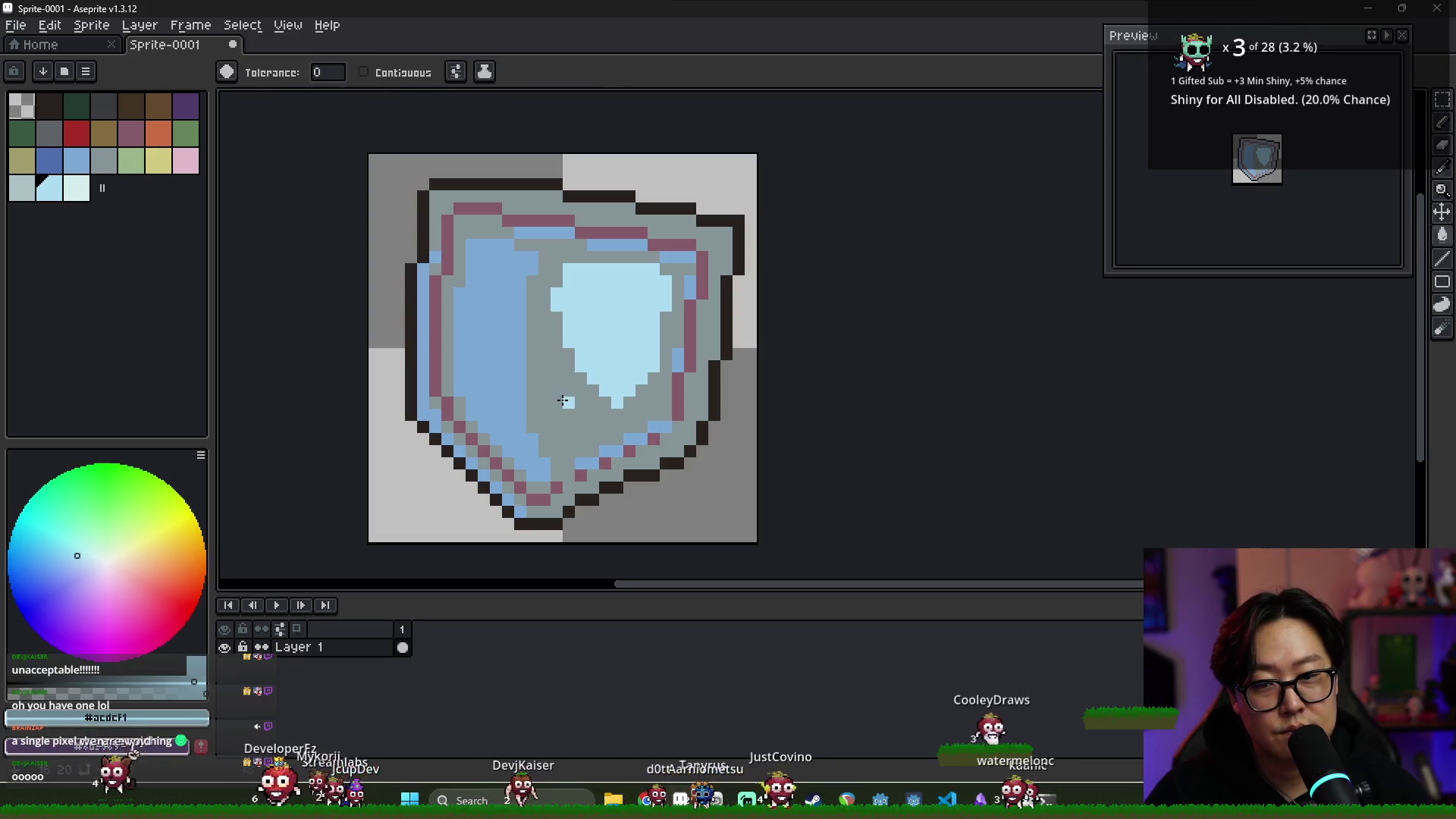
{"action": "left_click", "coordinate": [559, 394], "text": "alt"}
{"action": "left_click", "coordinate": [617, 357]}
{"action": "scroll", "coordinate": [662, 391], "scroll_direction": "down", "scroll_amount": 1}
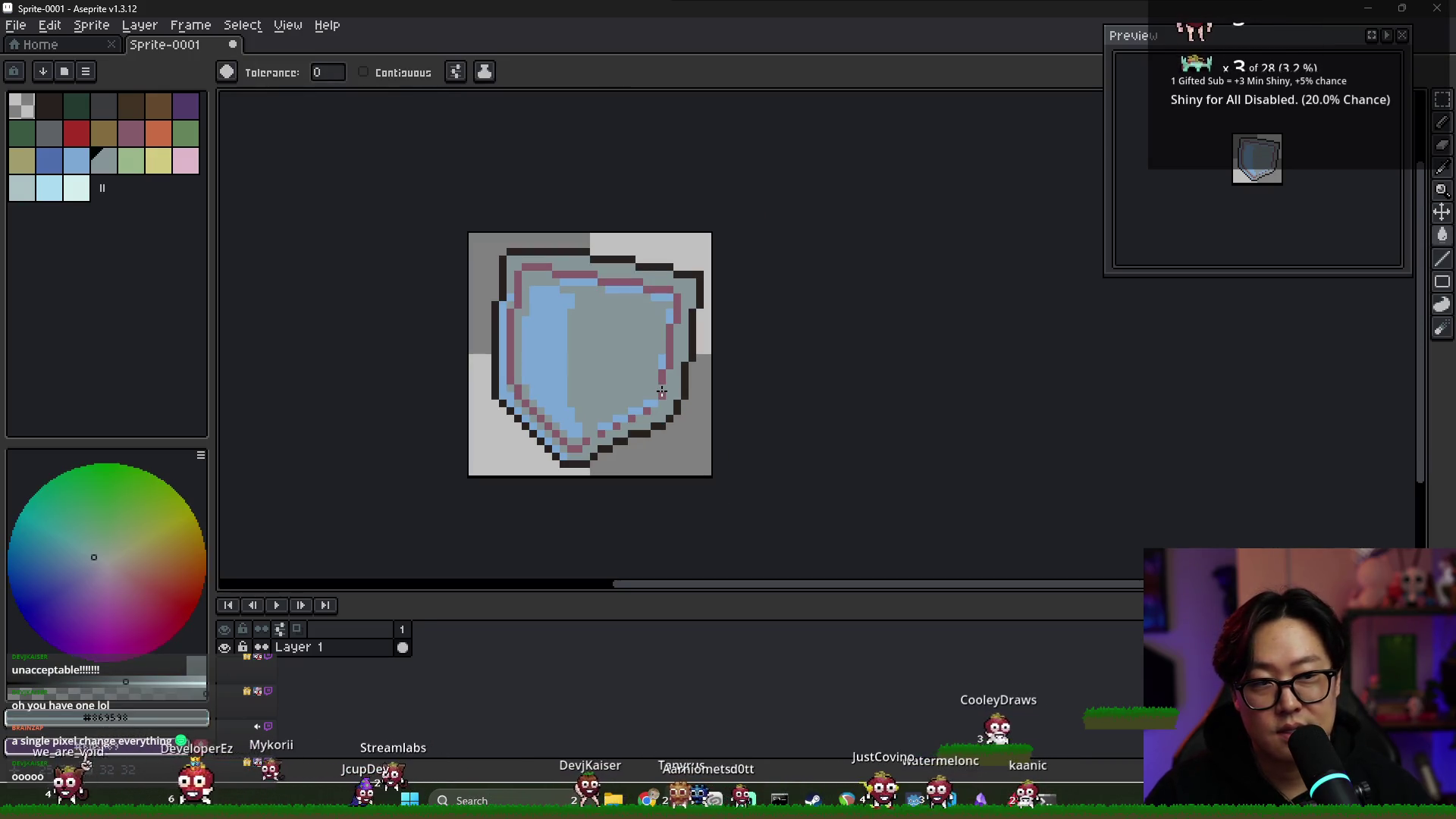
{"action": "scroll", "coordinate": [662, 391], "scroll_direction": "up", "scroll_amount": 1}
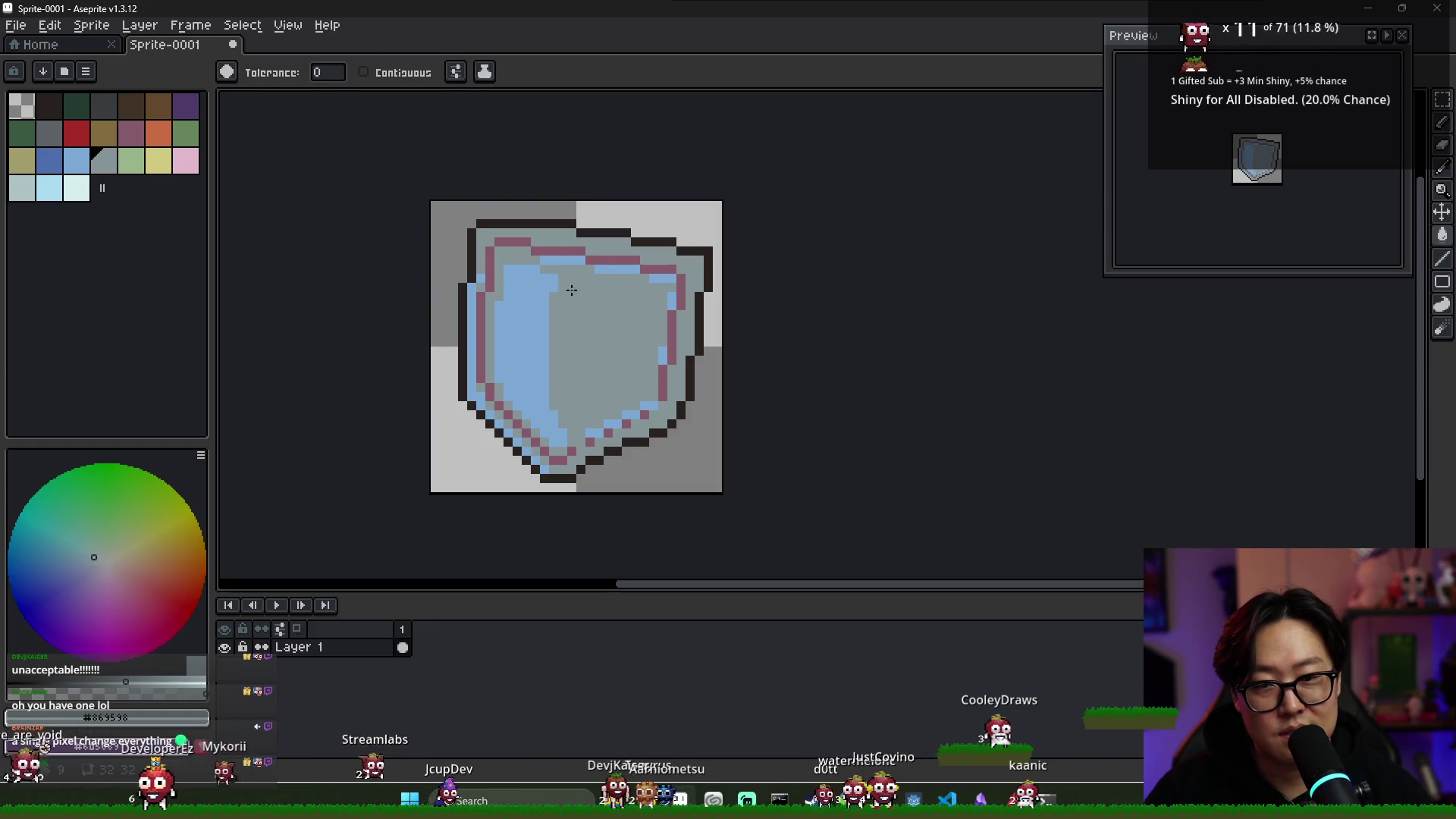
Repaint the pink inner line on the shield's right side light blue
{"action": "key", "text": "b"}
{"action": "left_click", "coordinate": [528, 249], "text": "alt"}
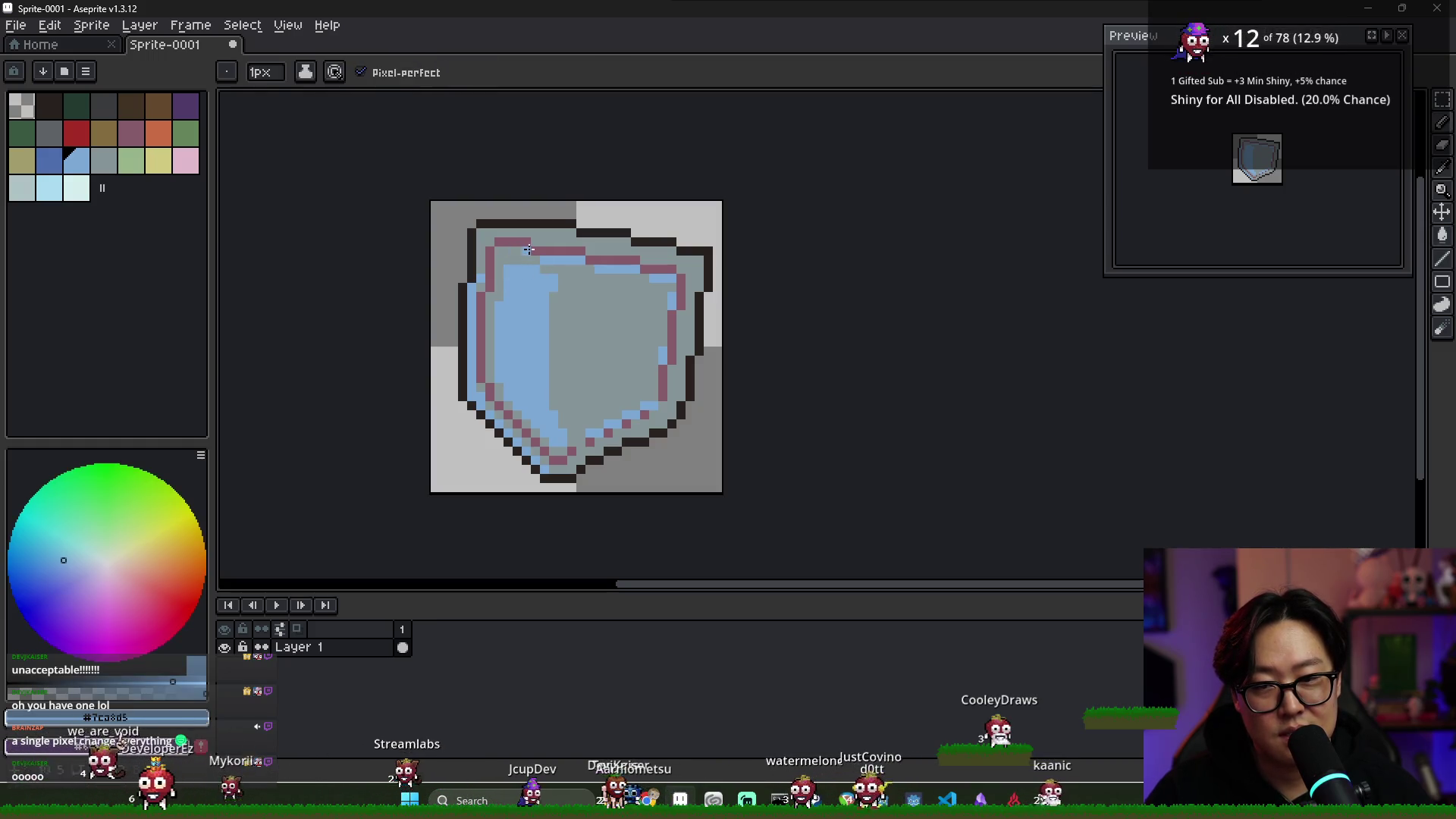
{"action": "left_click", "coordinate": [685, 411]}
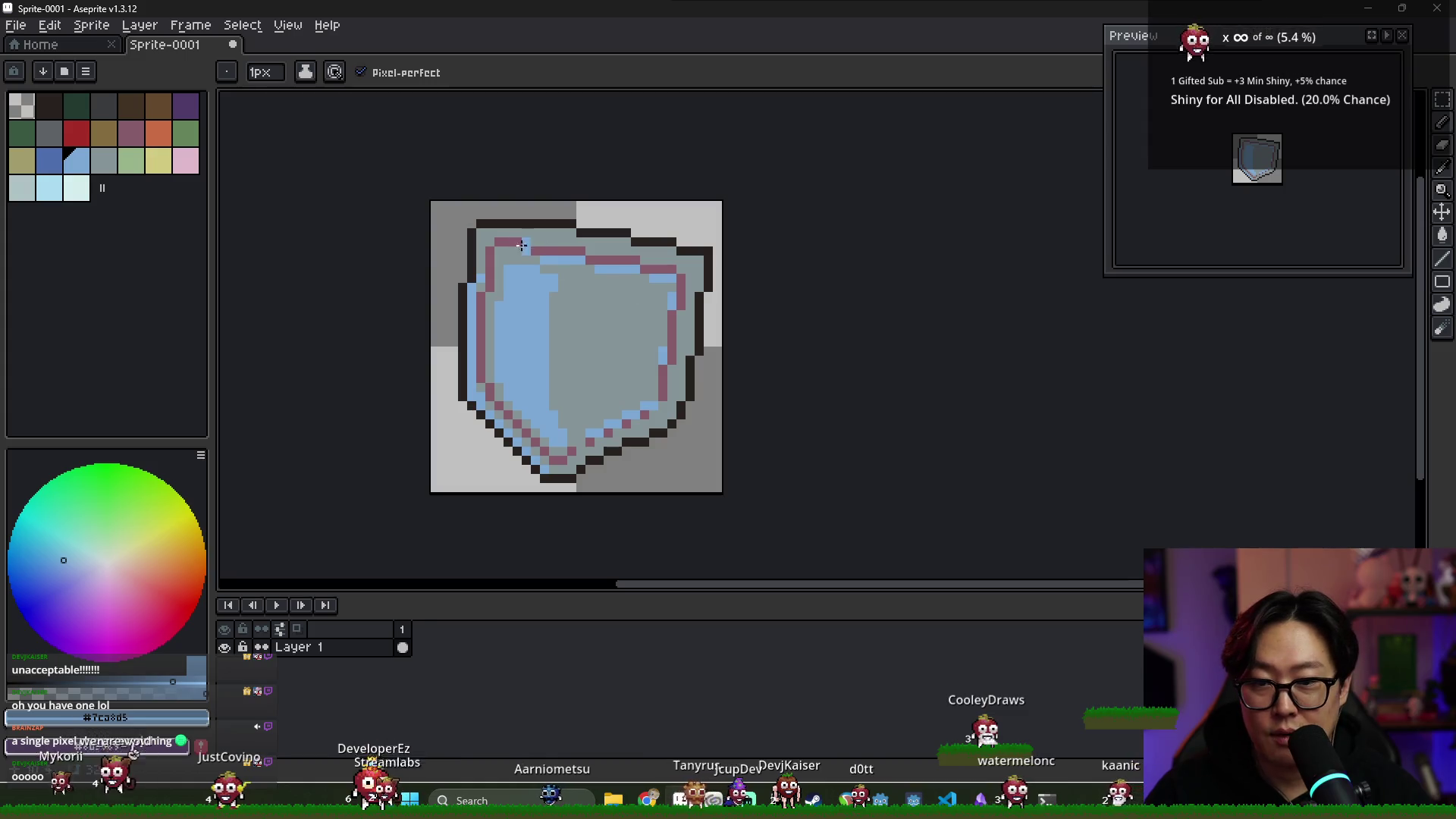
{"action": "left_click_drag", "start_coordinate": [561, 251], "coordinate": [670, 271]}
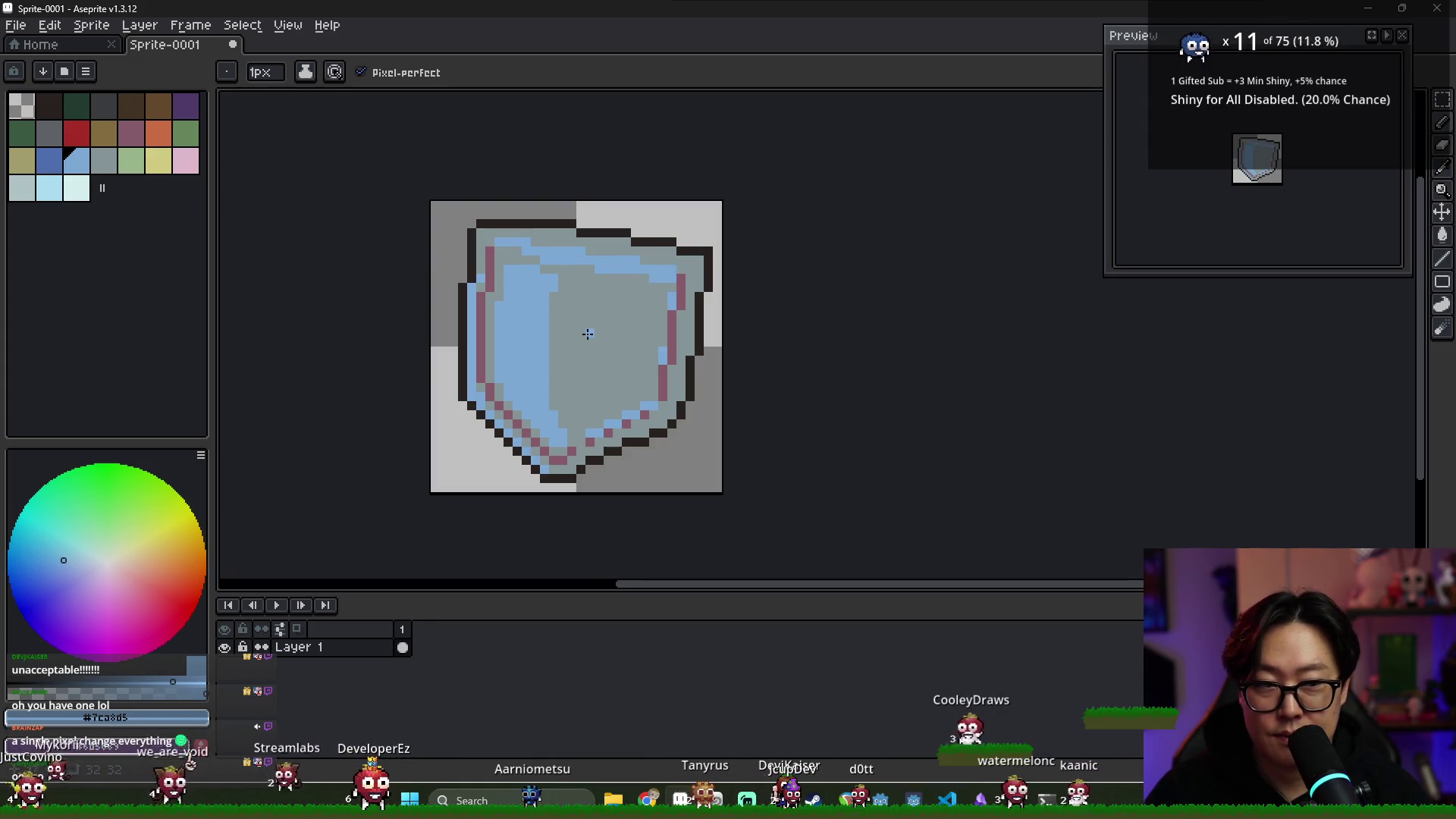
{"action": "key", "text": "ctrl+z"}
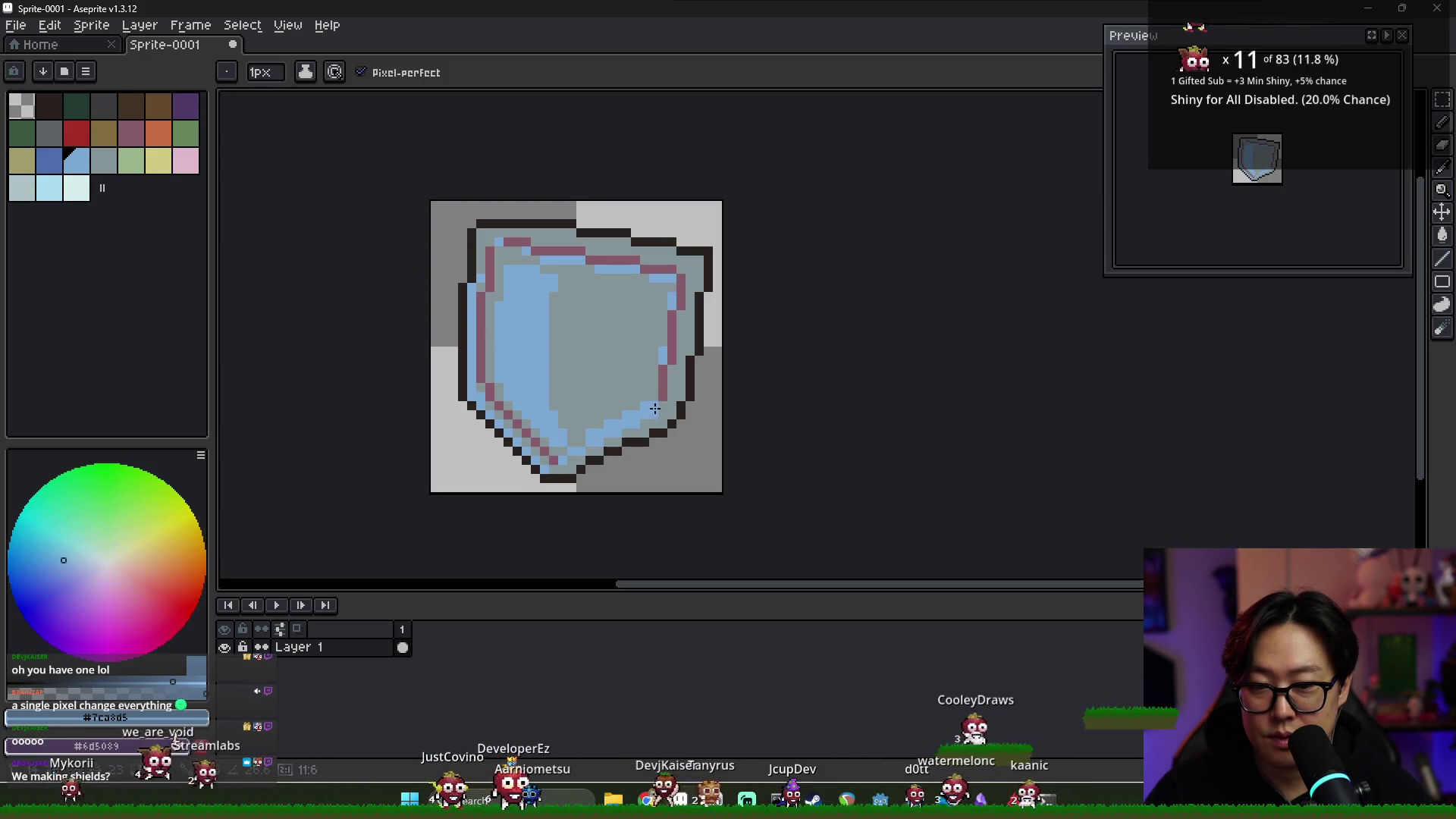
{"action": "left_click_drag", "start_coordinate": [658, 394], "coordinate": [680, 279]}
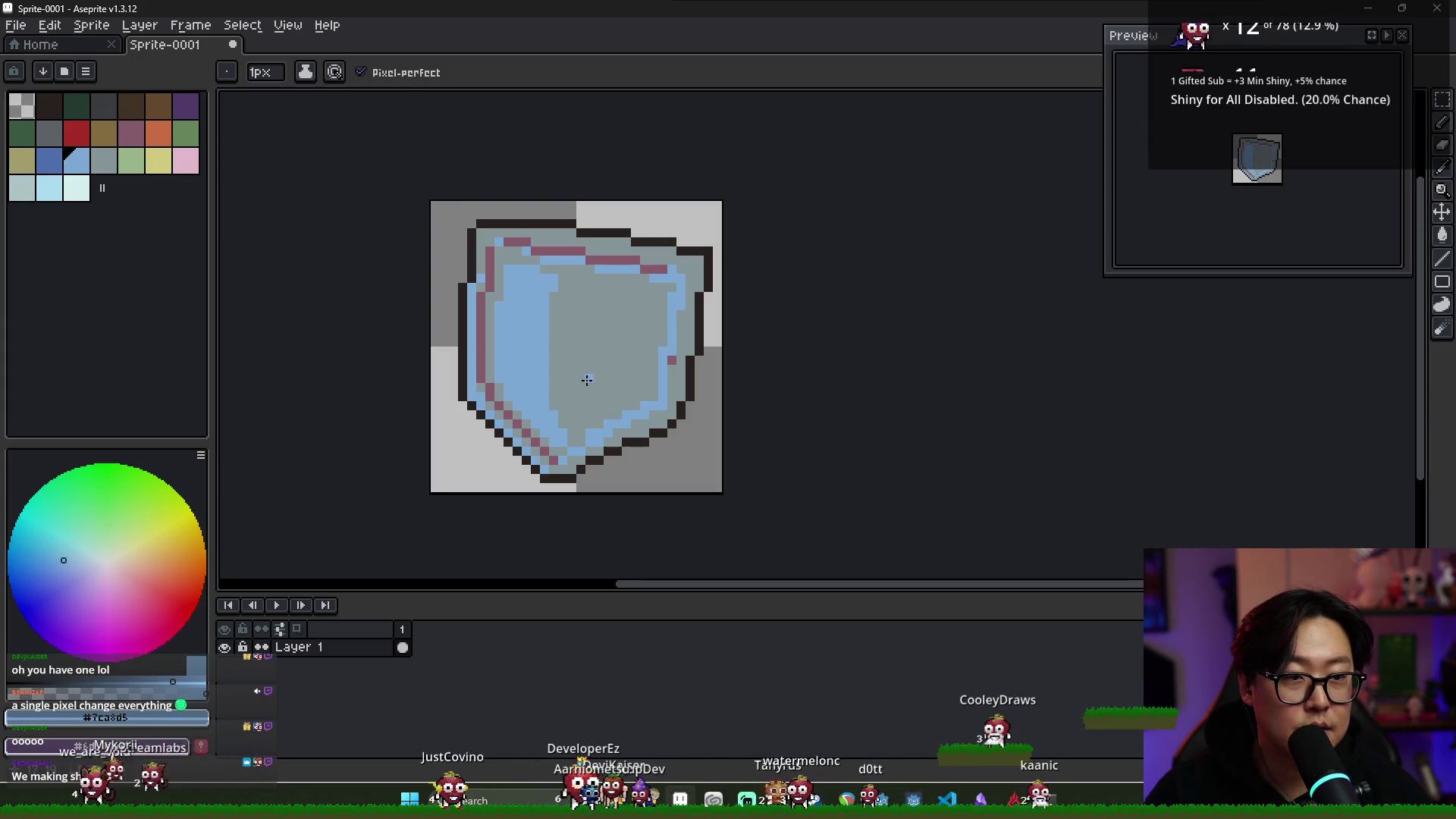
Add a pink pixel at the top-left corner and widen the left pink band downward
{"action": "left_click", "coordinate": [677, 364], "text": "alt"}
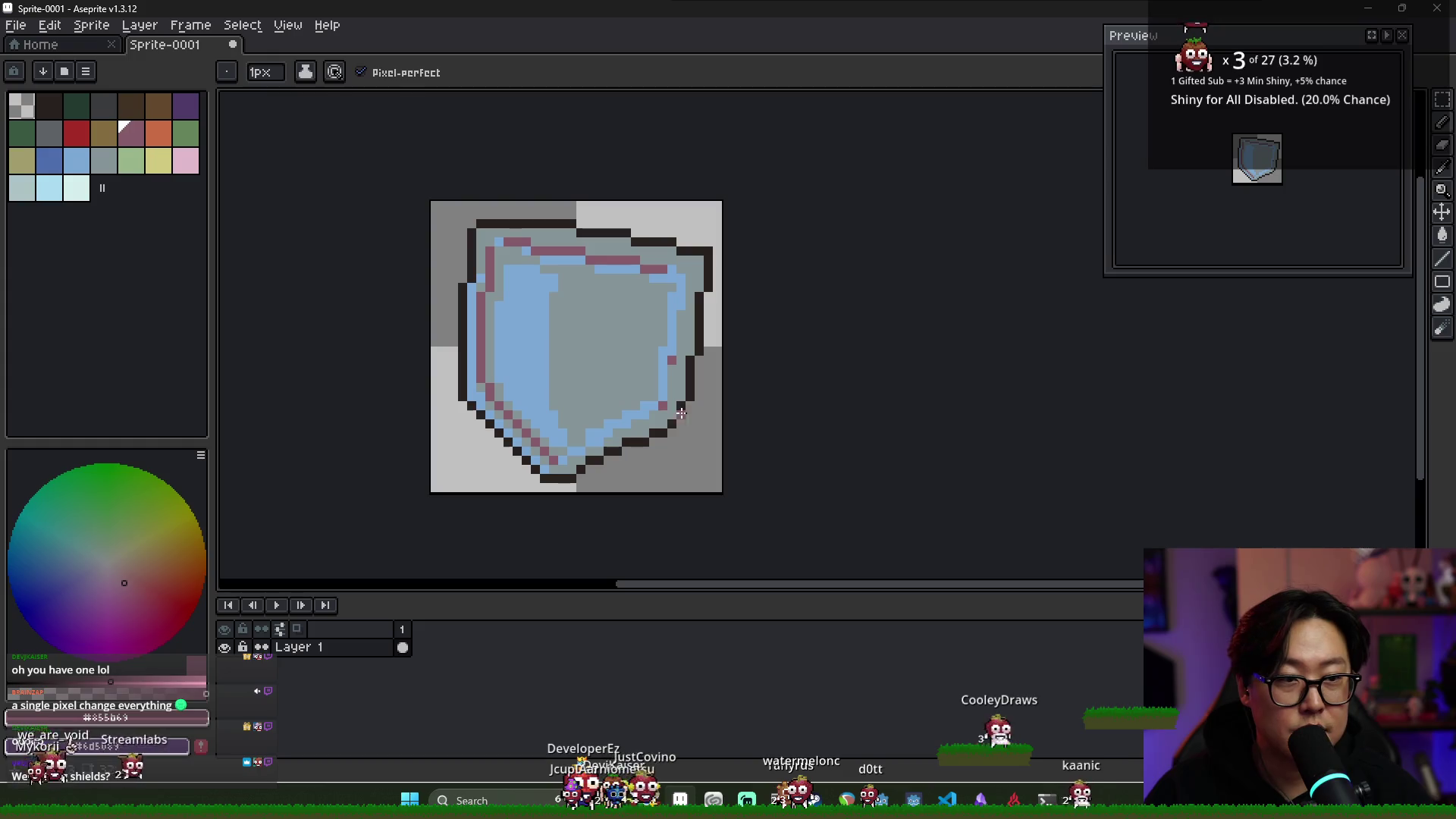
{"action": "left_click", "coordinate": [679, 390], "text": "alt"}
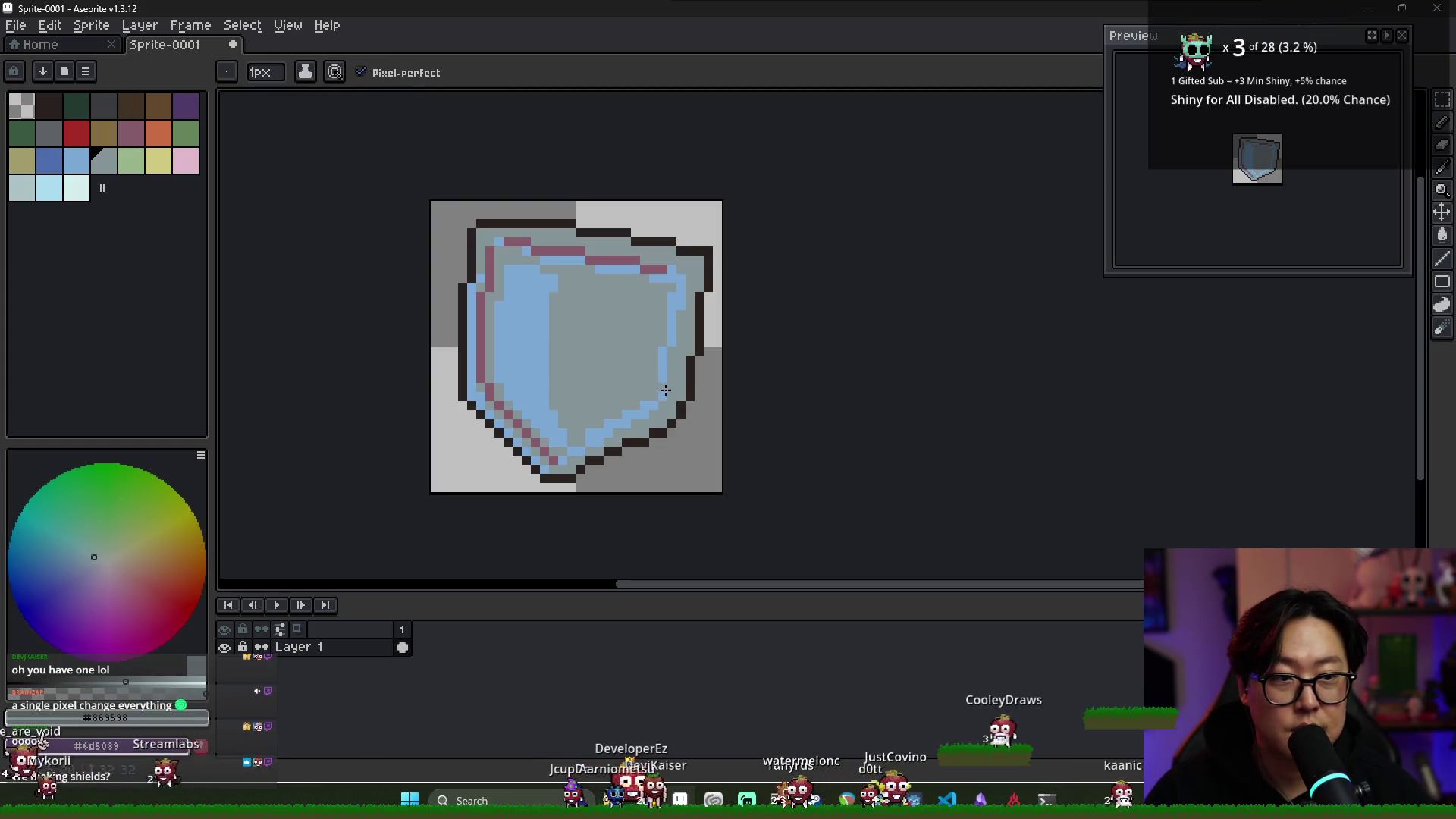
{"action": "left_click", "coordinate": [497, 247], "text": "alt"}
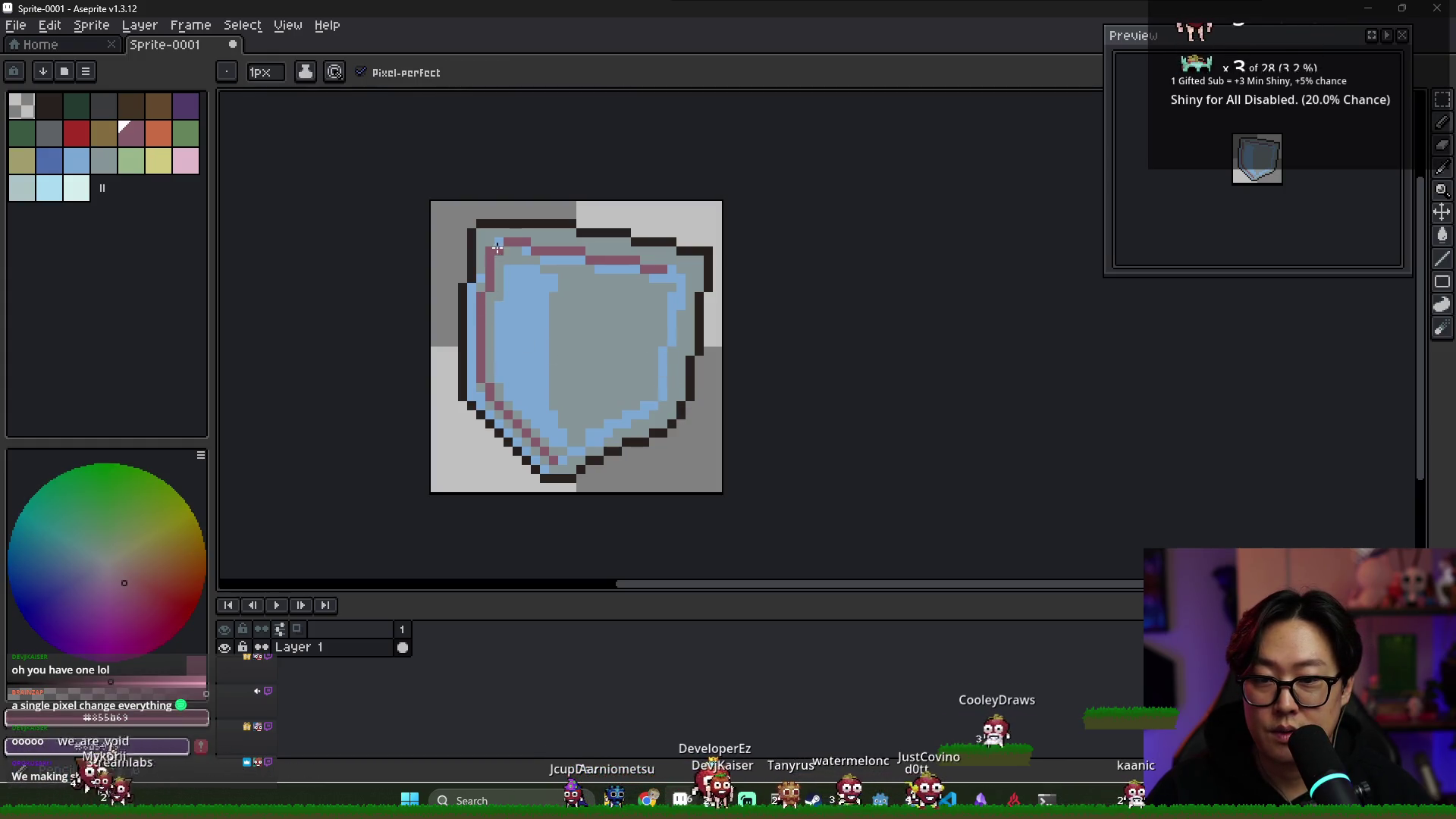
{"action": "left_click", "coordinate": [498, 243]}
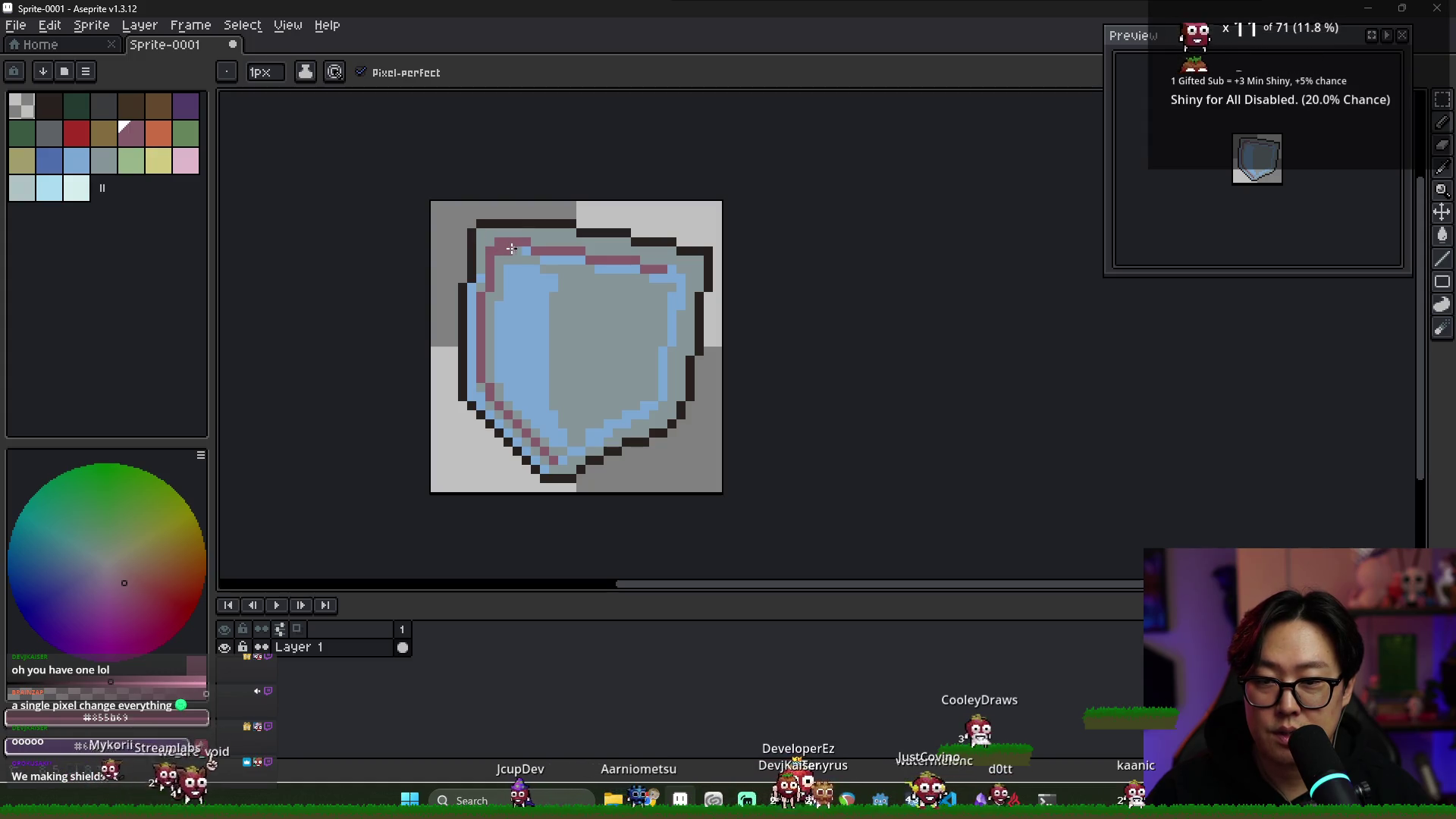
{"action": "left_click_drag", "start_coordinate": [487, 299], "coordinate": [491, 374]}
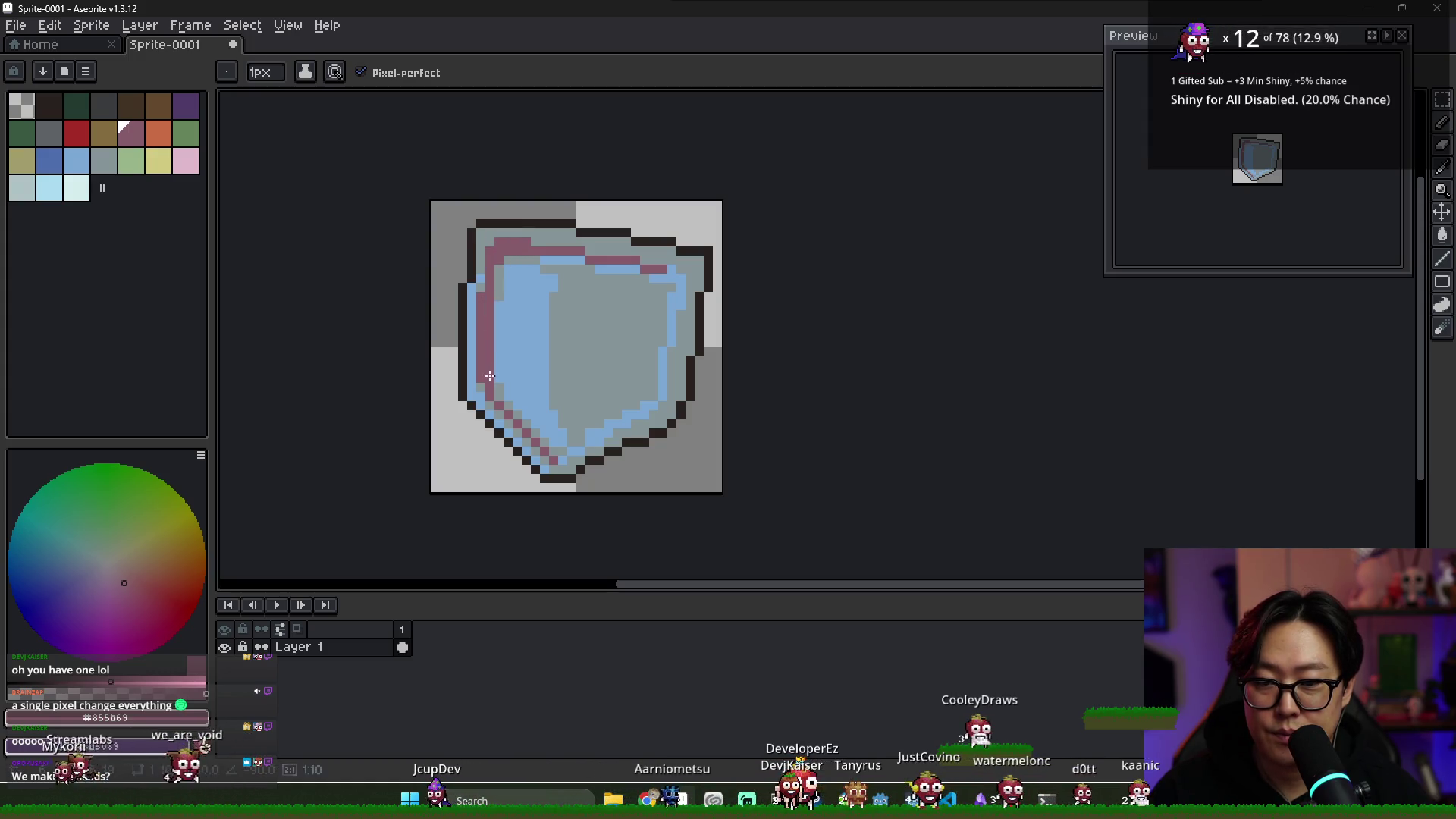
{"action": "left_click", "coordinate": [498, 375], "text": "alt"}
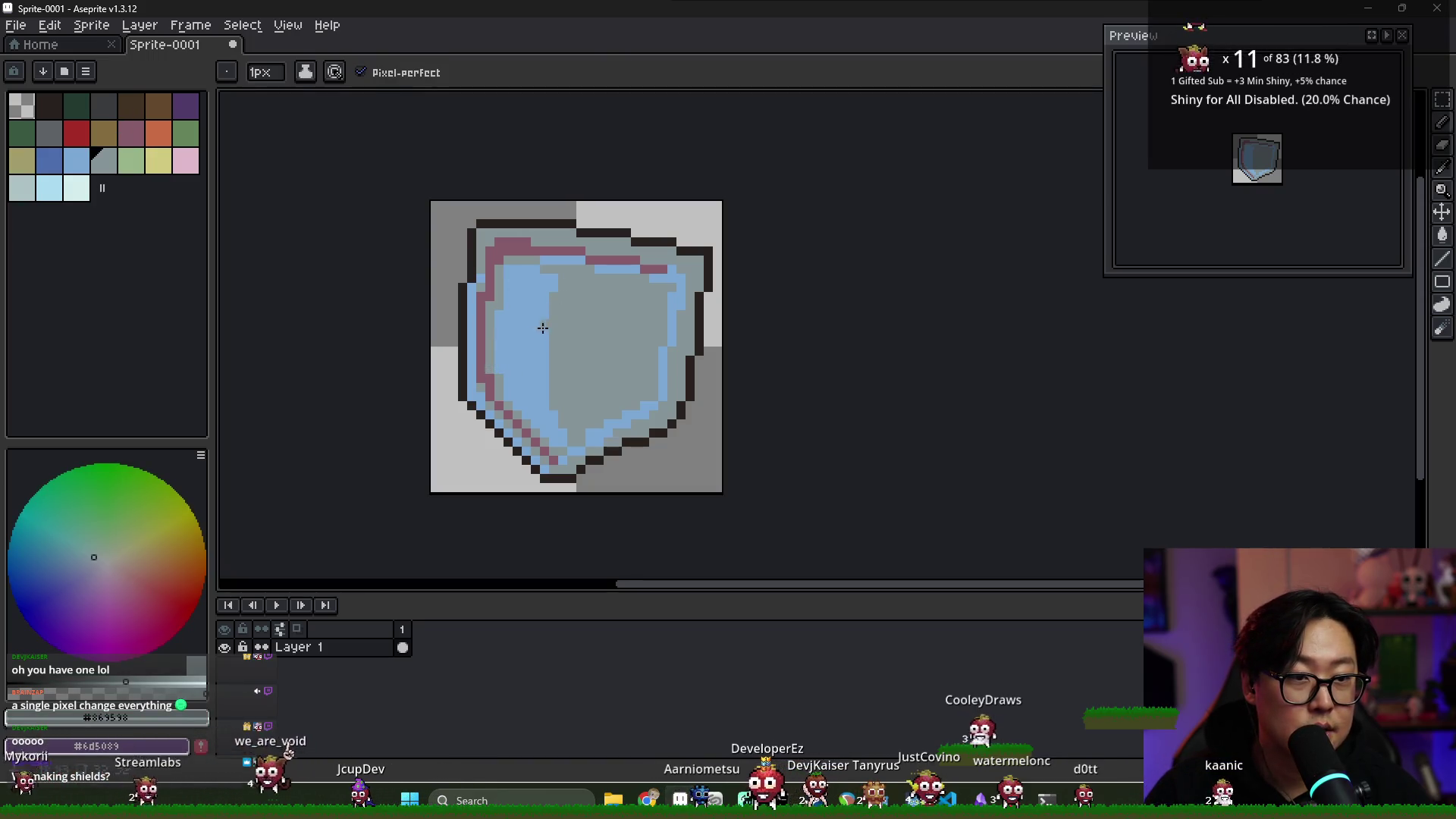
Paint light-blue pixels below the top outline so the pink border sits one pixel inside
{"action": "key", "text": "alt"}
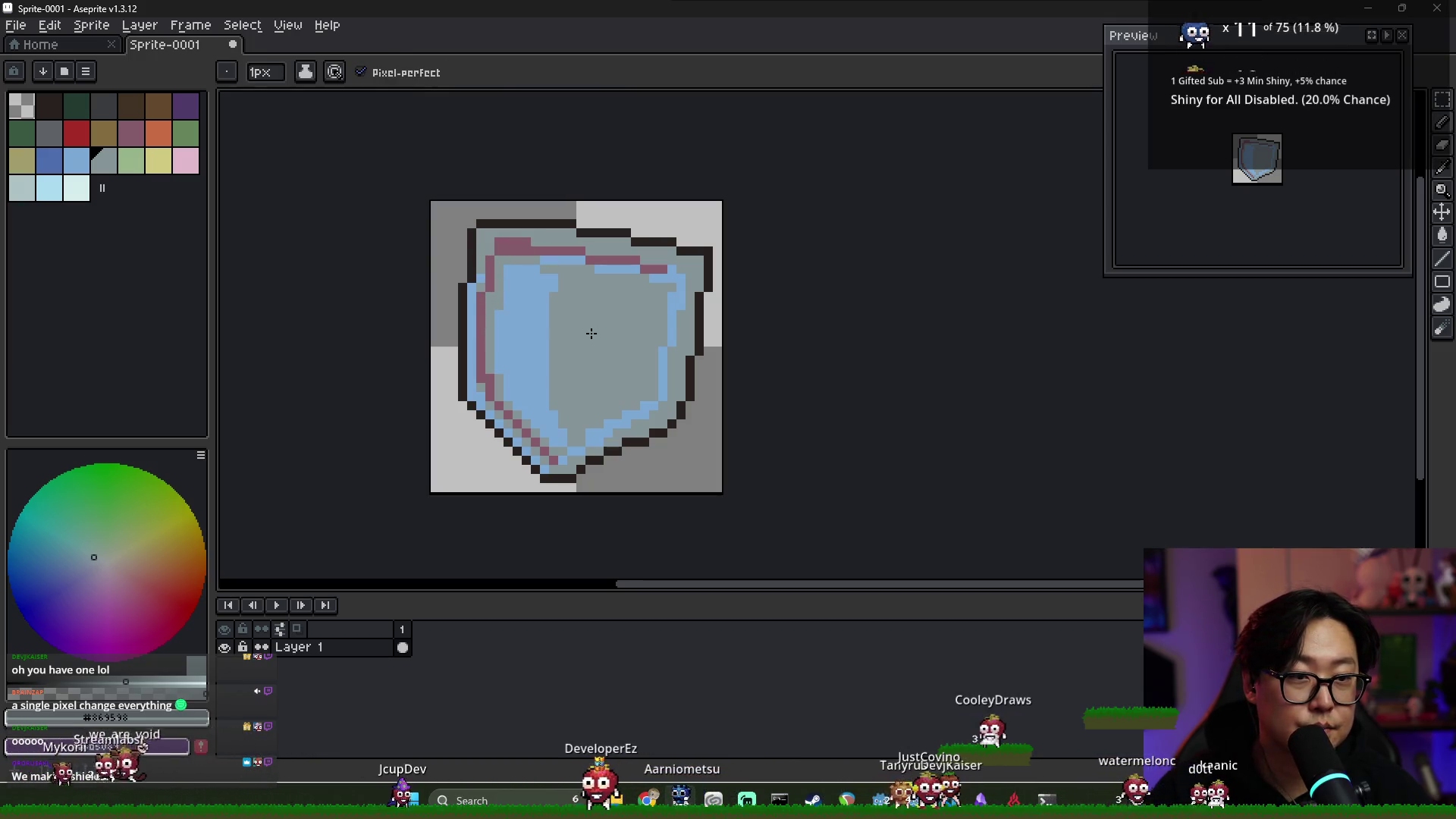
{"action": "scroll", "coordinate": [596, 349], "scroll_direction": "down", "scroll_amount": 1}
{"action": "scroll", "coordinate": [529, 366], "scroll_direction": "up", "scroll_amount": 4}
{"action": "scroll", "coordinate": [569, 396], "scroll_direction": "down", "scroll_amount": 5}
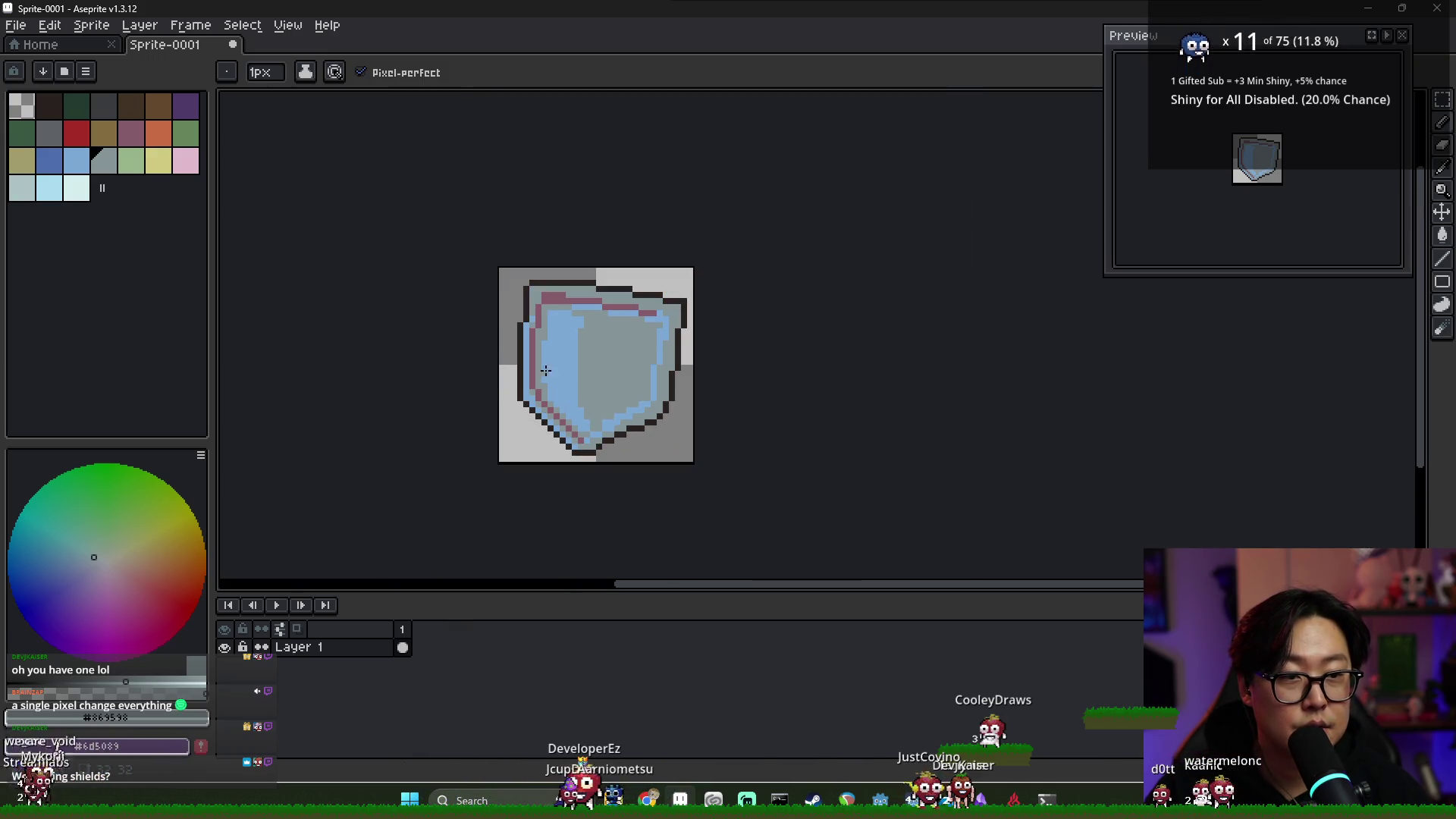
{"action": "left_click", "coordinate": [576, 311], "text": "alt"}
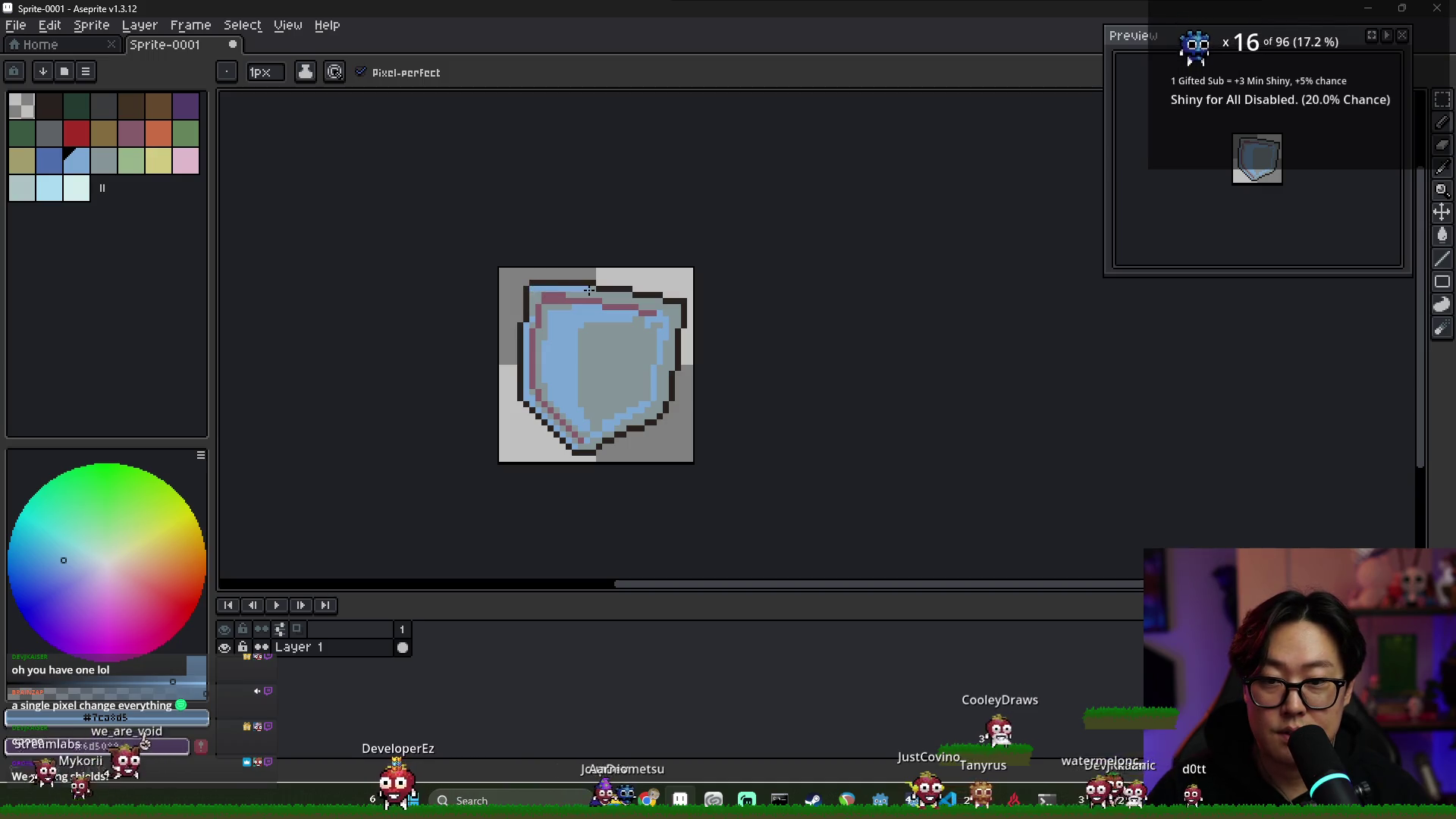
{"action": "left_click_drag", "start_coordinate": [623, 295], "coordinate": [593, 292]}
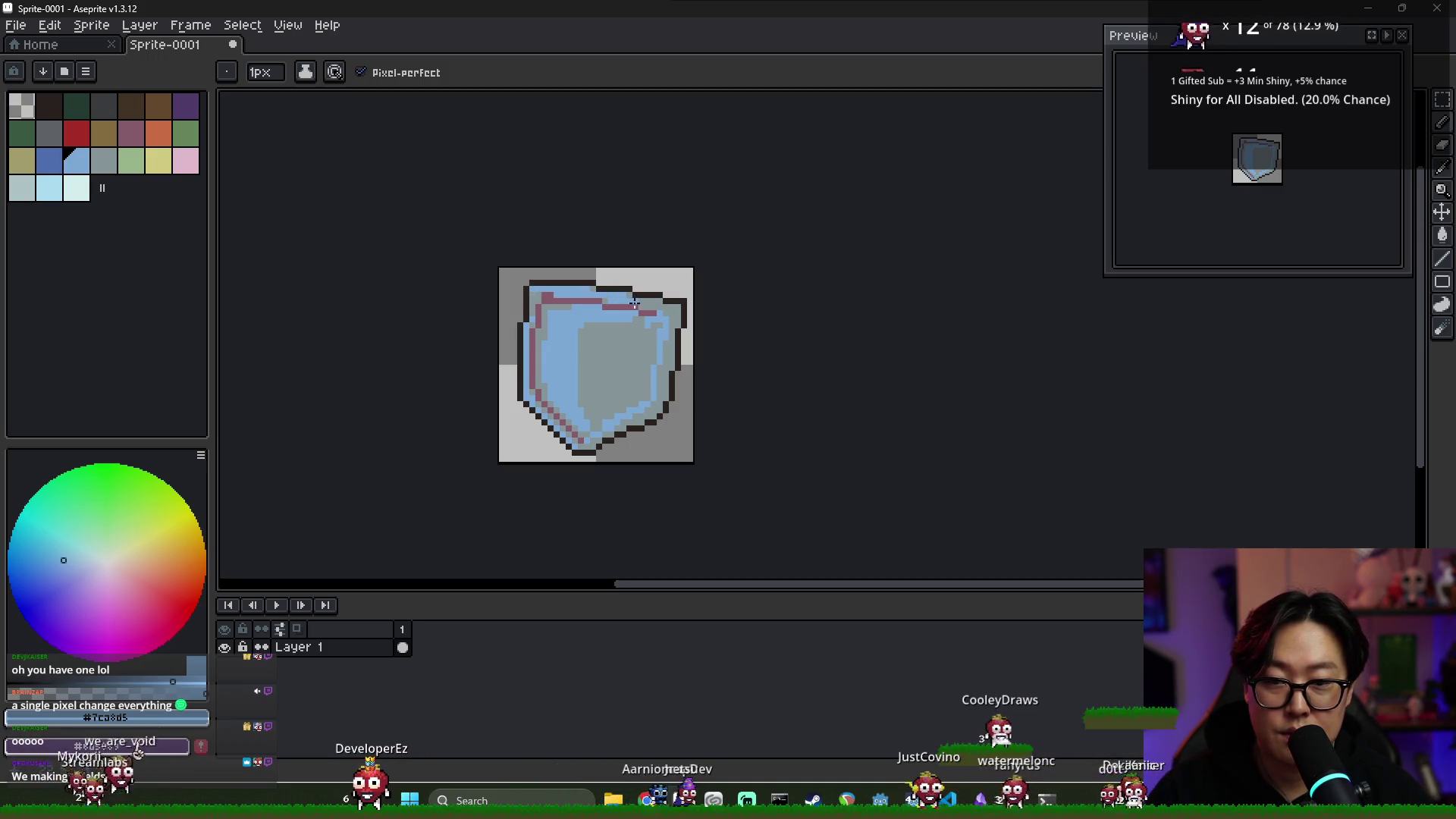
{"action": "scroll", "coordinate": [566, 312], "scroll_direction": "up", "scroll_amount": 1}
{"action": "left_click", "coordinate": [574, 304], "text": "alt"}
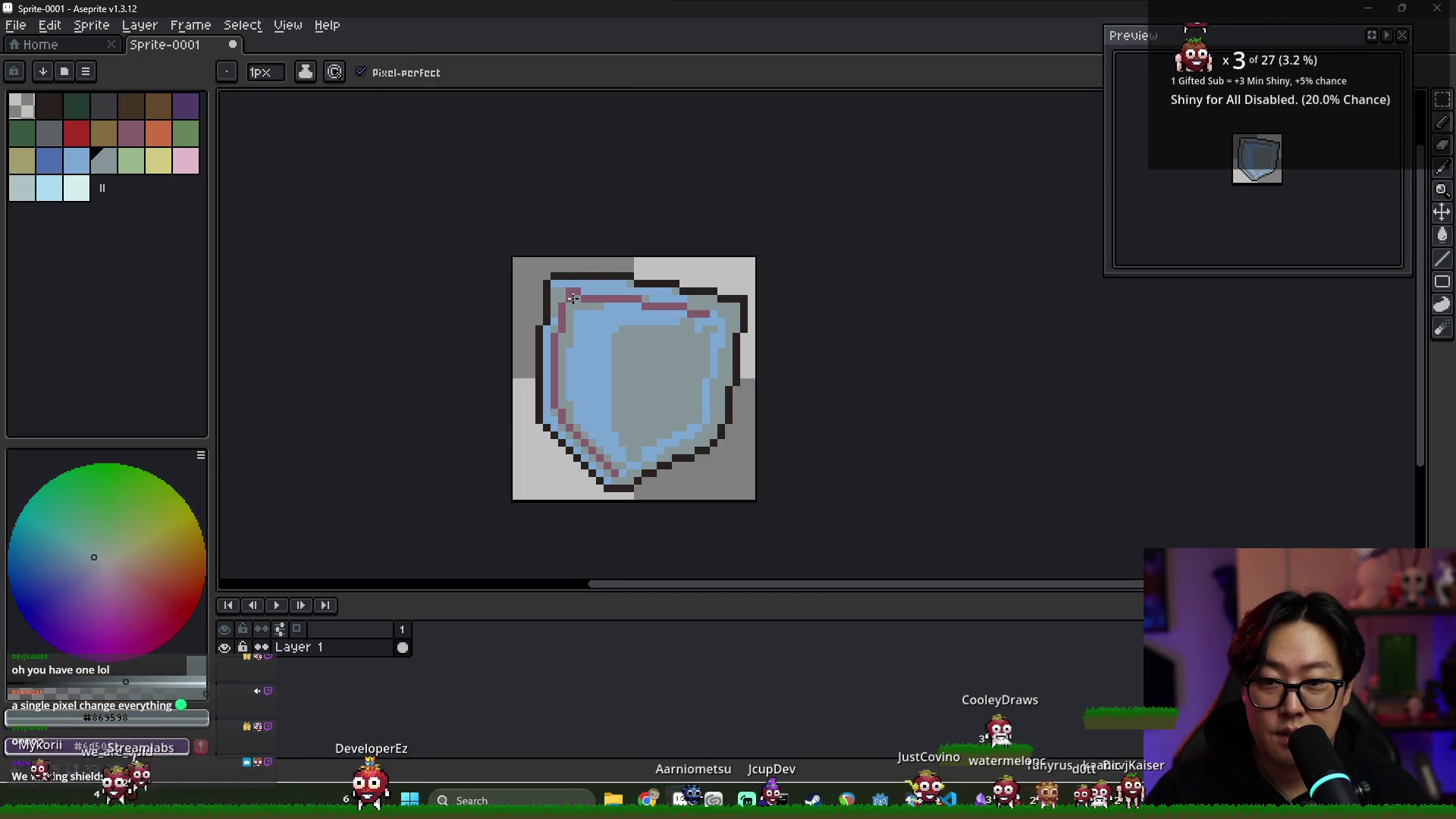
{"action": "left_click", "coordinate": [581, 294], "text": "alt"}
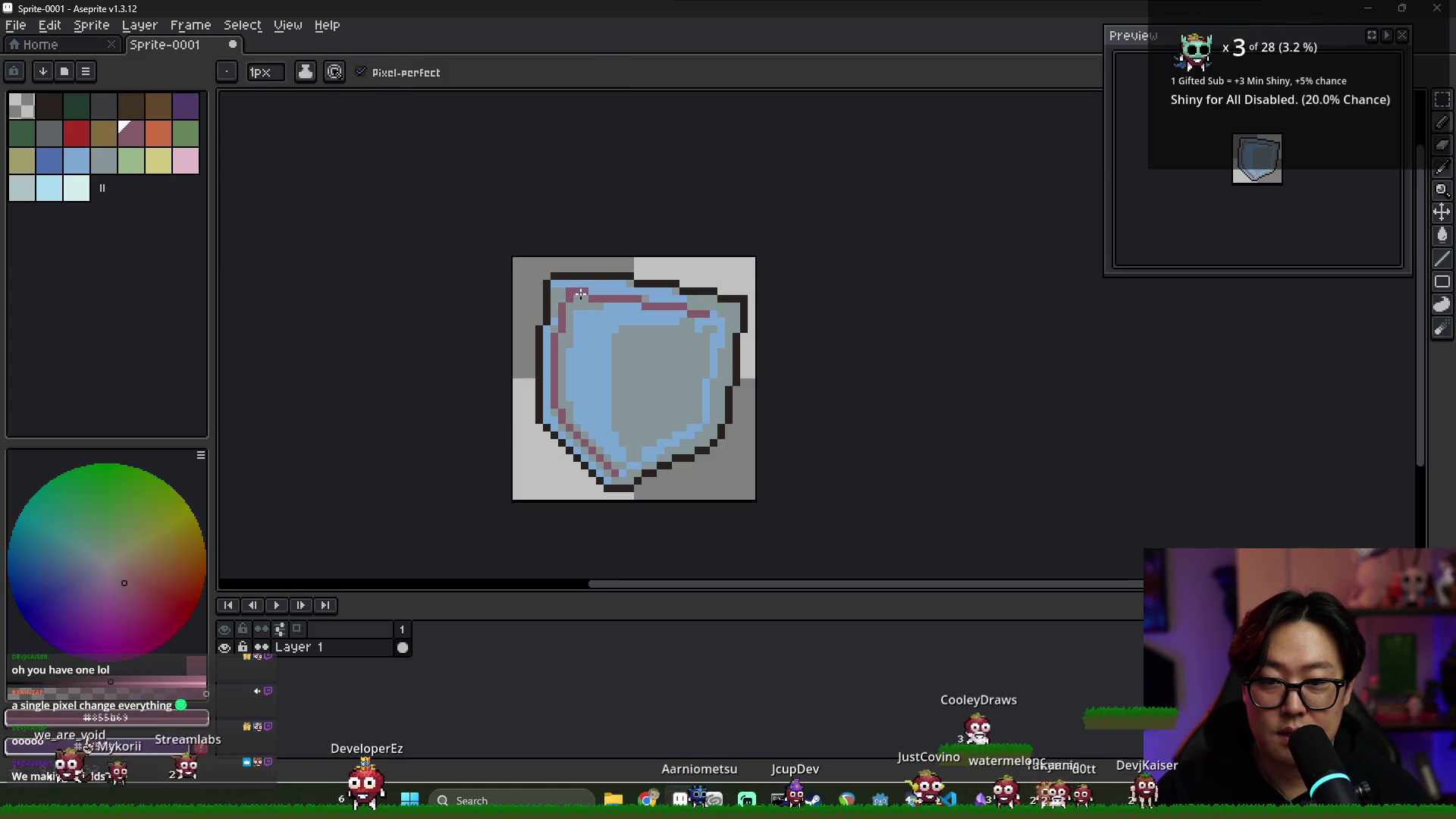
{"action": "scroll", "coordinate": [653, 327], "scroll_direction": "down", "scroll_amount": 6}
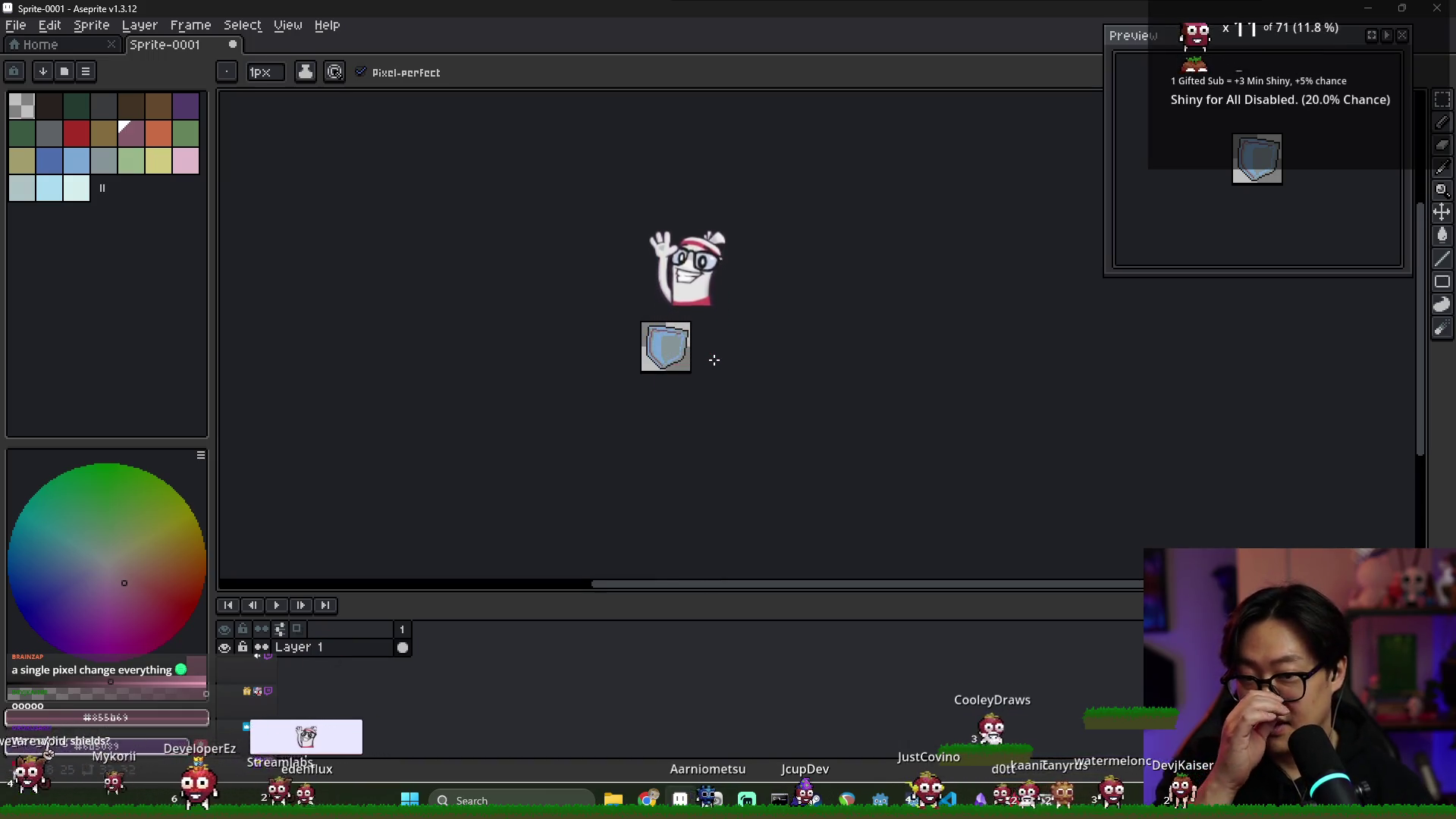
{"action": "scroll", "coordinate": [690, 343], "scroll_direction": "up", "scroll_amount": 10}
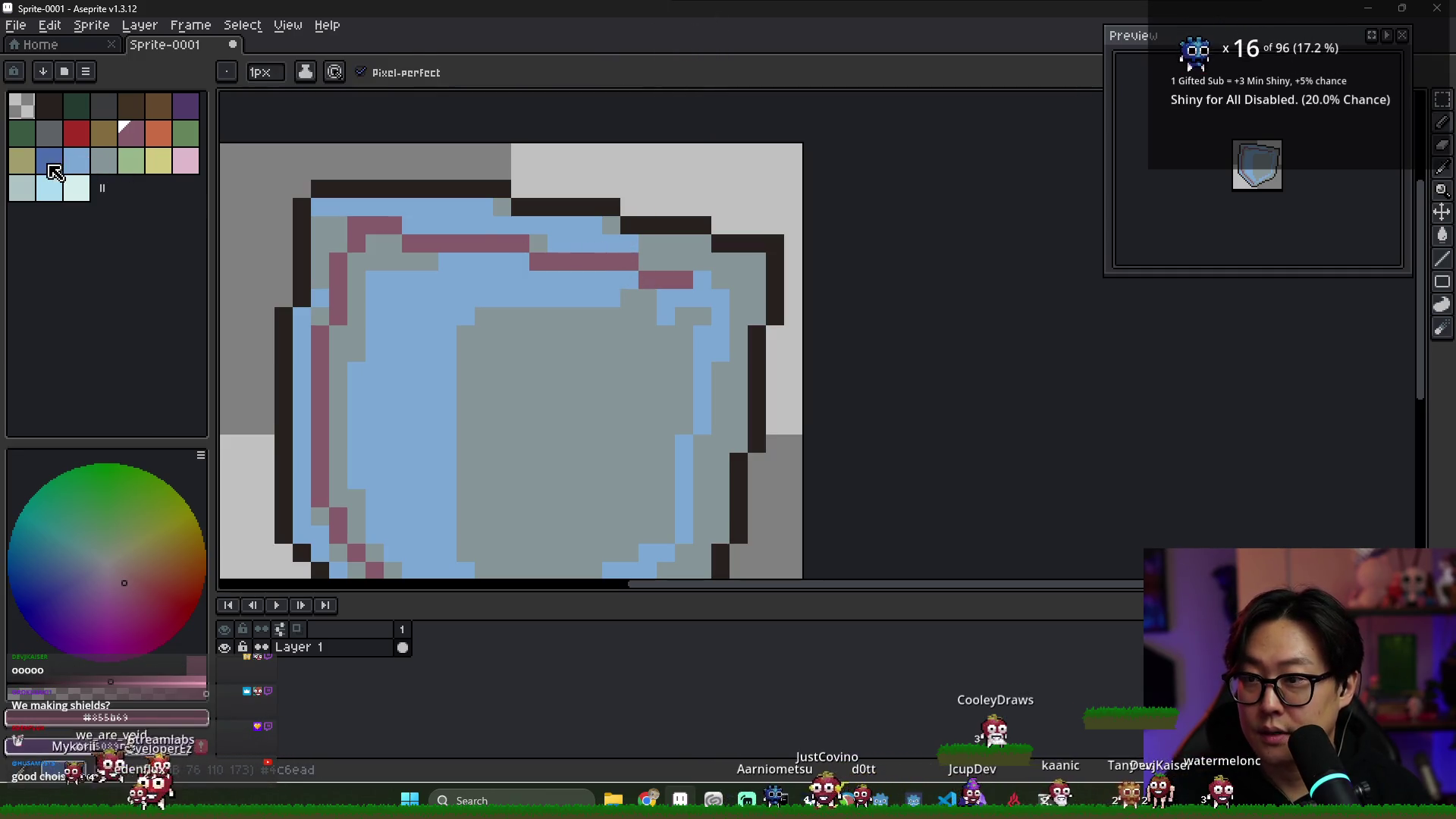
Bucket-fill the mauve inner line with dark grey
{"action": "left_click", "coordinate": [441, 300]}
{"action": "key", "text": "ctrl+z"}
{"action": "left_click", "coordinate": [384, 244], "text": "alt"}
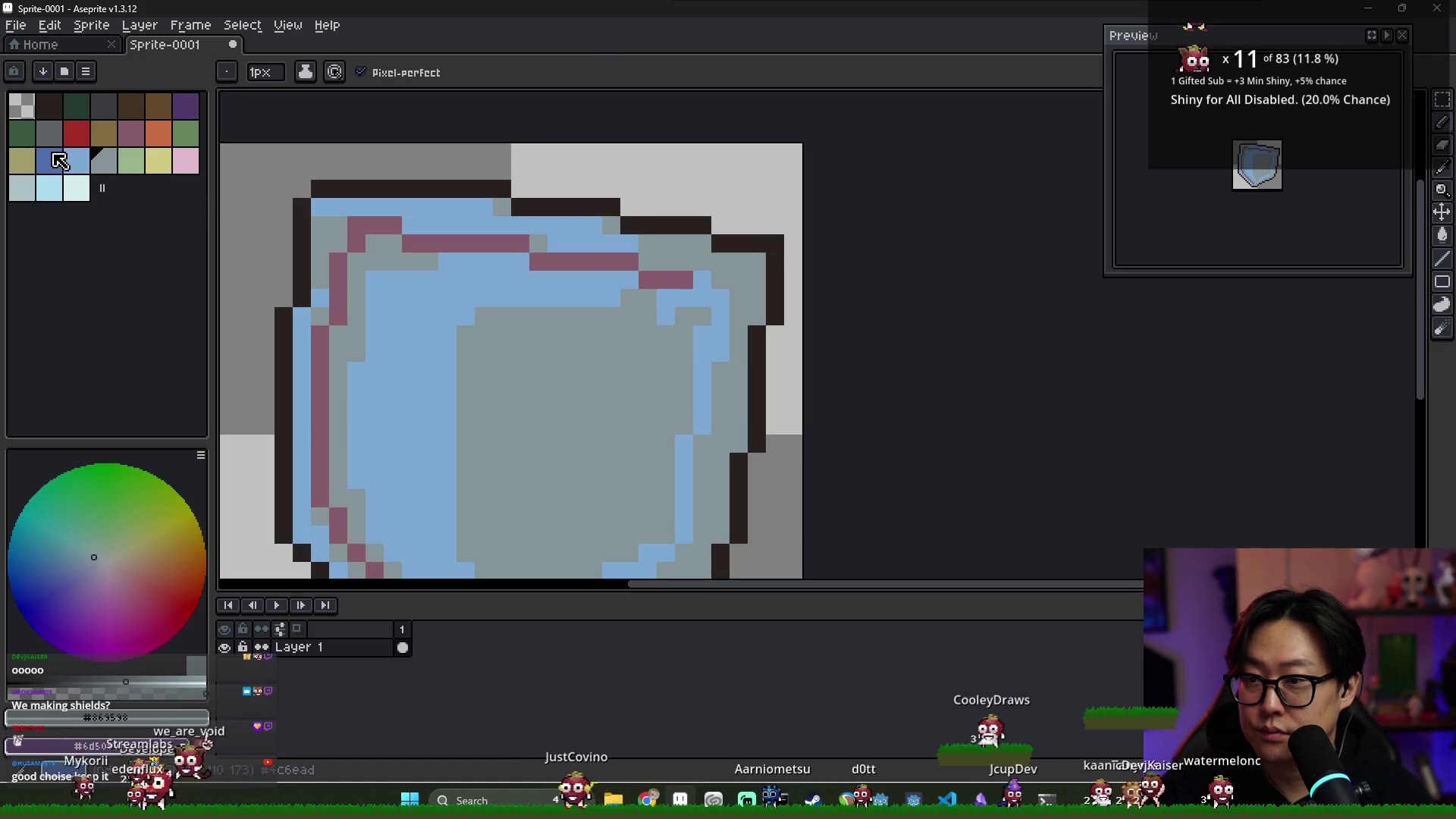
{"action": "left_click", "coordinate": [53, 143]}
{"action": "key", "text": "g"}
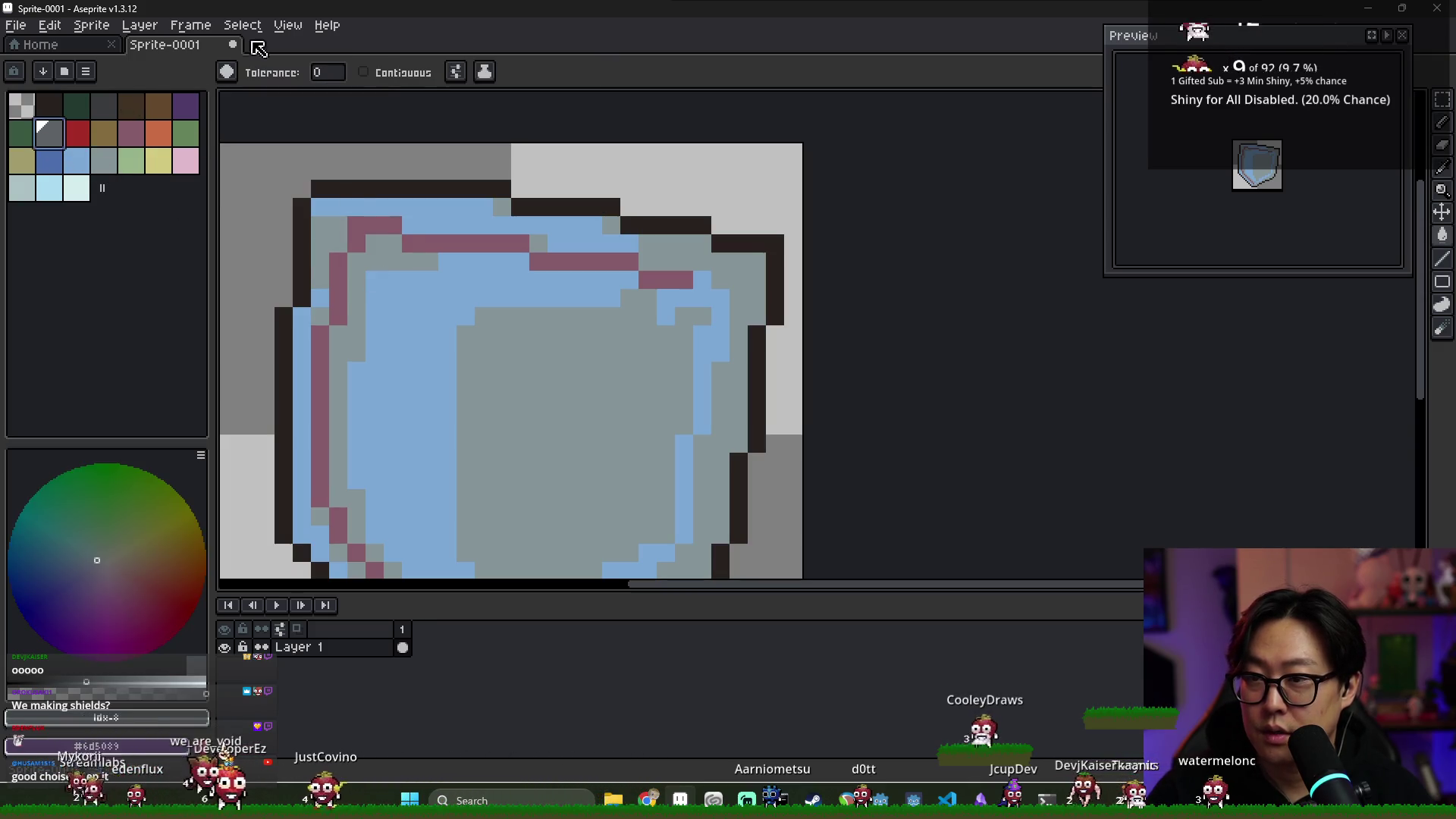
{"action": "left_click", "coordinate": [374, 227]}
{"action": "scroll", "coordinate": [428, 254], "scroll_direction": "down", "scroll_amount": 5}
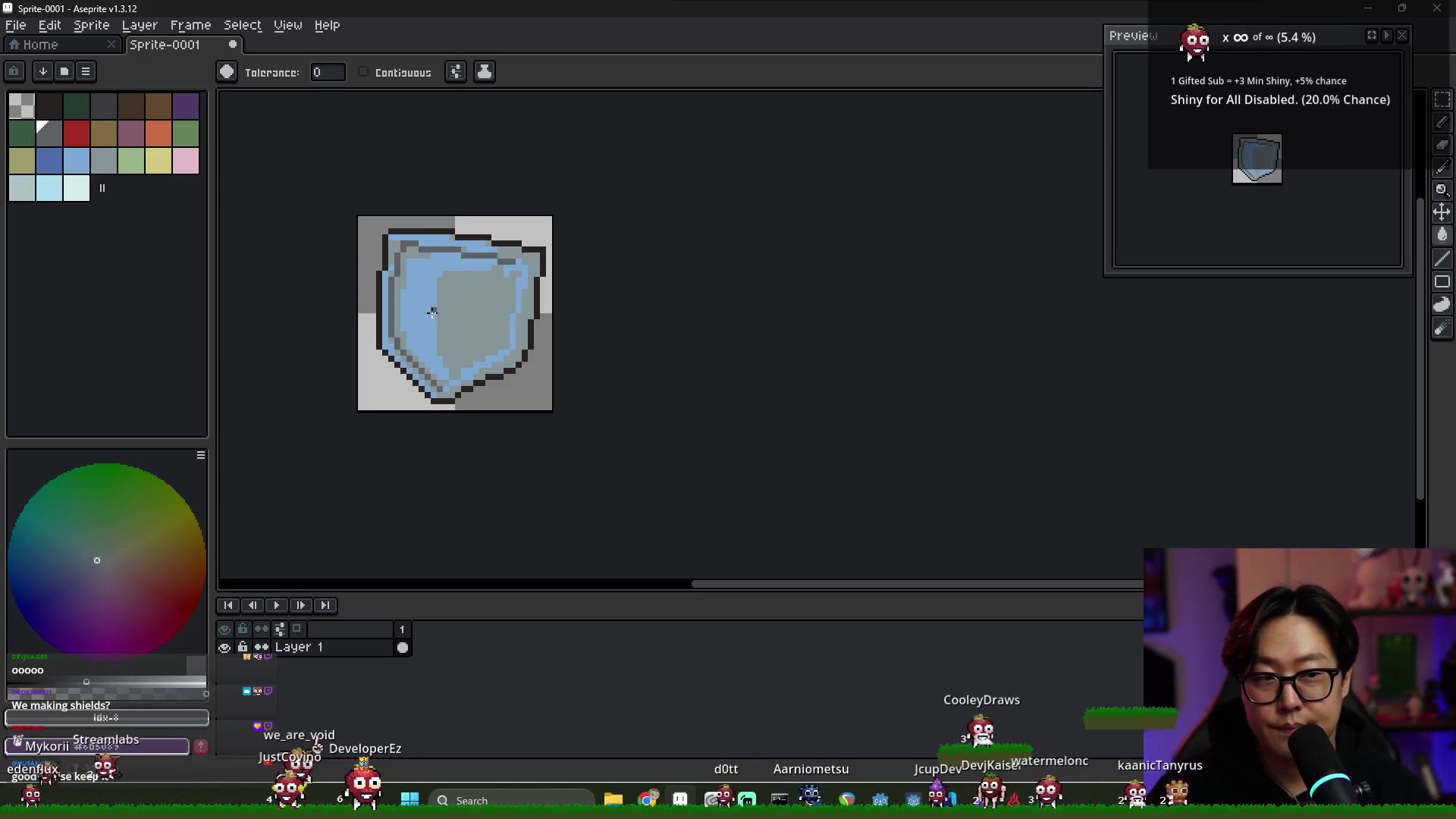
{"action": "scroll", "coordinate": [432, 312], "scroll_direction": "up", "scroll_amount": 3}
Touch up the interior: light blue on the upper-right inner edge, grey on the lower-left
{"action": "key", "text": "b"}
{"action": "left_click", "coordinate": [592, 236], "text": "alt"}
{"action": "left_click_drag", "start_coordinate": [590, 239], "coordinate": [631, 286]}
{"action": "left_click", "coordinate": [605, 286], "text": "alt"}
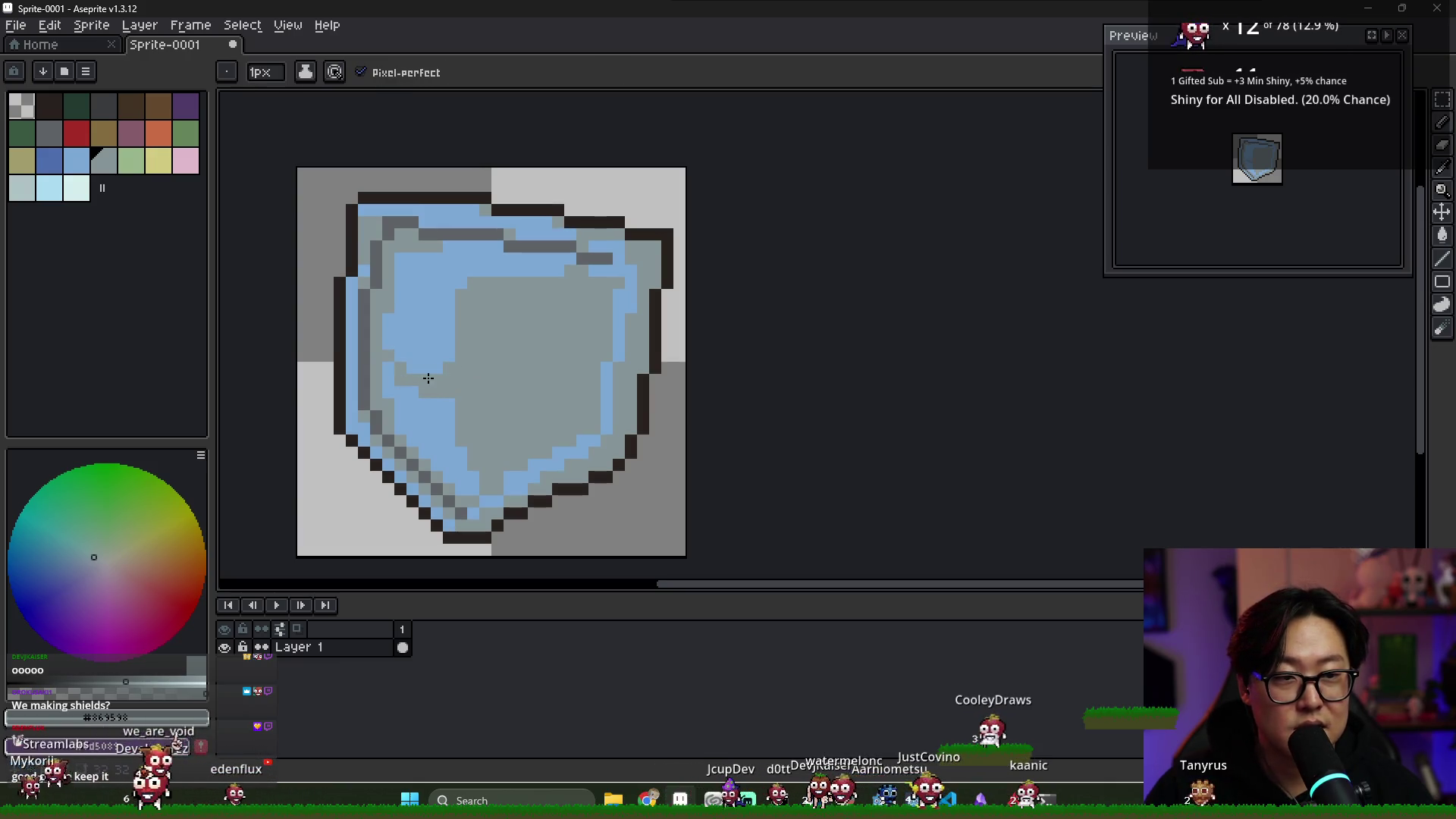
{"action": "left_click_drag", "start_coordinate": [428, 378], "coordinate": [396, 384]}
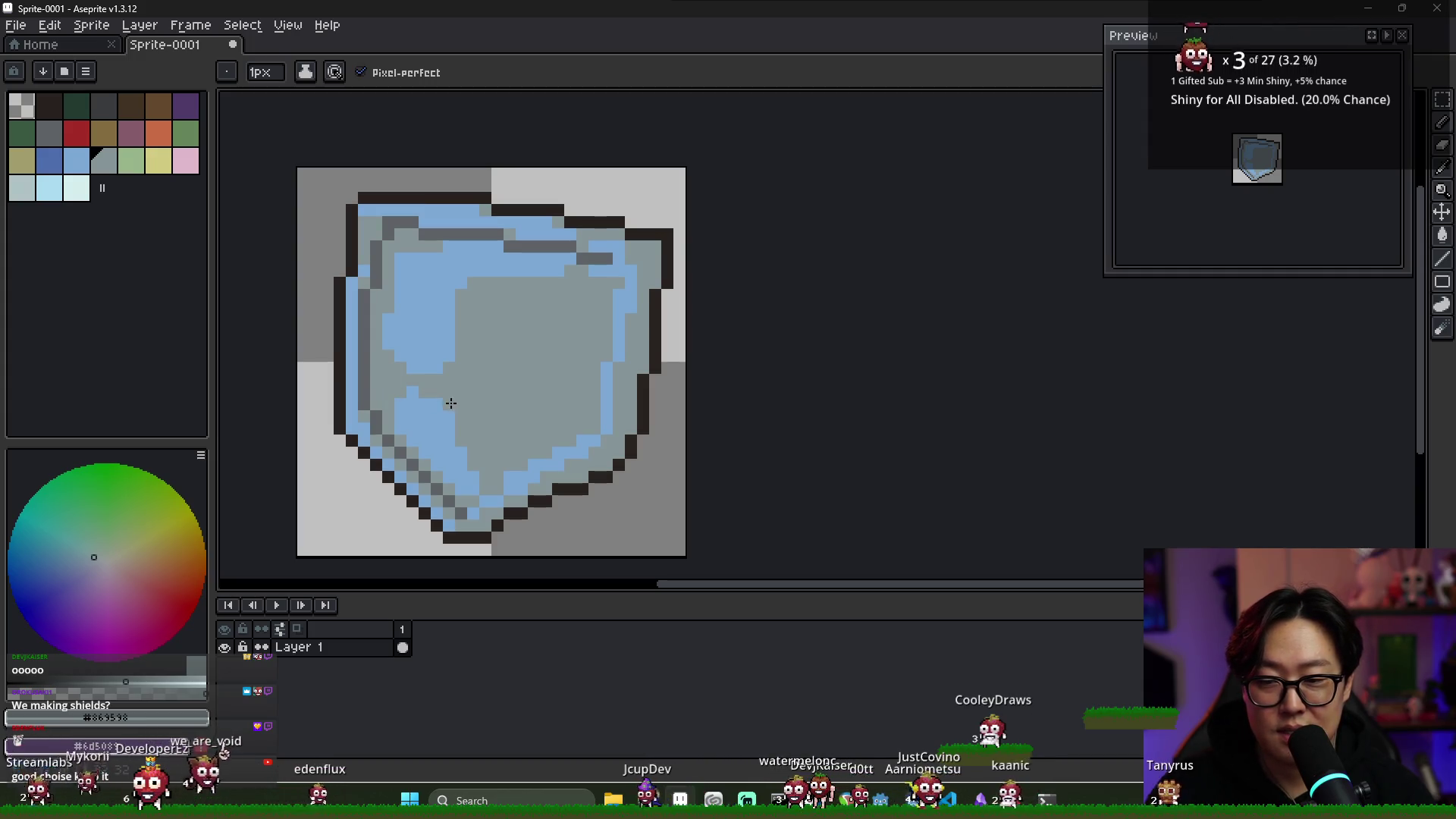
{"action": "left_click_drag", "start_coordinate": [440, 425], "coordinate": [456, 482]}
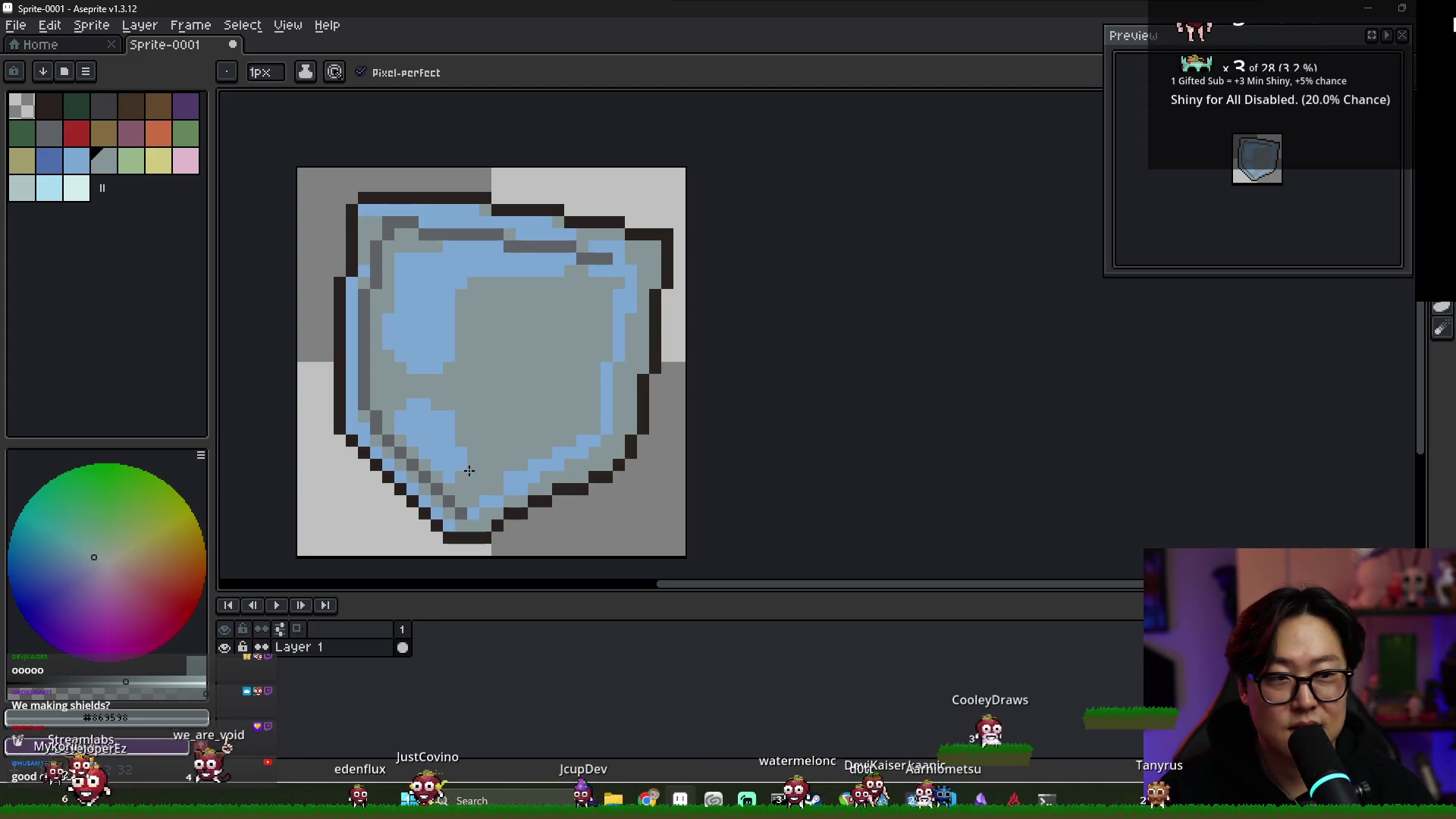
Shift the shield layer one pixel to the right
{"action": "scroll", "coordinate": [576, 399], "scroll_direction": "down", "scroll_amount": 2}
{"action": "key", "text": "v"}
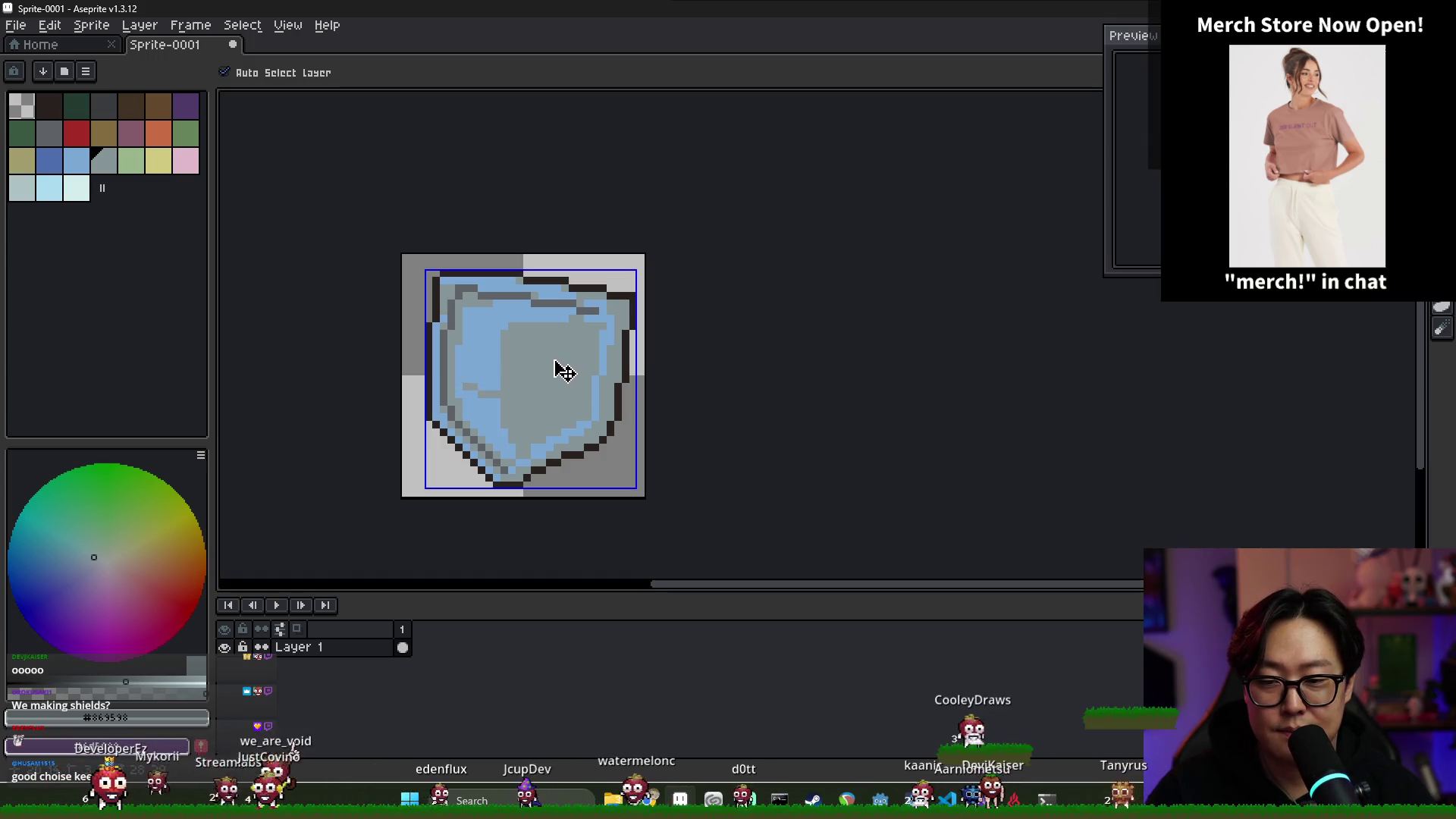
{"action": "scroll", "coordinate": [561, 371], "scroll_direction": "down", "scroll_amount": 1}
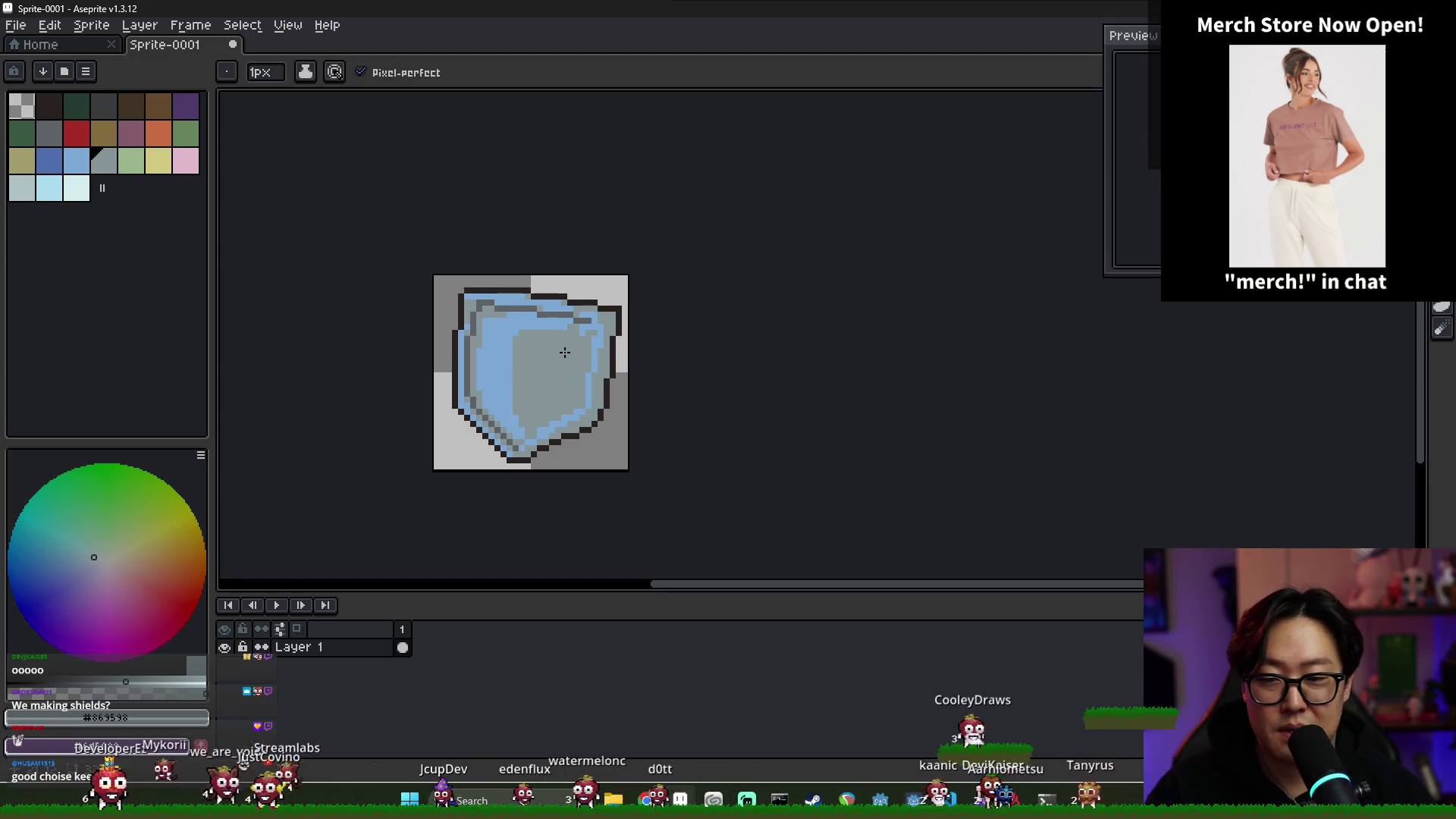
{"action": "left_click_drag", "start_coordinate": [543, 384], "coordinate": [552, 387]}
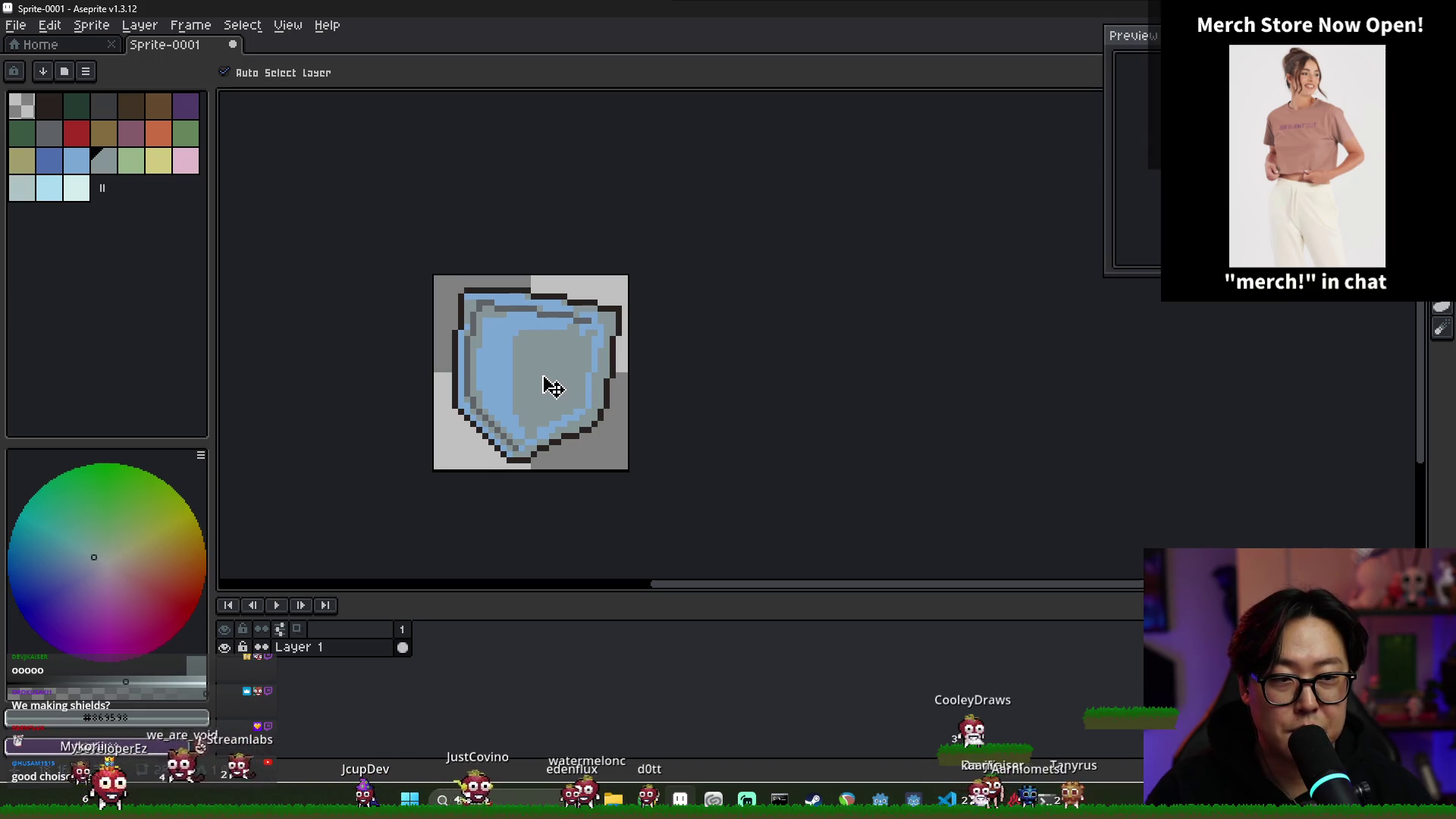
{"action": "left_click", "coordinate": [16, 25]}
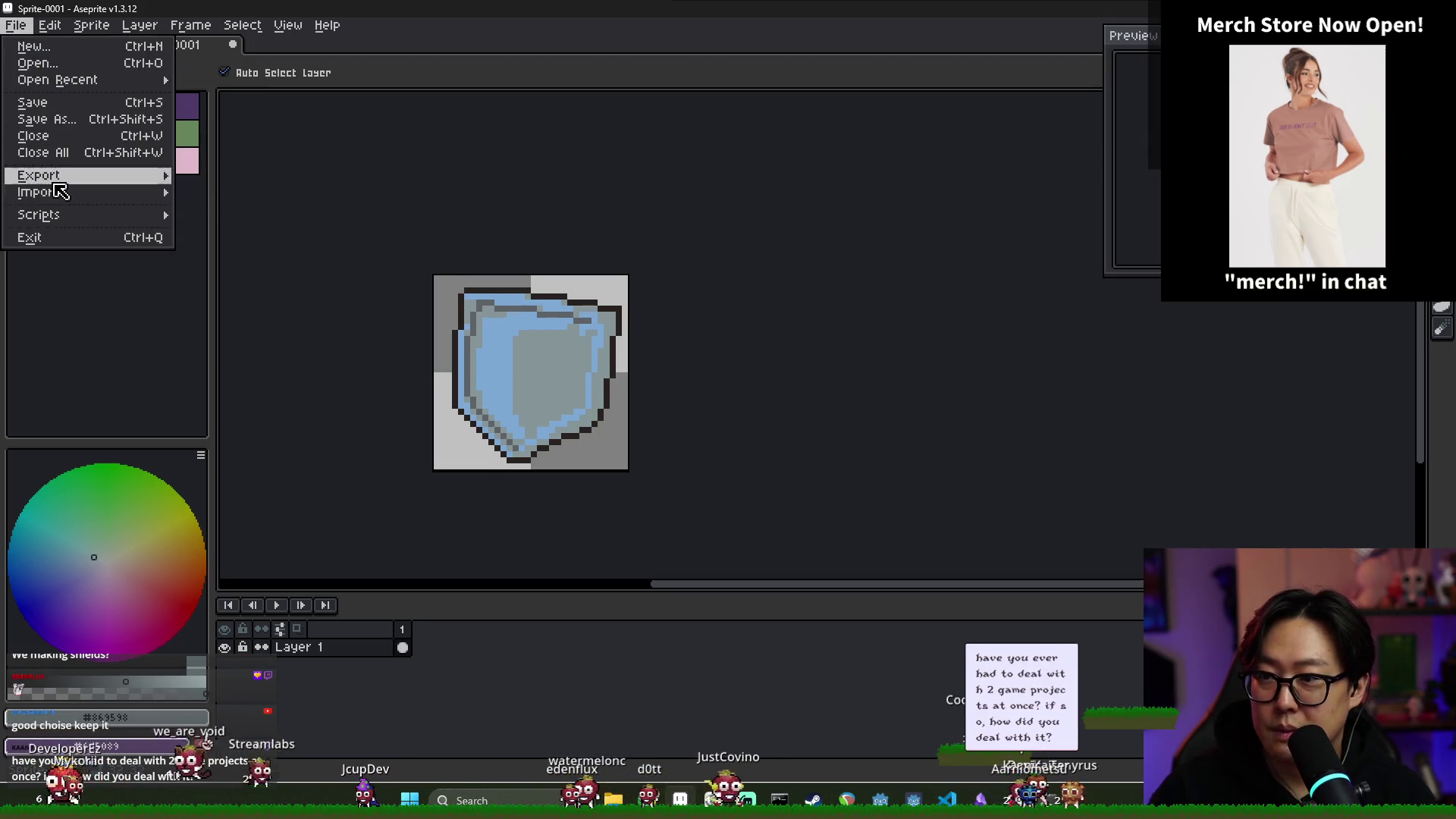
Start saving the shield sprite under a new name, browsing up to the Combat folder
{"action": "left_click", "coordinate": [47, 119]}
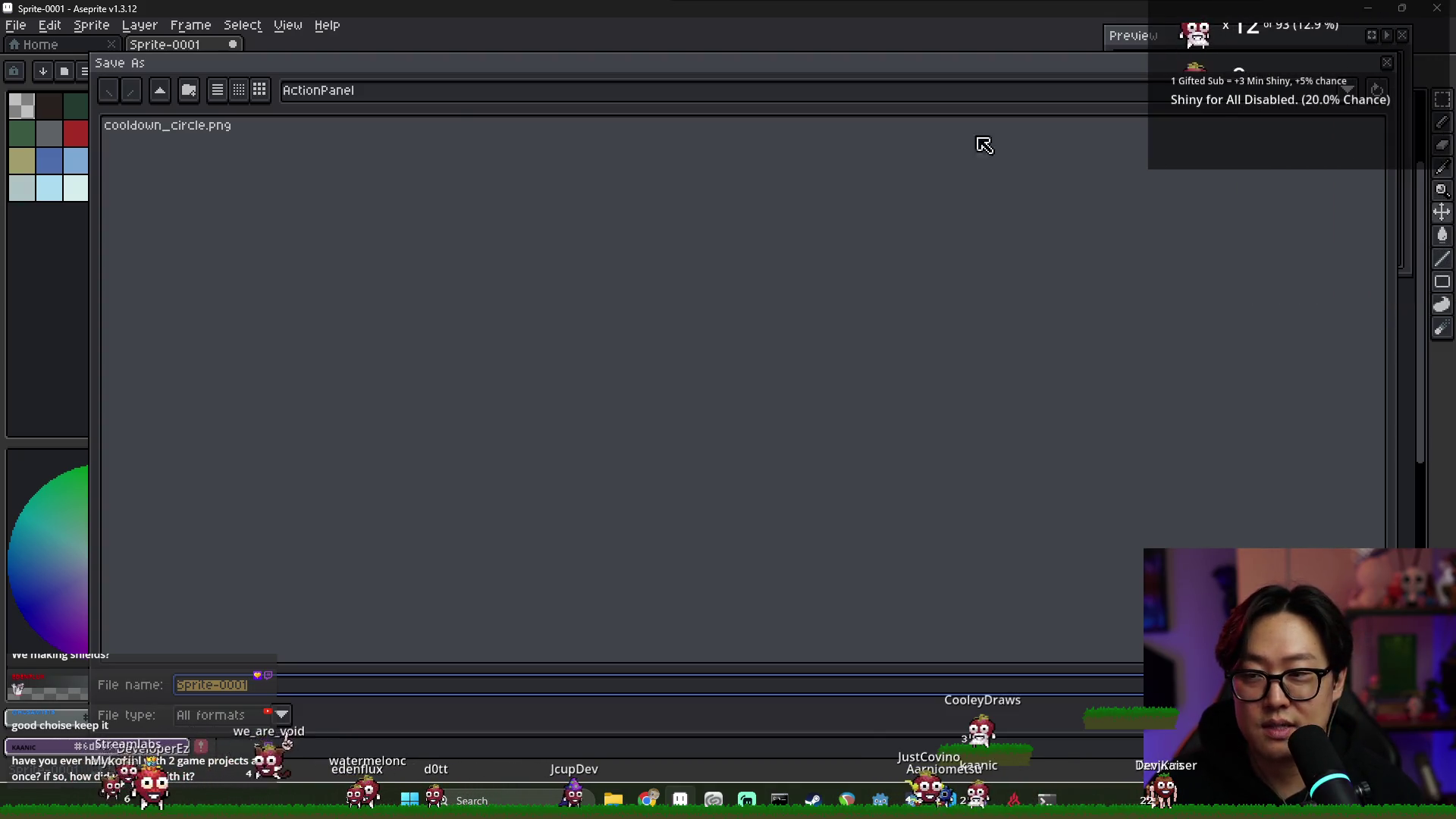
{"action": "left_click", "coordinate": [167, 95]}
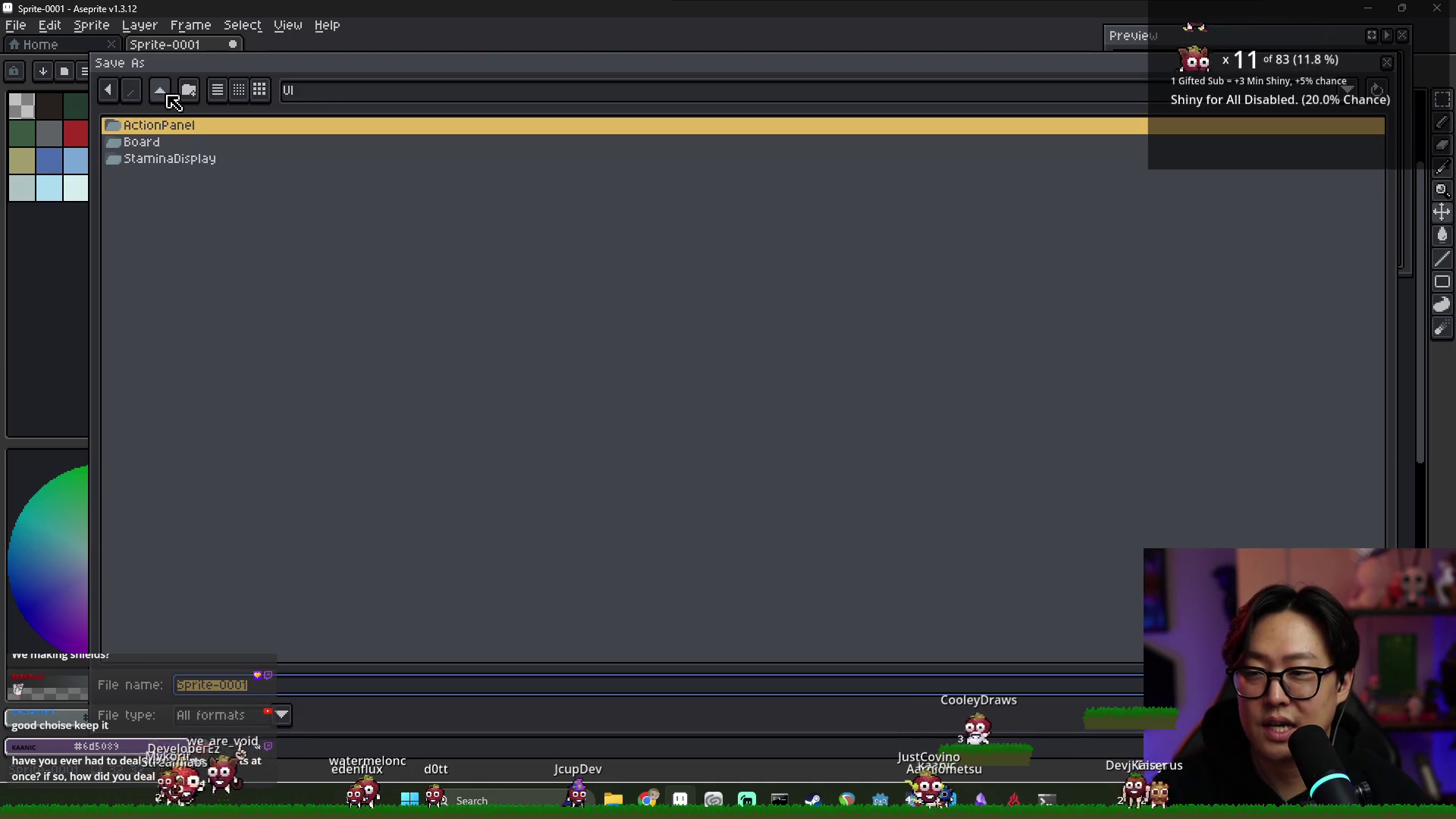
{"action": "left_click", "coordinate": [166, 131]}
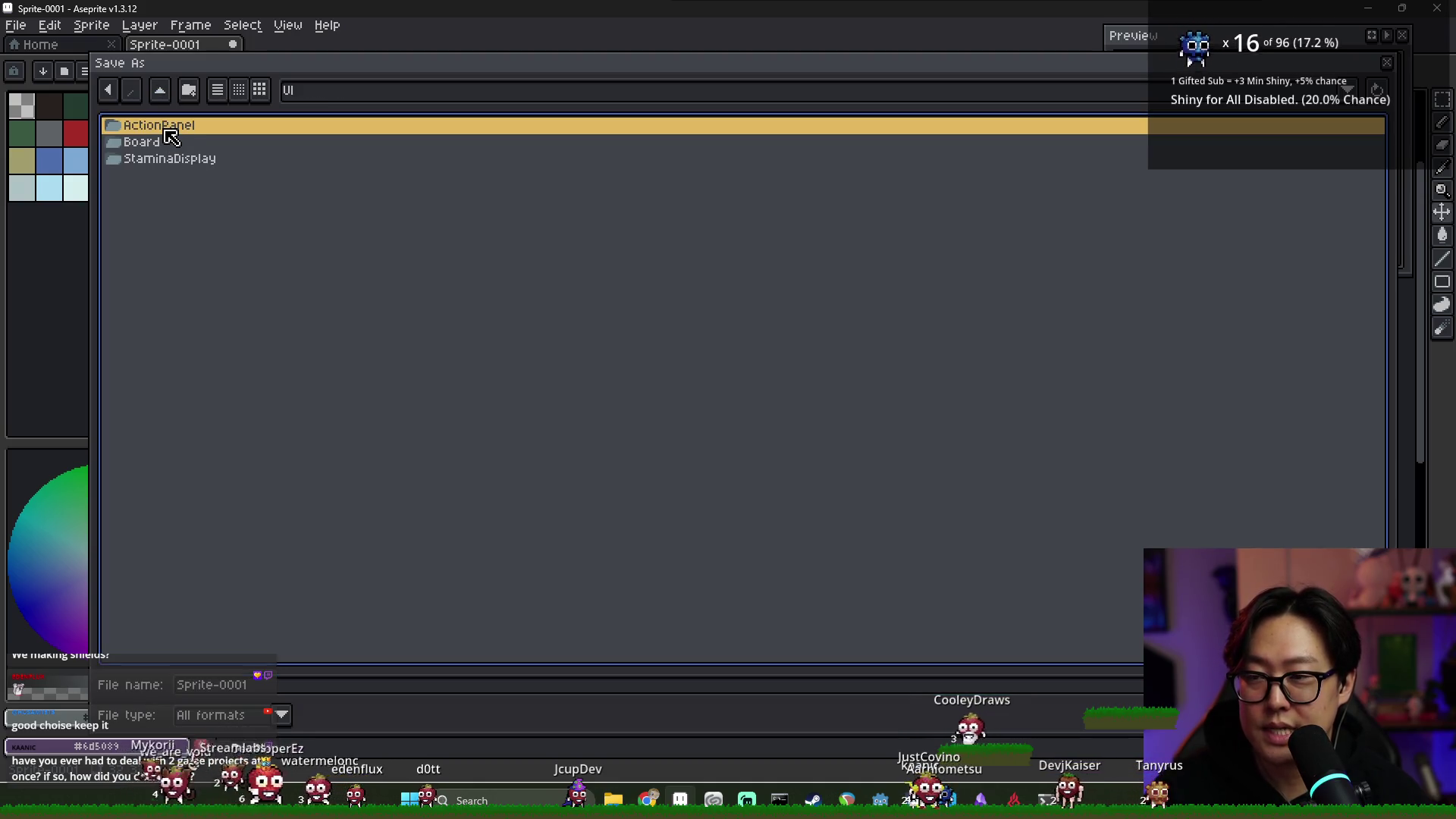
{"action": "left_click", "coordinate": [162, 98]}
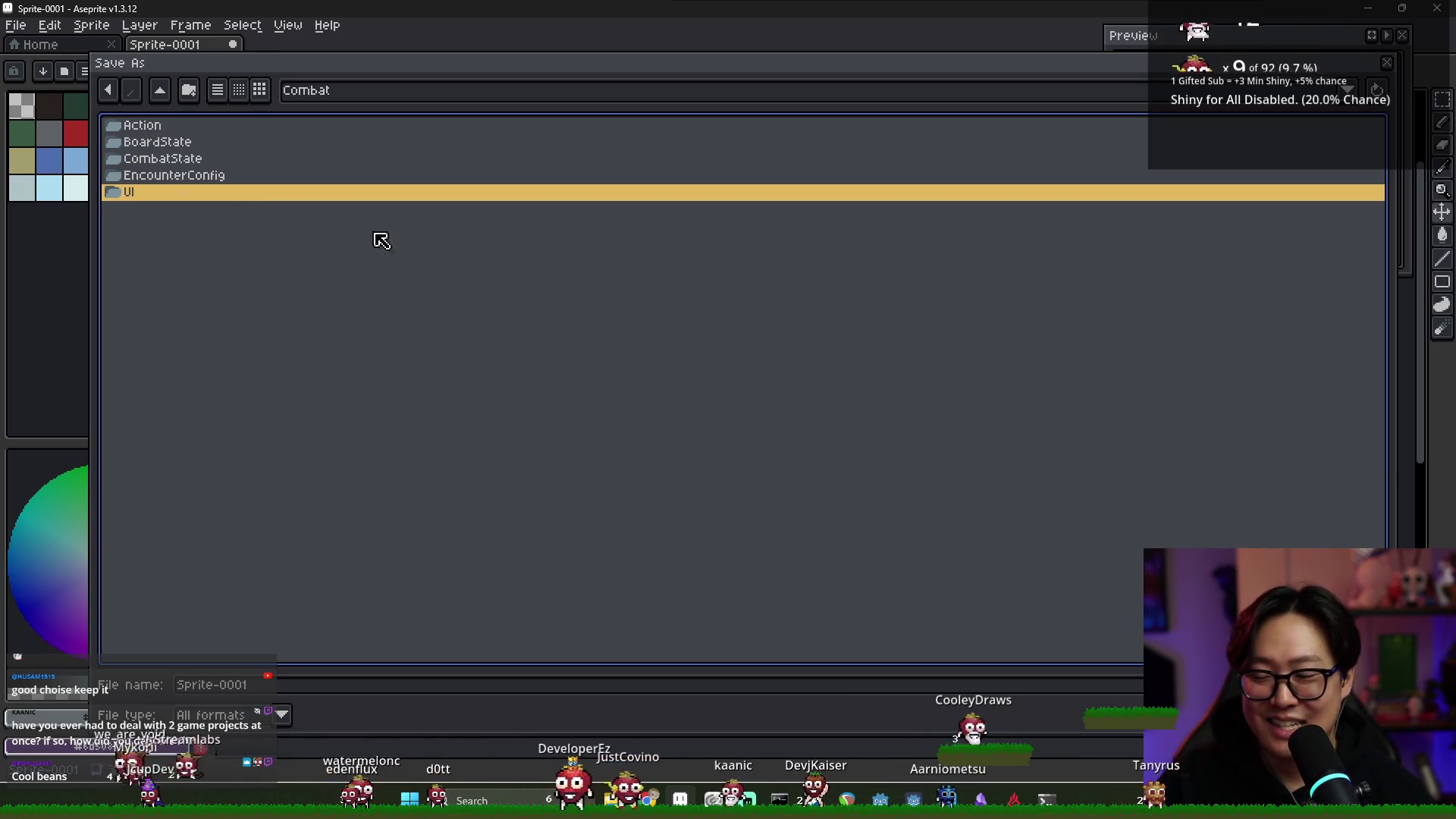
Check the other open windows, including Godot's EnemyCharacter scene, then return to the save dialog
{"action": "key", "text": "alt+Tab"}
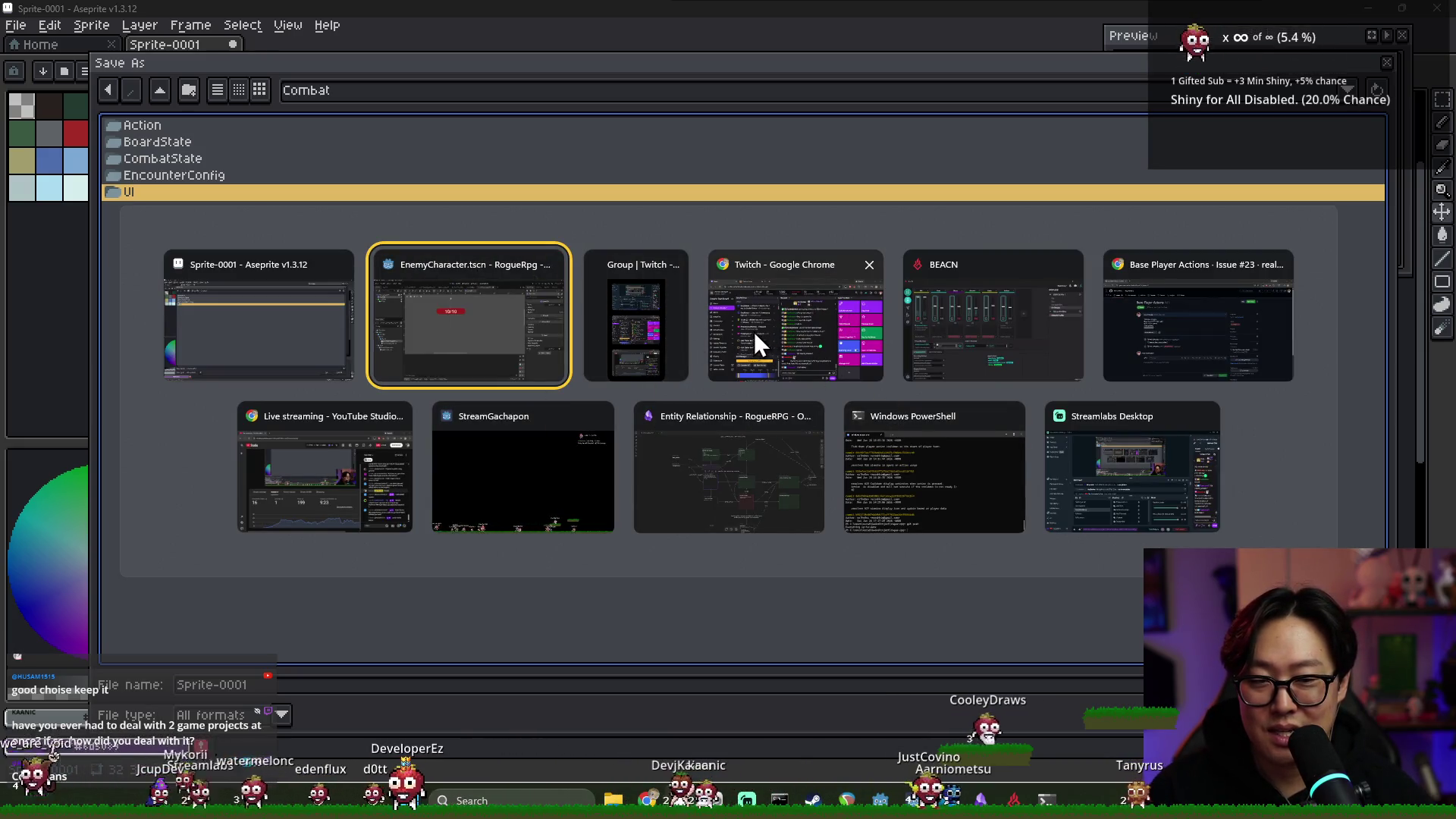
{"action": "key", "text": "Escape"}
{"action": "key", "text": "alt+Tab"}
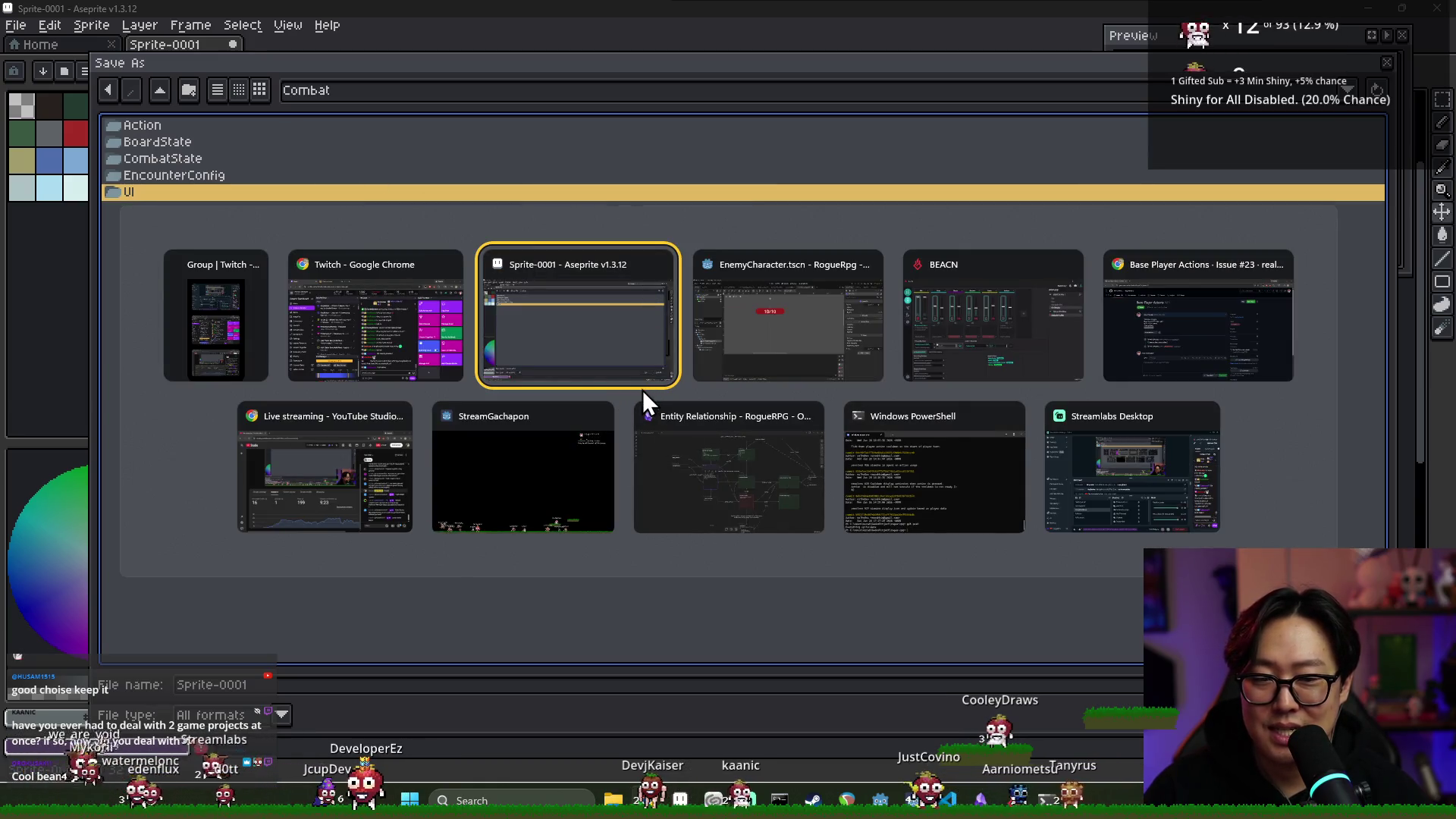
{"action": "left_click", "coordinate": [698, 354]}
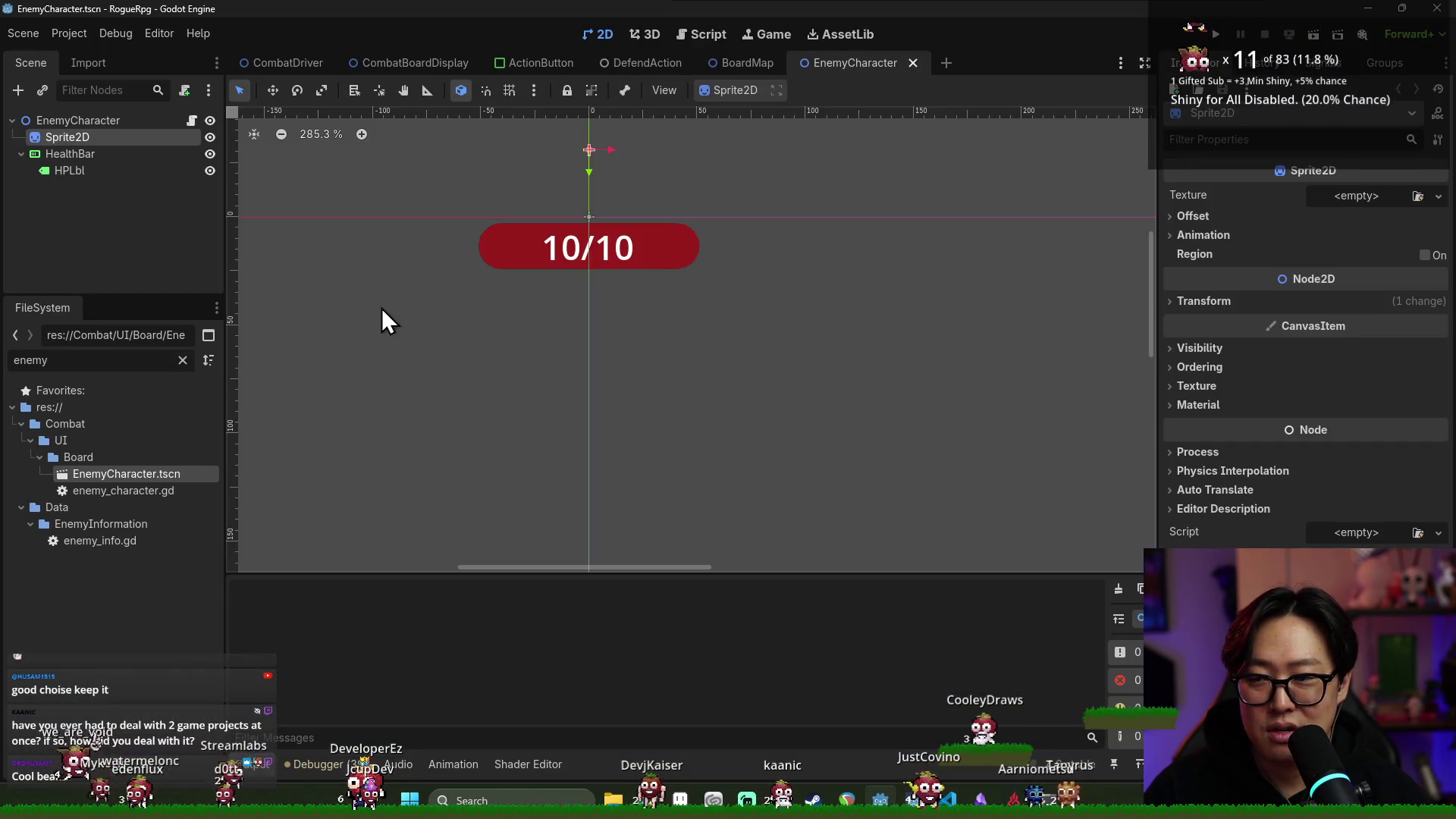
{"action": "key", "text": "alt+Tab"}
{"action": "left_click", "coordinate": [713, 354]}
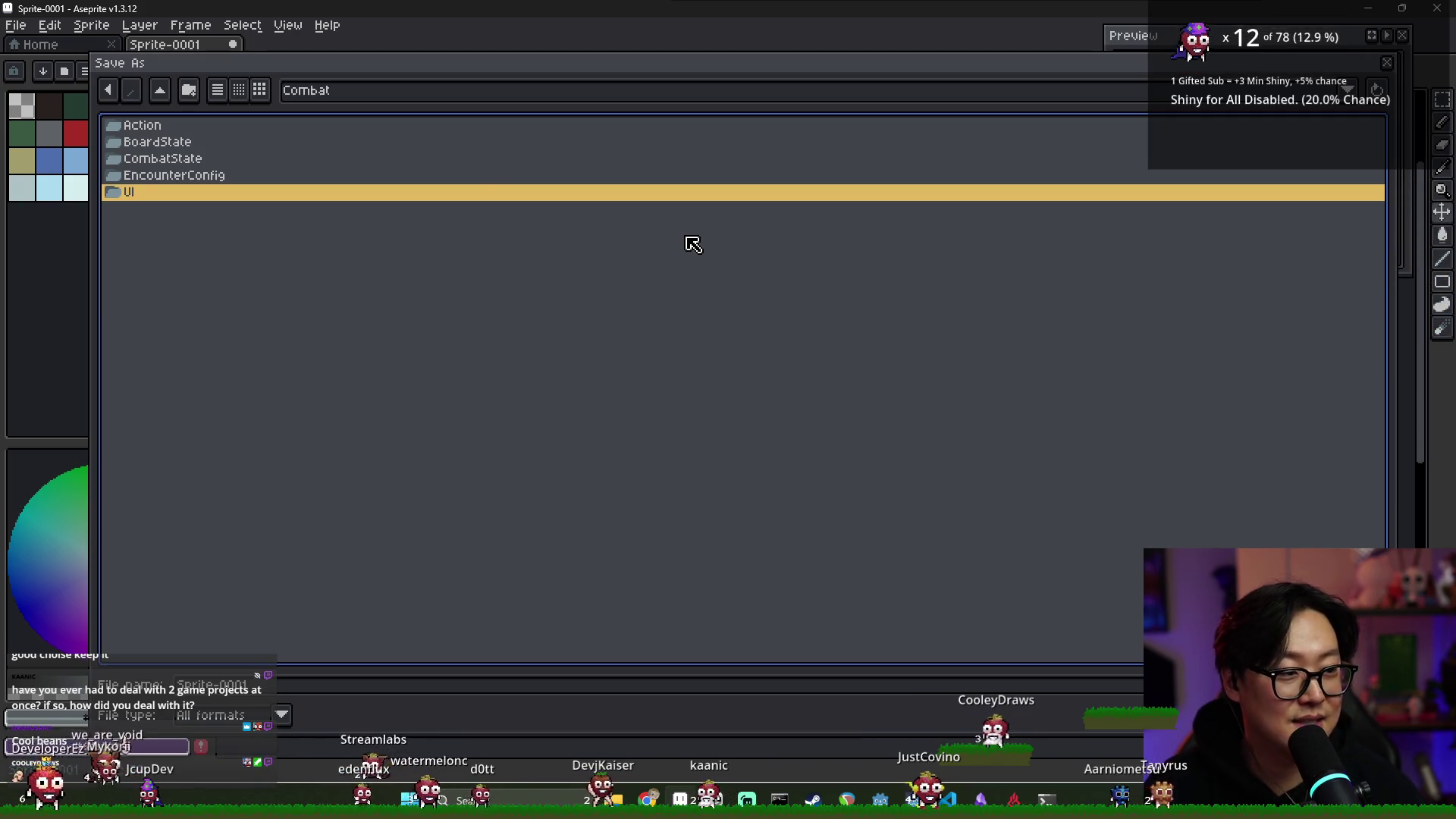
Go to rogue-rpg/Combat/UI and create an ArmorDisplay folder there
{"action": "left_click", "coordinate": [159, 90]}
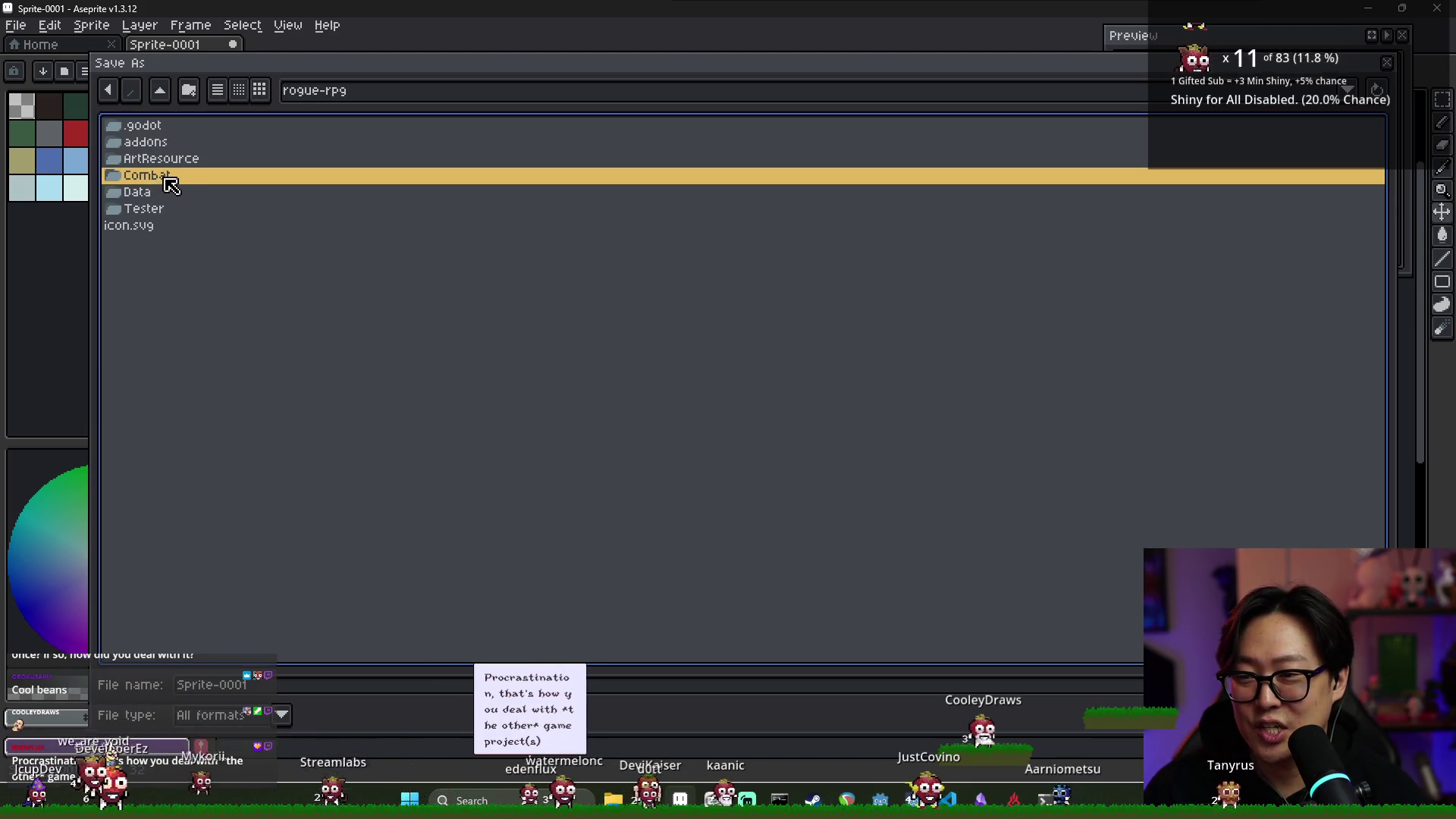
{"action": "double_click", "coordinate": [158, 178]}
{"action": "double_click", "coordinate": [156, 195]}
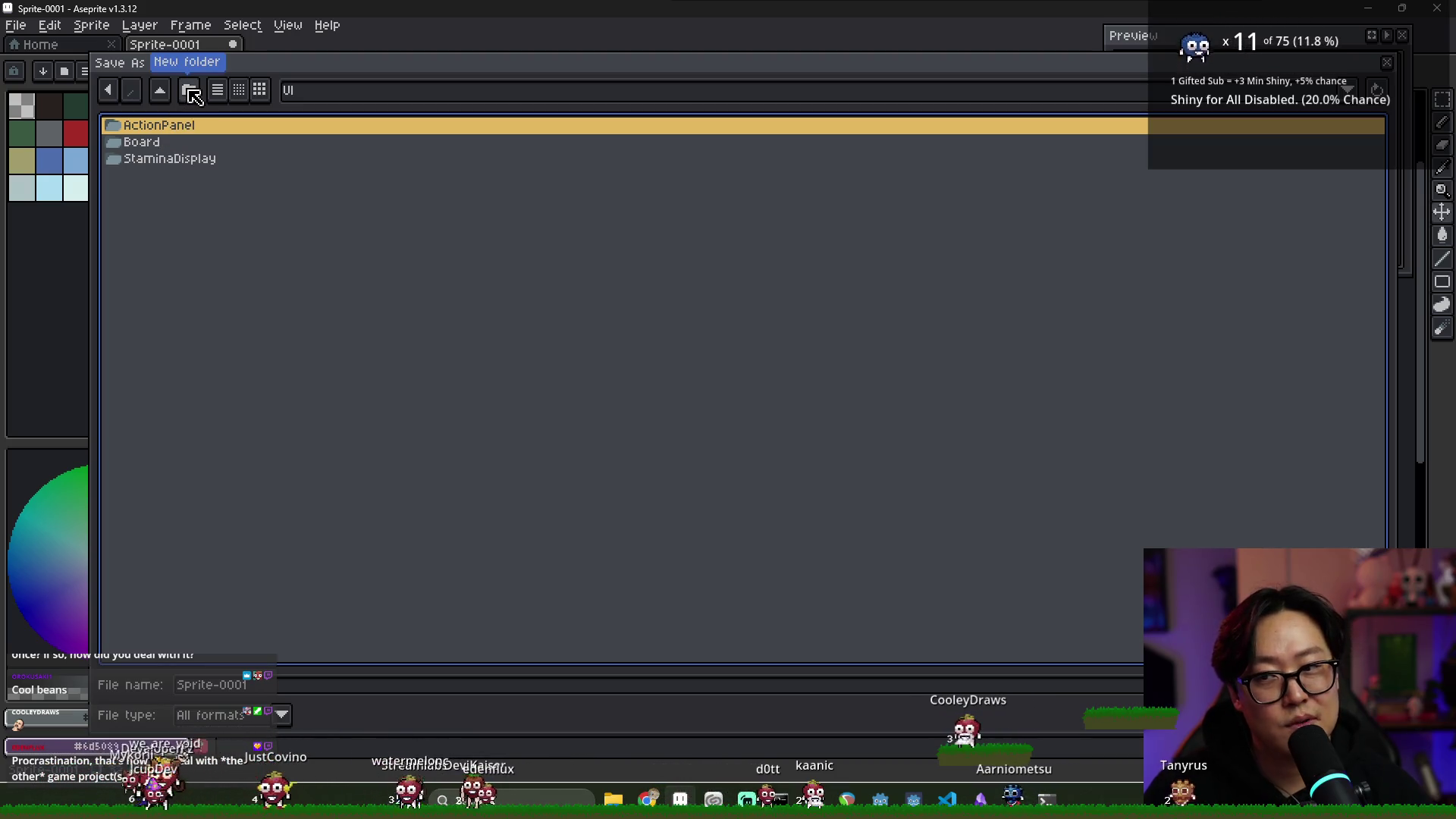
{"action": "left_click", "coordinate": [191, 92]}
{"action": "type", "text": "ArmorDisp"}
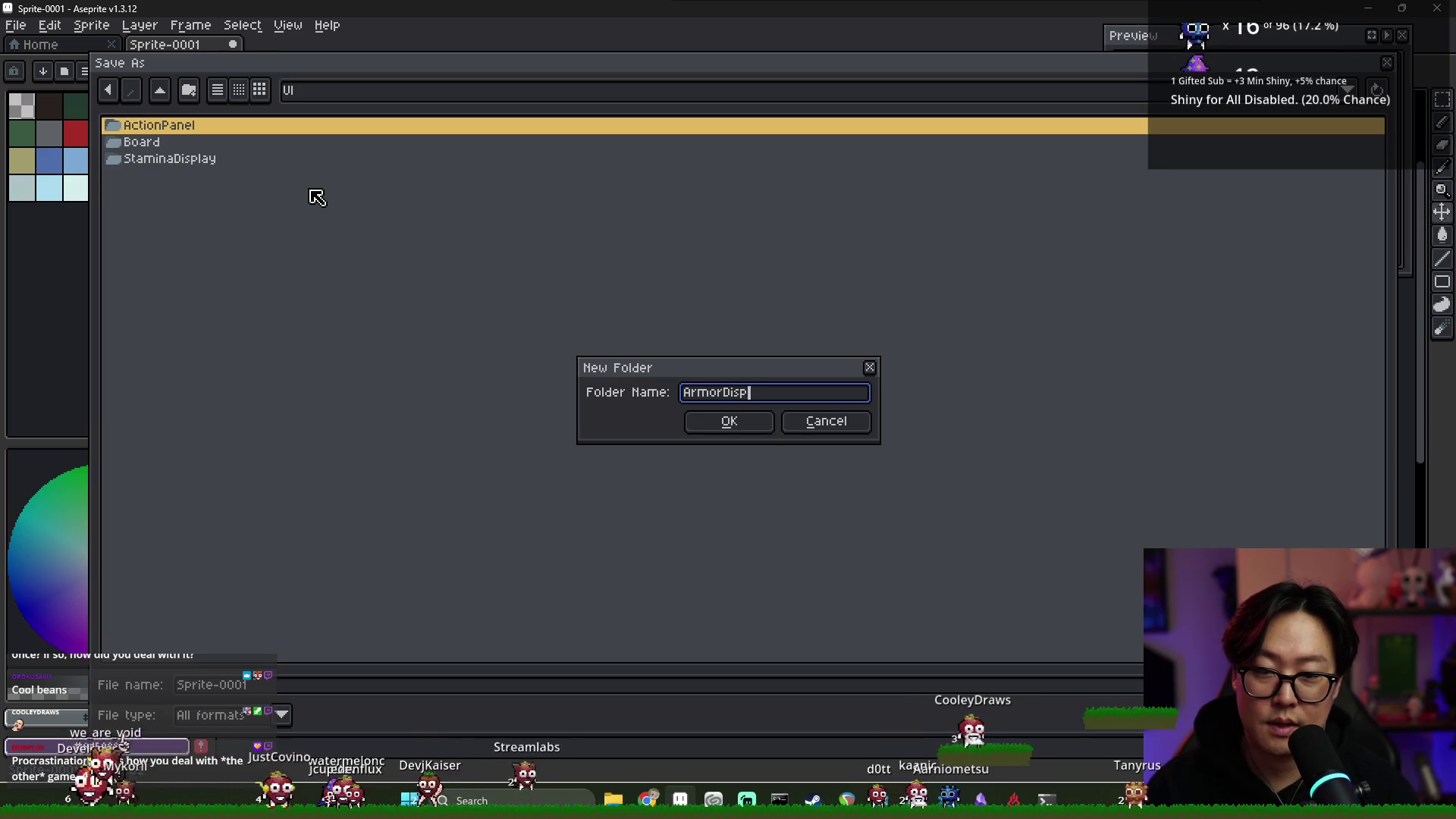
{"action": "type", "text": "lay"}
{"action": "key", "text": "Return"}
Save the shield as armor_icon.png in ArmorDisplay, then close the document and Aseprite
{"action": "left_click", "coordinate": [266, 686]}
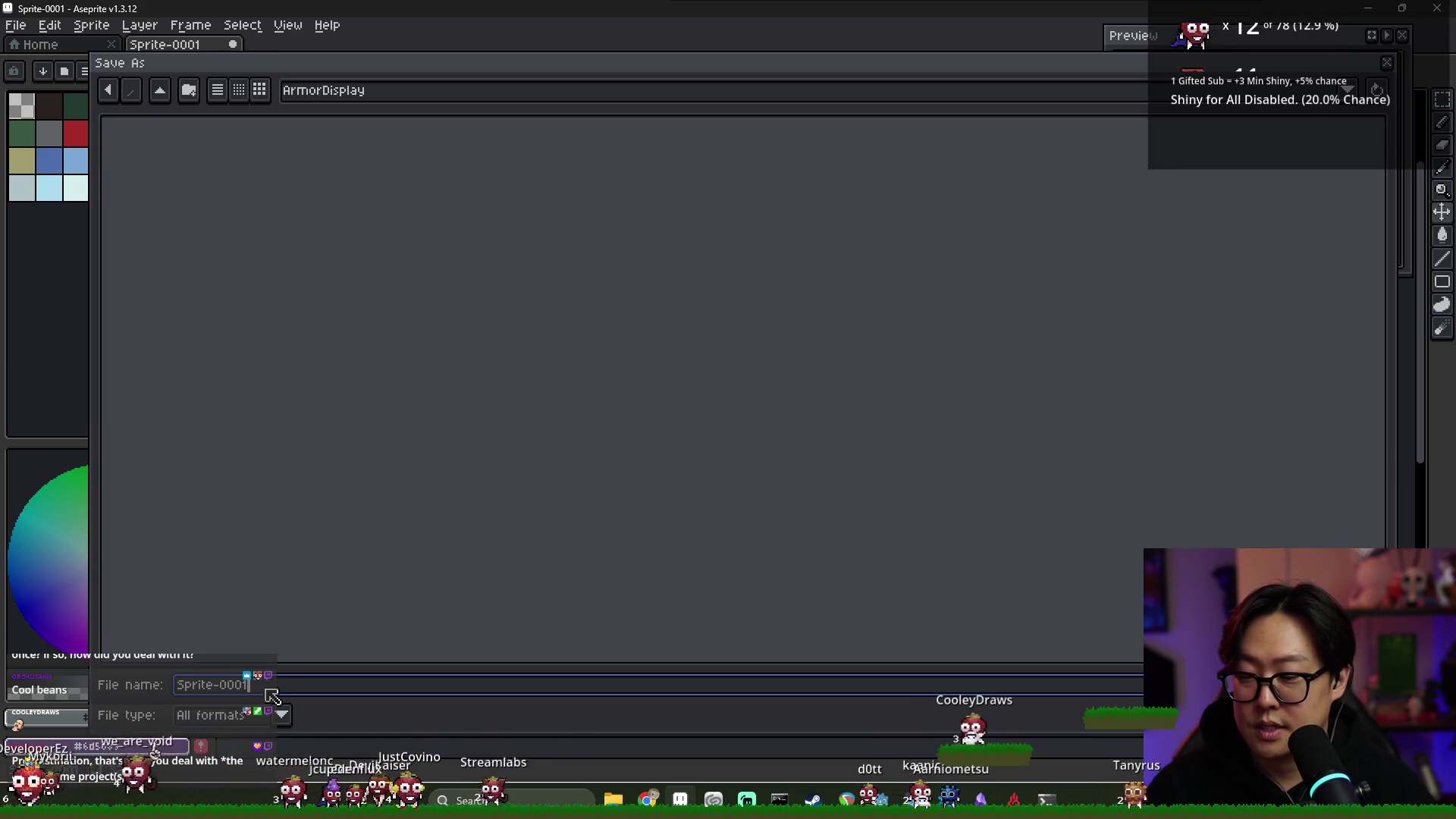
{"action": "type", "text": "armor_icon"}
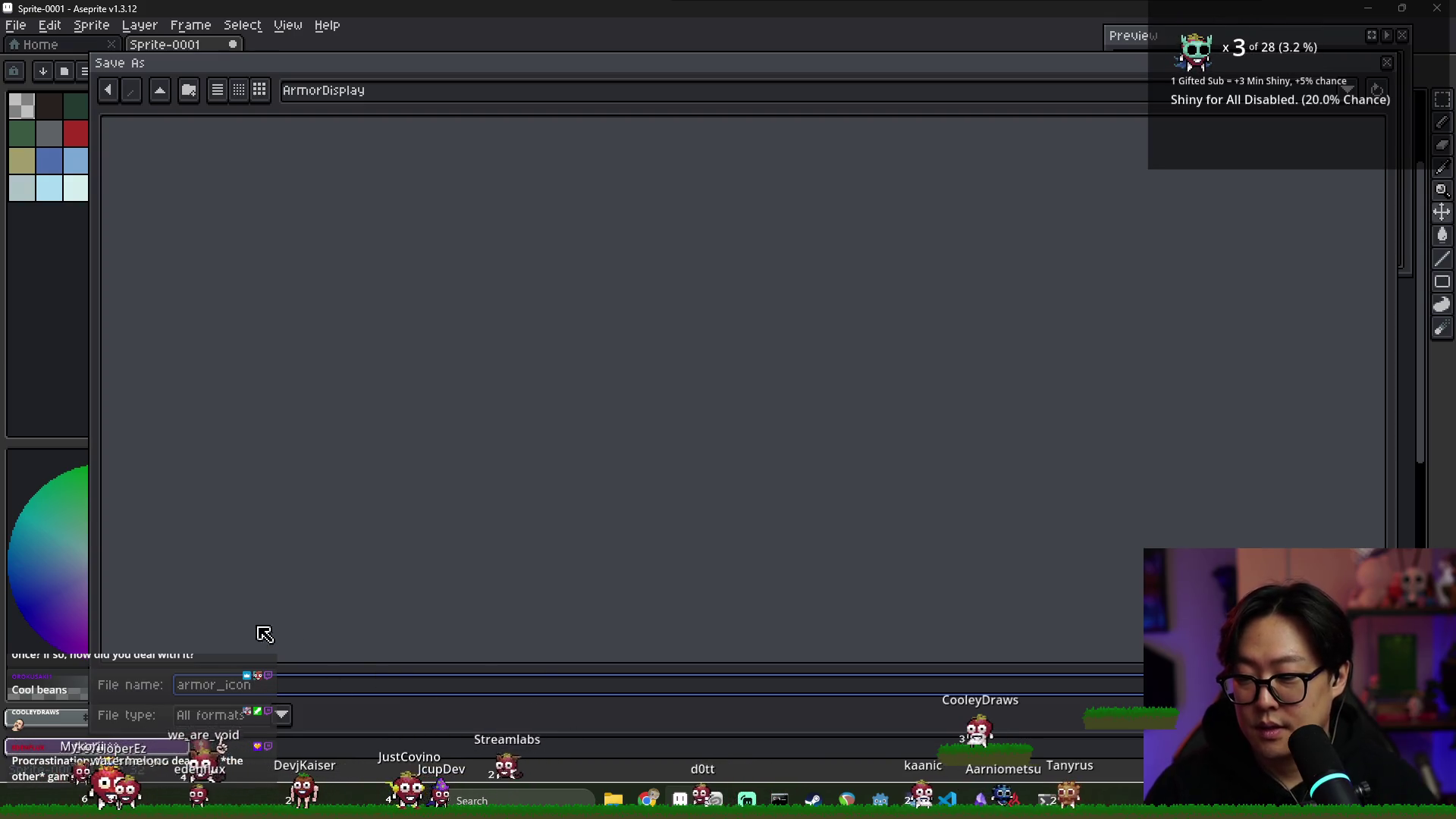
{"action": "left_click", "coordinate": [280, 716]}
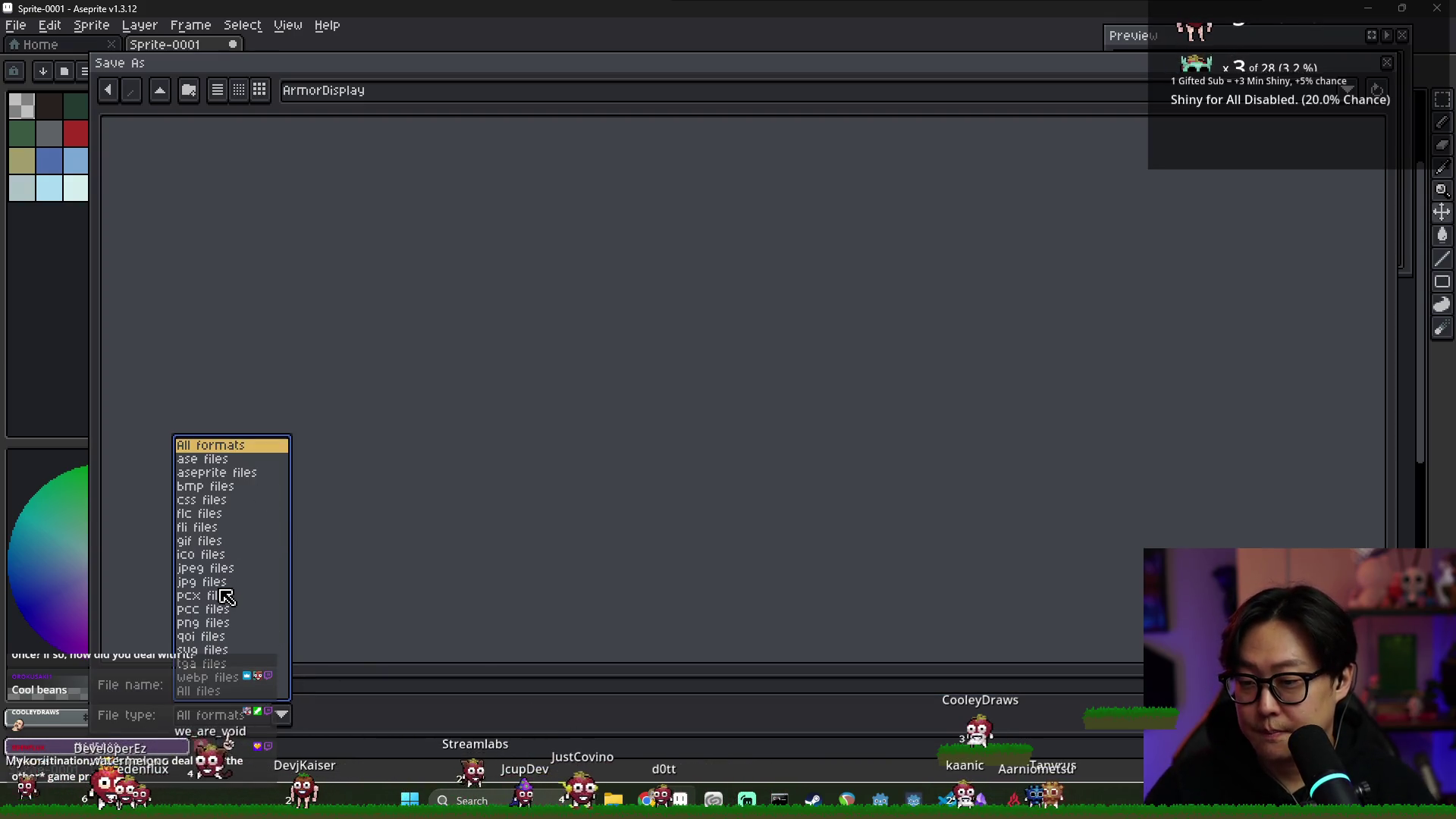
{"action": "left_click", "coordinate": [203, 623]}
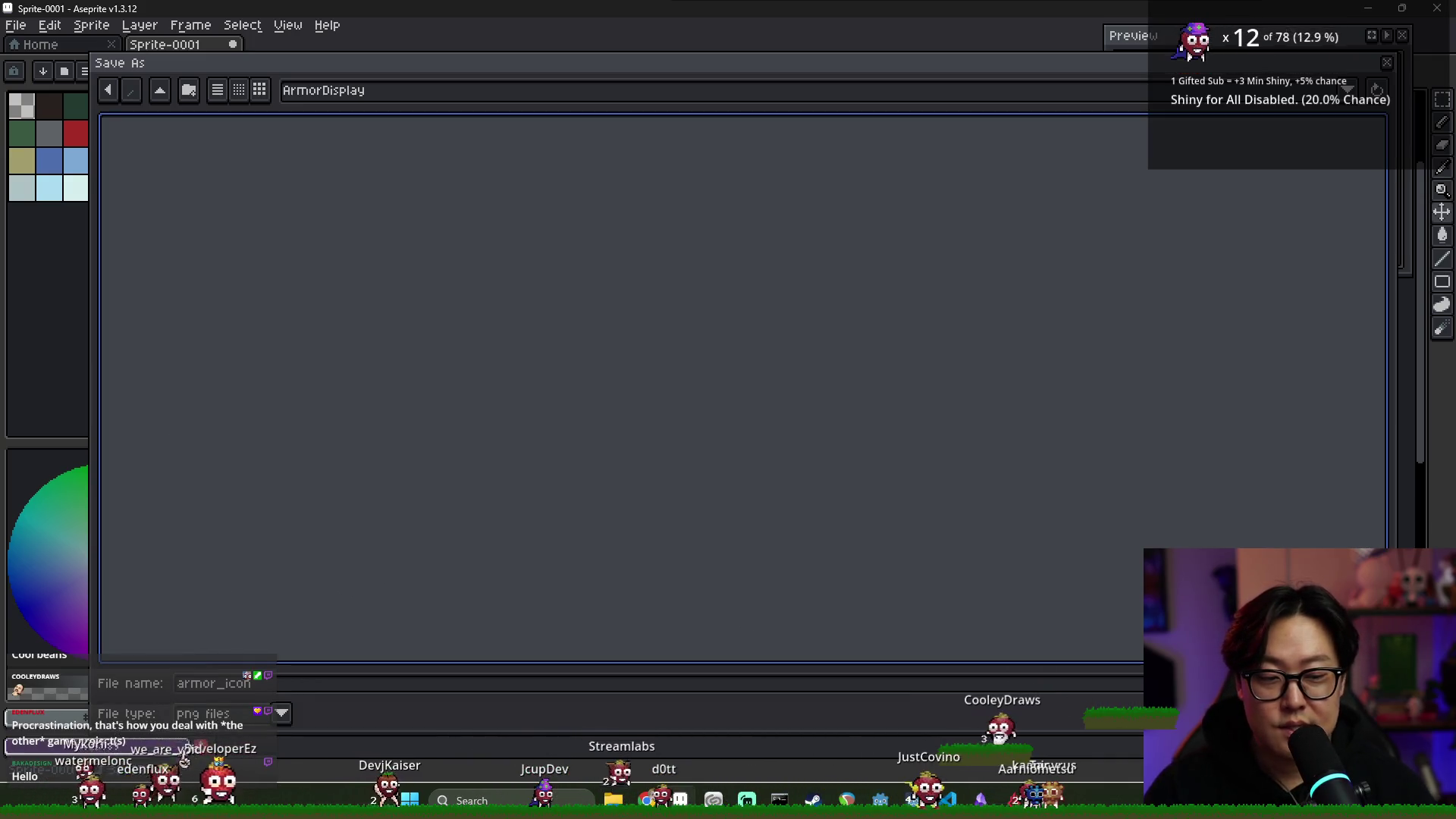
{"action": "key", "text": "Return"}
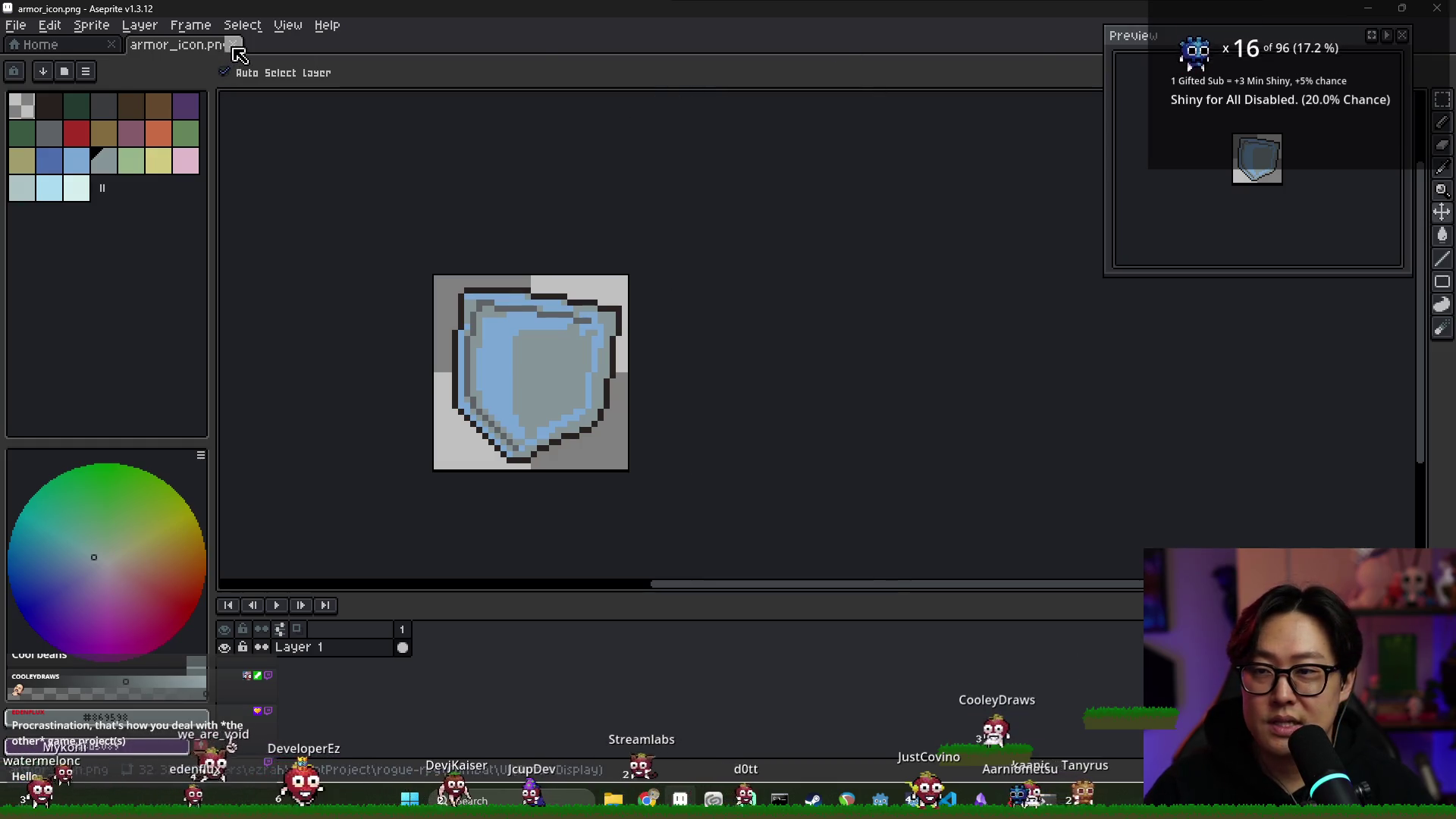
{"action": "left_click", "coordinate": [234, 46]}
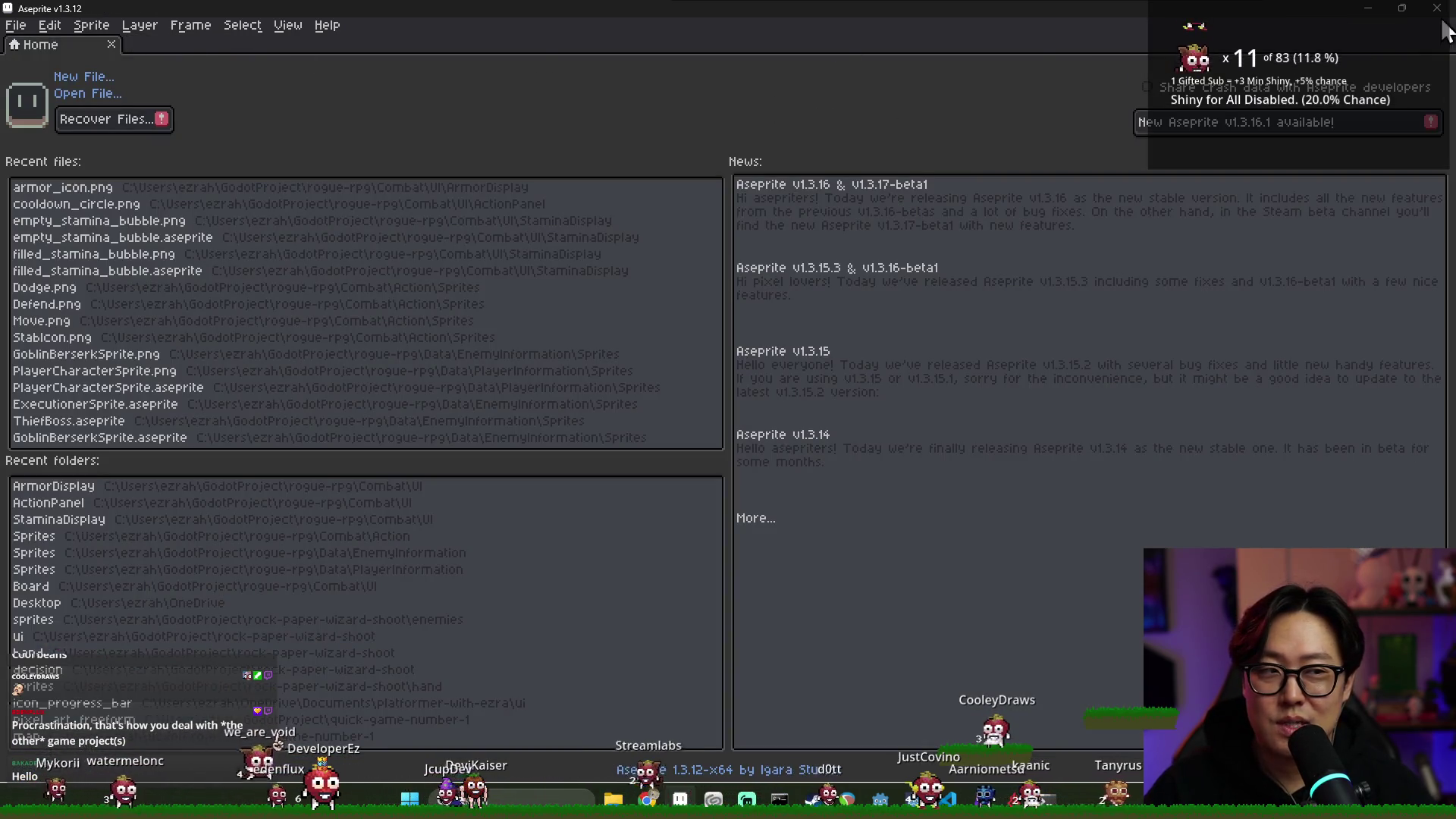
{"action": "left_click", "coordinate": [1438, 9]}
Open Add Child Node on EnemyCharacter, restore the maximized editor, and search for 'sprite'
{"action": "left_click", "coordinate": [23, 153]}
{"action": "right_click", "coordinate": [50, 128]}
{"action": "left_click", "coordinate": [76, 146]}
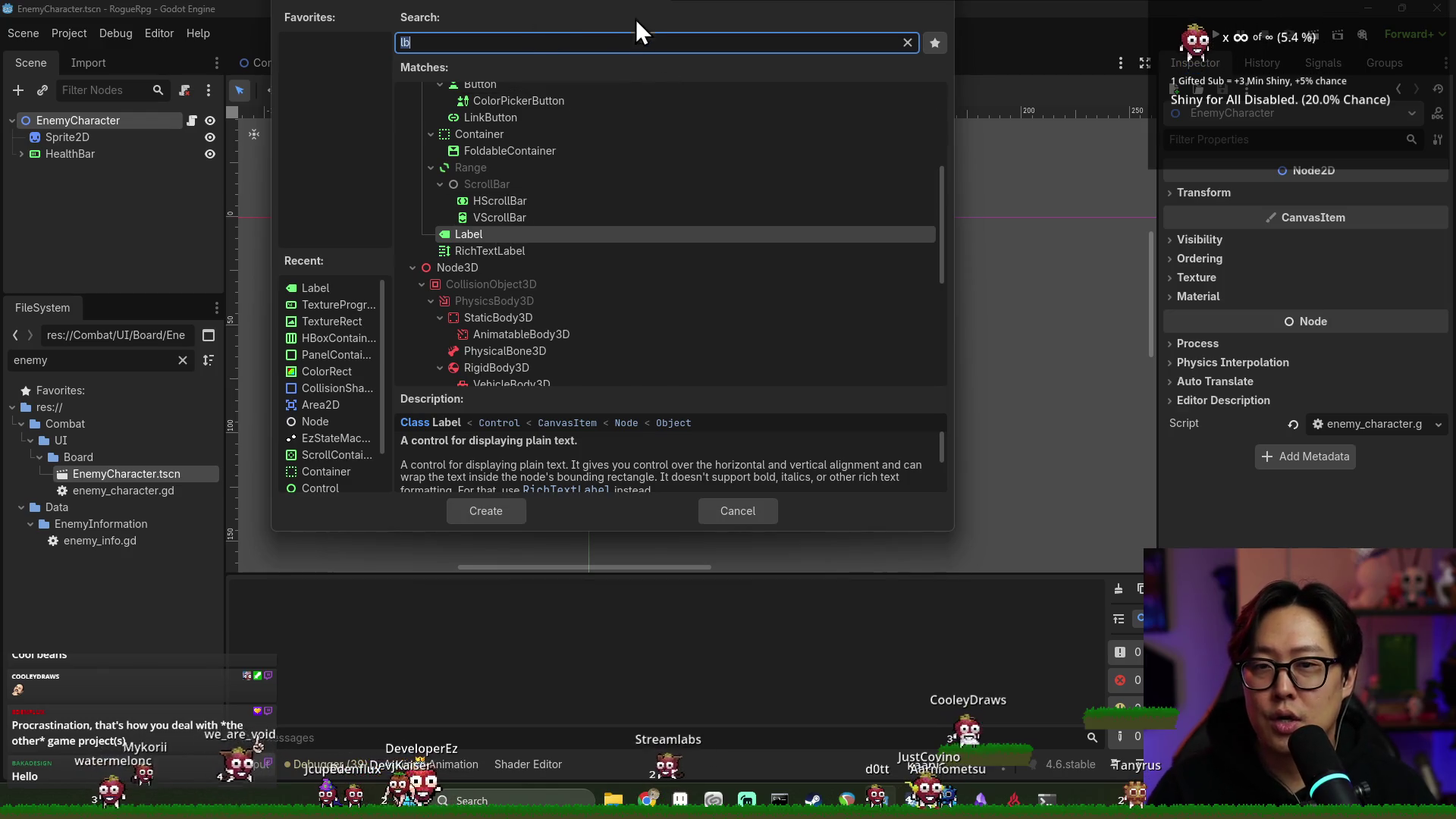
{"action": "left_click", "coordinate": [738, 513]}
{"action": "right_click", "coordinate": [112, 123]}
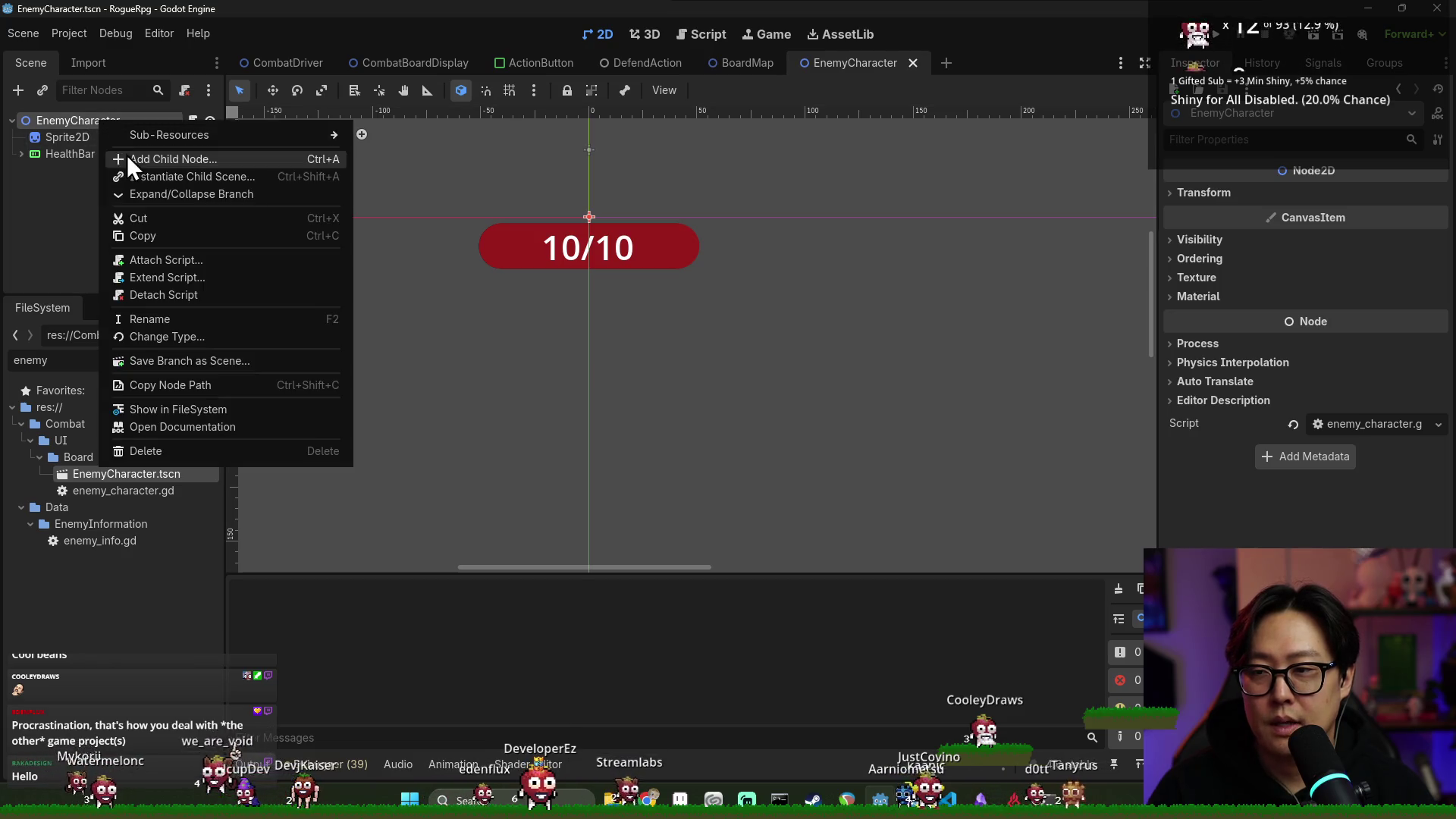
{"action": "left_click", "coordinate": [124, 156]}
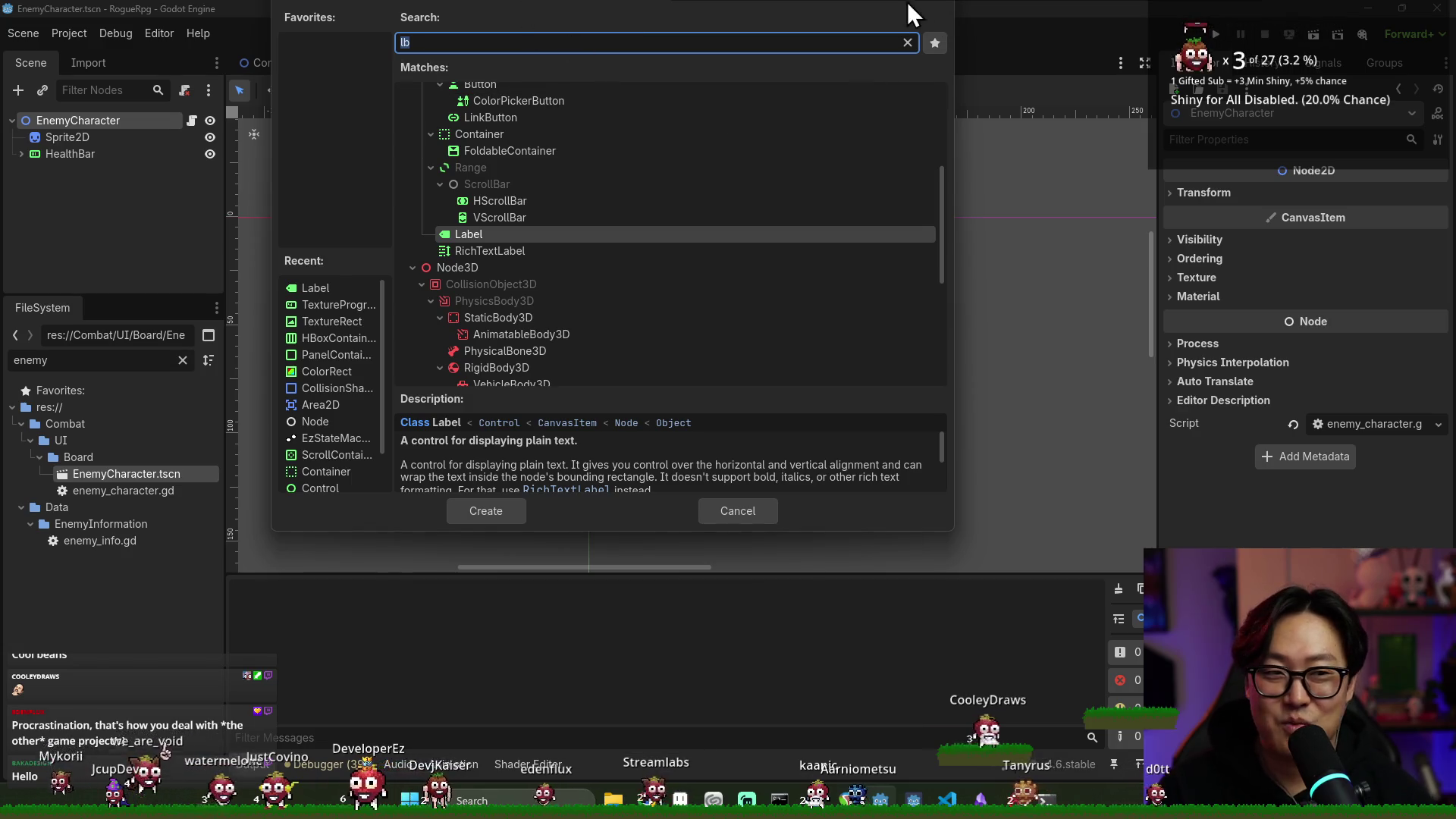
{"action": "left_click_drag", "start_coordinate": [986, 6], "coordinate": [1062, 51]}
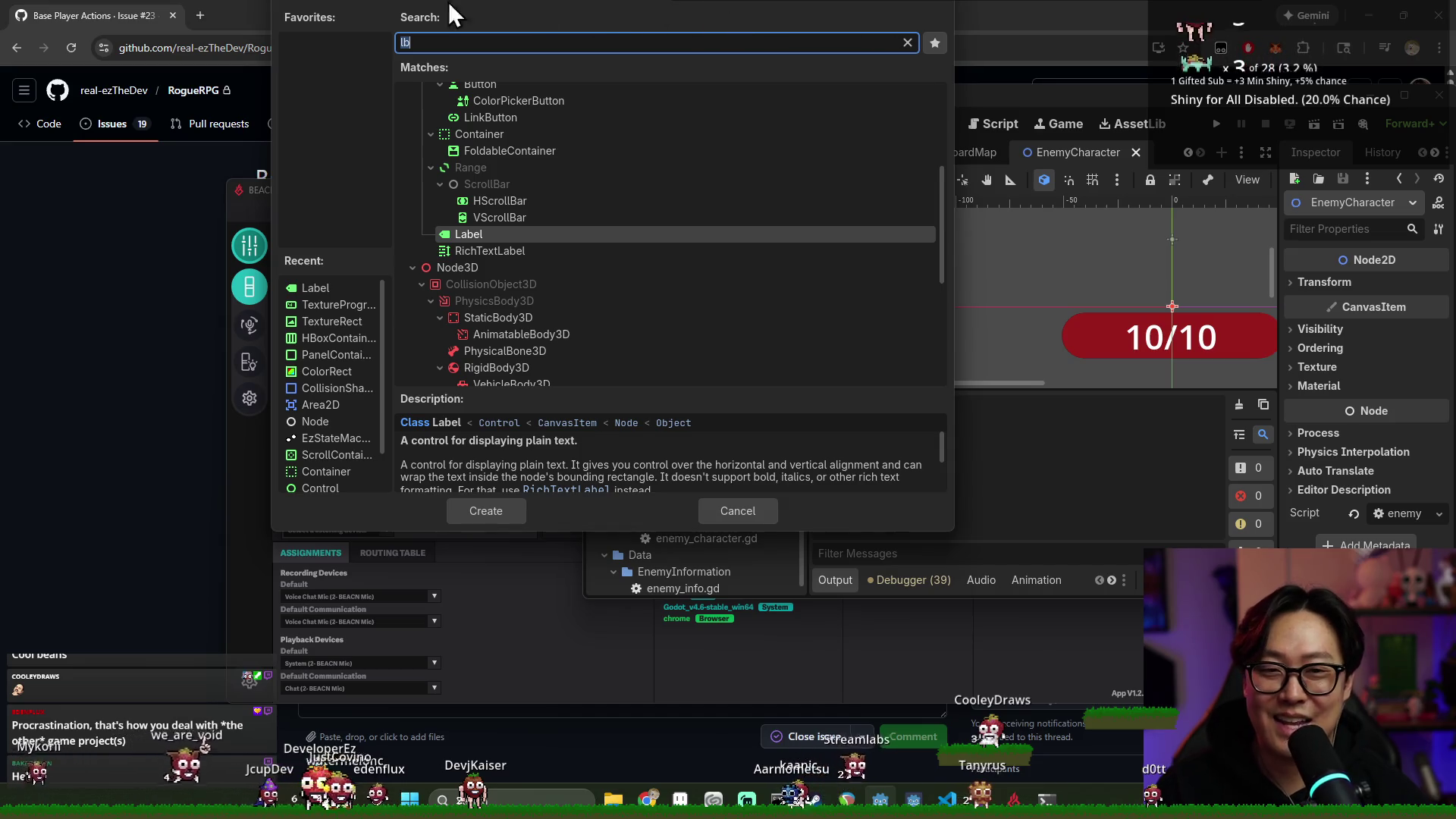
{"action": "double_click", "coordinate": [1050, 93]}
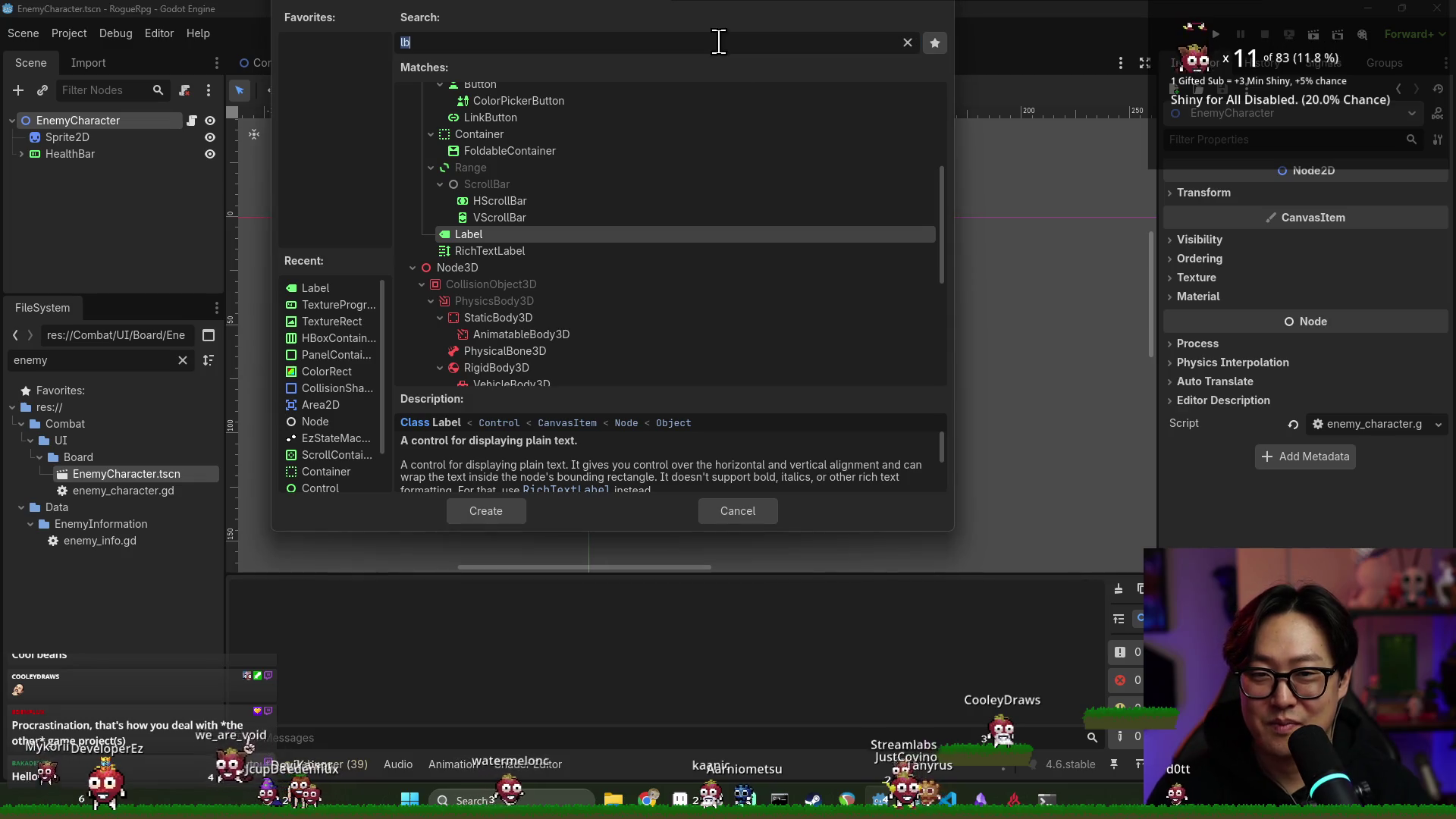
{"action": "type", "text": "sprite"}
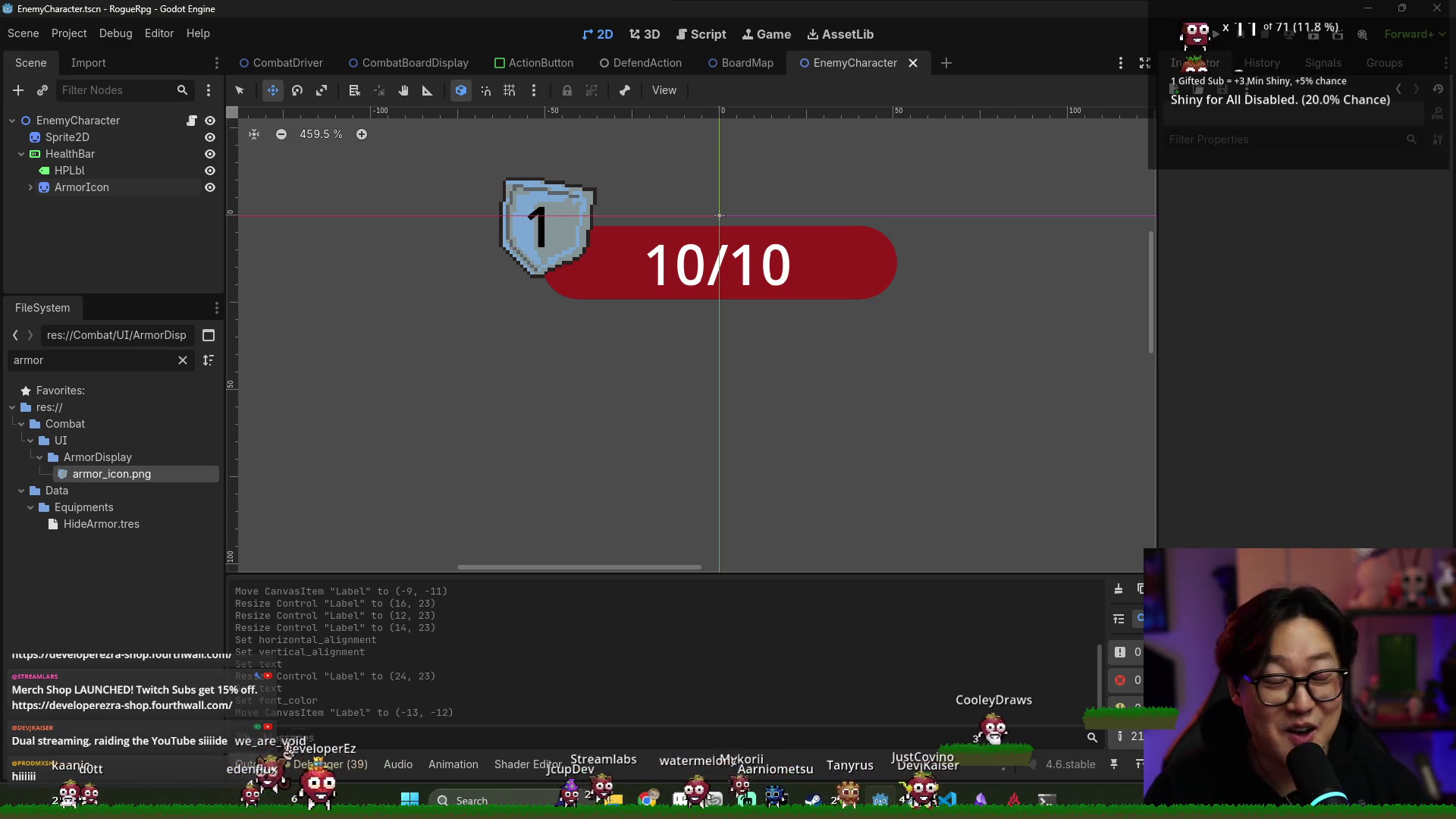
Expand ArmorIcon in the Scene dock to reveal its Label child
{"action": "left_click", "coordinate": [132, 191]}
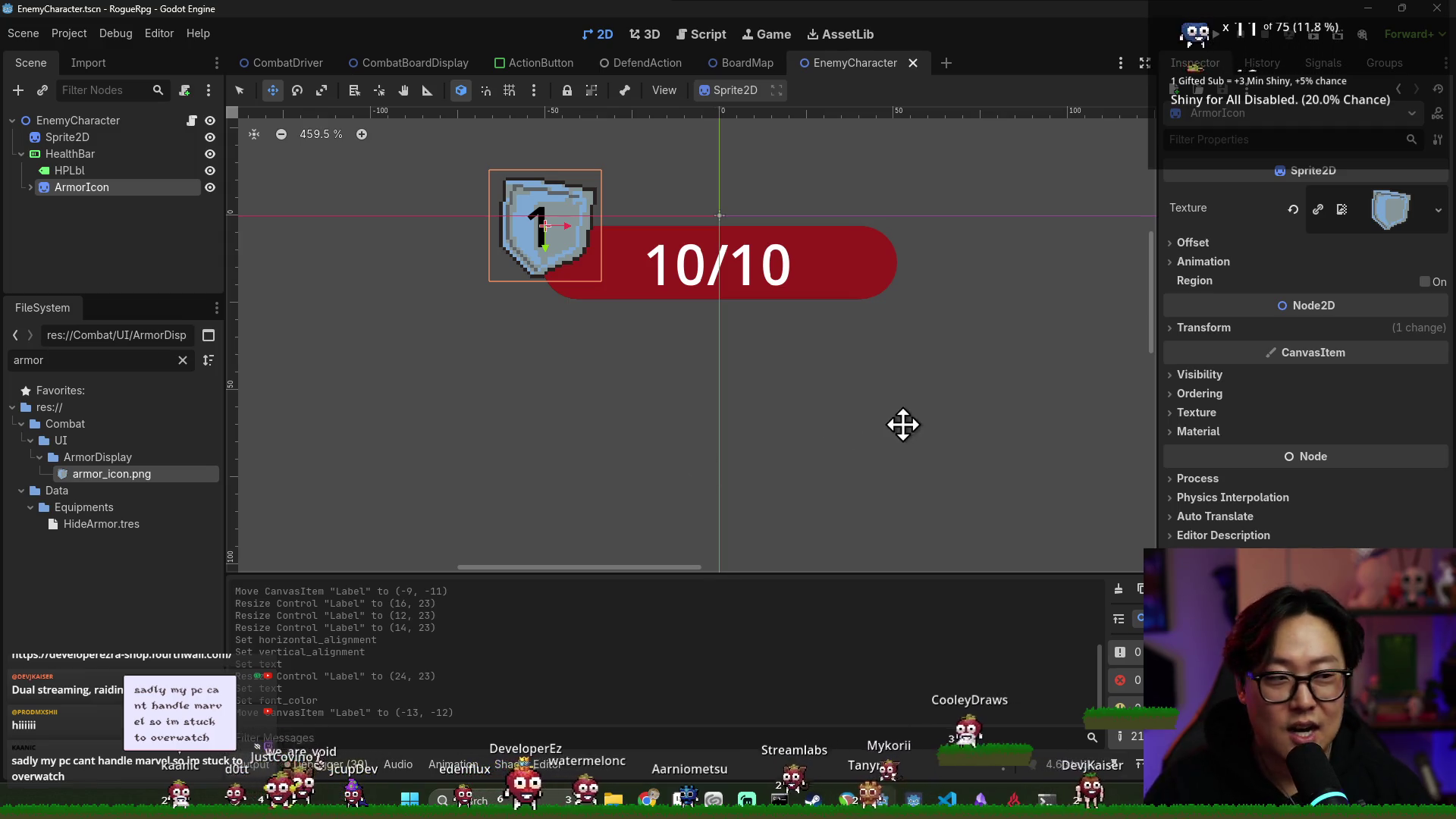
{"action": "scroll", "coordinate": [759, 297], "scroll_direction": "down", "scroll_amount": 4}
{"action": "left_click", "coordinate": [129, 171]}
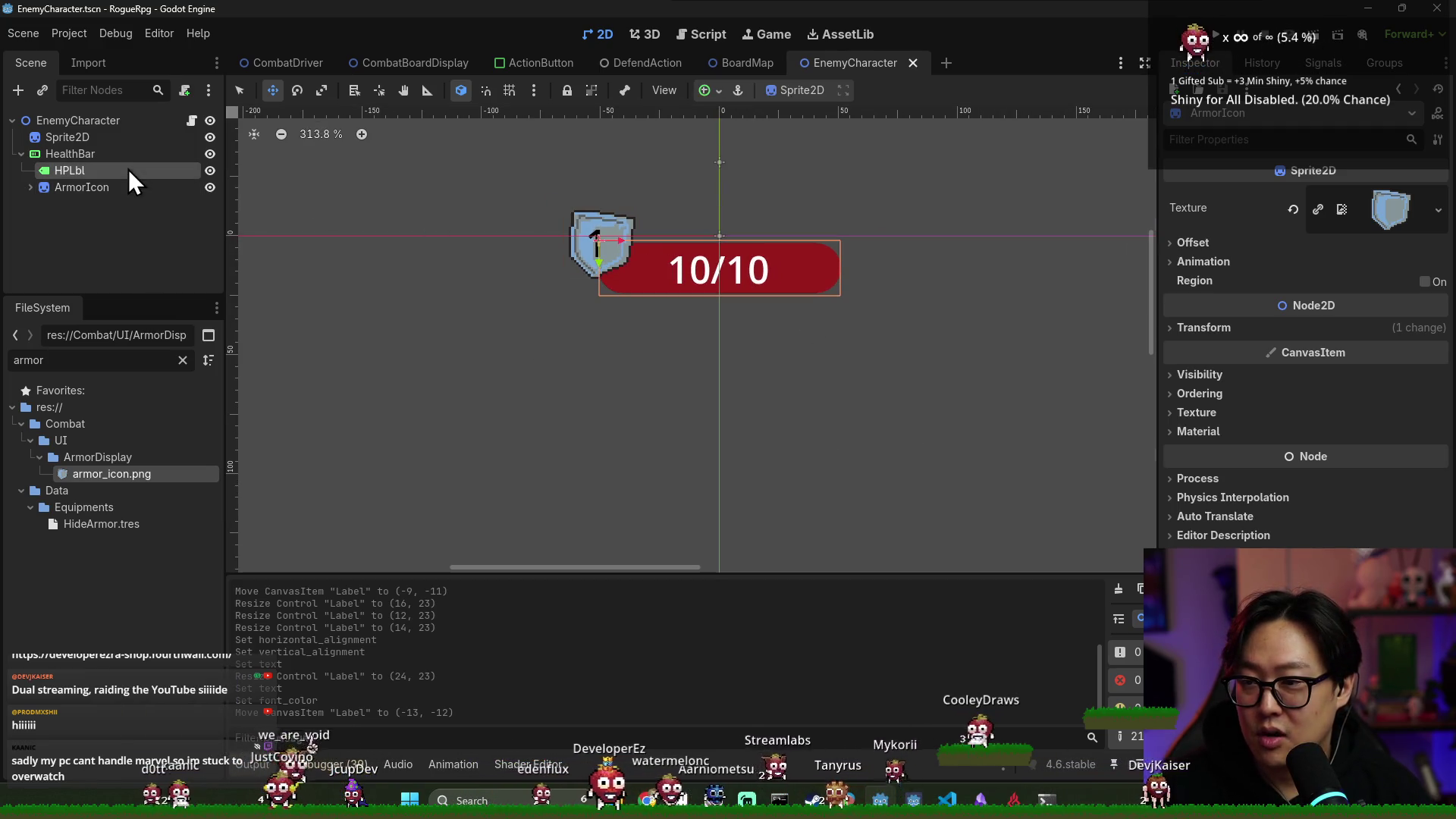
{"action": "left_click", "coordinate": [112, 188]}
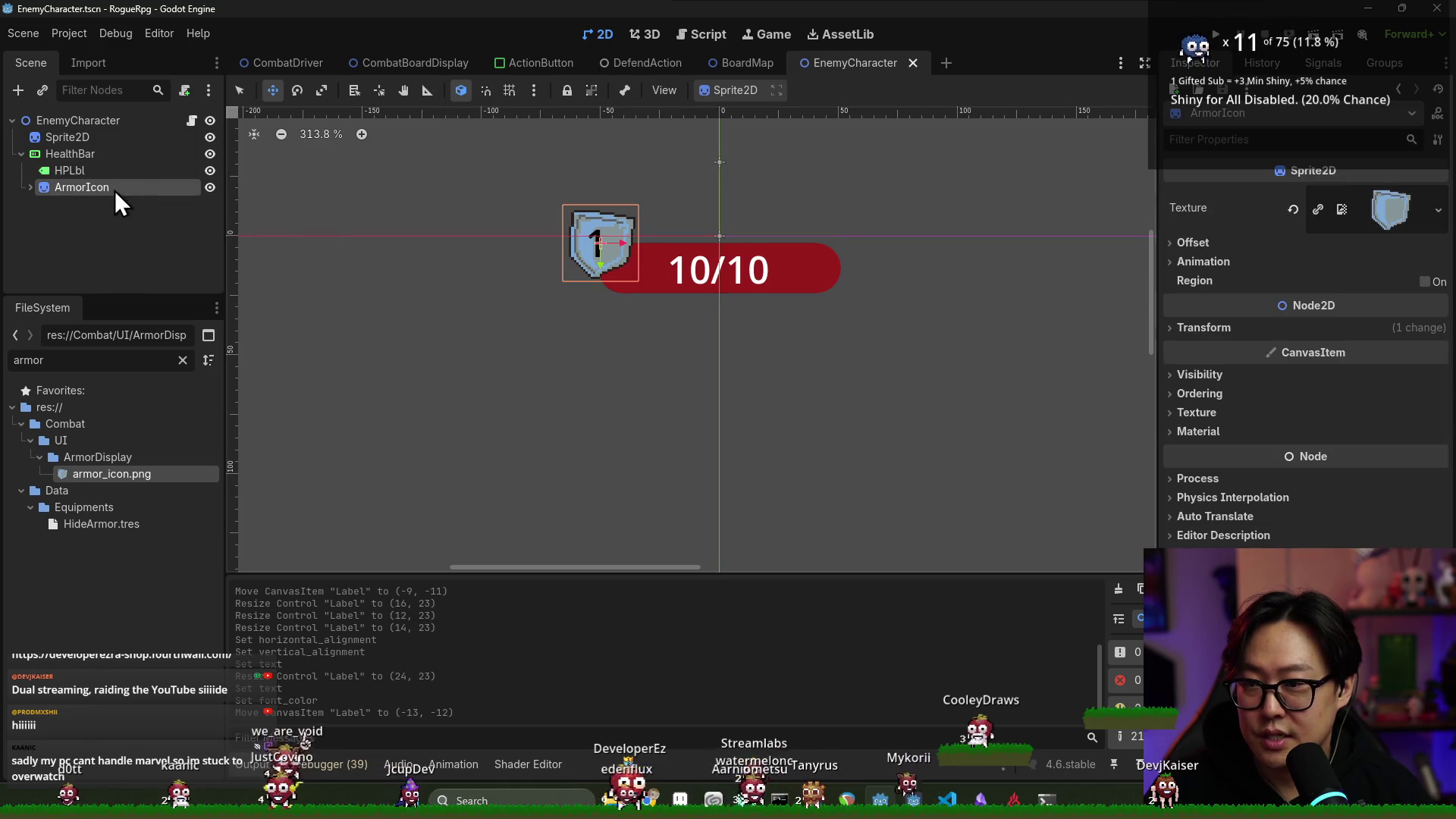
{"action": "left_click", "coordinate": [31, 187]}
{"action": "left_click", "coordinate": [90, 203]}
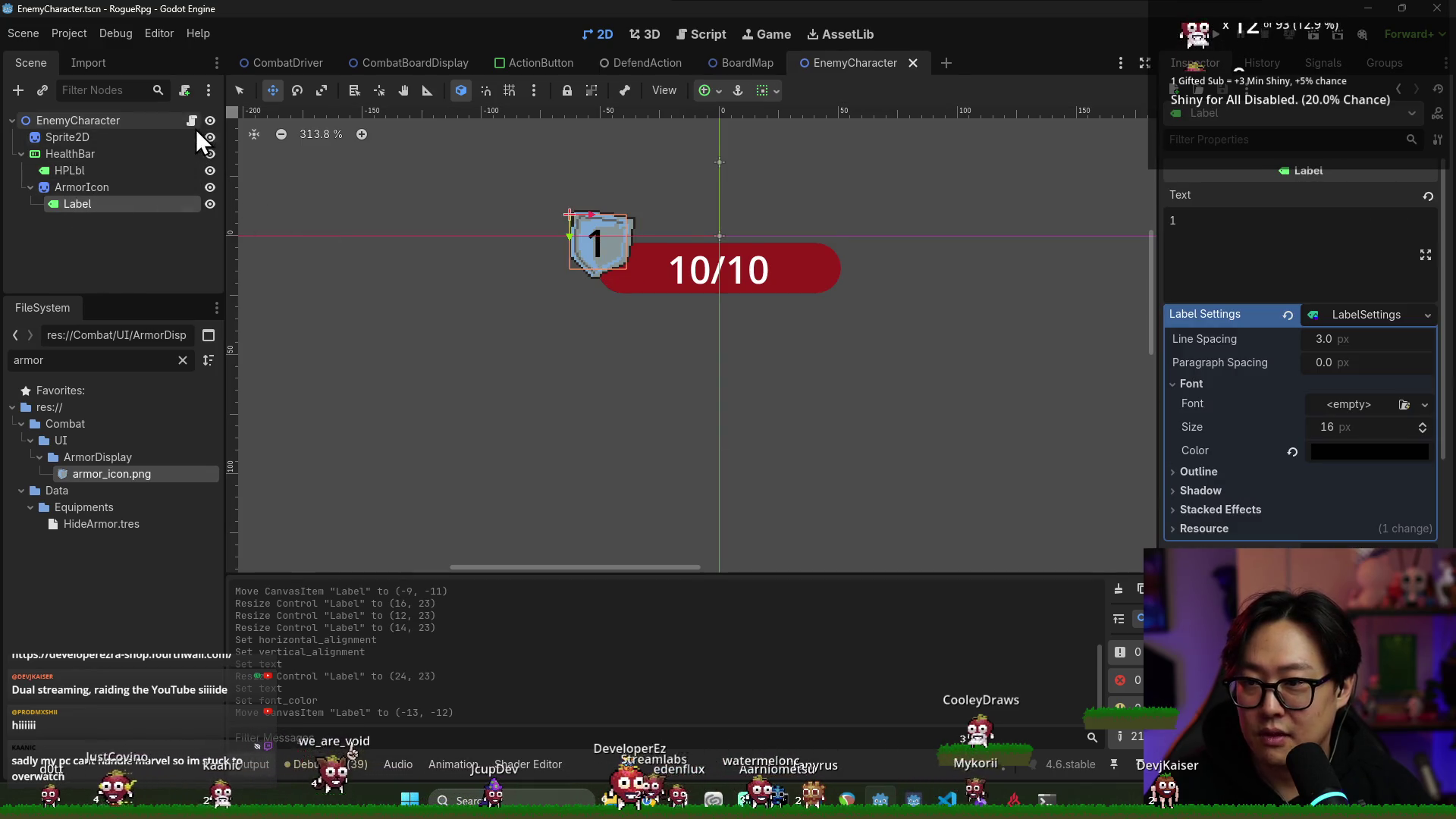
Ctrl-drag ArmorIcon and its Label into enemy_character.gd as onready references
{"action": "left_click", "coordinate": [191, 120]}
{"action": "mouse_move", "coordinate": [121, 188]}
{"action": "left_mouse_down"}
{"action": "mouse_move", "coordinate": [459, 281]}
{"action": "mouse_move", "coordinate": [402, 281]}
{"action": "left_mouse_up"}
{"action": "mouse_move", "coordinate": [77, 203]}
{"action": "left_mouse_down"}
{"action": "mouse_move", "coordinate": [462, 335]}
{"action": "mouse_move", "coordinate": [478, 311]}
{"action": "left_mouse_up"}
{"action": "double_click", "coordinate": [476, 305]}
Name the Label reference armor_lbl, save, and begin an _updatge_armor(value) function
{"action": "type", "text": "armor_lbl"}
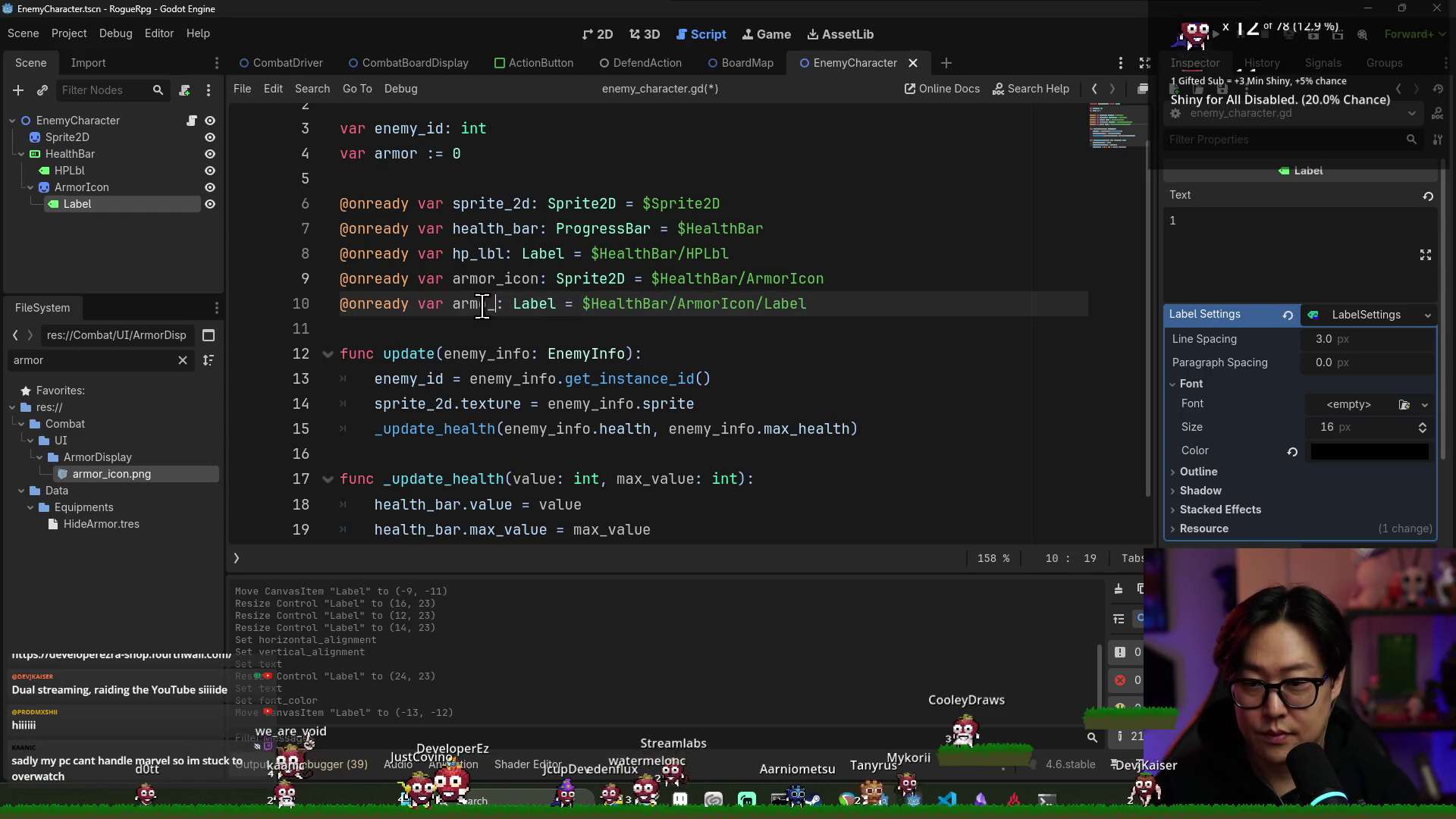
{"action": "key", "text": "ctrl+s"}
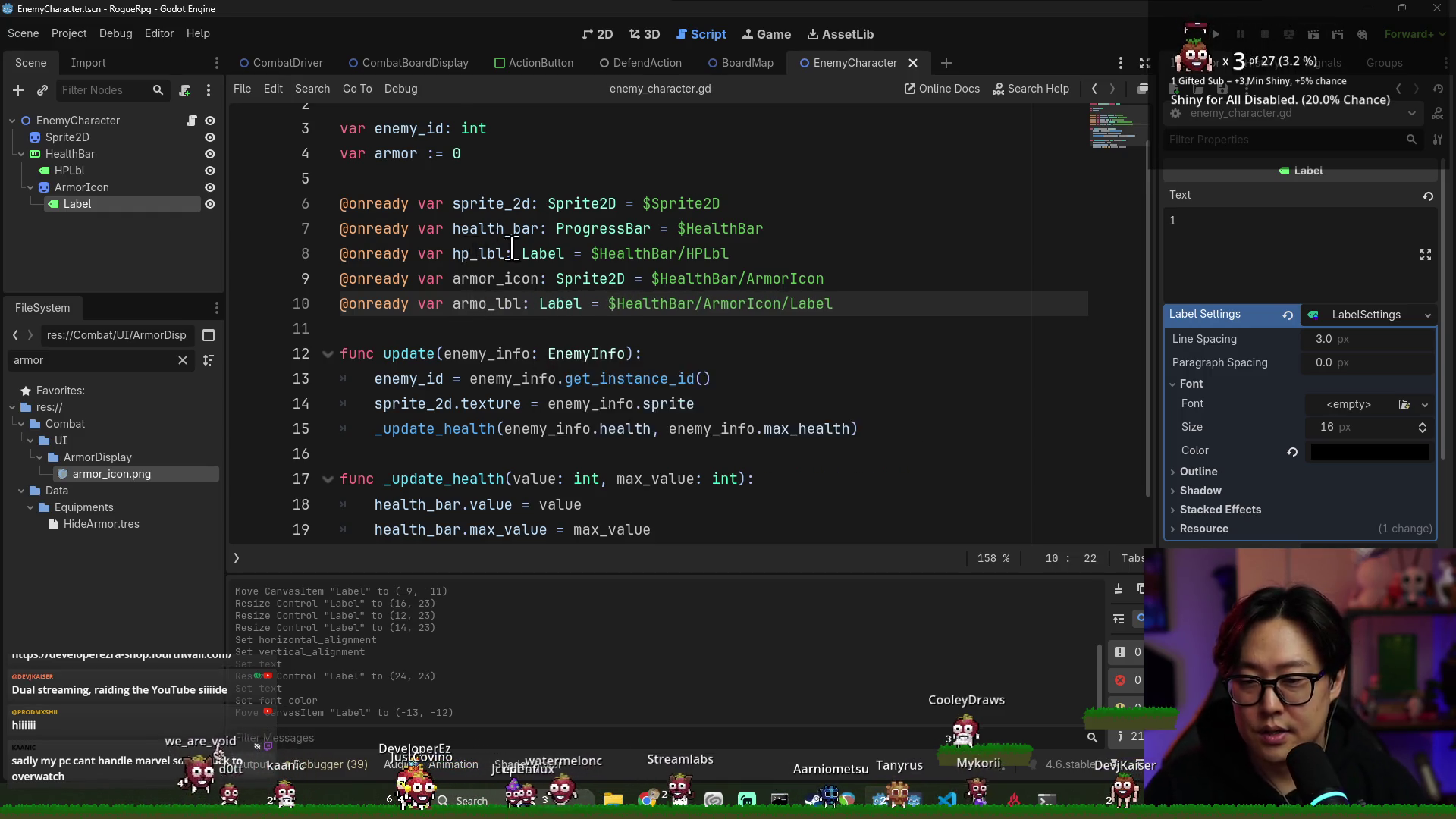
{"action": "key", "text": "ctrl+z"}
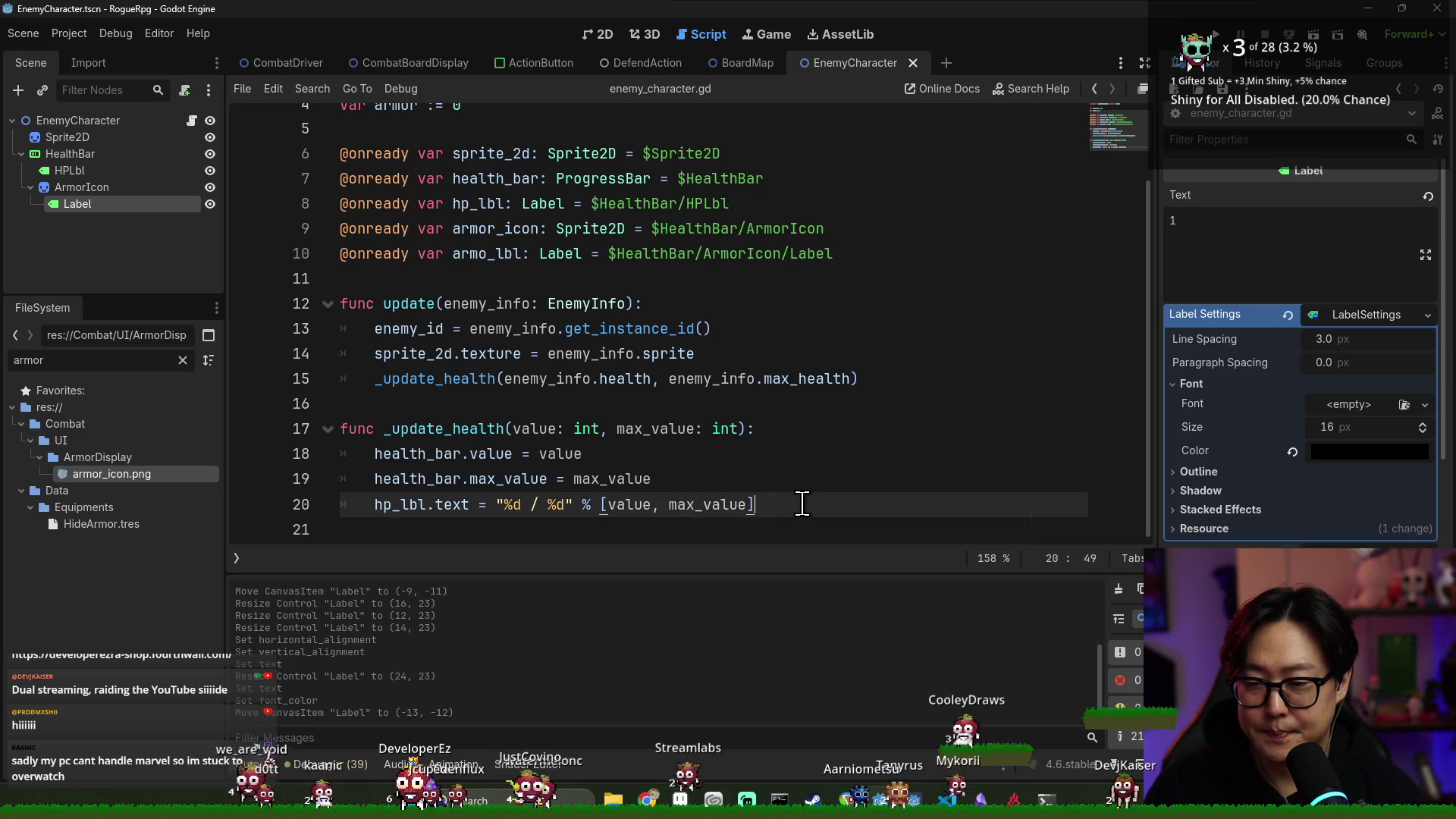
{"action": "key", "text": "Return"}
{"action": "key", "text": "Down"}
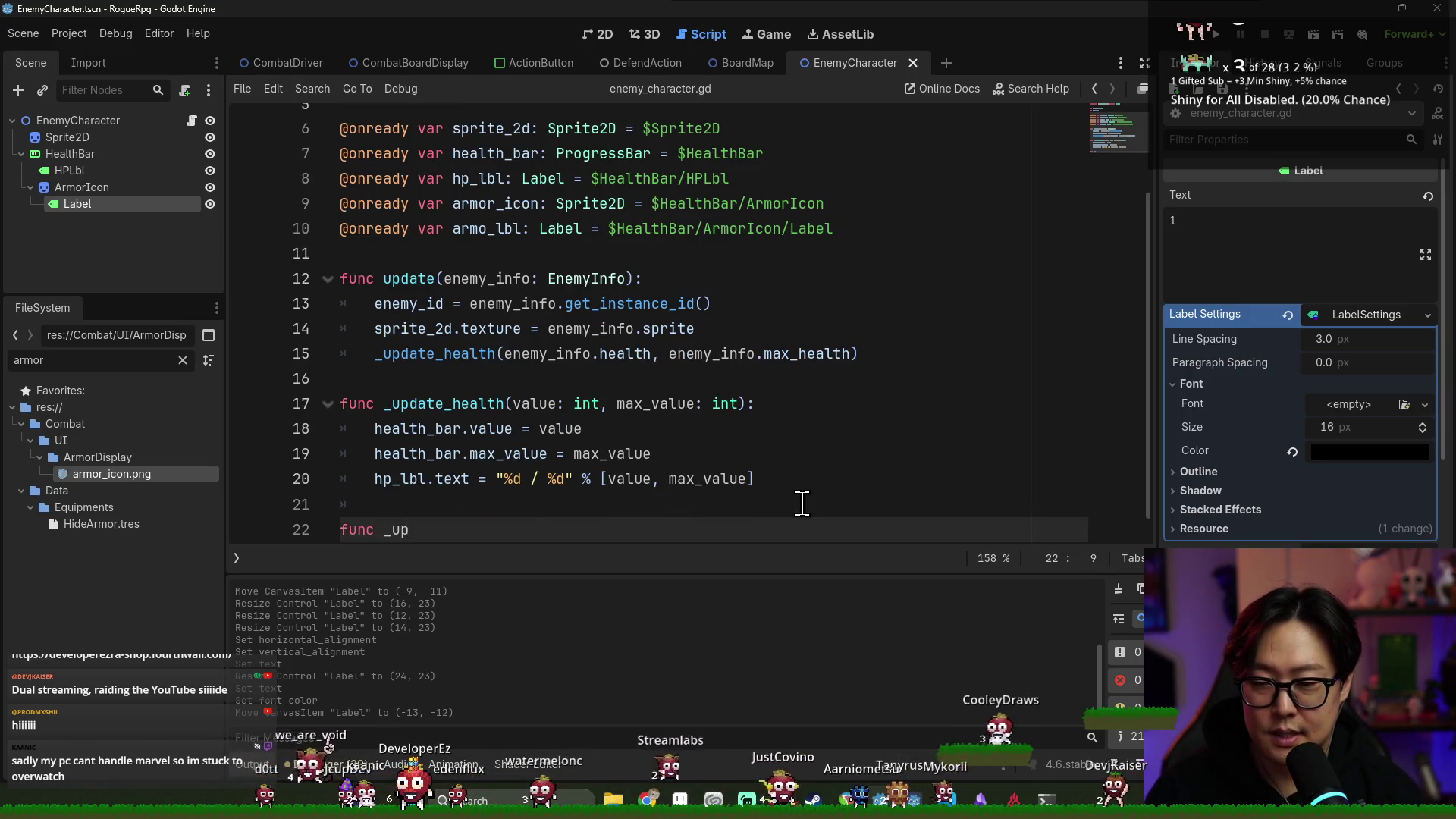
{"action": "type", "text": "datge_armor("}
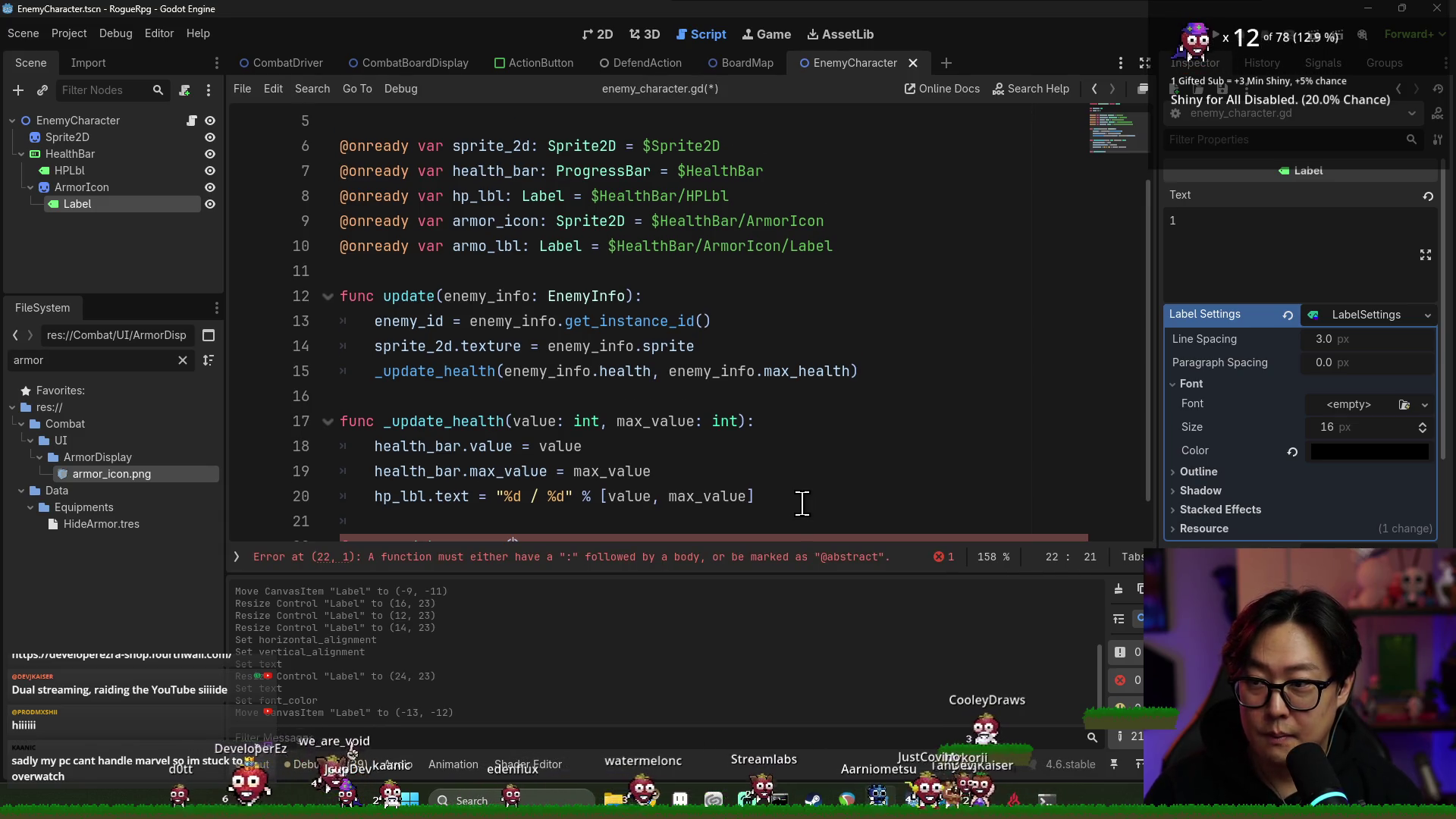
{"action": "type", "text": "value: int"}
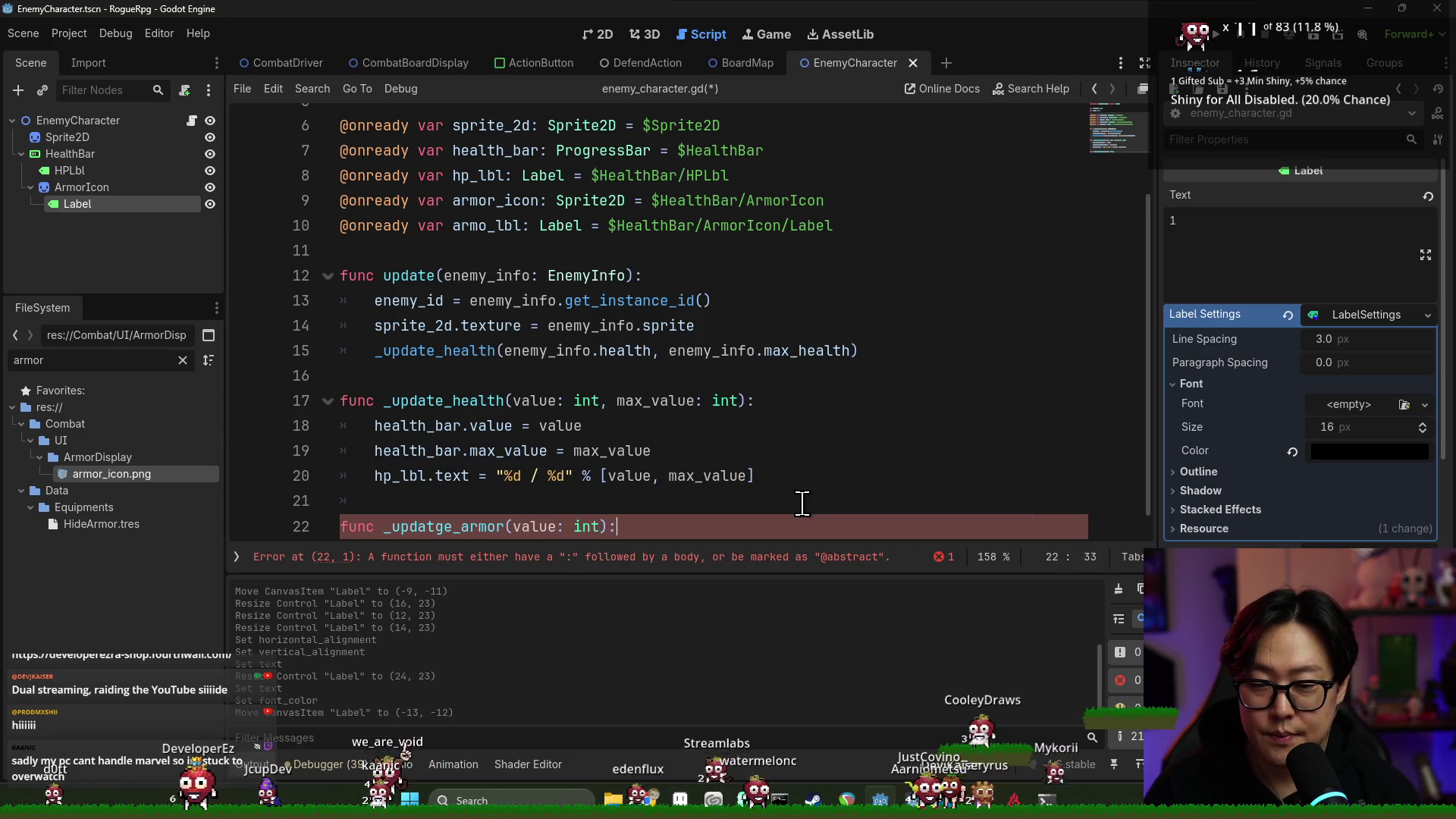
{"action": "key", "text": "Return"}
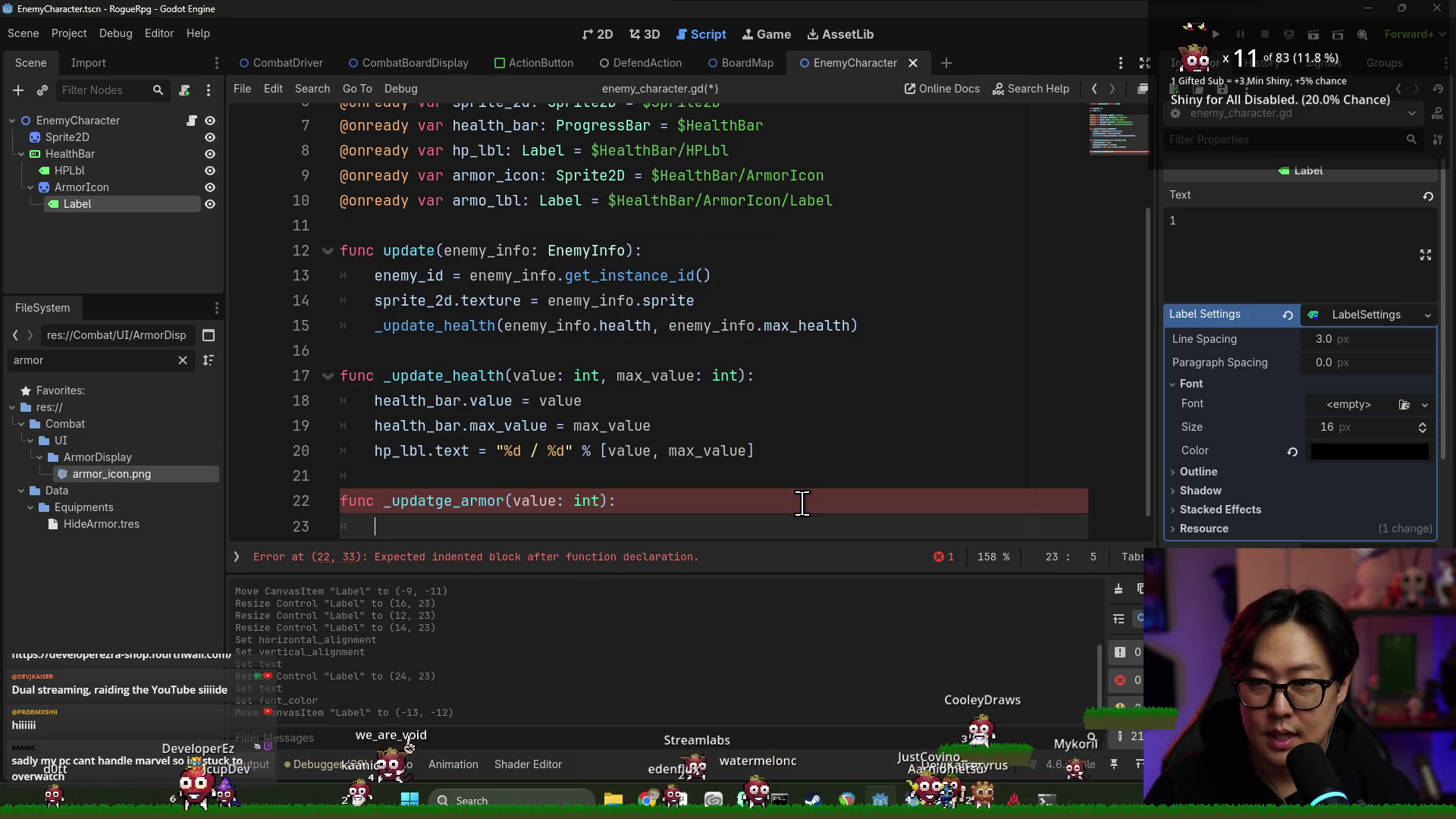
{"action": "type", "text": "rmor"}
Write armor = value in the new function body and save
{"action": "left_click", "coordinate": [394, 527], "text": "ctrl"}
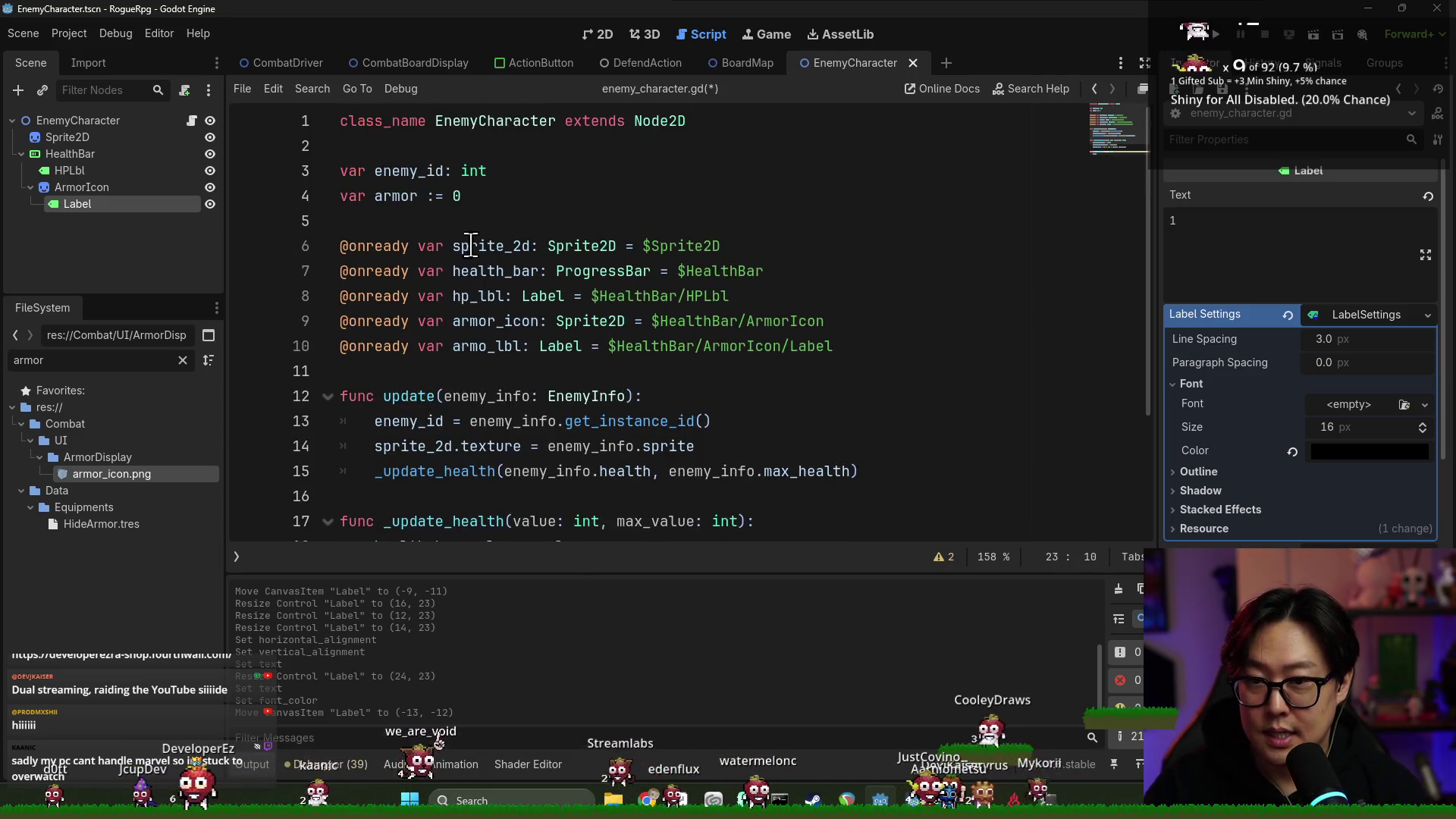
{"action": "key", "text": "alt+Left"}
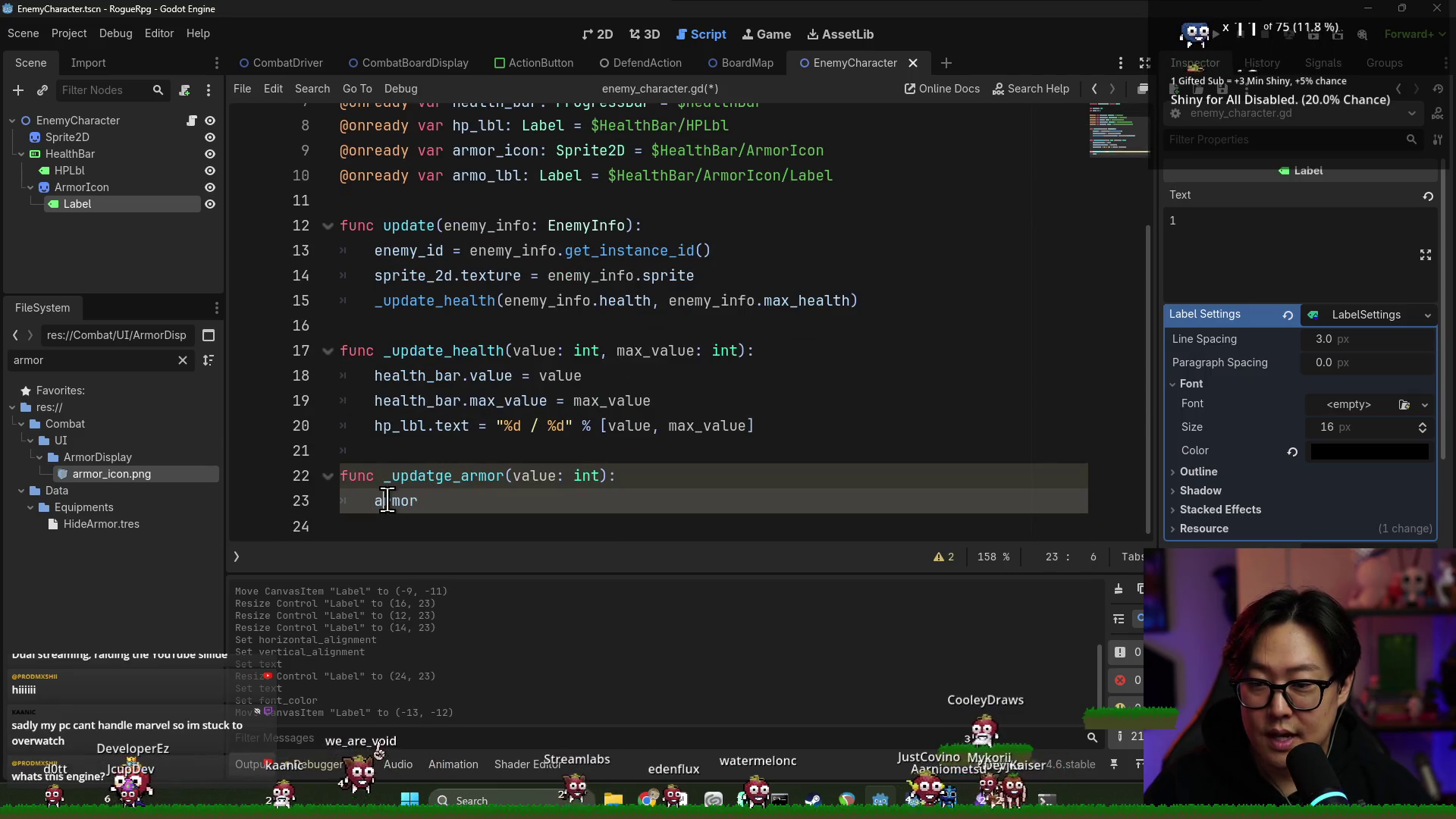
{"action": "key", "text": "End"}
{"action": "type", "text": "=[ ]"}
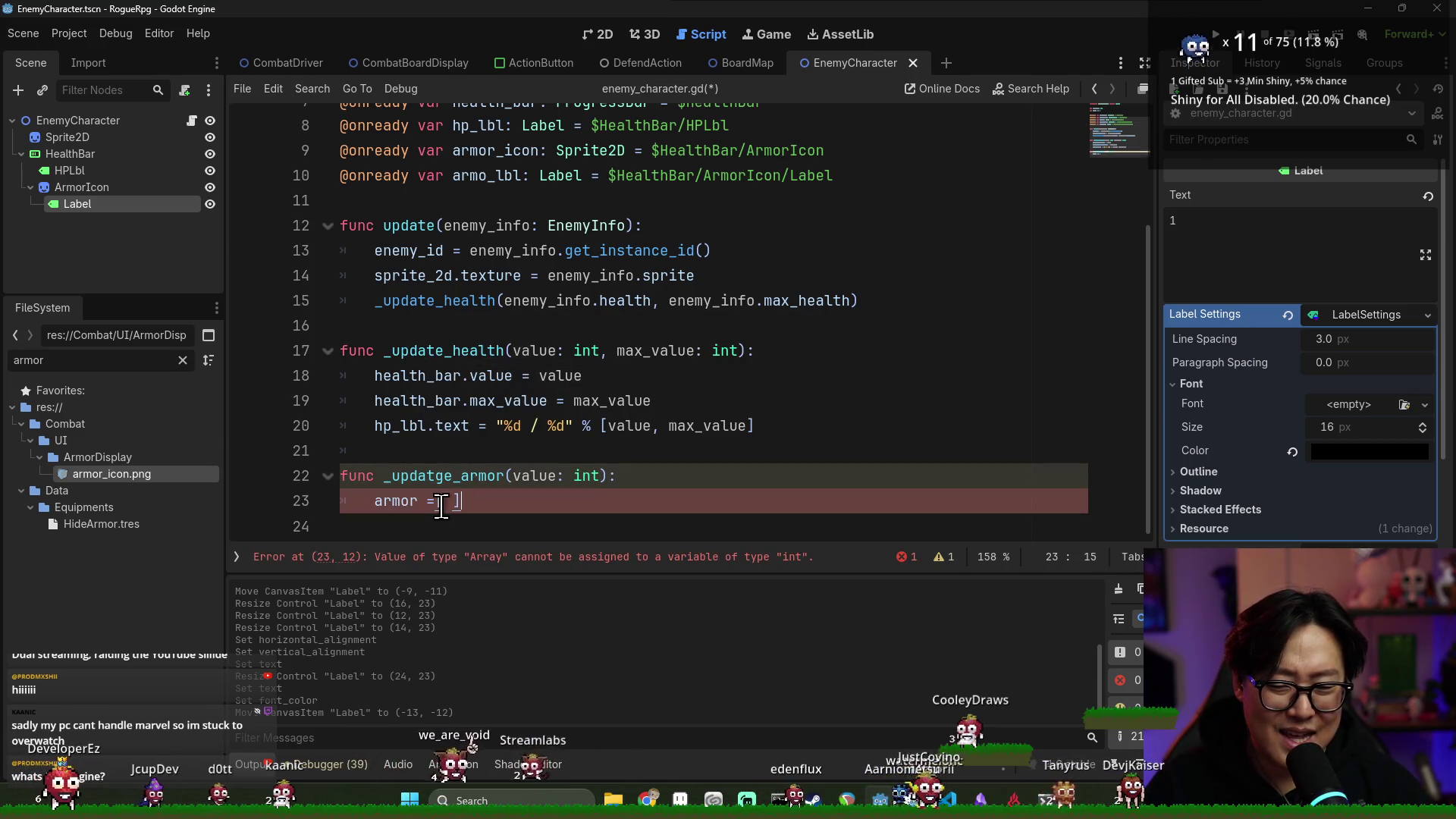
{"action": "key", "text": "BackSpace"}
{"action": "key", "text": "BackSpace"}
{"action": "key", "text": "BackSpace"}
{"action": "type", "text": "value"}
{"action": "key", "text": "ctrl+s"}
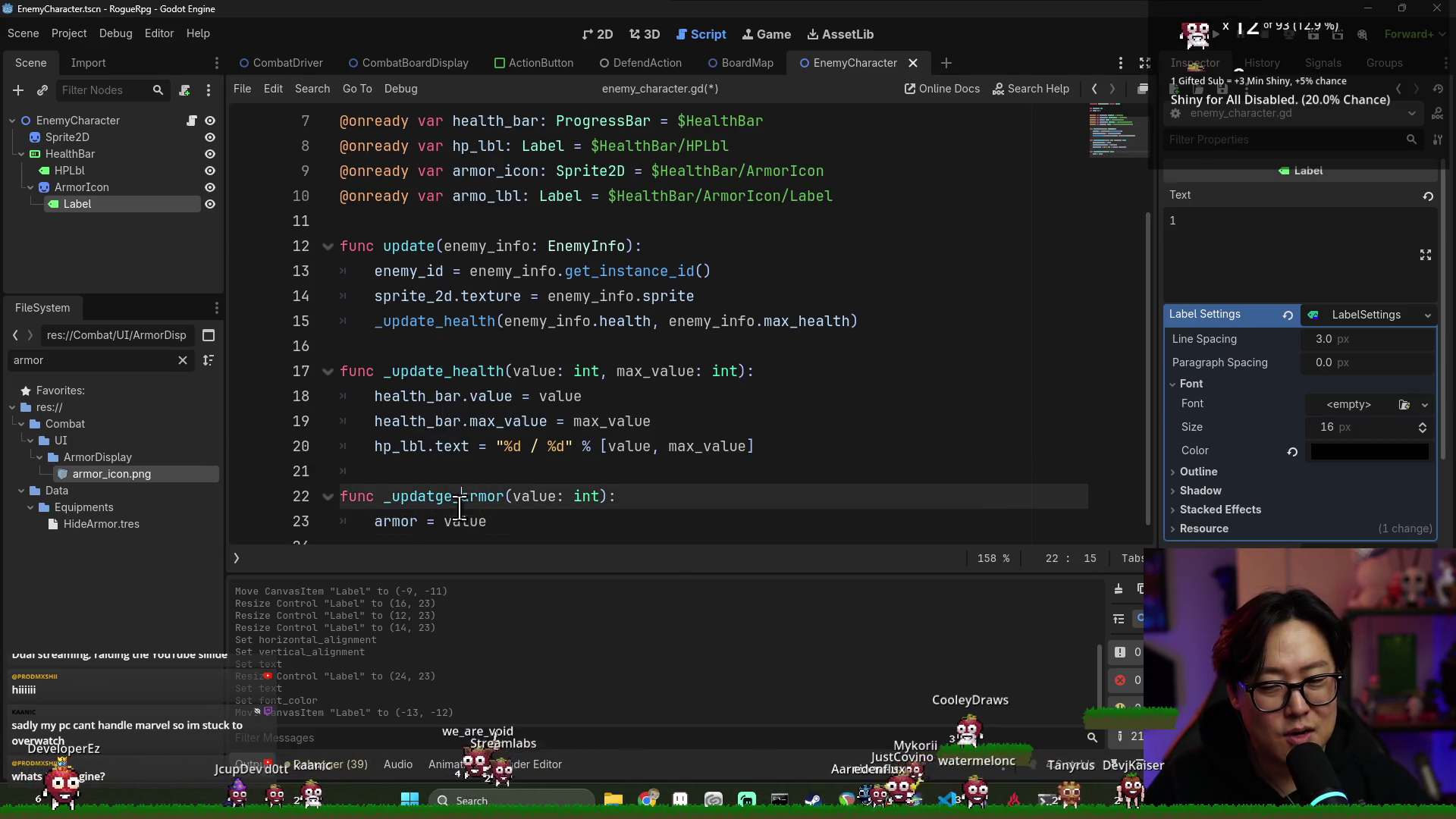
{"action": "scroll", "coordinate": [436, 186], "scroll_direction": "up", "scroll_amount": 2}
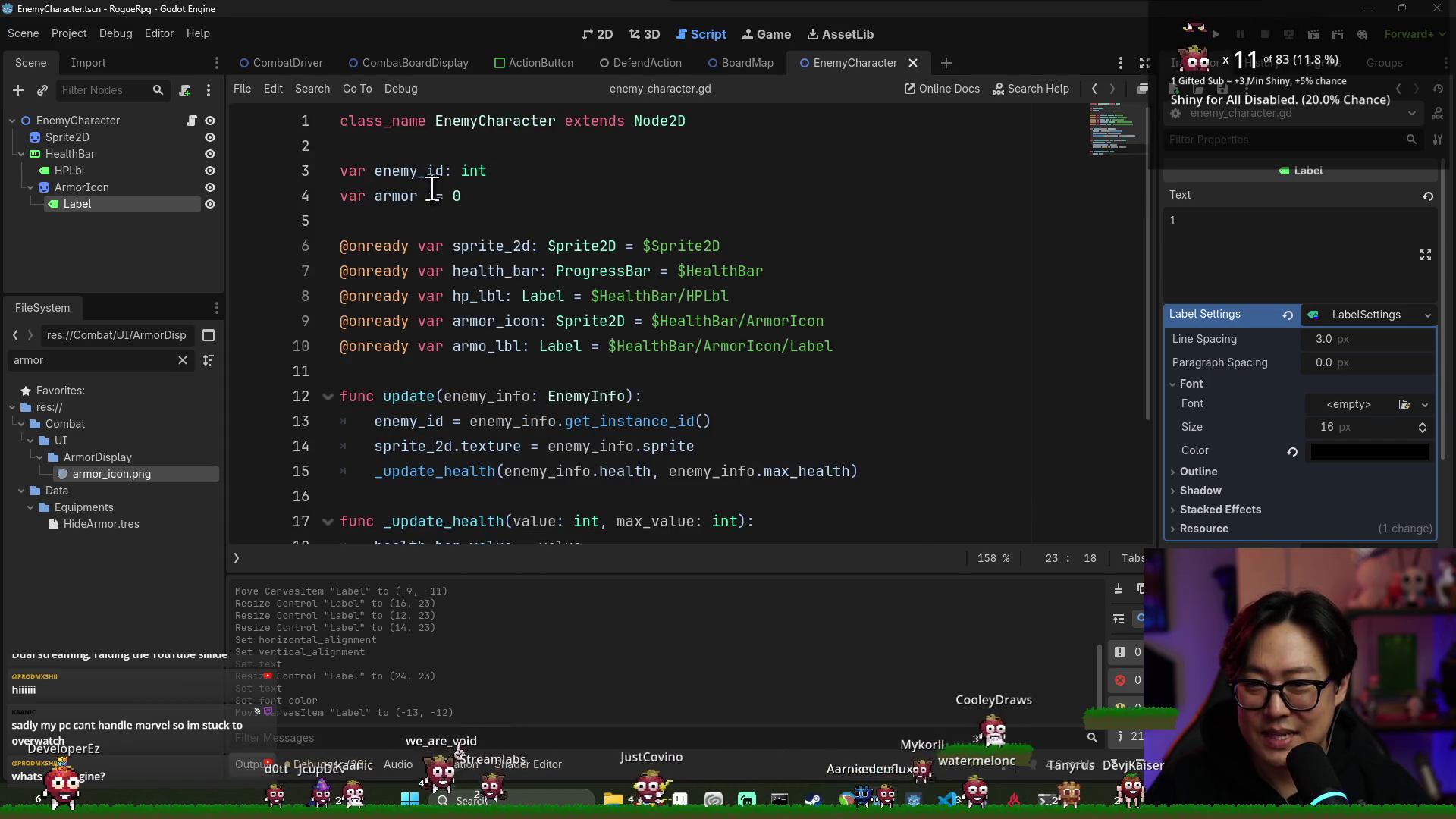
{"action": "scroll", "coordinate": [508, 292], "scroll_direction": "down", "scroll_amount": 2}
{"action": "key", "text": "ctrl+s"}
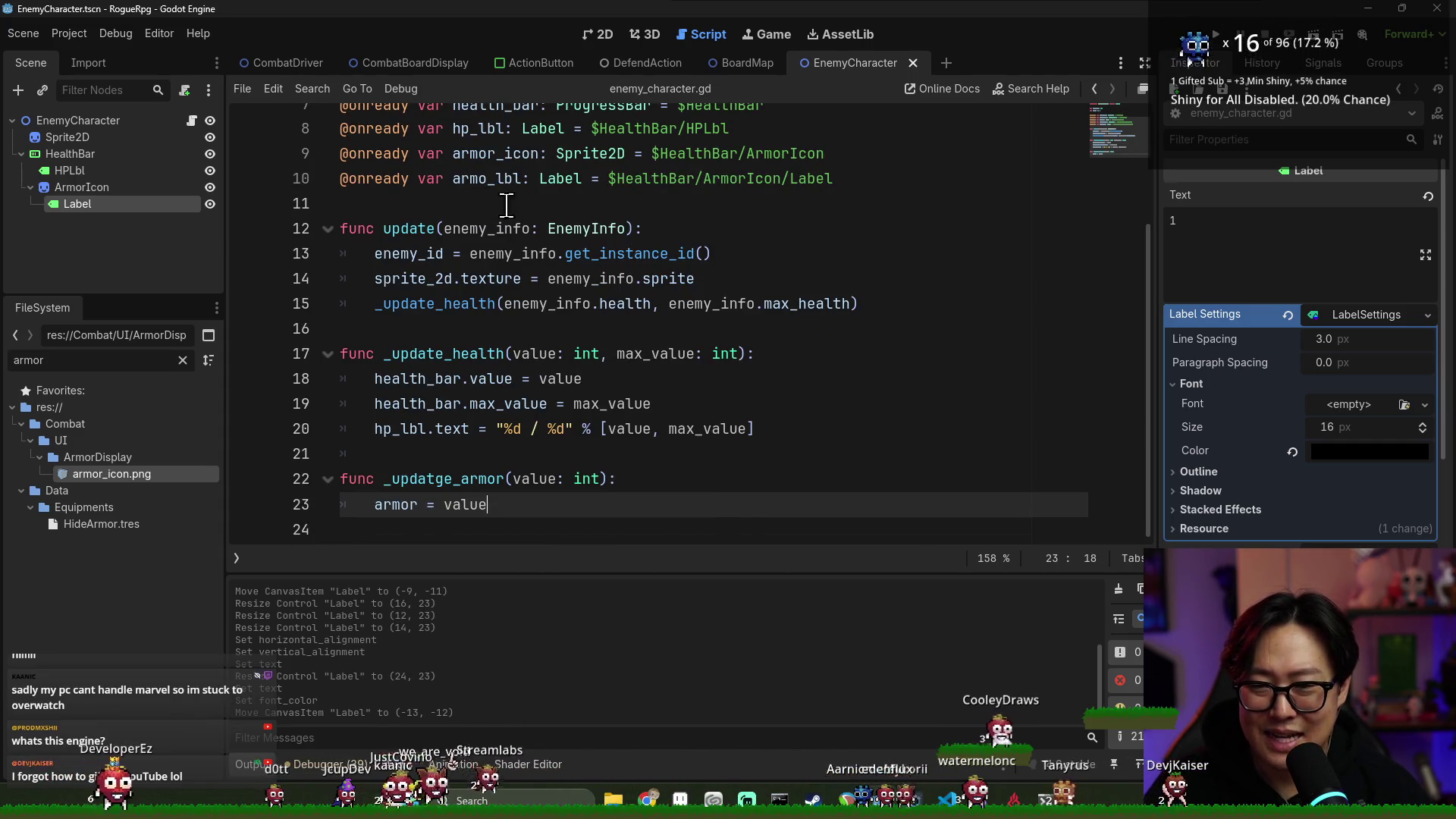
Replace the armor assignment with armor_icon.visible = true
{"action": "key", "text": "shift+Home"}
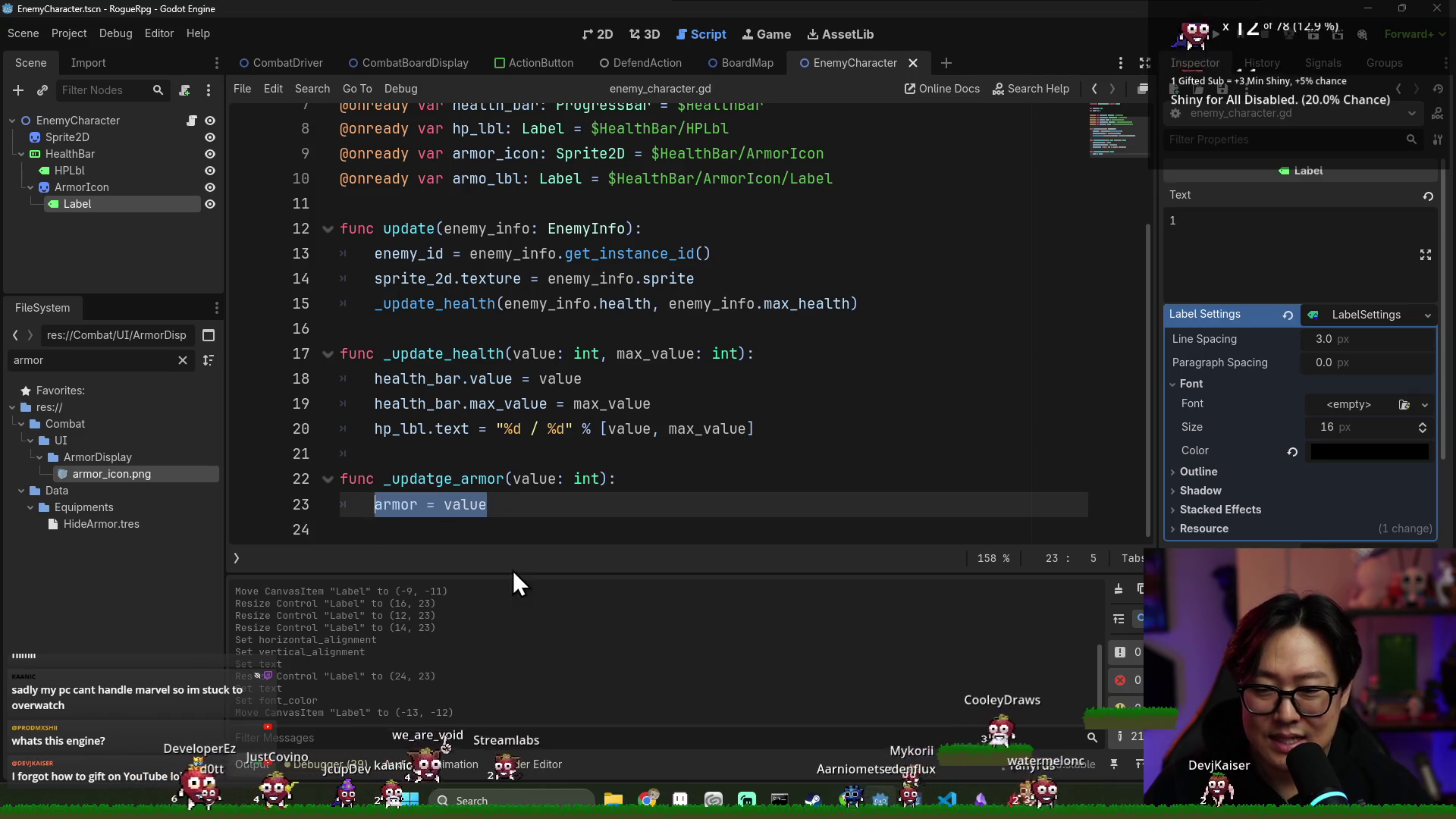
{"action": "key", "text": "BackSpace"}
{"action": "double_click", "coordinate": [504, 159]}
{"action": "scroll", "coordinate": [478, 333], "scroll_direction": "up", "scroll_amount": 1}
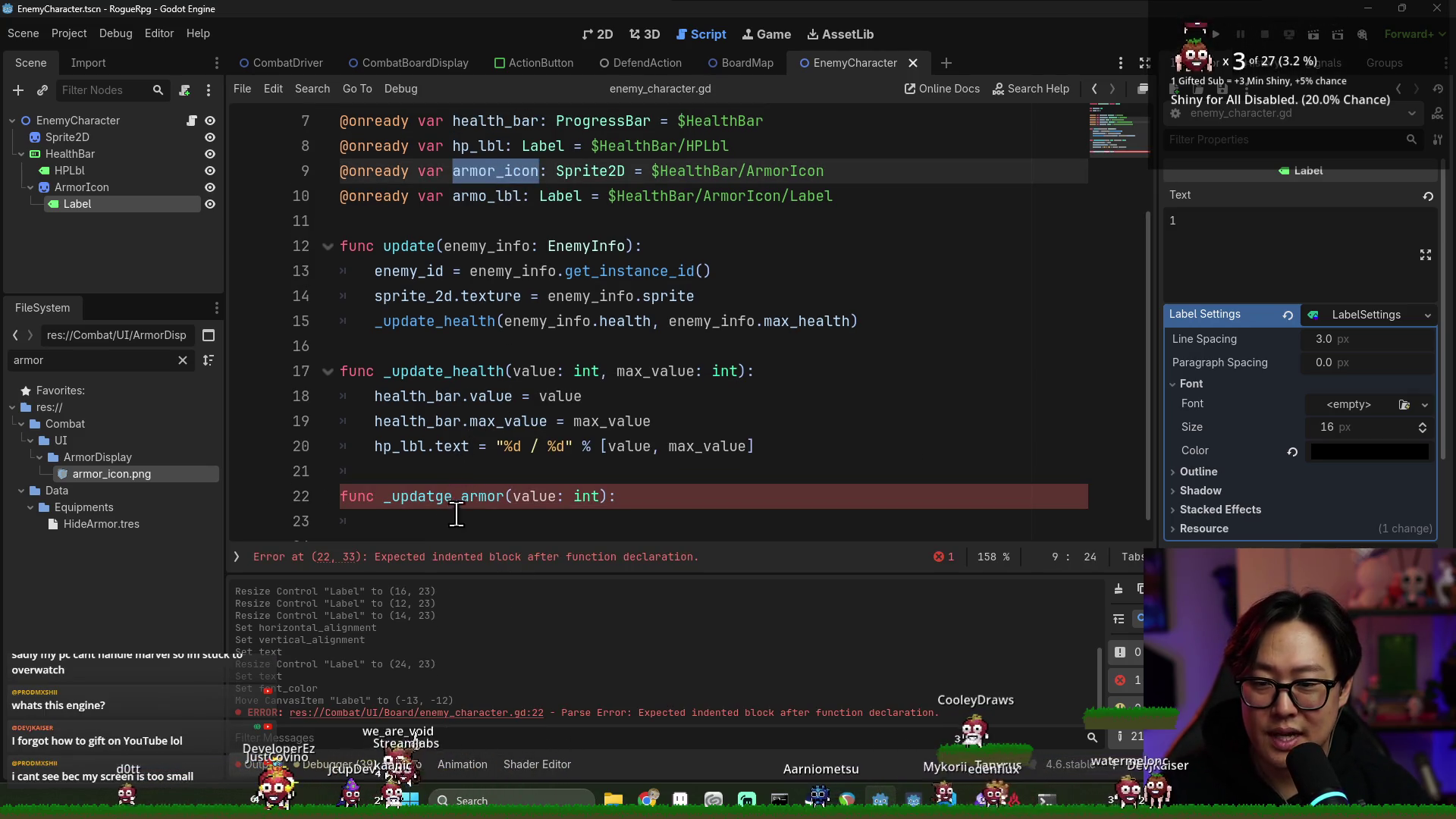
{"action": "left_click", "coordinate": [491, 510]}
{"action": "type", "text": "armor_icon"}
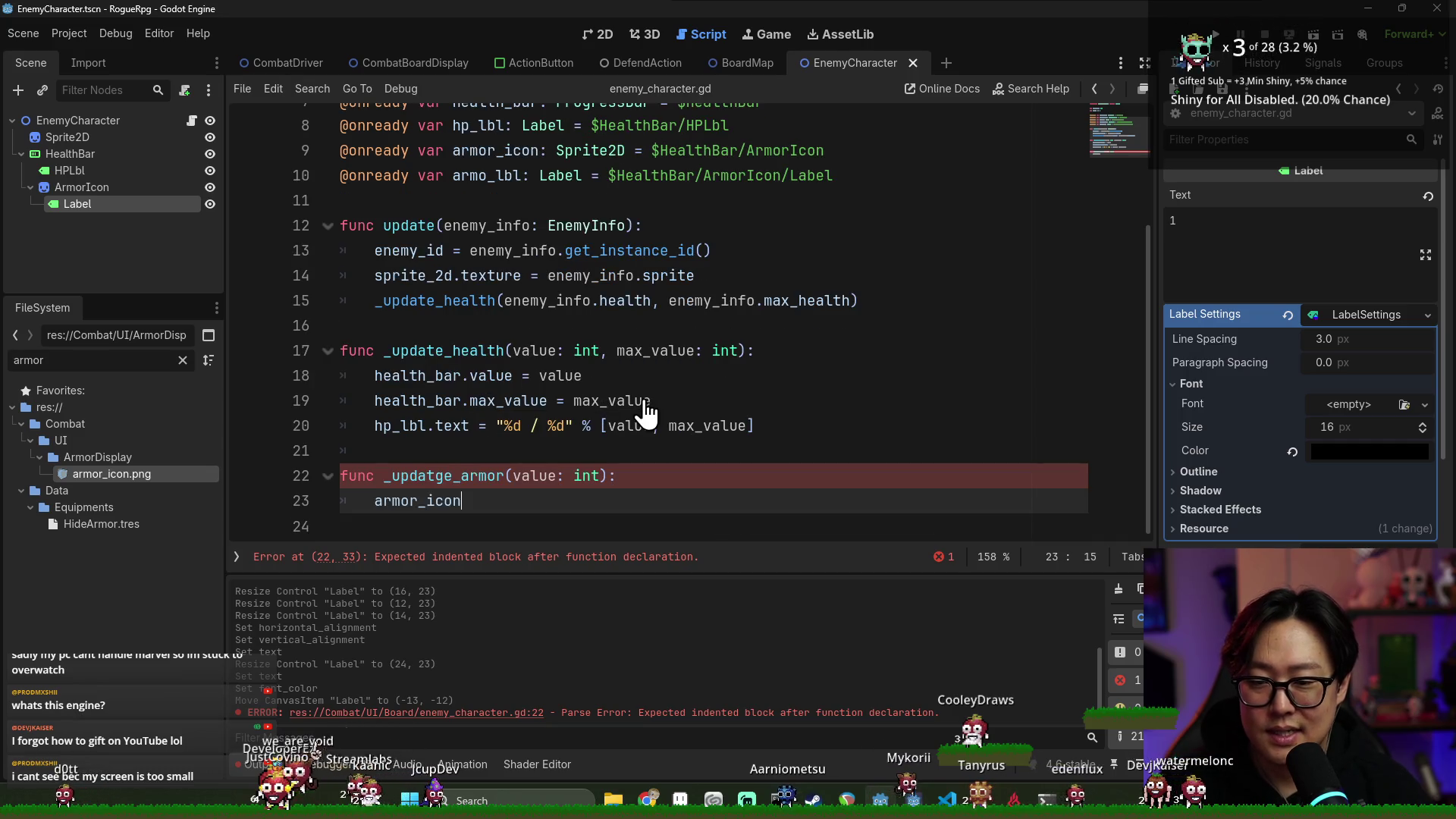
{"action": "type", "text": ".visible = tru"}
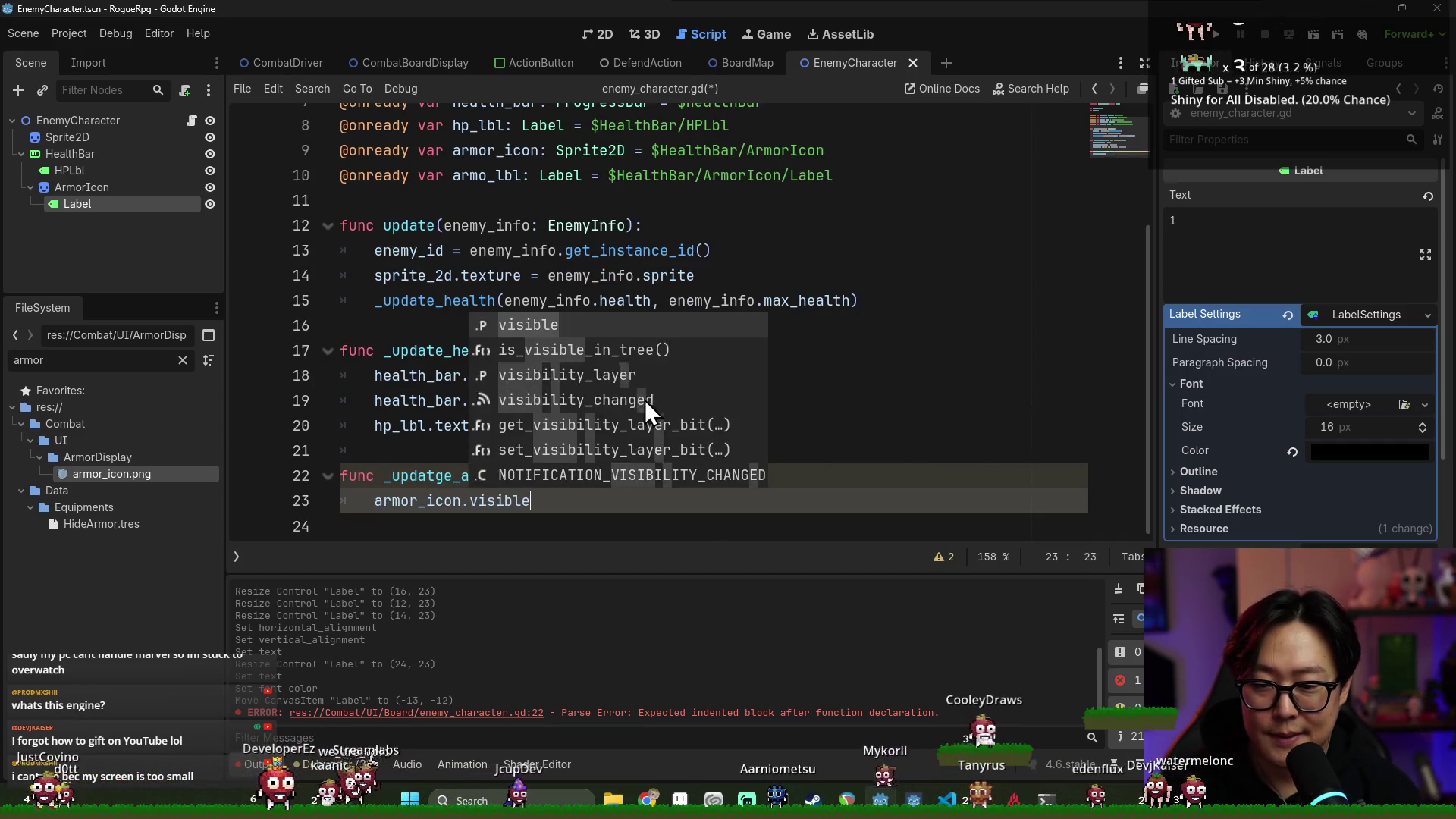
{"action": "key", "text": "Return"}
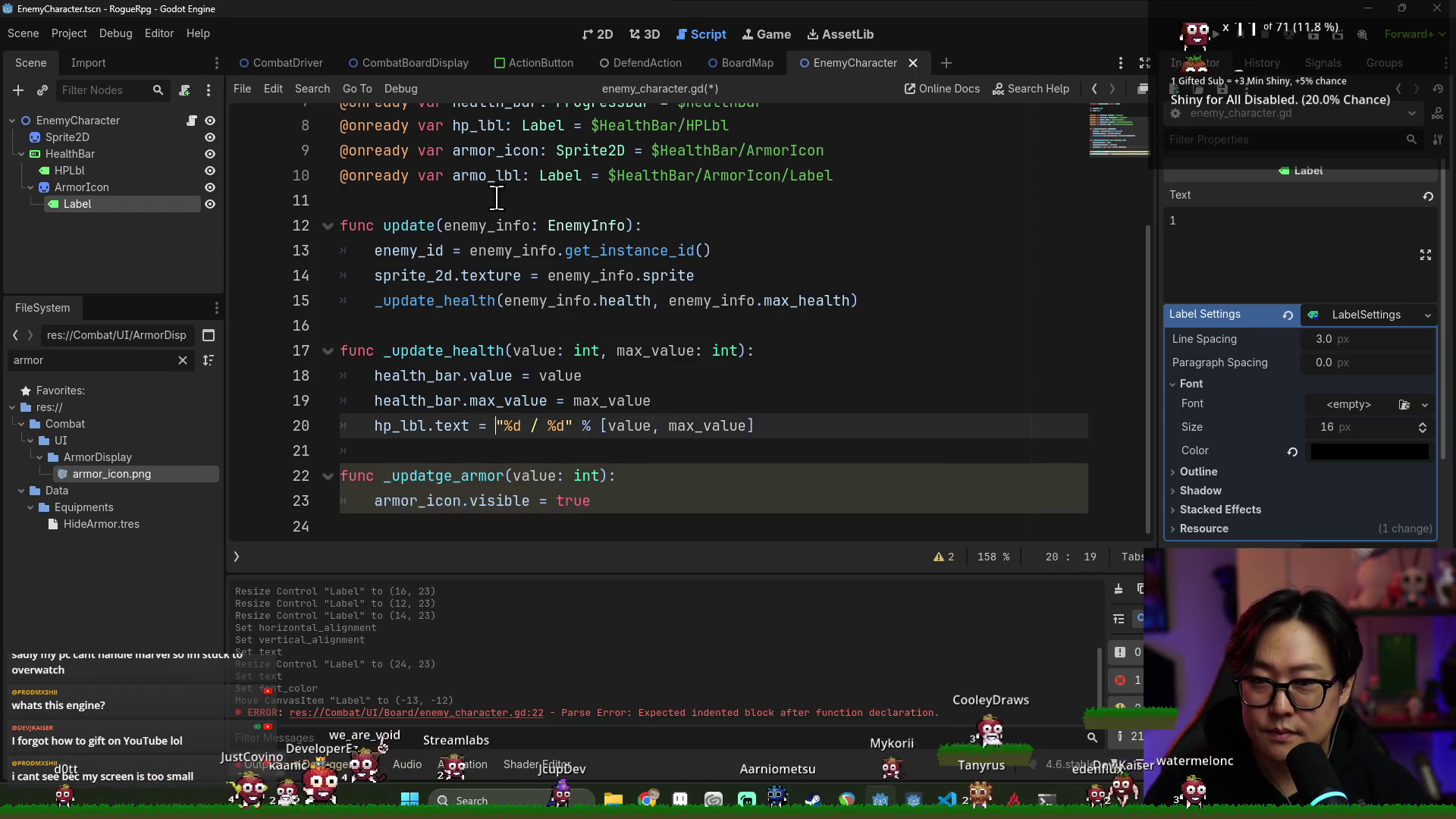
Add armo_lbl.text = str(value) and correct the function name to _update_armor
{"action": "left_click", "coordinate": [648, 476]}
{"action": "key", "text": "Return"}
{"action": "type", "text": "armo_lbl."}
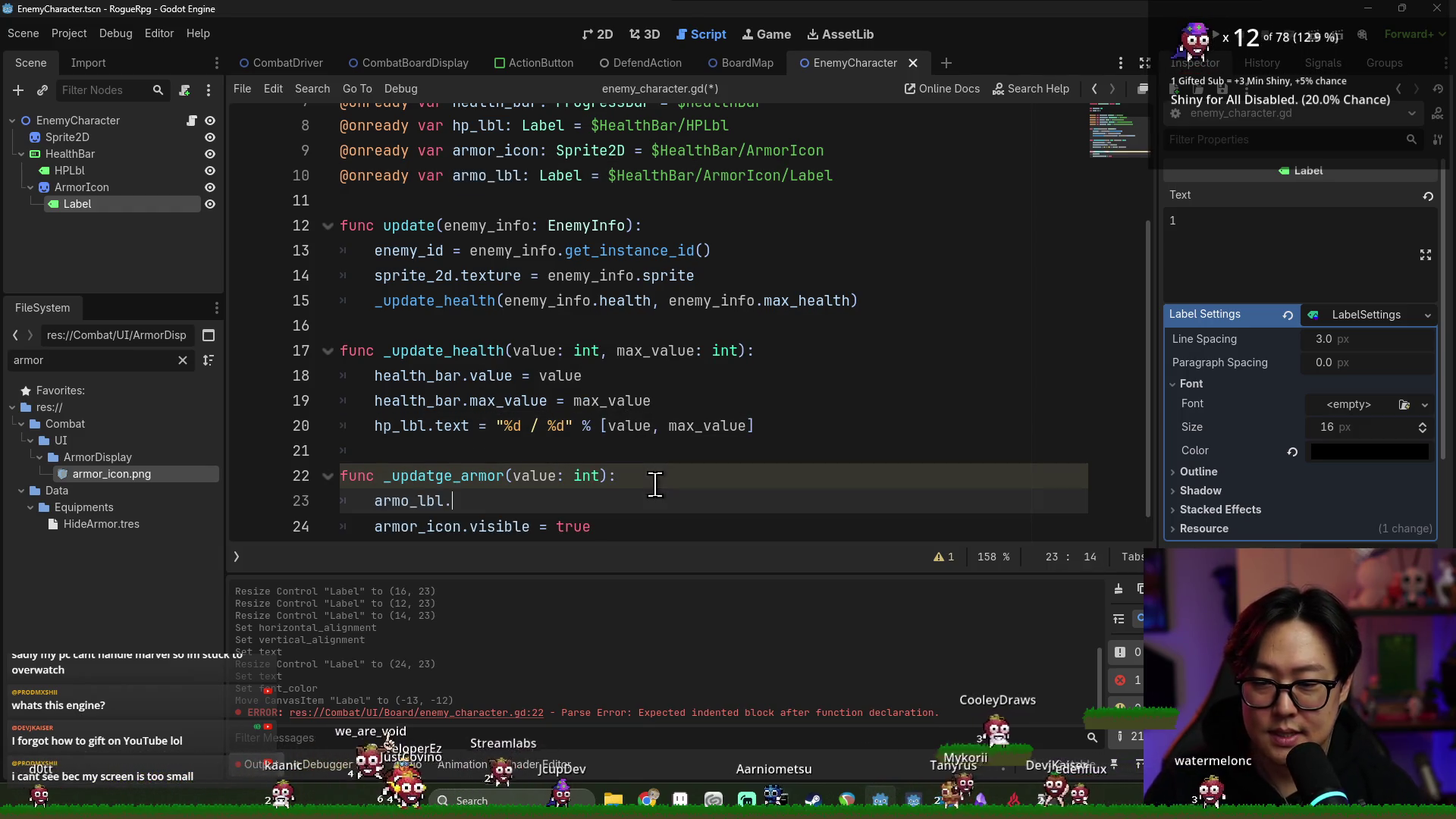
{"action": "type", "text": "text = s"}
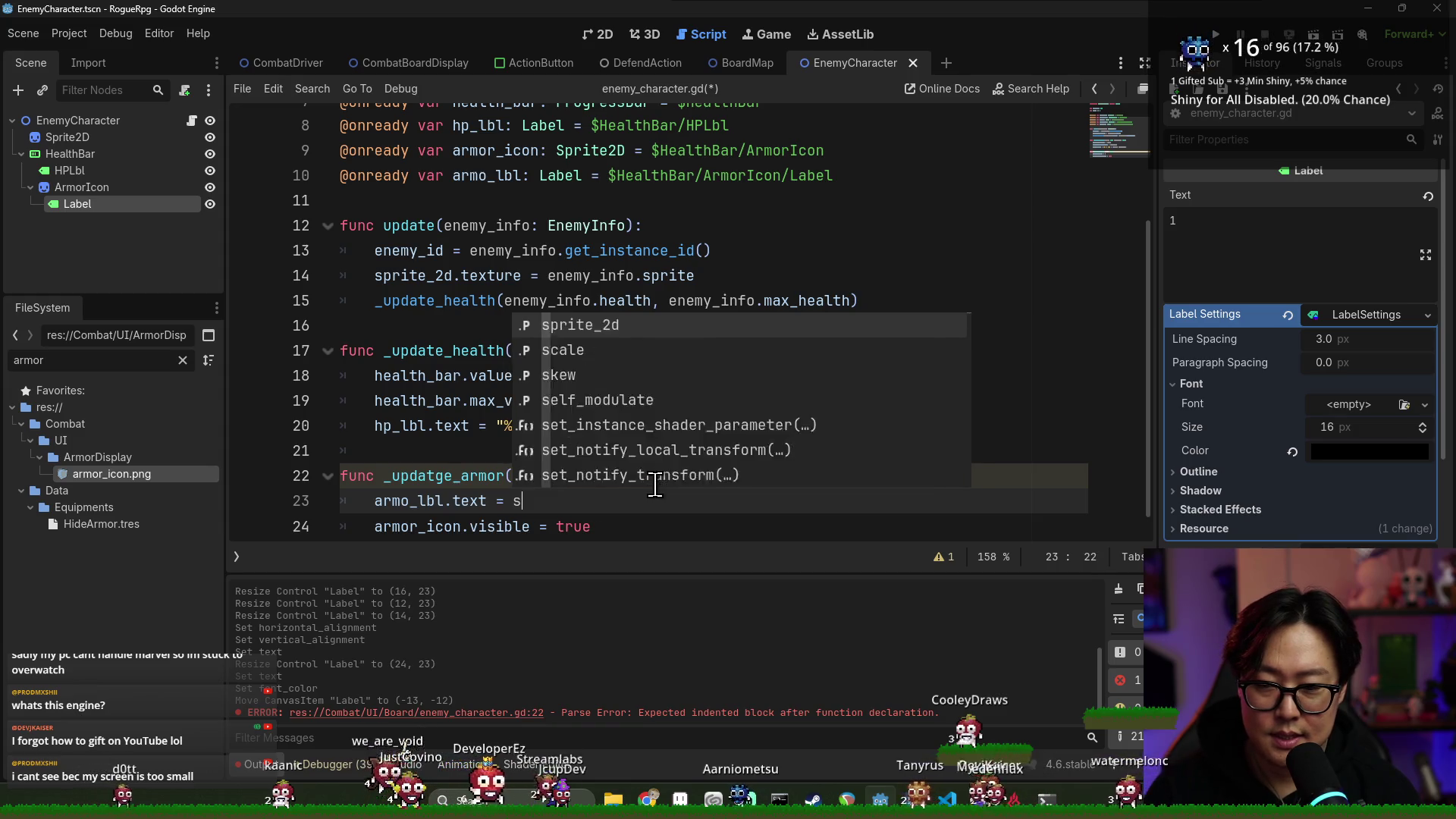
{"action": "type", "text": "tr(value)"}
{"action": "left_click", "coordinate": [402, 500]}
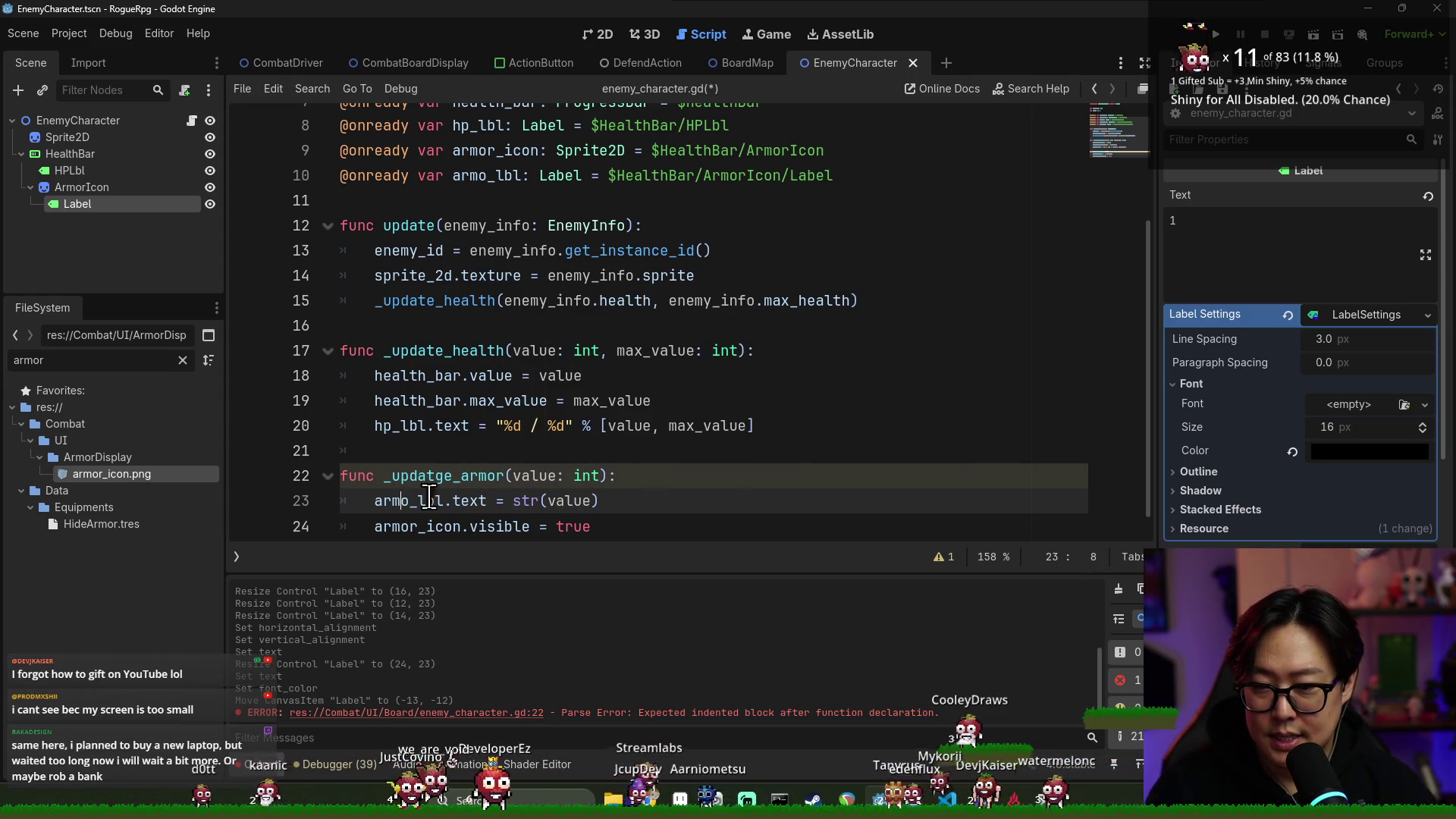
{"action": "scroll", "coordinate": [428, 497], "scroll_direction": "up", "scroll_amount": 1}
{"action": "left_click", "coordinate": [442, 501]}
{"action": "key", "text": "BackSpace"}
{"action": "double_click", "coordinate": [534, 496]}
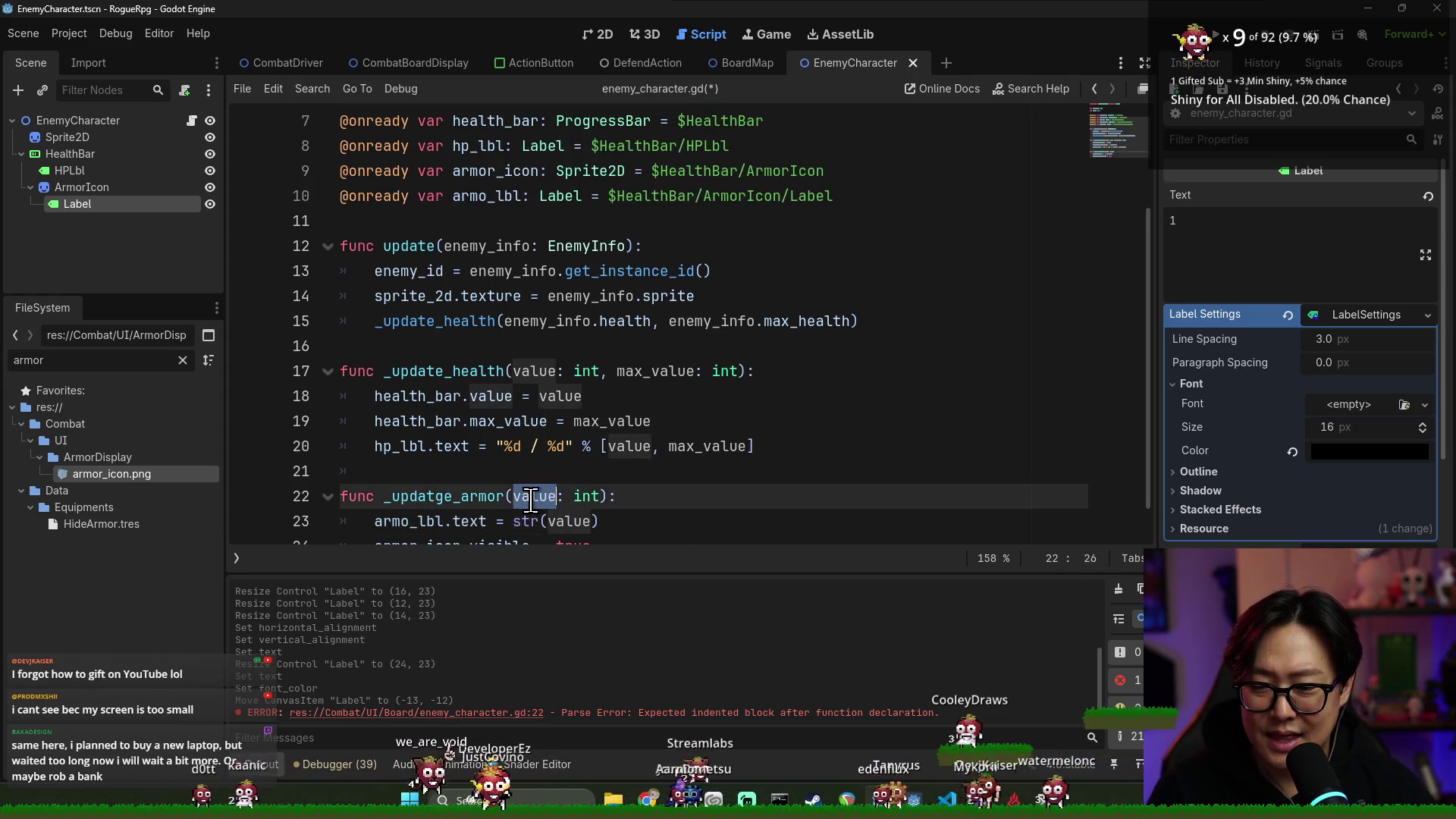
{"action": "double_click", "coordinate": [442, 498]}
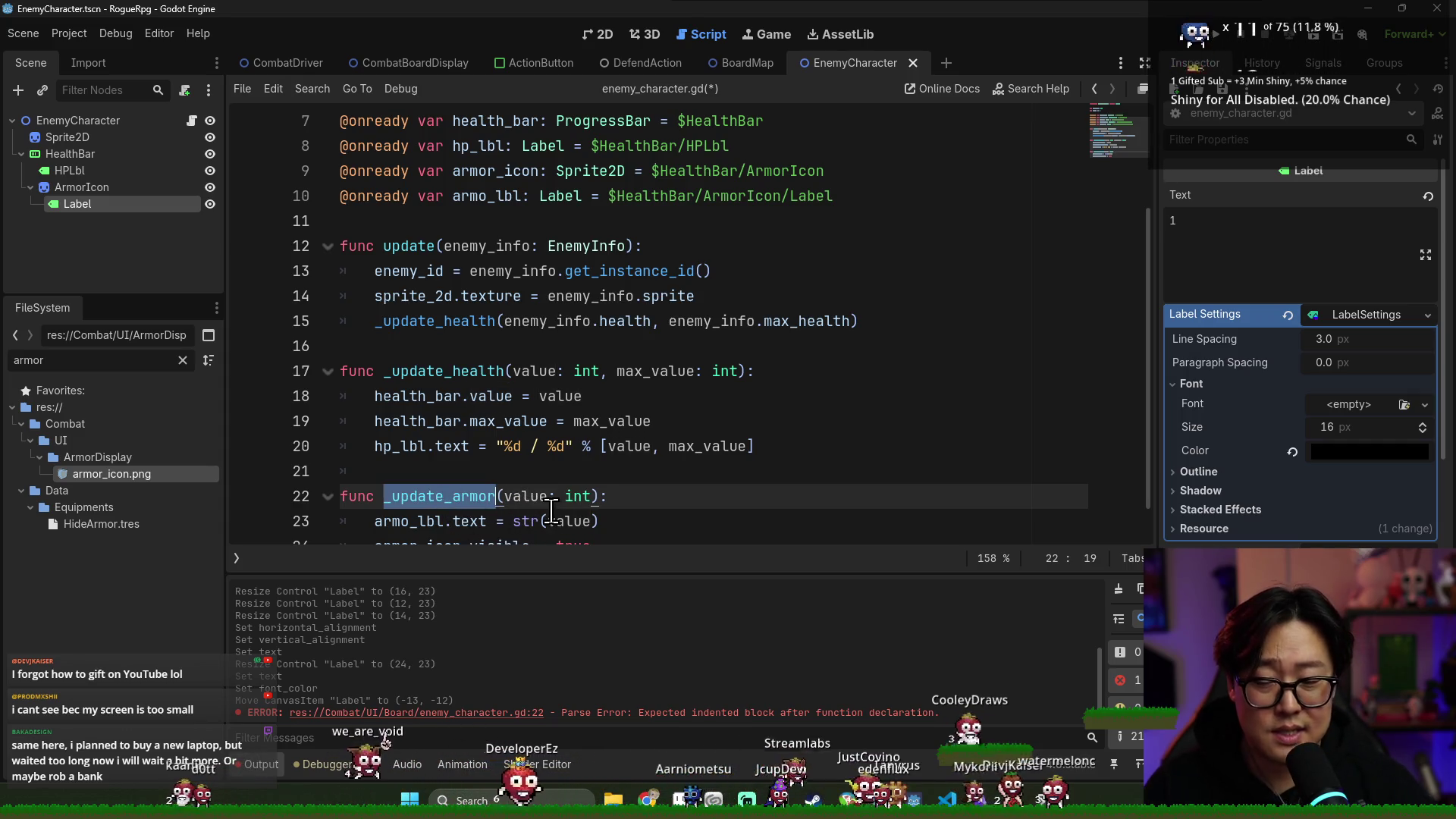
Change the icon visibility from true to value > 0
{"action": "mouse_move", "coordinate": [569, 504]}
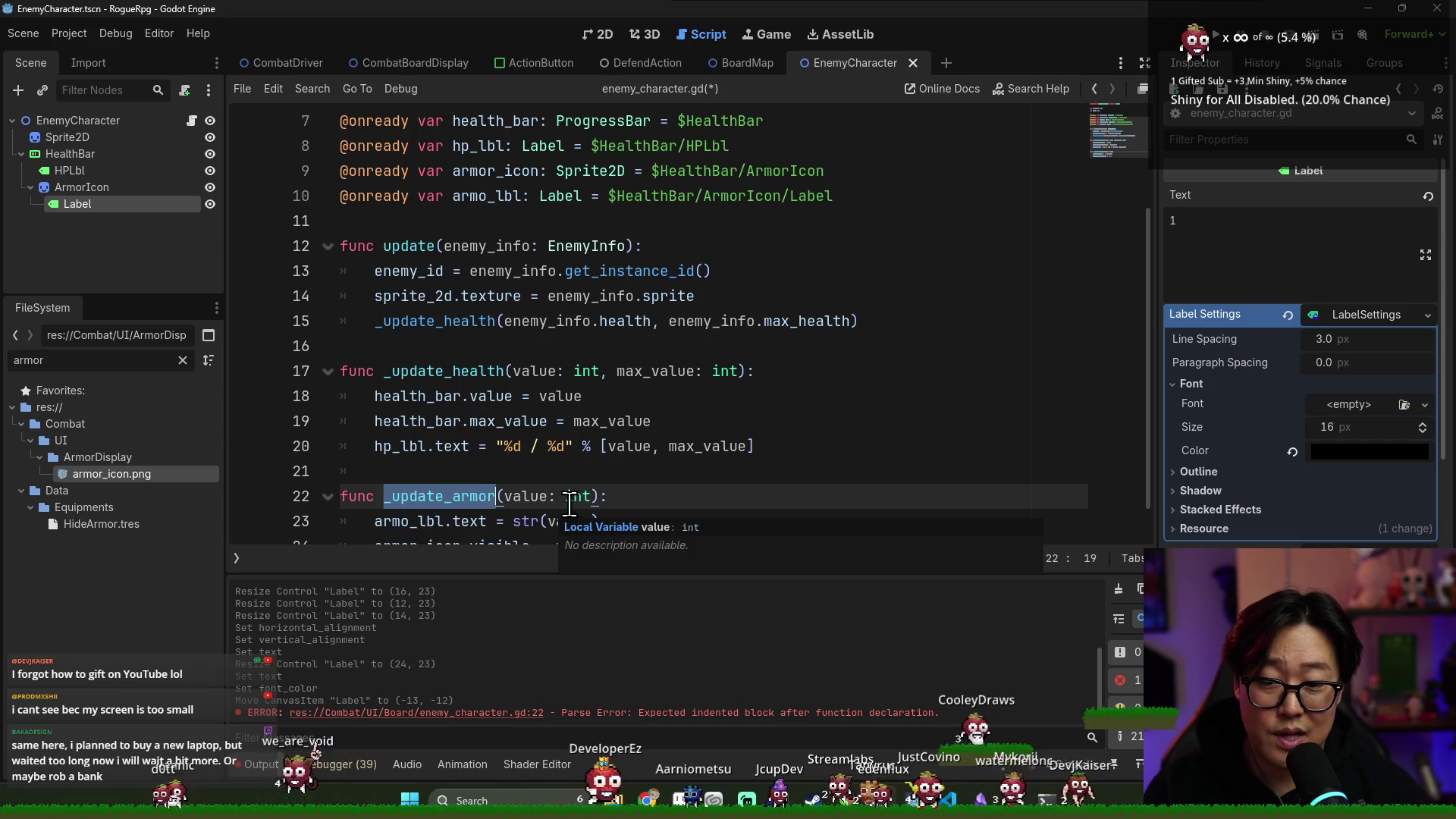
{"action": "scroll", "coordinate": [569, 504], "scroll_direction": "down", "scroll_amount": 1}
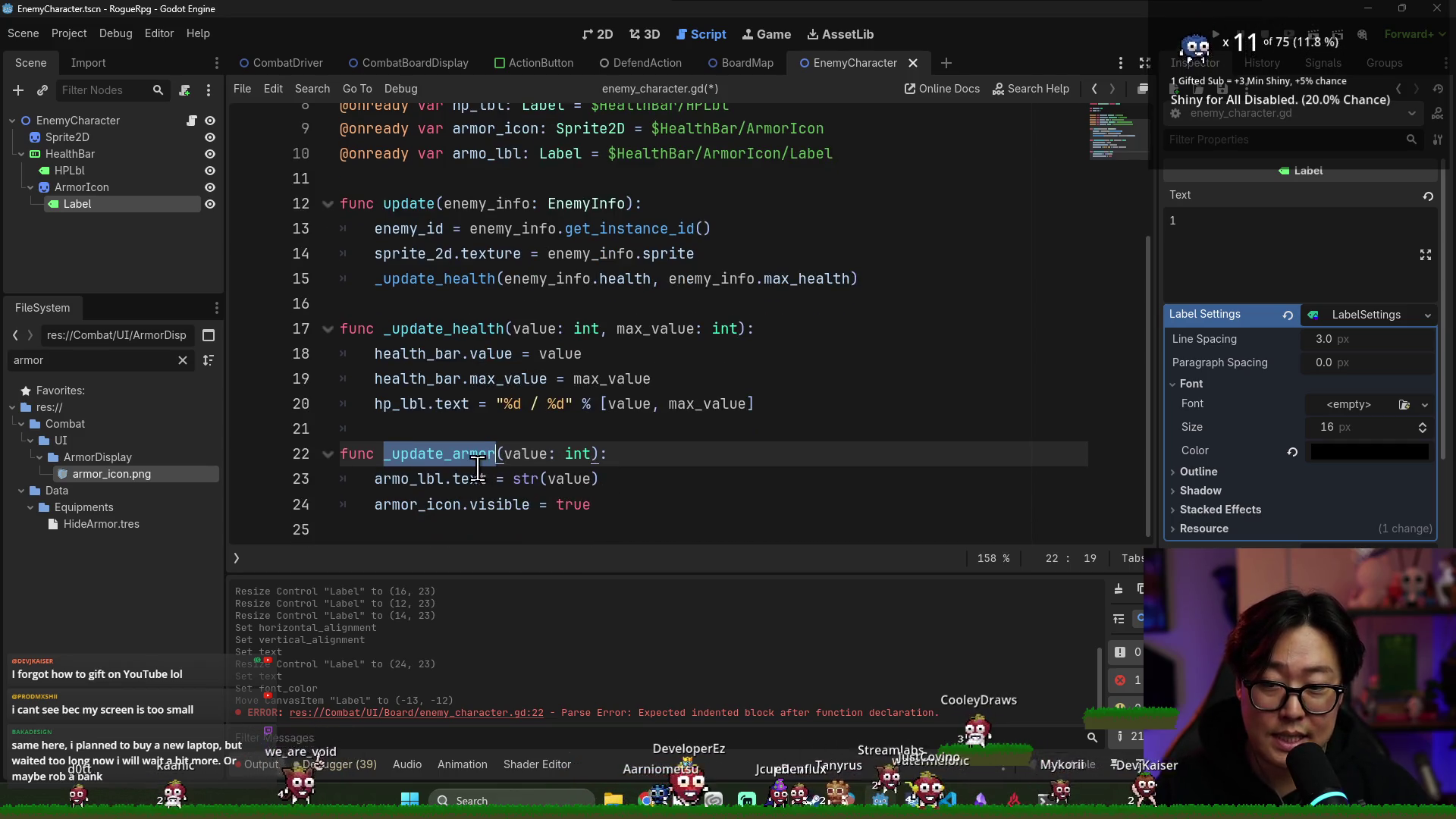
{"action": "double_click", "coordinate": [535, 459]}
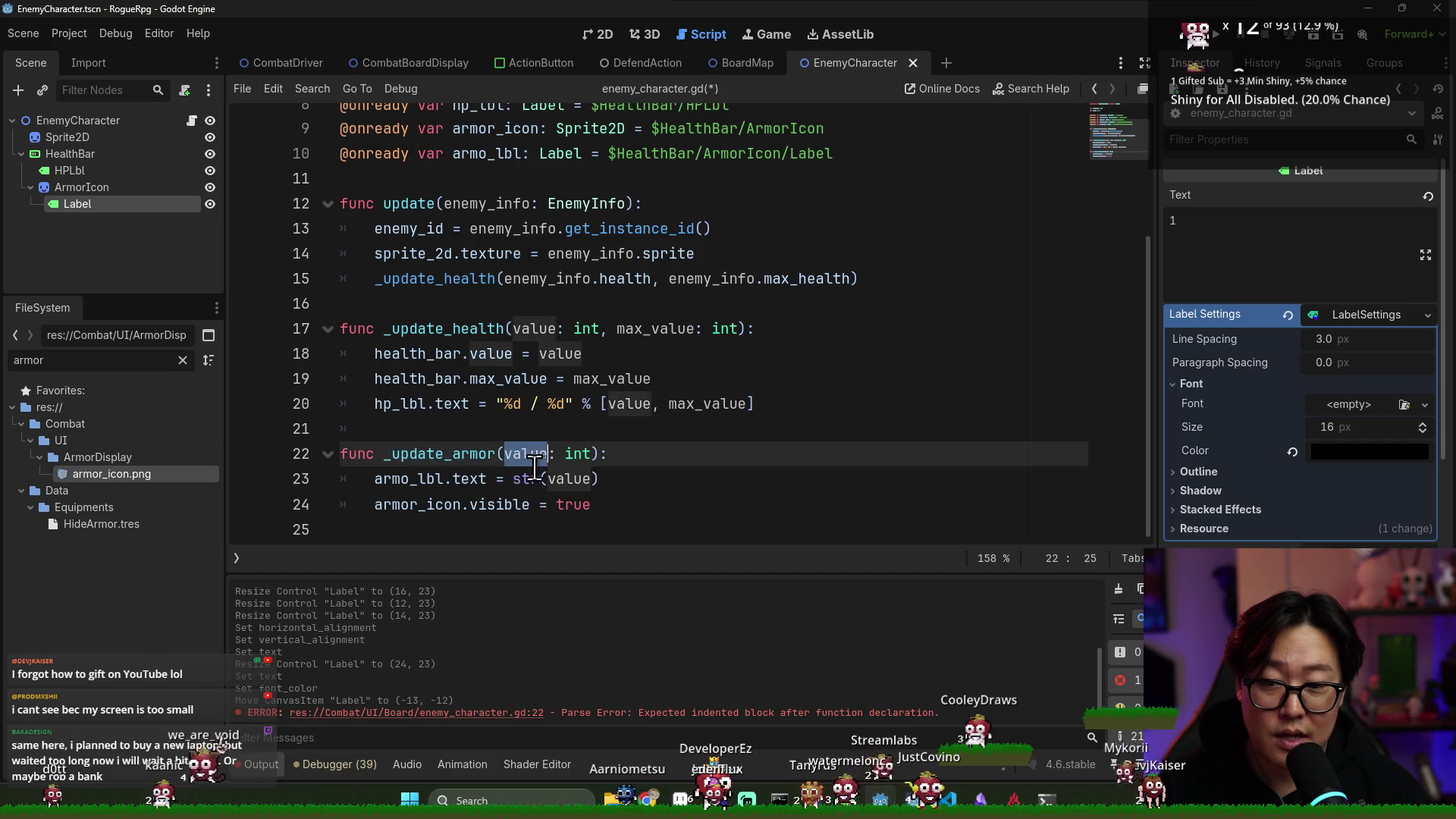
{"action": "double_click", "coordinate": [470, 479]}
{"action": "left_click", "coordinate": [571, 504]}
{"action": "double_click", "coordinate": [571, 505]}
{"action": "type", "text": "value > 0"}
{"action": "key", "text": "ctrl+F1"}
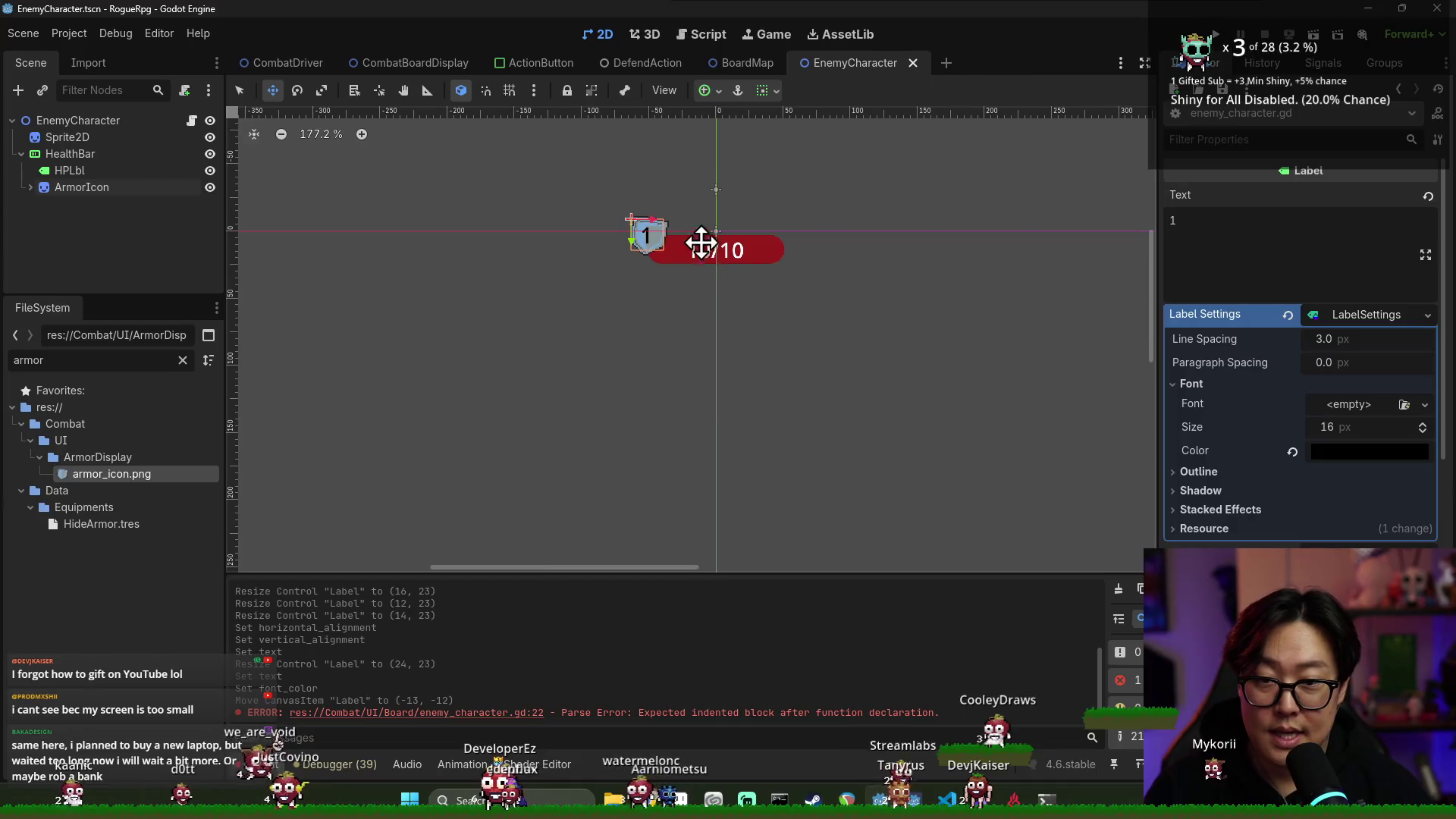
Toggle ArmorIcon's eye icon off in the Scene dock and save EnemyCharacter
{"action": "left_click", "coordinate": [210, 187]}
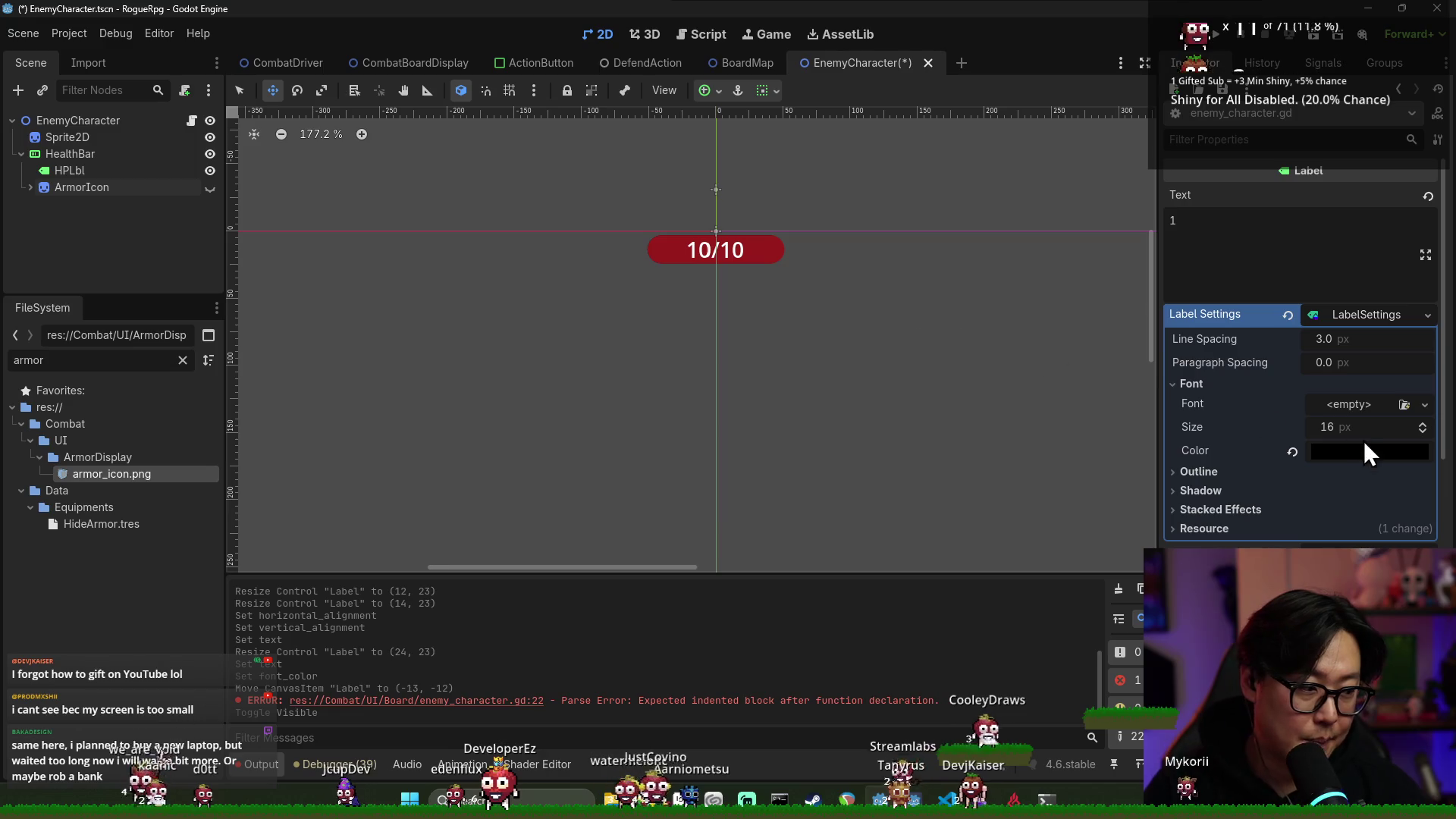
{"action": "key", "text": "ctrl+s"}
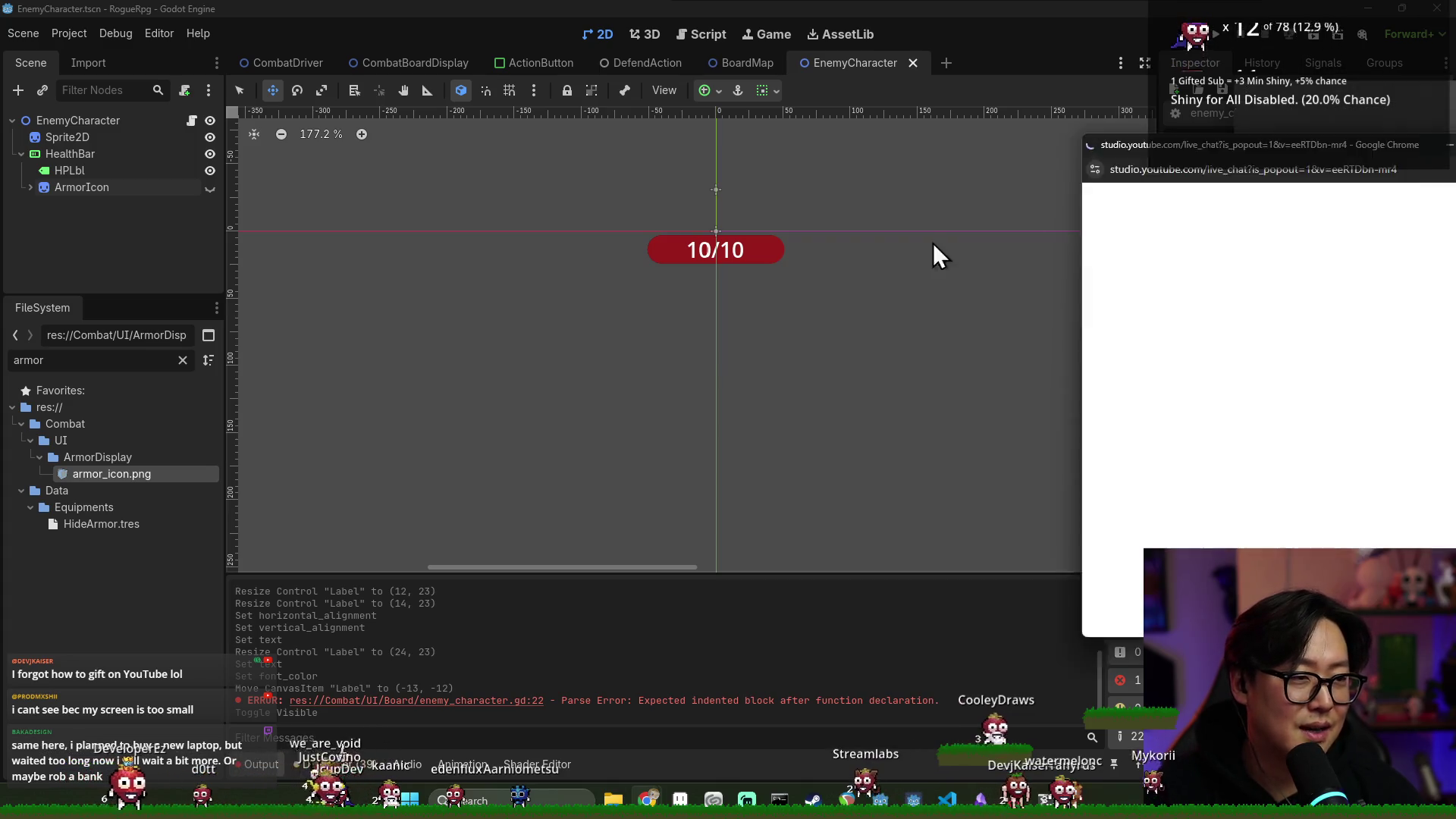
{"action": "left_click_drag", "start_coordinate": [1026, 234], "coordinate": [676, 138]}
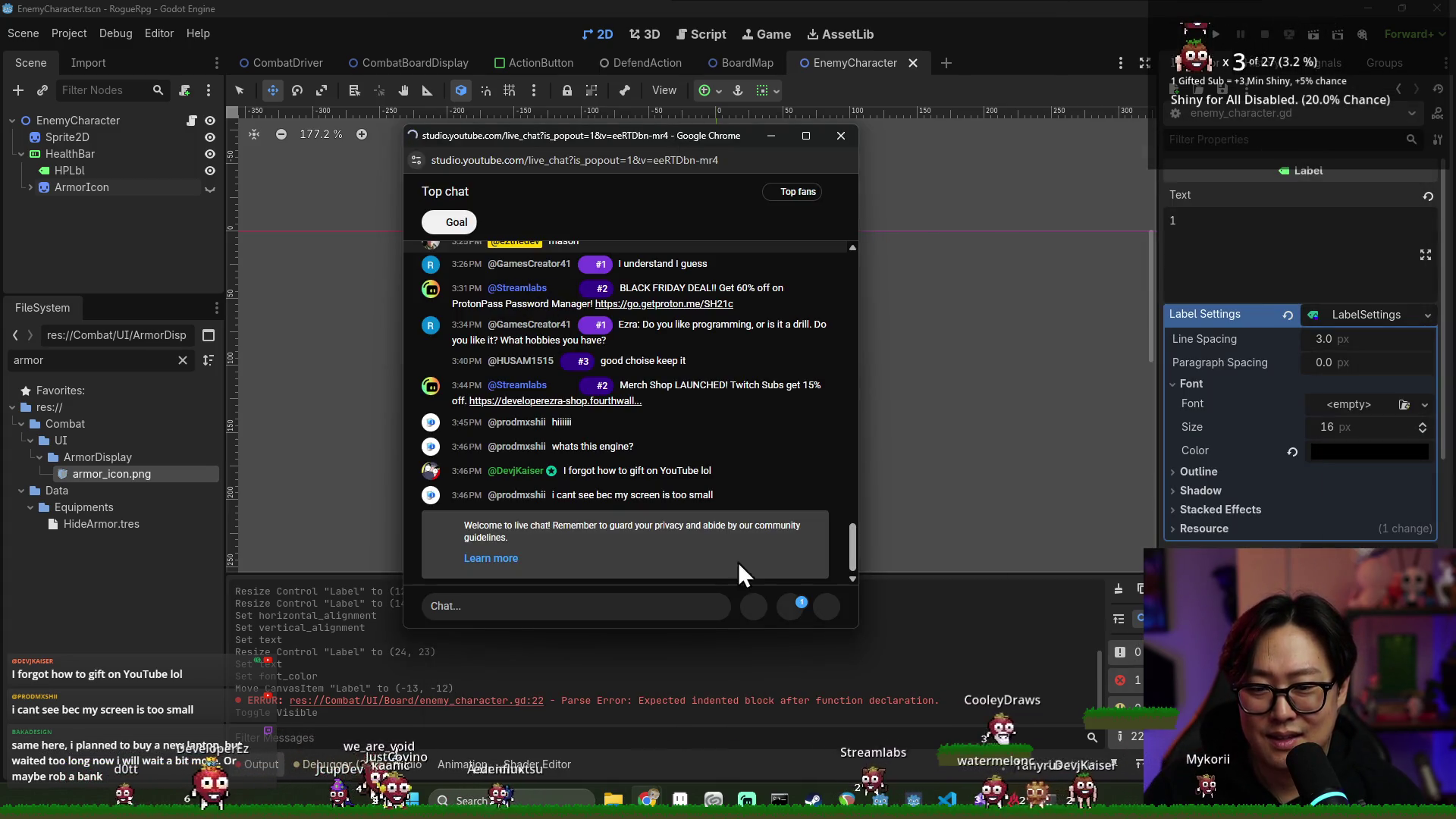
{"action": "left_click", "coordinate": [789, 610]}
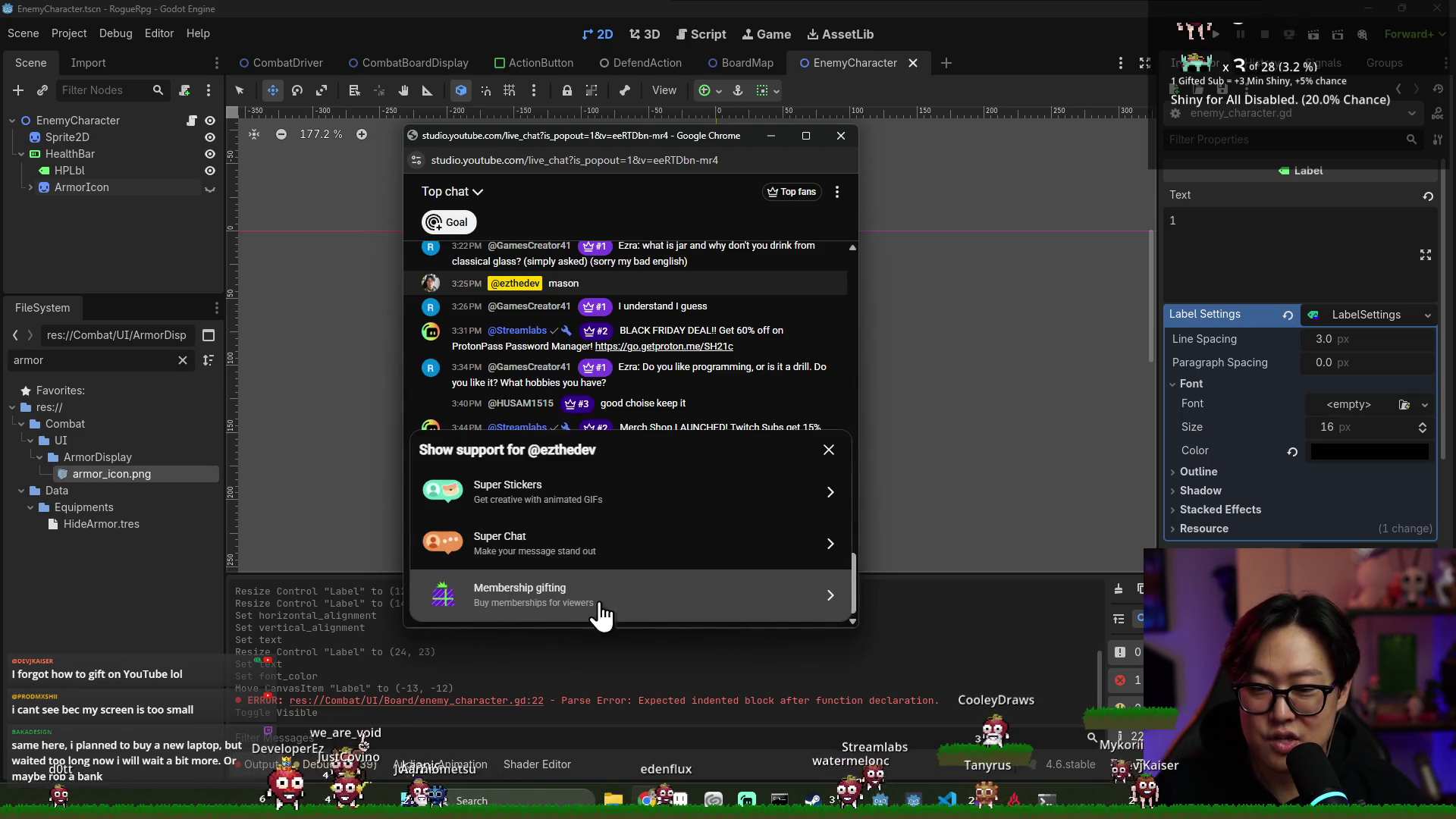
{"action": "left_click", "coordinate": [828, 450]}
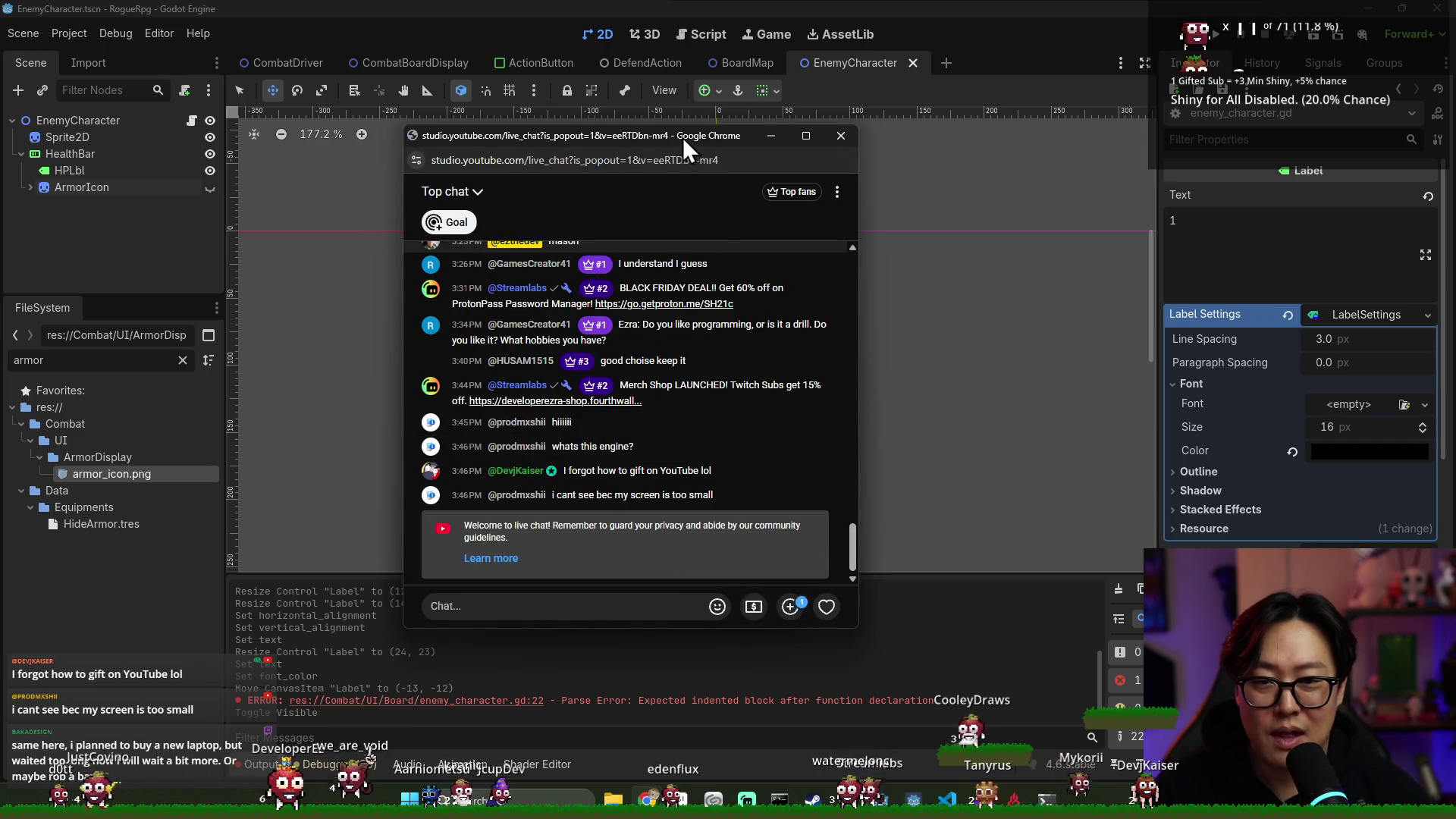
{"action": "left_click_drag", "start_coordinate": [678, 139], "coordinate": [872, 226]}
{"action": "left_click", "coordinate": [1015, 231]}
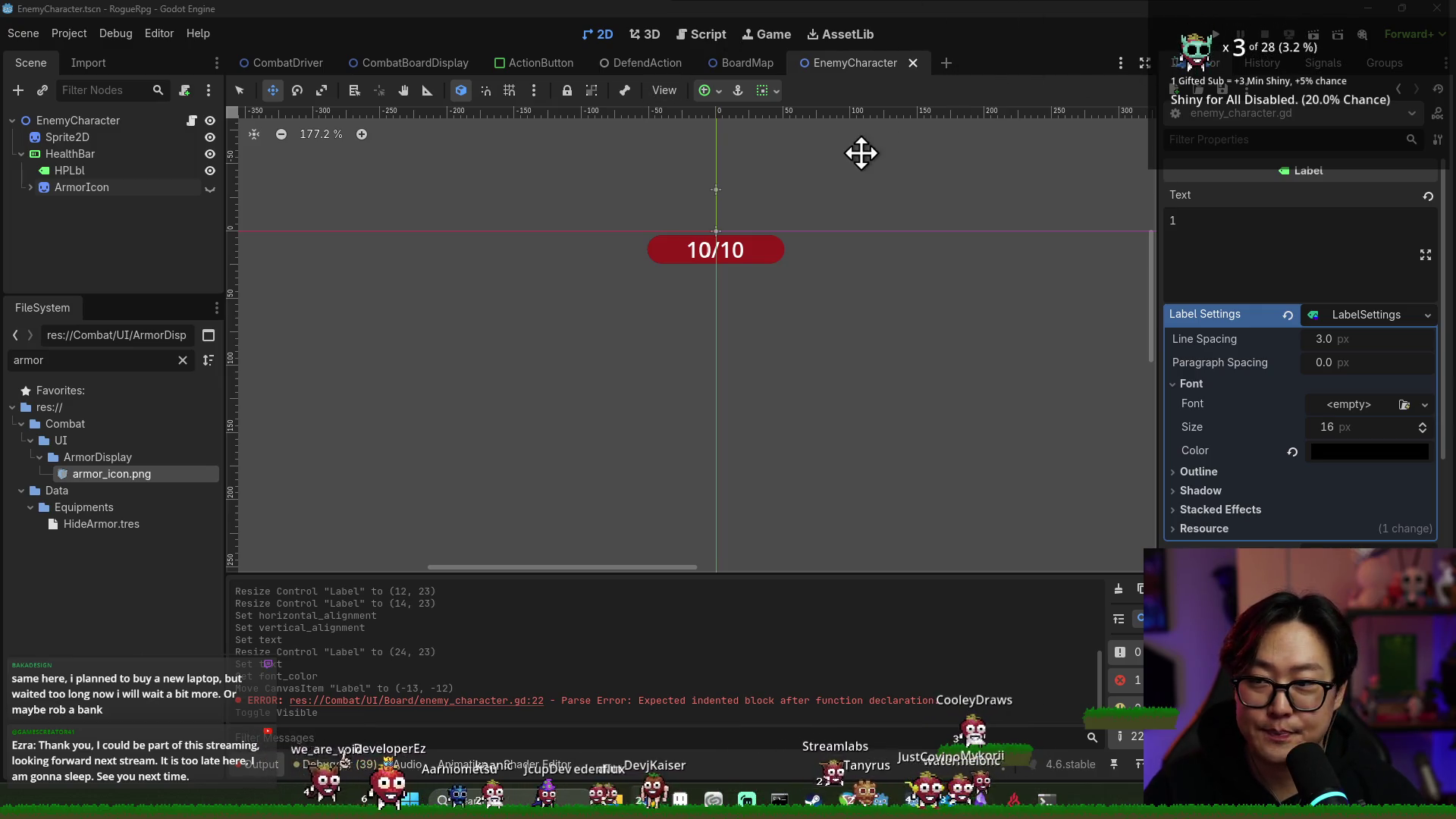
Recentre the canvas on the health bar and clear the output log
{"action": "key", "text": "f"}
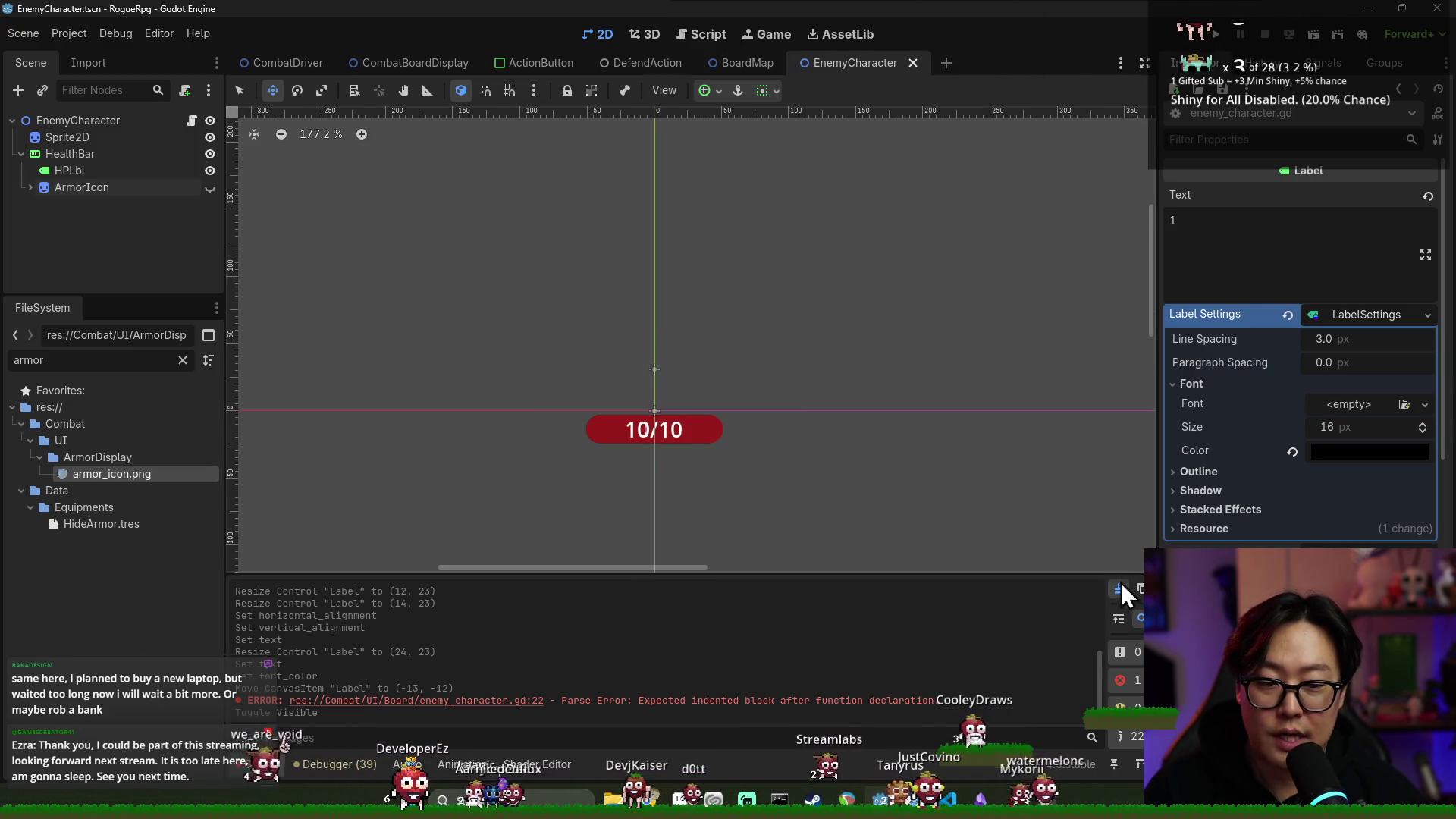
{"action": "left_click", "coordinate": [1119, 589]}
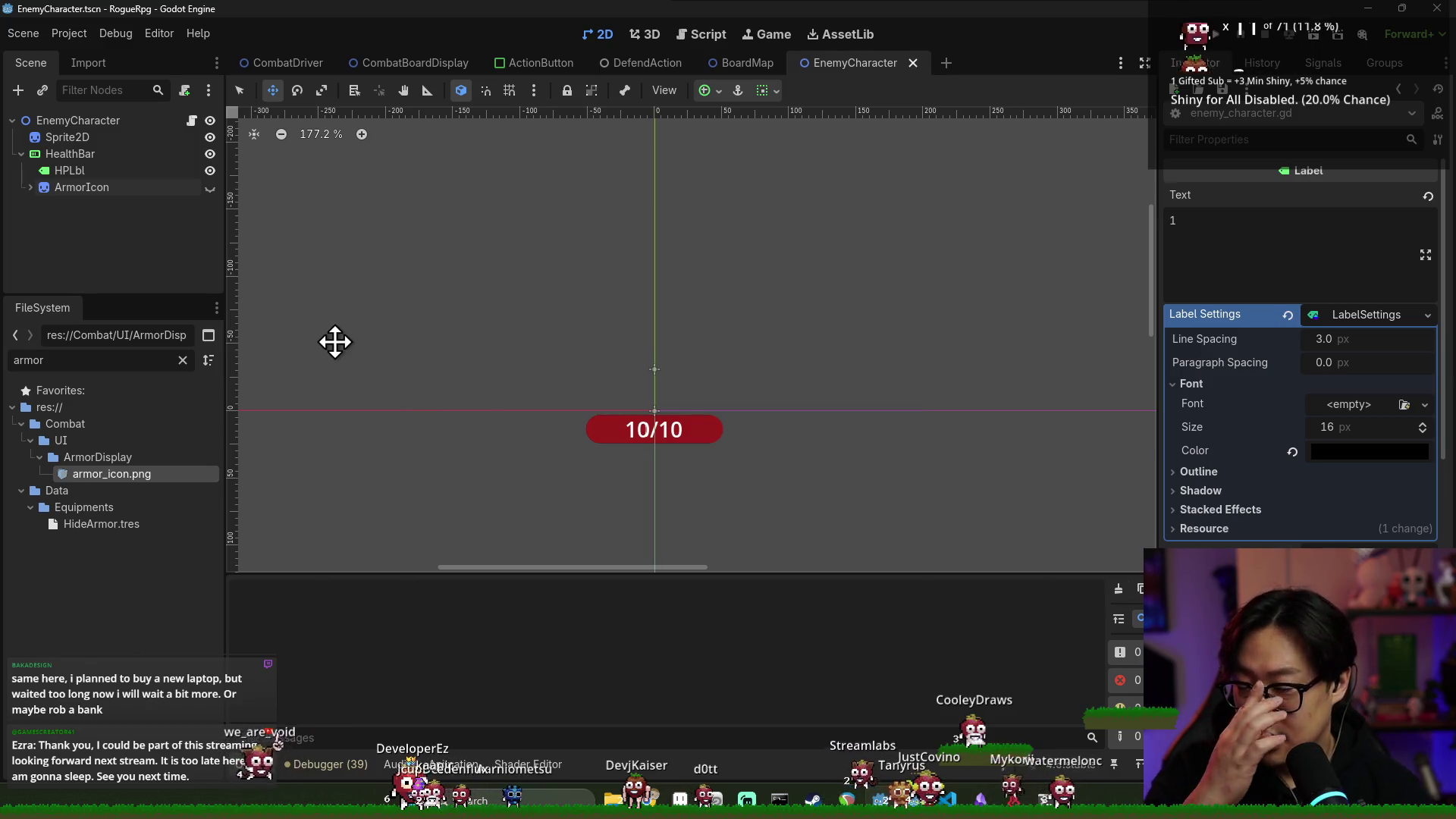
{"action": "left_click", "coordinate": [104, 267]}
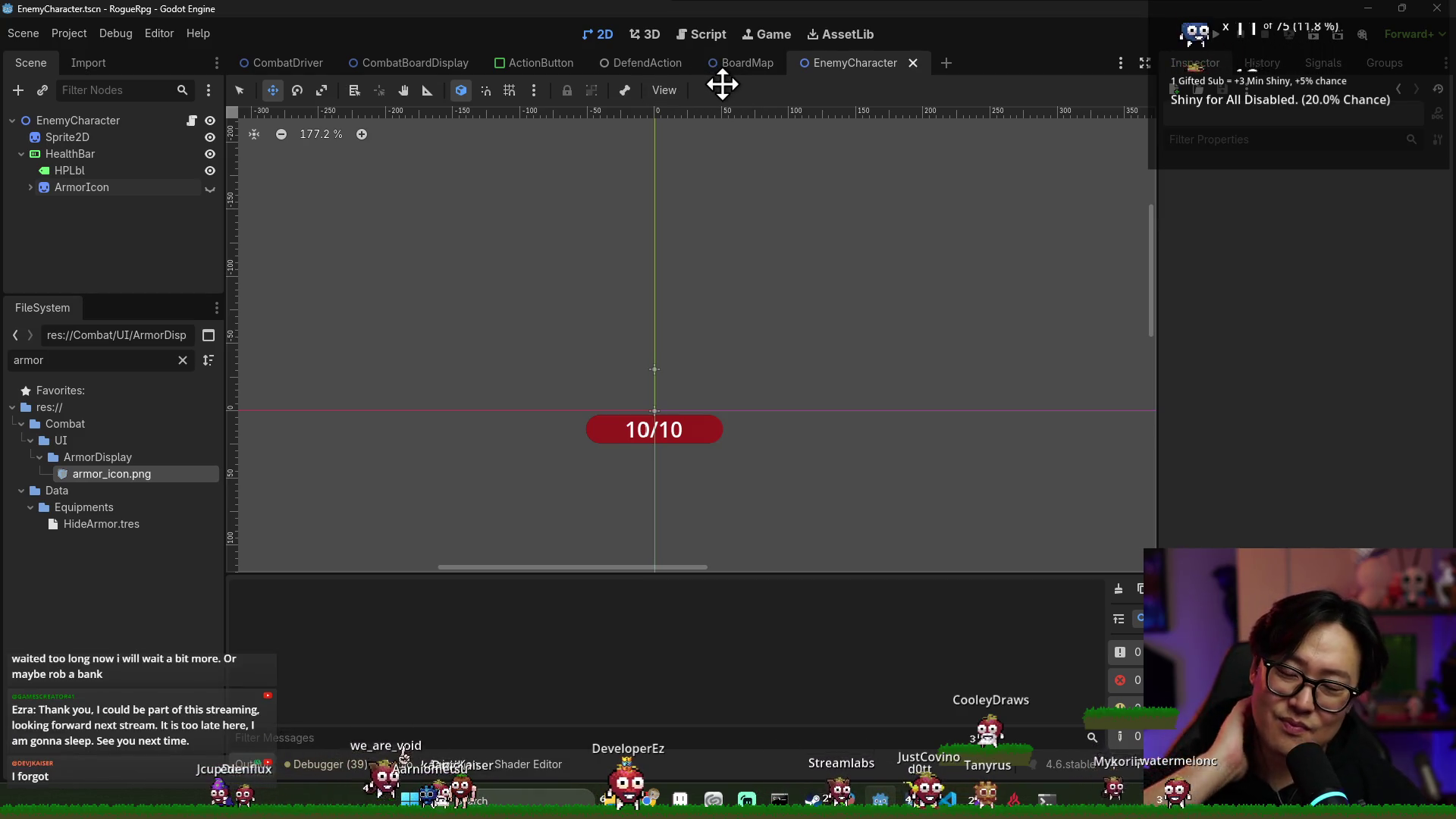
Save and close the EnemyCharacter scene, switching to CombatBoardDisplay
{"action": "key", "text": "ctrl+s"}
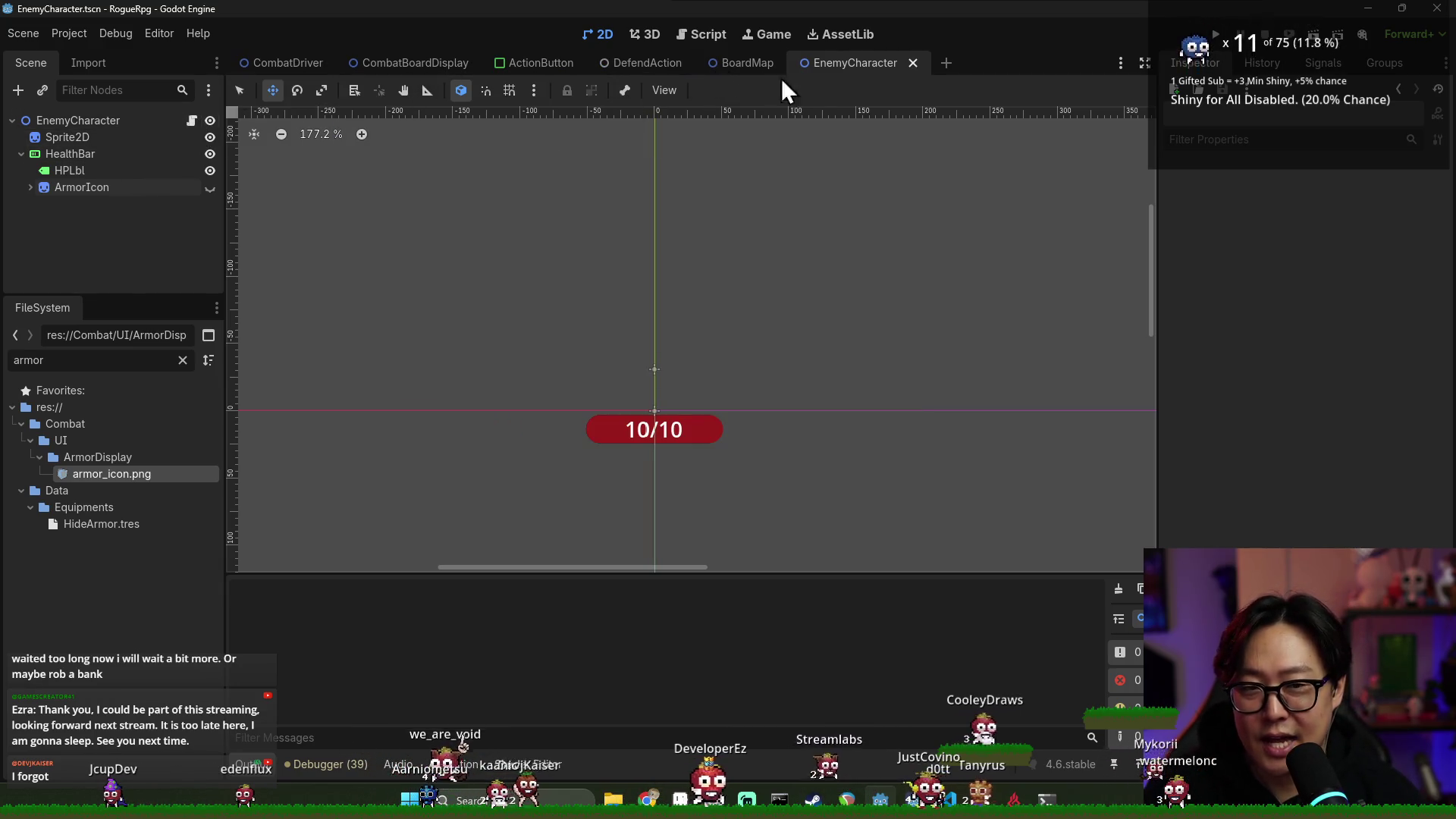
{"action": "left_click", "coordinate": [912, 63]}
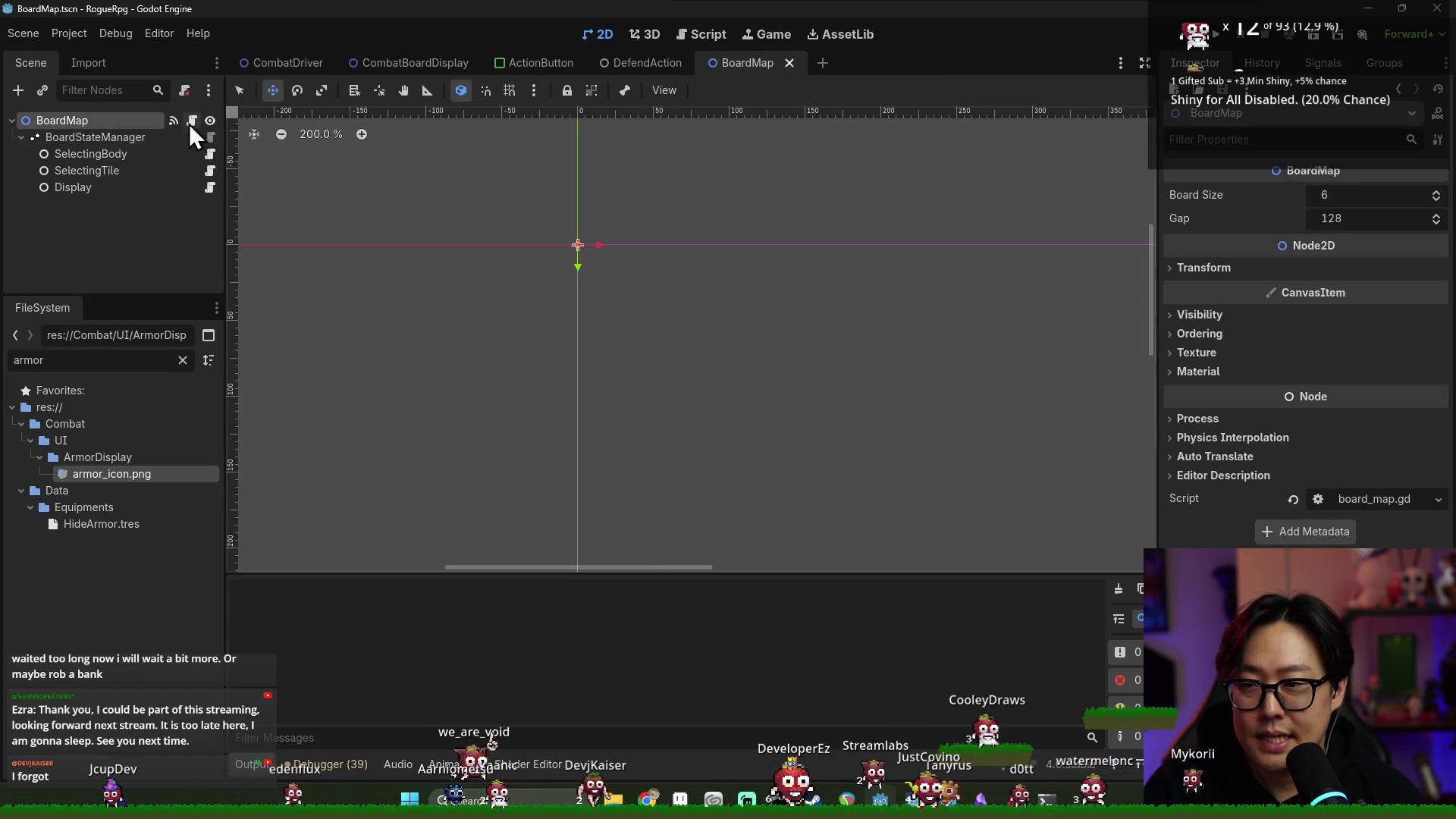
{"action": "left_click", "coordinate": [350, 65]}
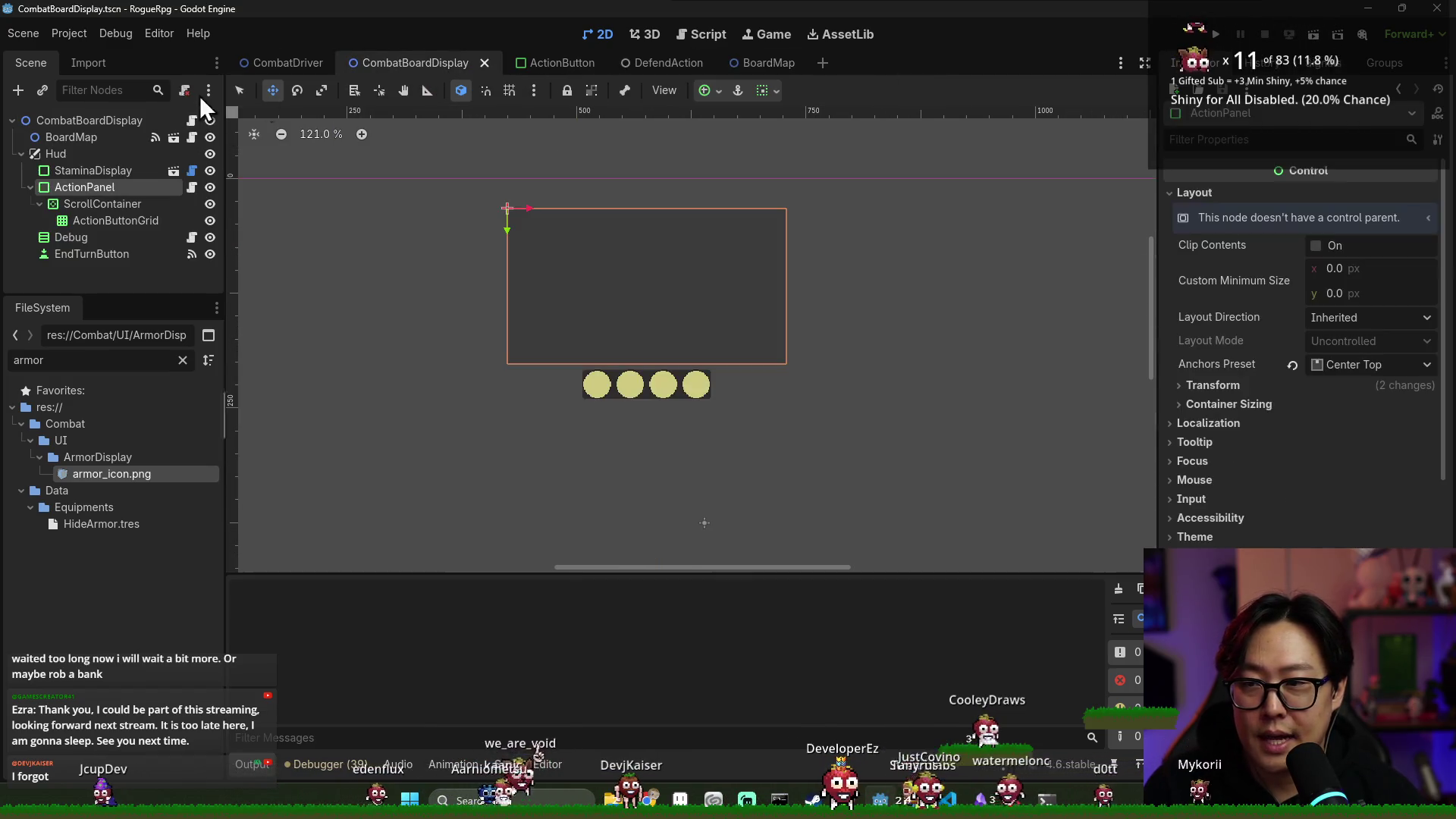
Open combat_board_display.gd and review _ready and _on_player_info_changed
{"action": "left_click", "coordinate": [192, 121]}
{"action": "double_click", "coordinate": [410, 221]}
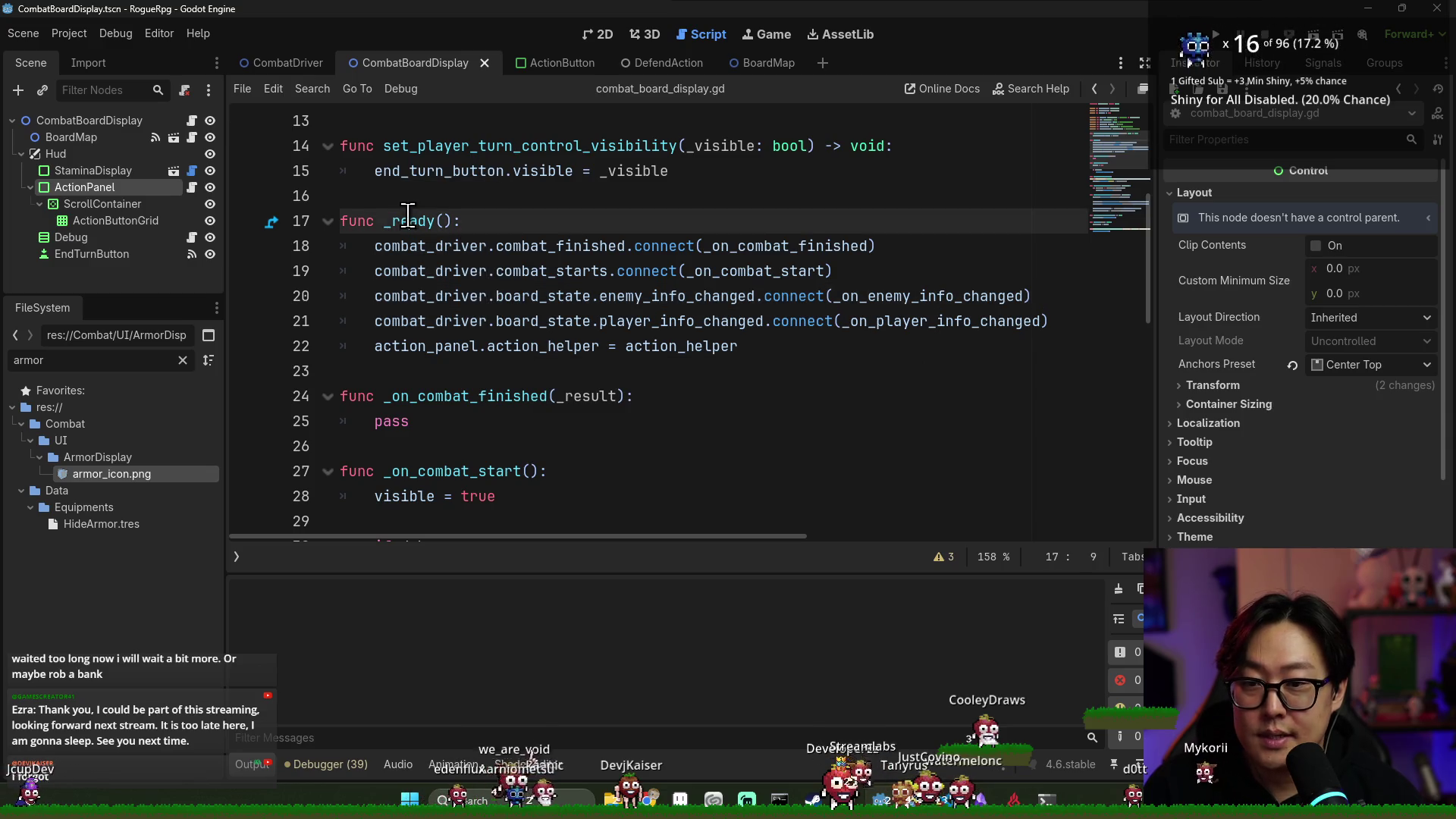
{"action": "scroll", "coordinate": [535, 328], "scroll_direction": "down", "scroll_amount": 8}
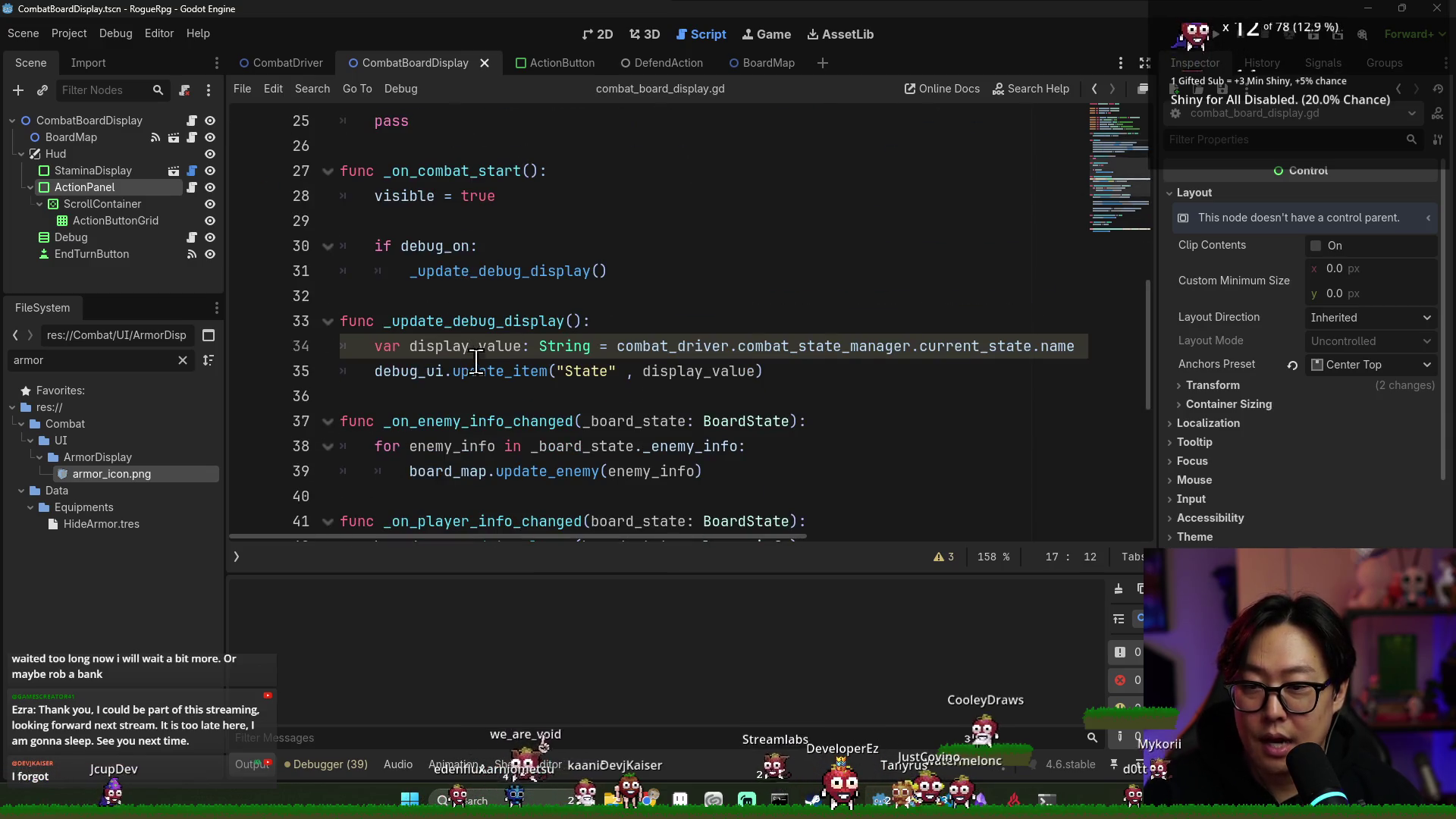
{"action": "left_click", "coordinate": [438, 225]}
{"action": "double_click", "coordinate": [439, 222]}
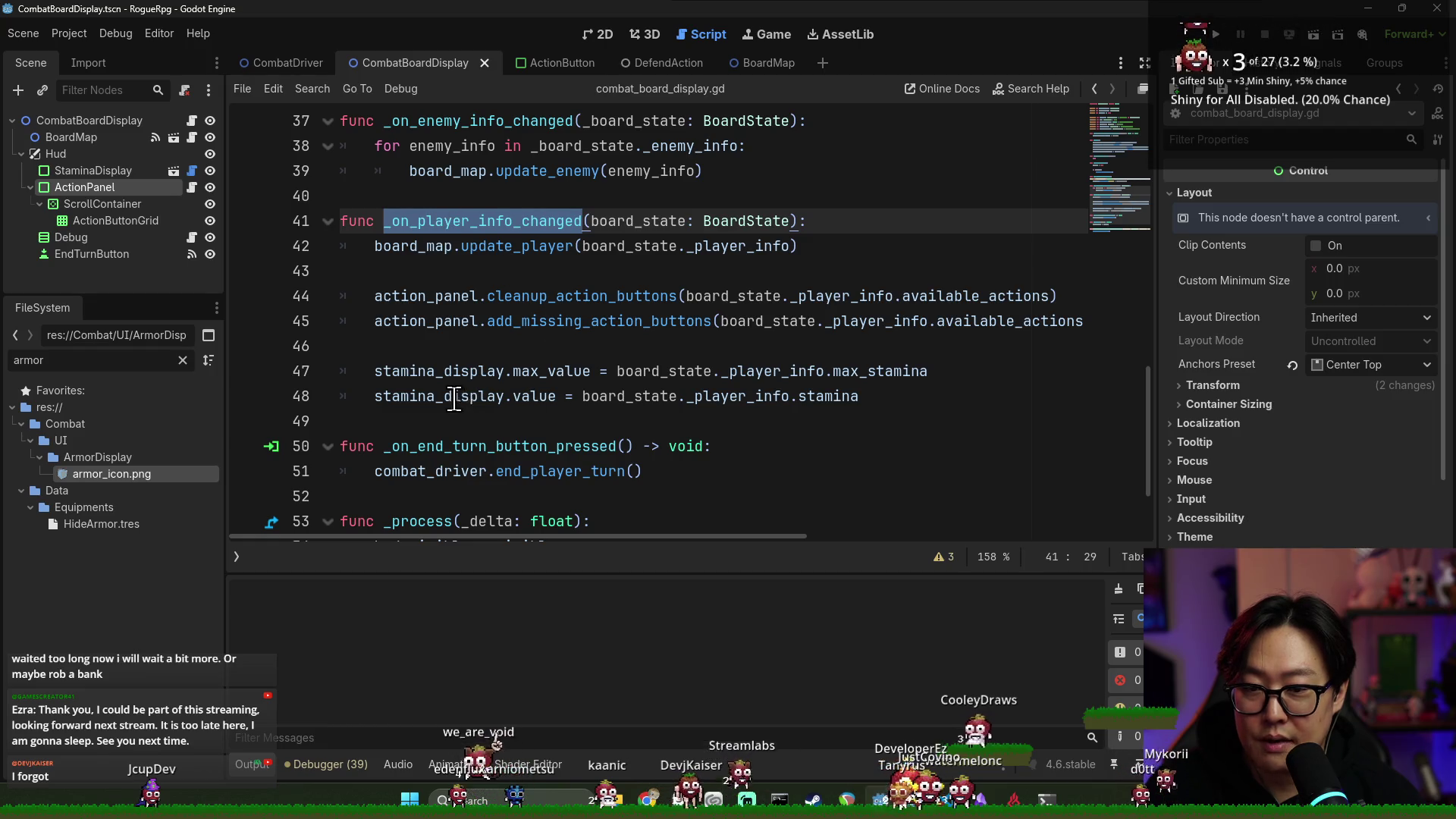
{"action": "left_click", "coordinate": [884, 397]}
{"action": "key", "text": "Return"}
{"action": "key", "text": "Return"}
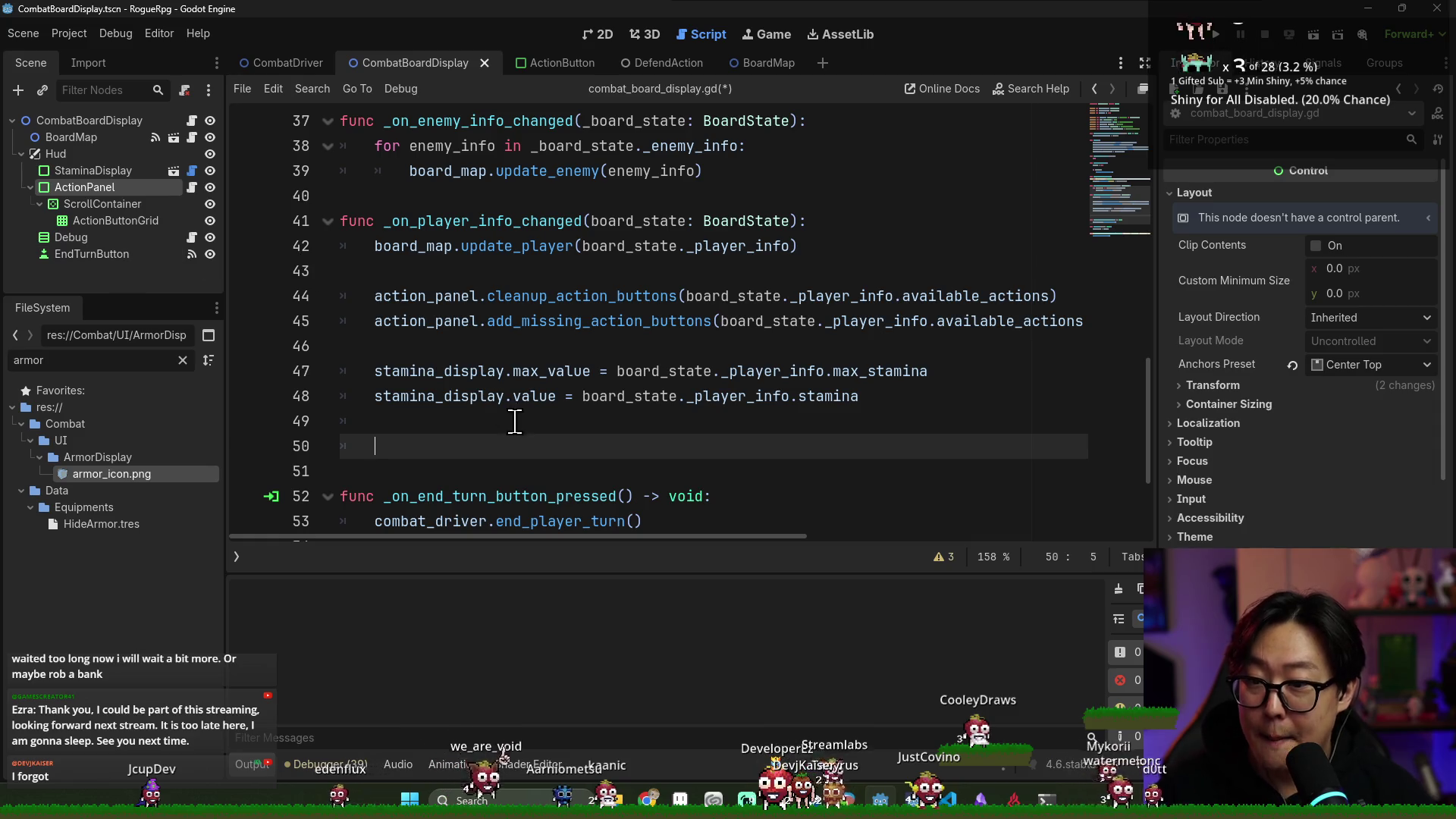
Trim the extra blank lines and jump to update_player in board_map.gd
{"action": "double_click", "coordinate": [432, 297]}
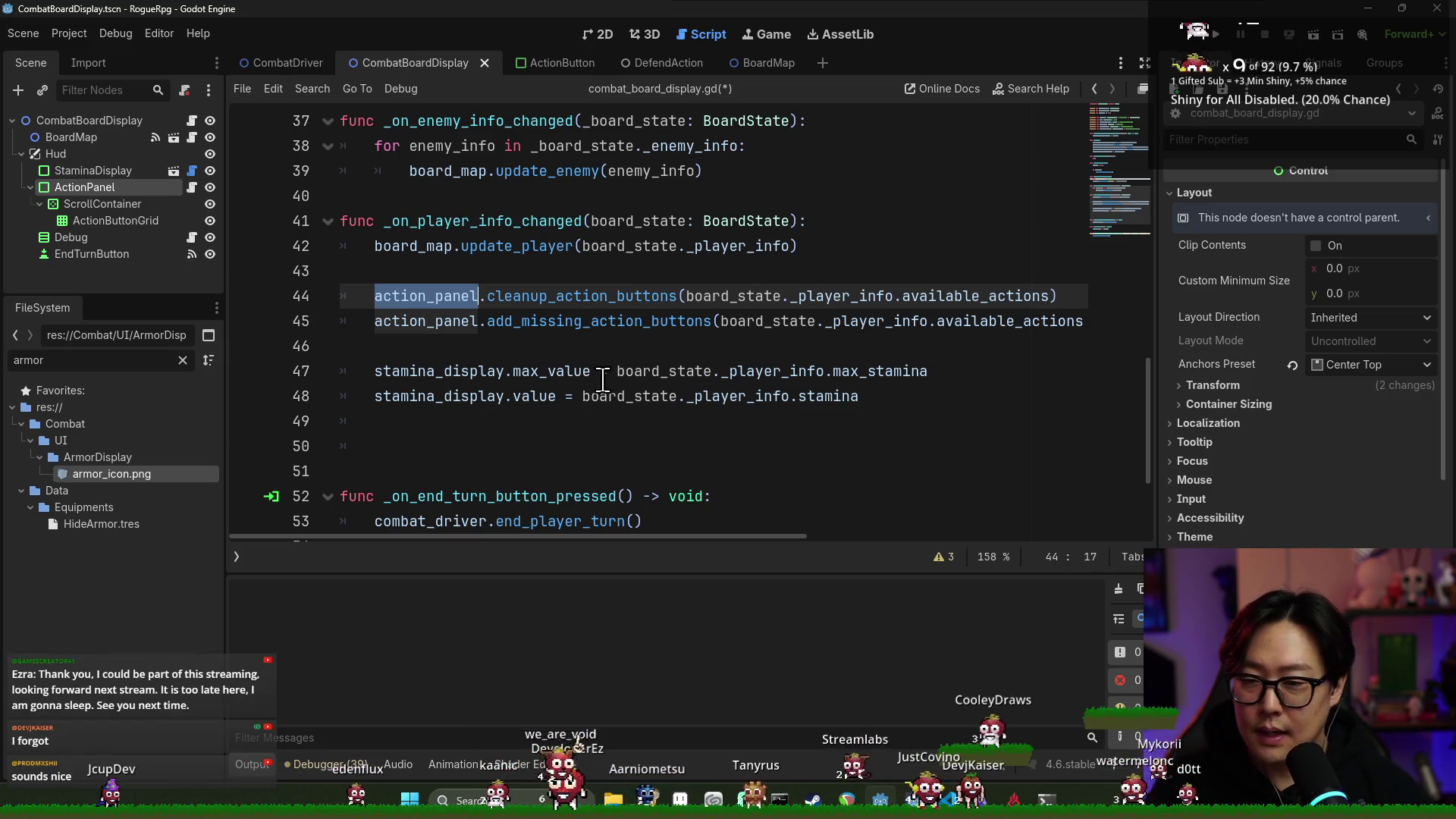
{"action": "double_click", "coordinate": [516, 246]}
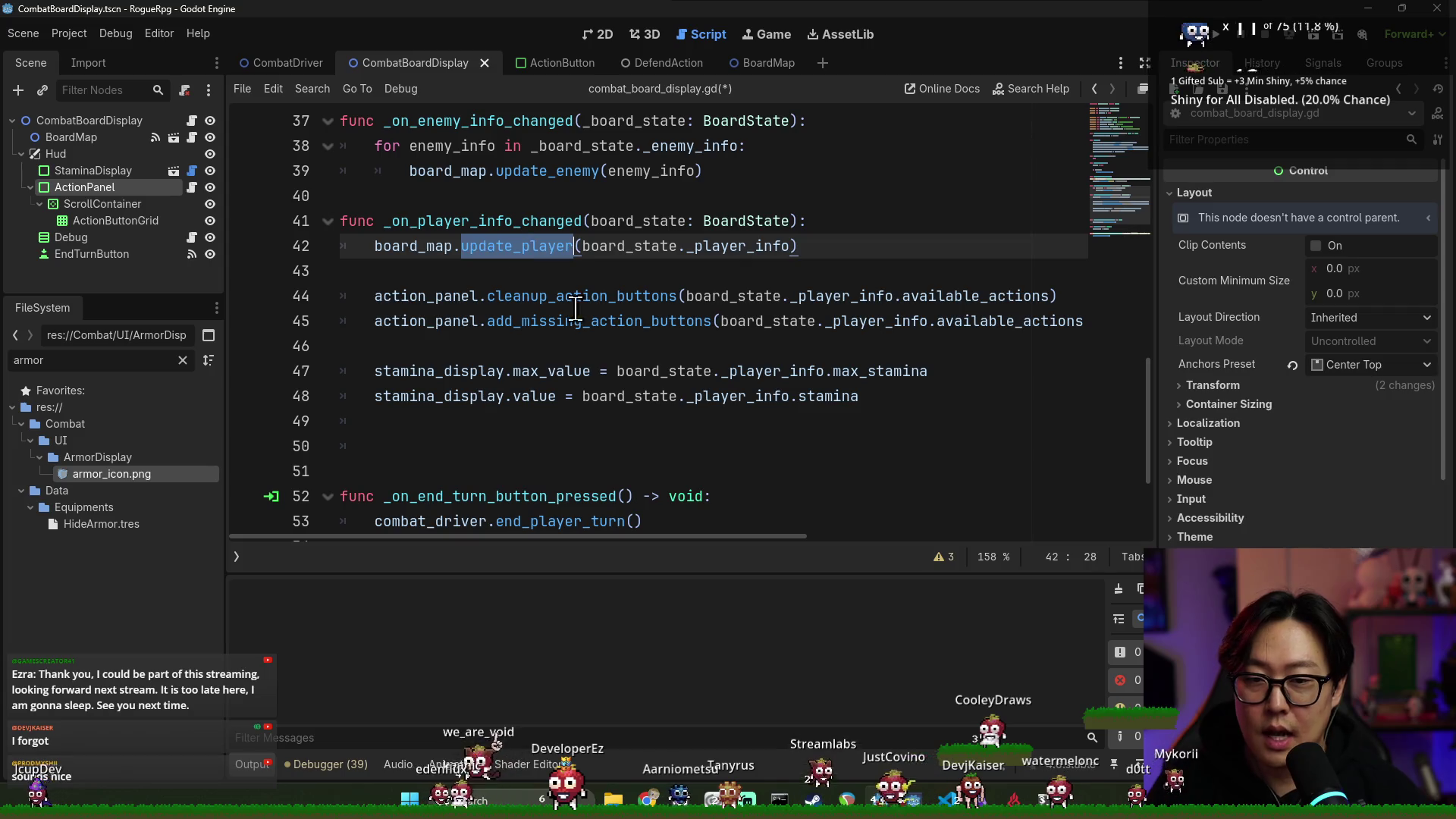
{"action": "left_click", "coordinate": [478, 448]}
{"action": "key", "text": "BackSpace"}
{"action": "key", "text": "BackSpace"}
{"action": "key", "text": "Delete"}
{"action": "key", "text": "Delete"}
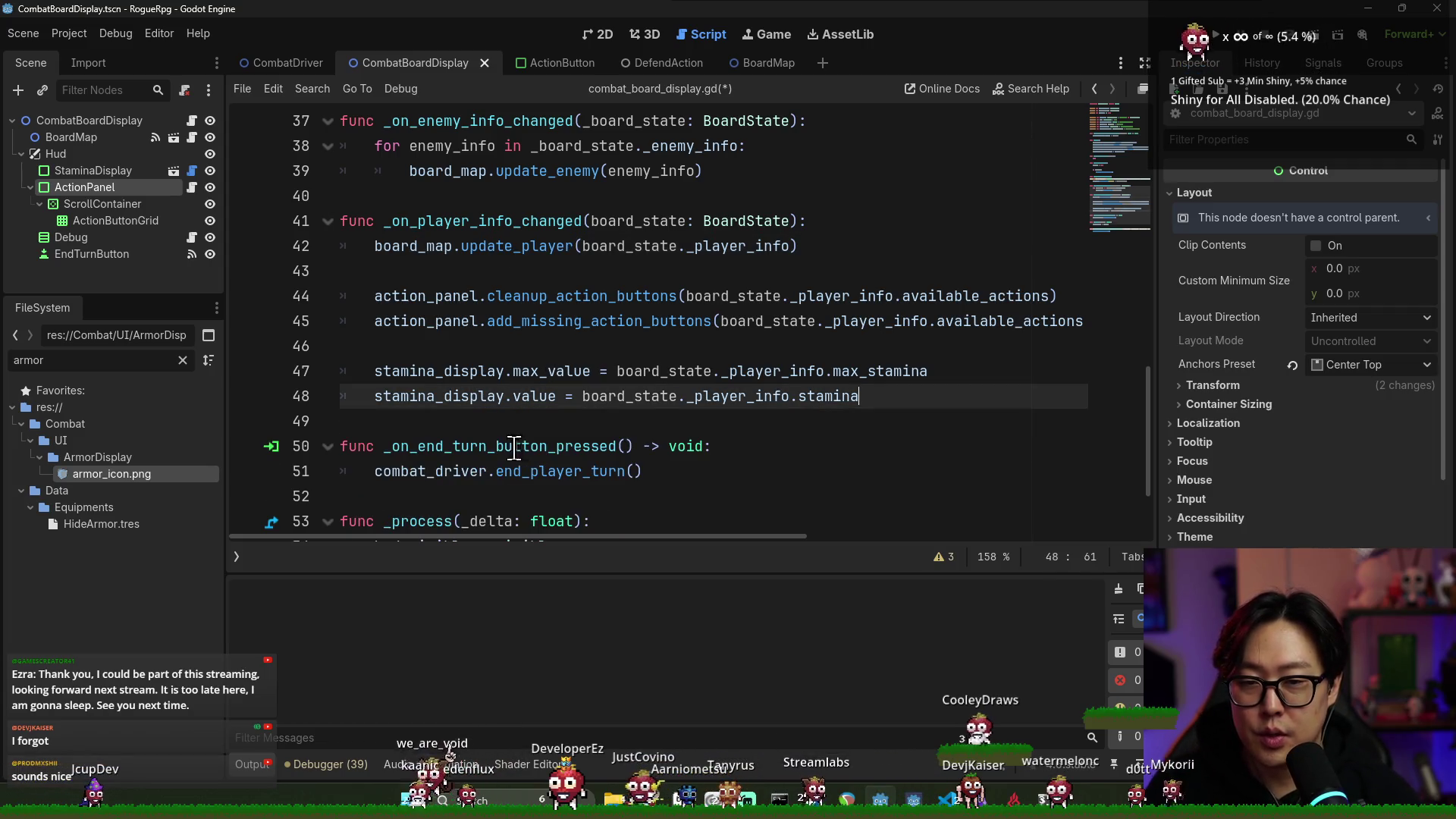
{"action": "left_click", "coordinate": [510, 249], "text": "ctrl"}
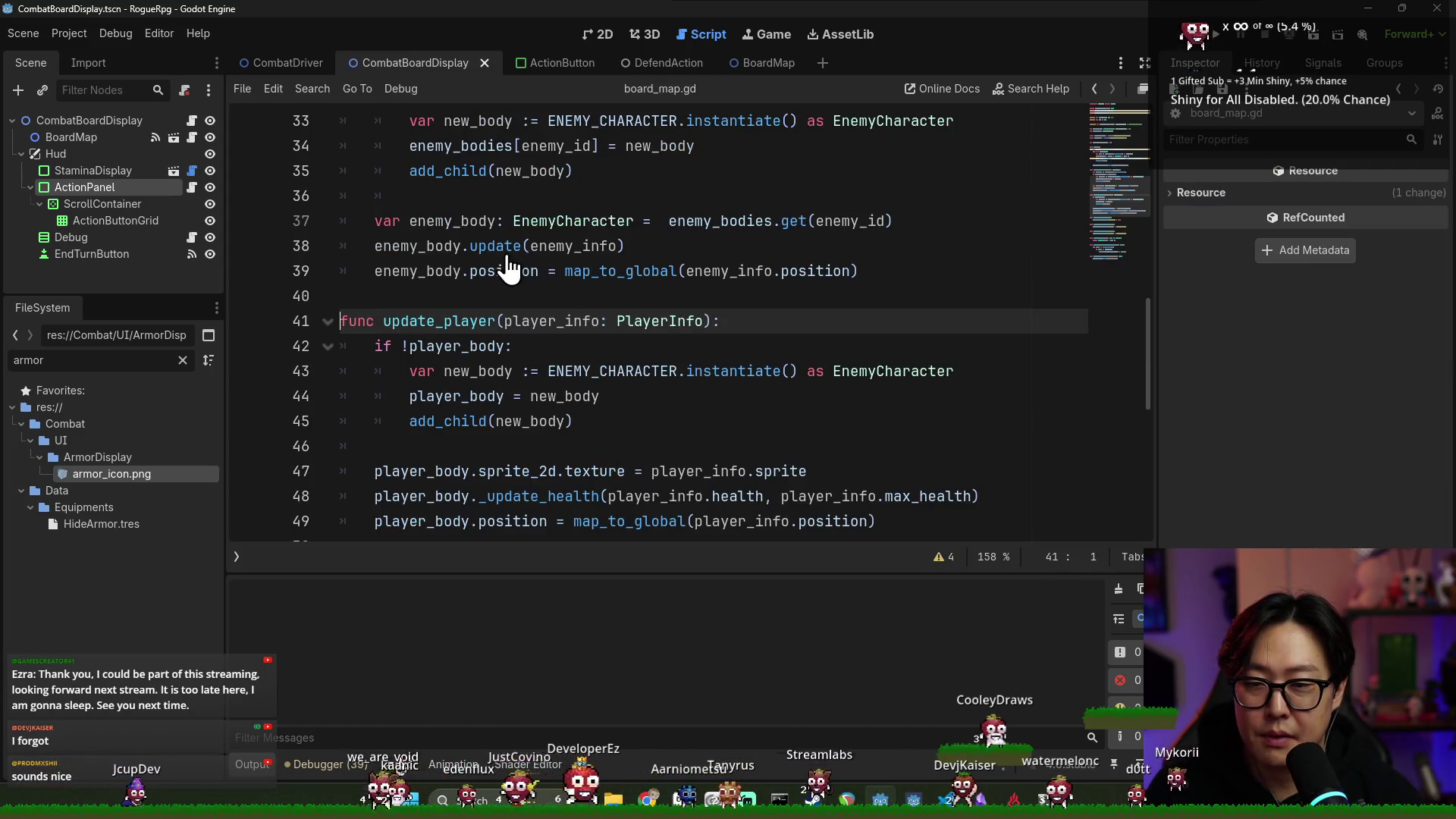
Add player_body._update_armor(player_info.armor) below the health update in board_map.gd and save
{"action": "double_click", "coordinate": [538, 318]}
{"action": "scroll", "coordinate": [538, 315], "scroll_direction": "down", "scroll_amount": 2}
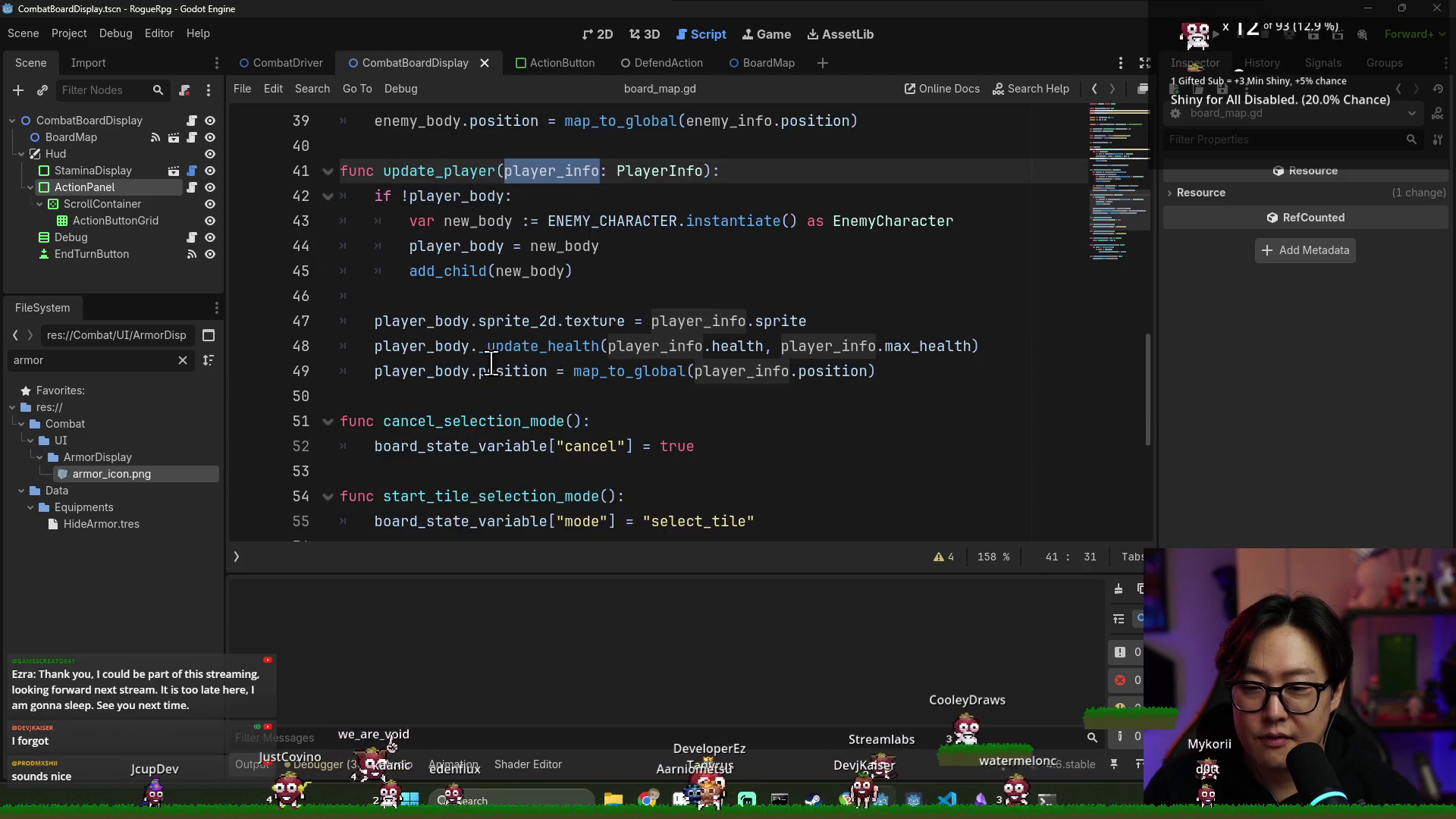
{"action": "left_click", "coordinate": [471, 348]}
{"action": "left_click", "coordinate": [986, 346]}
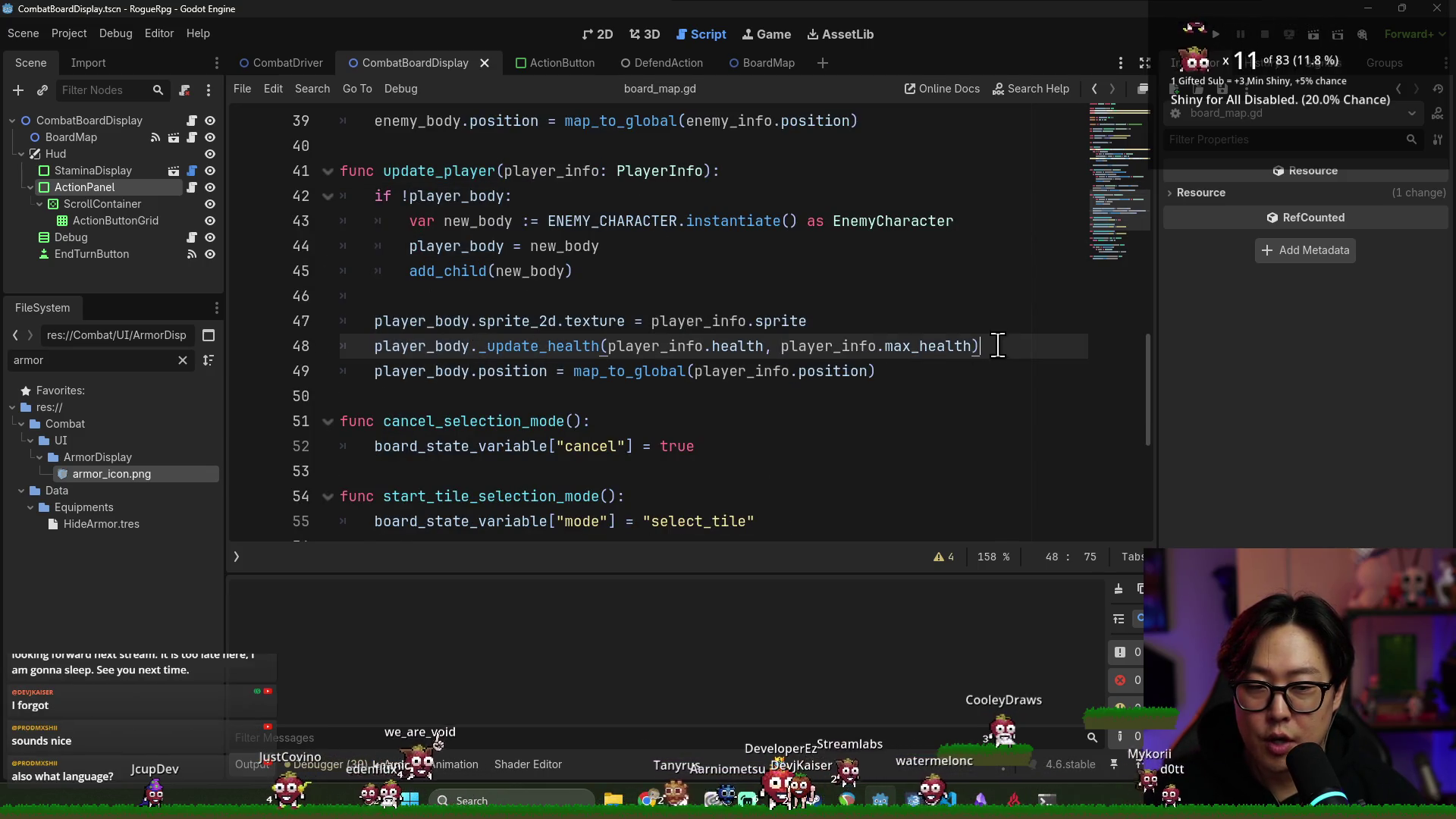
{"action": "key", "text": "Return"}
{"action": "type", "text": "player_body"}
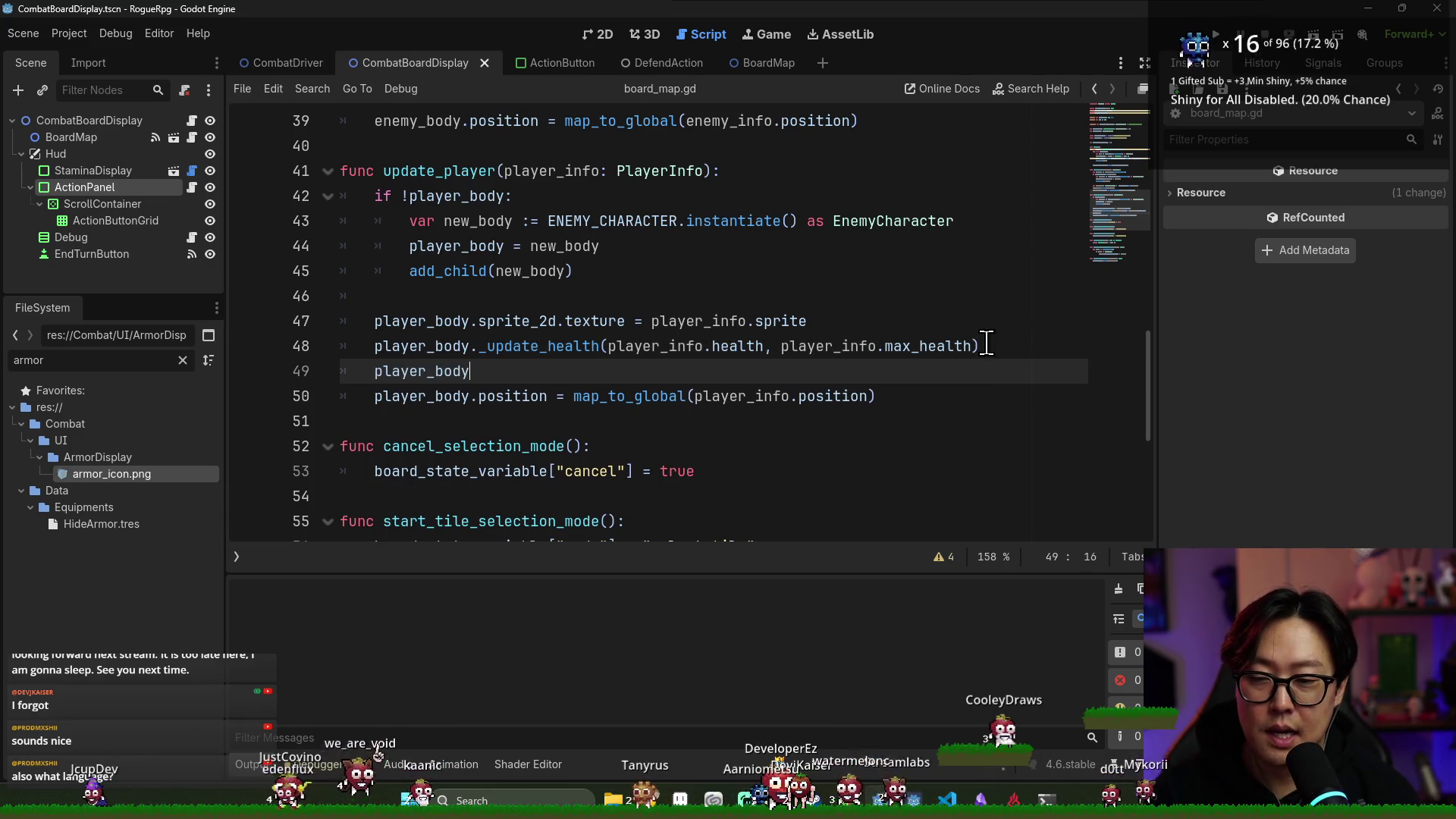
{"action": "type", "text": "._update"}
{"action": "key", "text": "Return"}
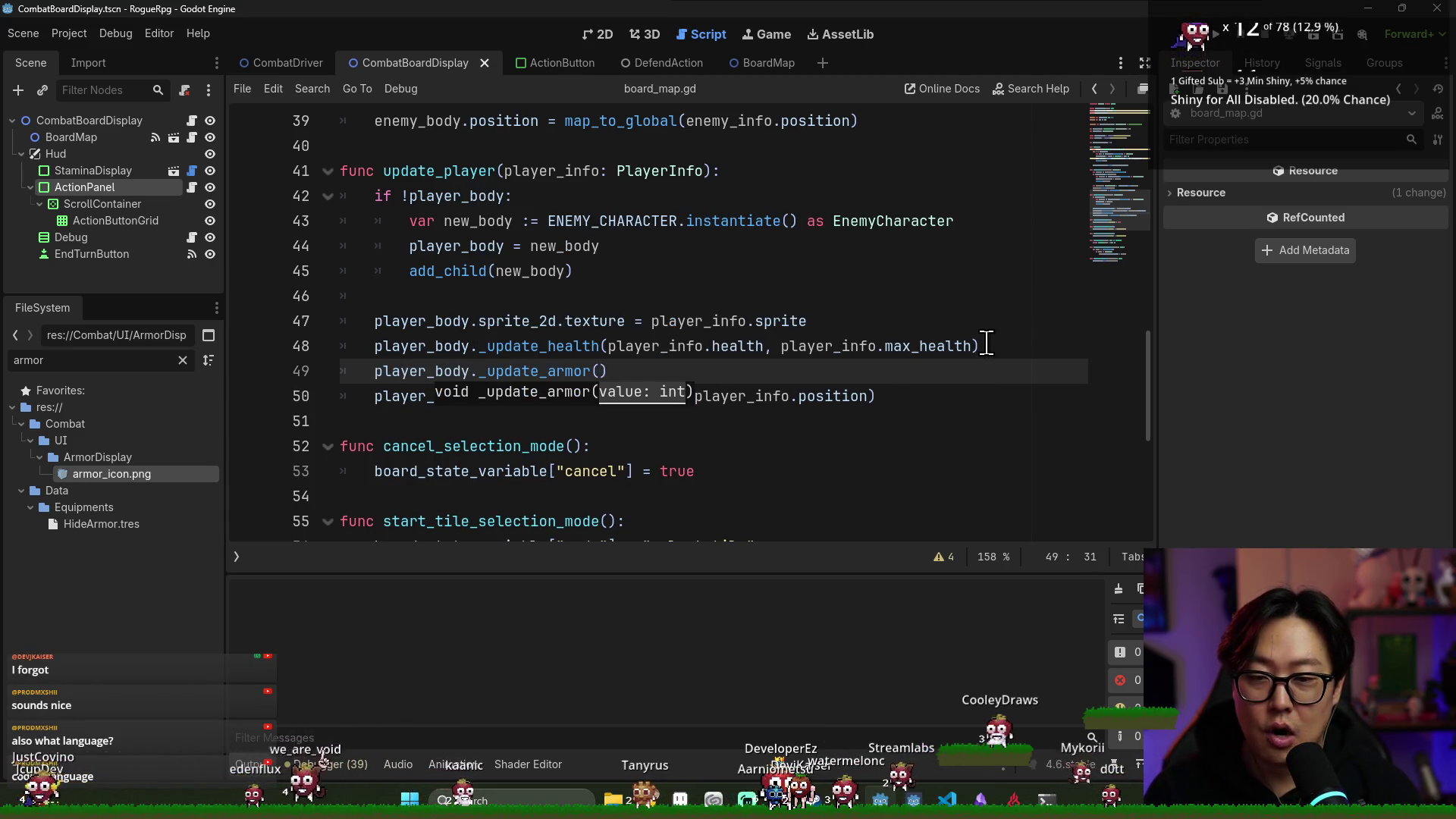
{"action": "type", "text": "player)"}
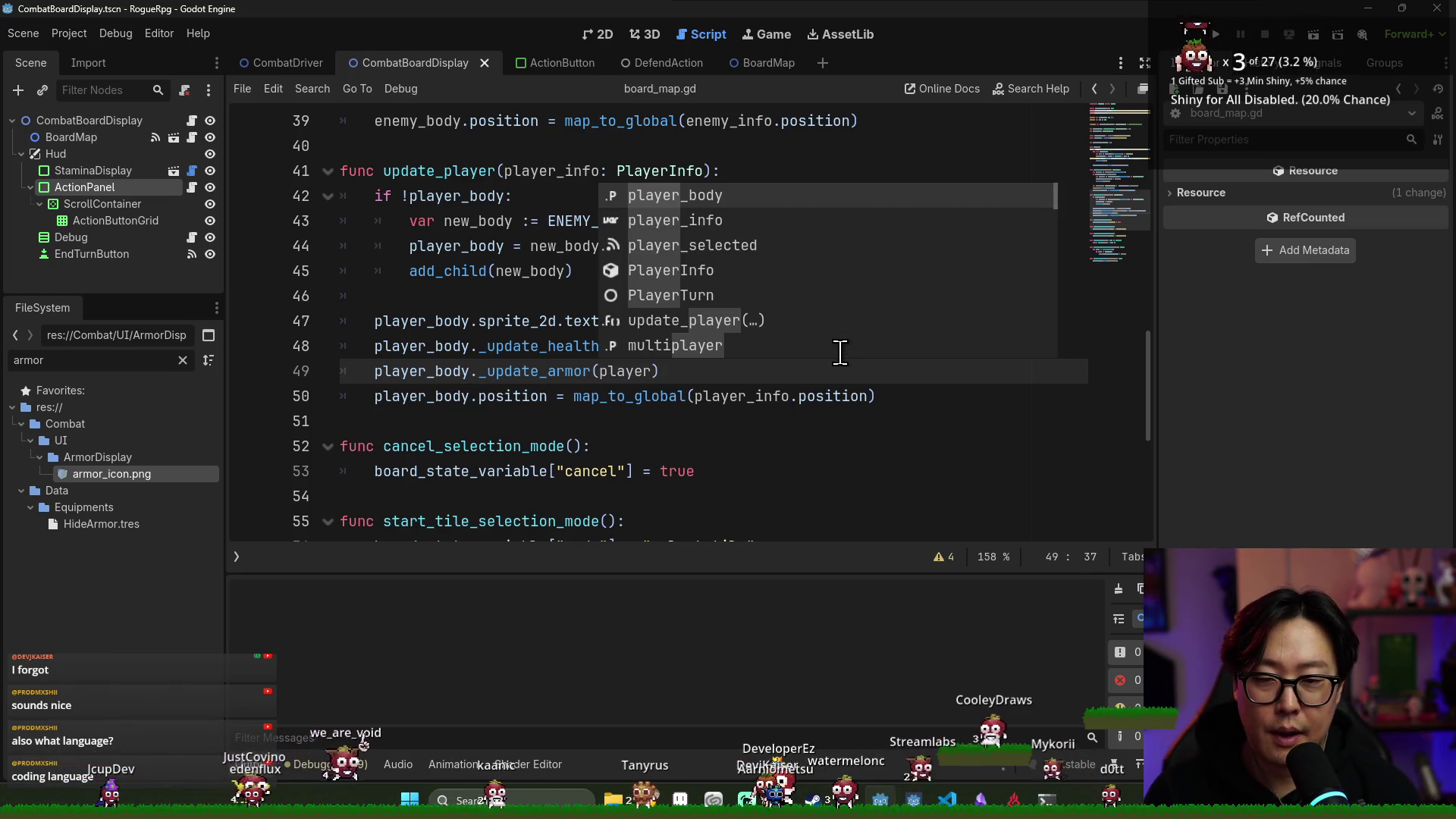
{"action": "key", "text": "BackSpace"}
{"action": "type", "text": "_info.armor)"}
{"action": "key", "text": "ctrl+s"}
{"action": "left_click", "coordinate": [796, 300]}
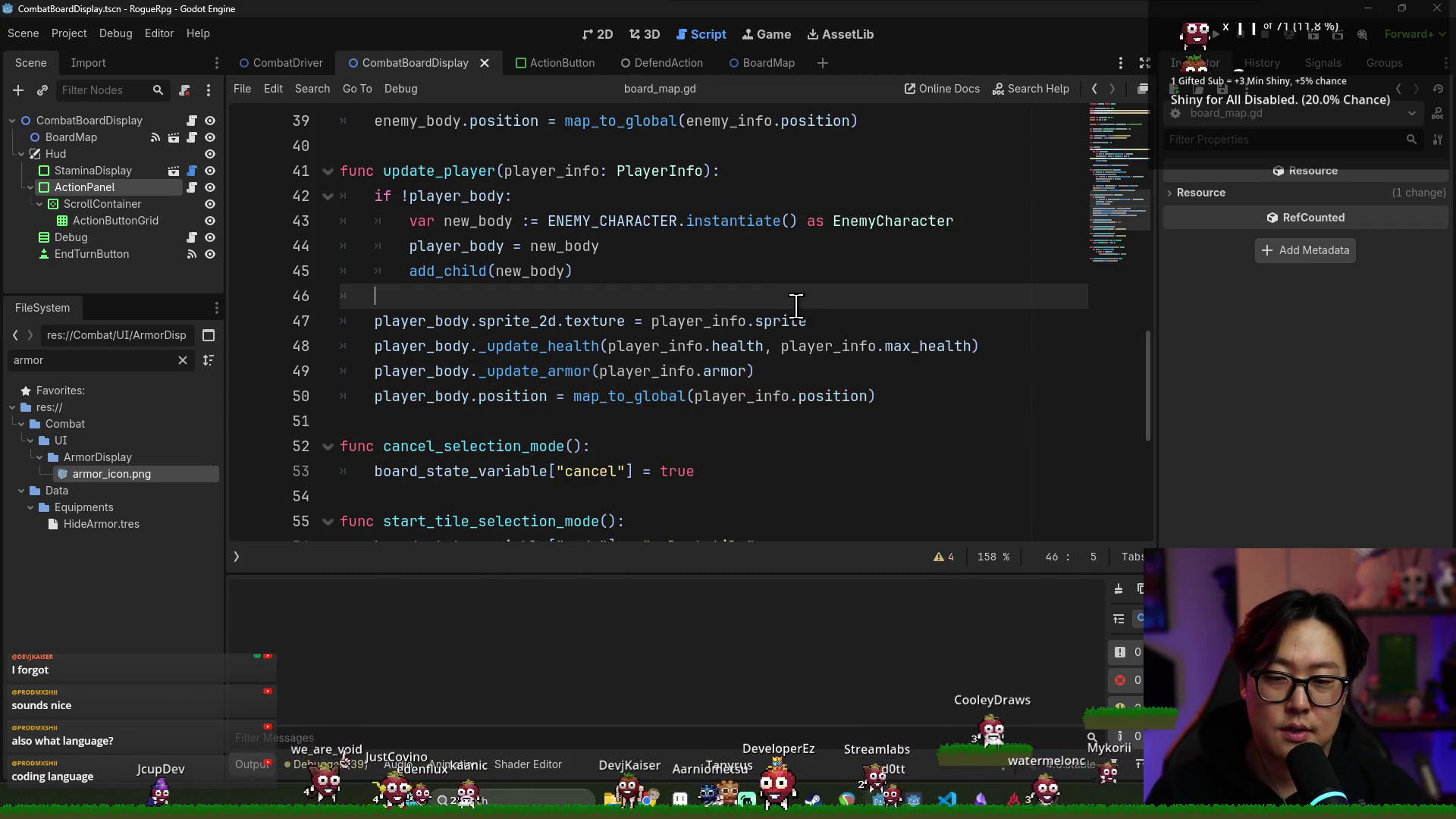
{"action": "left_click", "coordinate": [287, 63]}
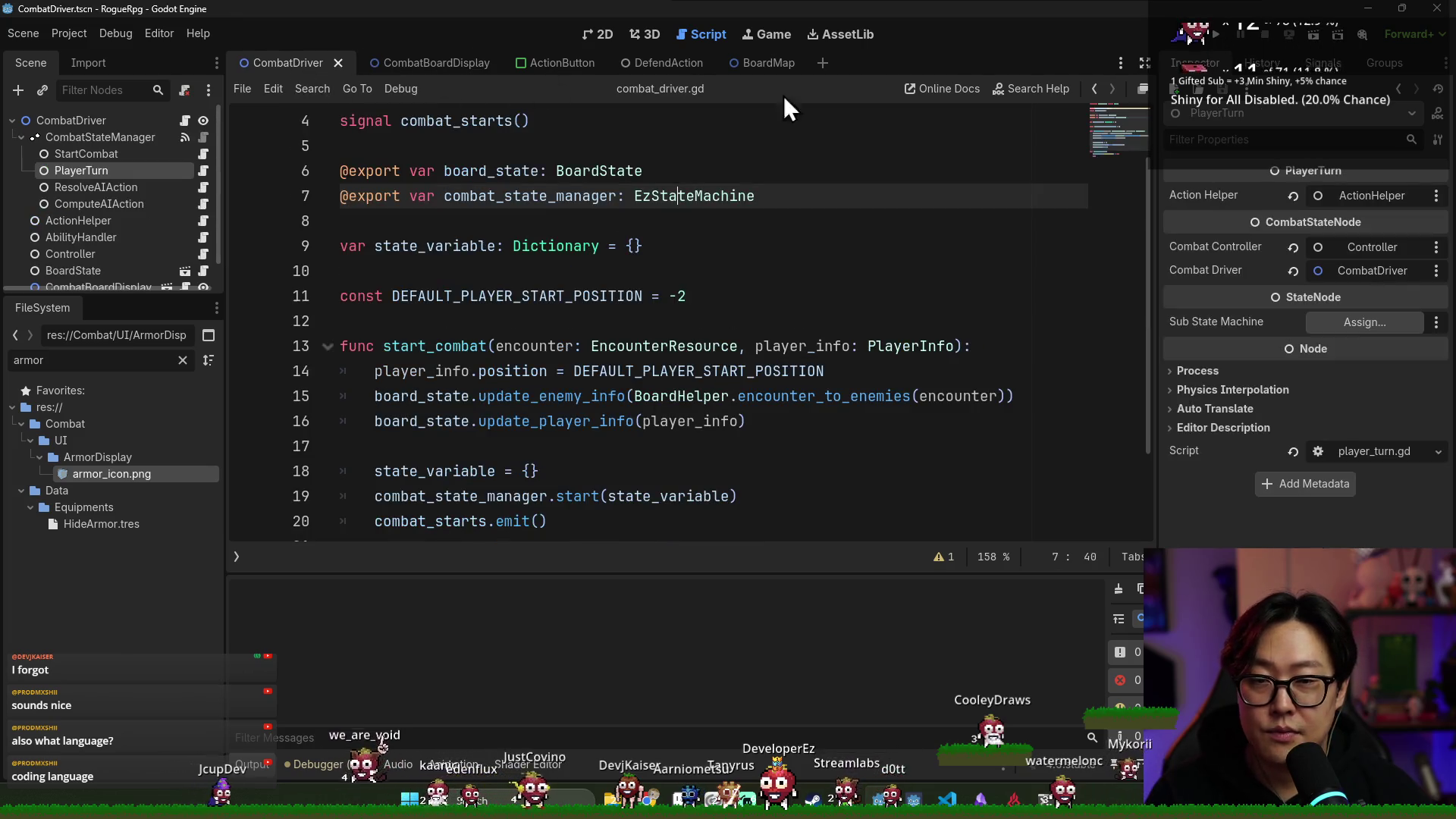
Play enchanted_fighter: defend to gain armor, move to the third tile, end the turn
{"action": "left_click", "coordinate": [1213, 33]}
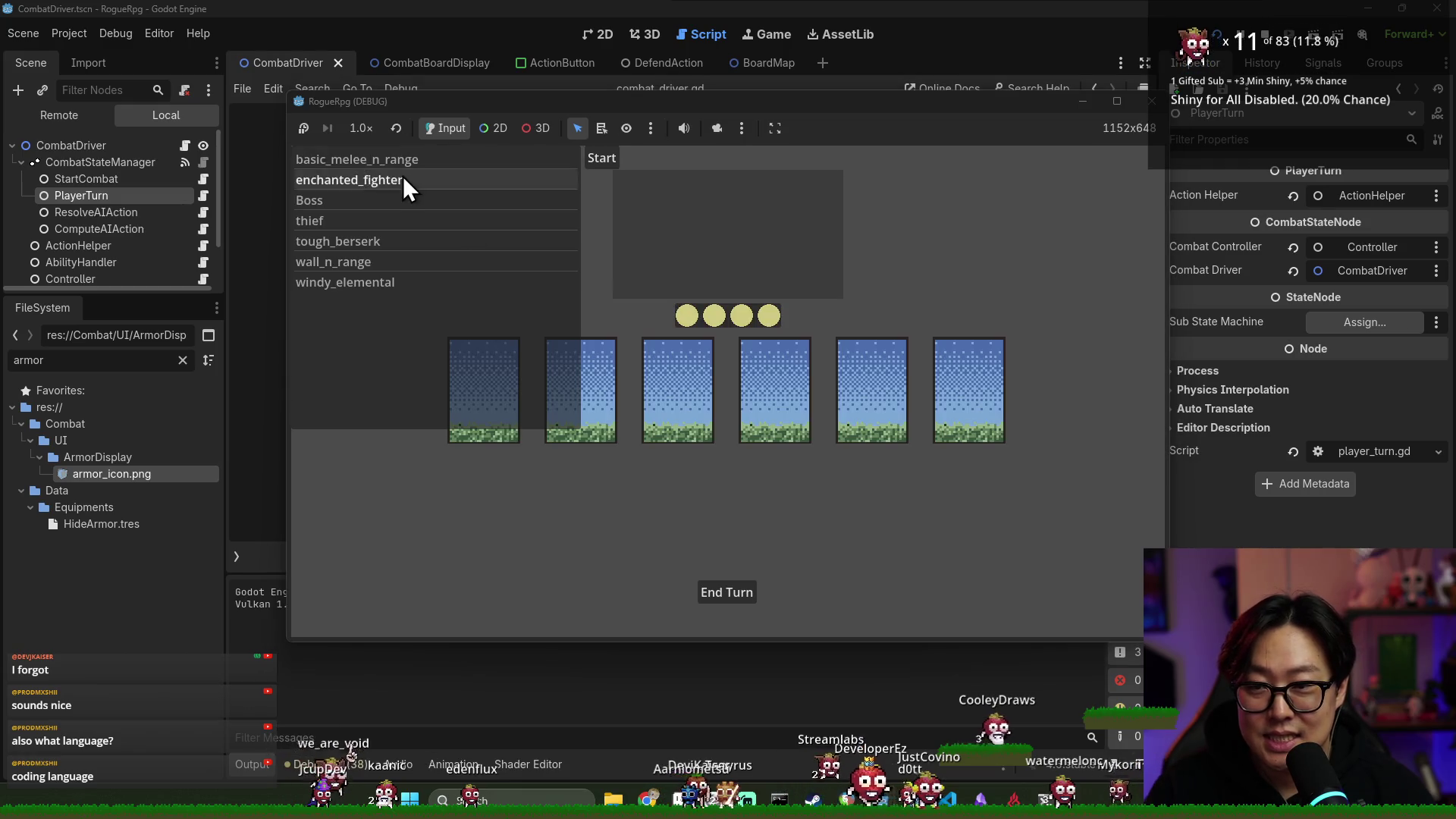
{"action": "left_click", "coordinate": [402, 180]}
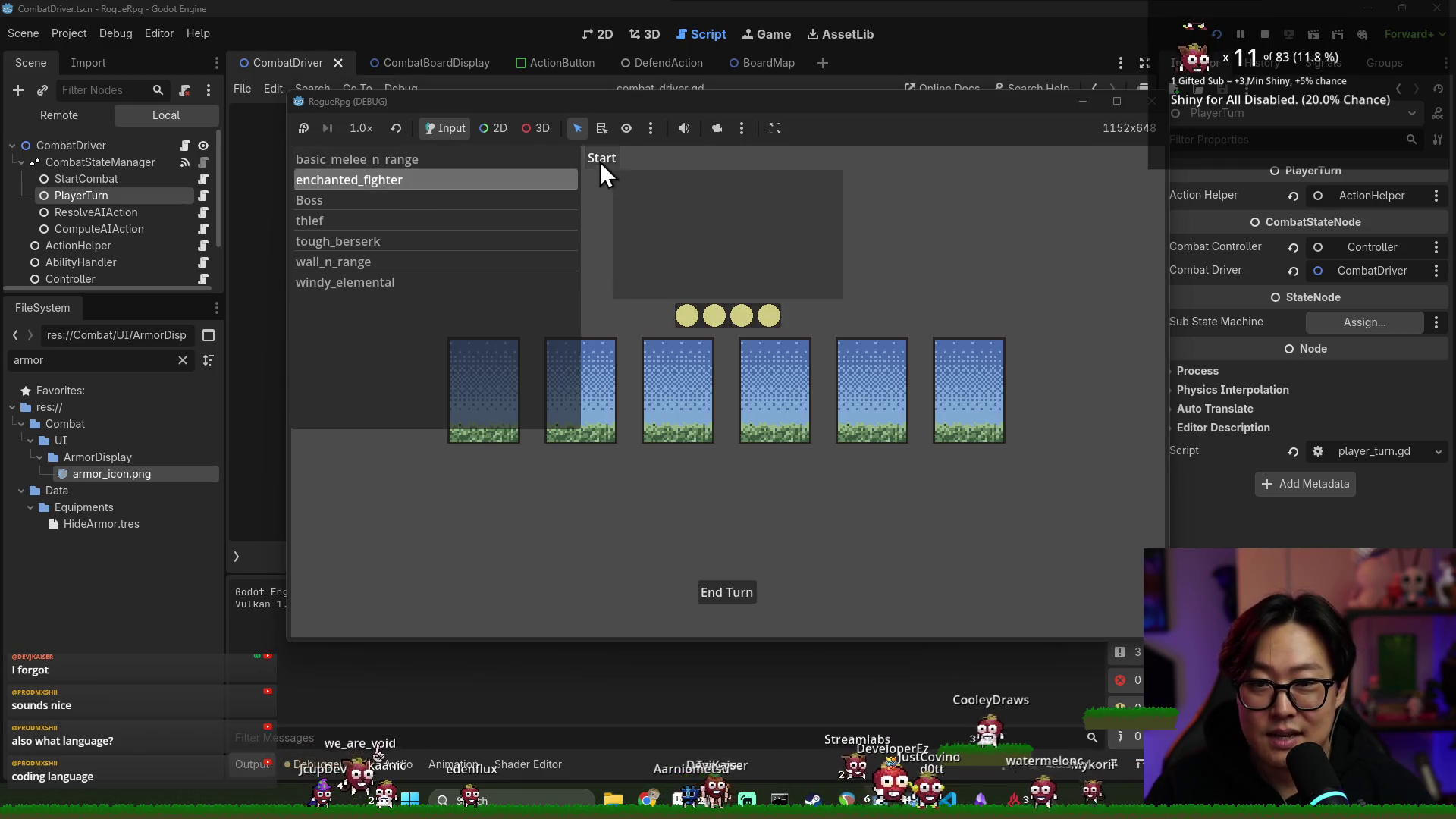
{"action": "left_click", "coordinate": [599, 161]}
{"action": "left_click", "coordinate": [702, 206]}
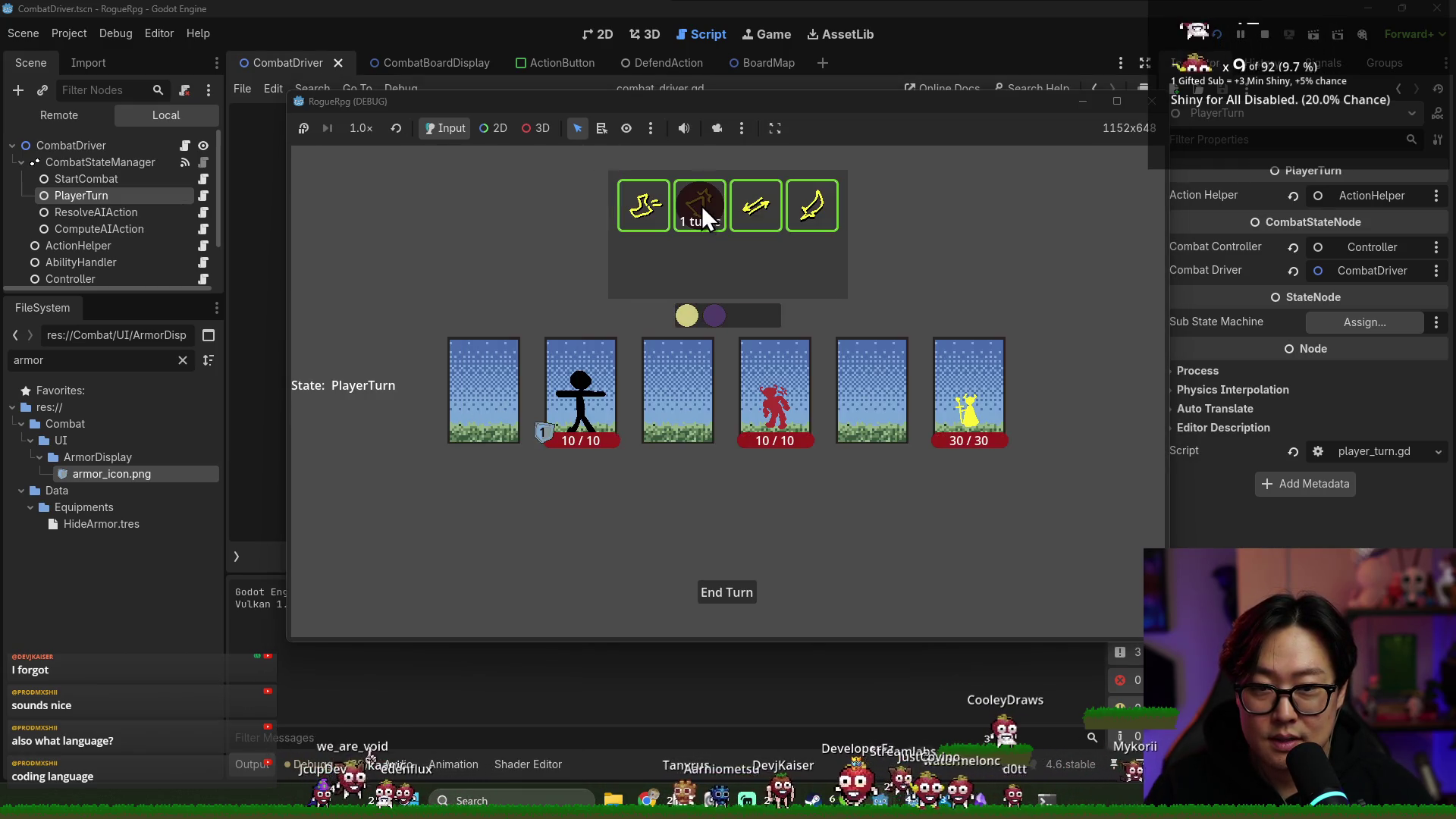
{"action": "left_click", "coordinate": [643, 213]}
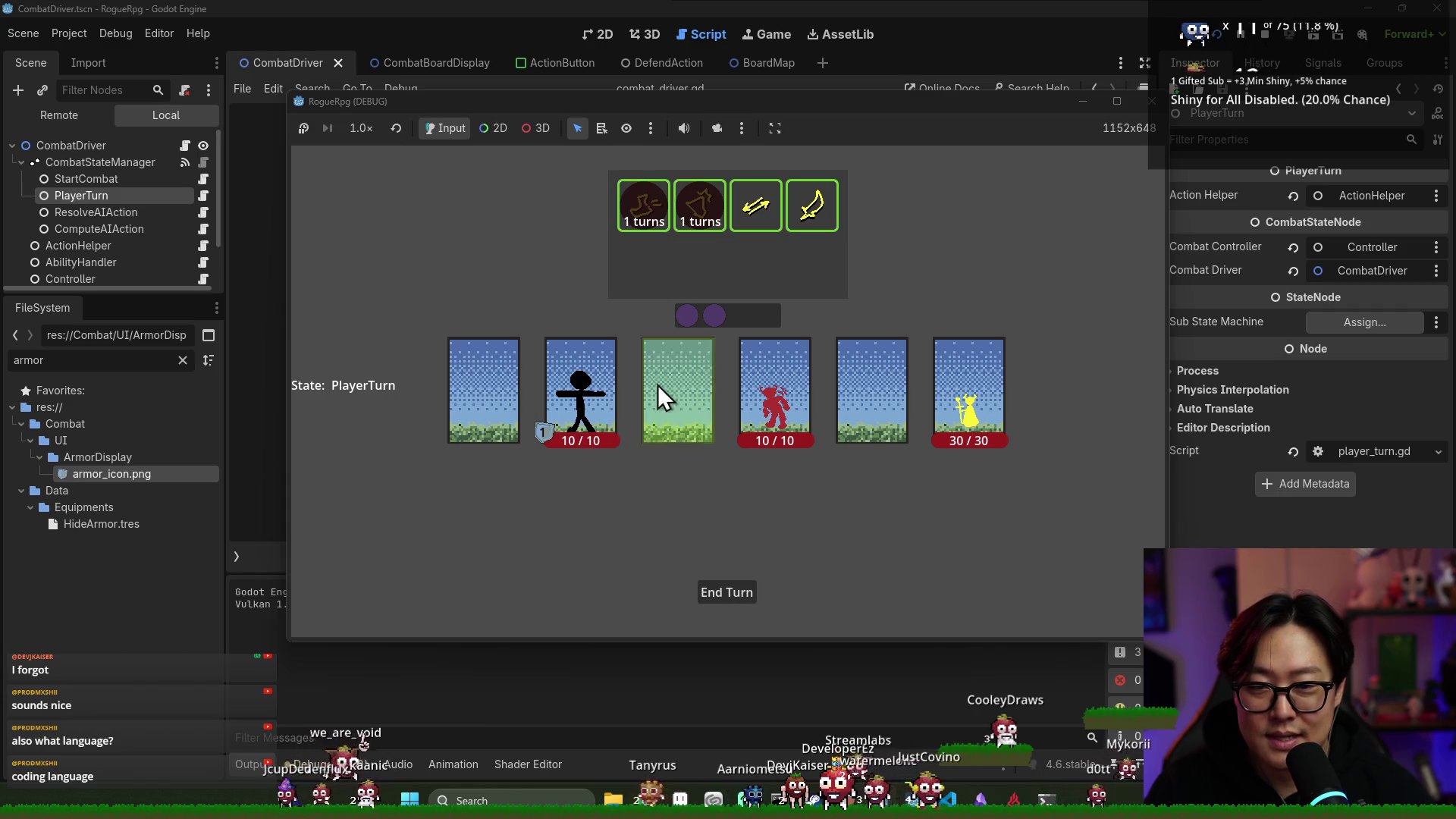
{"action": "left_click", "coordinate": [658, 385]}
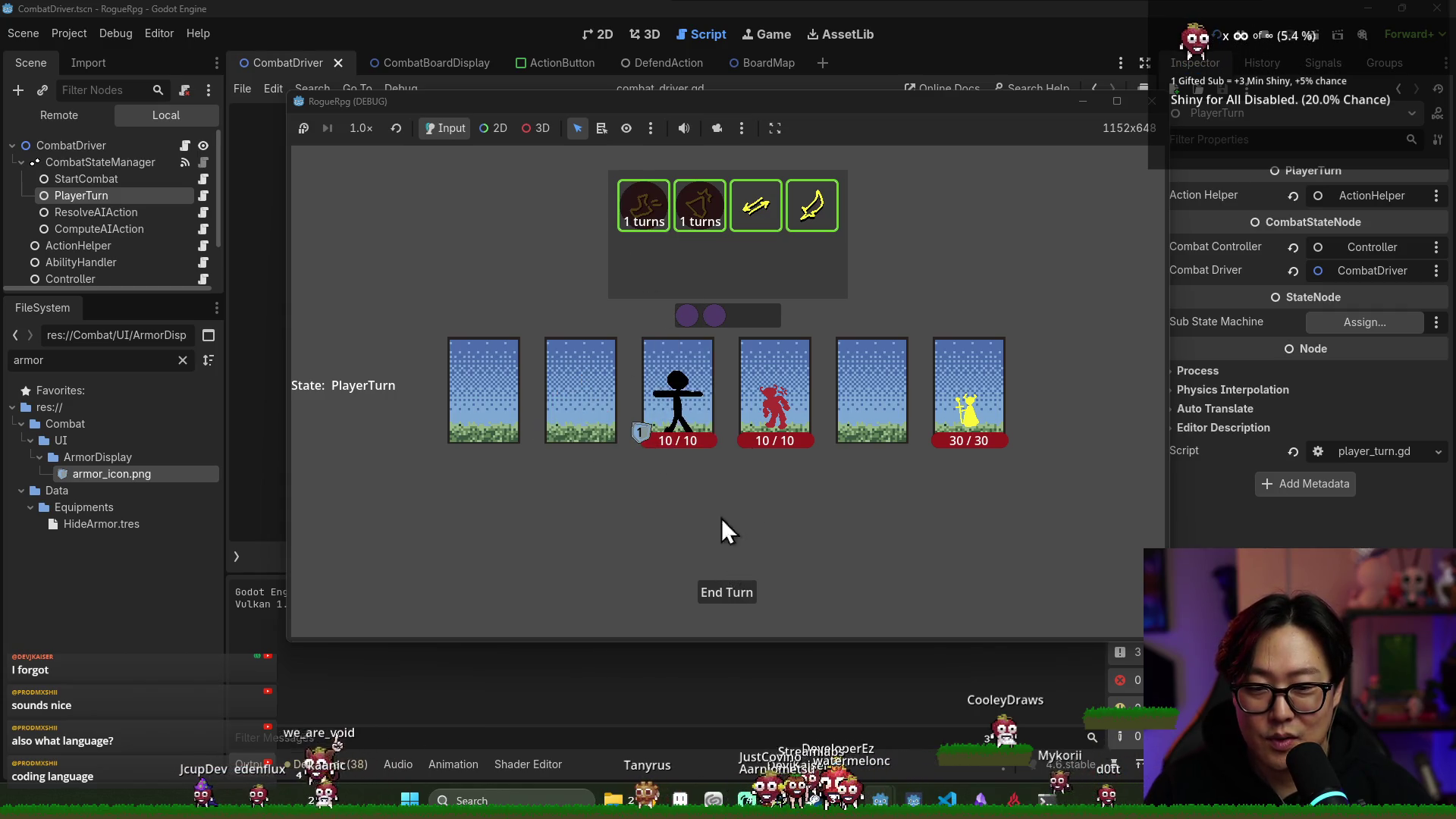
{"action": "left_click", "coordinate": [736, 594]}
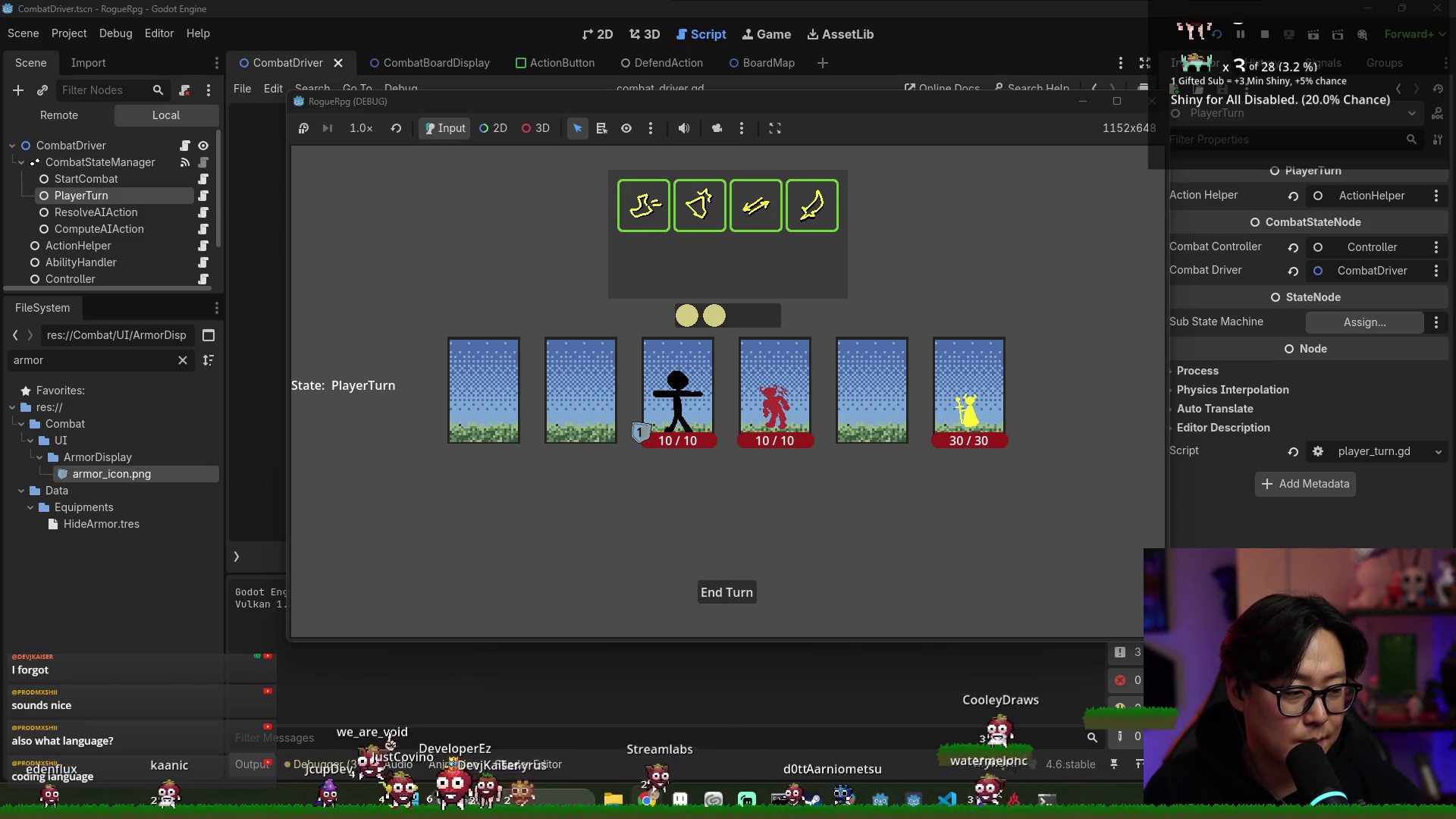
{"action": "key", "text": "F8"}
Review combat_driver.gd, moving the caret from line 11 down to line 24
{"action": "left_click", "coordinate": [562, 296]}
{"action": "scroll", "coordinate": [661, 282], "scroll_direction": "down", "scroll_amount": 2}
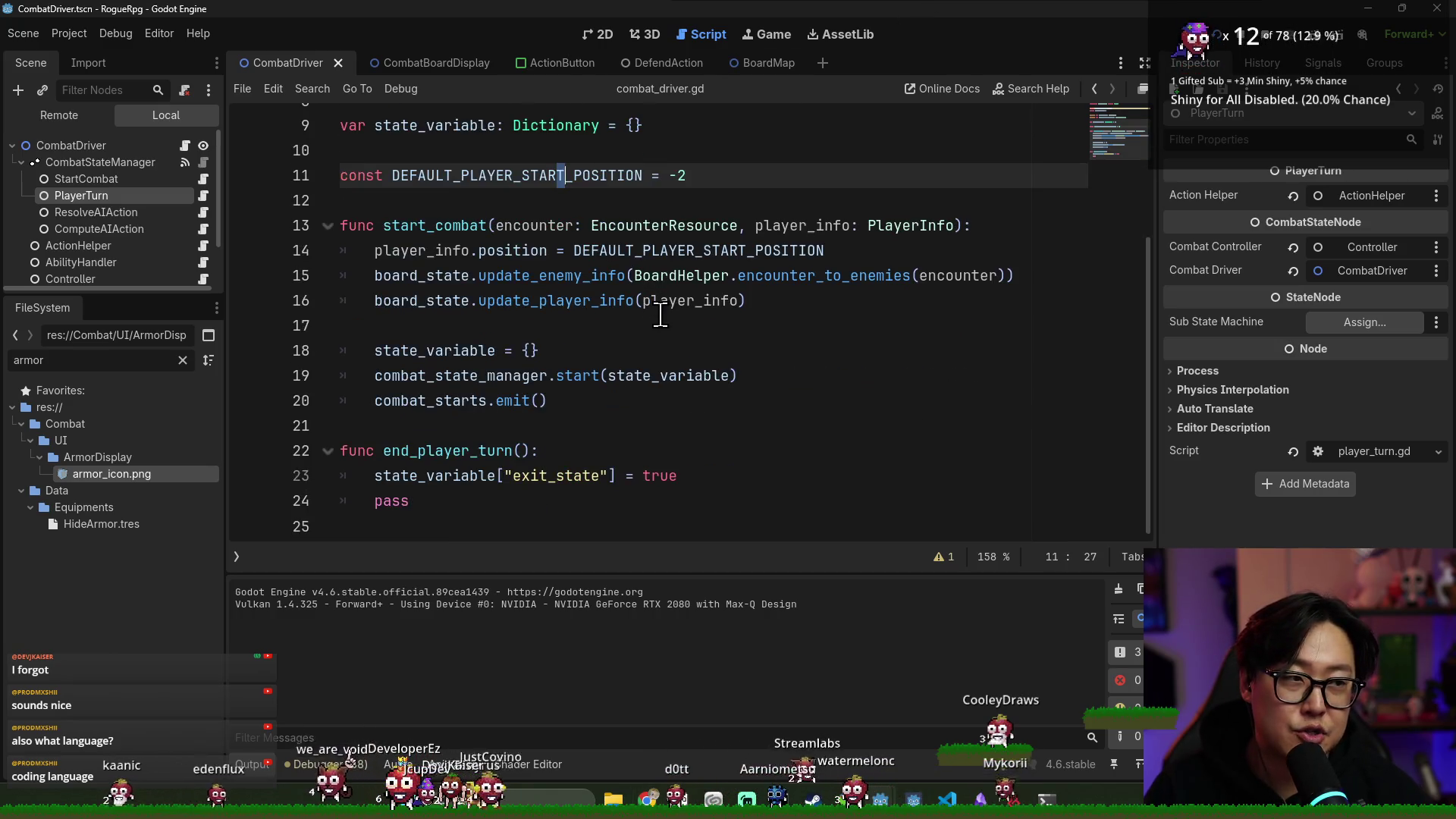
{"action": "scroll", "coordinate": [668, 311], "scroll_direction": "up", "scroll_amount": 3}
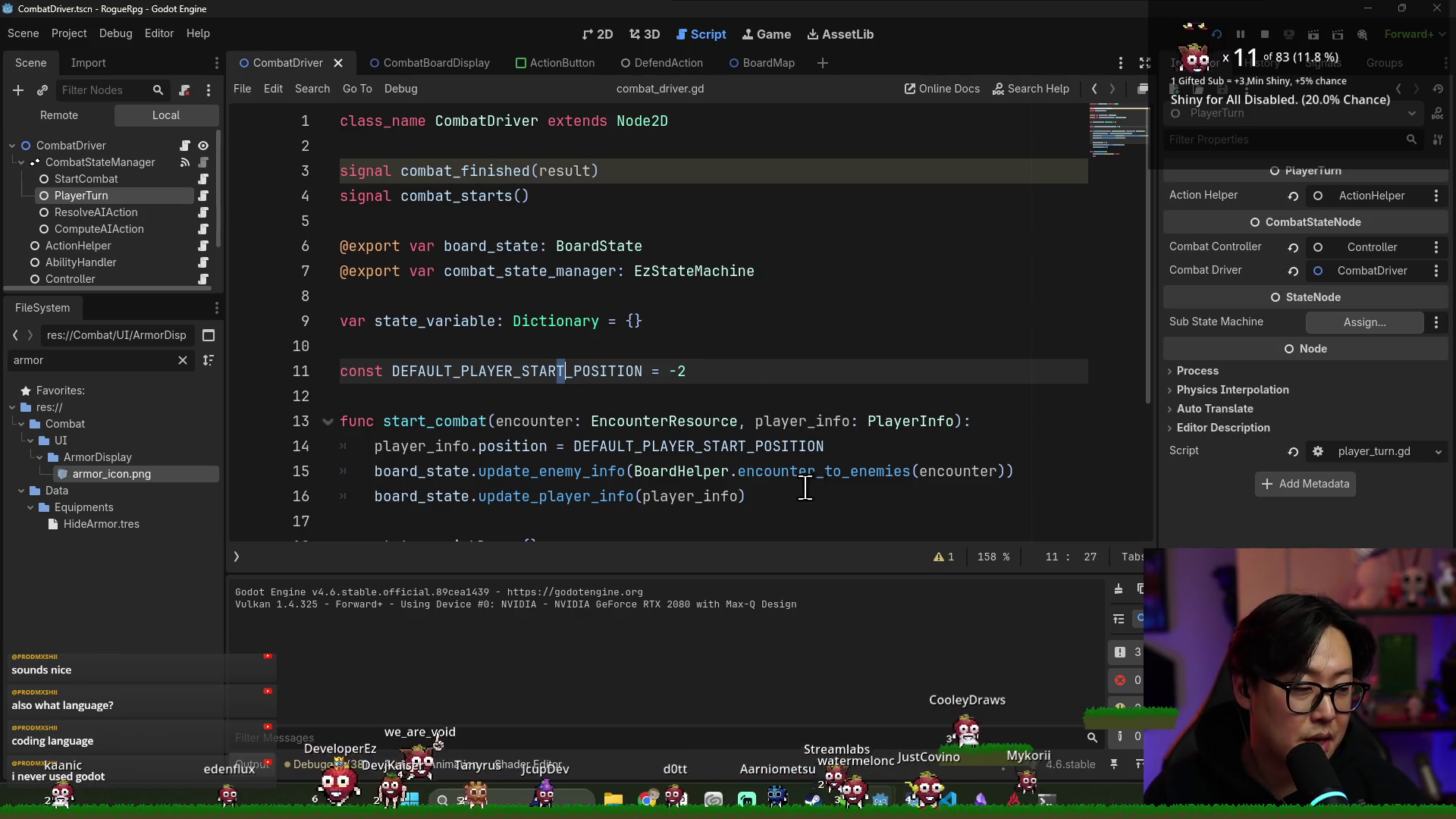
{"action": "scroll", "coordinate": [817, 488], "scroll_direction": "down", "scroll_amount": 3}
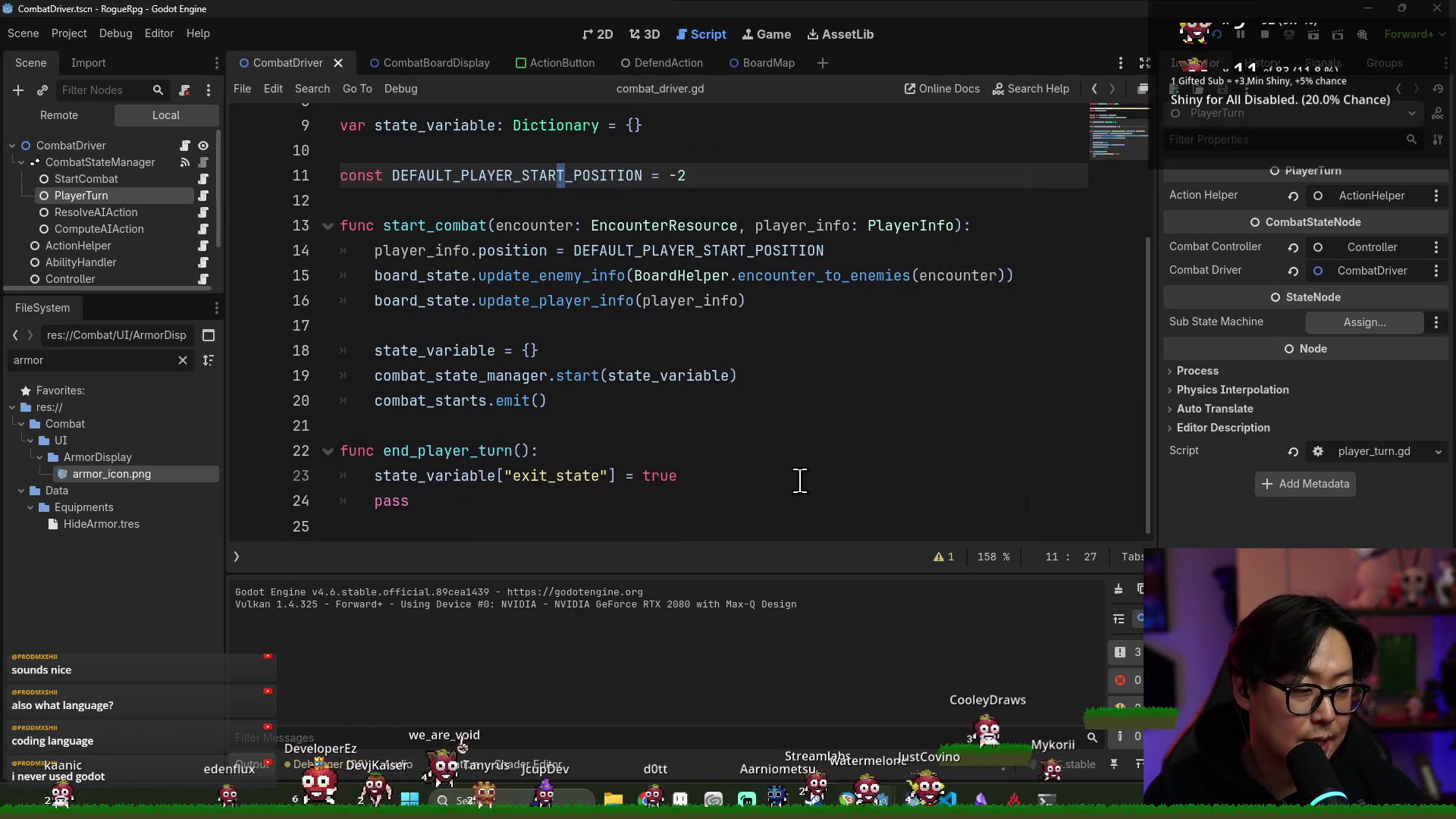
{"action": "left_click", "coordinate": [565, 426]}
{"action": "left_click", "coordinate": [586, 526]}
{"action": "left_click", "coordinate": [585, 510]}
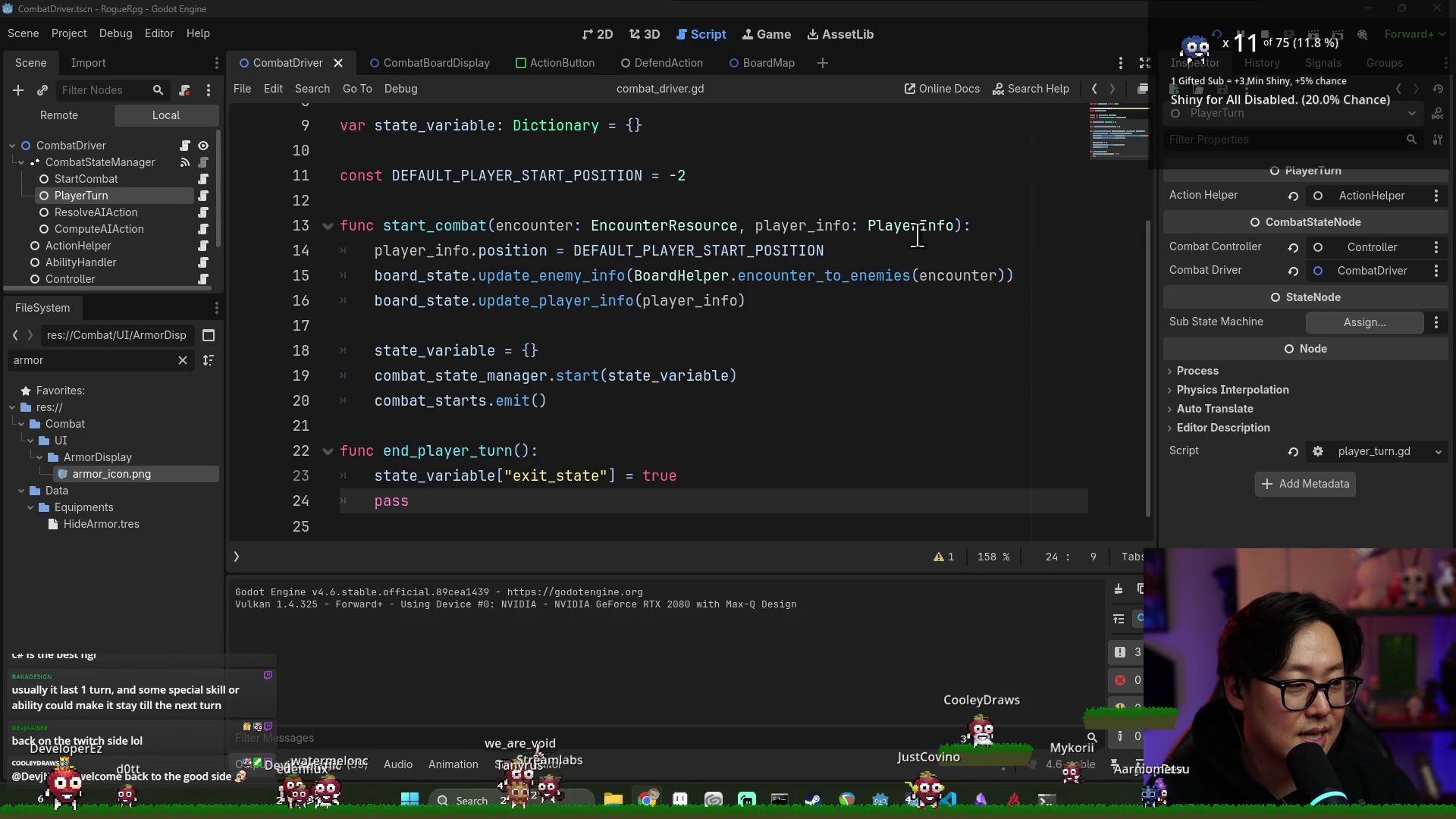
{"action": "left_click_drag", "start_coordinate": [654, 193], "coordinate": [686, 176]}
Open PlayerTurn's script at on_enter, just after the gain_stamina(2) call
{"action": "key", "text": "Down"}
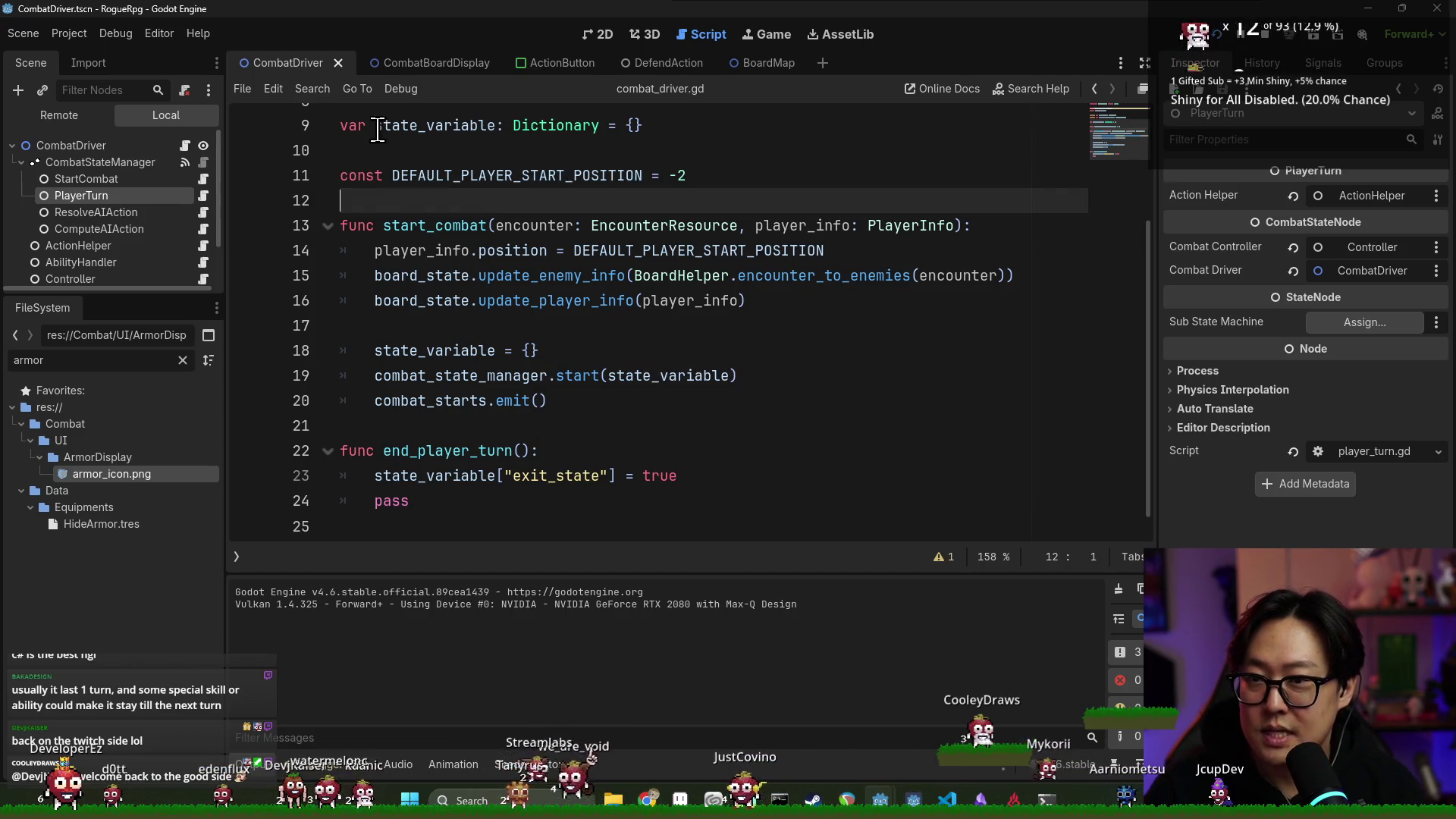
{"action": "left_click", "coordinate": [205, 195]}
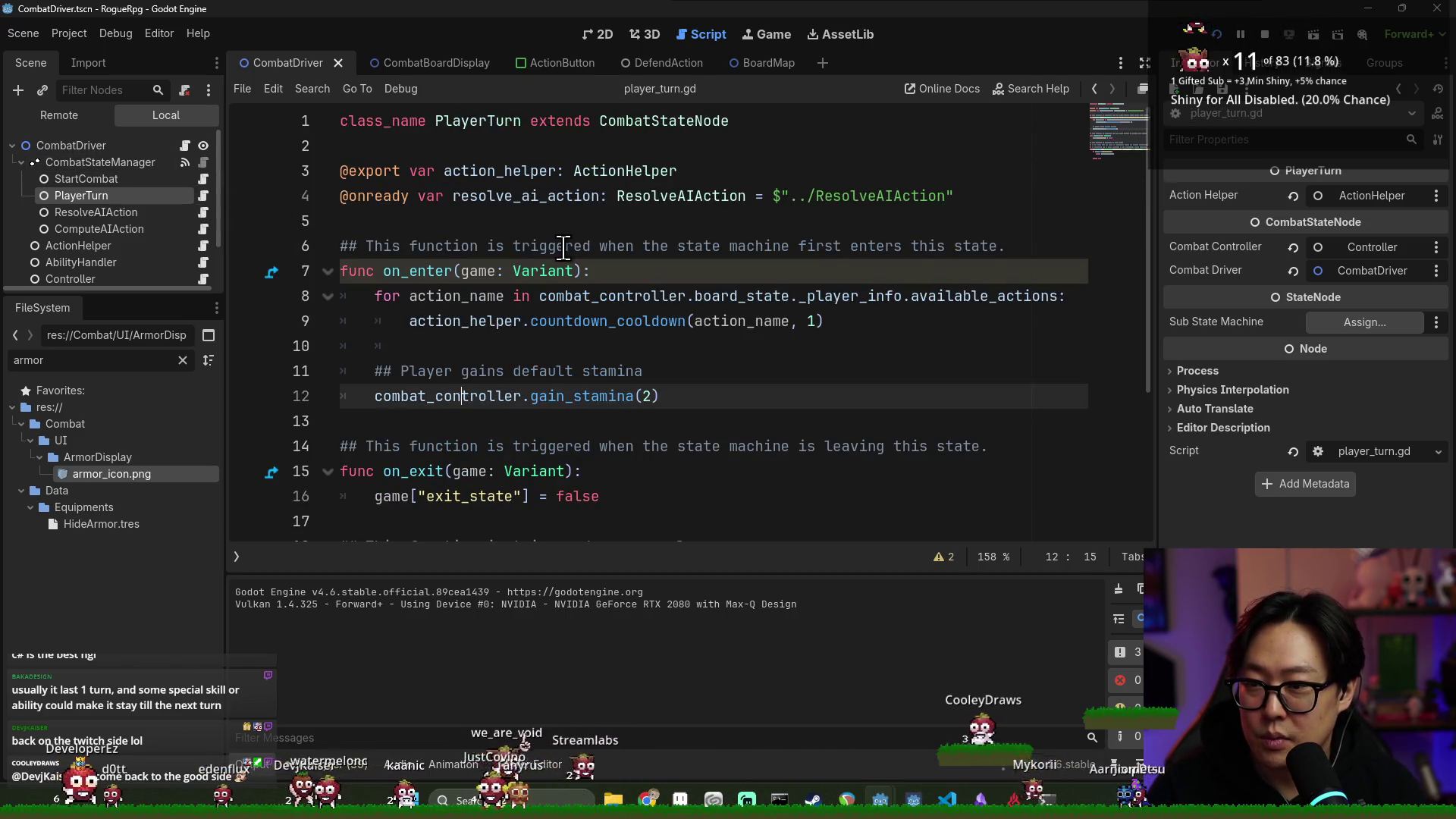
{"action": "left_click", "coordinate": [563, 249]}
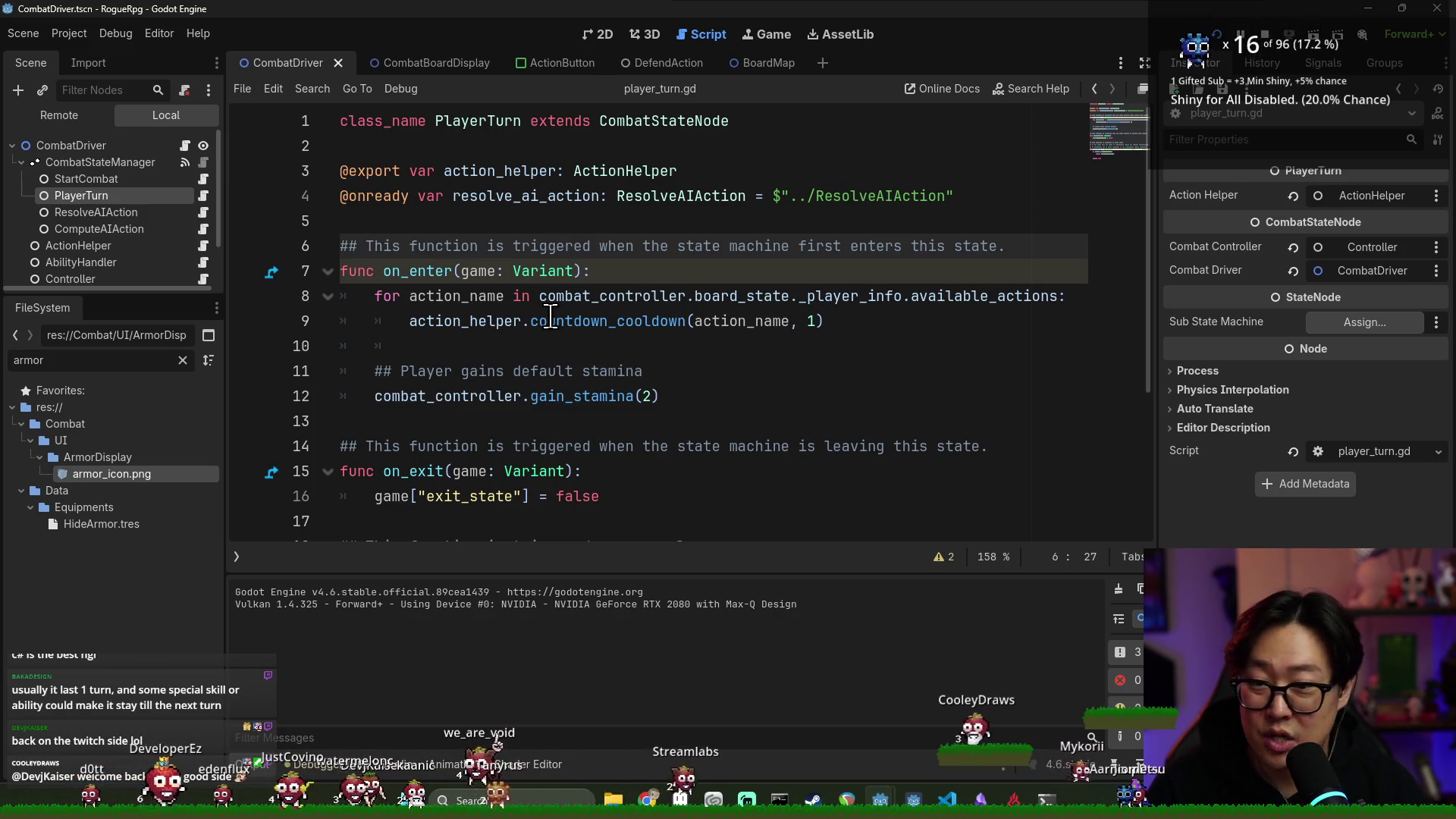
{"action": "left_click", "coordinate": [695, 399]}
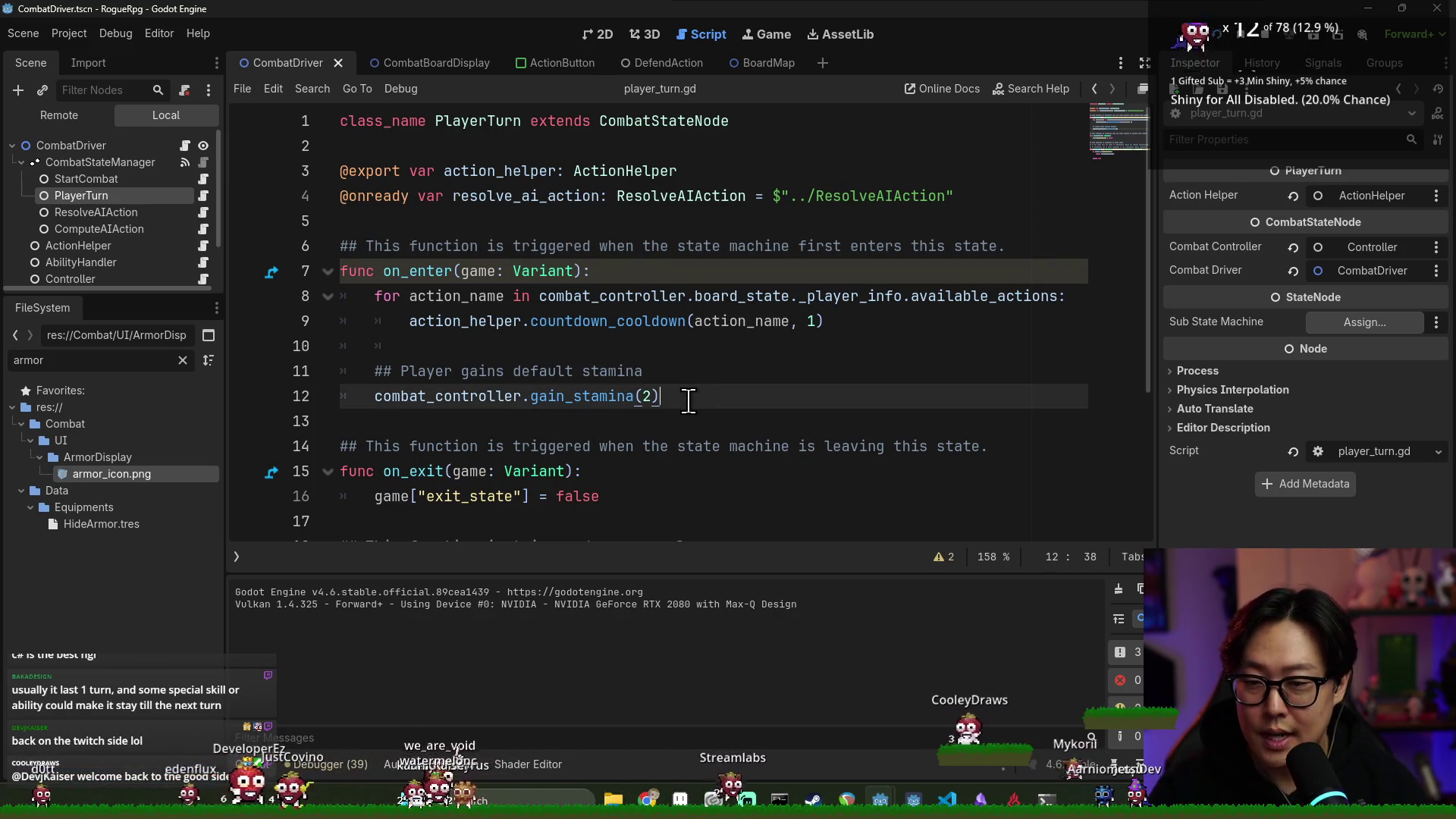
Add a '## Remove remaining "armor"' comment and begin combat_controller.reset_armor() beneath it
{"action": "key", "text": "Return"}
{"action": "key", "text": "Return"}
{"action": "type", "text": "## "}
{"action": "type", "text": "maini"}
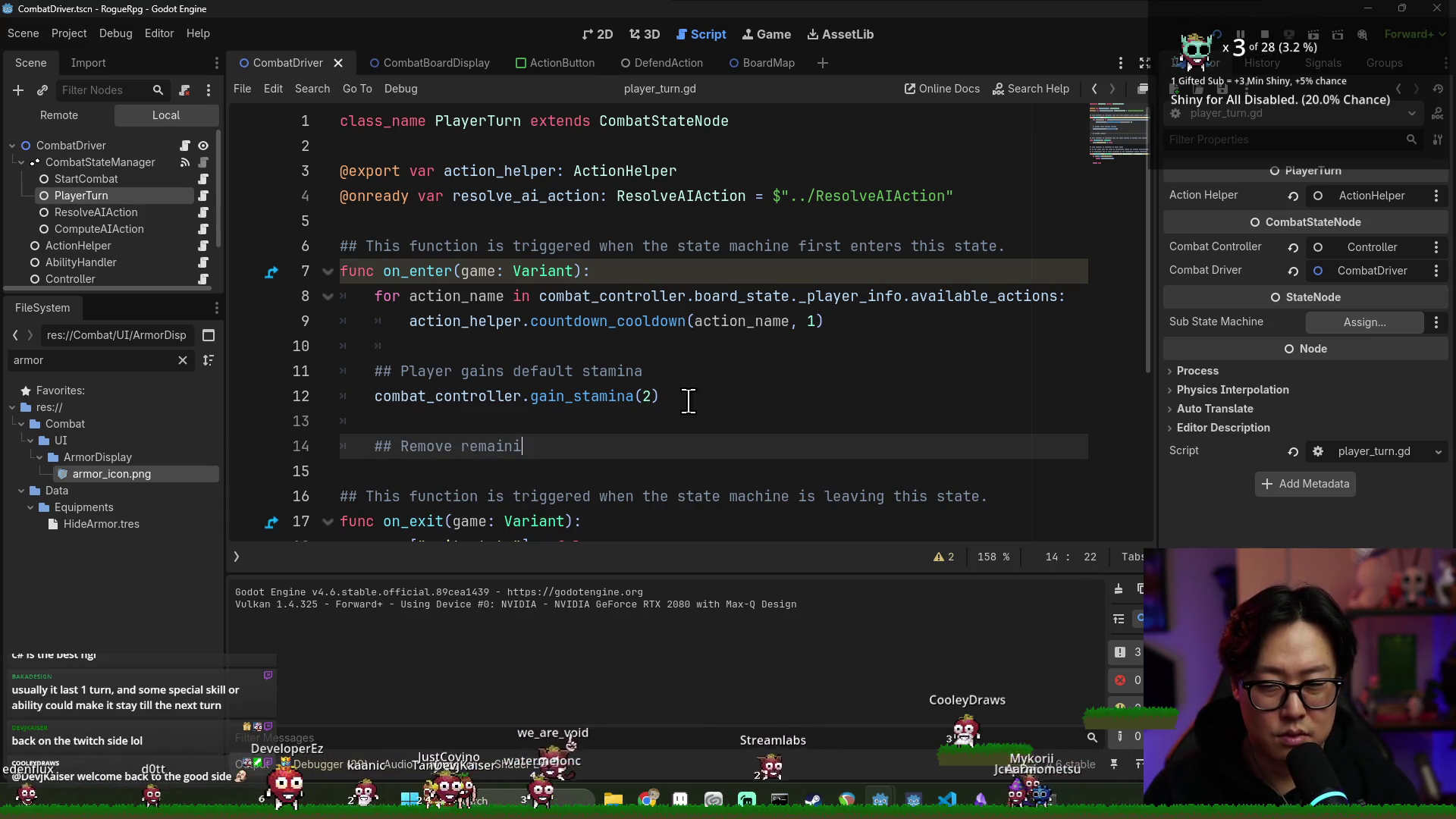
{"action": "type", "text": "ng \"armor"}
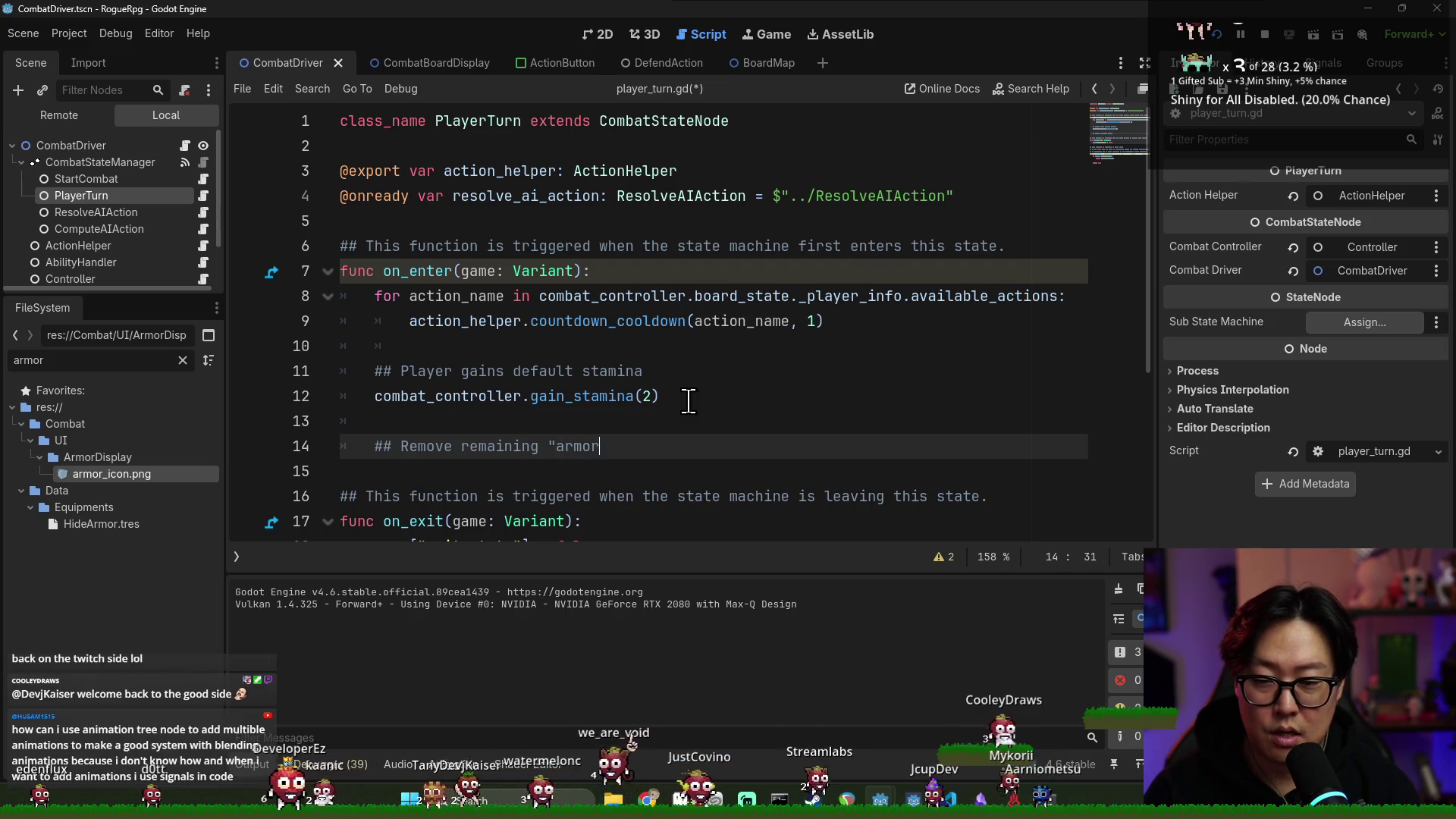
{"action": "type", "text": "\""}
{"action": "key", "text": "Return"}
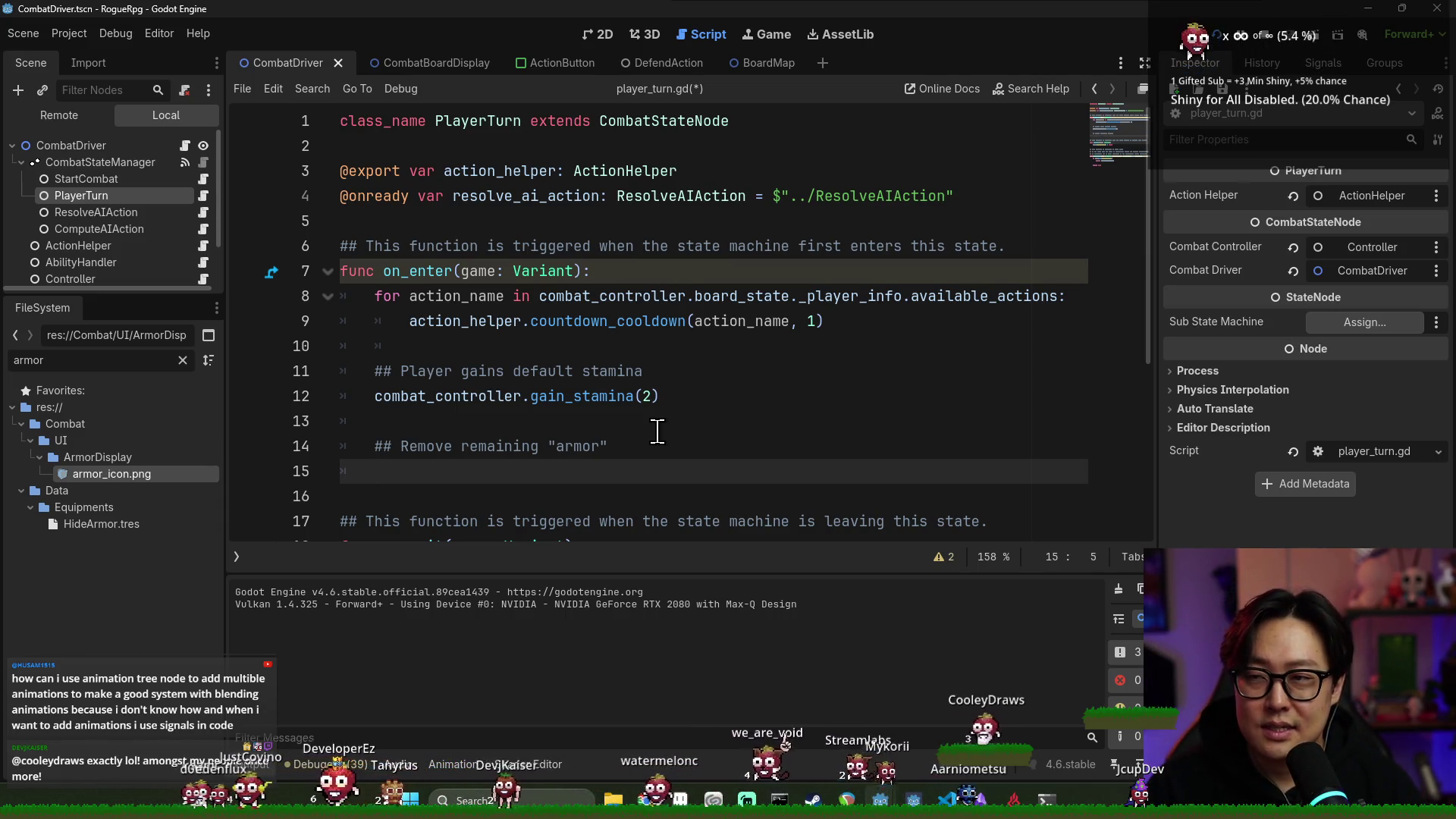
{"action": "type", "text": "d"}
{"action": "key", "text": "BackSpace"}
{"action": "type", "text": "combat_controller."}
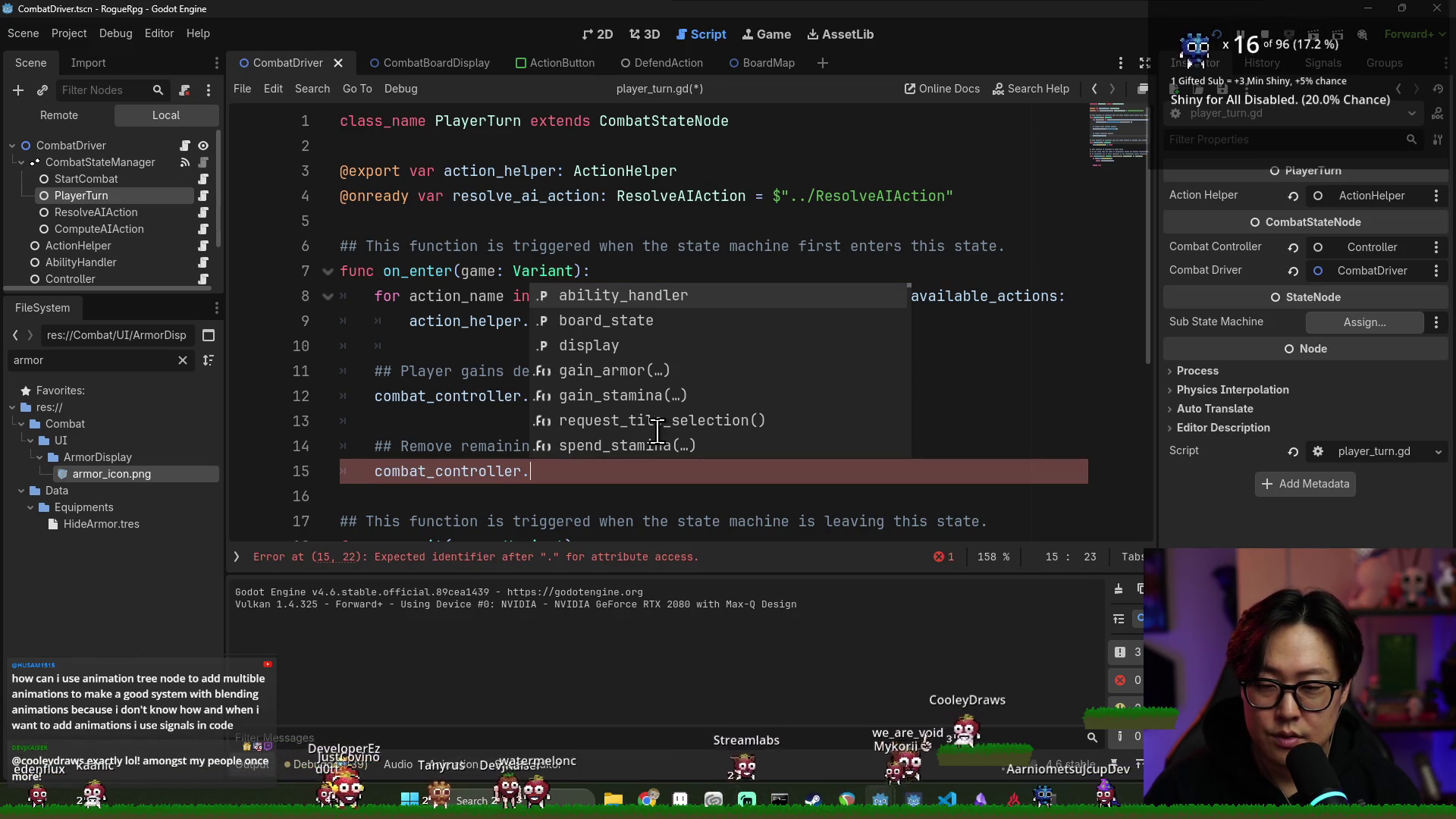
{"action": "type", "text": "reset_armor("}
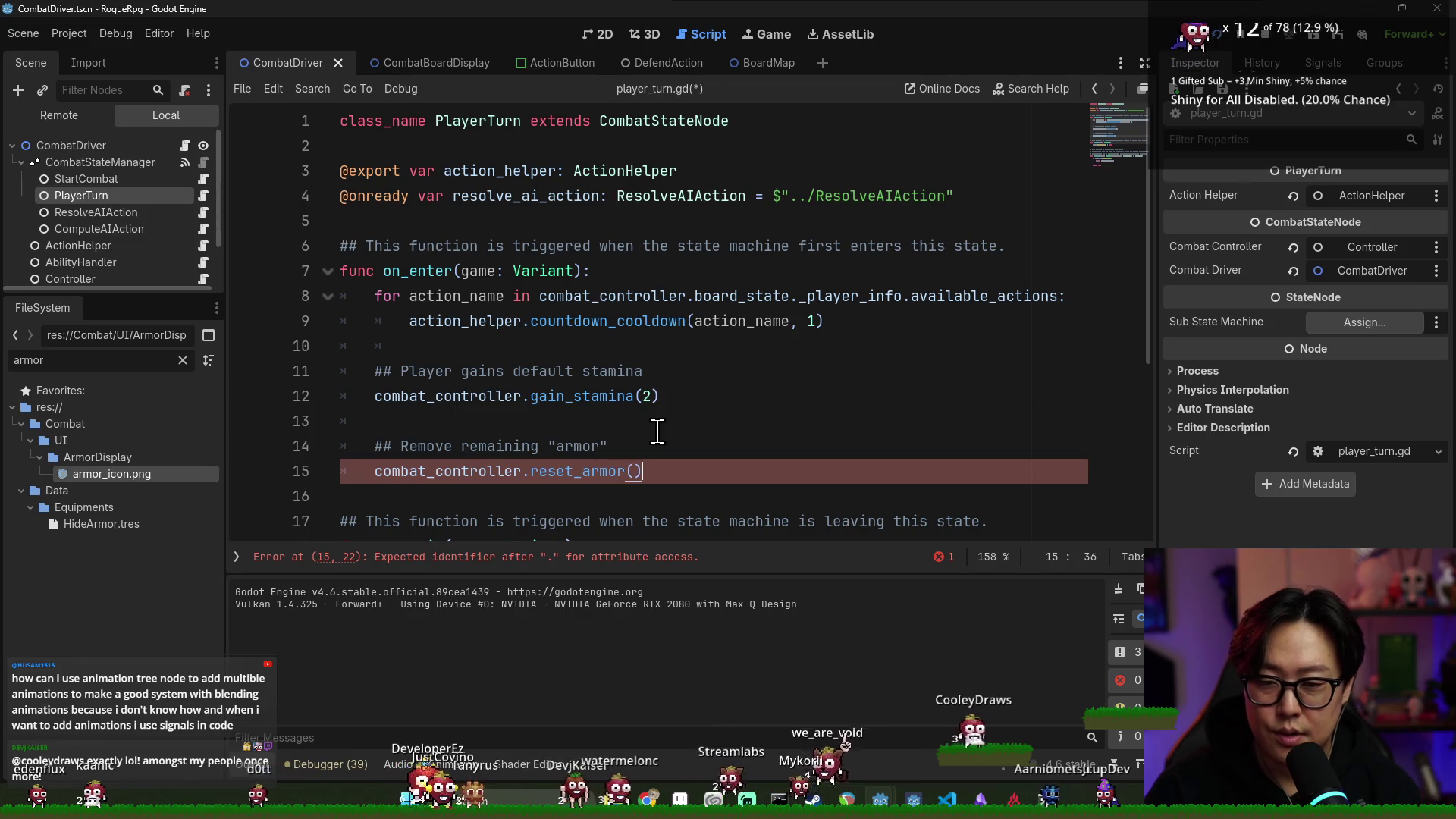
Open combat_controller.gd and start a new function below gain_armor
{"action": "left_click", "coordinate": [581, 396], "text": "ctrl"}
{"action": "left_click", "coordinate": [800, 480]}
{"action": "key", "text": "Down"}
{"action": "key", "text": "Down"}
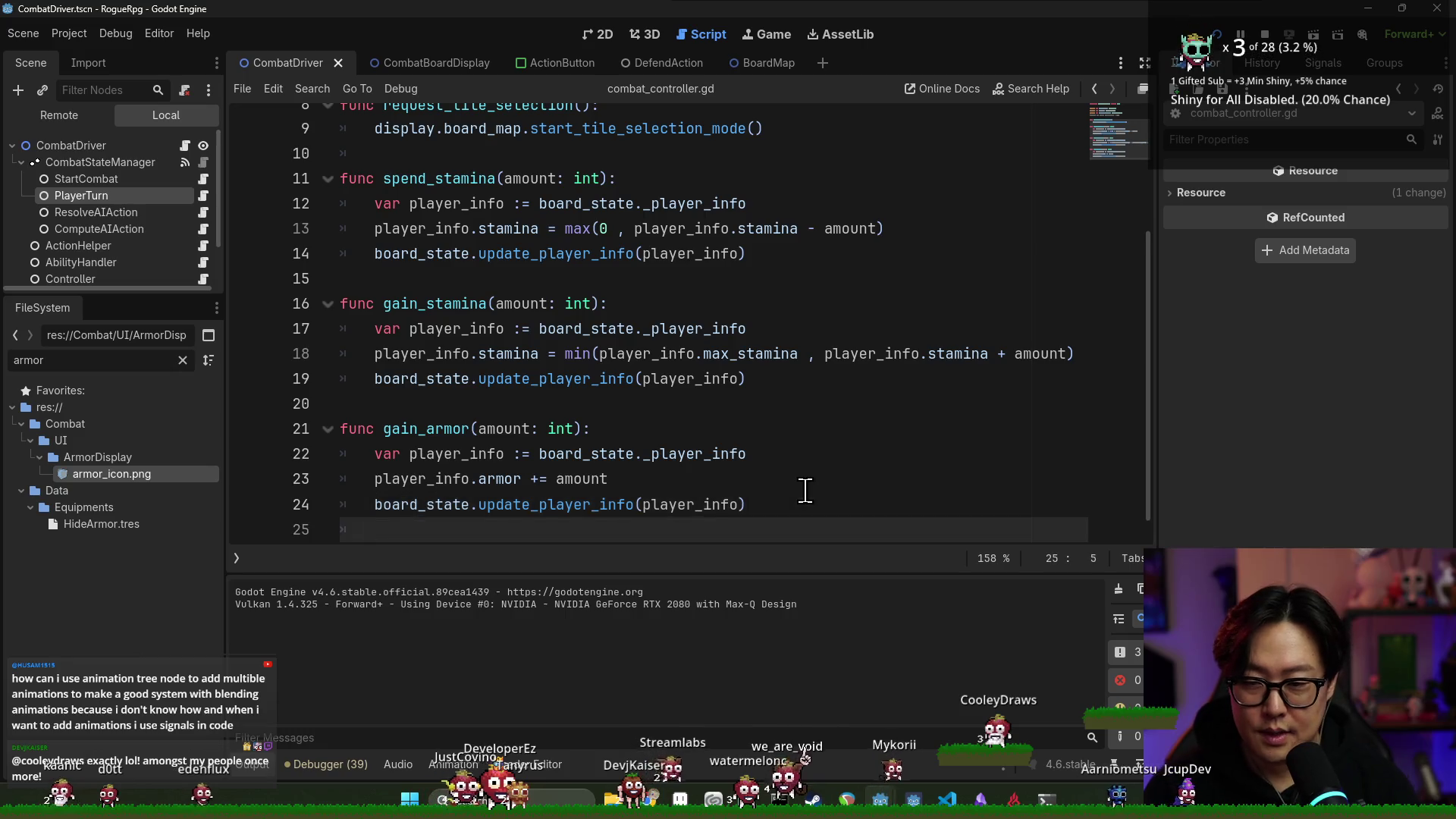
{"action": "key", "text": "Return"}
{"action": "type", "text": "f"}
{"action": "type", "text": ":"}
{"action": "key", "text": "Return"}
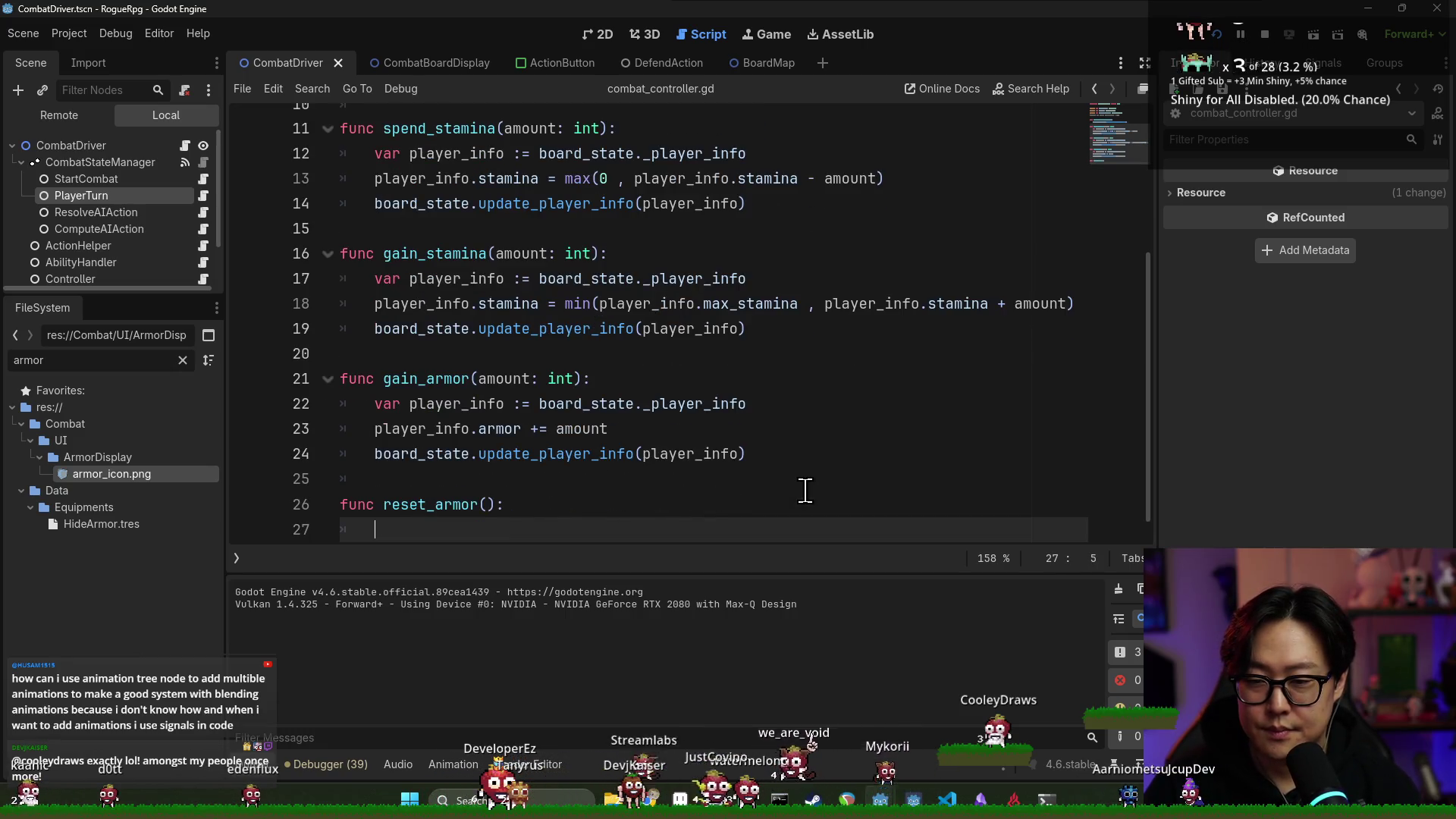
Copy gain_armor's header, variable line and update_player_info line into reset_armor
{"action": "left_click_drag", "start_coordinate": [400, 429], "coordinate": [342, 379]}
{"action": "key", "text": "ctrl+c"}
{"action": "left_click", "coordinate": [449, 500]}
{"action": "key", "text": "ctrl+v"}
{"action": "scroll", "coordinate": [449, 493], "scroll_direction": "down", "scroll_amount": 1}
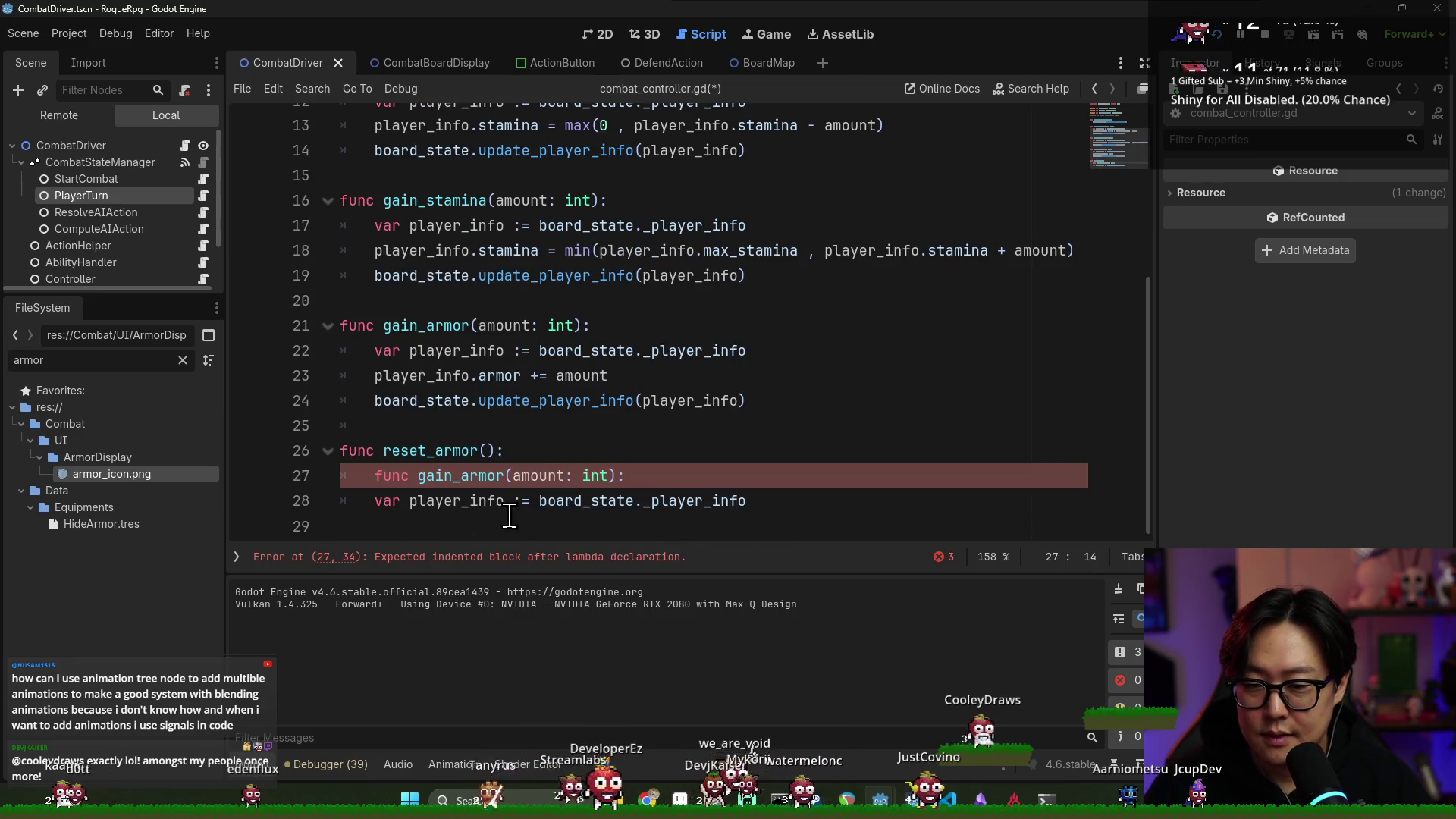
{"action": "triple_click", "coordinate": [451, 402]}
{"action": "key", "text": "ctrl+c"}
{"action": "left_click", "coordinate": [455, 526]}
{"action": "key", "text": "ctrl+v"}
Delete the duplicated gain_armor header line from reset_armor
{"action": "double_click", "coordinate": [494, 475]}
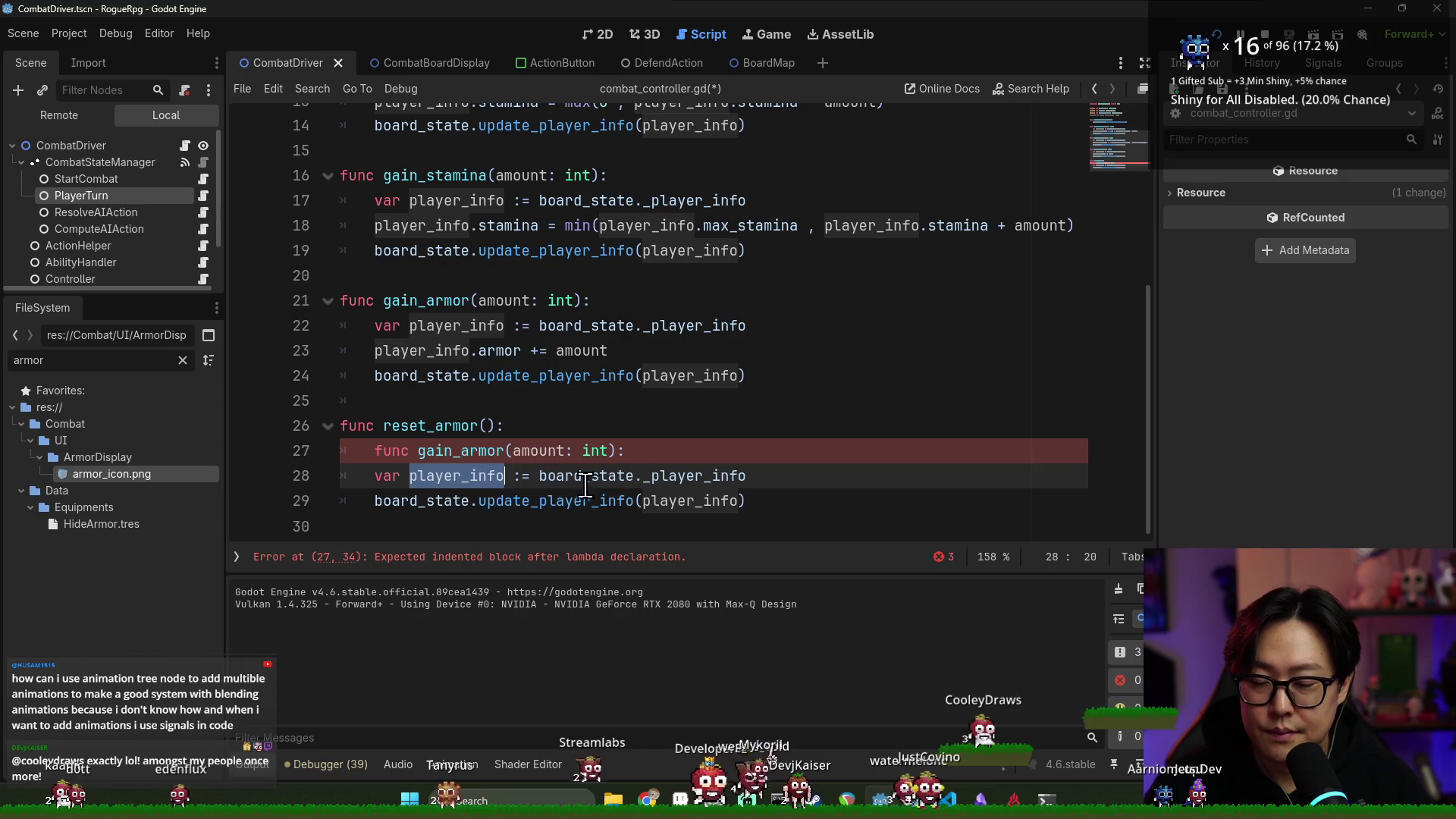
{"action": "double_click", "coordinate": [457, 452]}
{"action": "key", "text": "Home"}
{"action": "key", "text": "shift+Down"}
{"action": "key", "text": "Delete"}
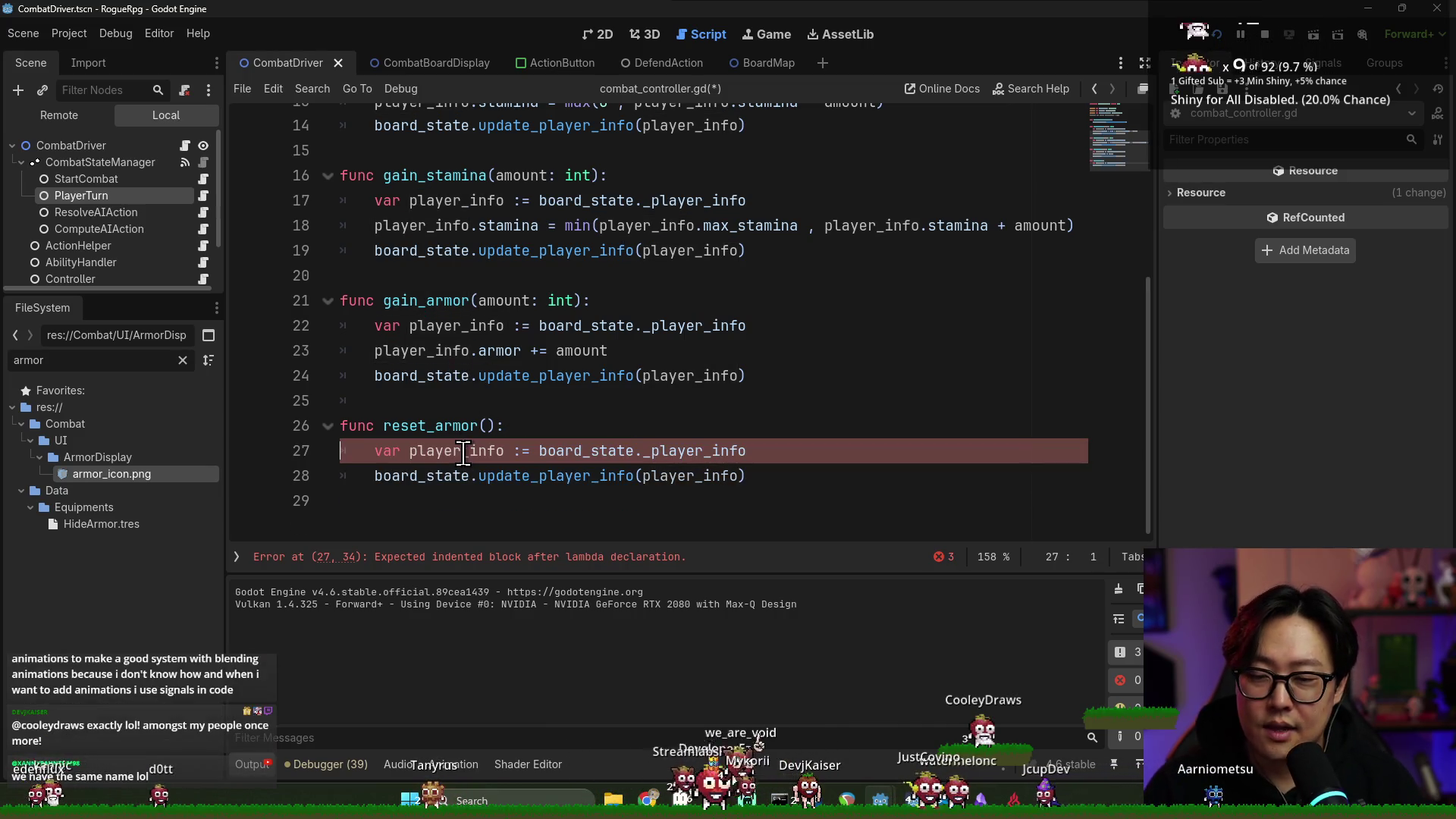
Add player_info.armor = 0 to reset_armor, then save and run the project
{"action": "left_click_drag", "start_coordinate": [374, 379], "coordinate": [521, 378]}
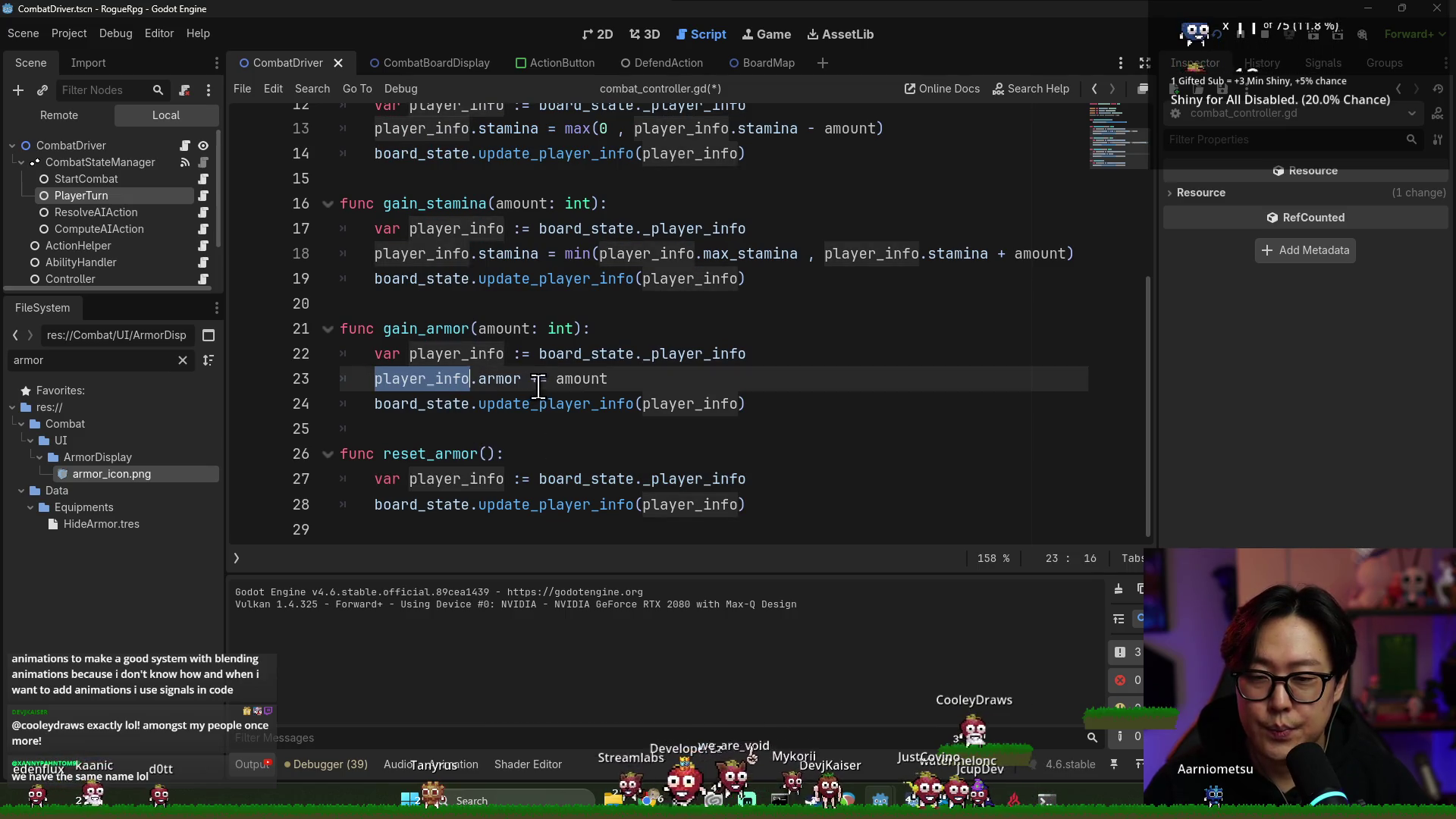
{"action": "key", "text": "ctrl+c"}
{"action": "left_click", "coordinate": [774, 479]}
{"action": "key", "text": "Return"}
{"action": "key", "text": "ctrl+v"}
{"action": "type", "text": "= "}
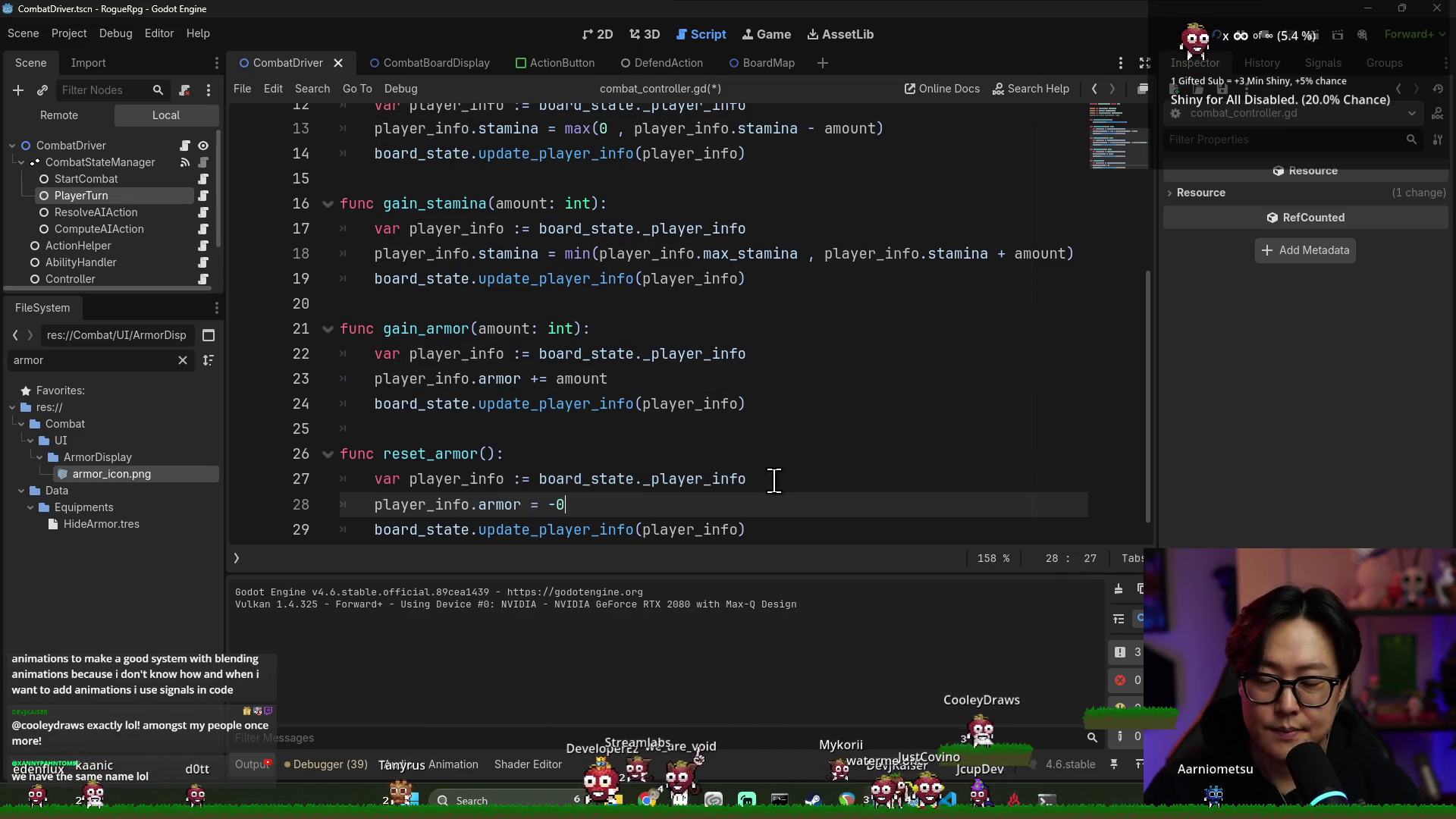
{"action": "type", "text": "90"}
{"action": "key", "text": "BackSpace"}
{"action": "key", "text": "BackSpace"}
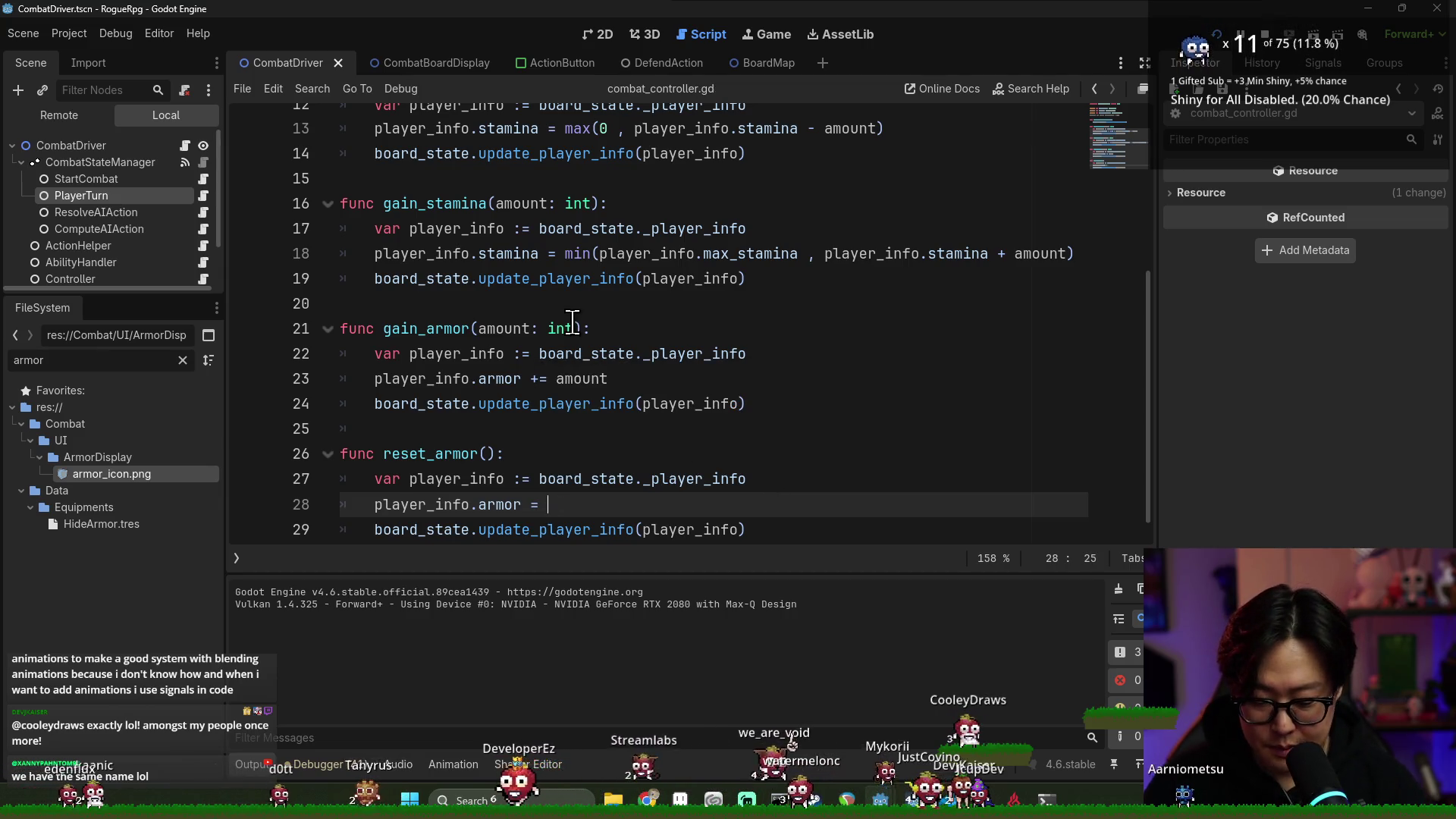
{"action": "type", "text": "0"}
{"action": "left_click", "coordinate": [1217, 34]}
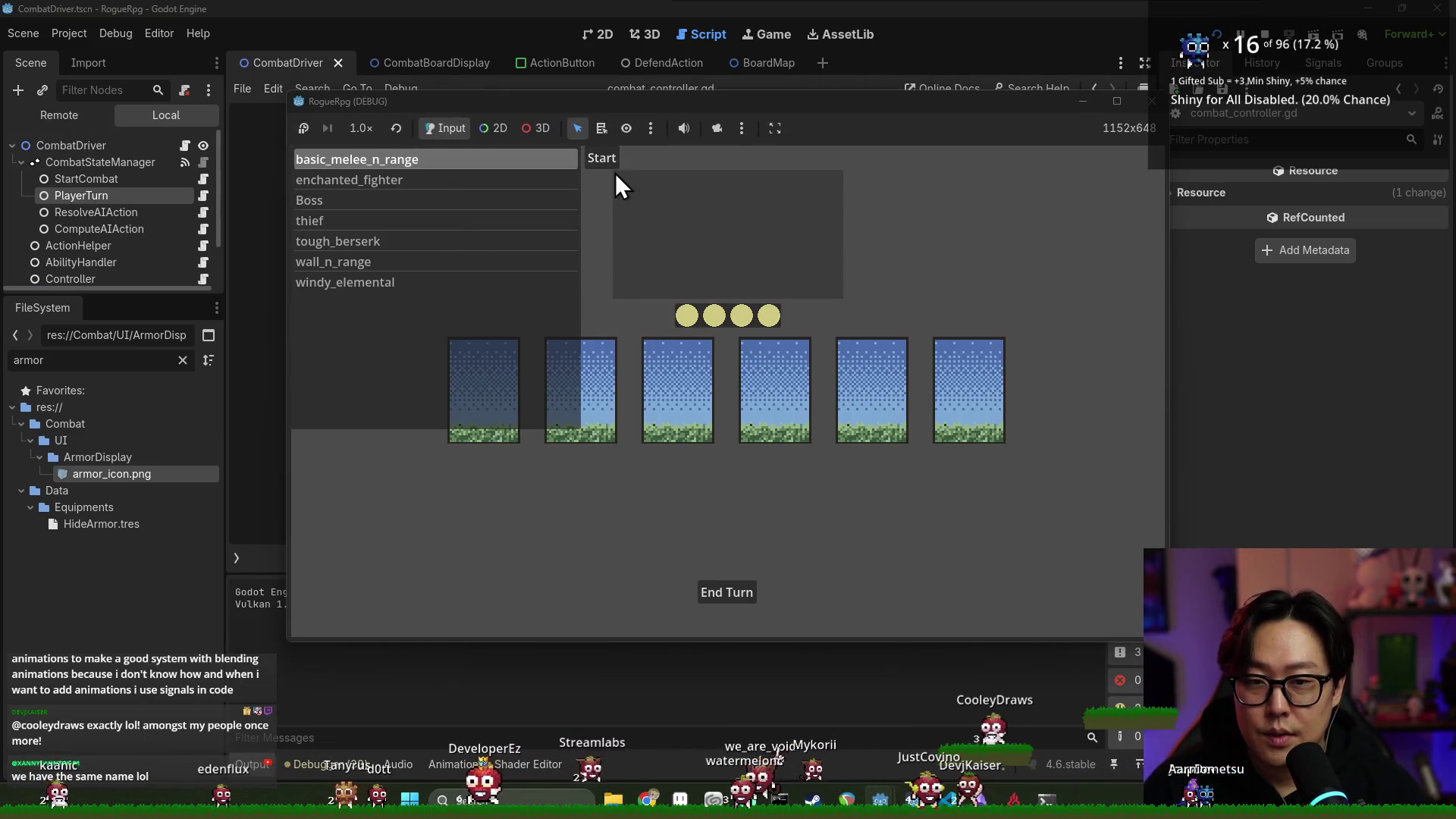
Fight basic_melee_n_range, use Defend, move to the third slot, end the turn, and close the game
{"action": "left_click", "coordinate": [607, 156]}
{"action": "left_click", "coordinate": [701, 203]}
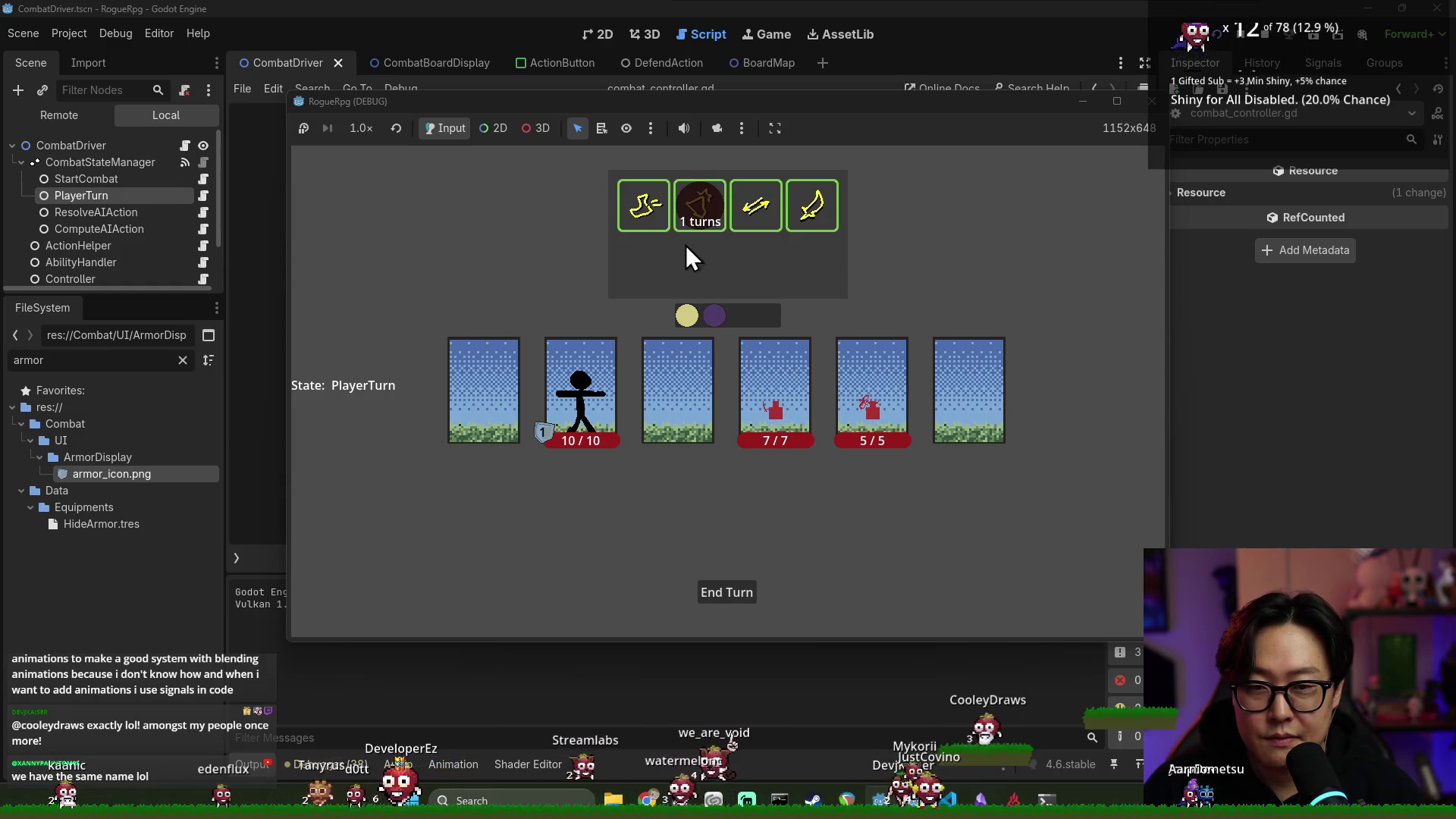
{"action": "left_click", "coordinate": [643, 205]}
{"action": "left_click", "coordinate": [671, 390]}
{"action": "left_click", "coordinate": [728, 599]}
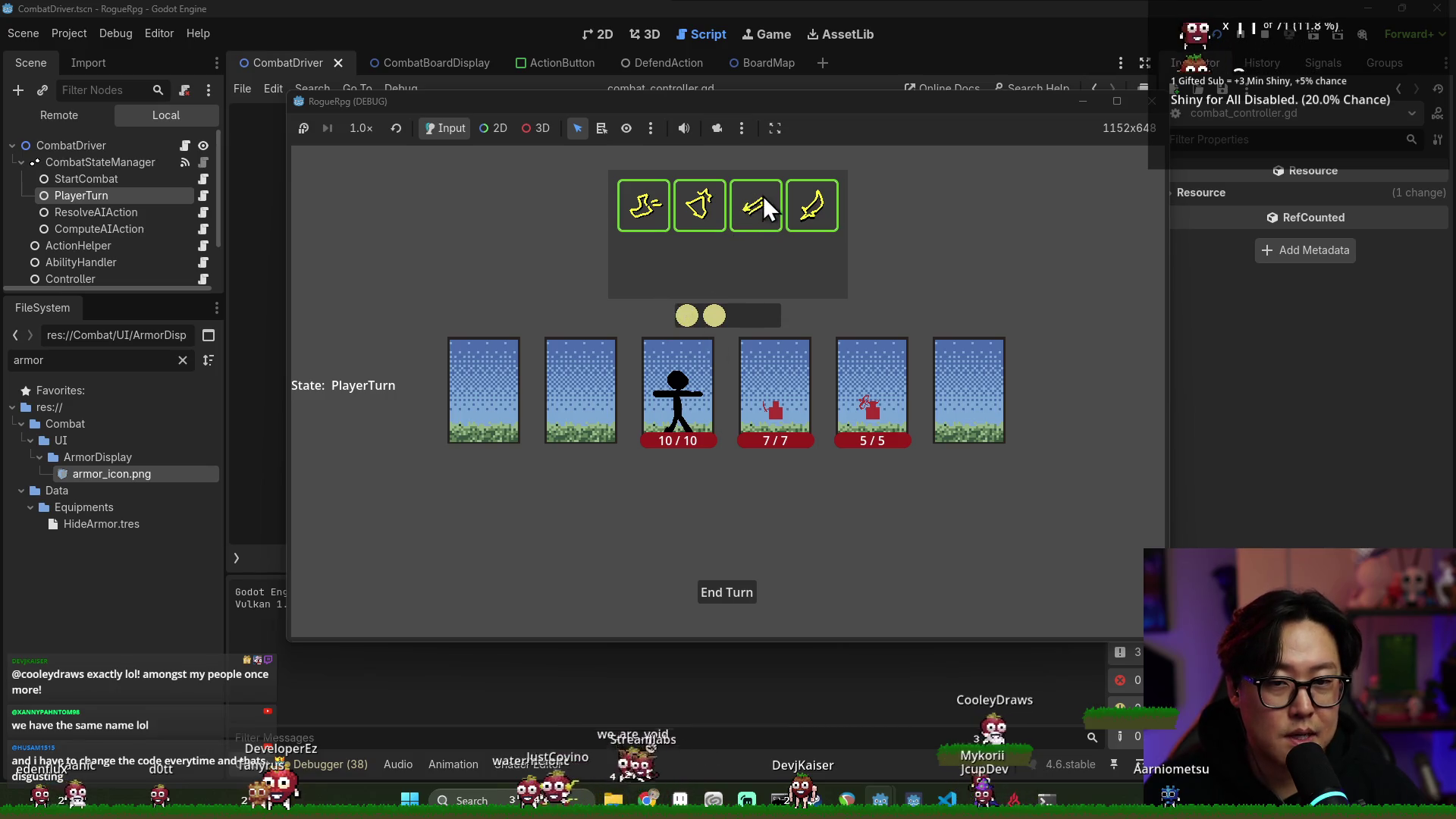
{"action": "left_click", "coordinate": [1152, 101]}
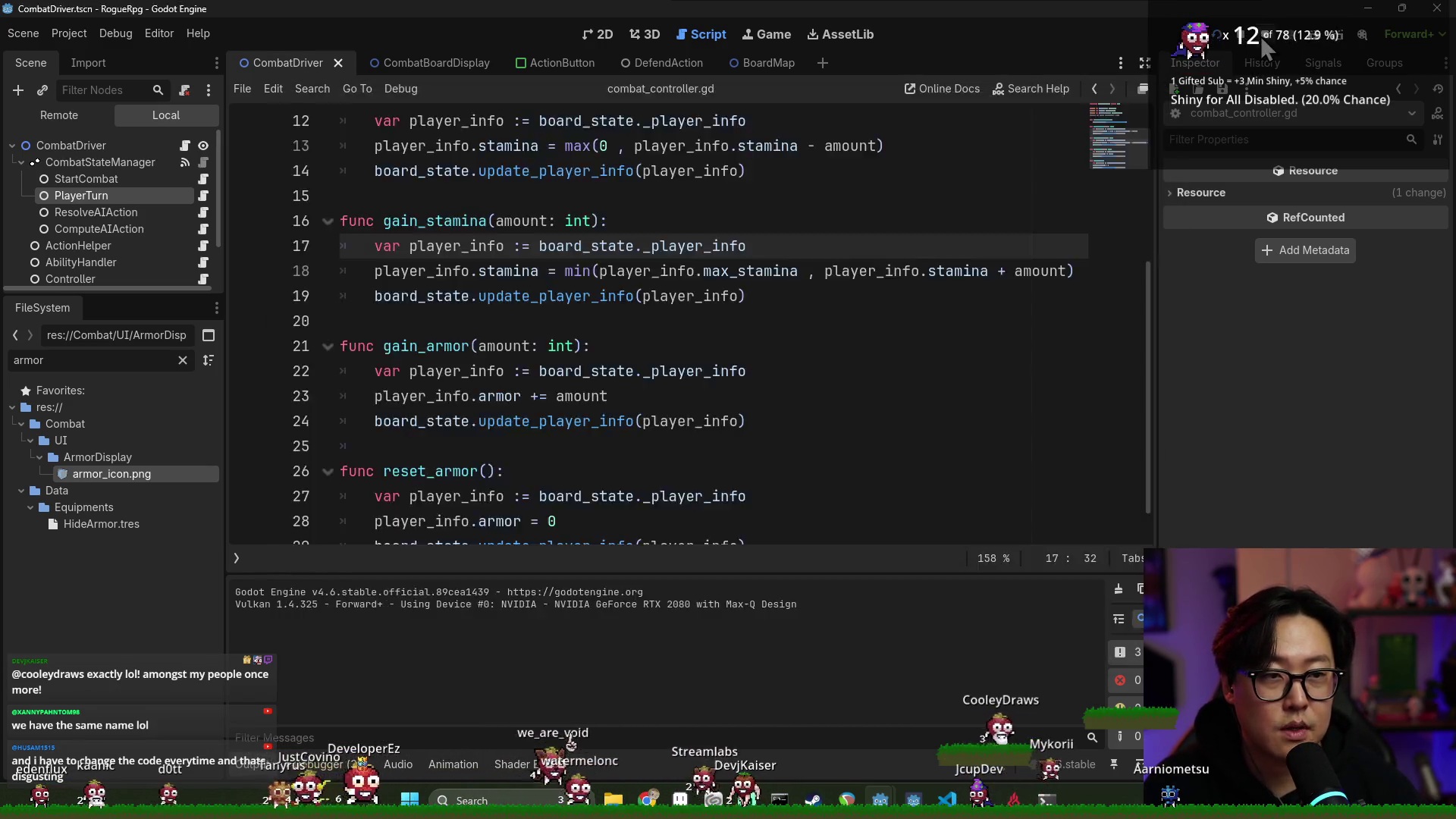
Post 'Move , Defend done' as a comment on the GitHub issue, then return to Godot
{"action": "key", "text": "alt+Tab"}
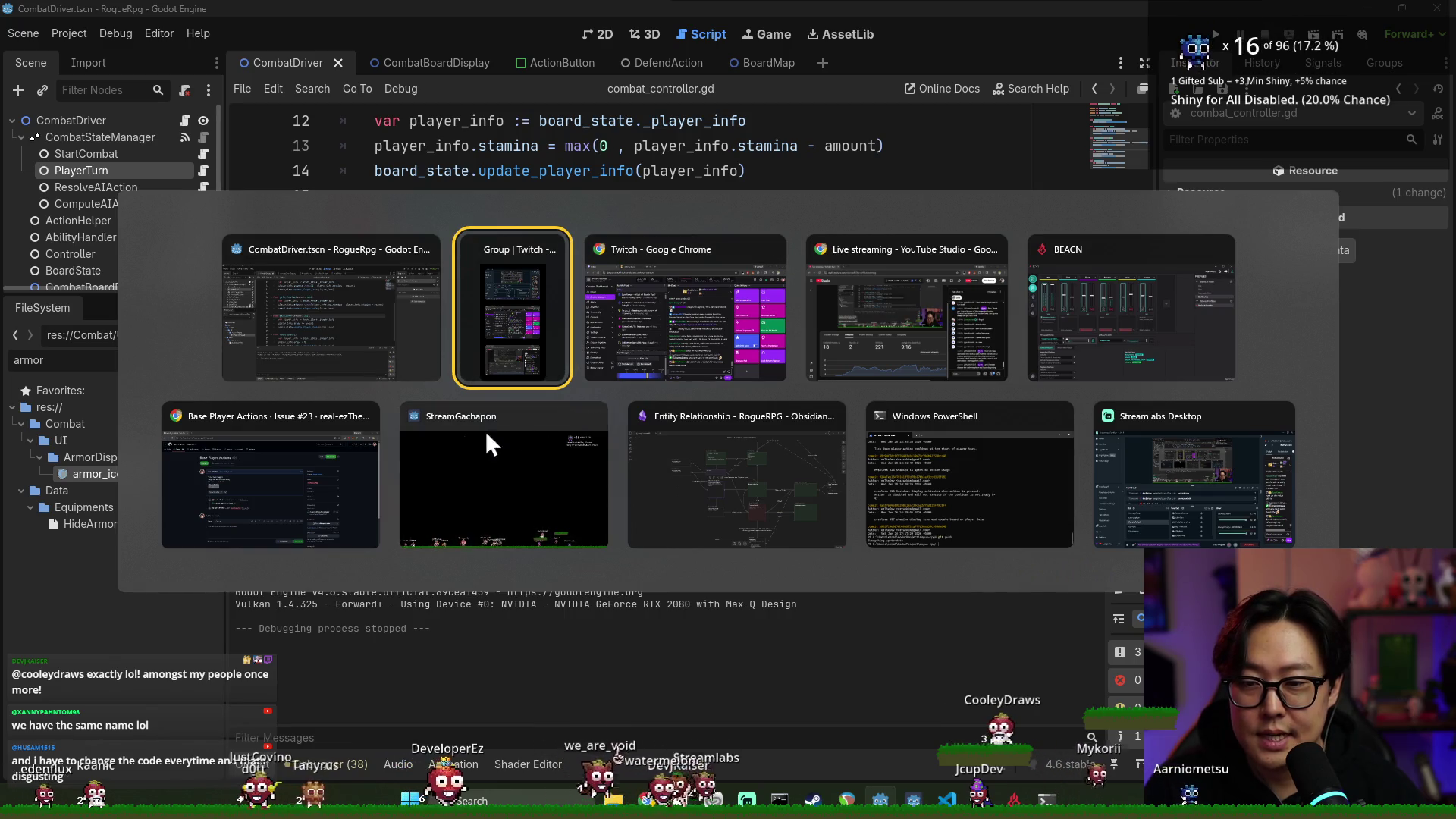
{"action": "left_click", "coordinate": [335, 476]}
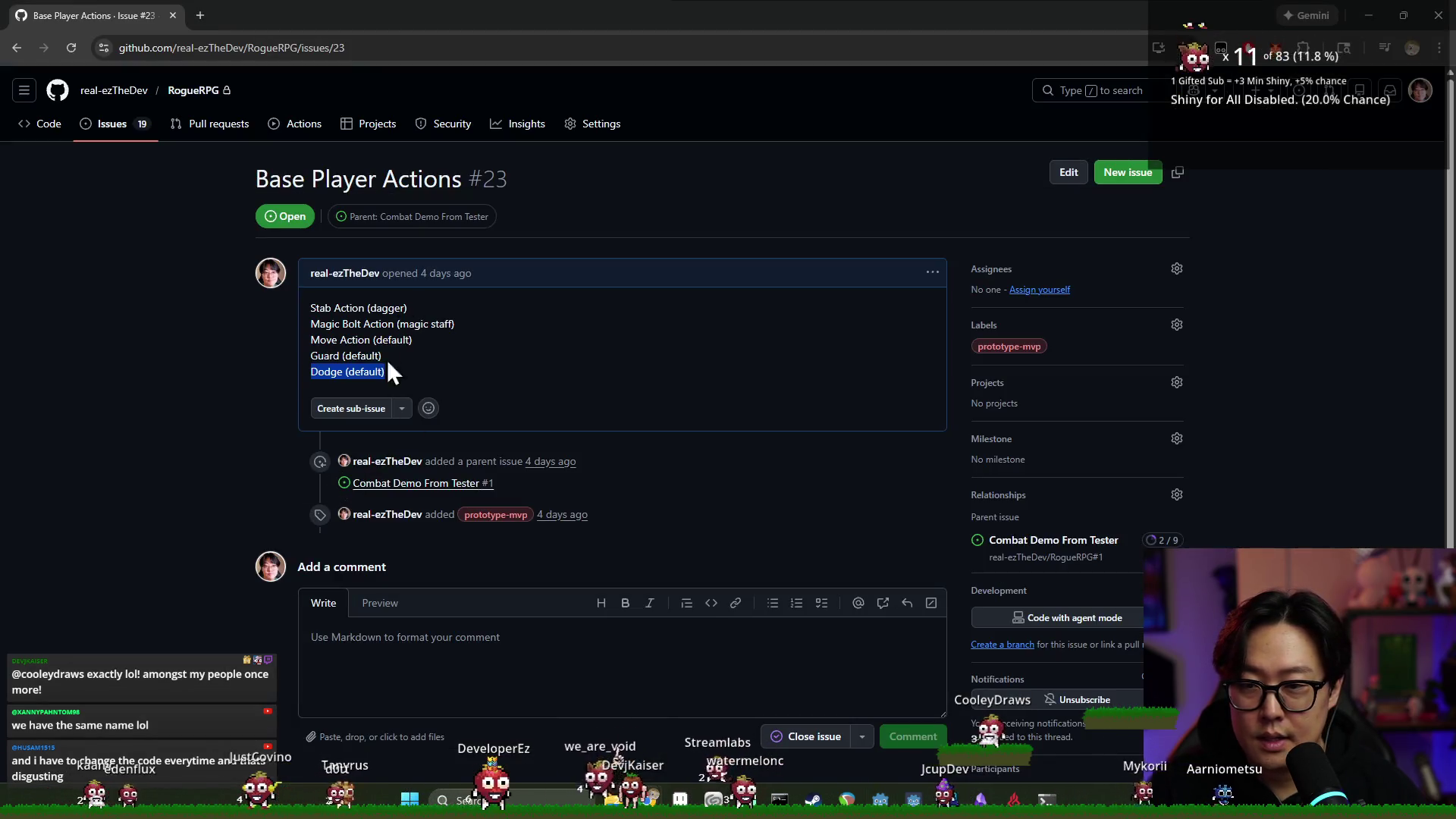
{"action": "left_click", "coordinate": [471, 649]}
{"action": "type", "text": "Move "}
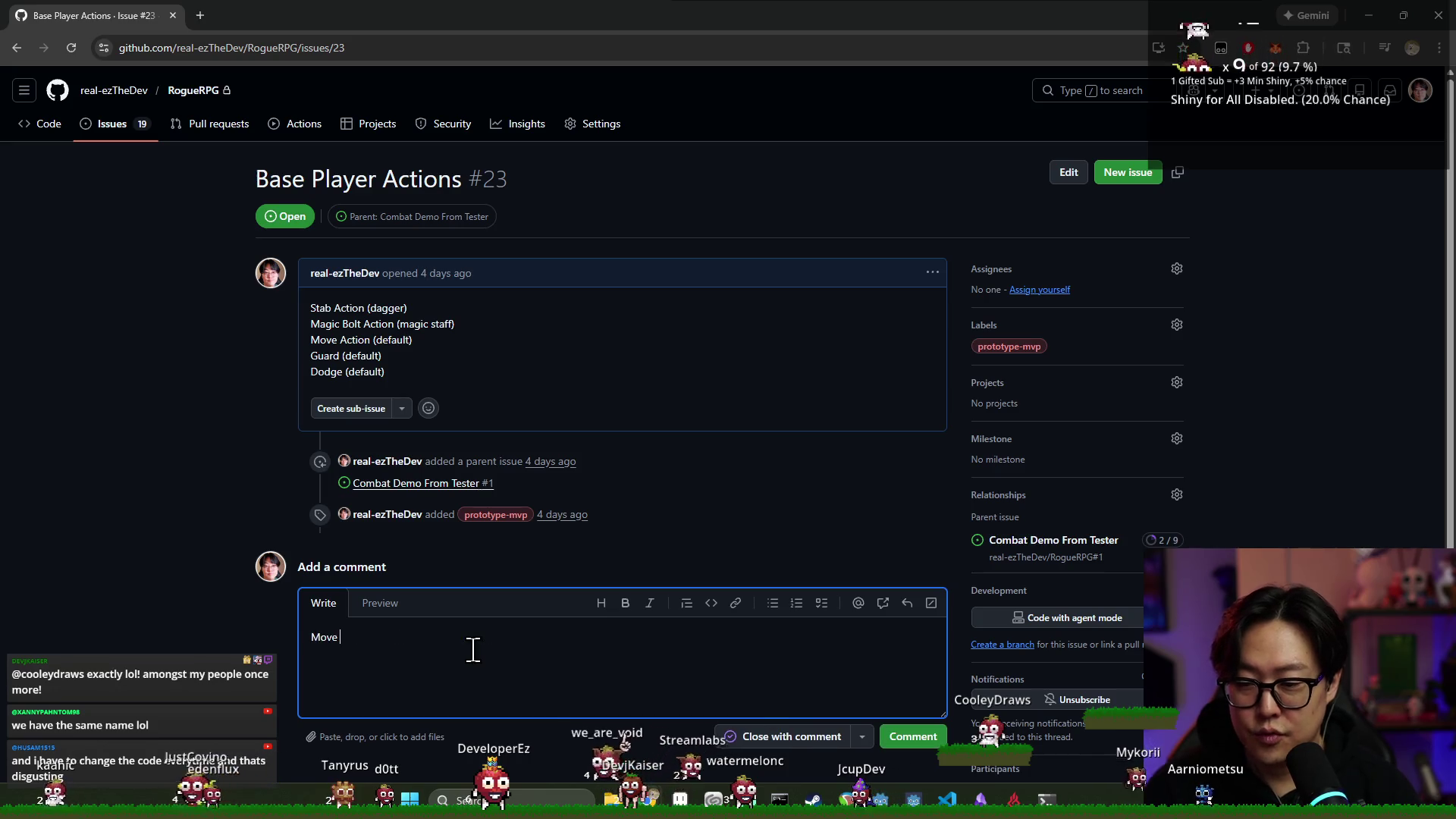
{"action": "type", "text": ", Defend "}
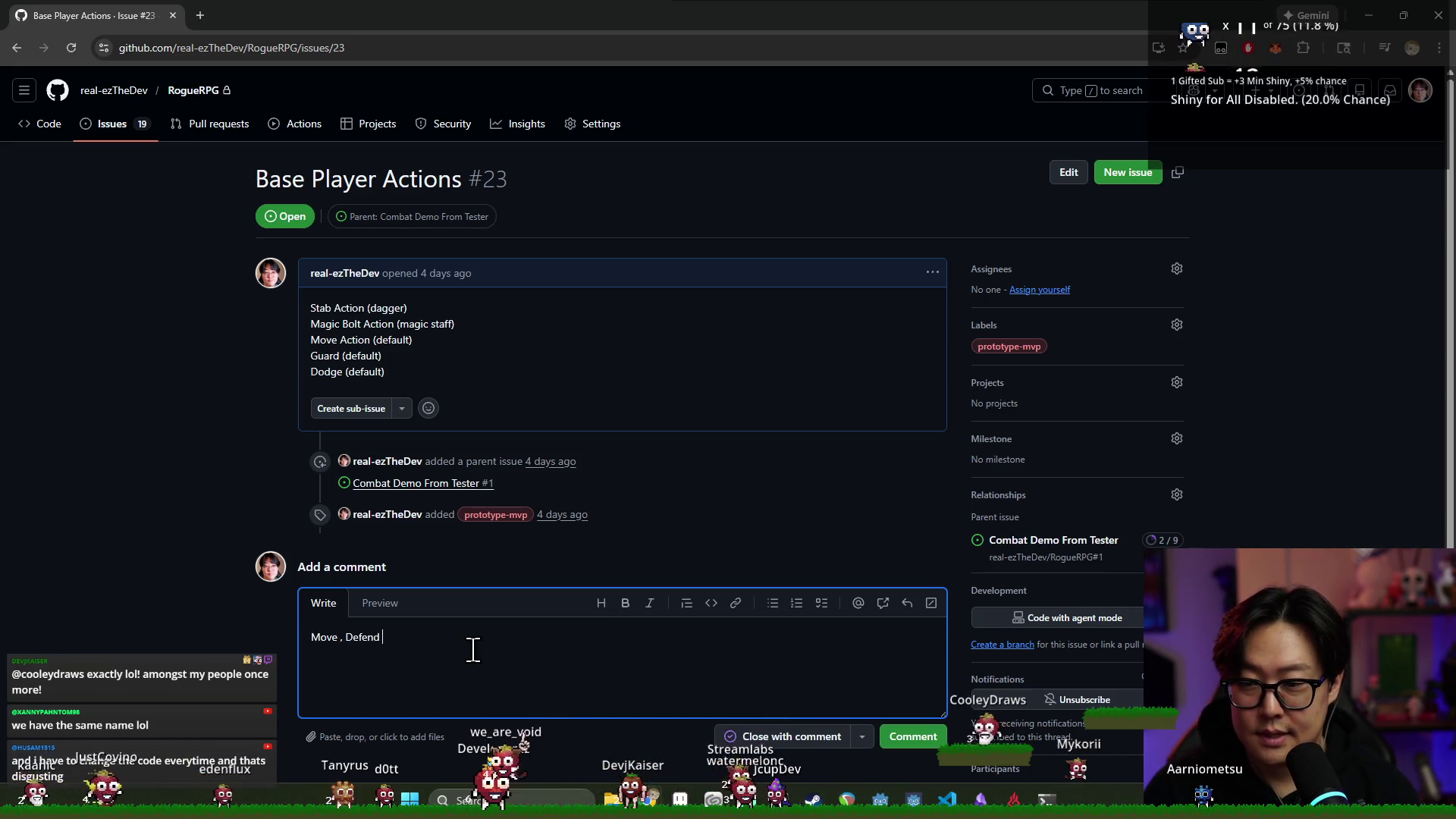
{"action": "type", "text": "done"}
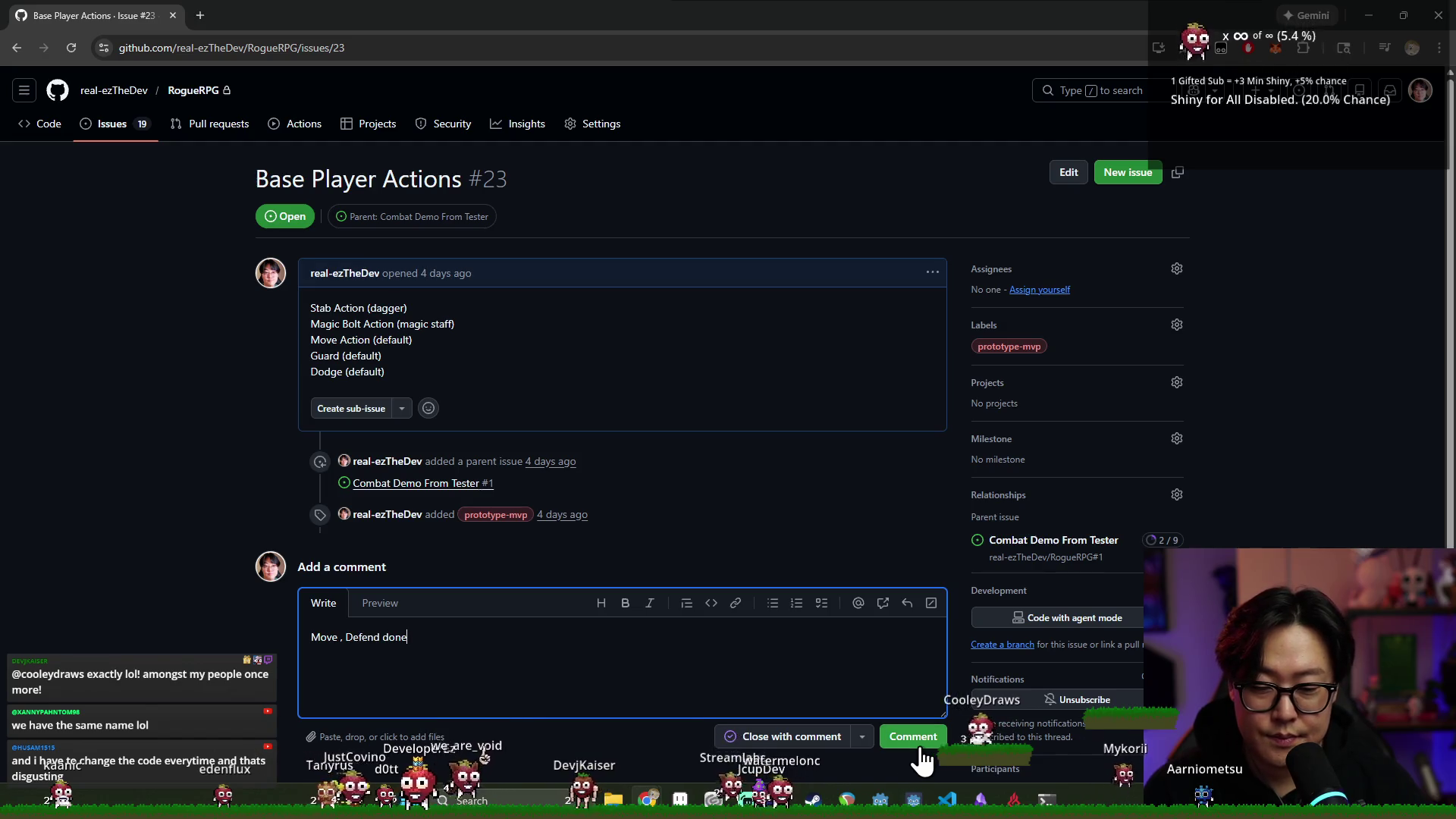
{"action": "left_click", "coordinate": [922, 758]}
{"action": "key", "text": "alt+Tab"}
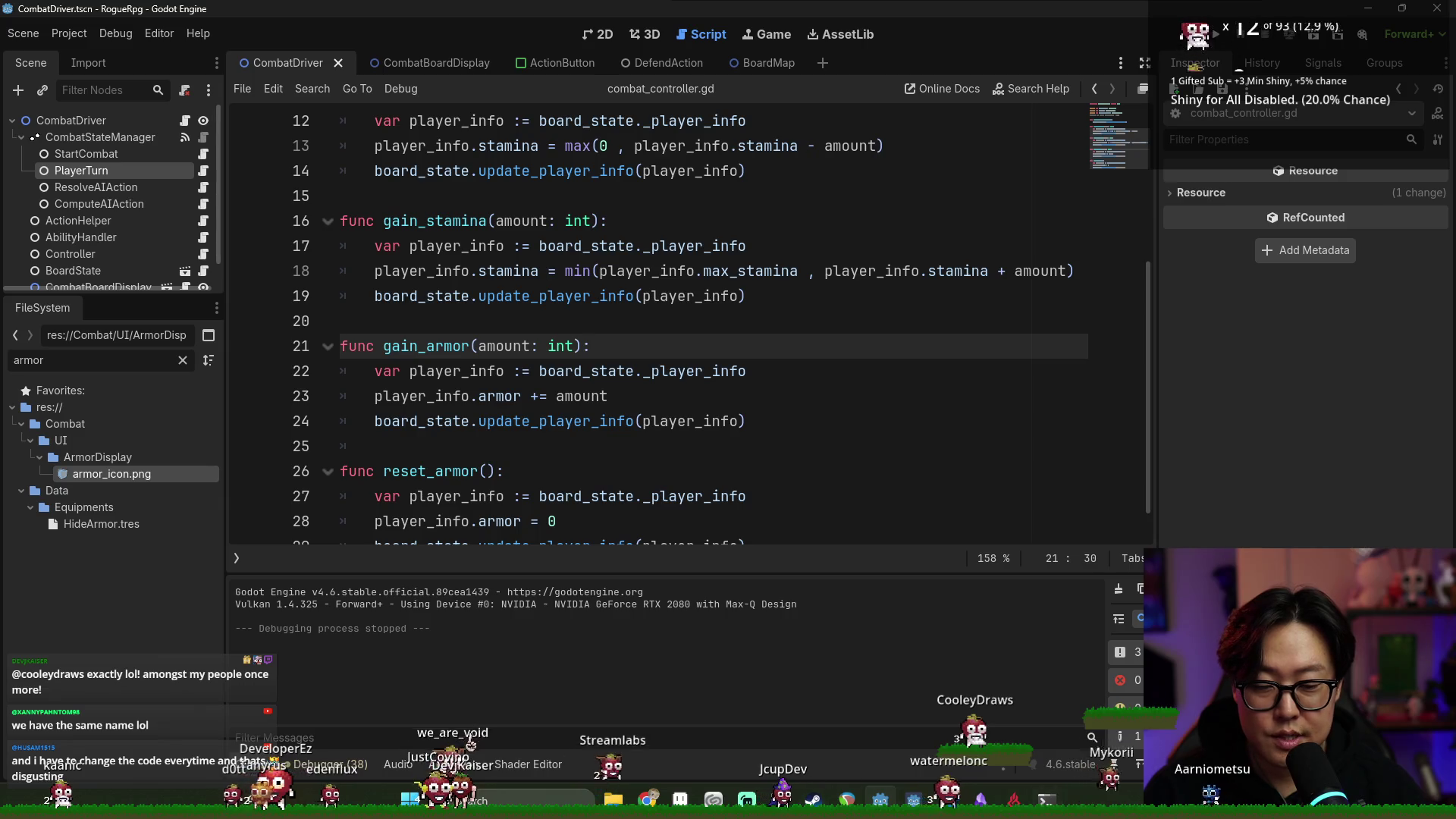
Check git status, stage every changed file with git add *, and start a commit
{"action": "key", "text": "alt+Tab"}
{"action": "type", "text": "atus"}
{"action": "key", "text": "Return"}
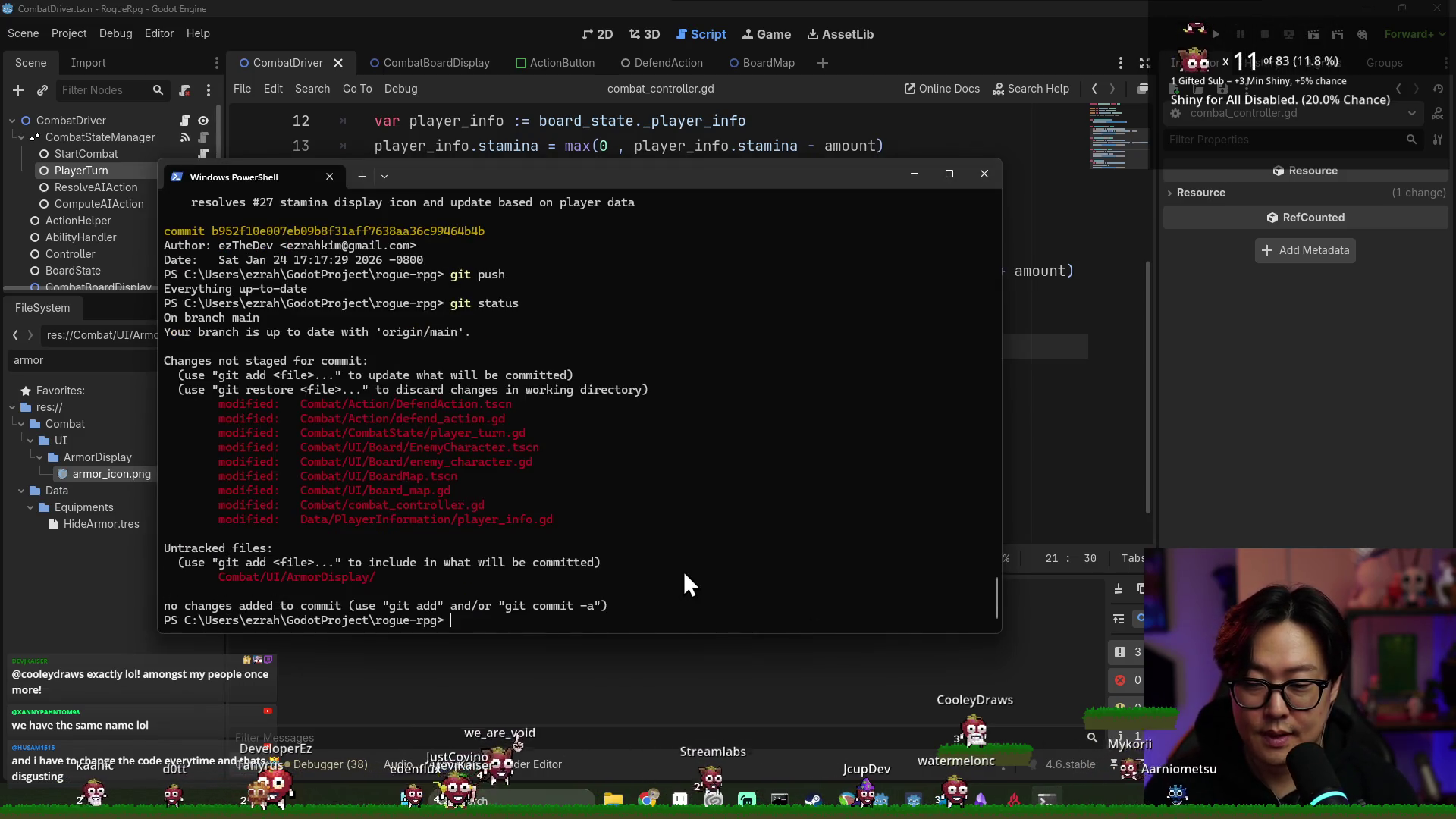
{"action": "key", "text": "Return"}
{"action": "type", "text": "git com"}
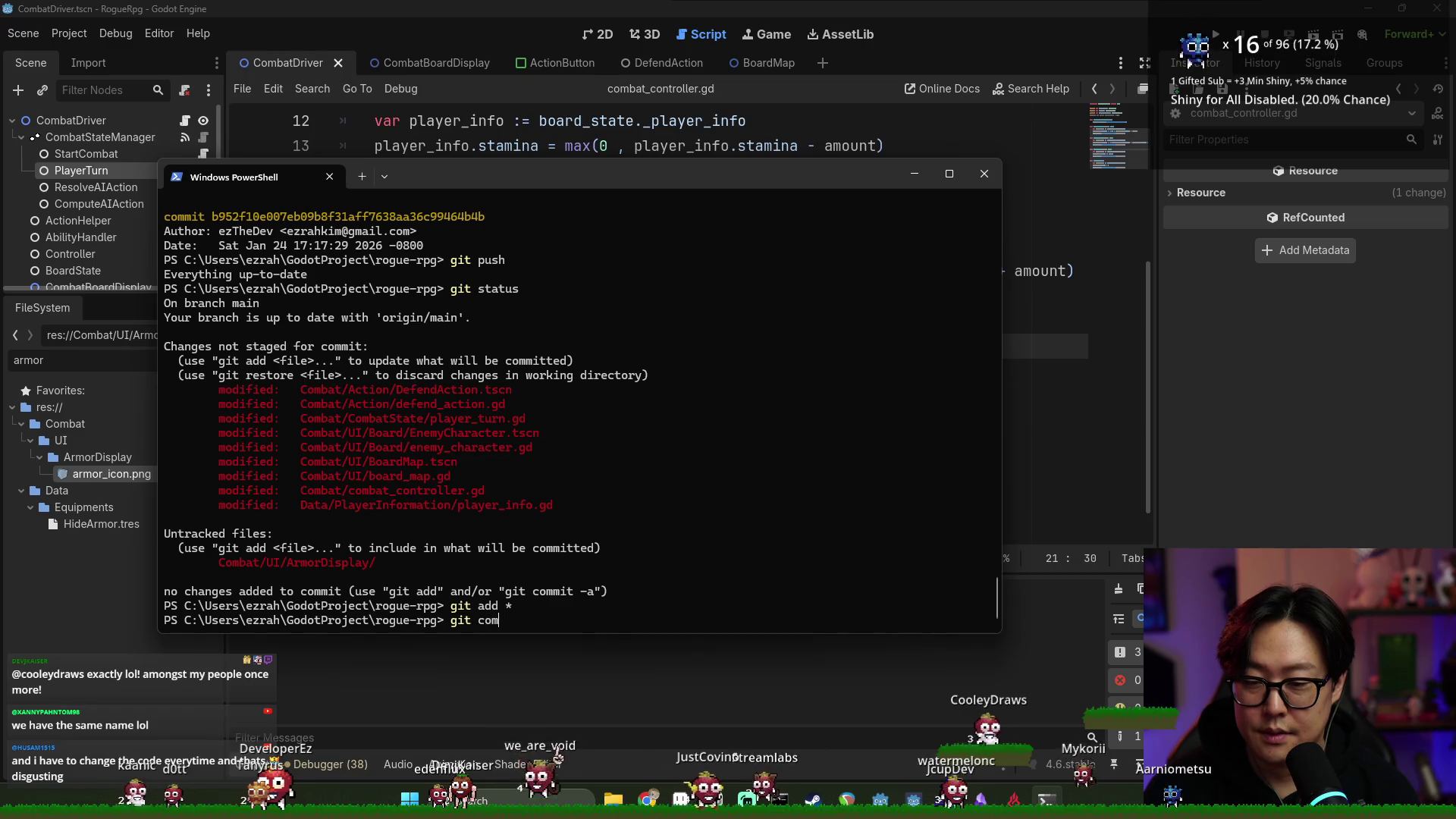
{"action": "type", "text": "it"}
{"action": "key", "text": "Return"}
Write the Defend-and-armor-icon commit message, save it with :wq, and git push
{"action": "type", "text": "Defend action and armor icon based on player armor info a"}
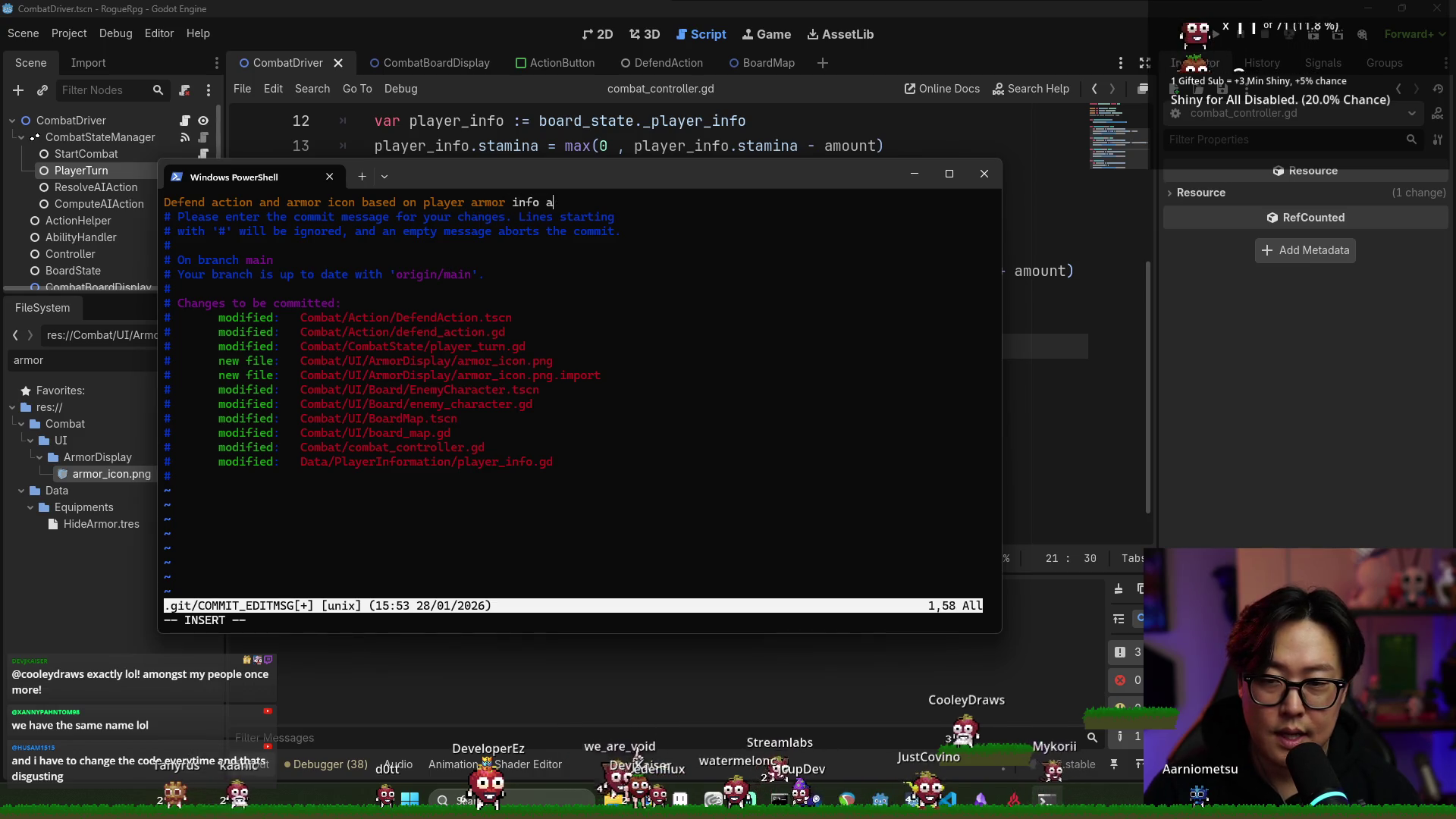
{"action": "type", "text": "wq"}
{"action": "key", "text": "Return"}
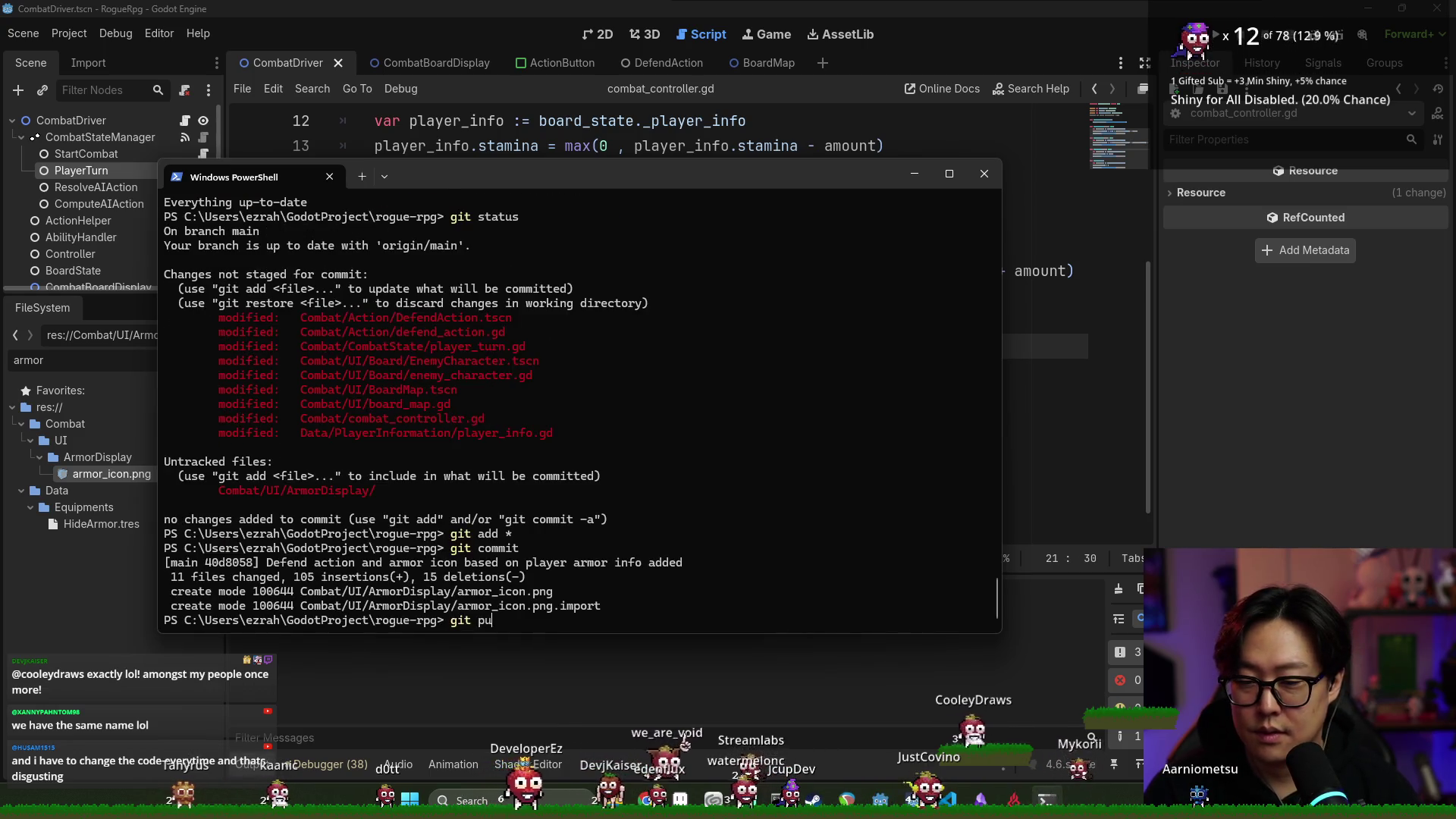
{"action": "type", "text": "sh"}
{"action": "key", "text": "Return"}
{"action": "key", "text": "alt+Tab"}
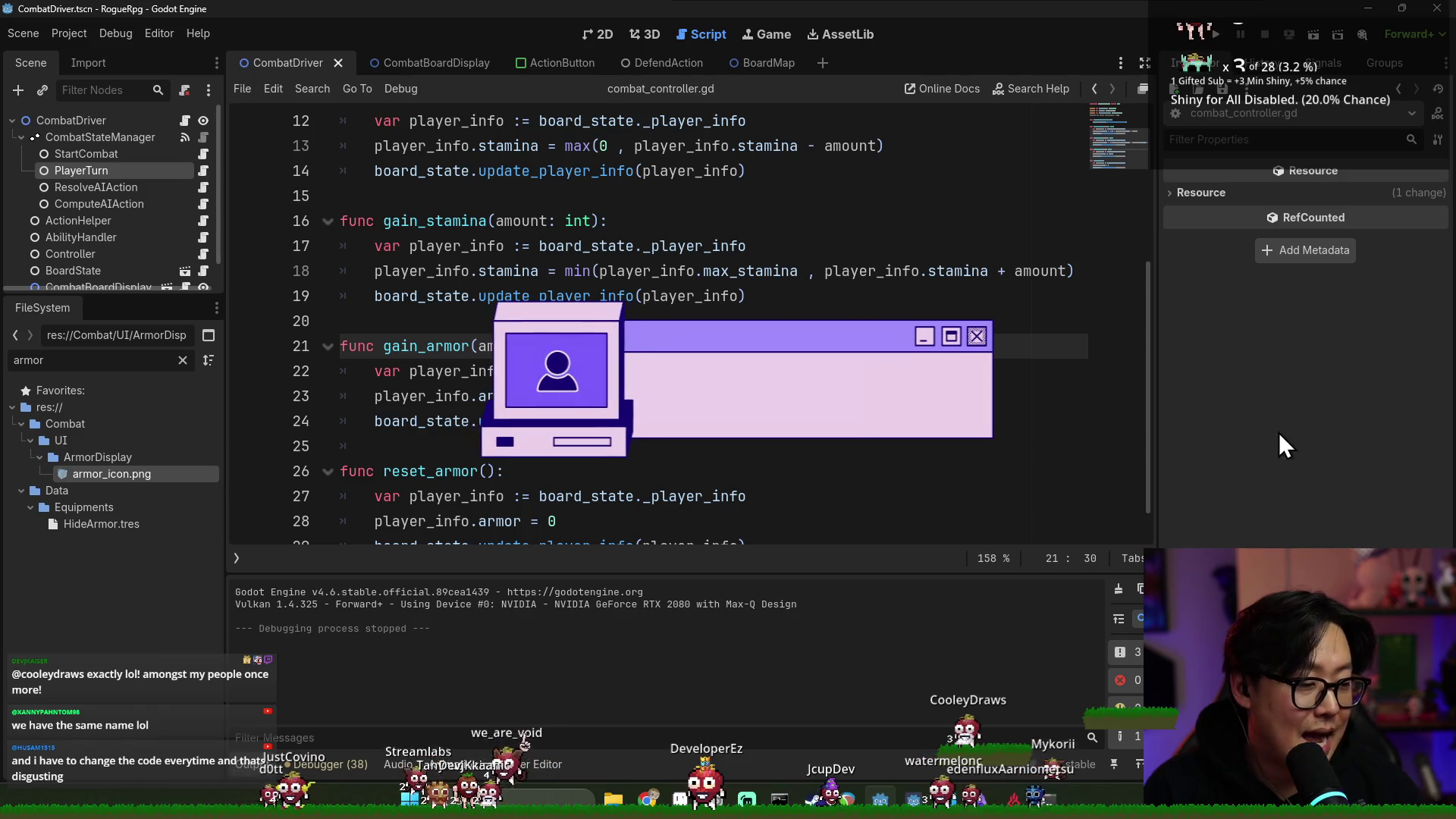
Collapse CombatStateManager in the Scene dock, then search 'godot animation blending' in a new browser tab
{"action": "left_click", "coordinate": [21, 137]}
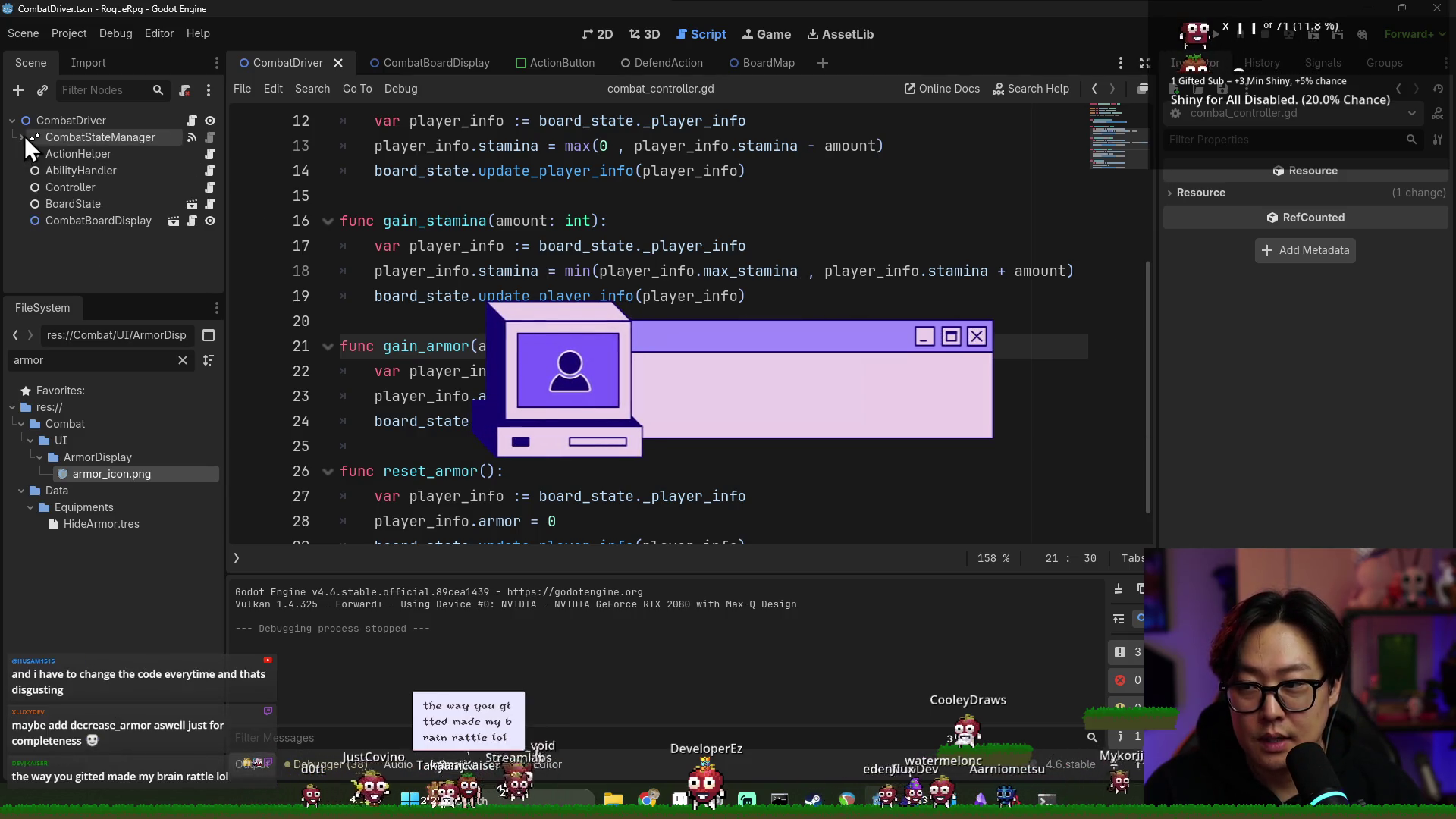
{"action": "mouse_move", "coordinate": [694, 279]}
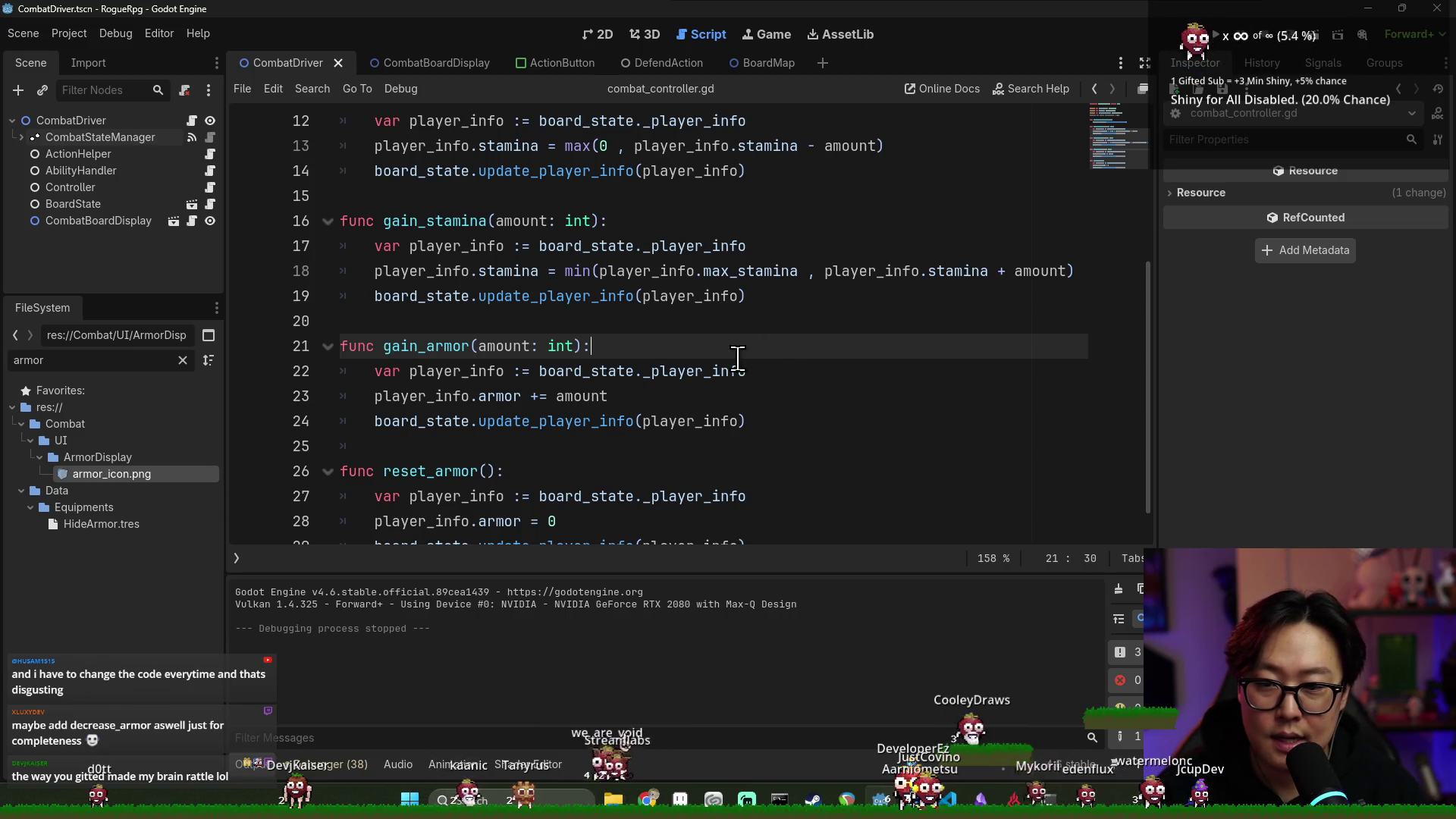
{"action": "scroll", "coordinate": [722, 327], "scroll_direction": "down", "scroll_amount": 1}
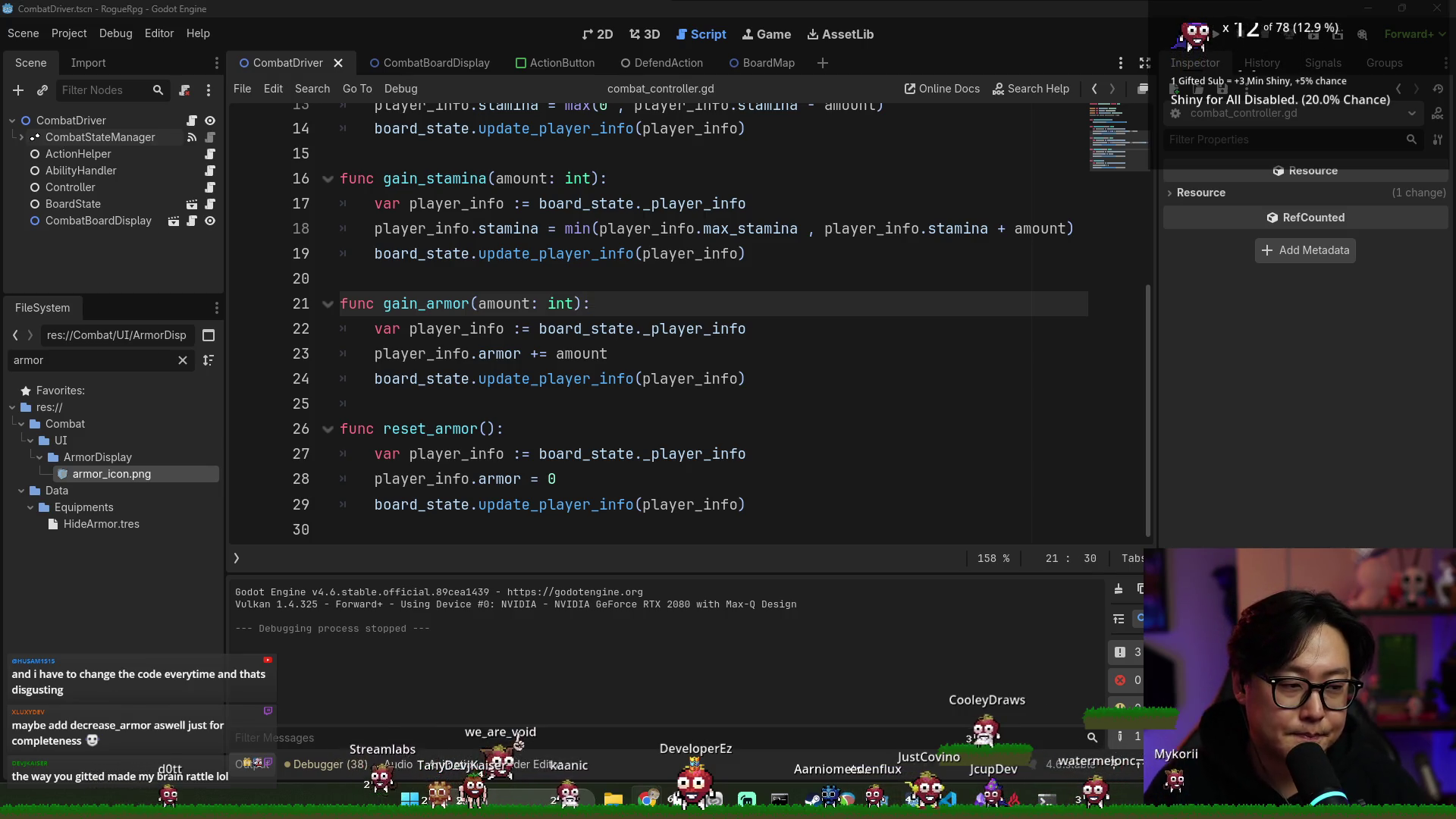
{"action": "left_click", "coordinate": [649, 799]}
{"action": "type", "text": "godot an"}
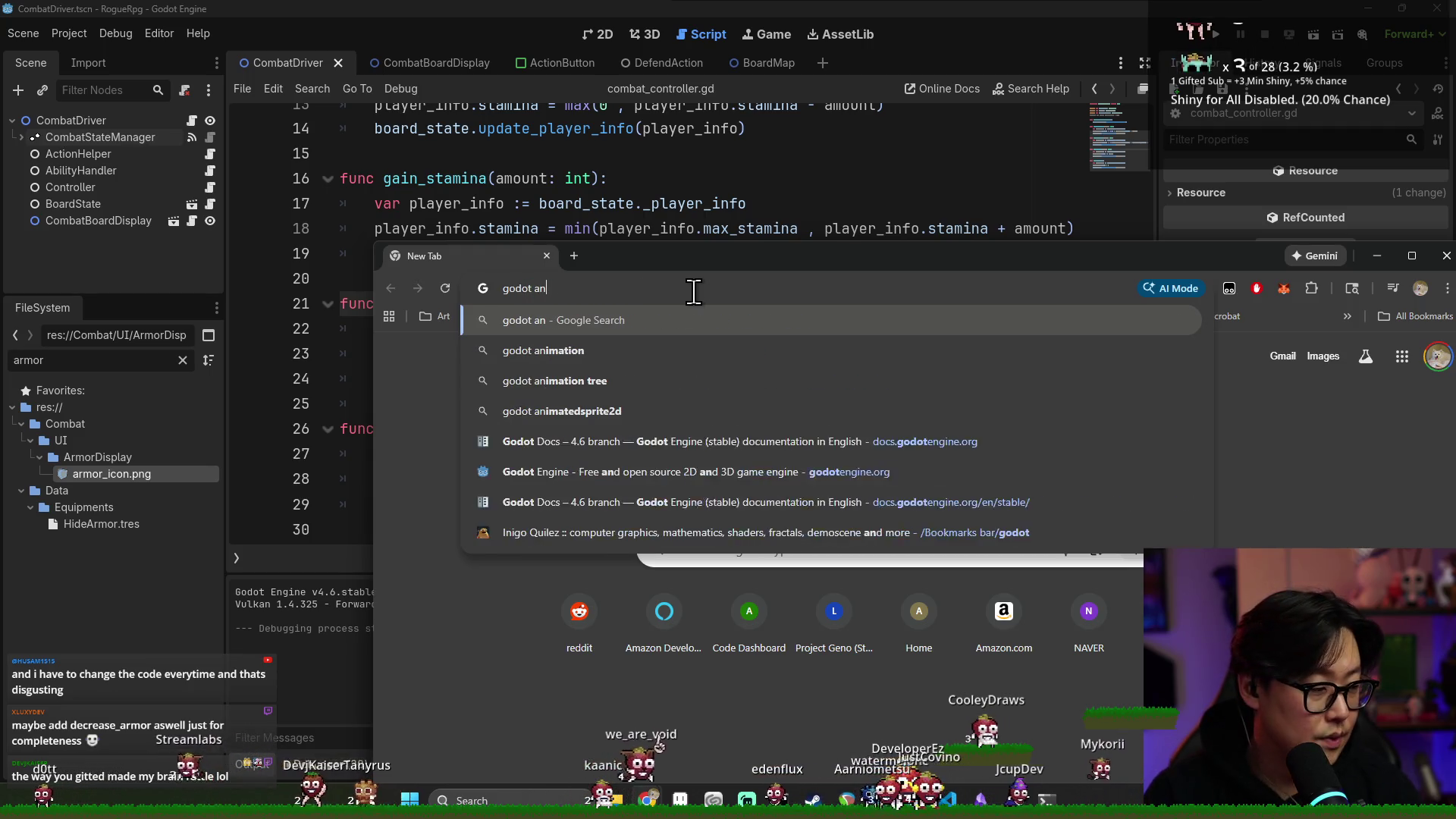
{"action": "type", "text": "imation"}
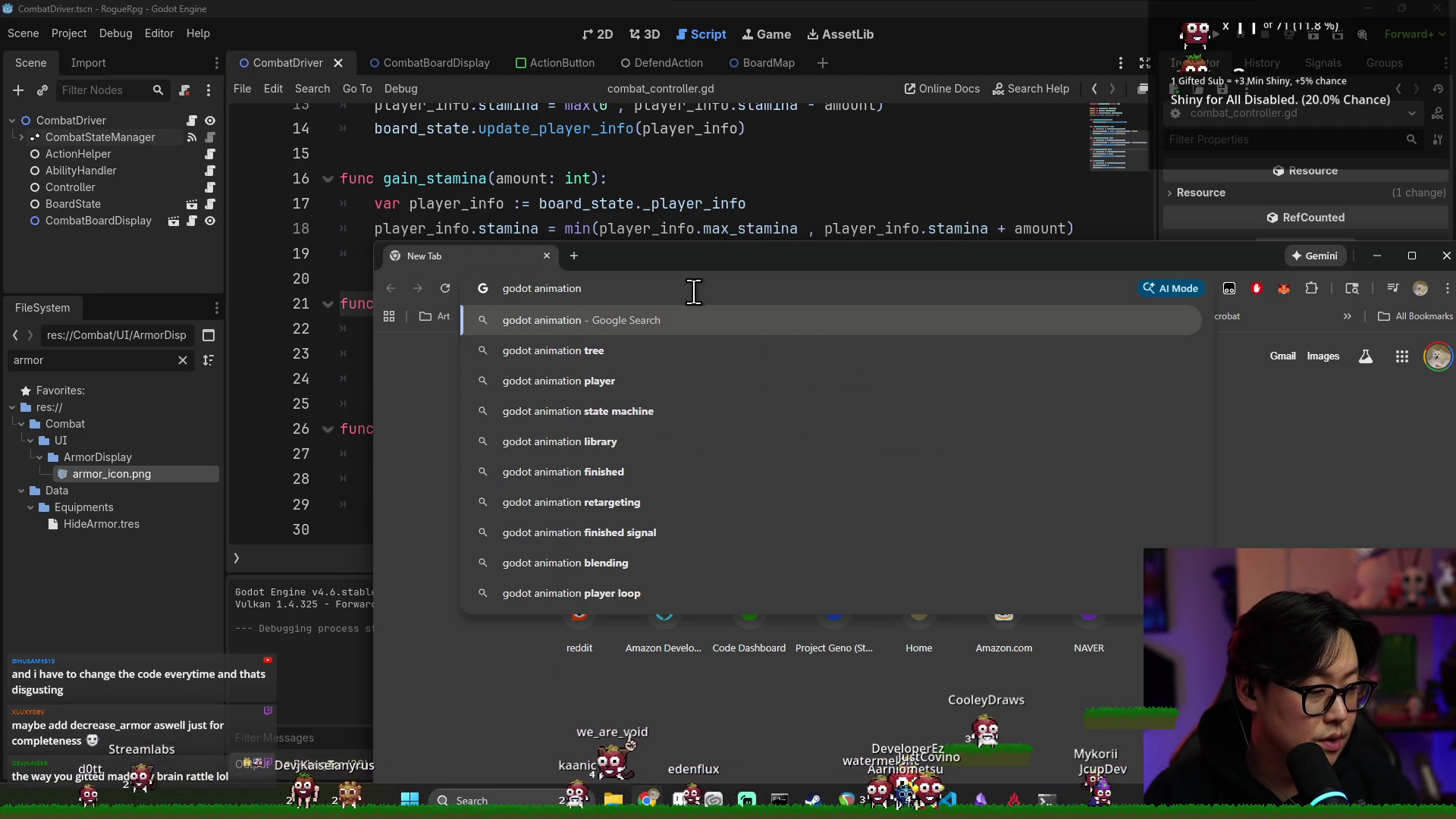
{"action": "type", "text": " blending"}
Open the Godot Docs 'Using AnimationTree' result and maximize the browser
{"action": "key", "text": "Return"}
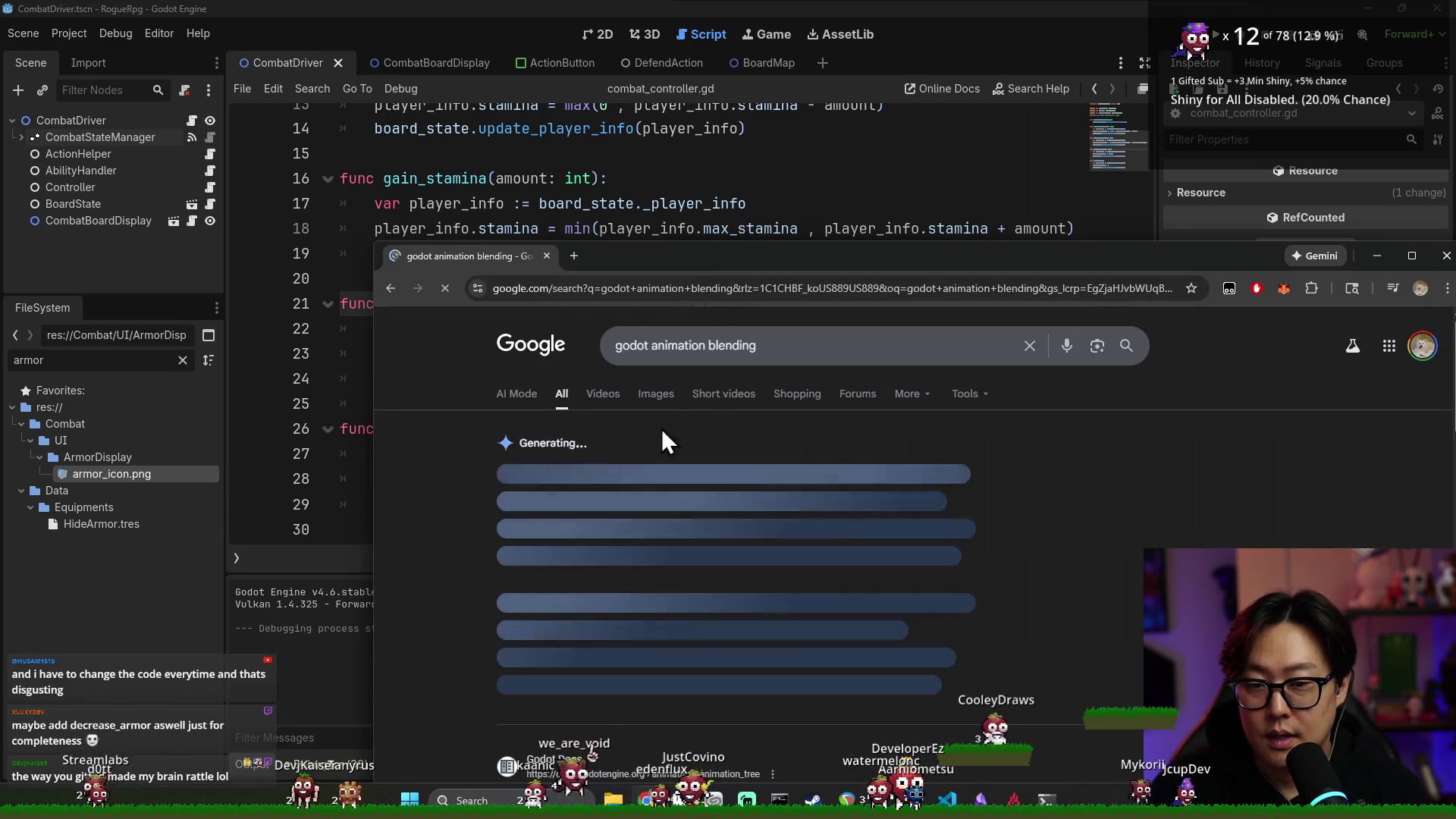
{"action": "scroll", "coordinate": [637, 493], "scroll_direction": "down", "scroll_amount": 5}
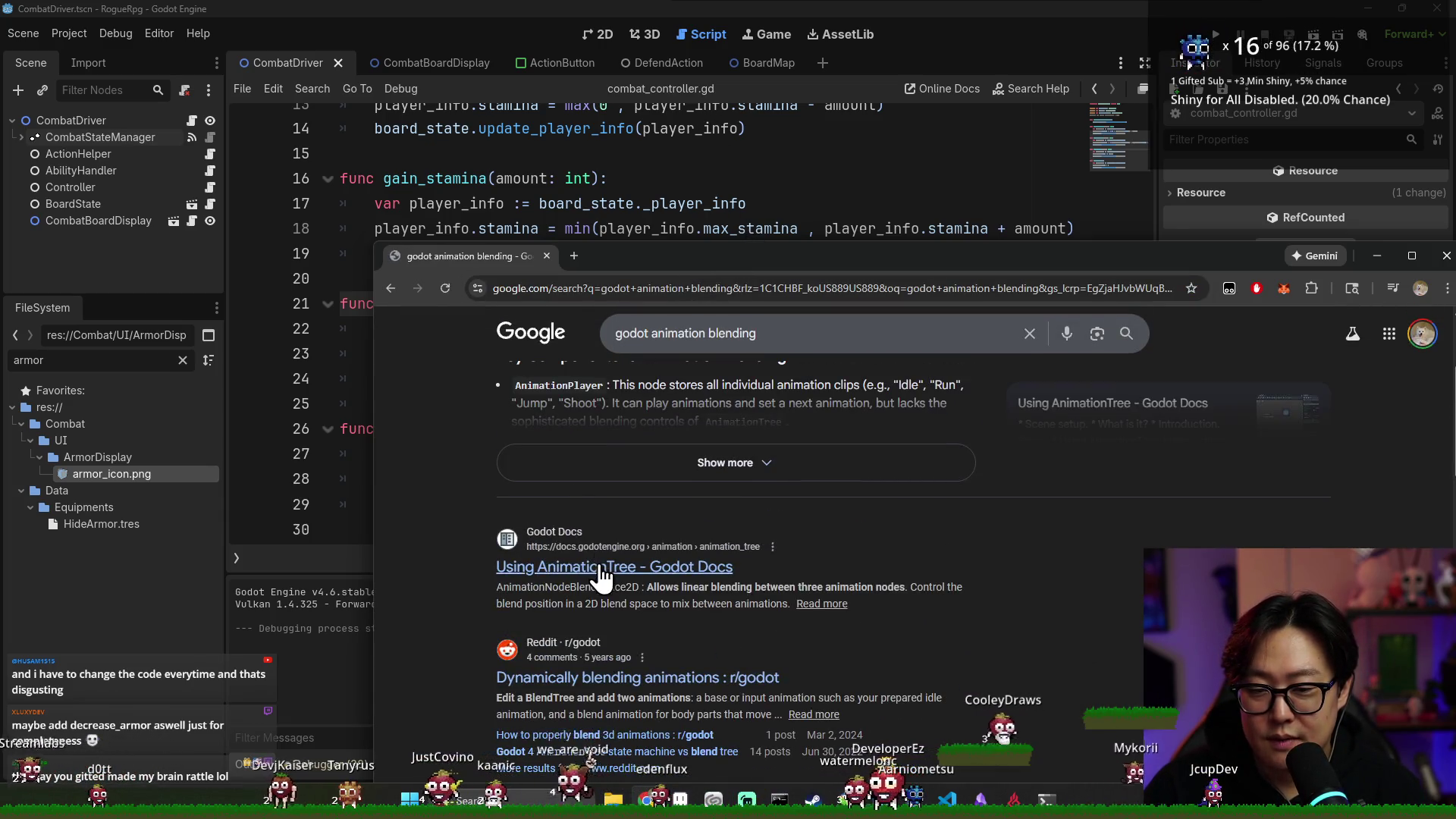
{"action": "left_click", "coordinate": [601, 572]}
{"action": "left_click_drag", "start_coordinate": [673, 252], "coordinate": [492, 123]}
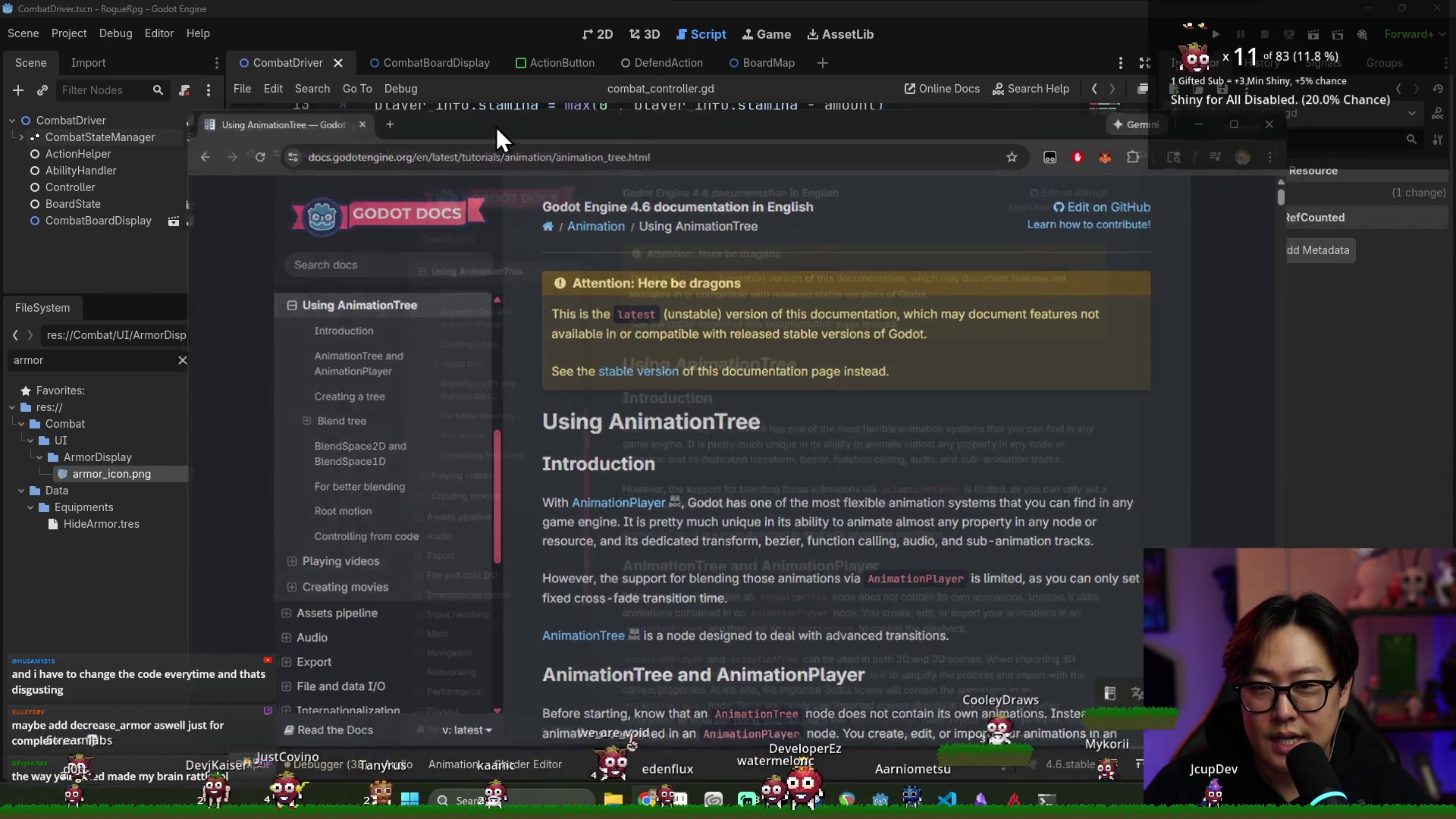
{"action": "double_click", "coordinate": [496, 126]}
Read through the AnimationTree page, then close Chrome and return to the script
{"action": "scroll", "coordinate": [770, 370], "scroll_direction": "down", "scroll_amount": 20}
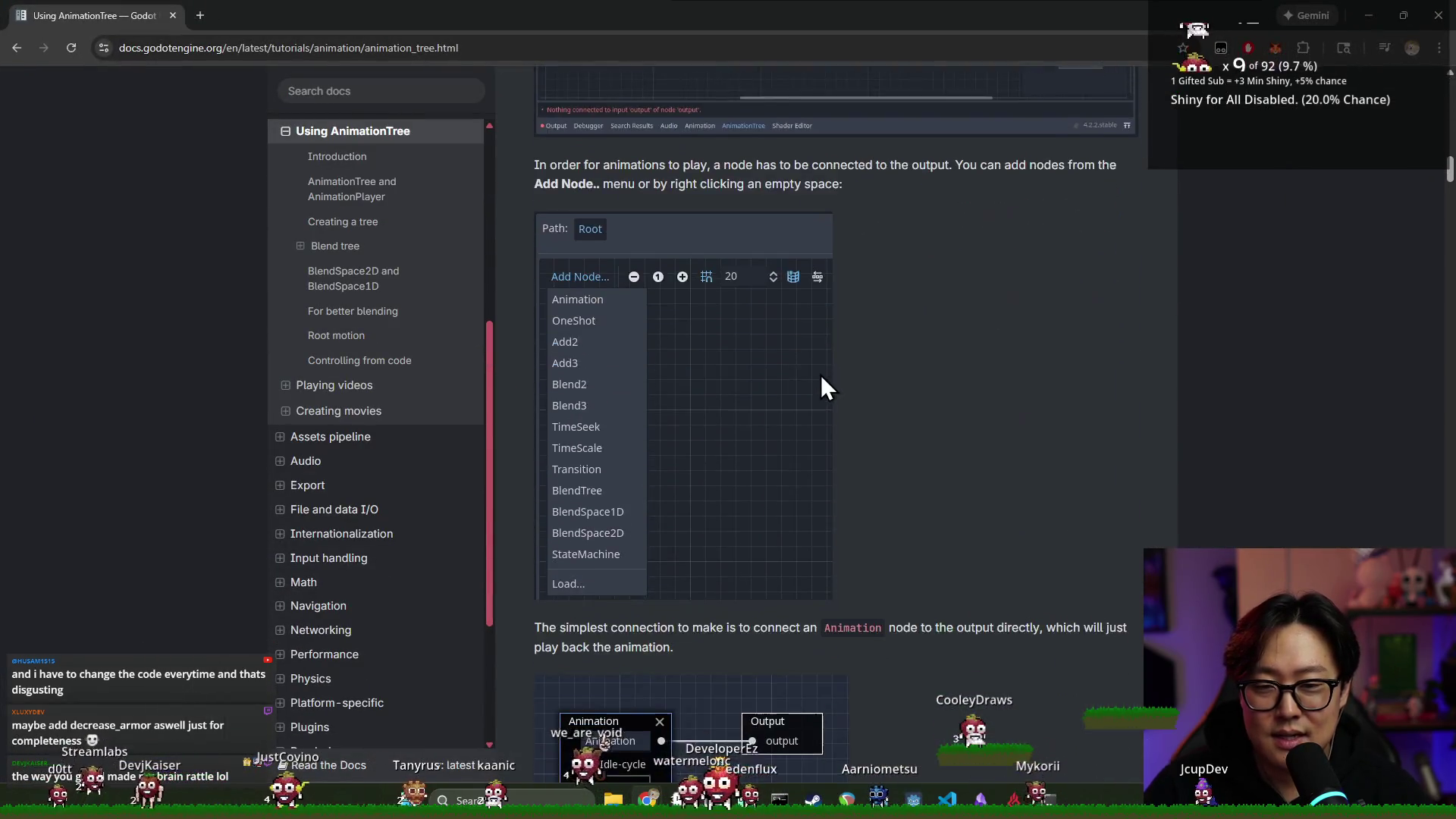
{"action": "scroll", "coordinate": [822, 377], "scroll_direction": "down", "scroll_amount": 15}
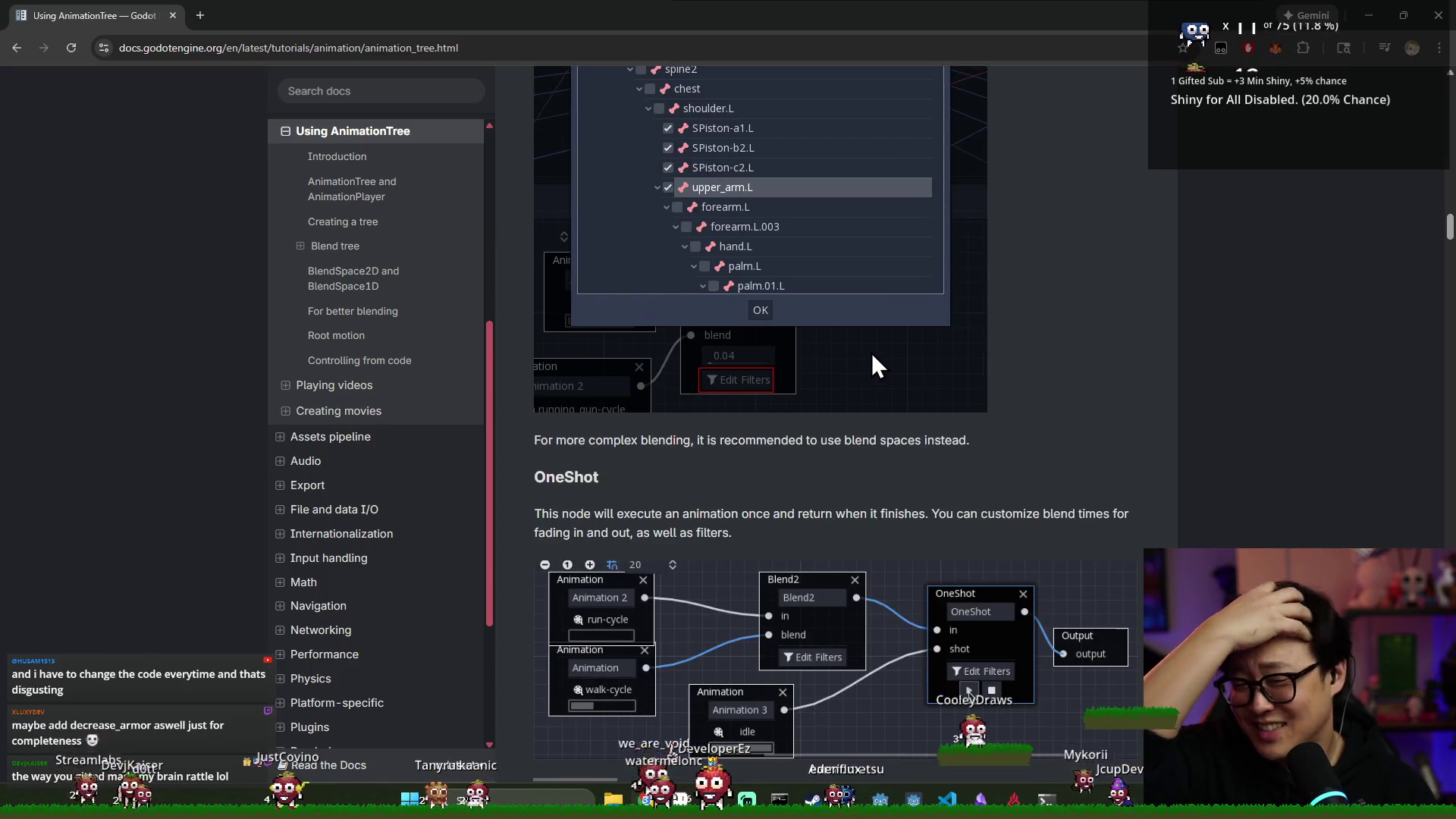
{"action": "scroll", "coordinate": [871, 353], "scroll_direction": "down", "scroll_amount": 20}
{"action": "scroll", "coordinate": [880, 374], "scroll_direction": "down", "scroll_amount": 20}
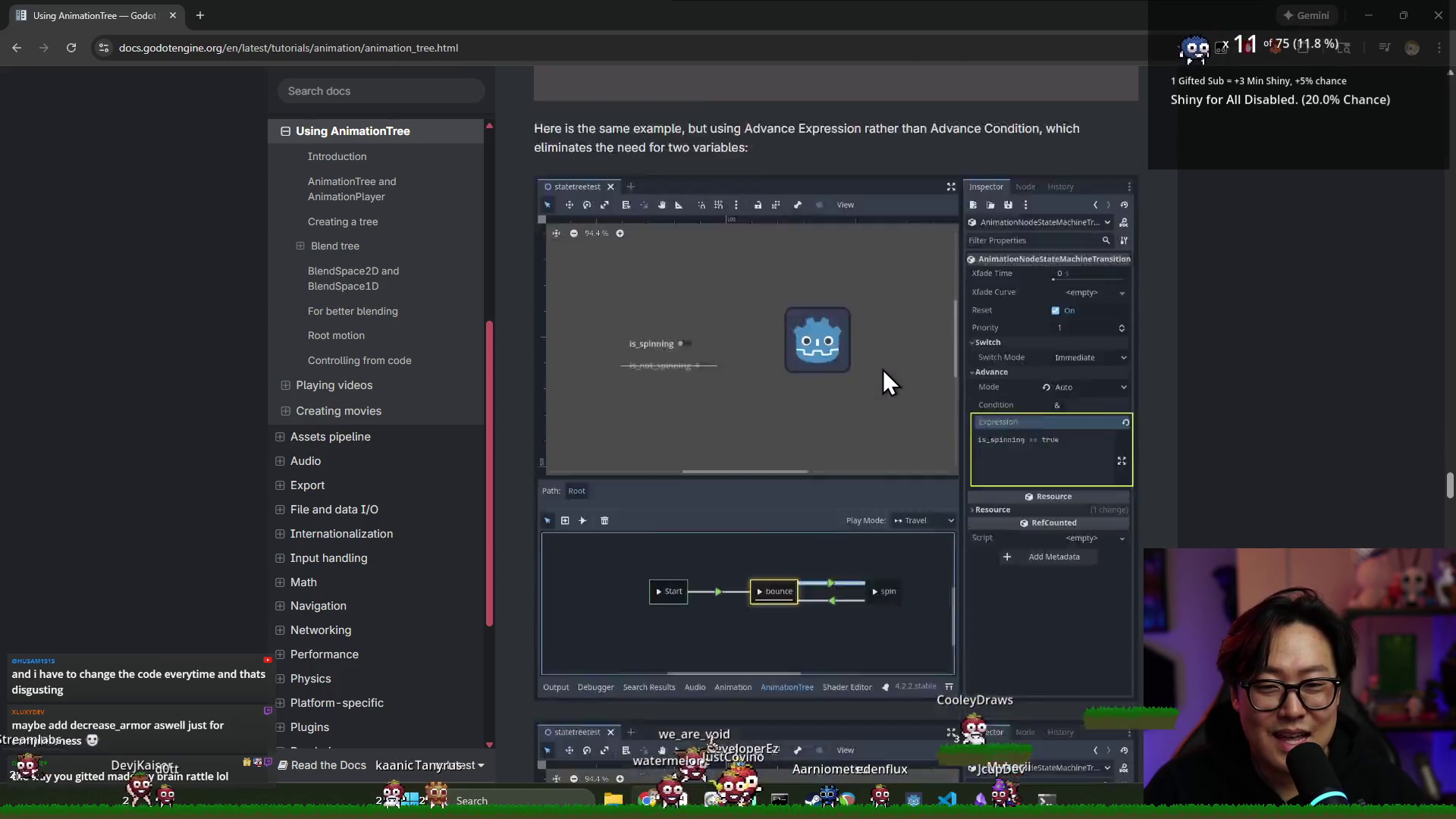
{"action": "scroll", "coordinate": [883, 370], "scroll_direction": "down", "scroll_amount": 20}
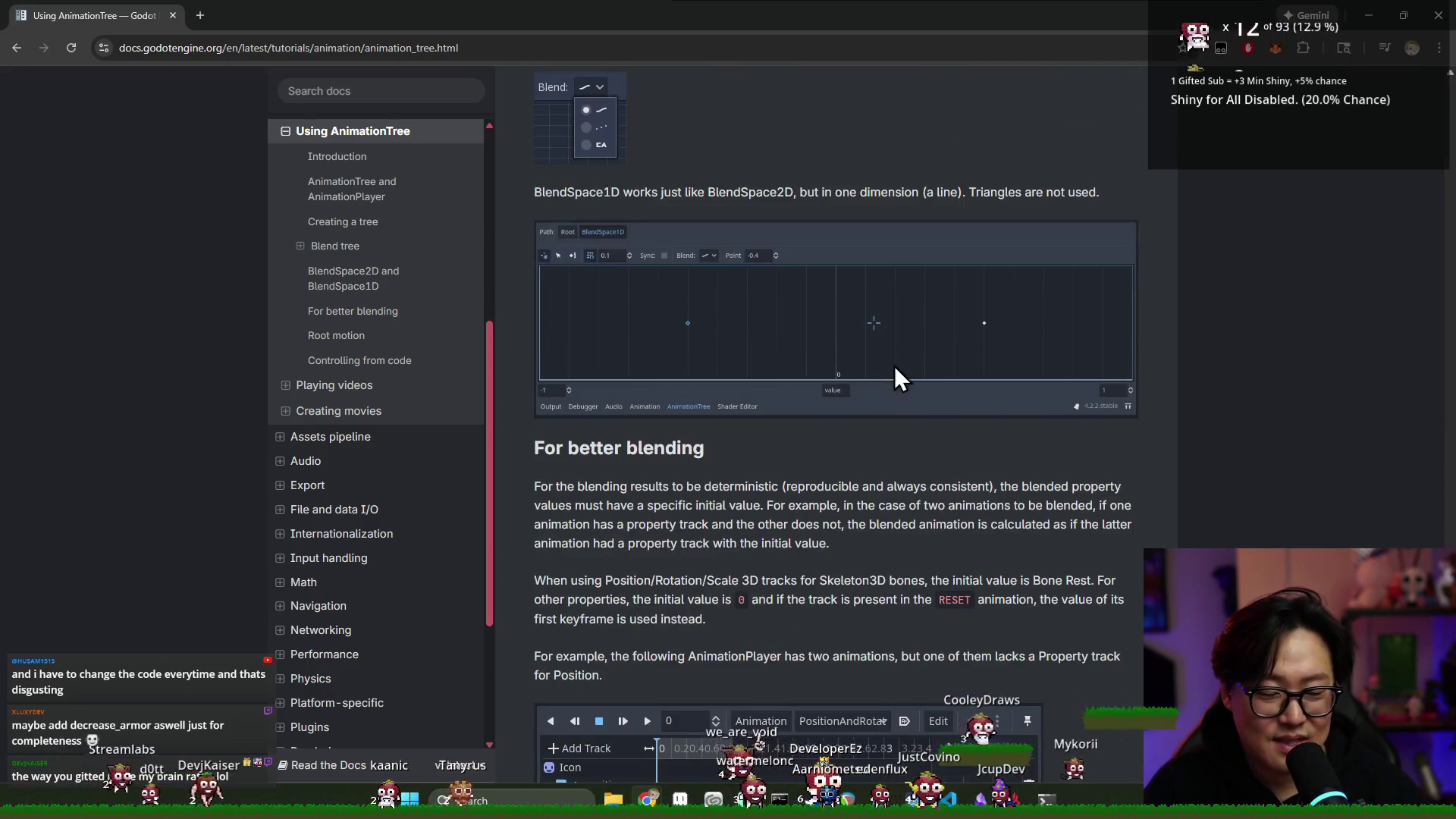
{"action": "scroll", "coordinate": [895, 368], "scroll_direction": "down", "scroll_amount": 8}
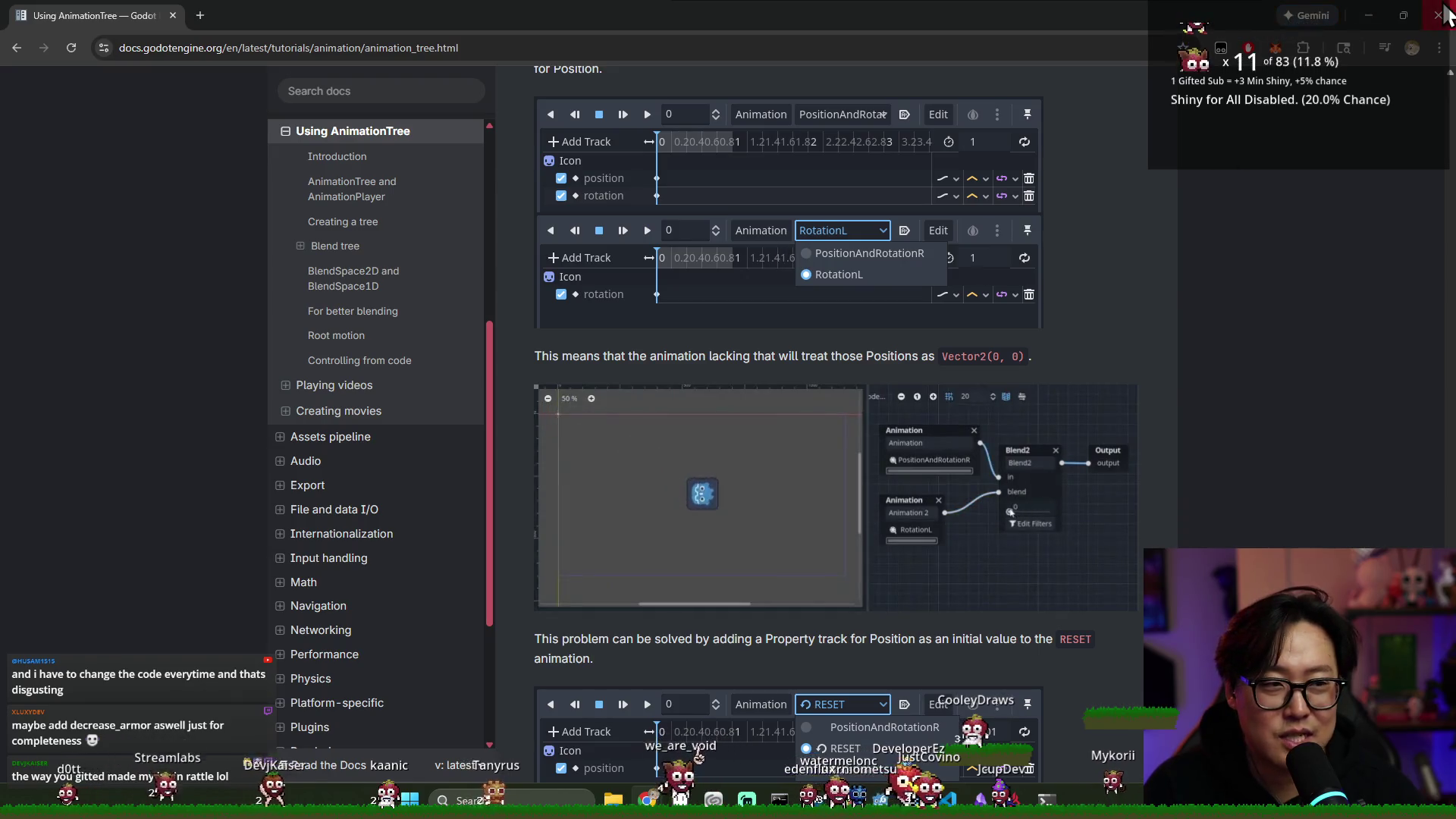
{"action": "left_click", "coordinate": [1445, 15]}
{"action": "left_click", "coordinate": [753, 370]}
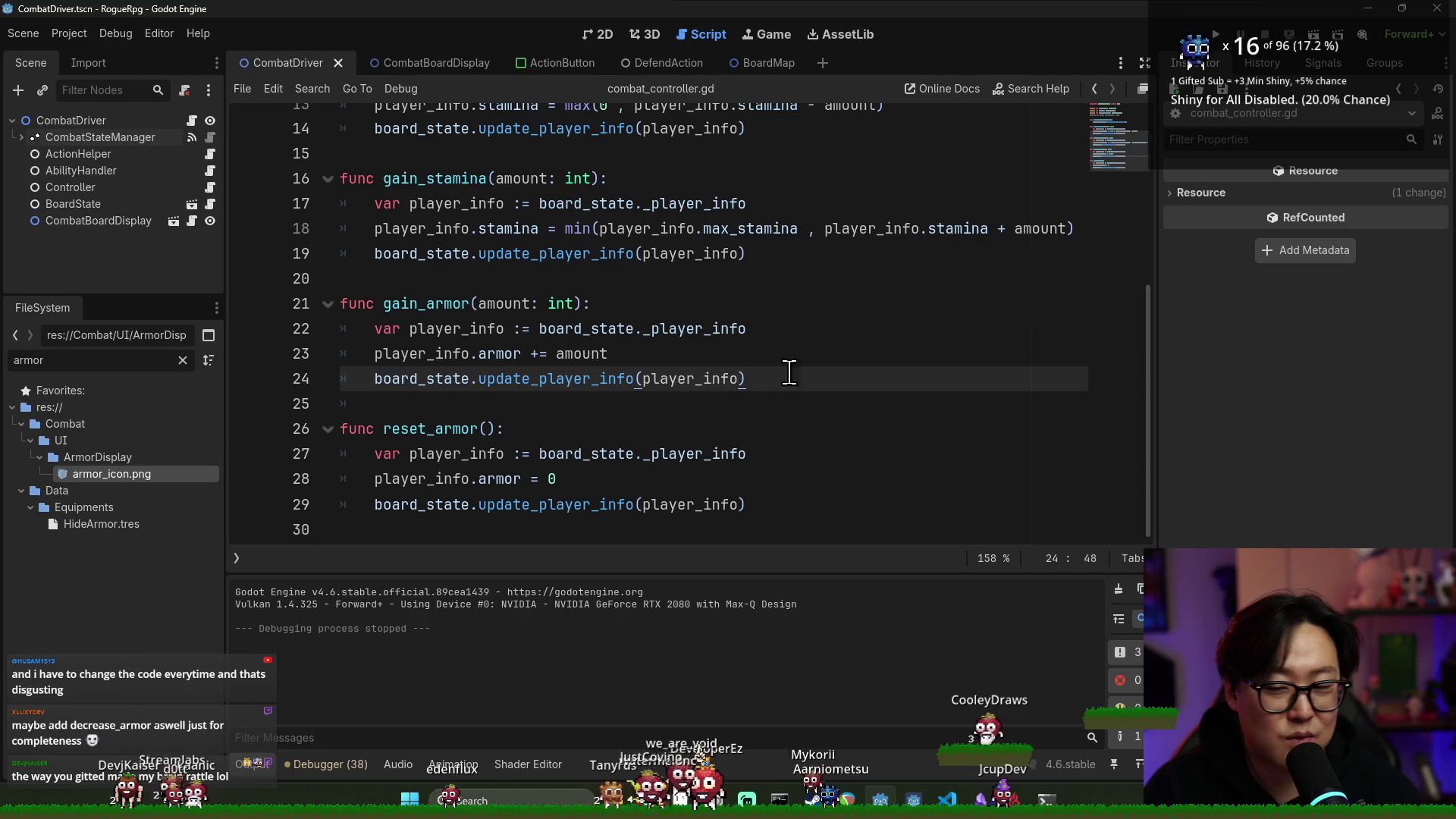
Save, then insert a decrease_armor function header above gain_armor
{"action": "key", "text": "ctrl+s"}
{"action": "left_click", "coordinate": [445, 306]}
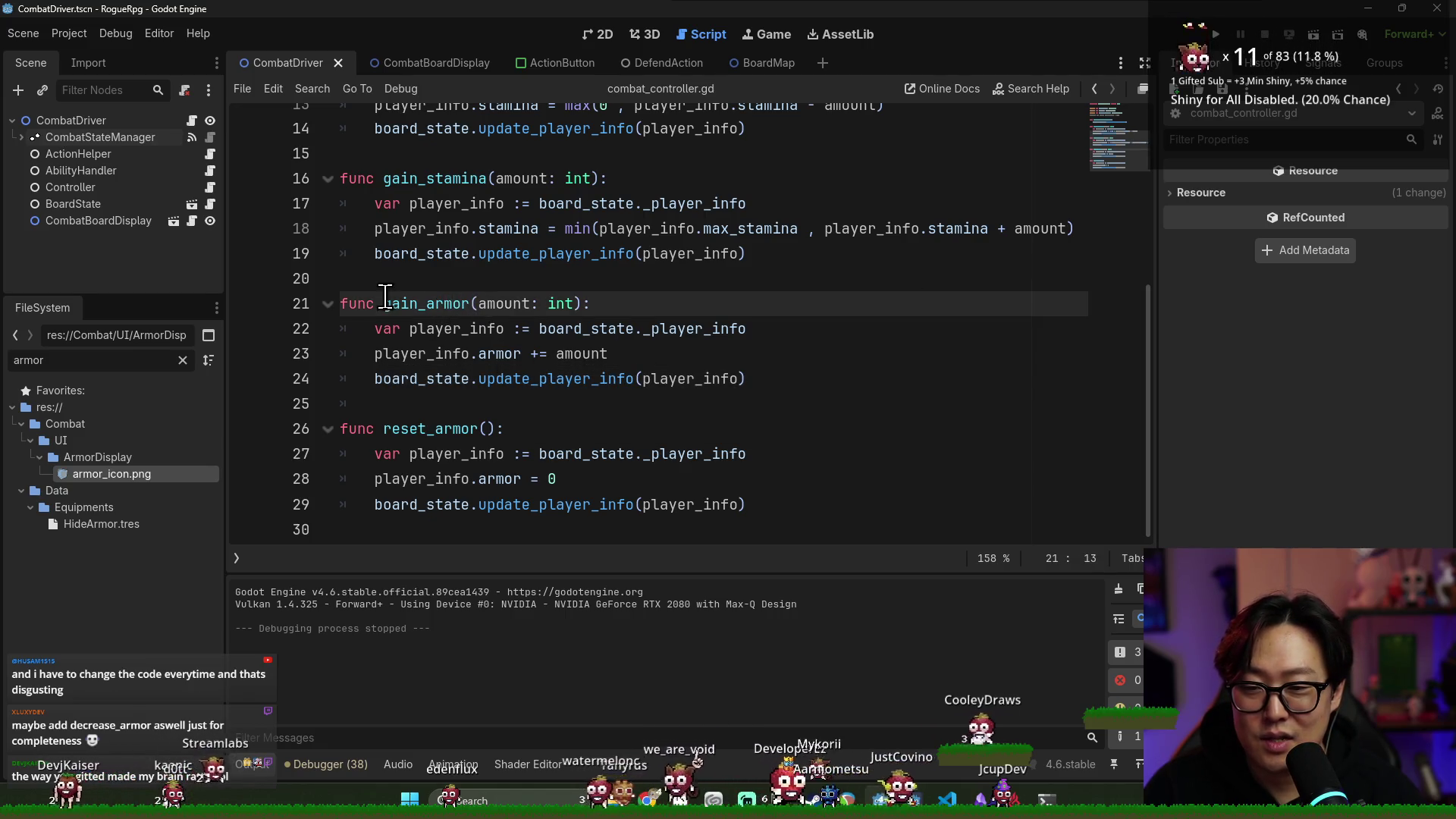
{"action": "key", "text": "ctrl+shift+Return"}
{"action": "type", "text": "func decrease_armor(amount: int):"}
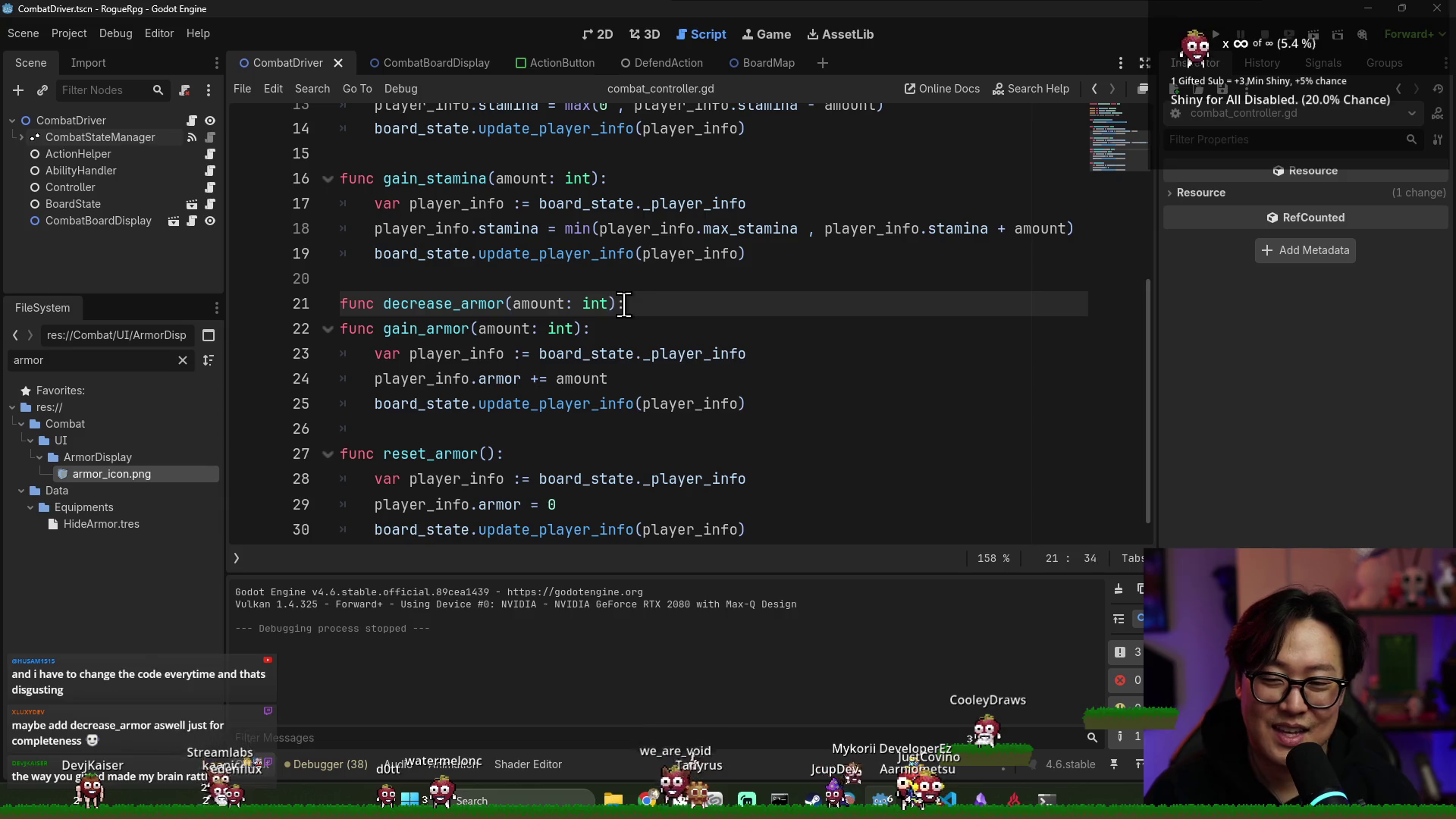
{"action": "key", "text": "Return"}
Copy gain_armor's body into decrease_armor and remove a stray backslash
{"action": "scroll", "coordinate": [634, 416], "scroll_direction": "down", "scroll_amount": 1}
{"action": "left_click", "coordinate": [751, 380]}
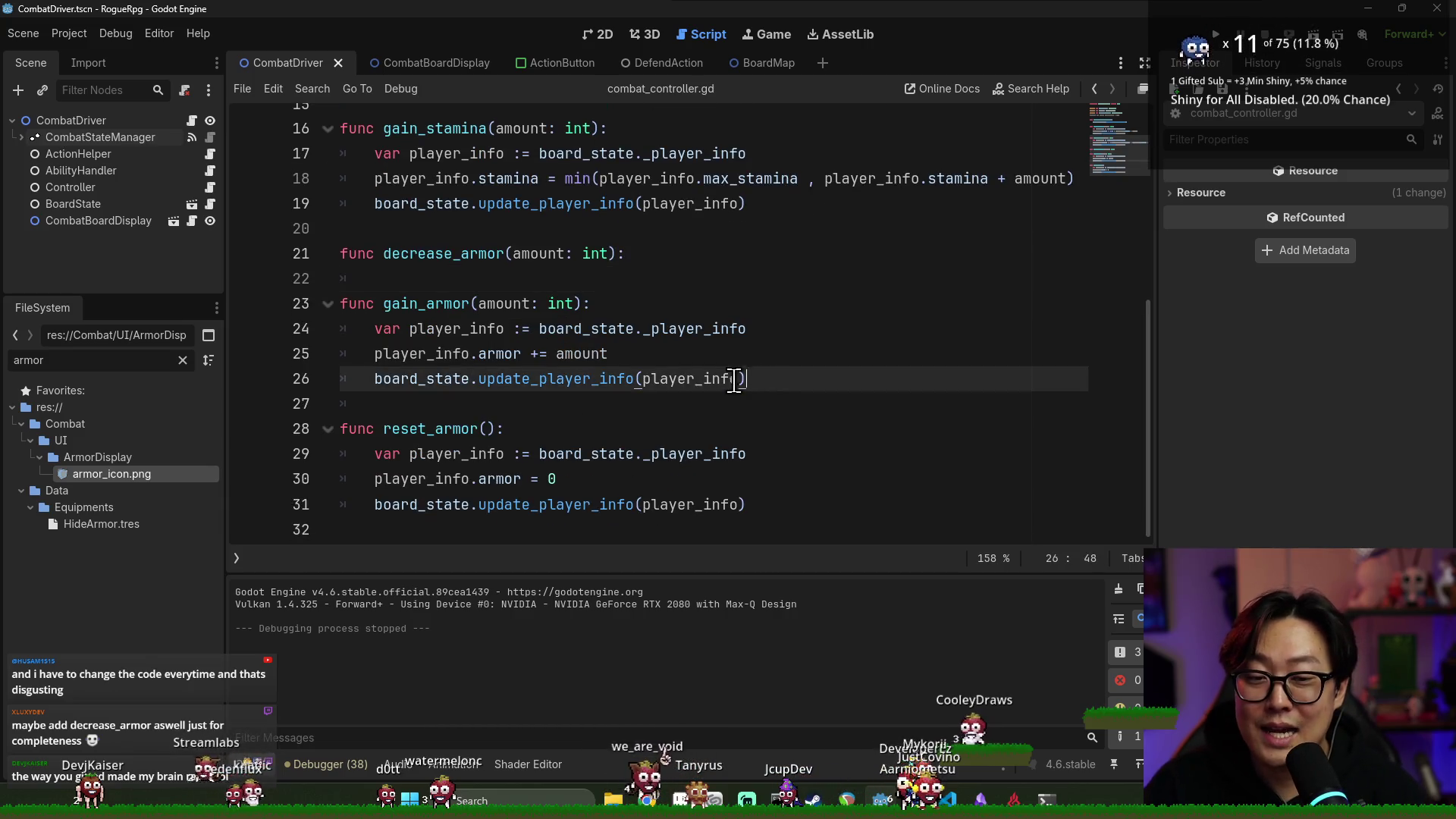
{"action": "left_click", "coordinate": [385, 345], "text": "shift"}
{"action": "key", "text": "ctrl+c"}
{"action": "left_click", "coordinate": [411, 295]}
{"action": "key", "text": "ctrl+v"}
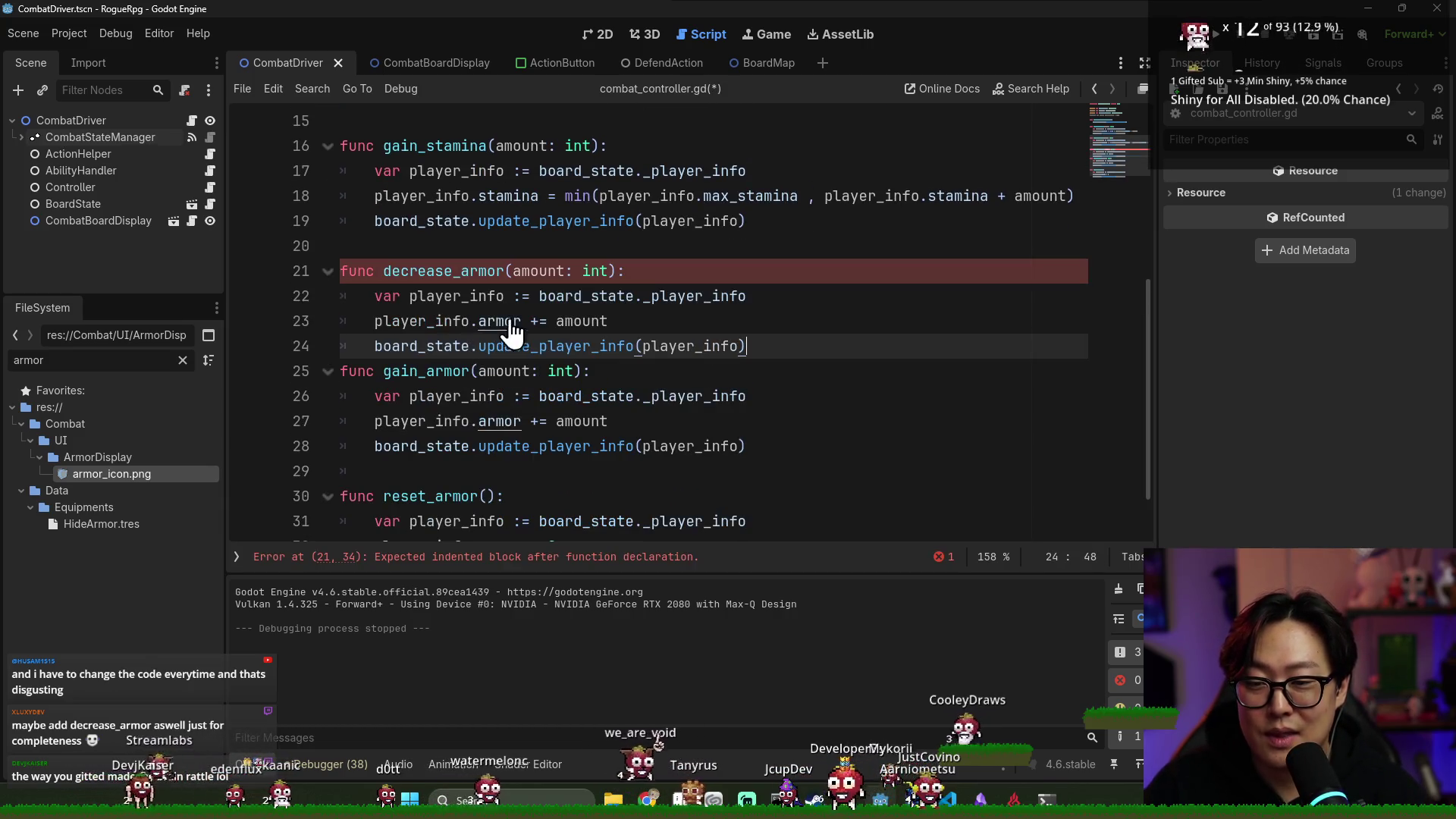
{"action": "type", "text": "\\"}
{"action": "key", "text": "Return"}
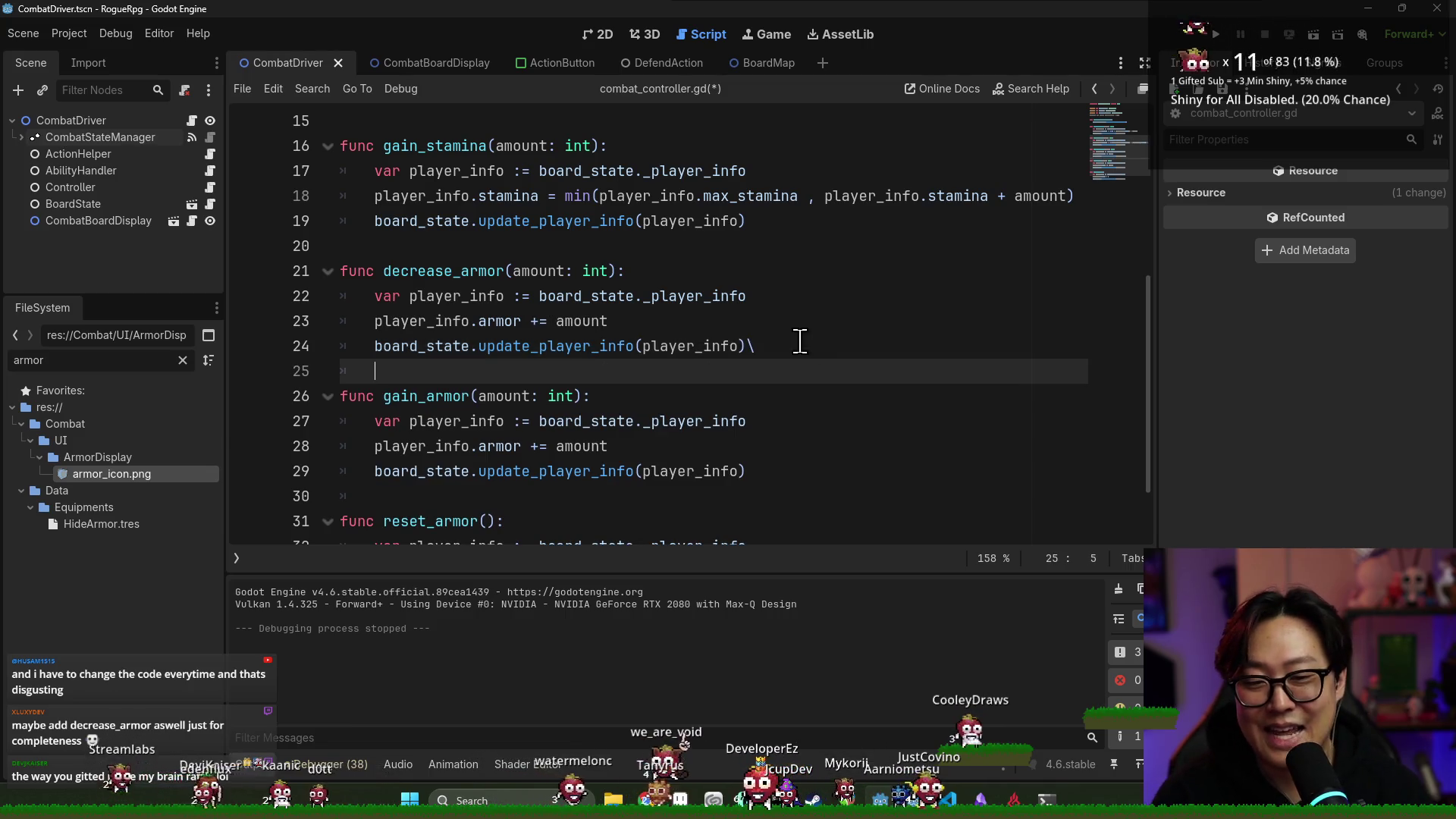
{"action": "left_click", "coordinate": [800, 341]}
{"action": "key", "text": "BackSpace"}
Change line 23 into a plain assignment using max(0, player_info.armor ...)
{"action": "left_click", "coordinate": [540, 320]}
{"action": "key", "text": "BackSpace"}
{"action": "type", "text": "-"}
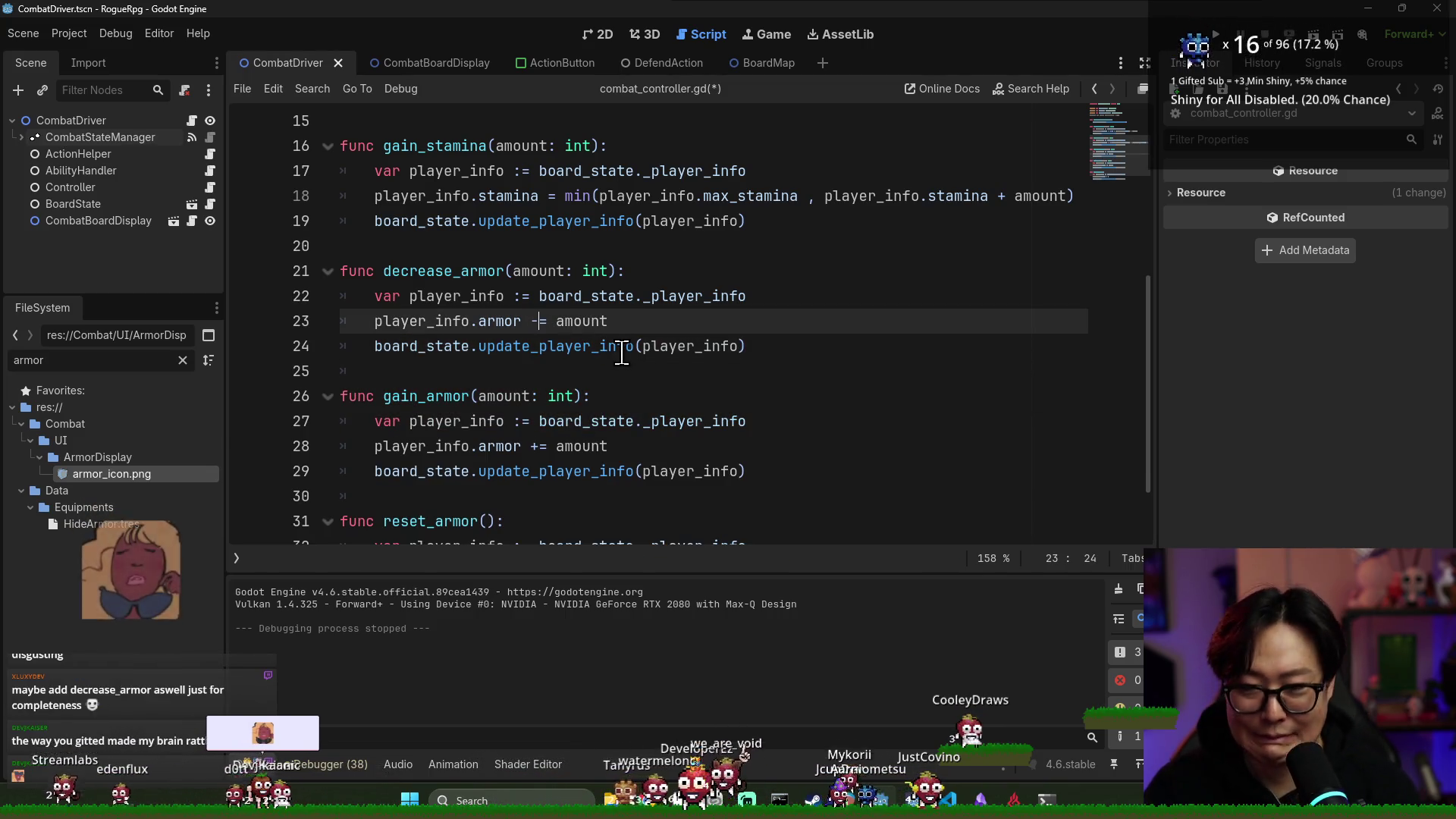
{"action": "double_click", "coordinate": [606, 321]}
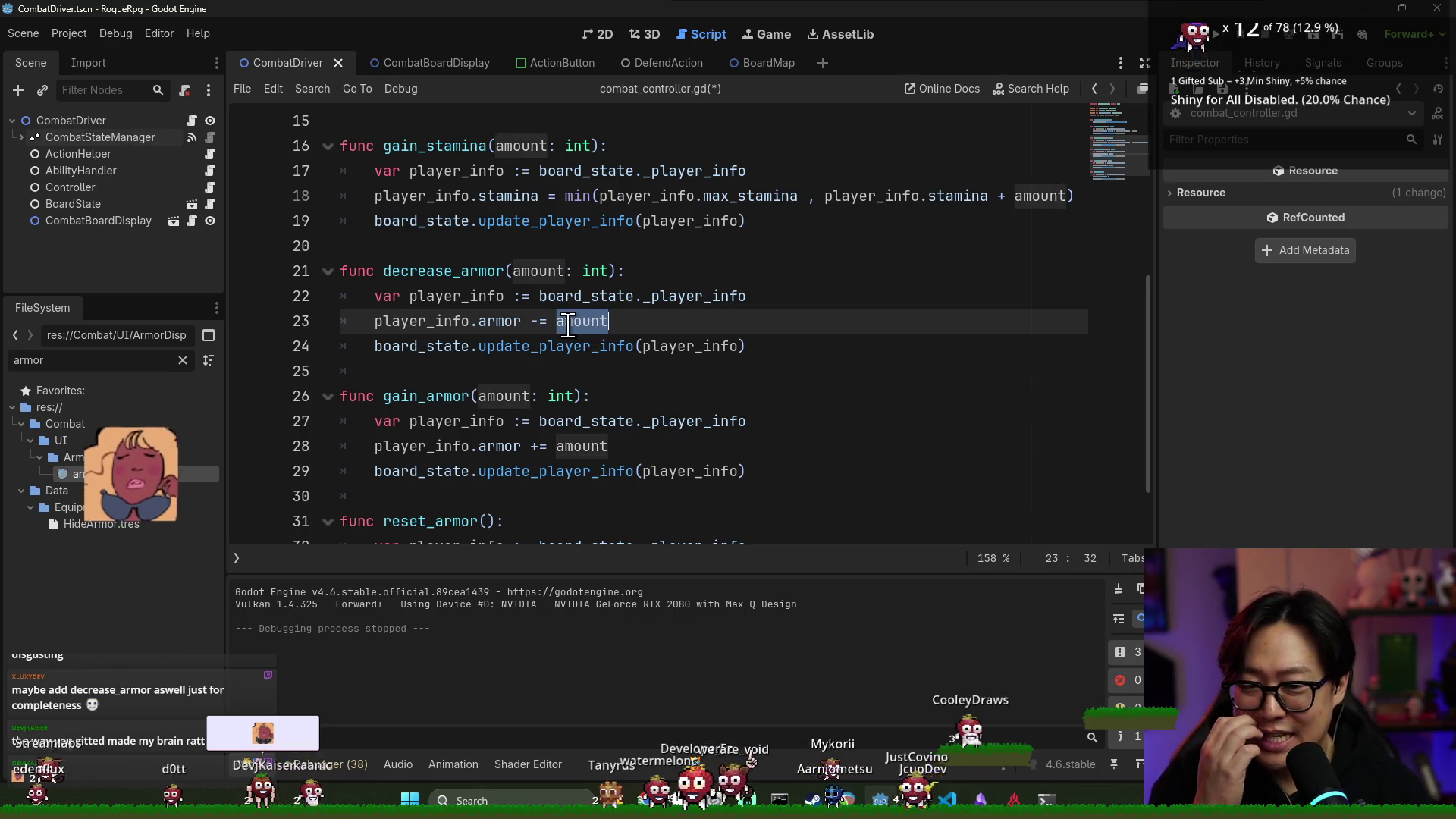
{"action": "left_click", "coordinate": [540, 320]}
{"action": "key", "text": "BackSpace"}
{"action": "type", "text": "max(0,"}
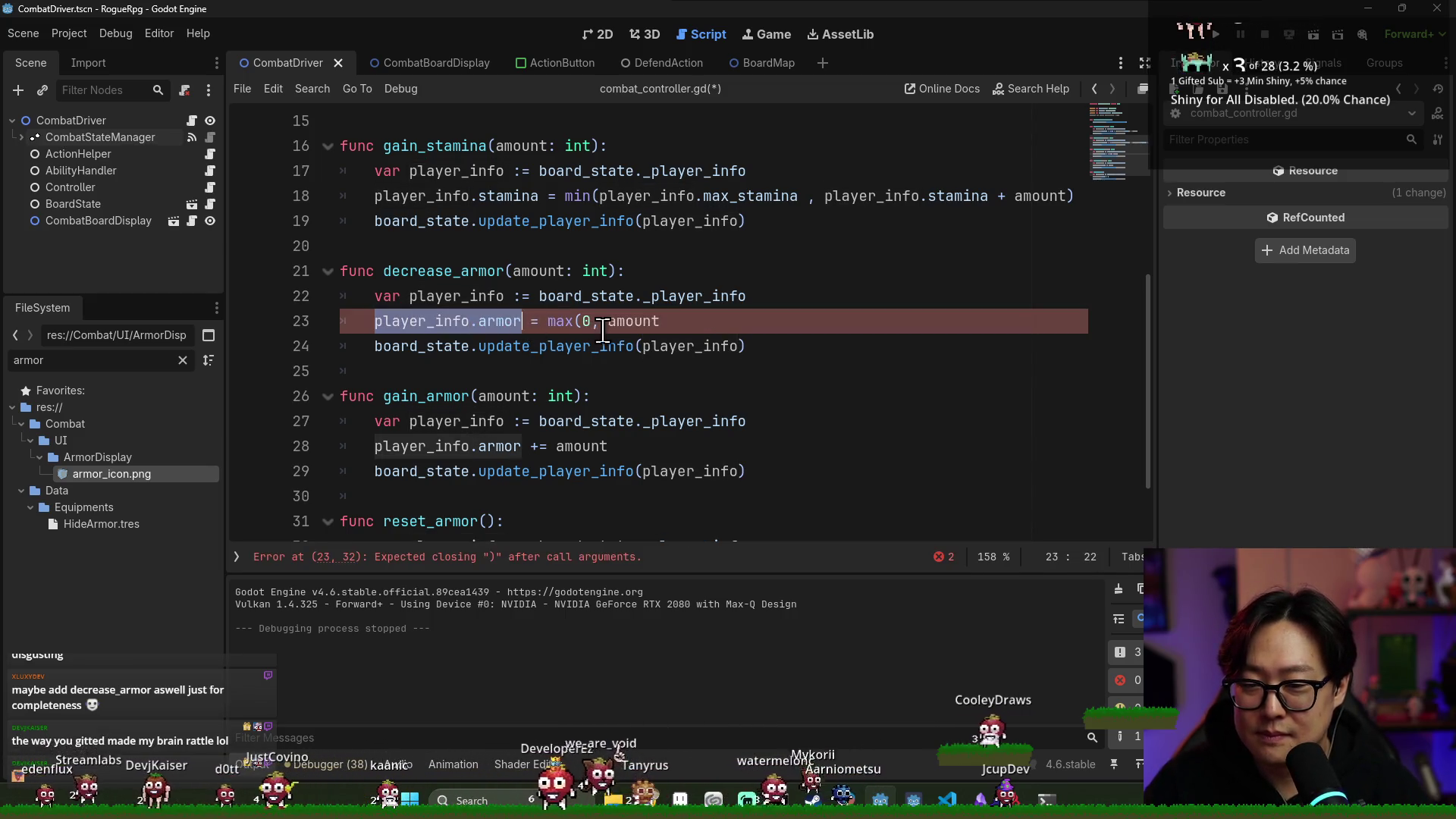
{"action": "key", "text": "ctrl+v"}
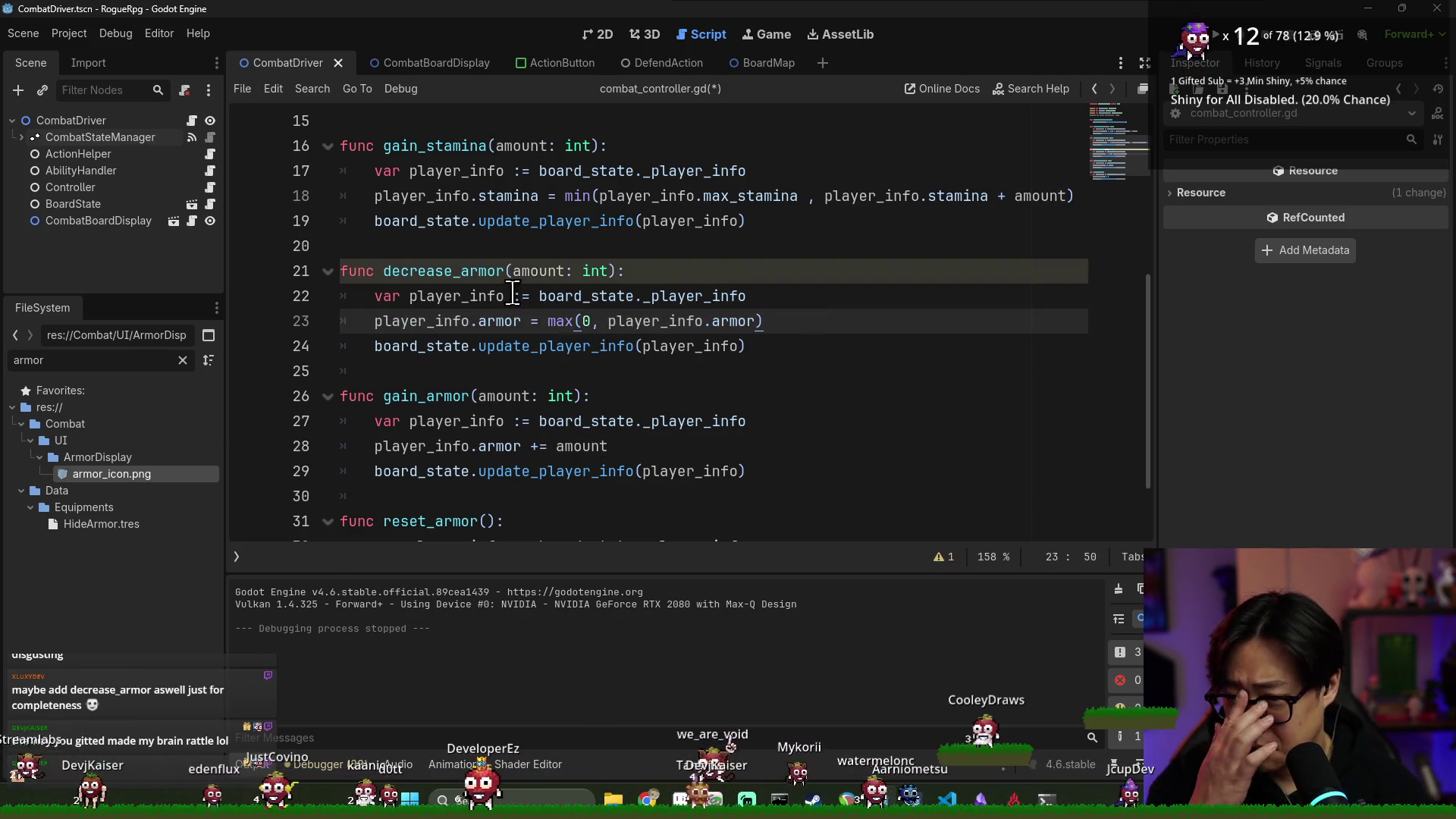
{"action": "double_click", "coordinate": [455, 322]}
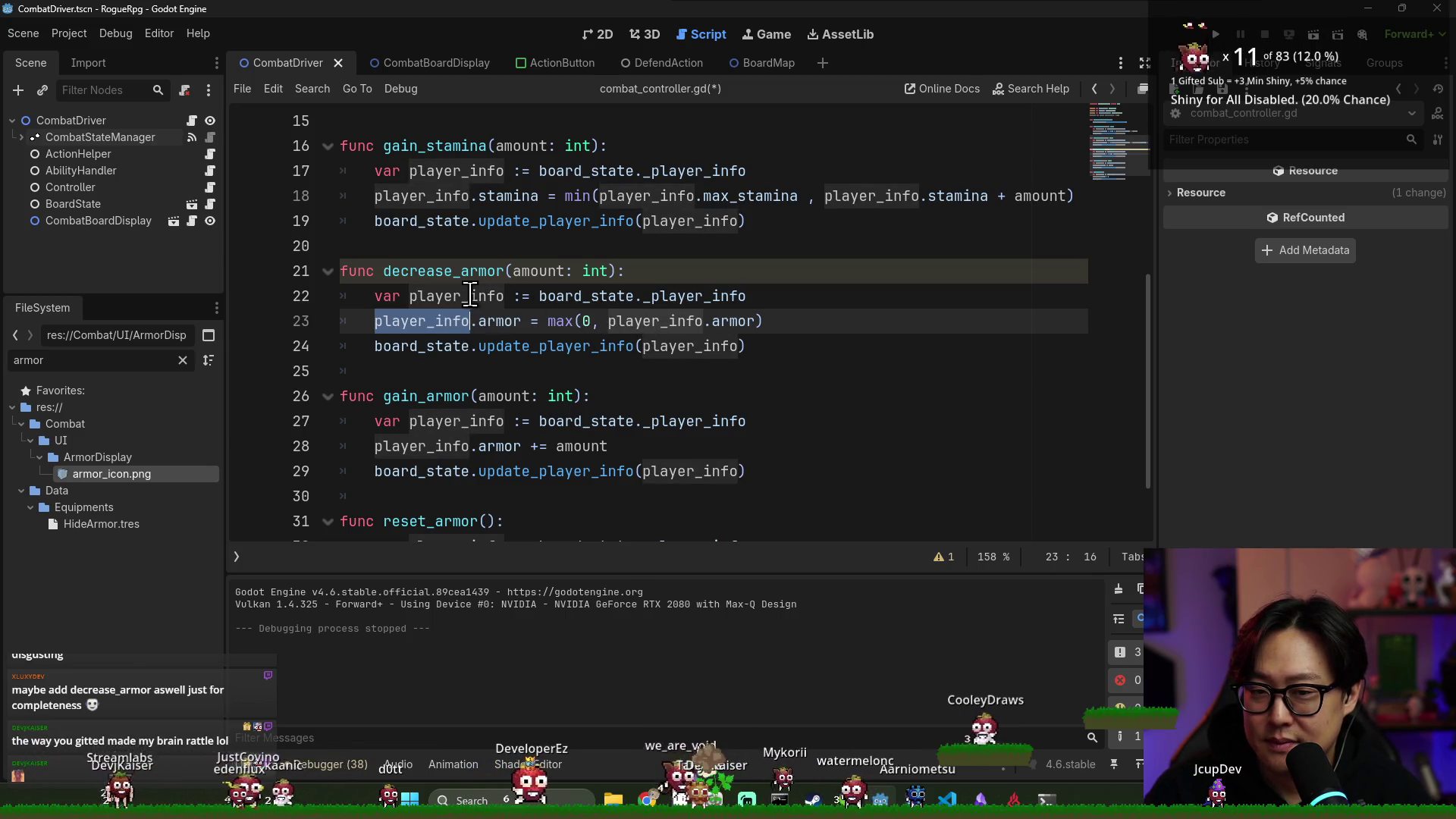
{"action": "left_click", "coordinate": [705, 321]}
Complete line 23 as player_info.armor = max(0, player_info.armor - amount) and save
{"action": "key", "text": "ctrl+s"}
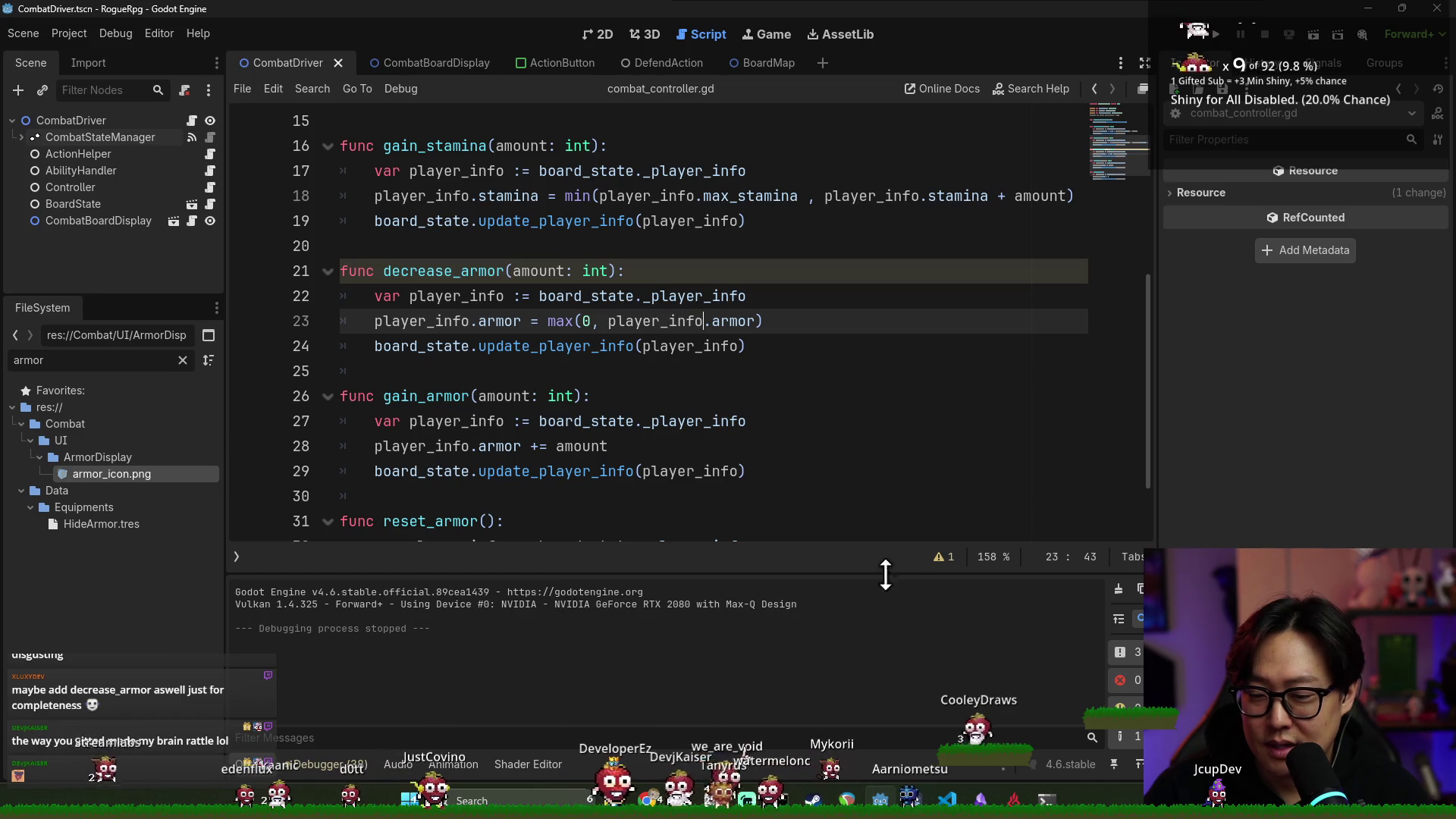
{"action": "left_click", "coordinate": [939, 558]}
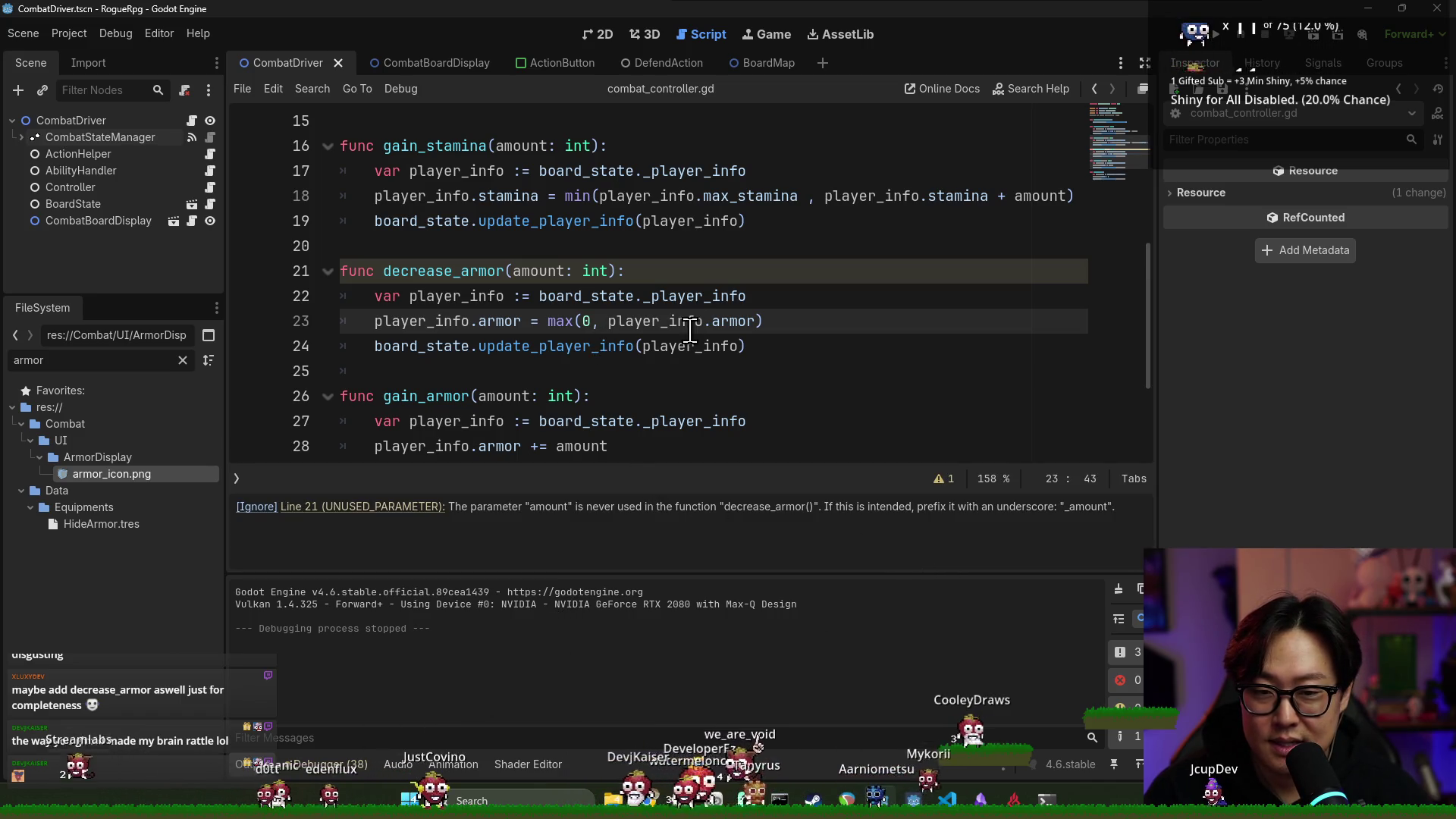
{"action": "left_click", "coordinate": [562, 273]}
{"action": "left_click", "coordinate": [756, 321]}
{"action": "type", "text": "- amount"}
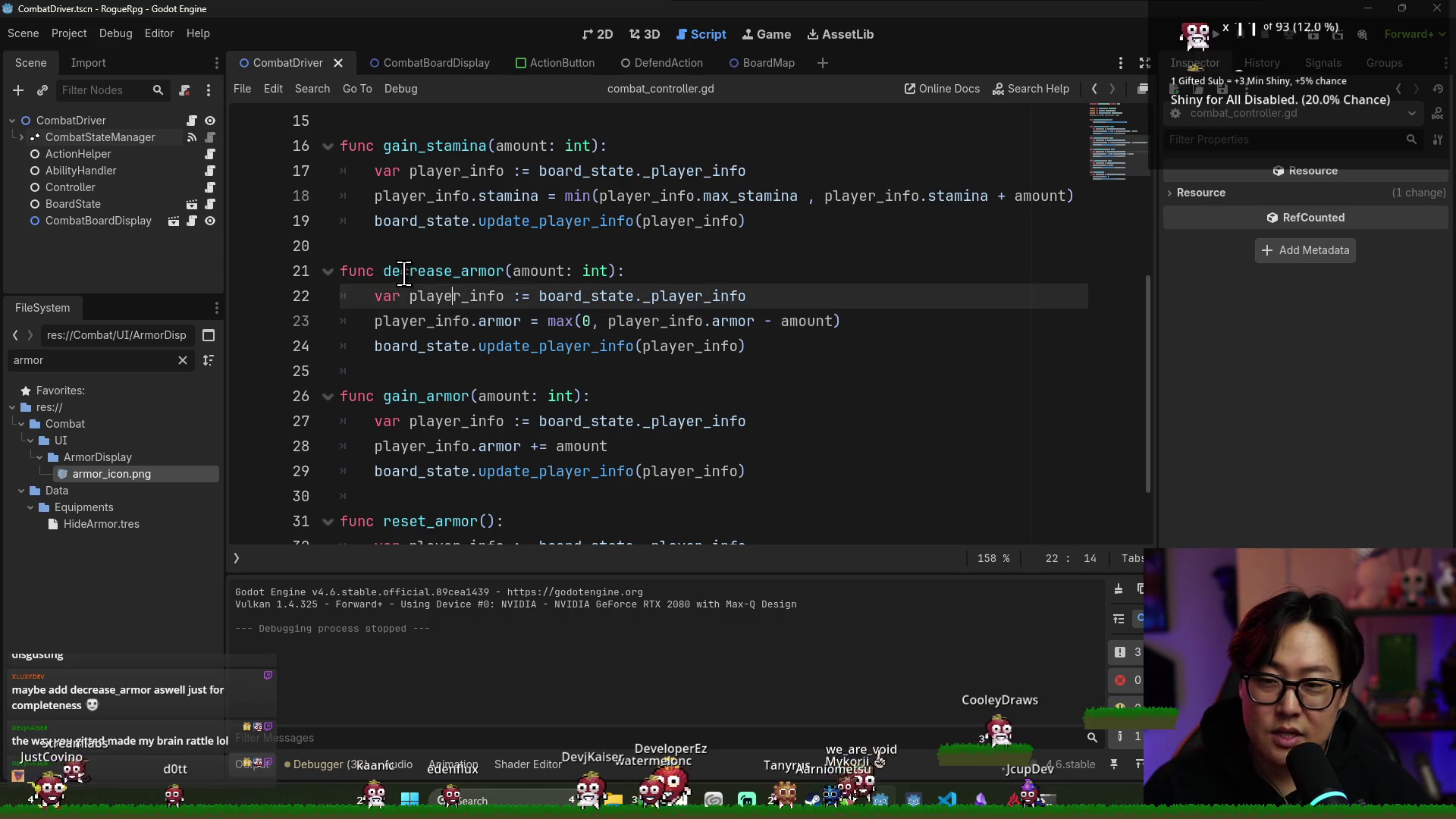
{"action": "left_click_drag", "start_coordinate": [384, 271], "coordinate": [519, 277]}
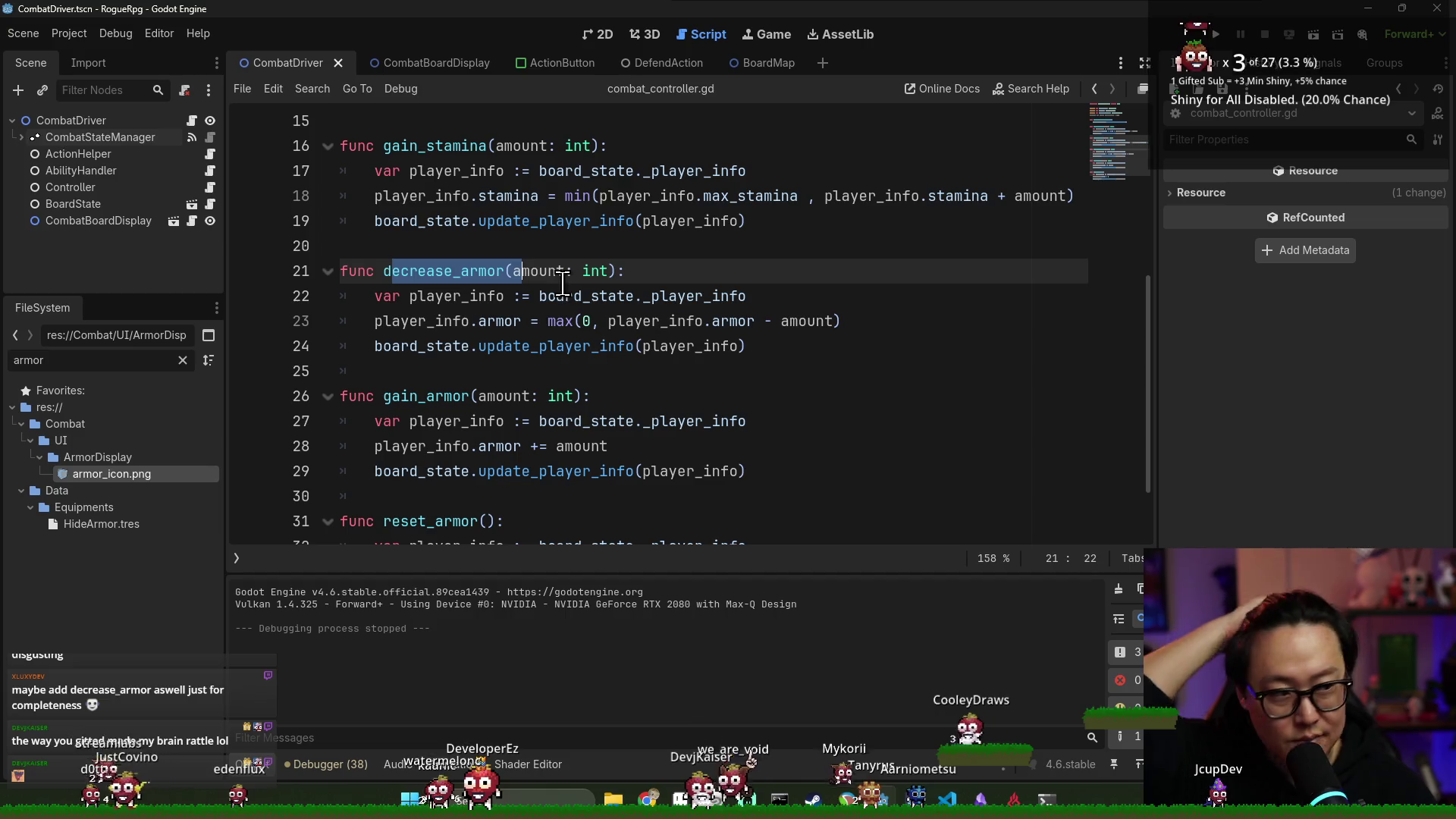
{"action": "left_click", "coordinate": [779, 325]}
{"action": "key", "text": "ctrl+s"}
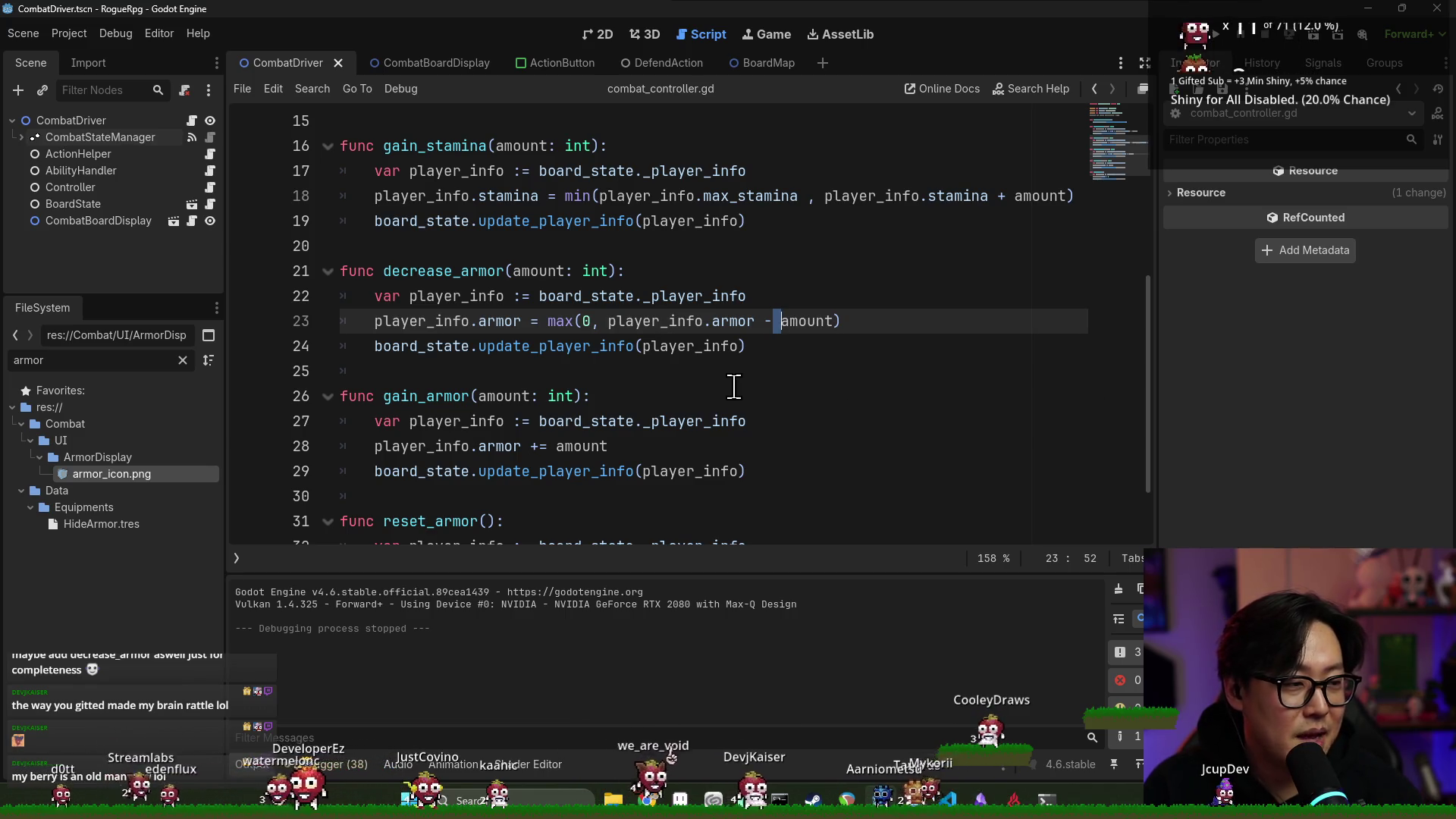
{"action": "key", "text": "alt+Tab"}
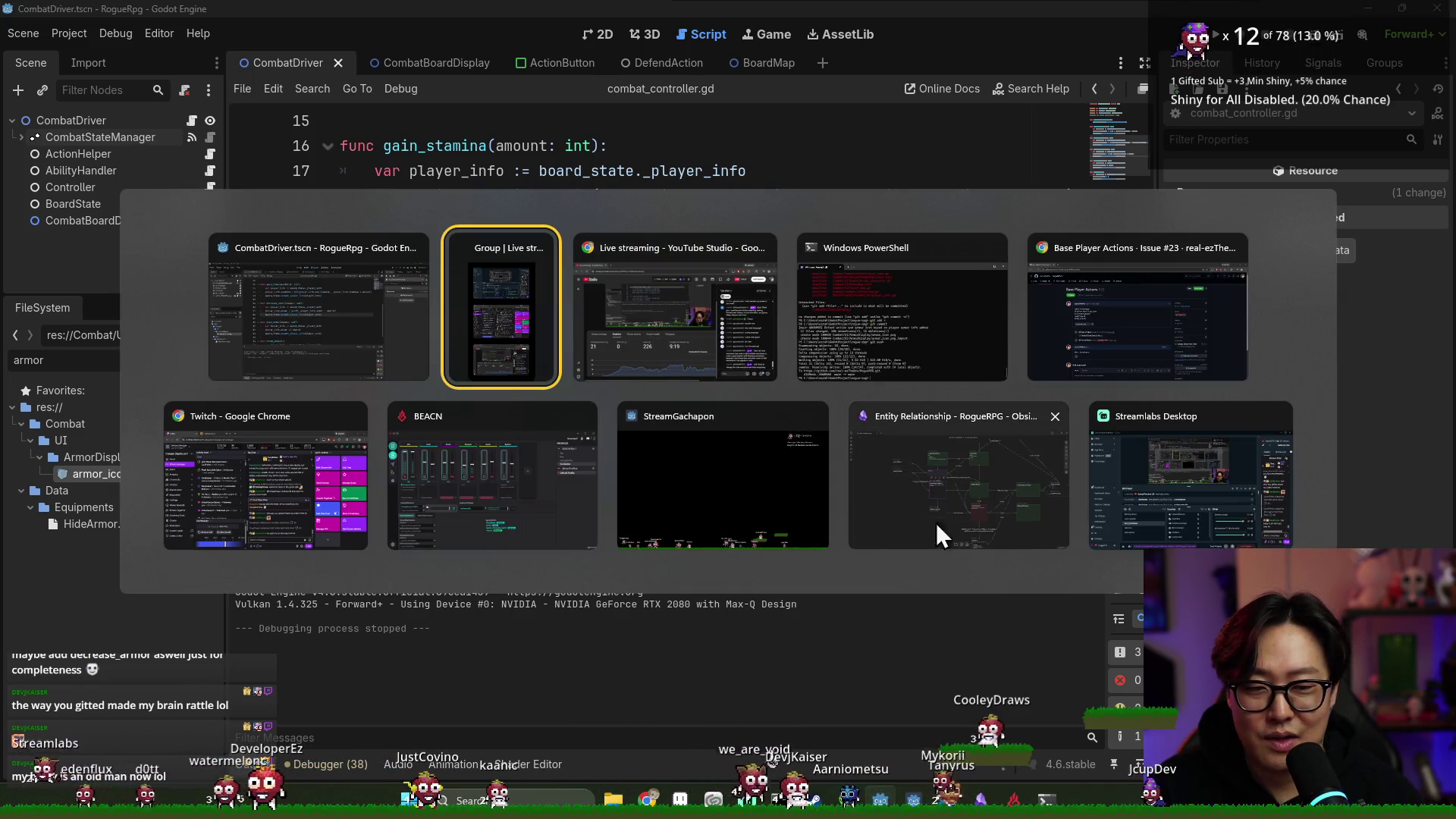
{"action": "left_click", "coordinate": [784, 517]}
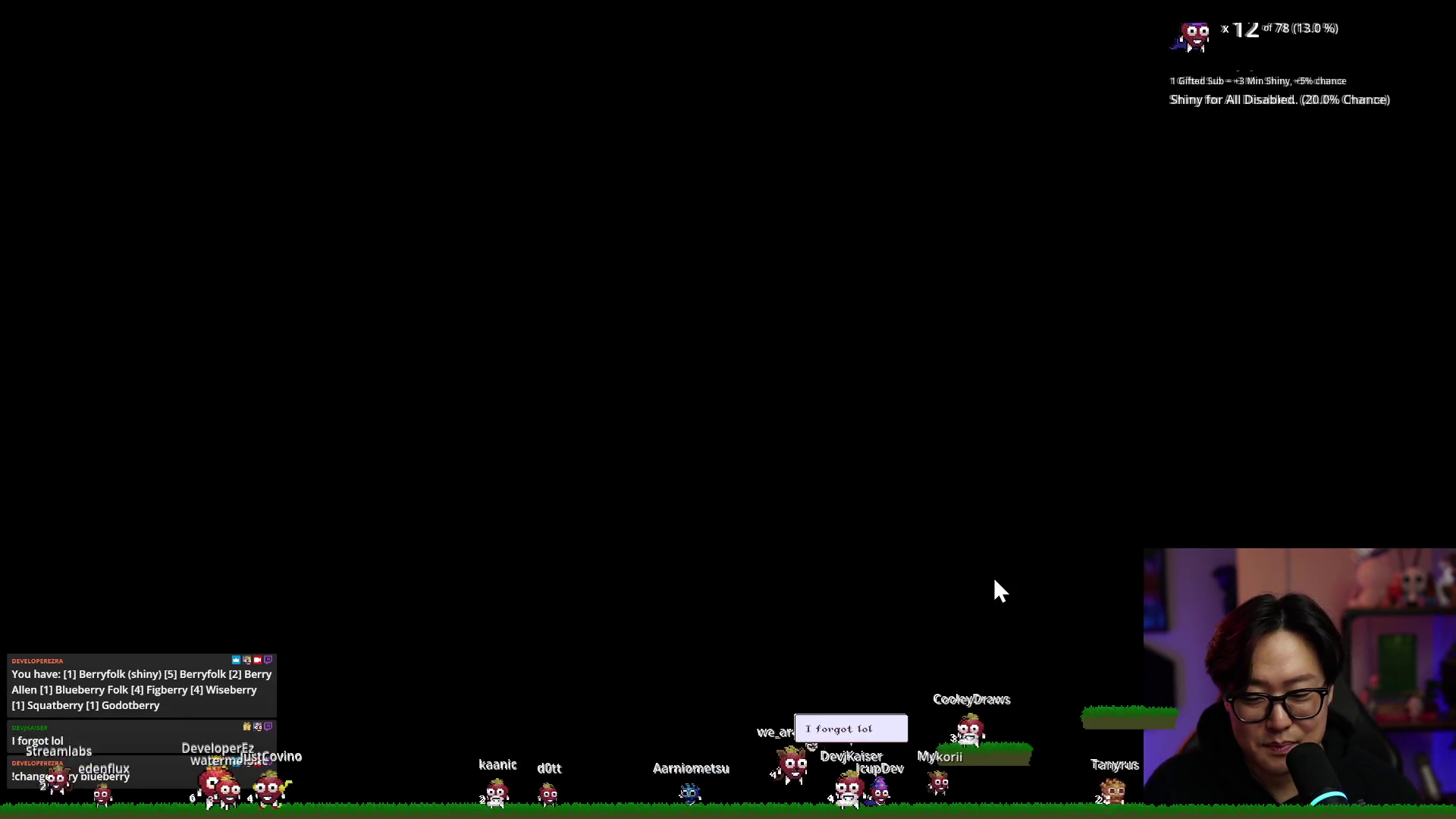
{"action": "key", "text": "alt+Tab"}
{"action": "left_click", "coordinate": [936, 322]}
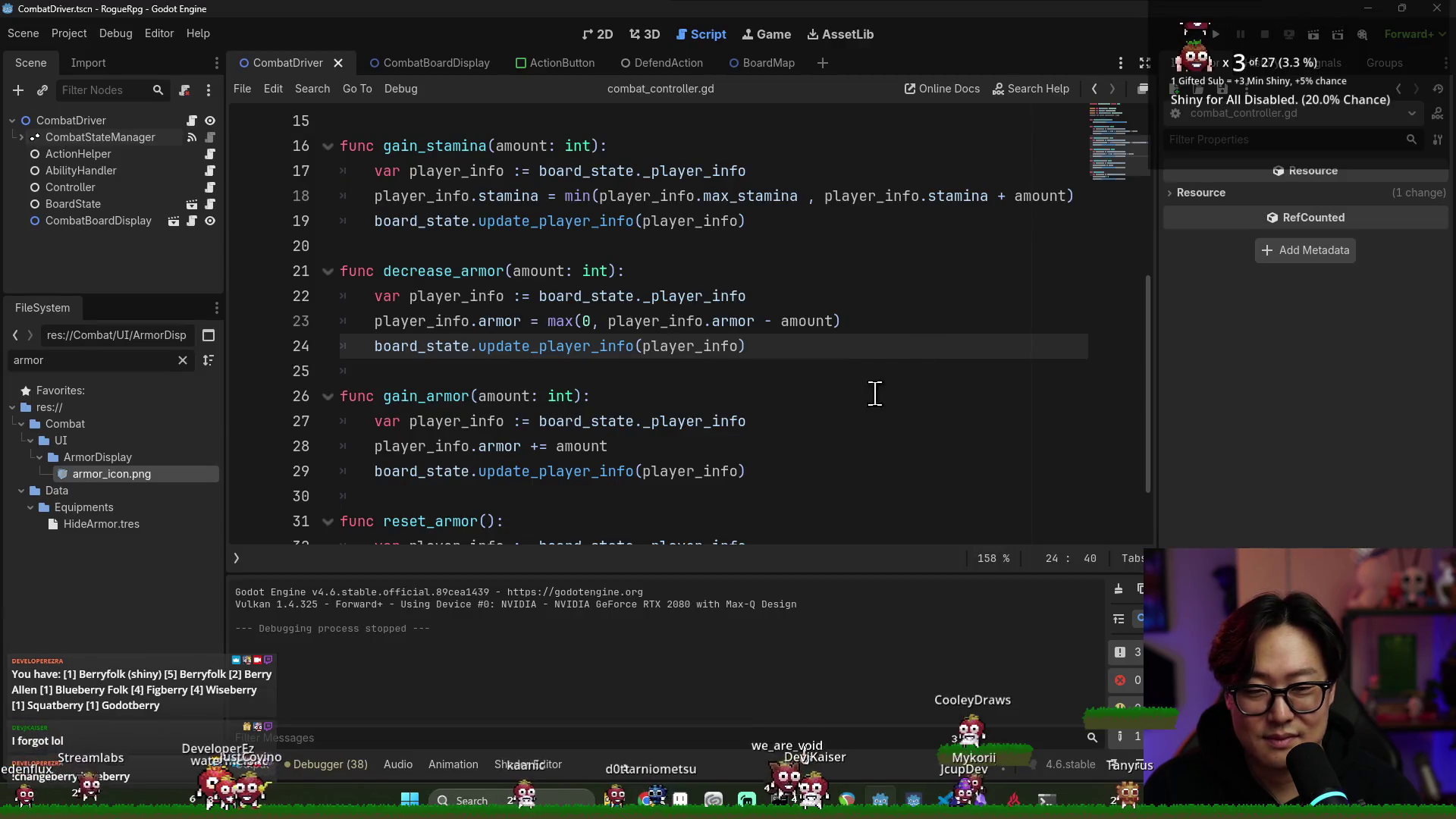
{"action": "left_click", "coordinate": [882, 391]}
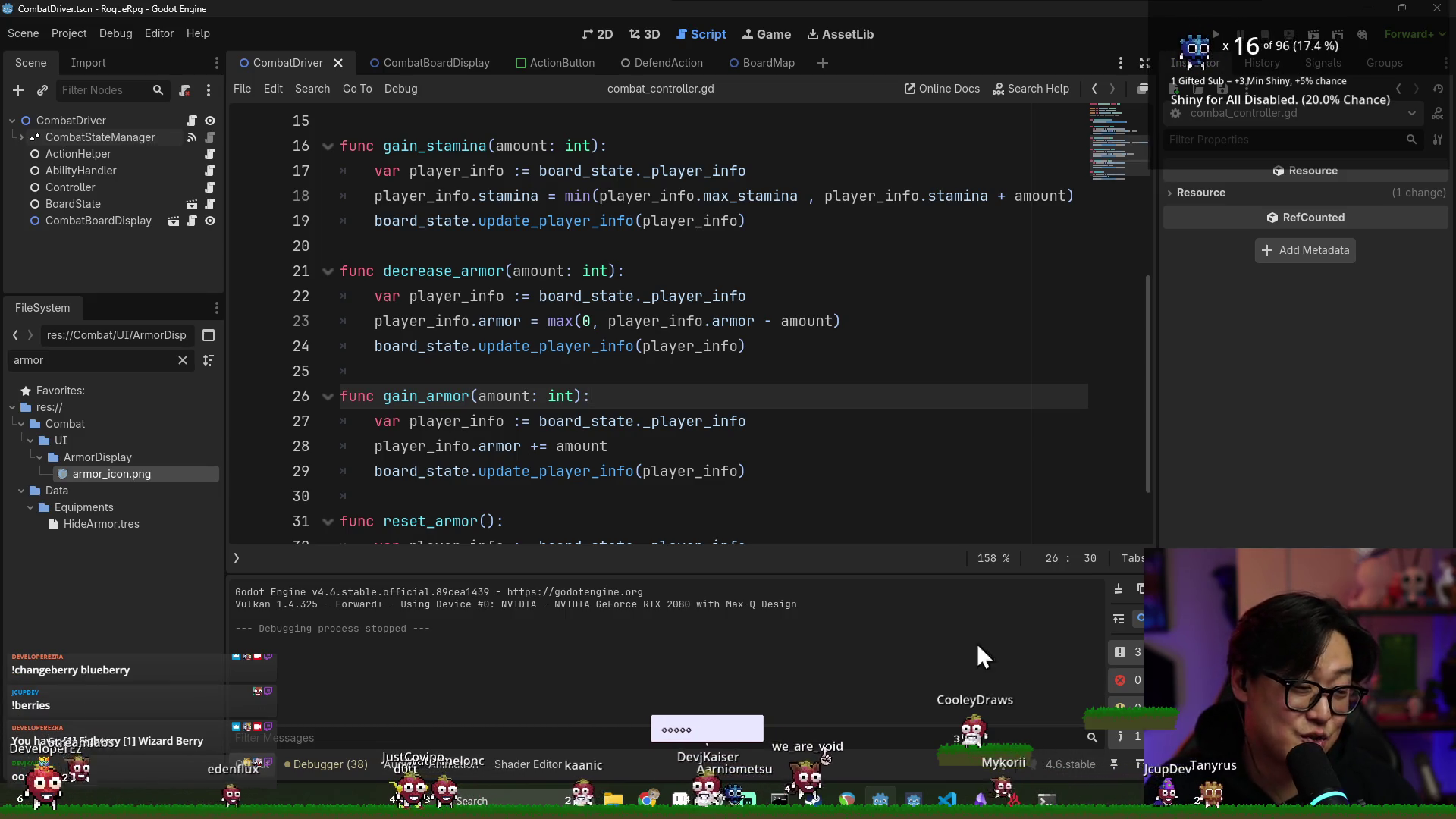
{"action": "left_click", "coordinate": [895, 446]}
{"action": "left_click", "coordinate": [814, 371]}
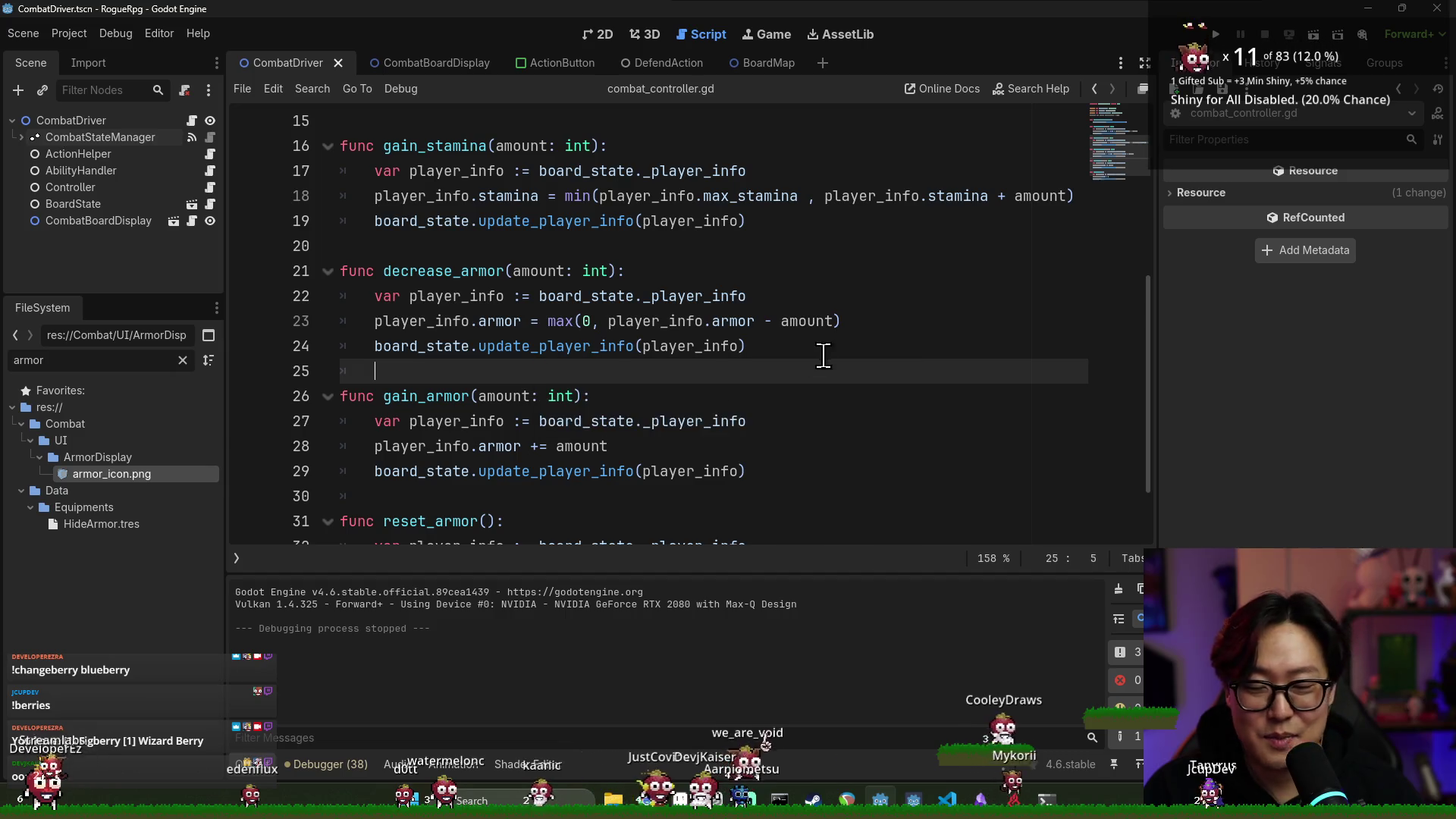
{"action": "key", "text": "ctrl+s"}
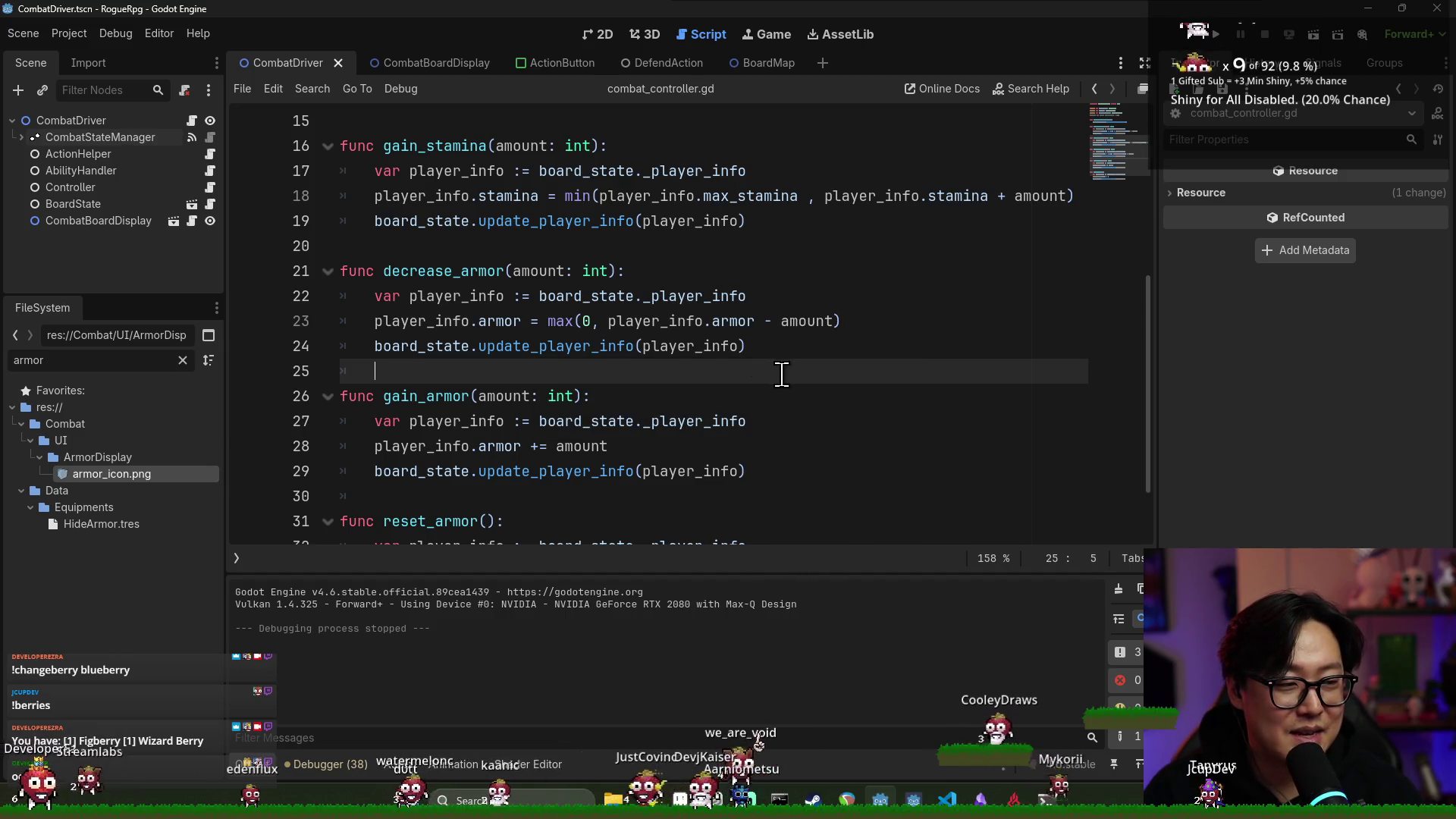
{"action": "scroll", "coordinate": [790, 384], "scroll_direction": "down", "scroll_amount": 2}
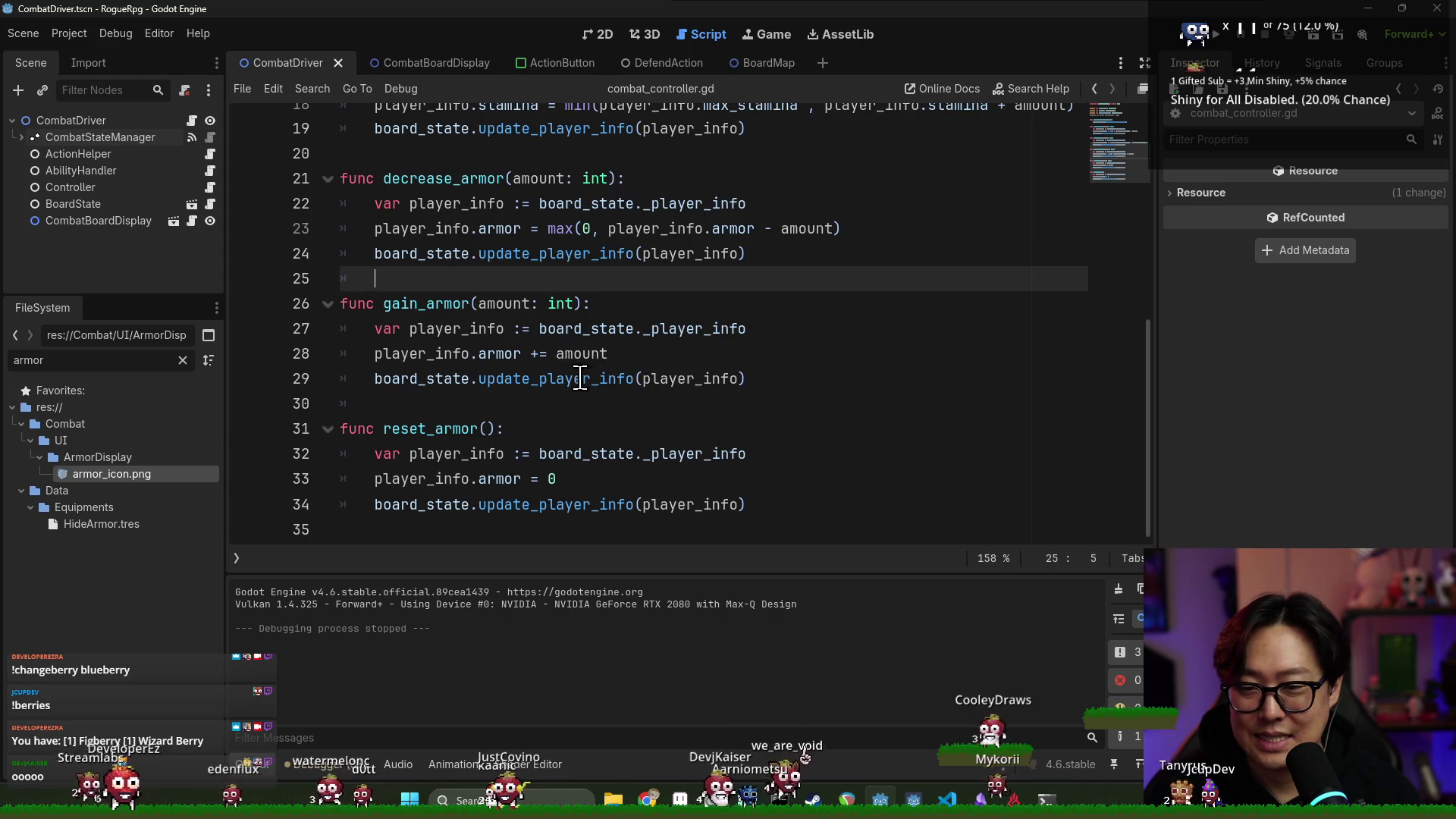
{"action": "scroll", "coordinate": [597, 366], "scroll_direction": "up", "scroll_amount": 3}
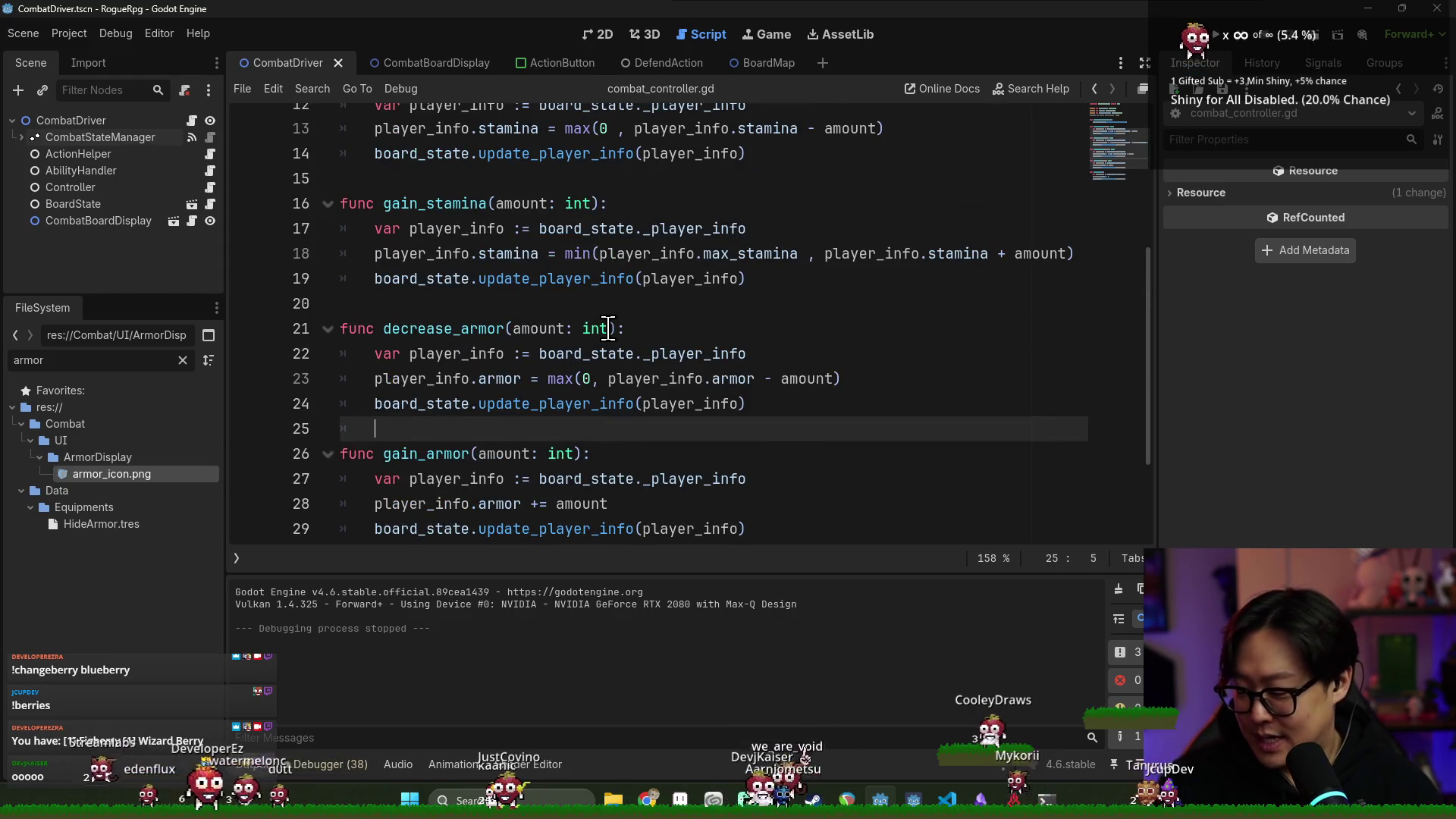
{"action": "mouse_move", "coordinate": [608, 328]}
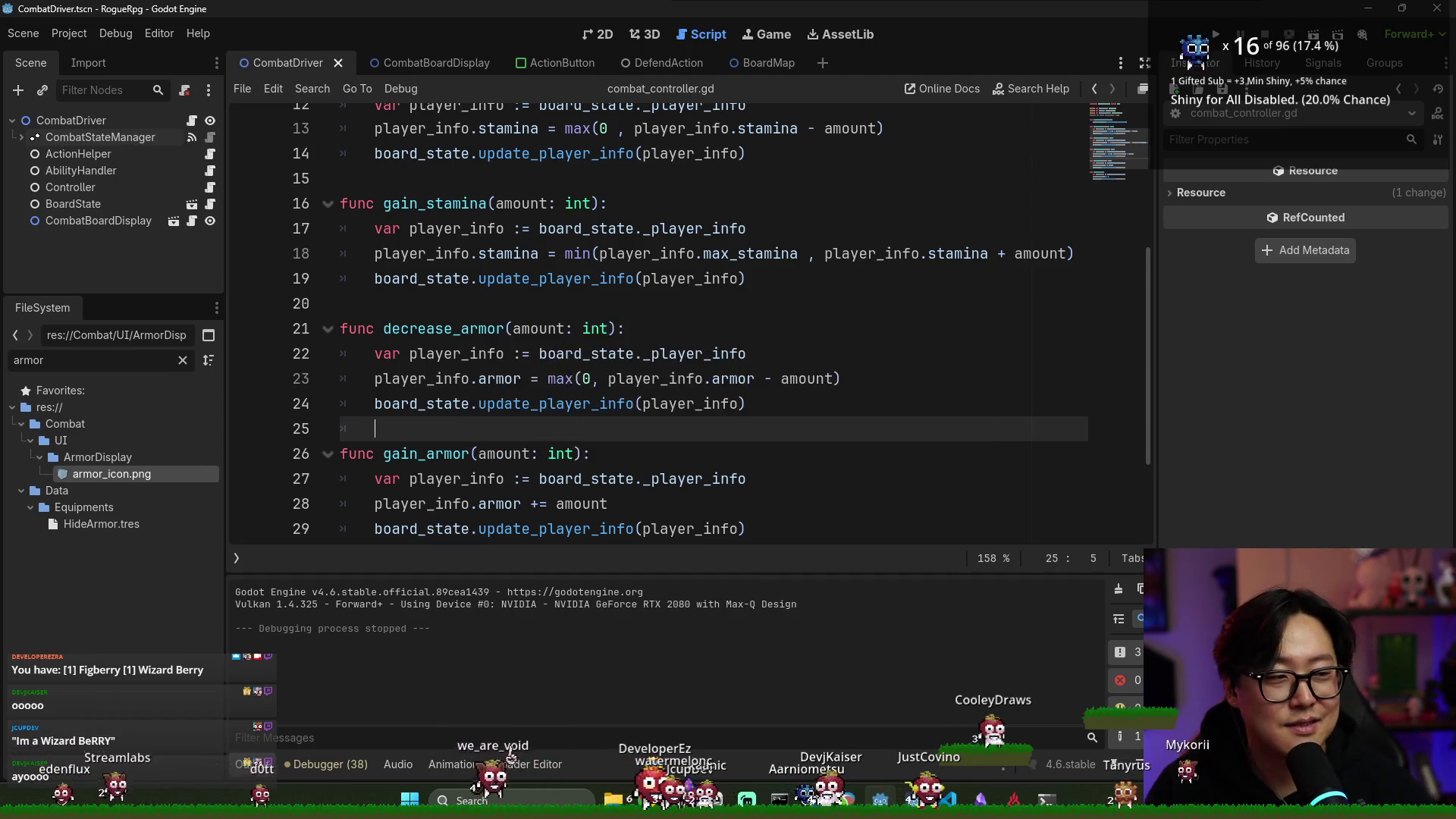
{"action": "key", "text": "alt+Tab"}
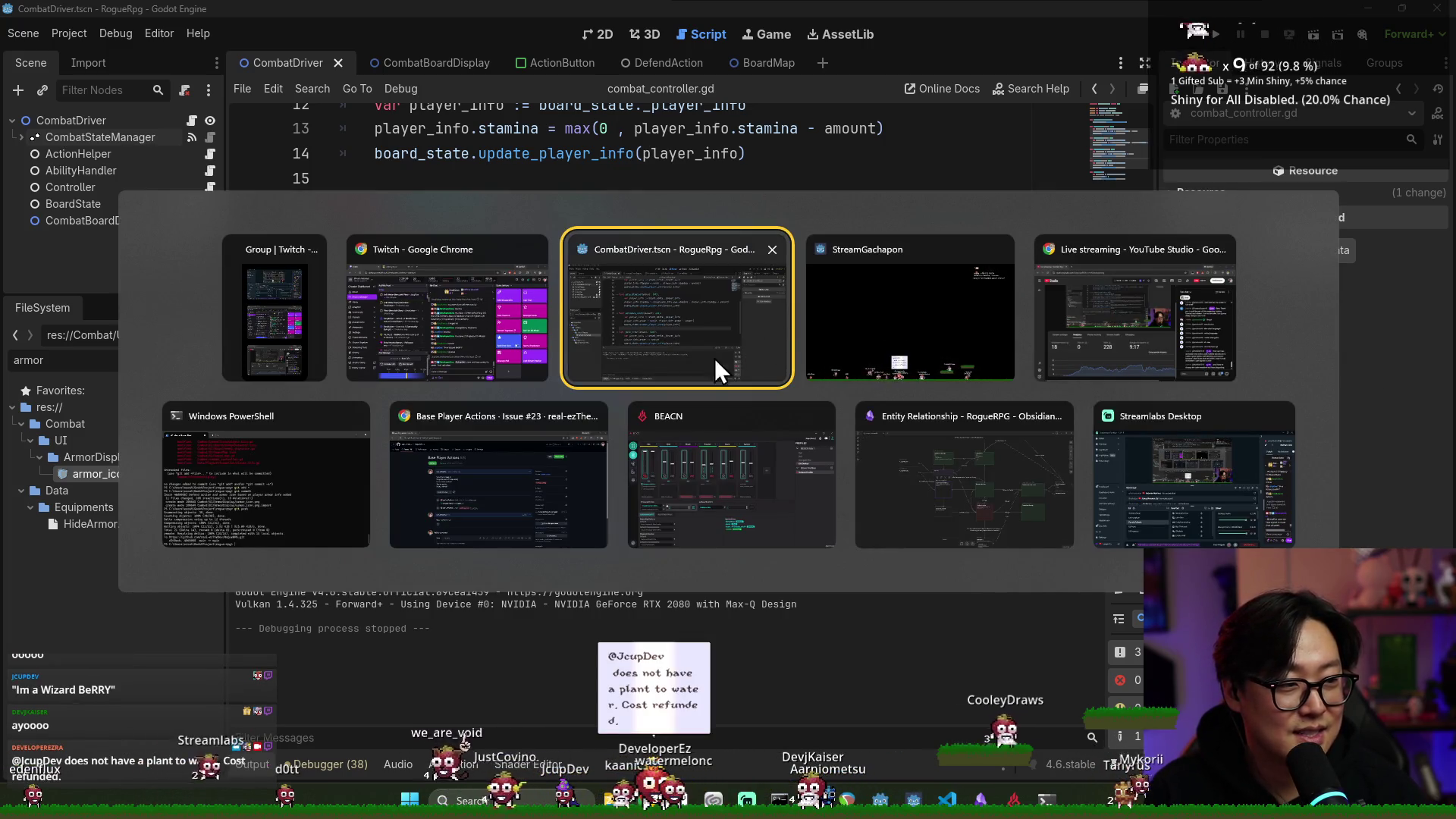
{"action": "left_click", "coordinate": [893, 370]}
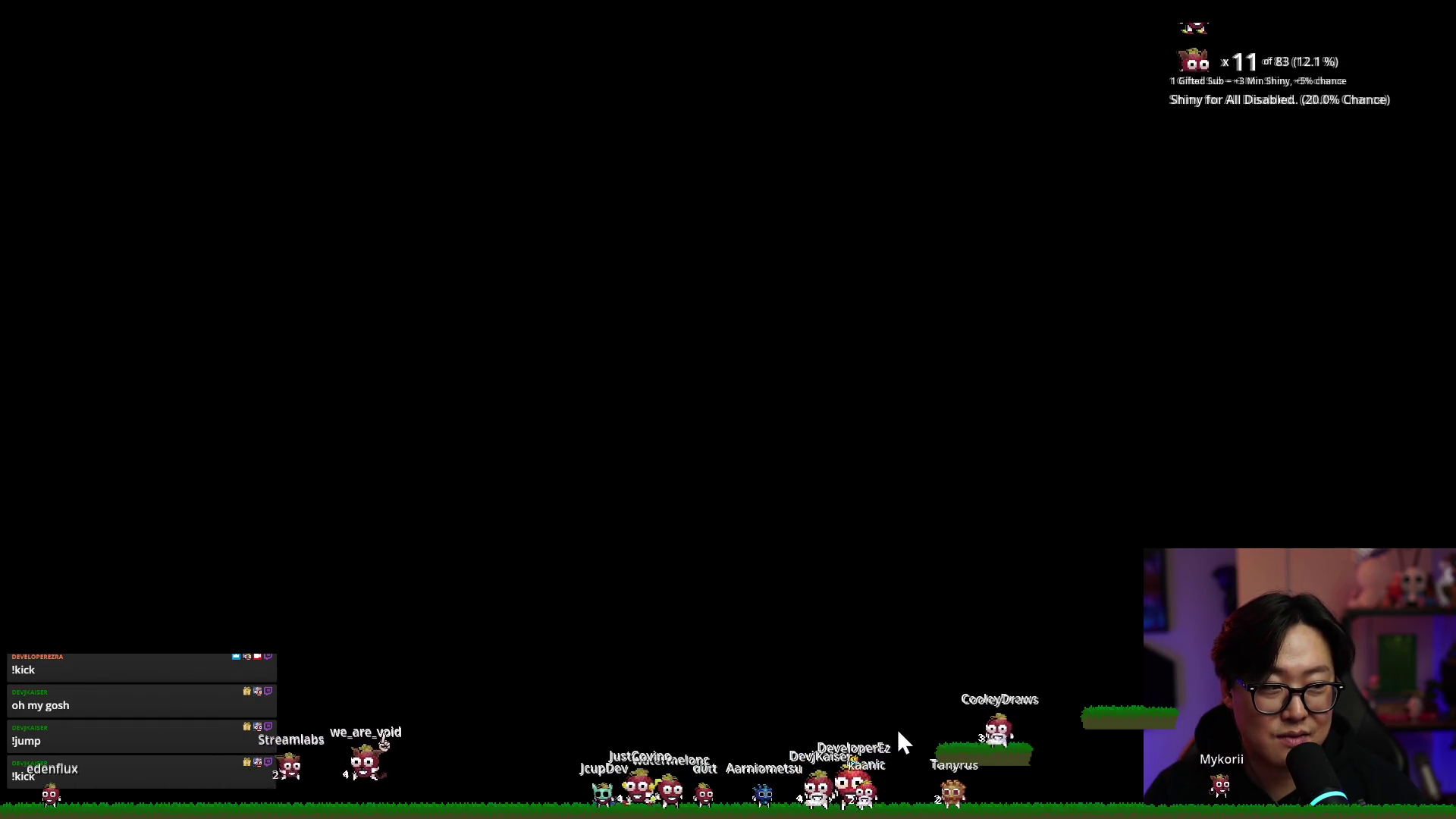
{"action": "key", "text": "alt+Tab"}
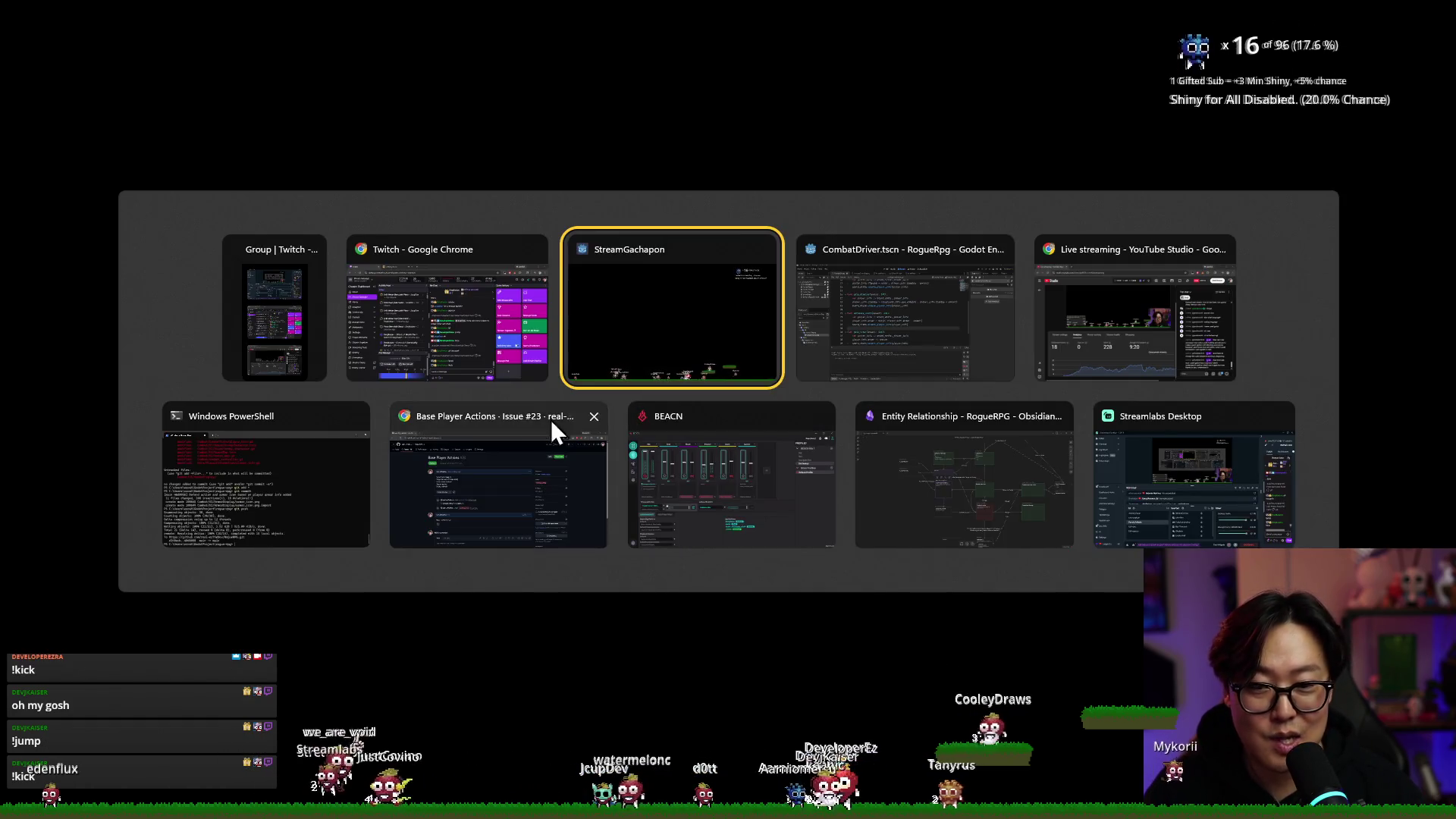
{"action": "left_click", "coordinate": [909, 353]}
{"action": "left_click", "coordinate": [674, 383]}
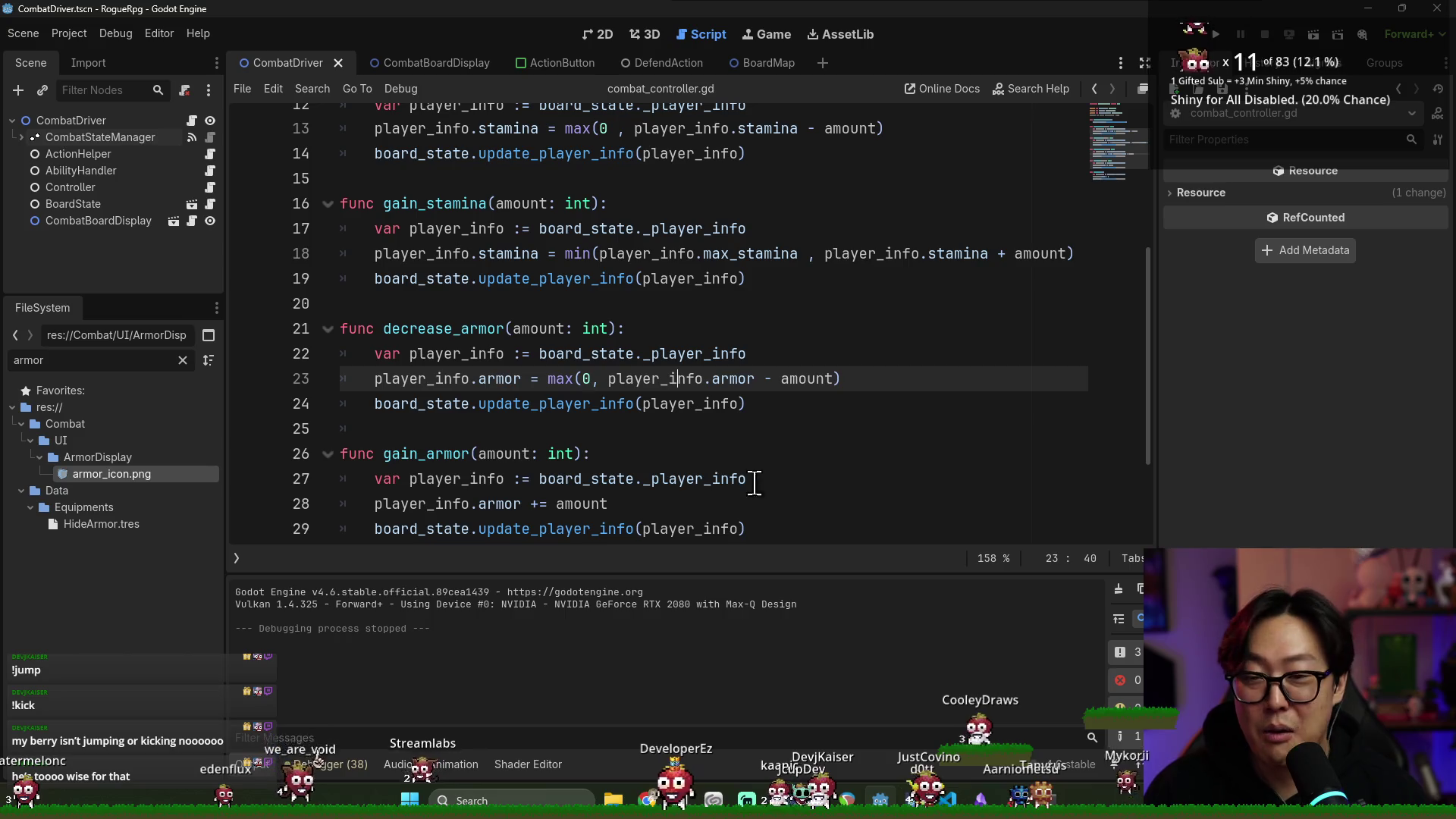
Save the script, clear the Output log, and switch to the StreamGachapon game window
{"action": "left_click", "coordinate": [728, 455]}
{"action": "key", "text": "ctrl+s"}
{"action": "left_click", "coordinate": [1118, 591]}
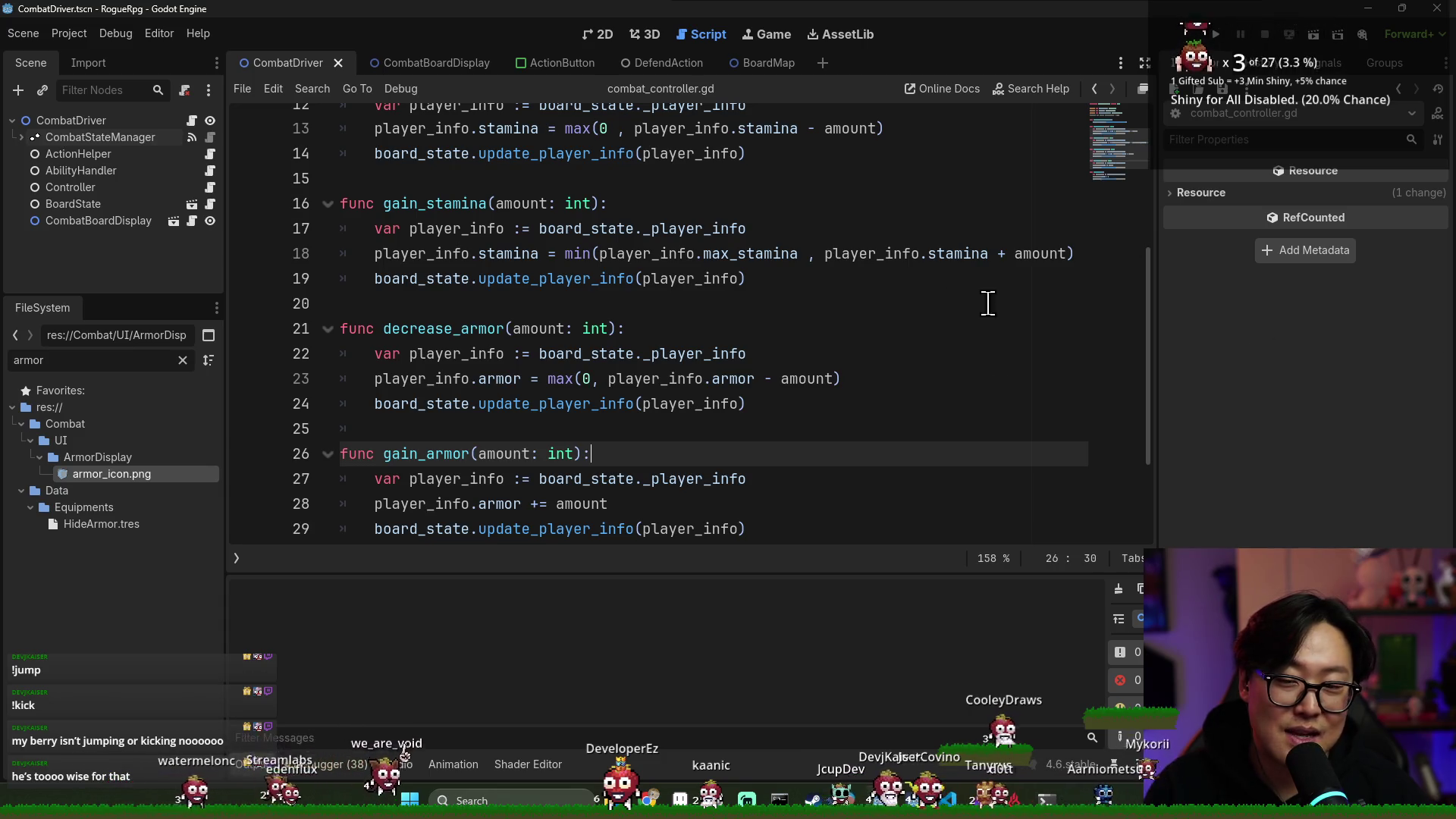
{"action": "left_click", "coordinate": [806, 300]}
{"action": "key", "text": "ctrl+s"}
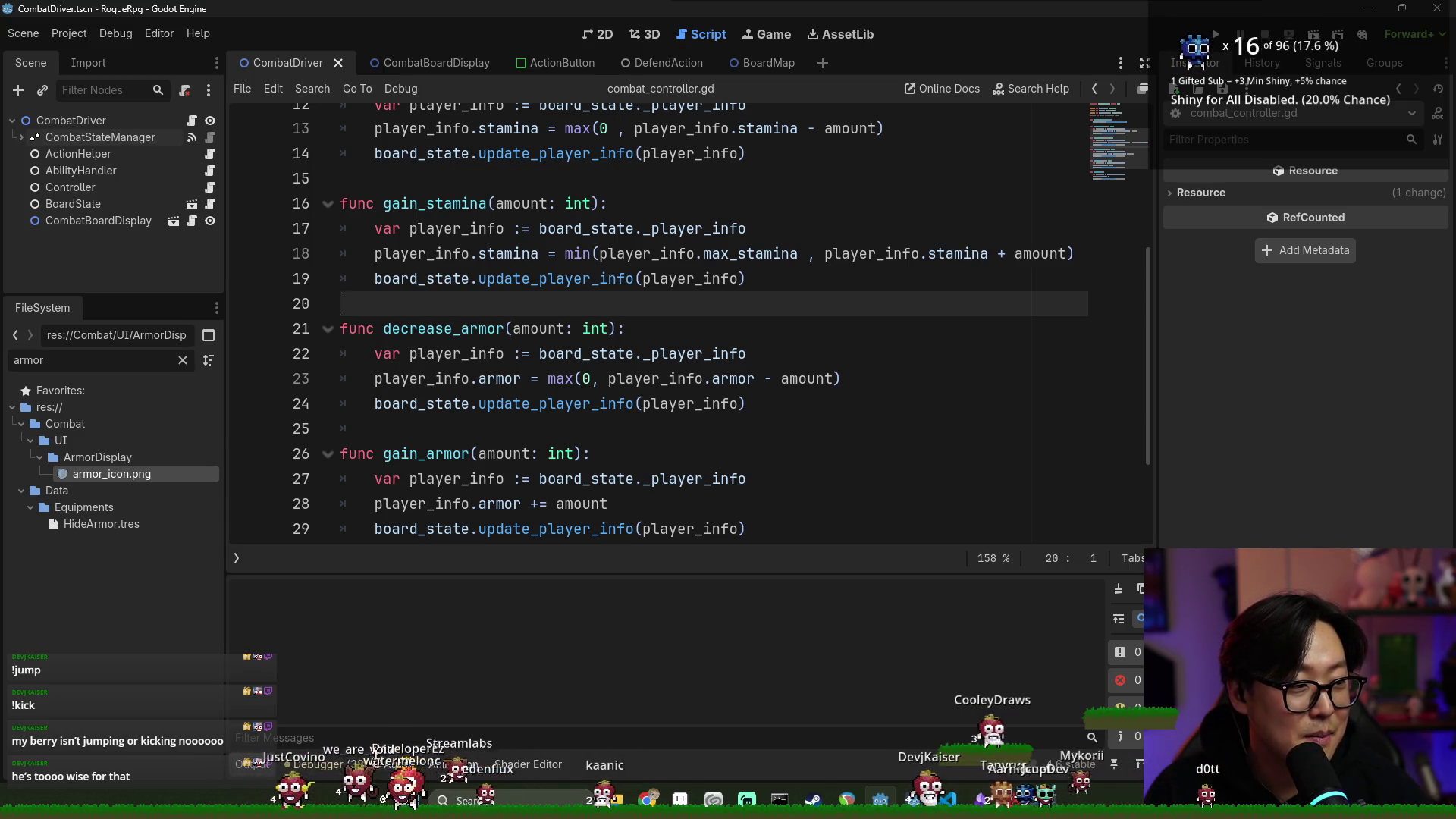
{"action": "key", "text": "alt+Tab"}
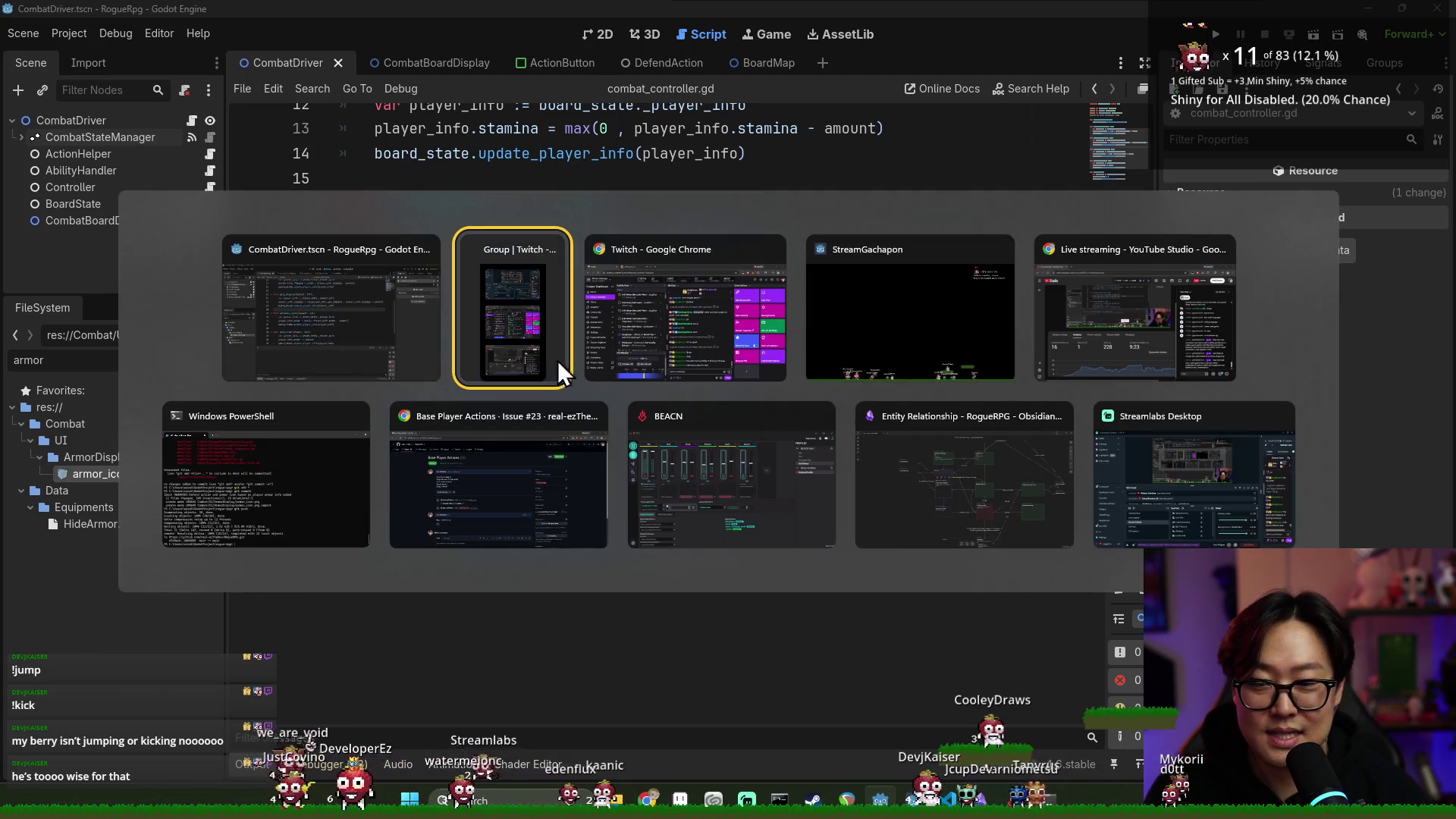
{"action": "left_click", "coordinate": [916, 360]}
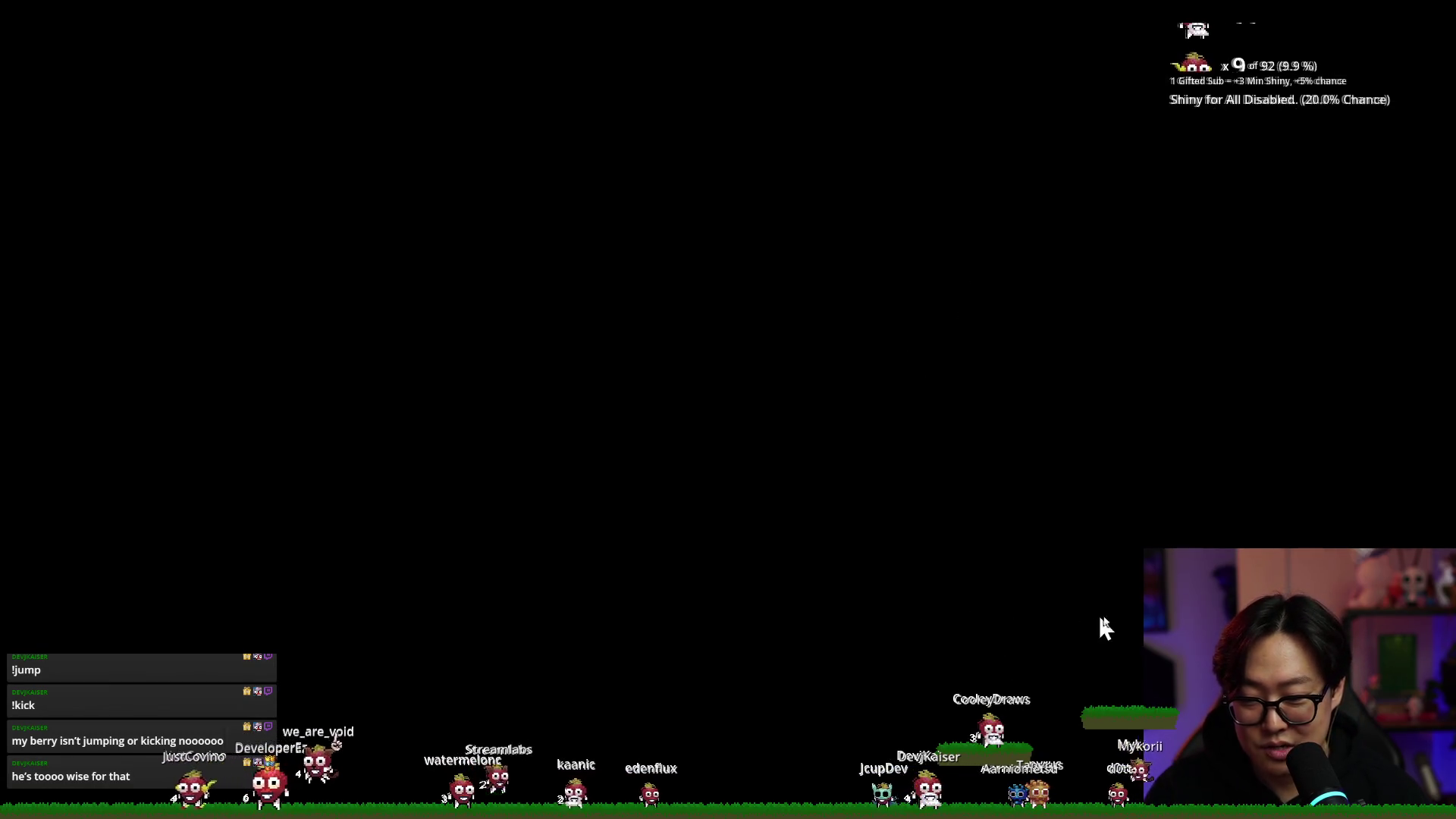
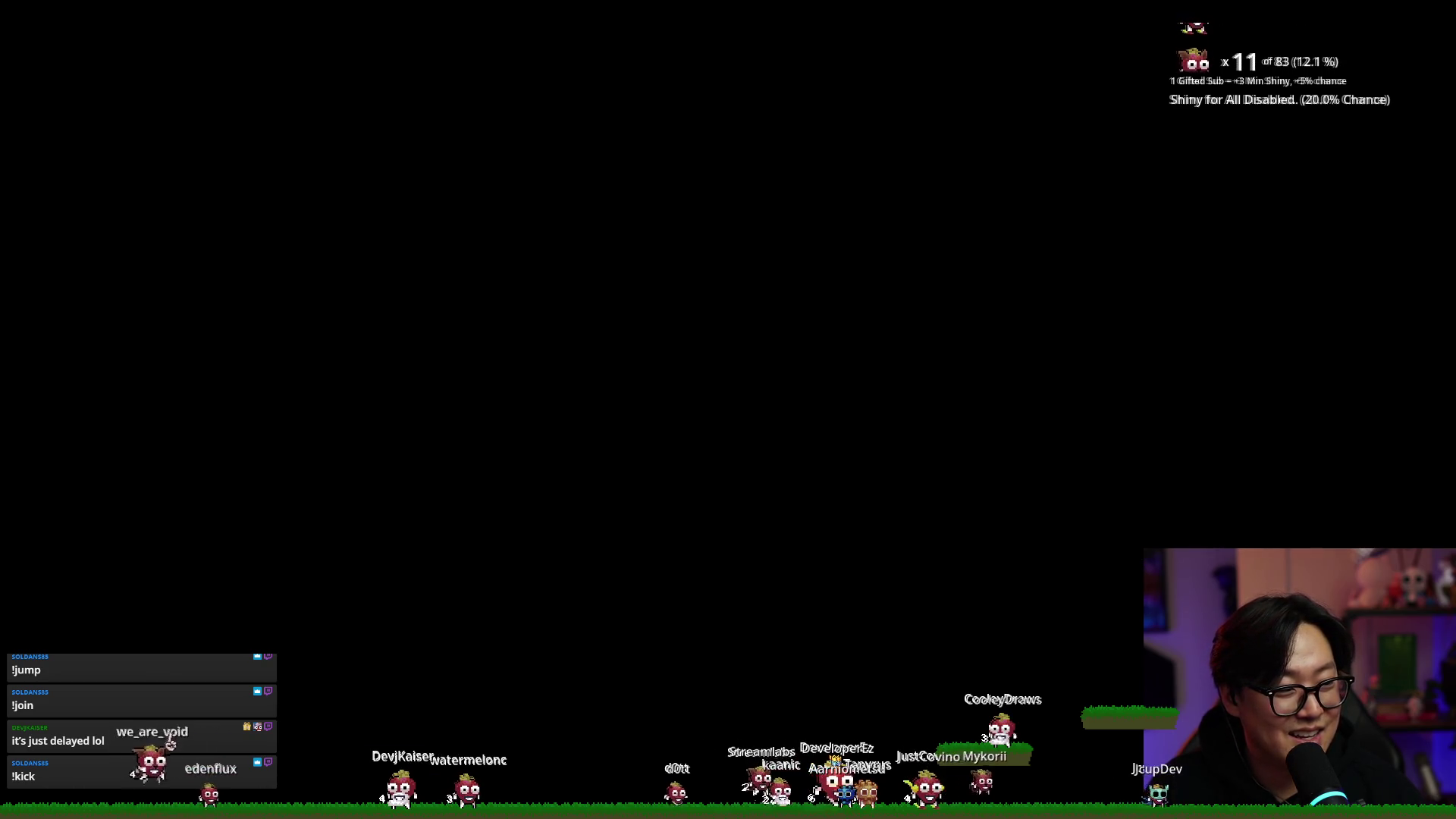
Review the armor clamp, decrease_armor and reset_armor functions in combat_controller.gd
{"action": "key", "text": "alt+Tab"}
{"action": "left_click", "coordinate": [807, 364]}
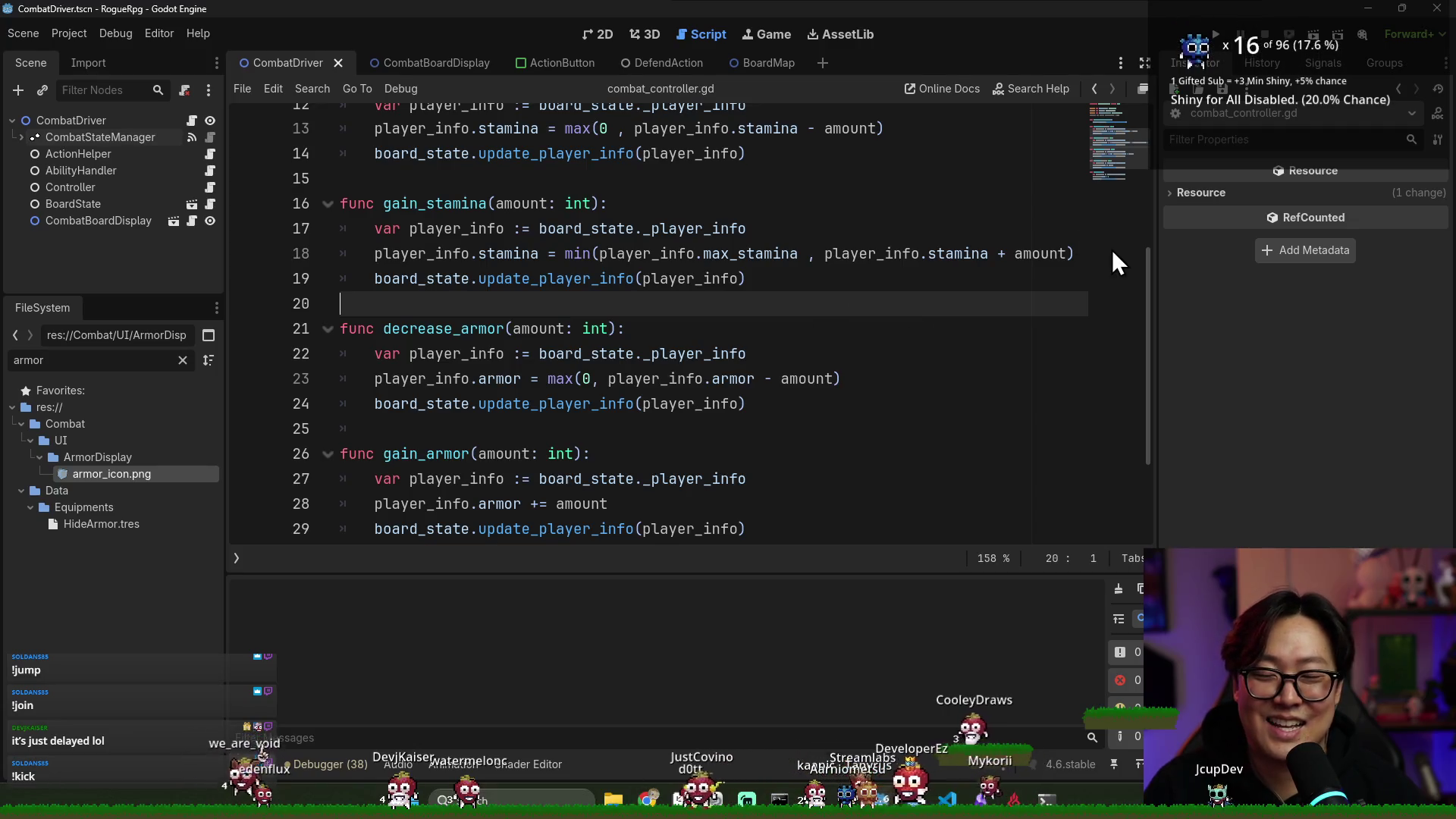
{"action": "mouse_move", "coordinate": [876, 266]}
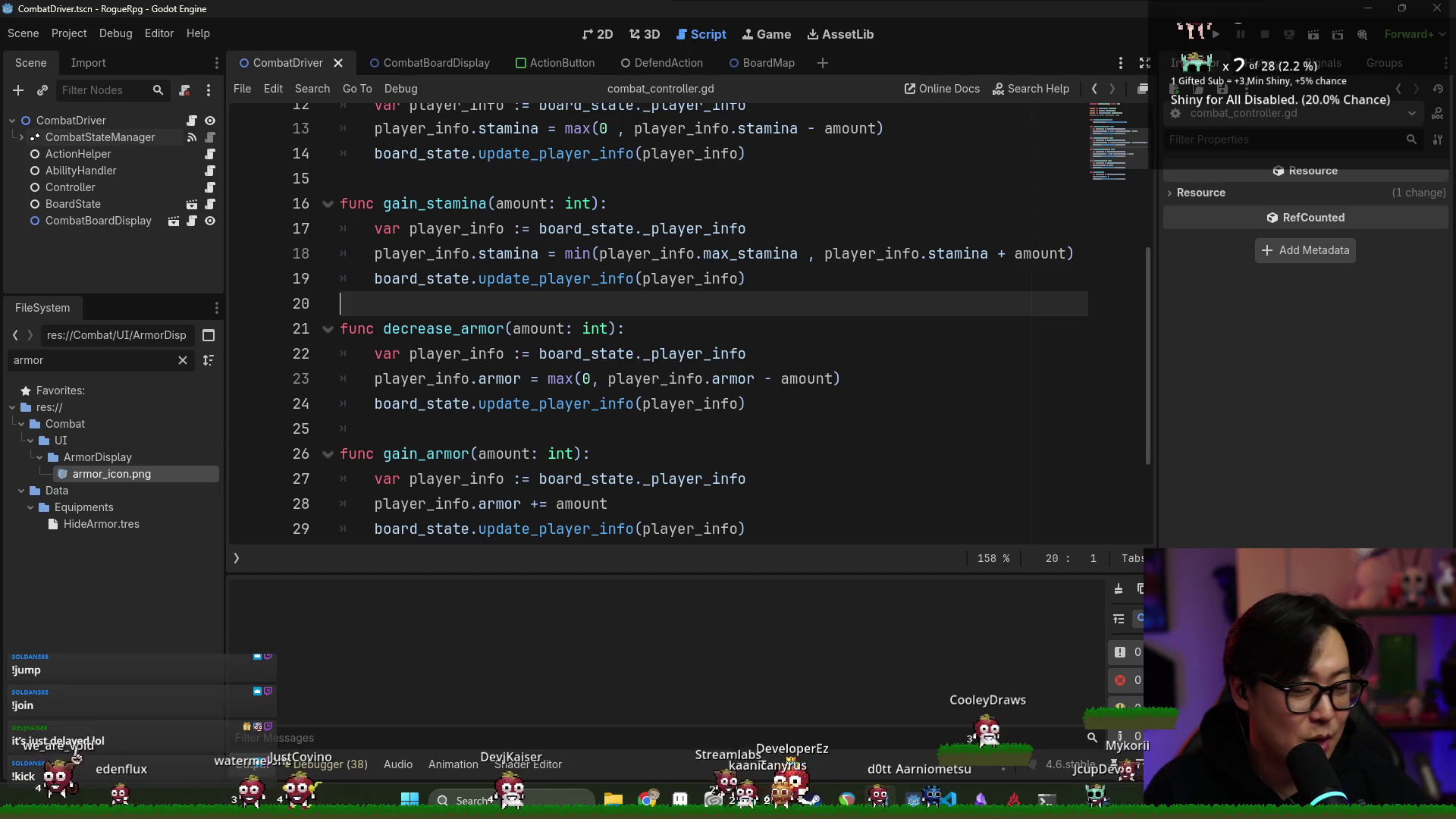
{"action": "left_click", "coordinate": [586, 377]}
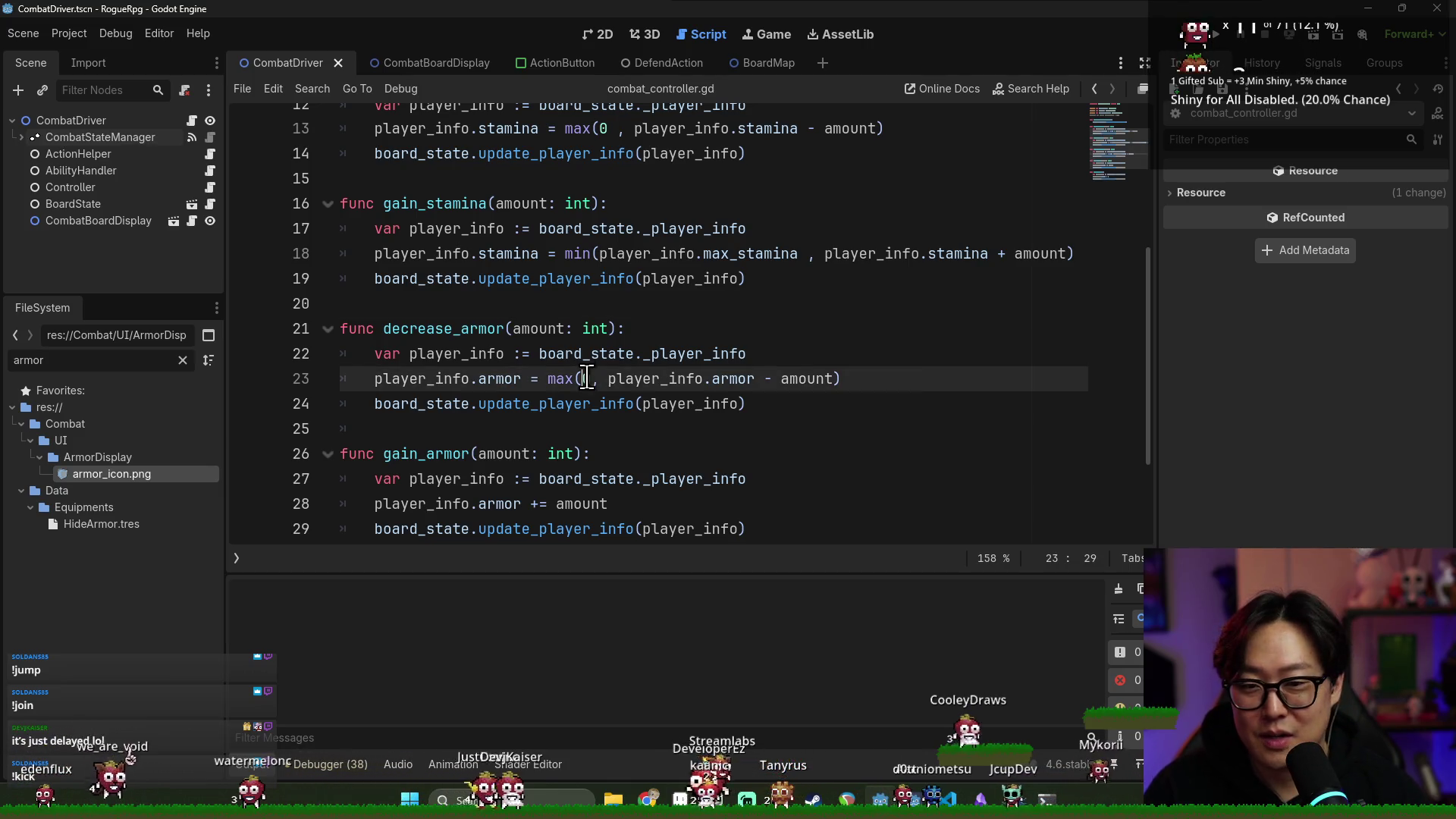
{"action": "key", "text": "alt+Tab"}
{"action": "left_click", "coordinate": [376, 299]}
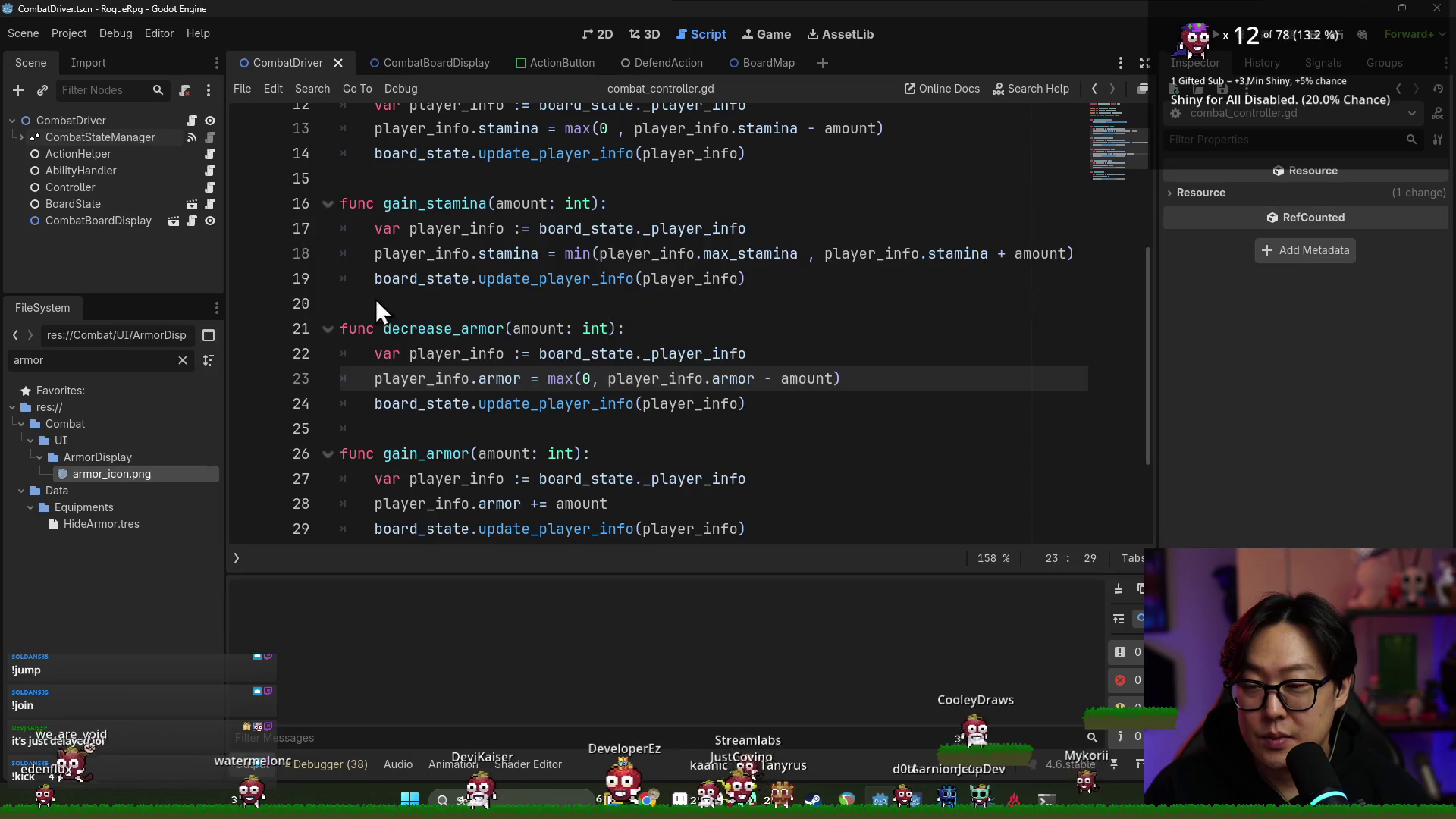
{"action": "double_click", "coordinate": [455, 329]}
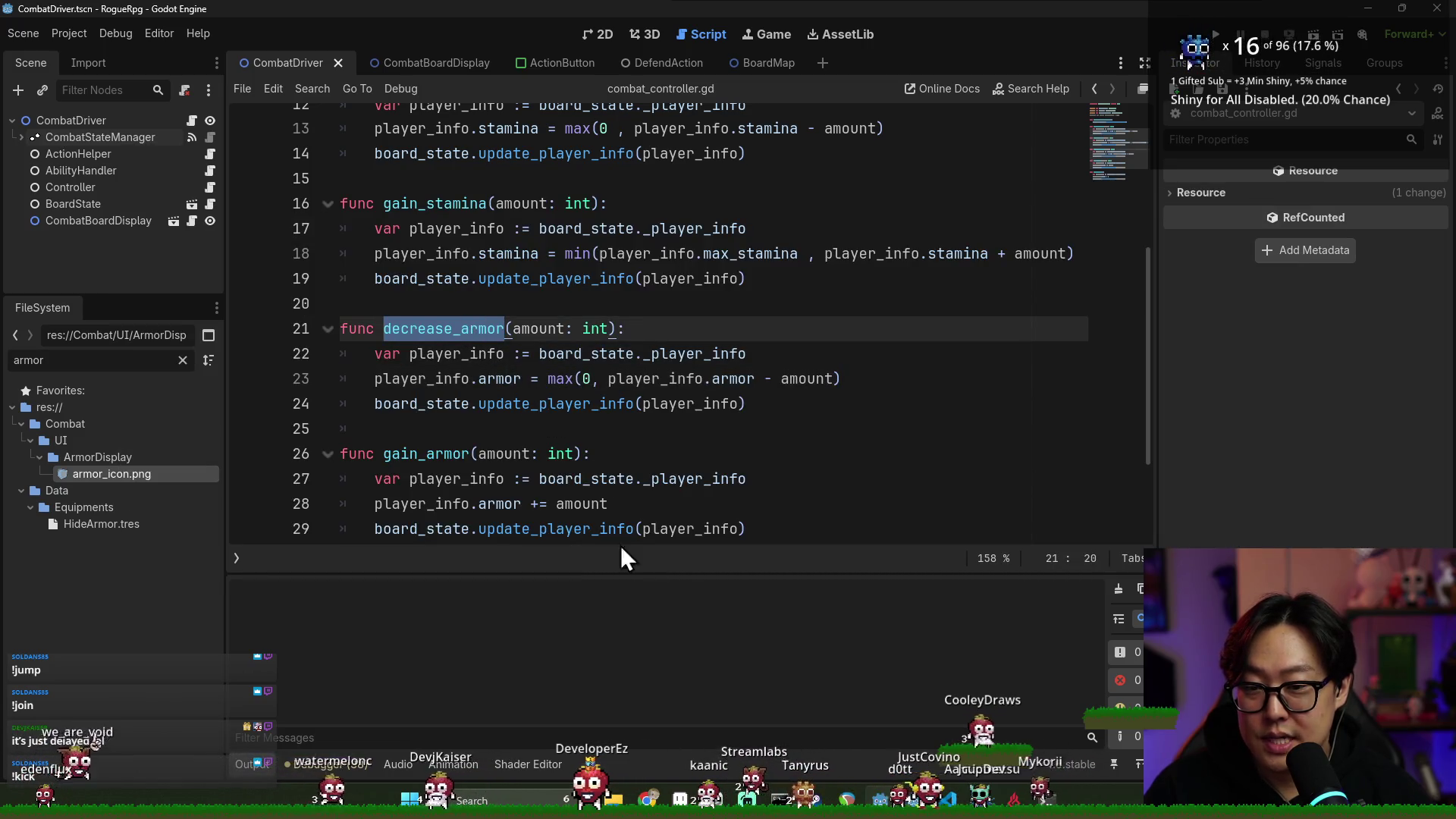
{"action": "scroll", "coordinate": [493, 503], "scroll_direction": "down", "scroll_amount": 2}
{"action": "double_click", "coordinate": [443, 430]}
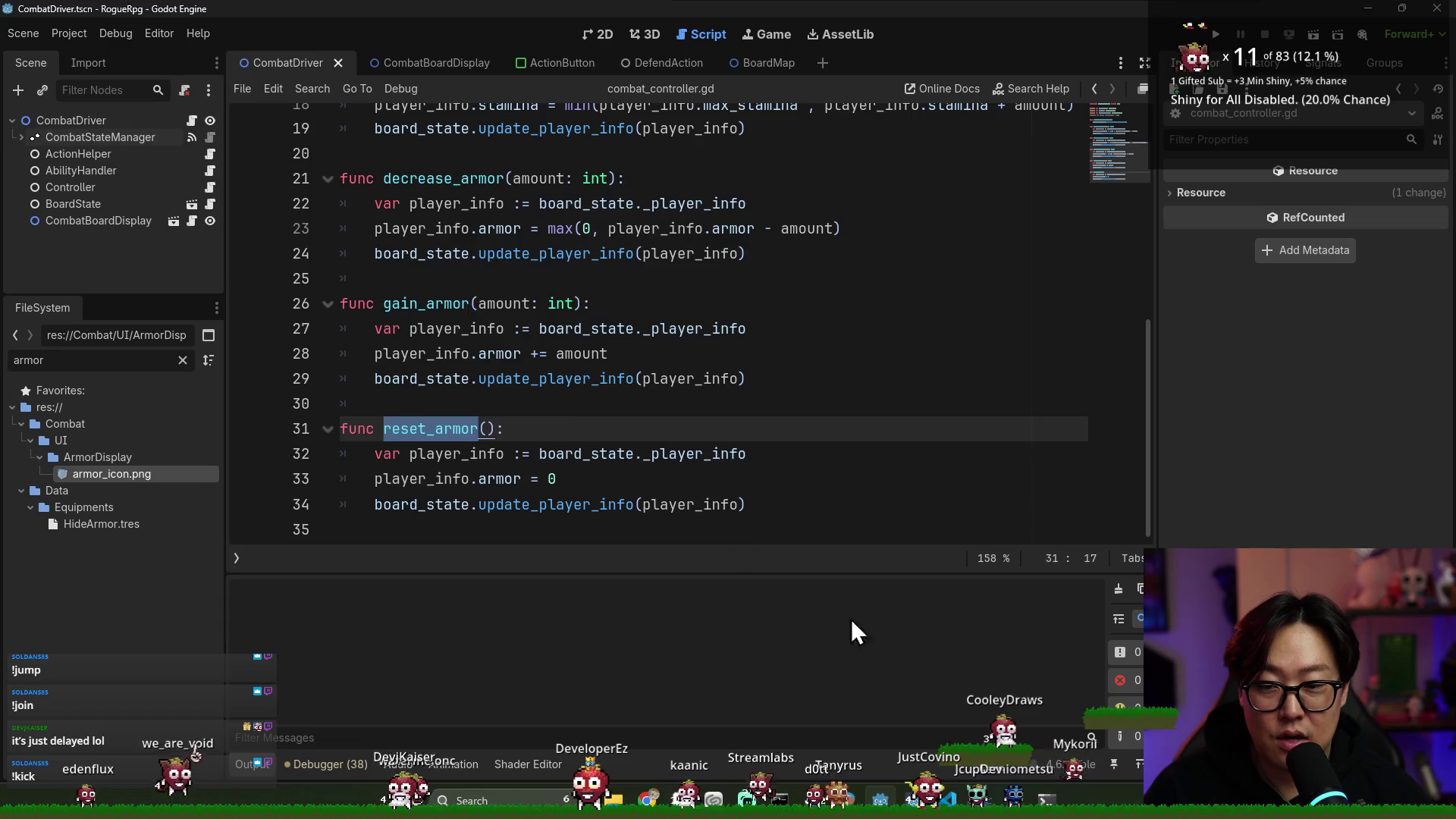
{"action": "key", "text": "alt+Tab"}
Check git status and stage all changed files with git add *
{"action": "left_click", "coordinate": [297, 503]}
{"action": "type", "text": "git status"}
{"action": "key", "text": "Return"}
{"action": "type", "text": "git add *"}
{"action": "key", "text": "Return"}
Commit with the message 'Add decrease armor function for controller'
{"action": "type", "text": "git commit"}
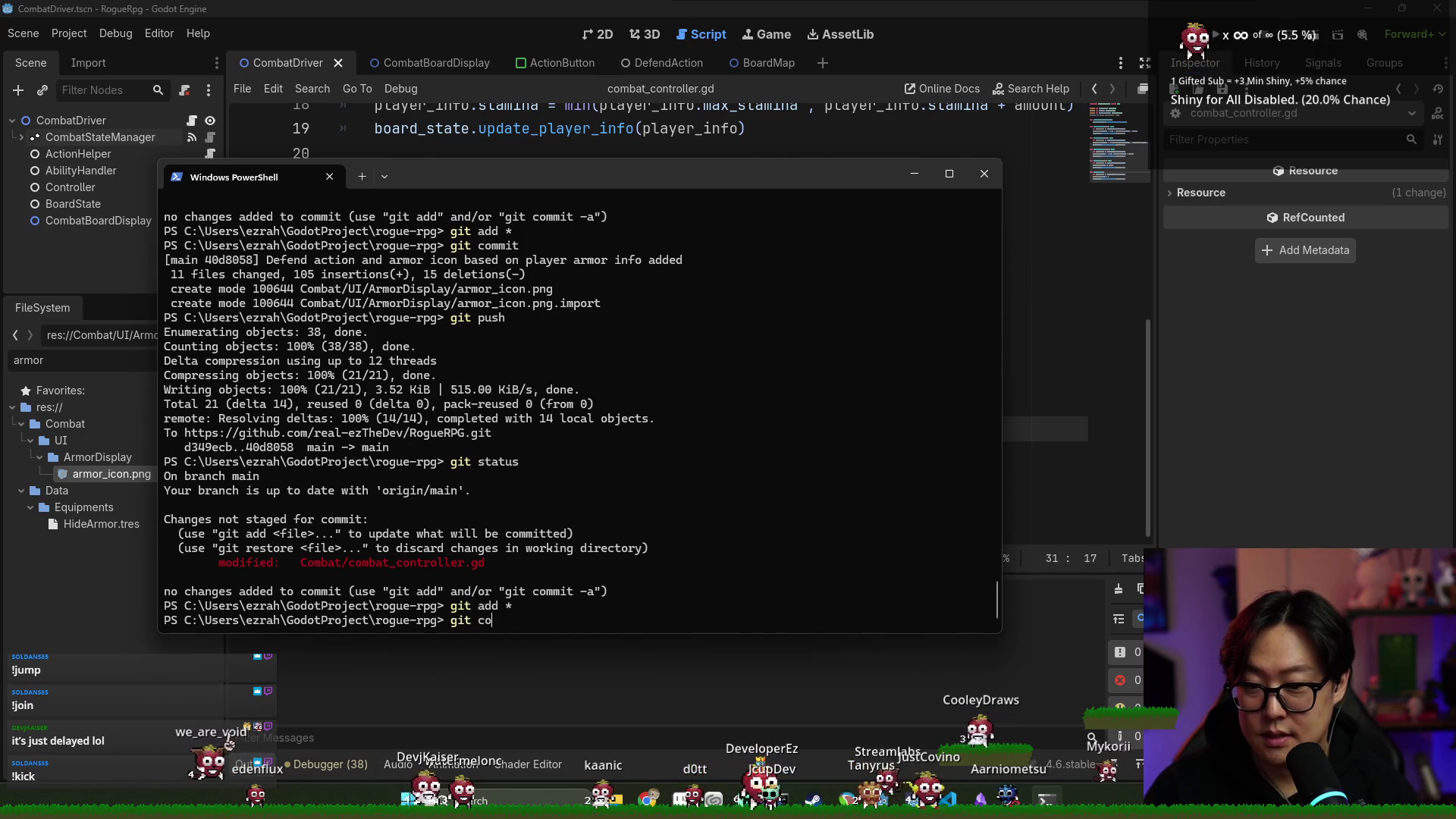
{"action": "key", "text": "Return"}
{"action": "key", "text": "i"}
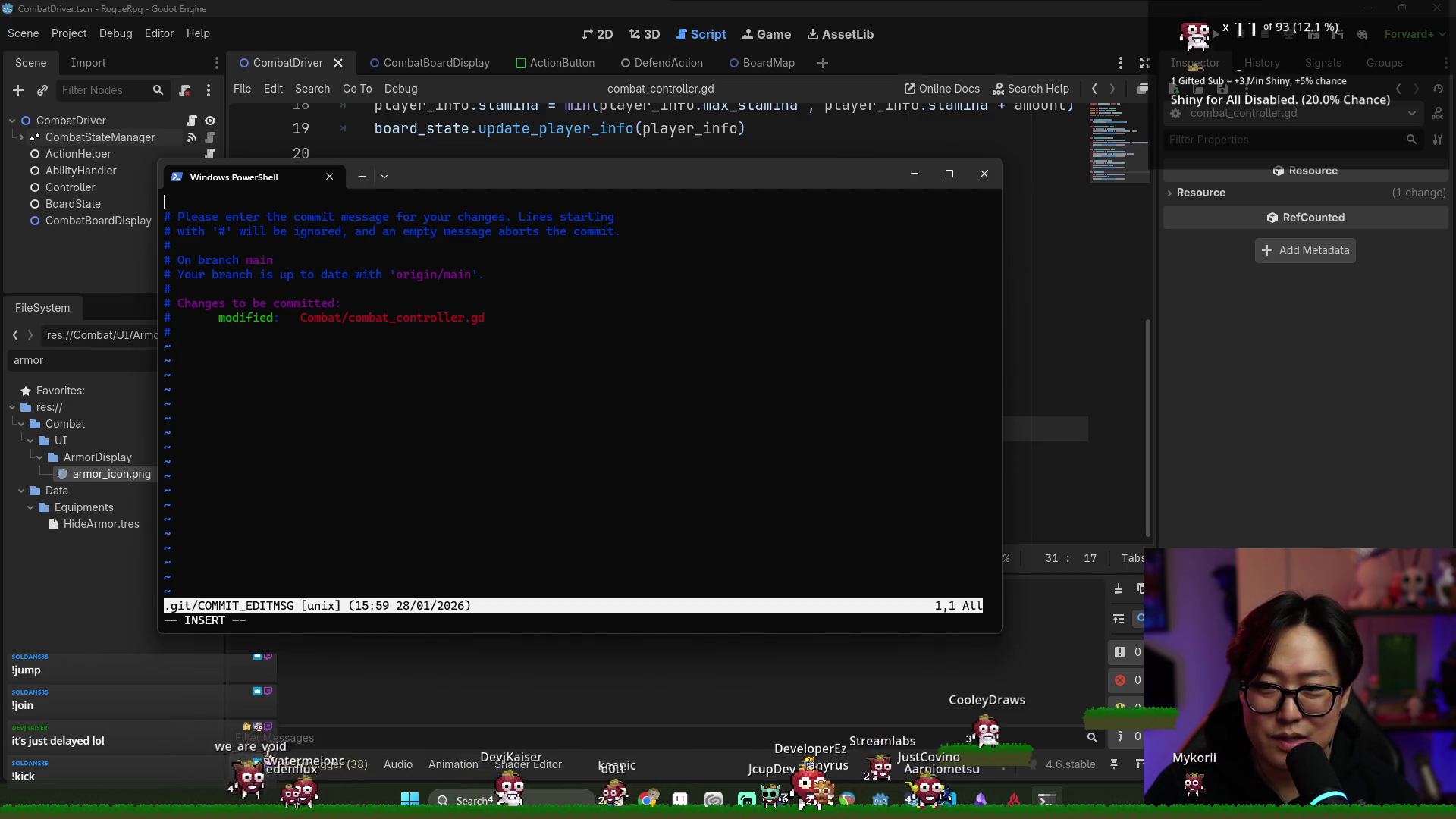
{"action": "type", "text": "Add decre"}
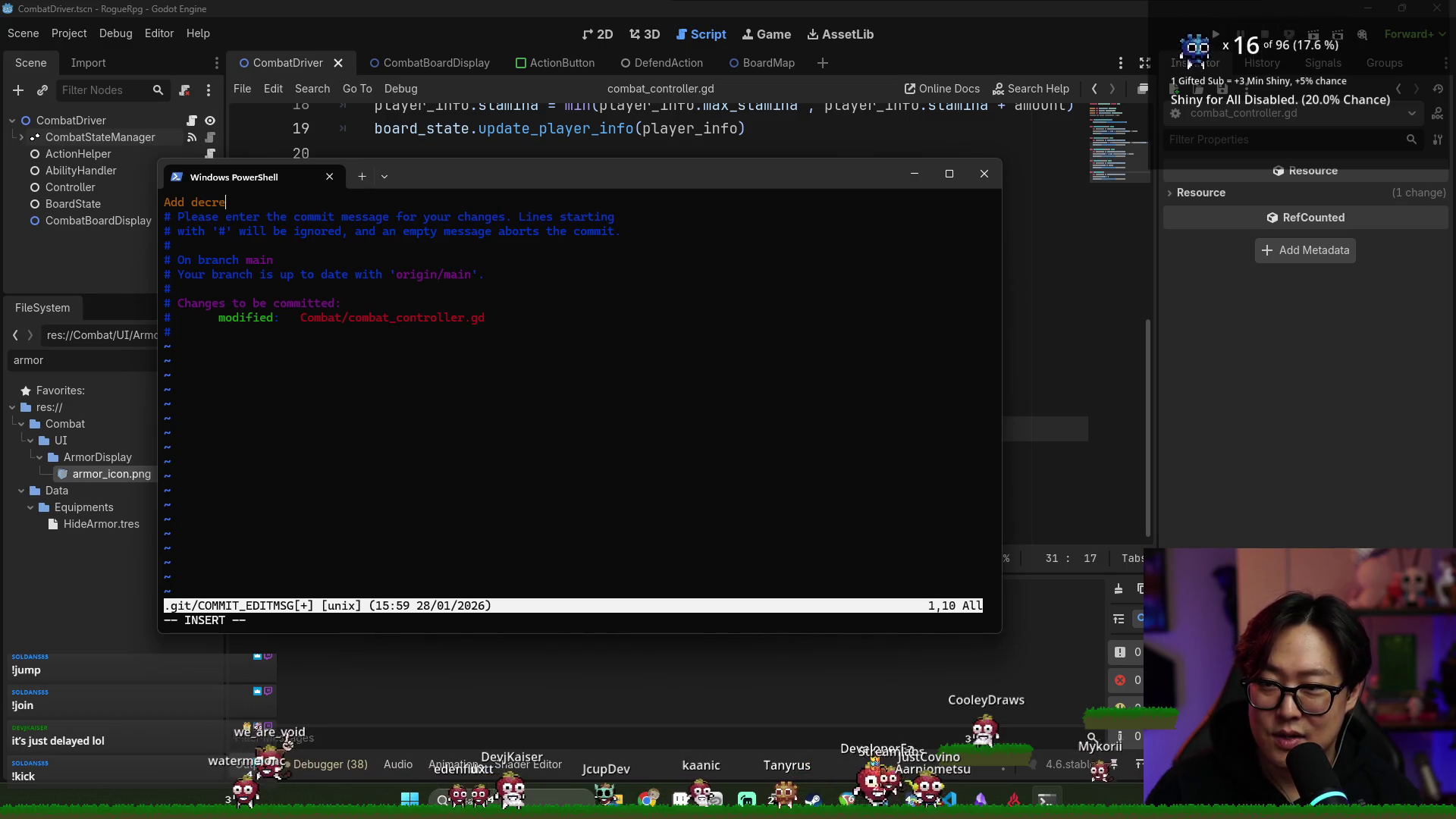
{"action": "type", "text": "ase armor functi on"}
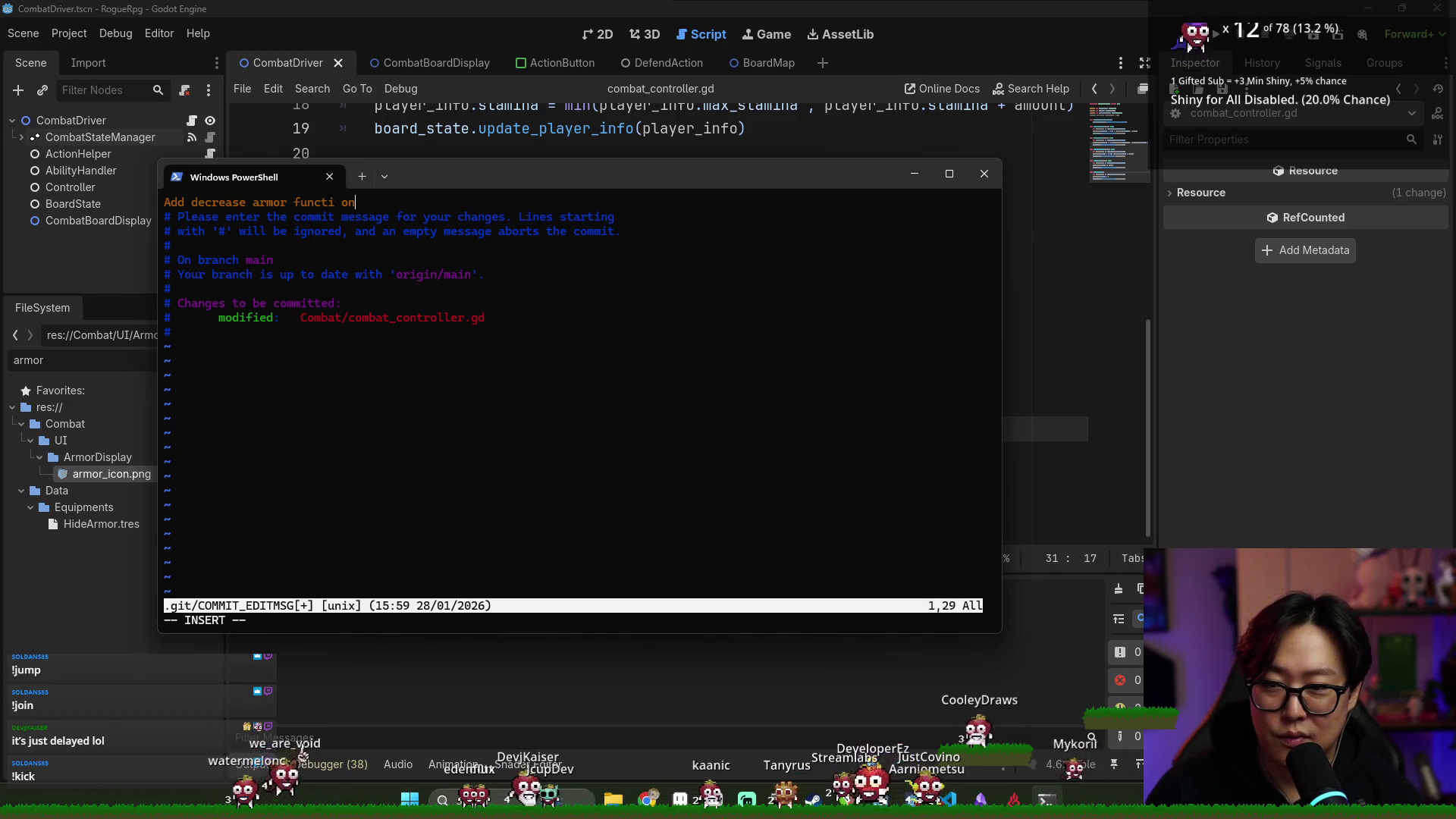
{"action": "key", "text": "BackSpace"}
{"action": "key", "text": "BackSpace"}
{"action": "key", "text": "BackSpace"}
{"action": "type", "text": "on for controller"}
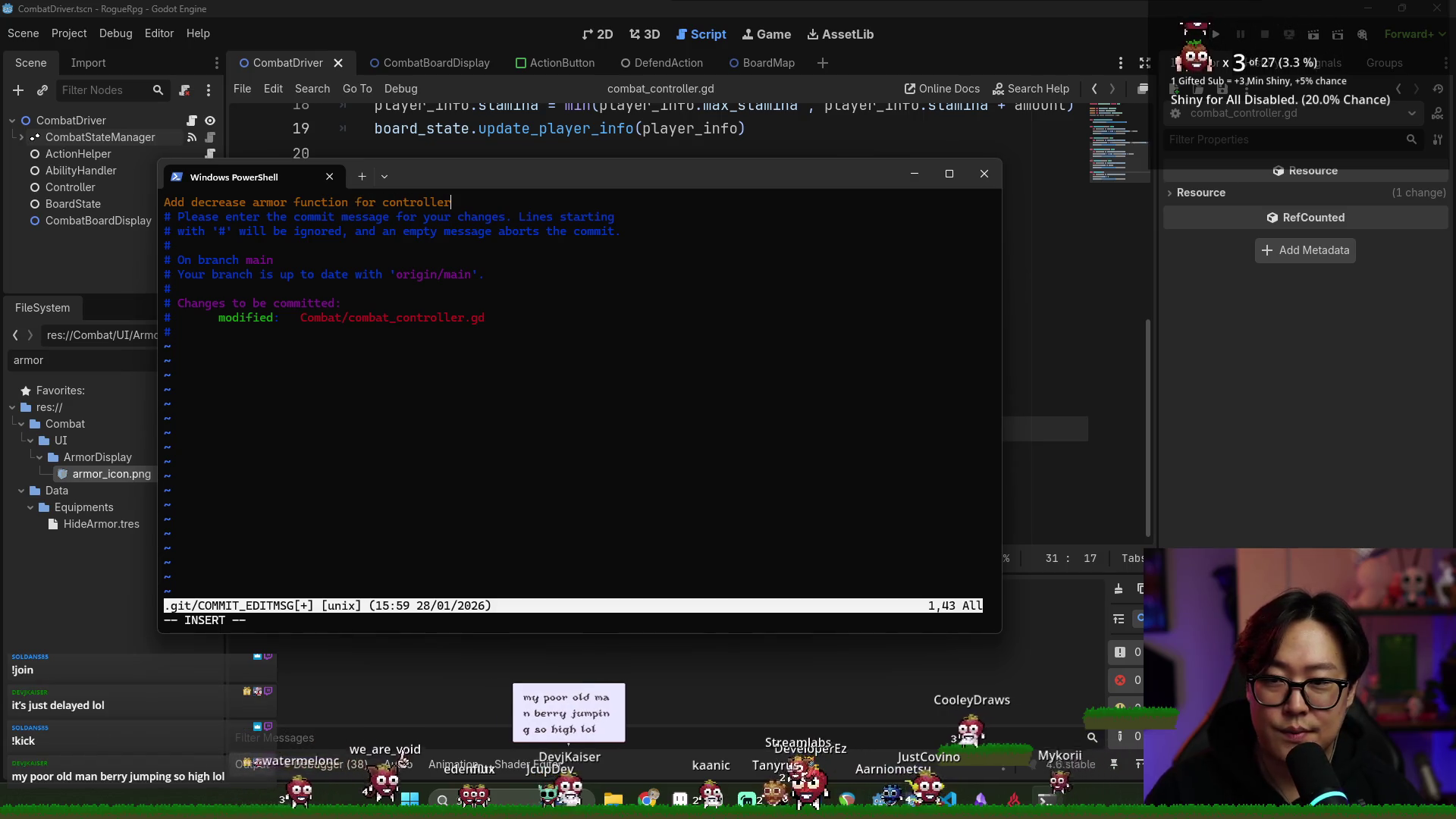
{"action": "key", "text": "Escape"}
{"action": "type", "text": ":wq"}
{"action": "key", "text": "Return"}
Push the new commit to the remote with git push
{"action": "type", "text": "git push"}
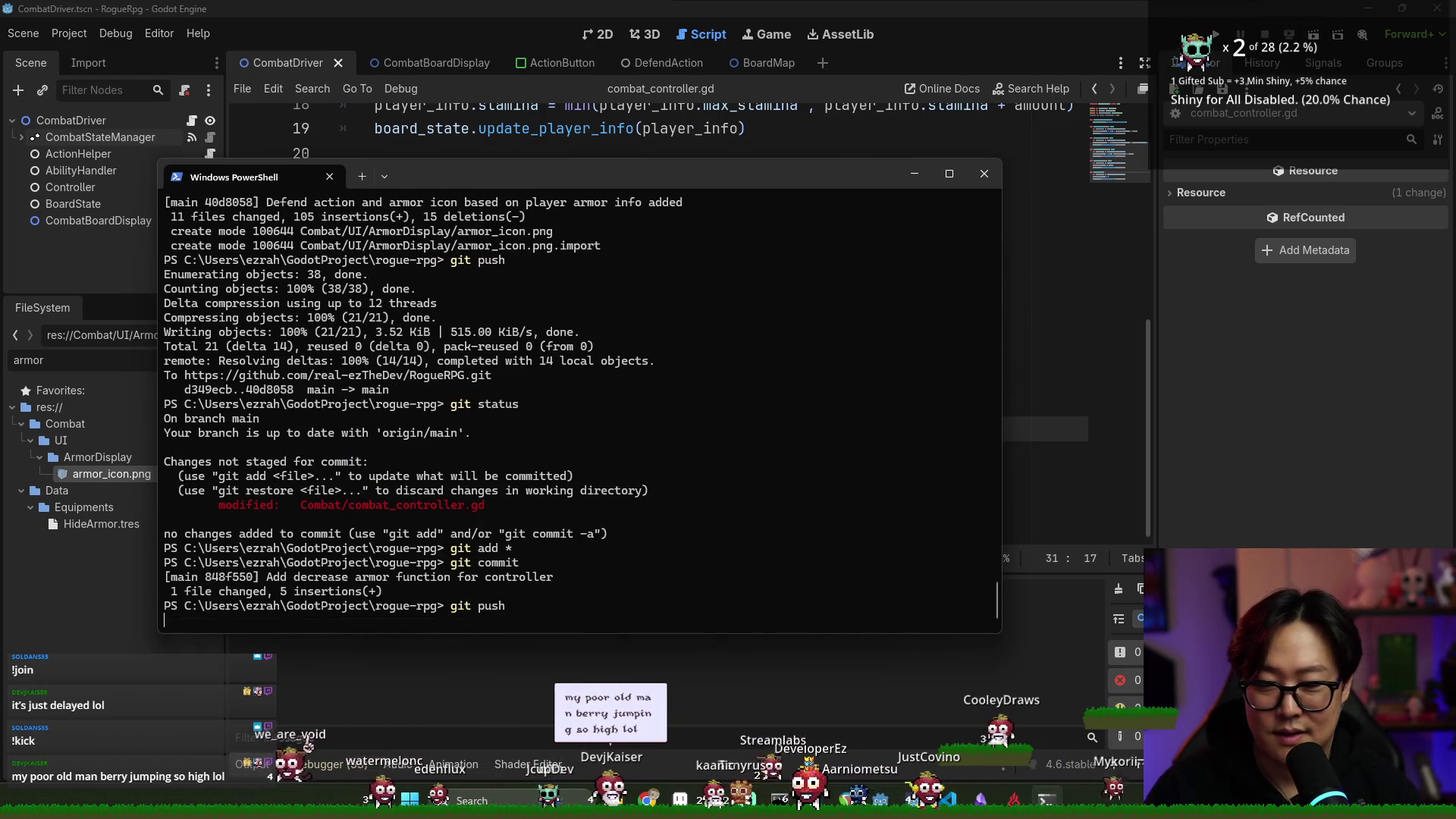
{"action": "key", "text": "alt+Tab"}
{"action": "left_click", "coordinate": [493, 493]}
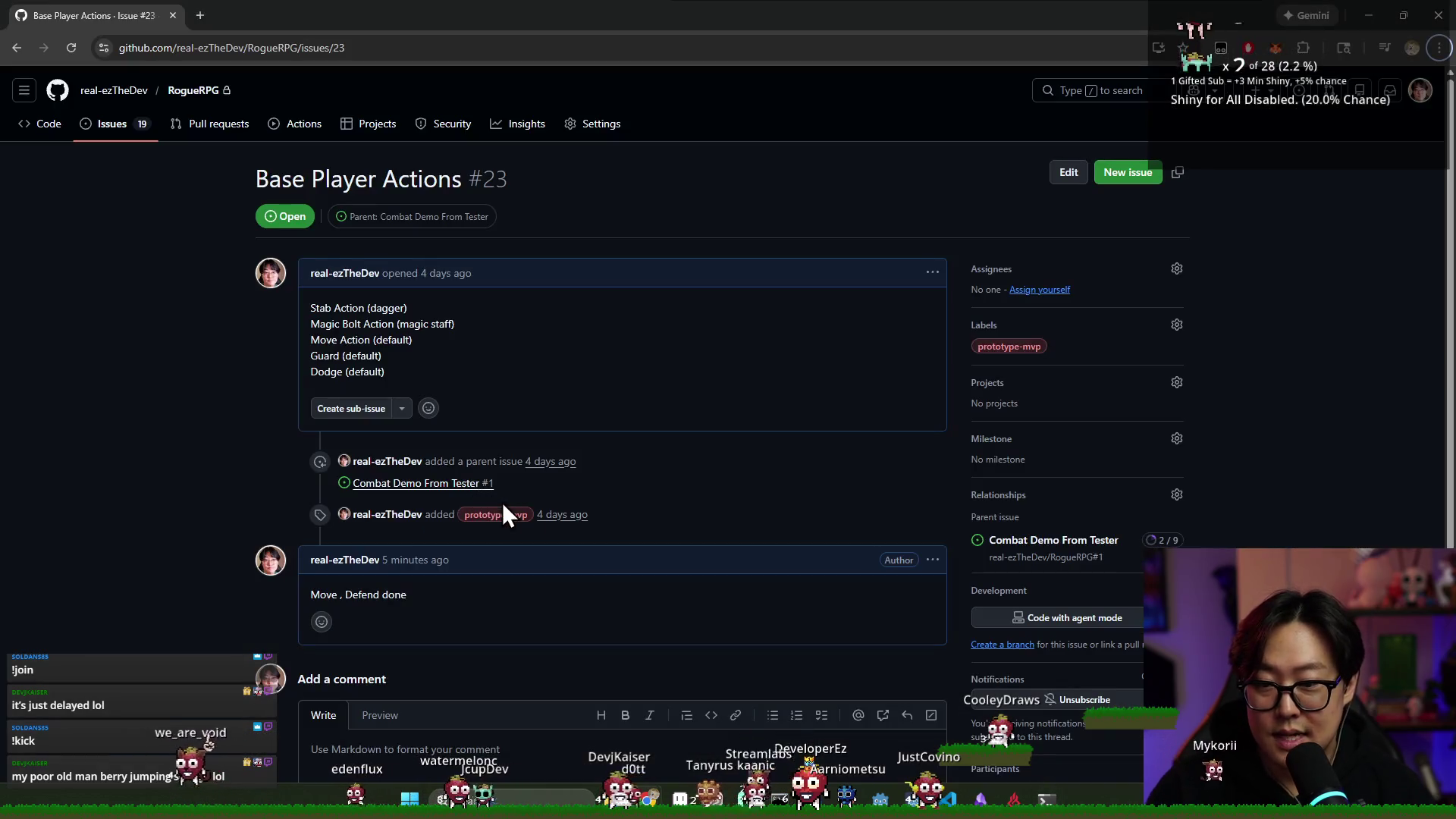
On issue #23, highlight the Dodge (default) line as the next action to build
{"action": "scroll", "coordinate": [508, 459], "scroll_direction": "up", "scroll_amount": 3}
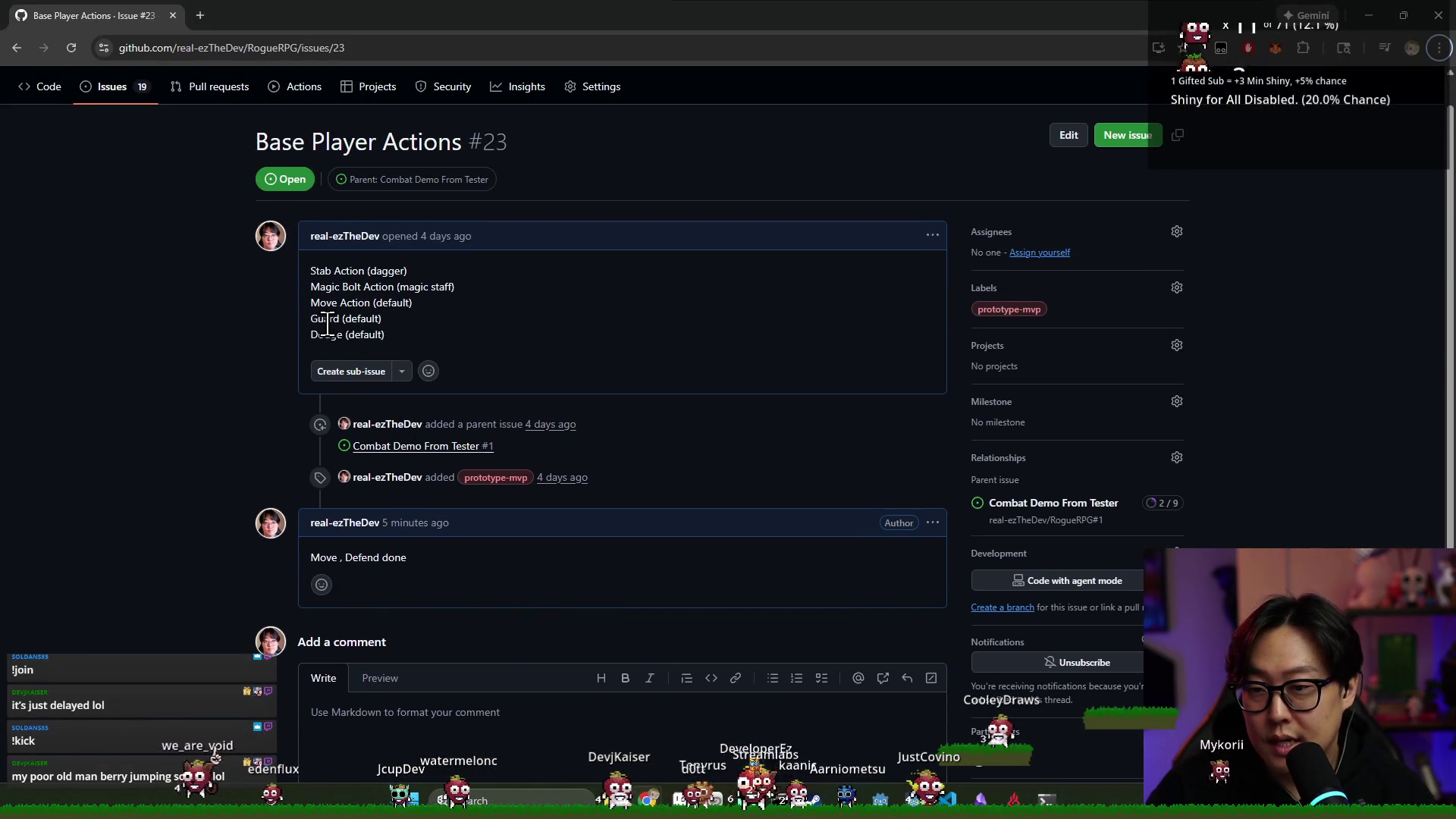
{"action": "left_click_drag", "start_coordinate": [311, 319], "coordinate": [399, 335]}
{"action": "mouse_move", "coordinate": [311, 304]}
{"action": "left_mouse_down"}
{"action": "mouse_move", "coordinate": [311, 317]}
{"action": "mouse_move", "coordinate": [364, 317]}
{"action": "mouse_move", "coordinate": [333, 299]}
{"action": "left_mouse_up"}
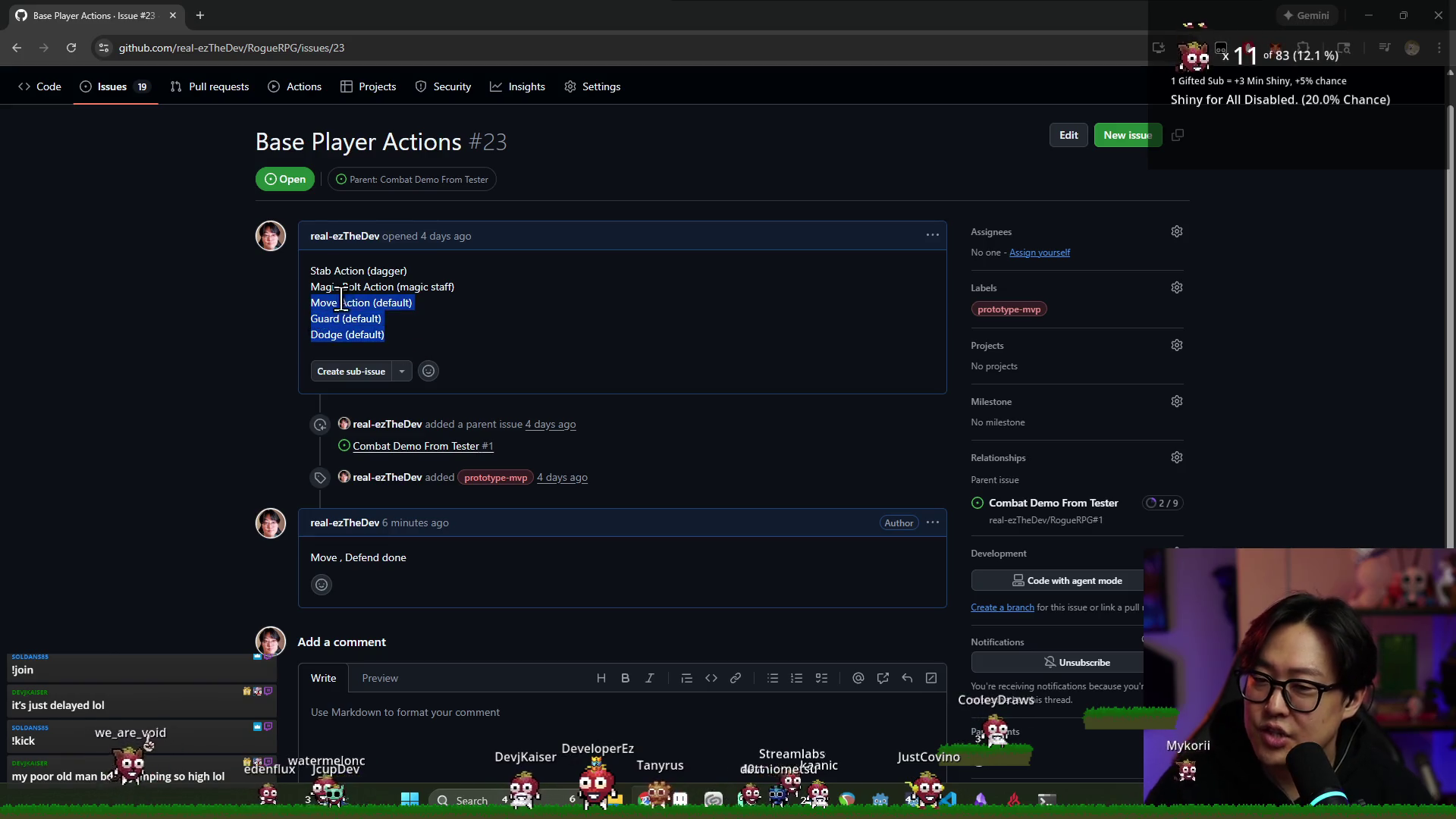
{"action": "left_click", "coordinate": [394, 343]}
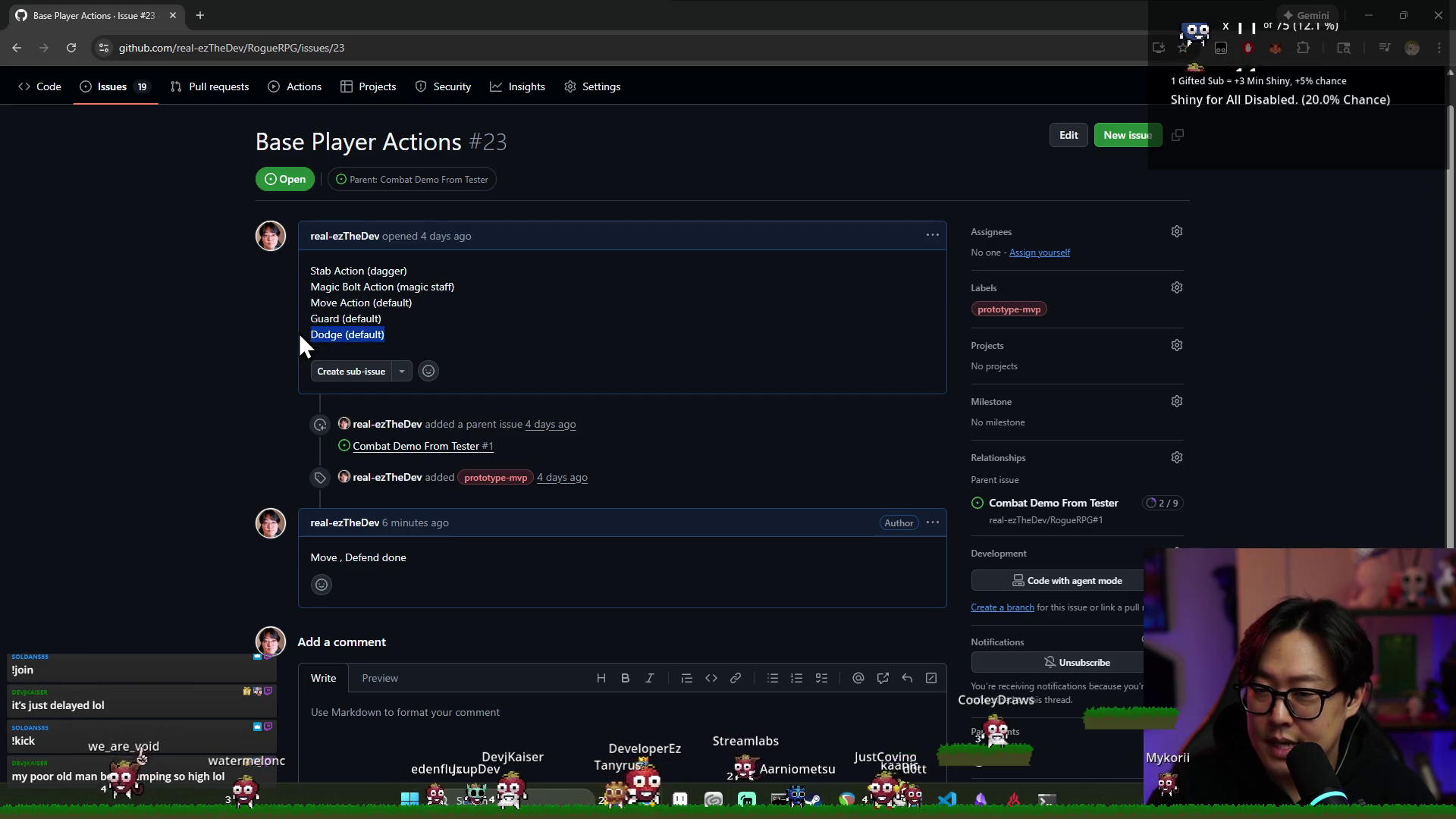
{"action": "left_click", "coordinate": [393, 328]}
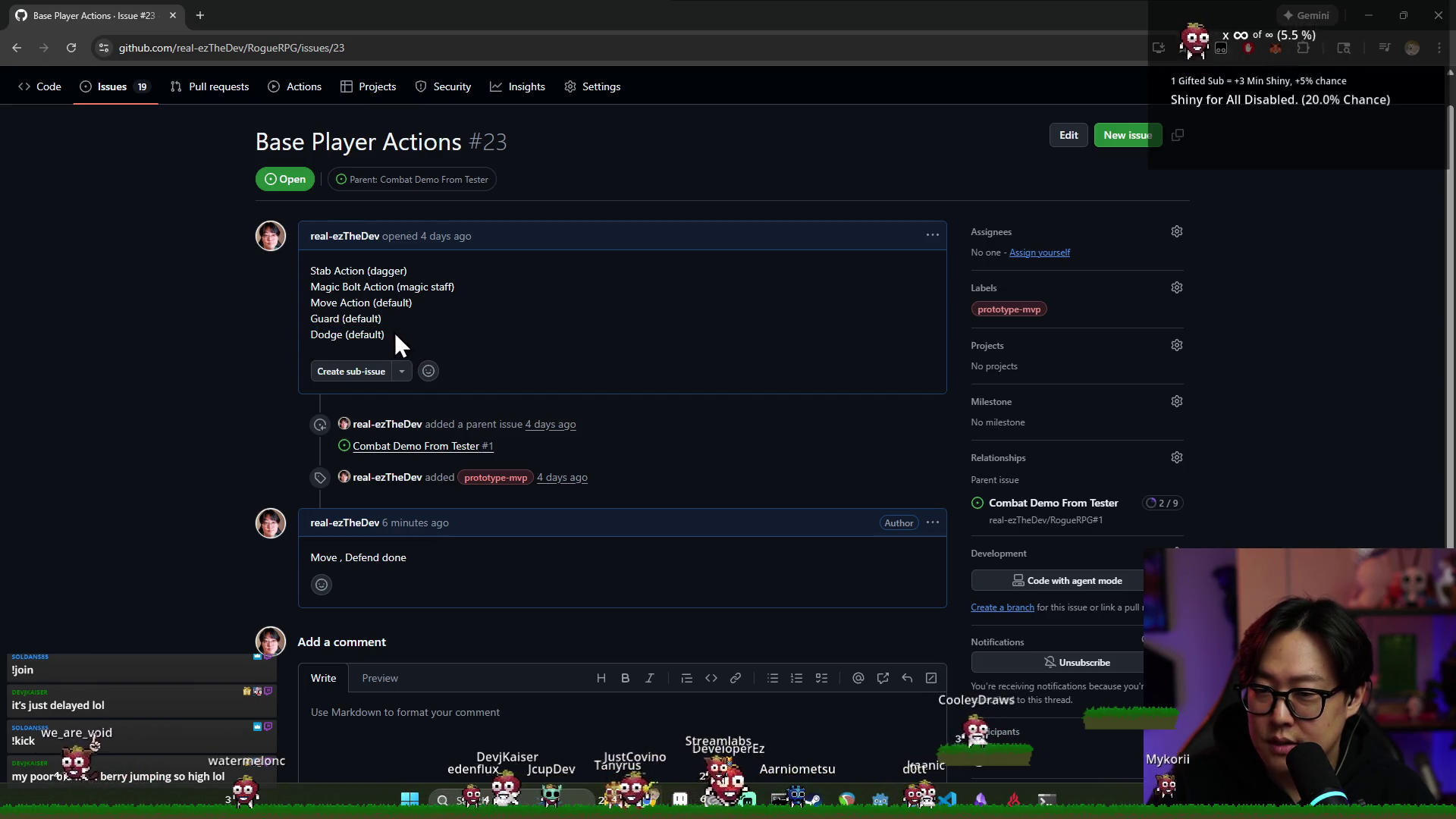
{"action": "left_click_drag", "start_coordinate": [395, 334], "coordinate": [311, 337]}
{"action": "key", "text": "alt+Tab"}
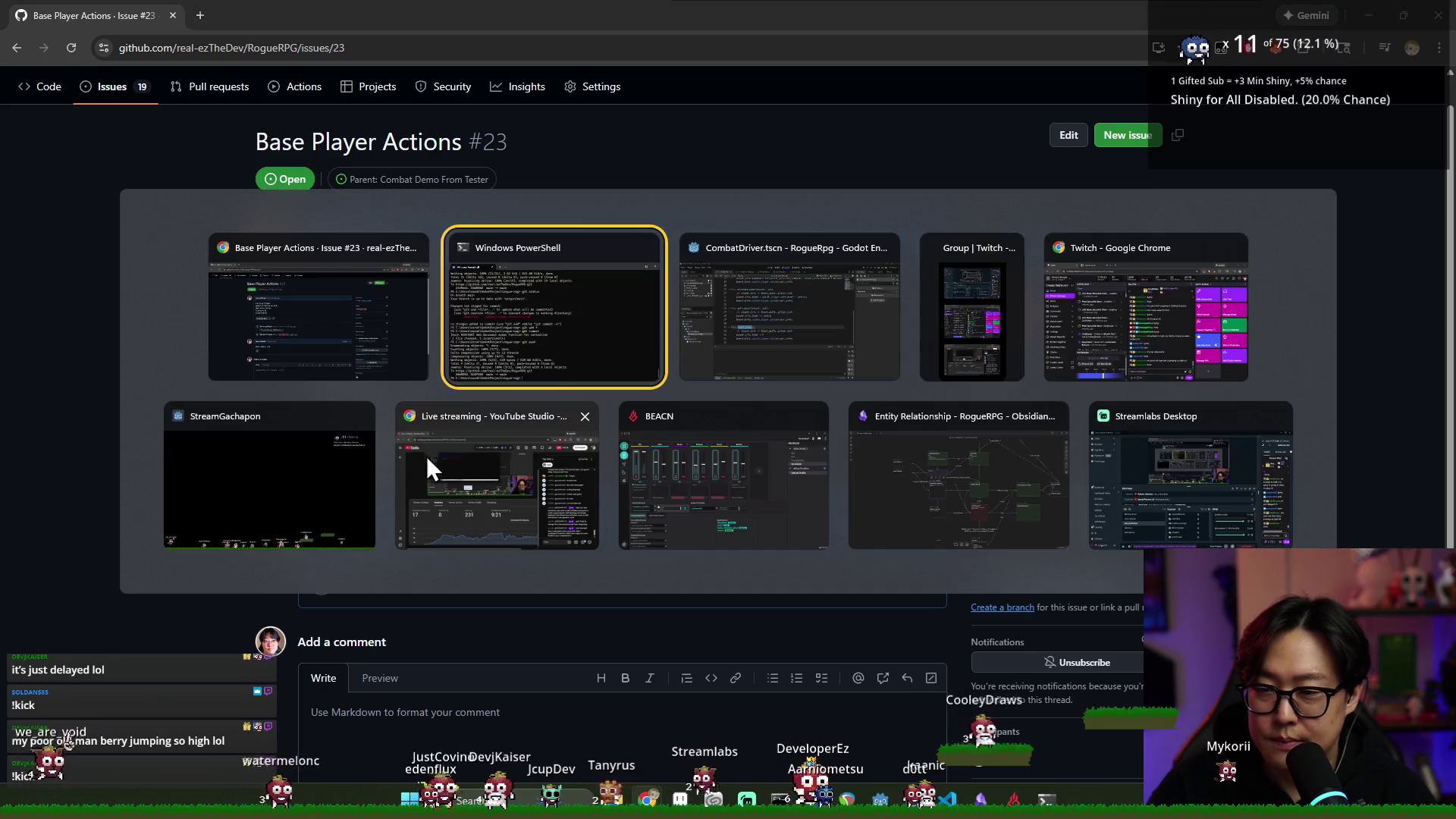
Add a new apply_dodge function below reset_armor in combat_controller.gd
{"action": "left_click", "coordinate": [760, 334]}
{"action": "left_click", "coordinate": [480, 403]}
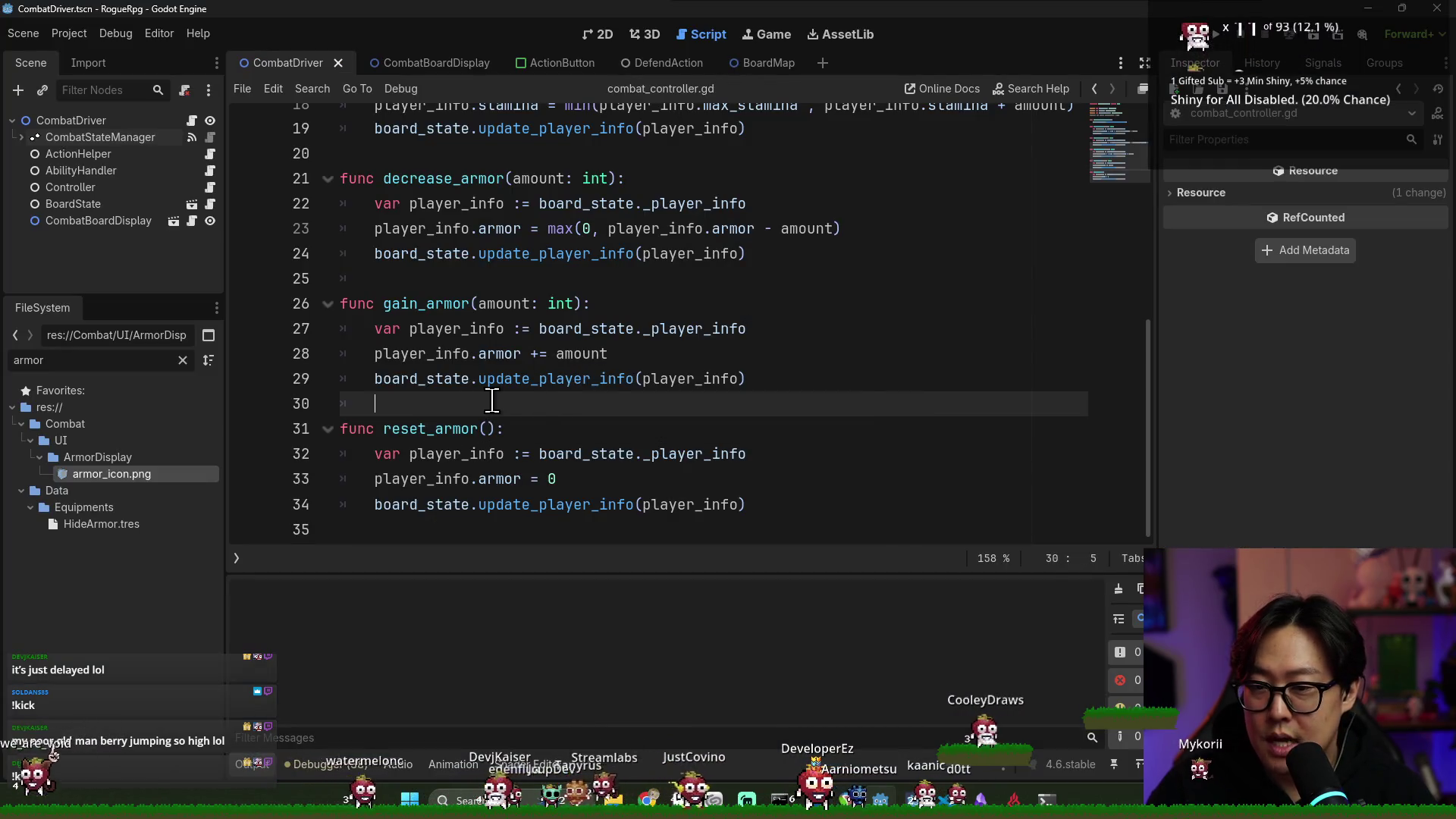
{"action": "left_click", "coordinate": [789, 507]}
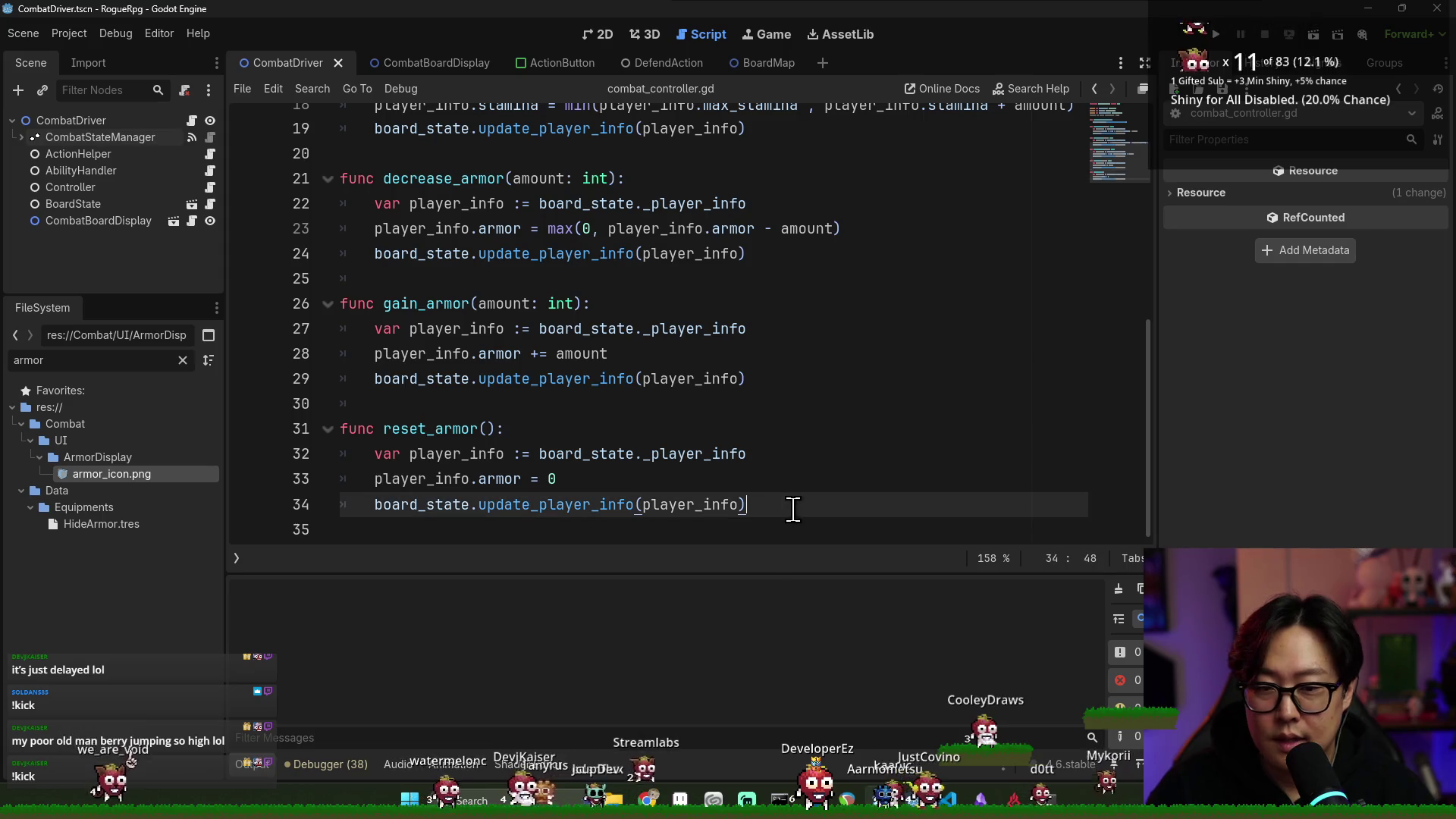
{"action": "key", "text": "Down"}
{"action": "key", "text": "Return"}
{"action": "type", "text": "func "}
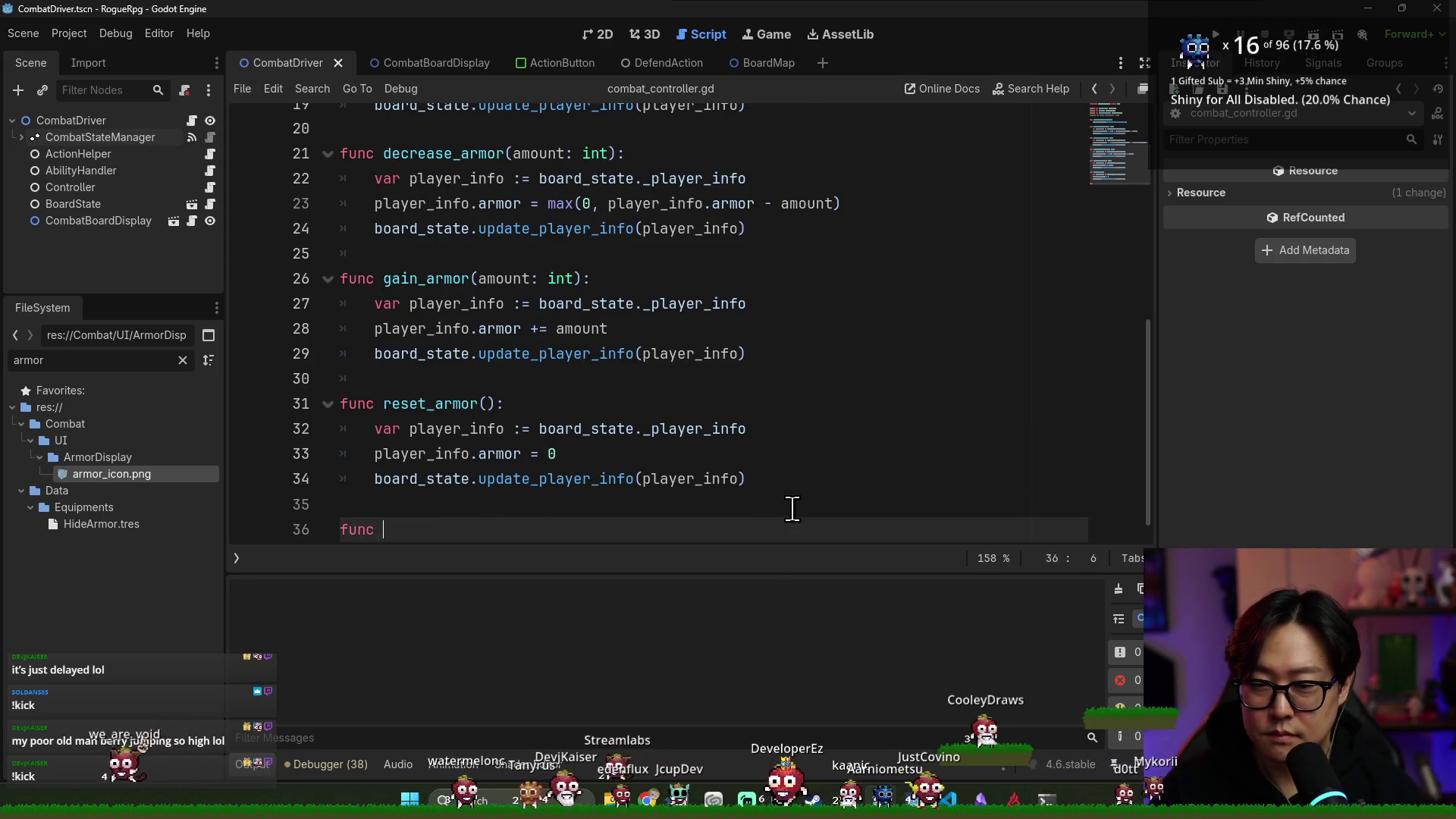
{"action": "type", "text": "set_do"}
{"action": "key", "text": "Return"}
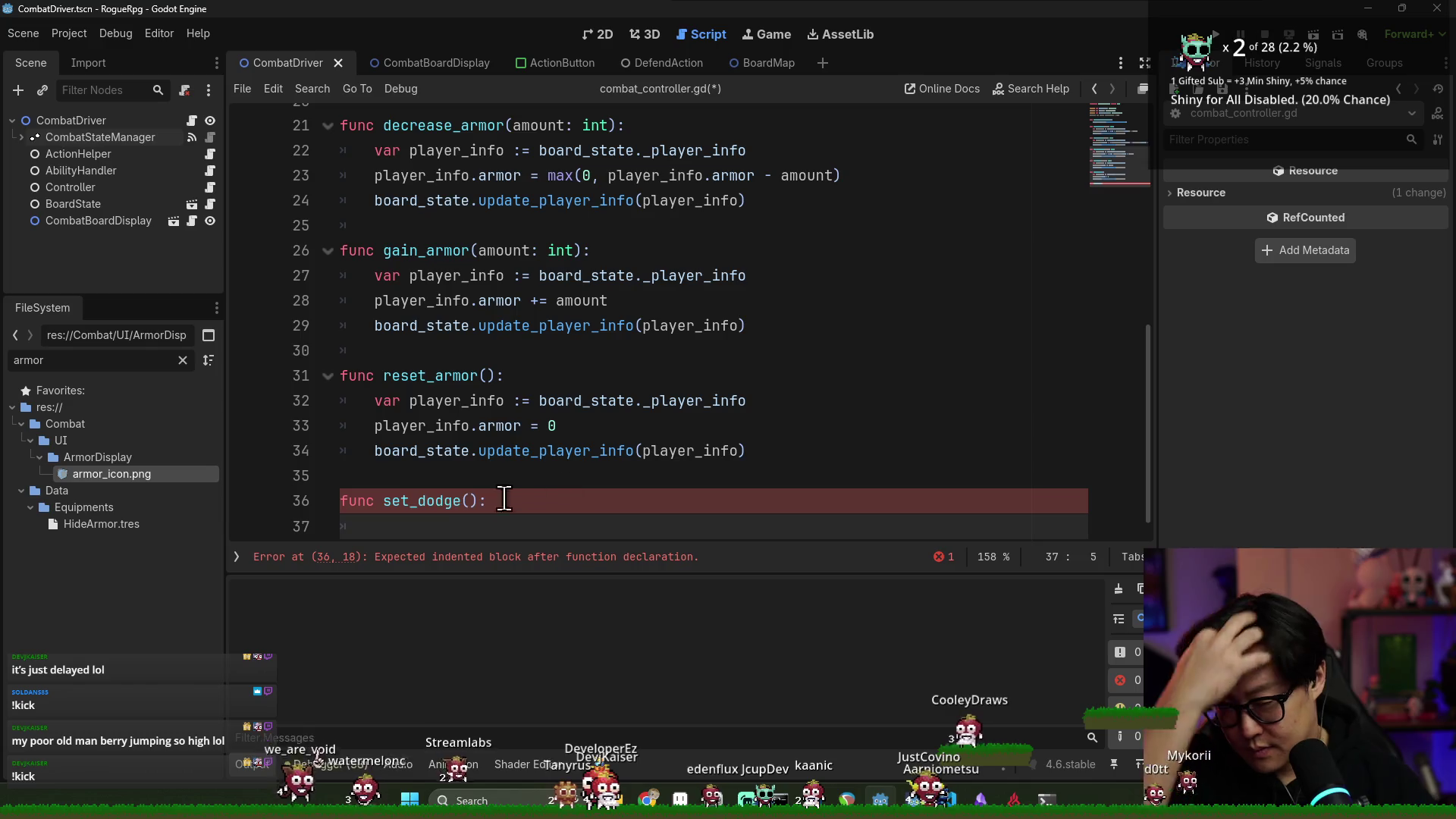
{"action": "left_click", "coordinate": [410, 501]}
{"action": "key", "text": "BackSpace"}
{"action": "key", "text": "BackSpace"}
{"action": "key", "text": "BackSpace"}
{"action": "type", "text": "apply"}
{"action": "left_click", "coordinate": [501, 525]}
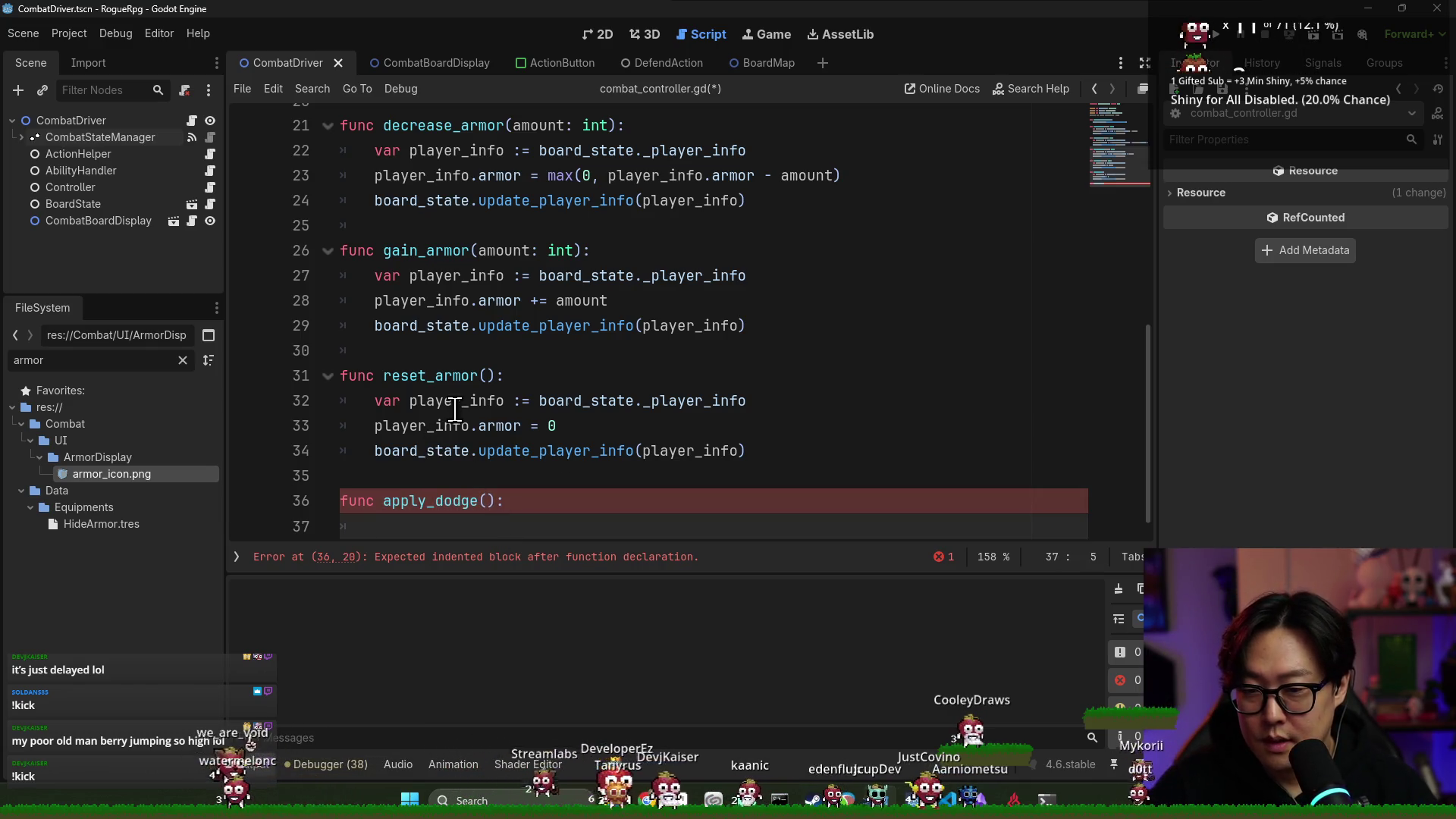
Fill apply_dodge with reset_armor's body, setting is_dodging to true instead of armor, and save
{"action": "triple_click", "coordinate": [422, 402]}
{"action": "left_click", "coordinate": [539, 489], "text": "shift"}
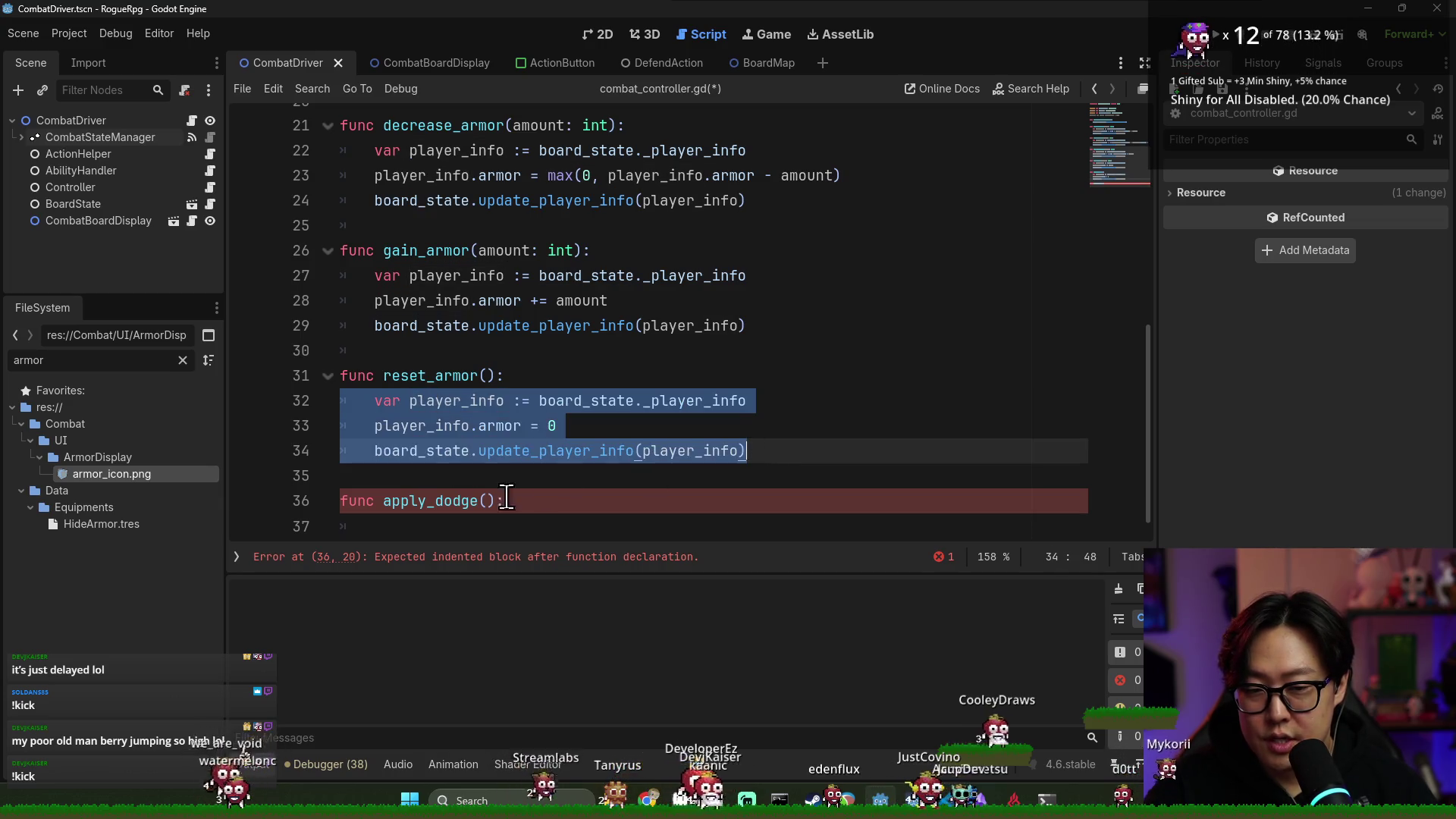
{"action": "key", "text": "ctrl+c"}
{"action": "left_click", "coordinate": [481, 526]}
{"action": "key", "text": "ctrl+v"}
{"action": "left_click", "coordinate": [474, 501]}
{"action": "double_click", "coordinate": [493, 500]}
{"action": "type", "text": "is_dodging"}
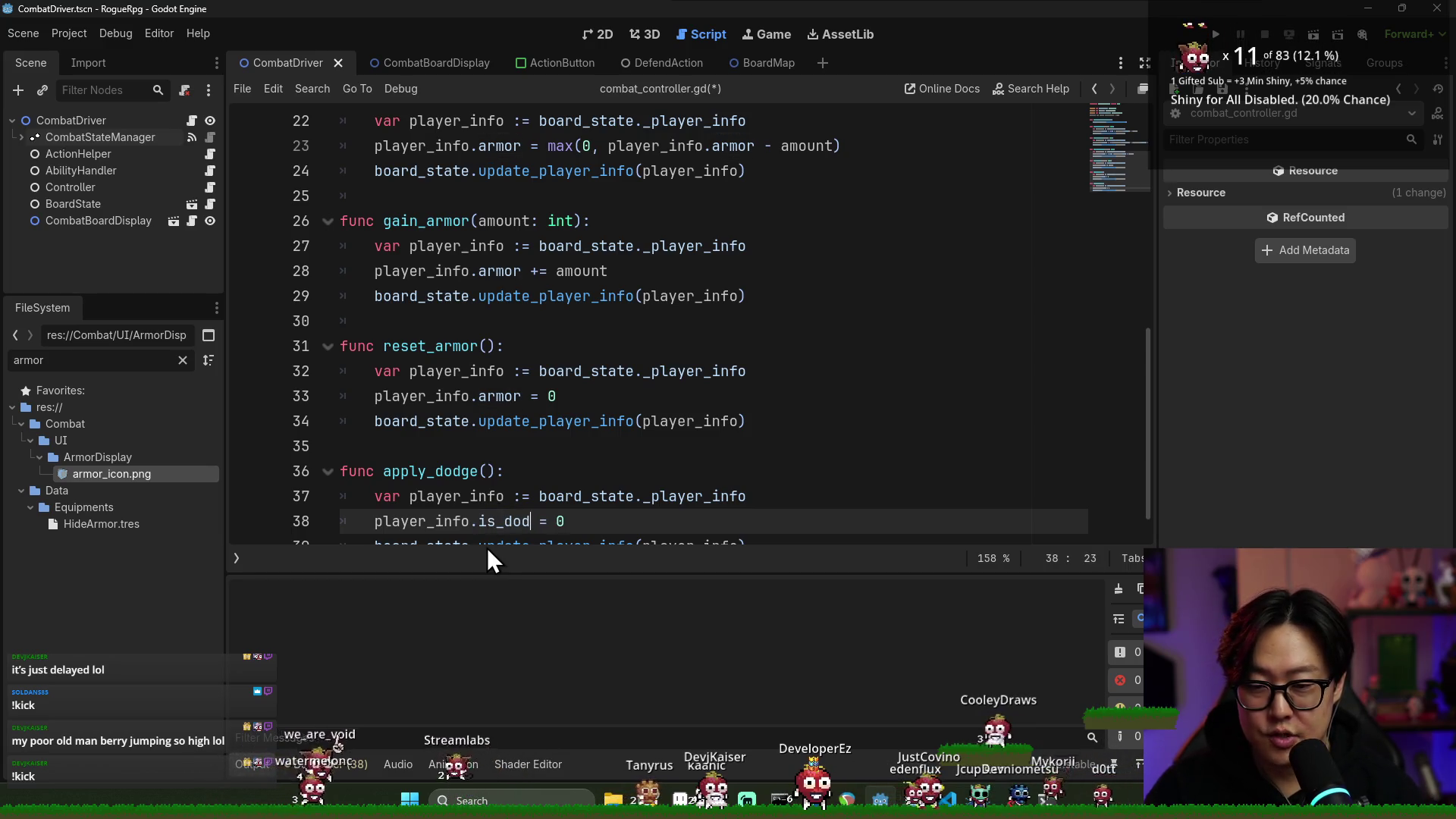
{"action": "left_click", "coordinate": [631, 523]}
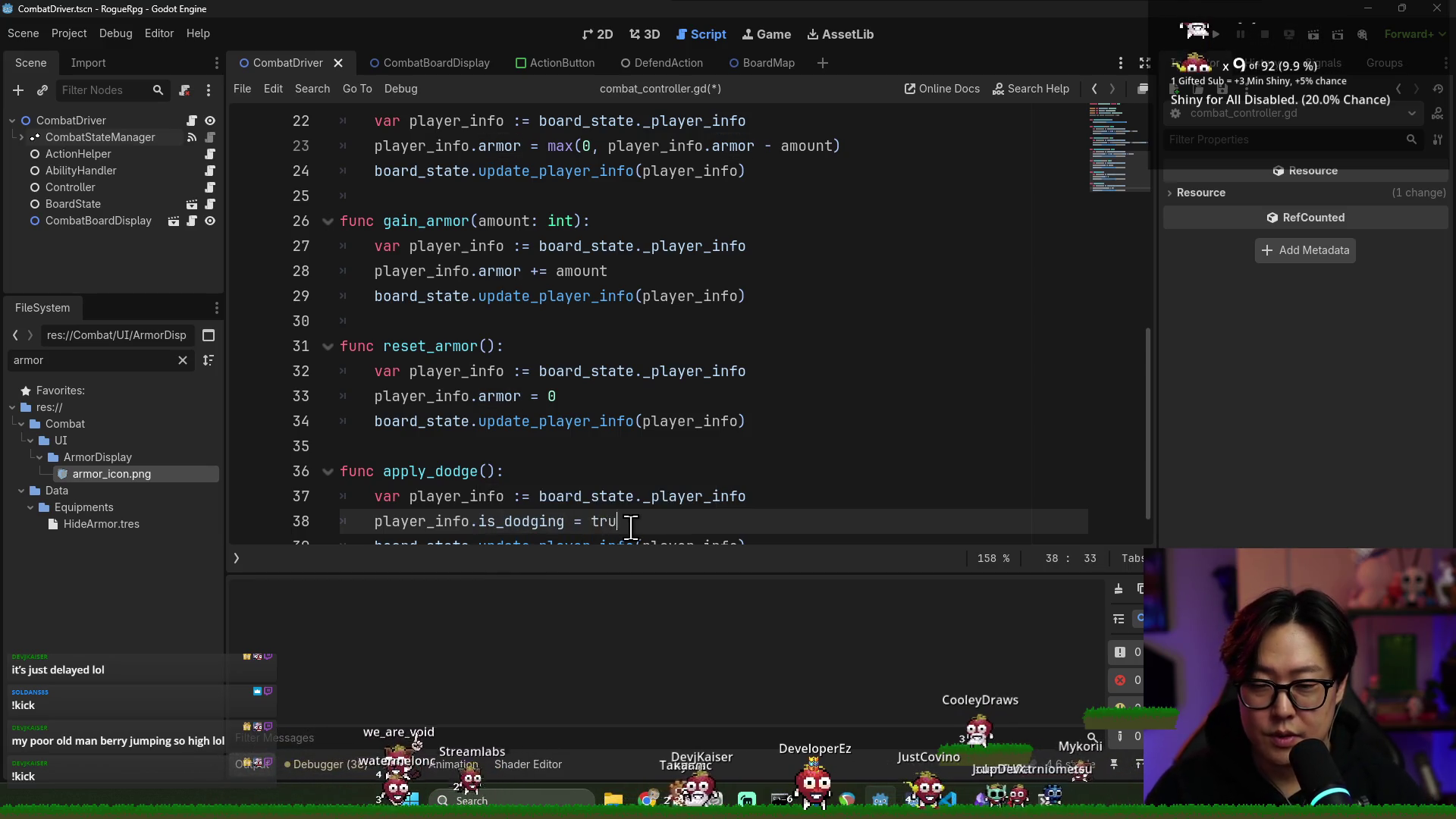
{"action": "type", "text": "e"}
{"action": "double_click", "coordinate": [523, 479]}
{"action": "key", "text": "ctrl+s"}
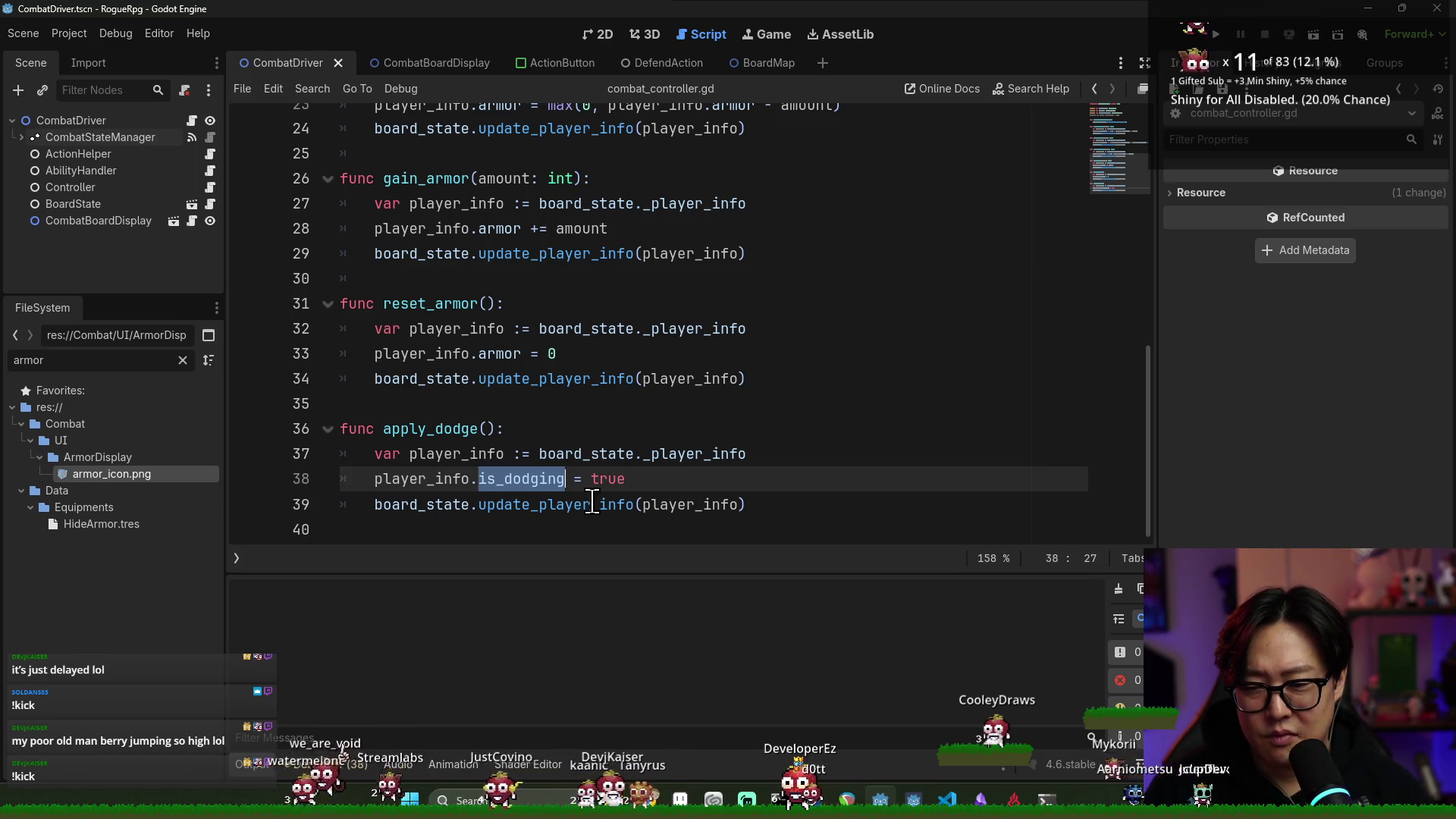
Add an is_dodging: bool = false field below armor in the PlayerInfo script and save
{"action": "double_click", "coordinate": [562, 498]}
{"action": "double_click", "coordinate": [522, 479]}
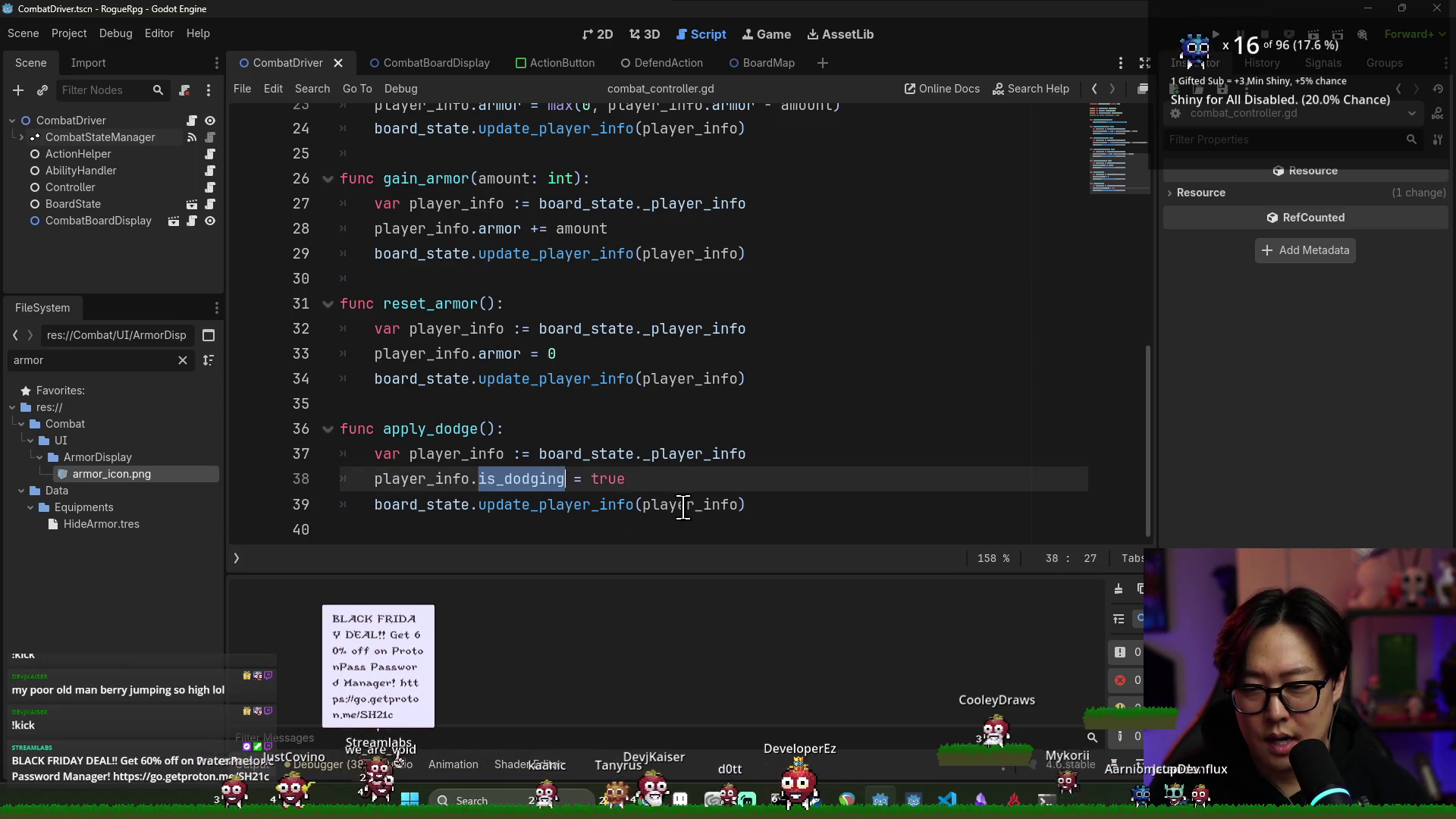
{"action": "left_click", "coordinate": [695, 455], "text": "ctrl"}
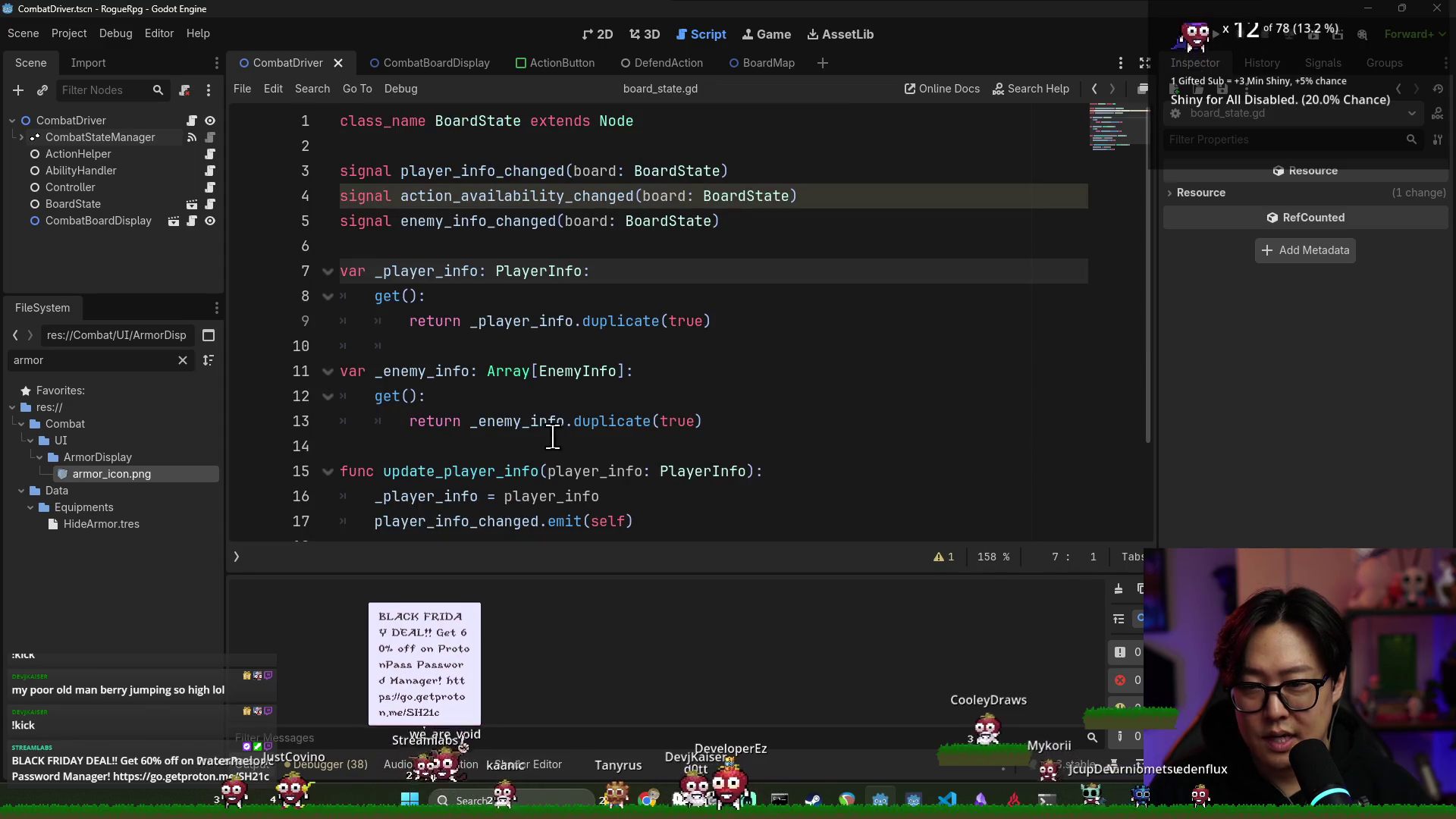
{"action": "left_click", "coordinate": [526, 271], "text": "ctrl"}
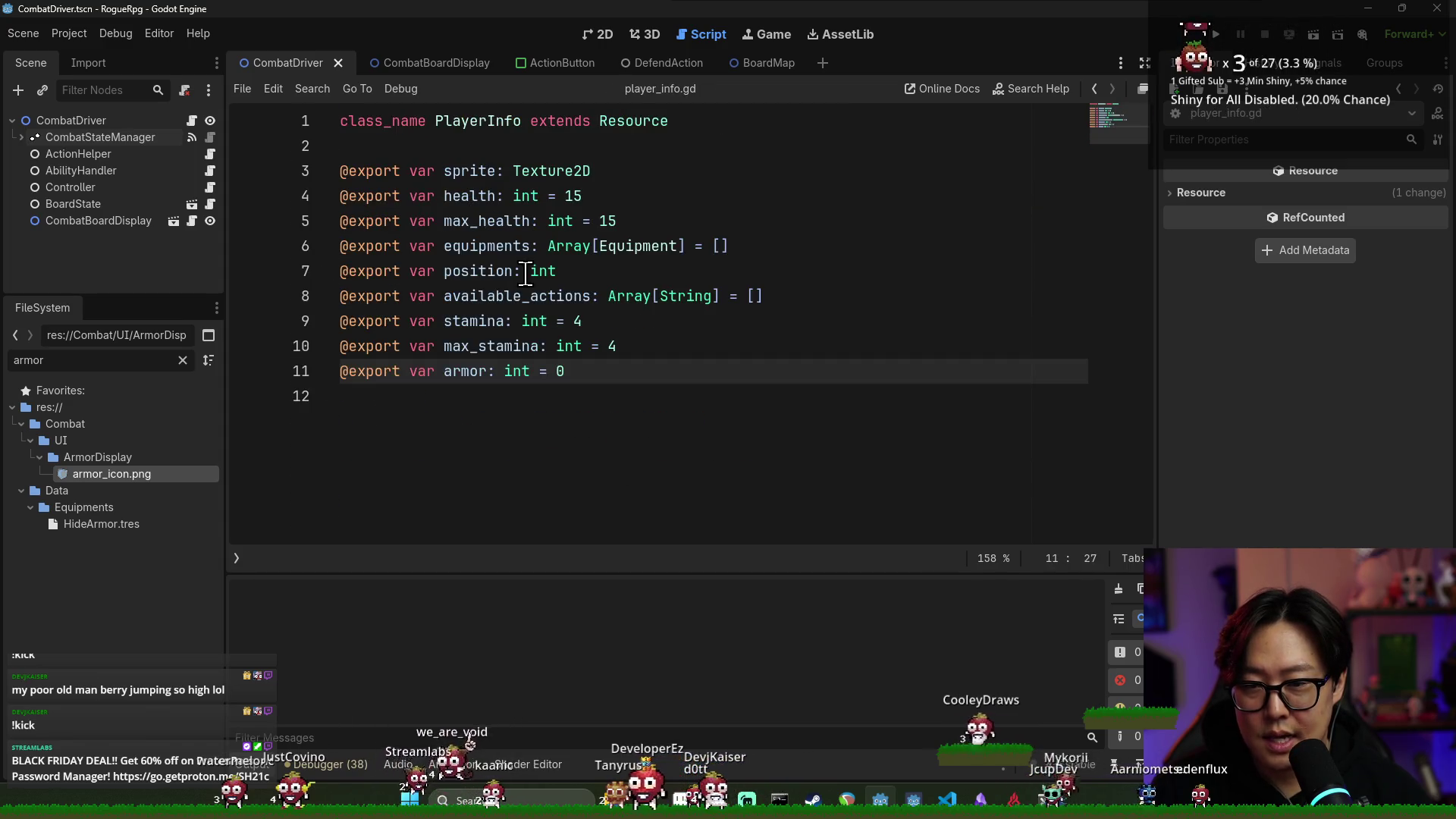
{"action": "key", "text": "Return"}
{"action": "type", "text": "@export var is_do"}
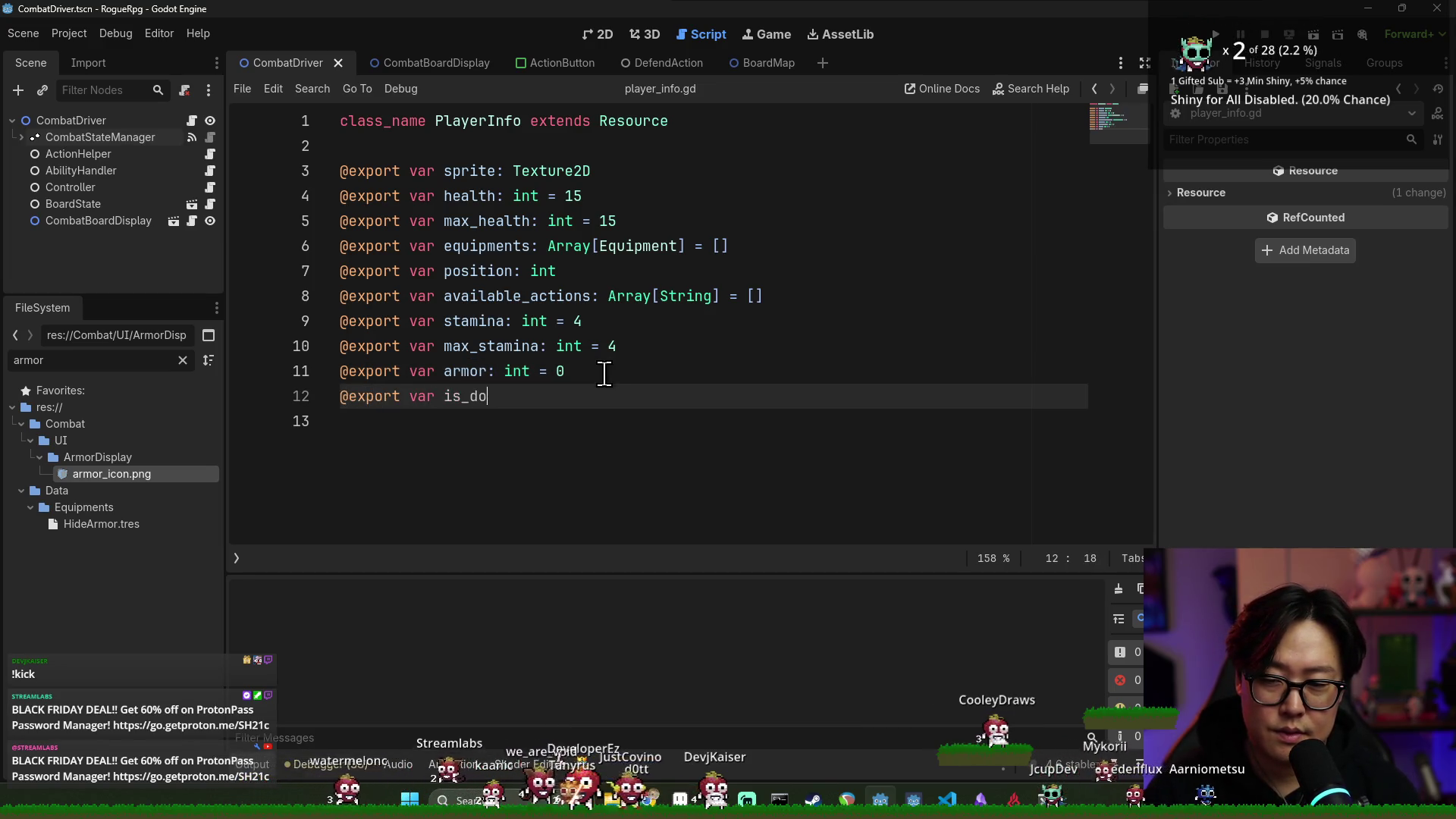
{"action": "type", "text": "dging: f"}
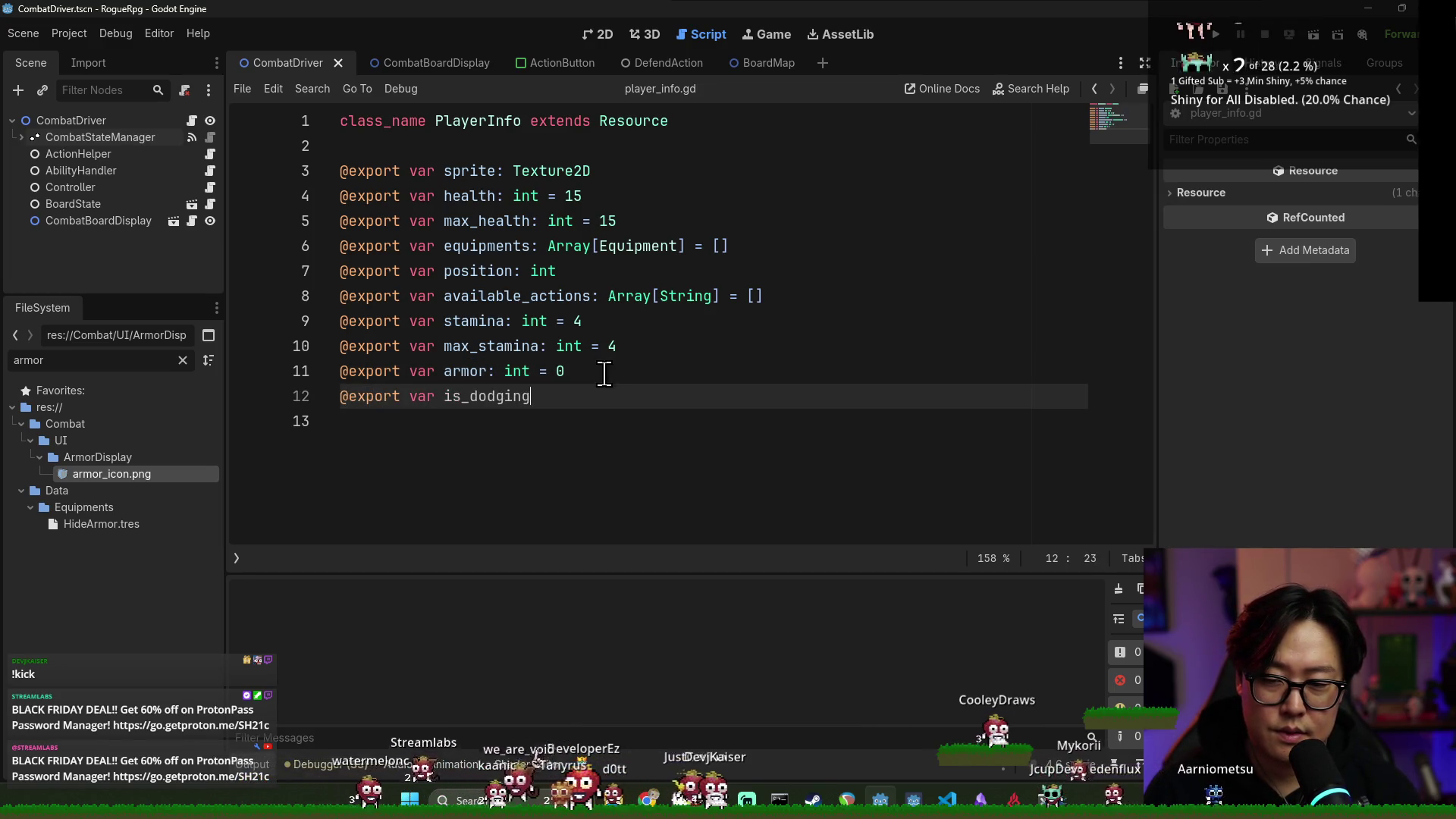
{"action": "key", "text": "BackSpace"}
{"action": "key", "text": "BackSpace"}
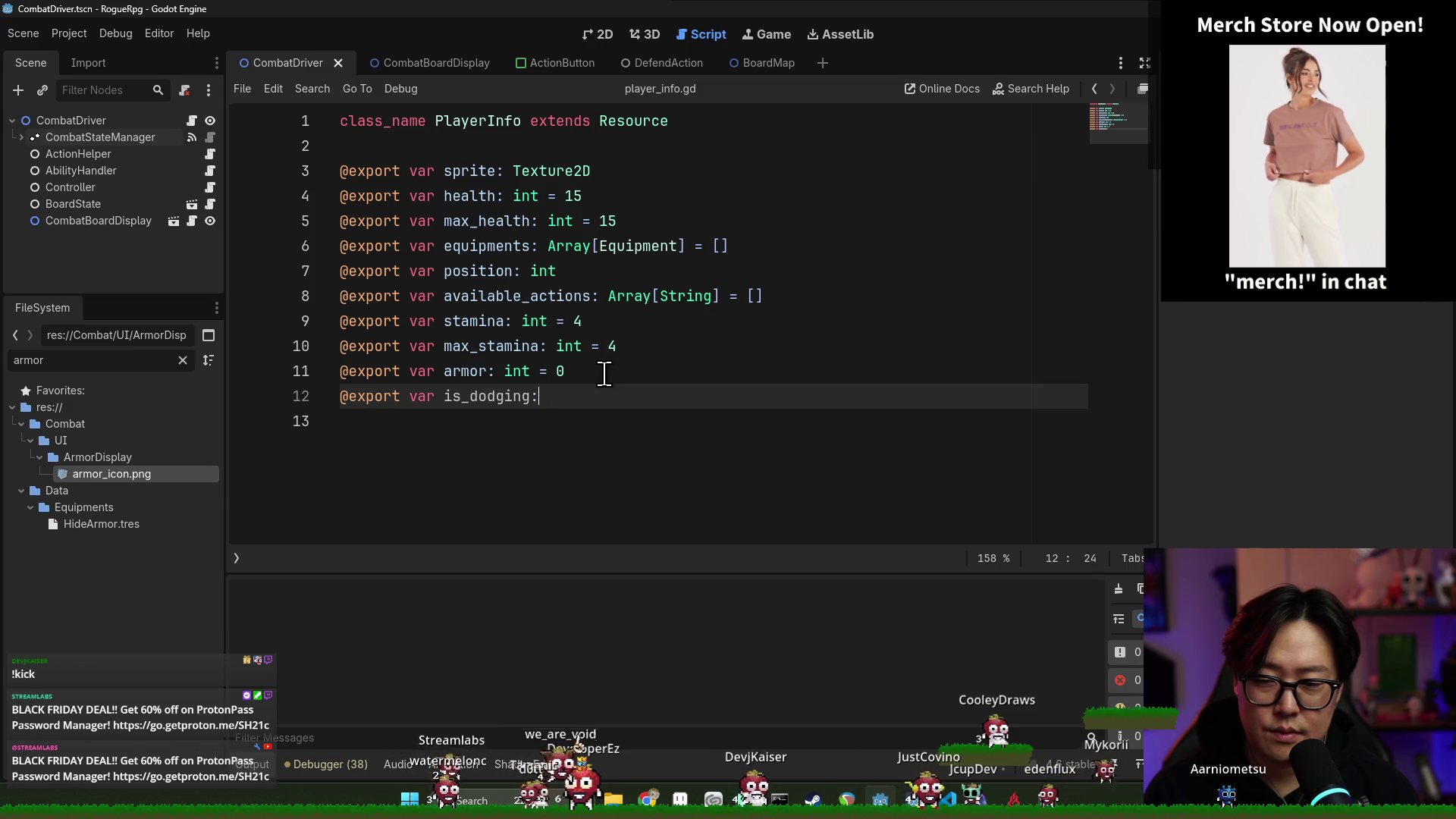
{"action": "type", "text": " bool = false"}
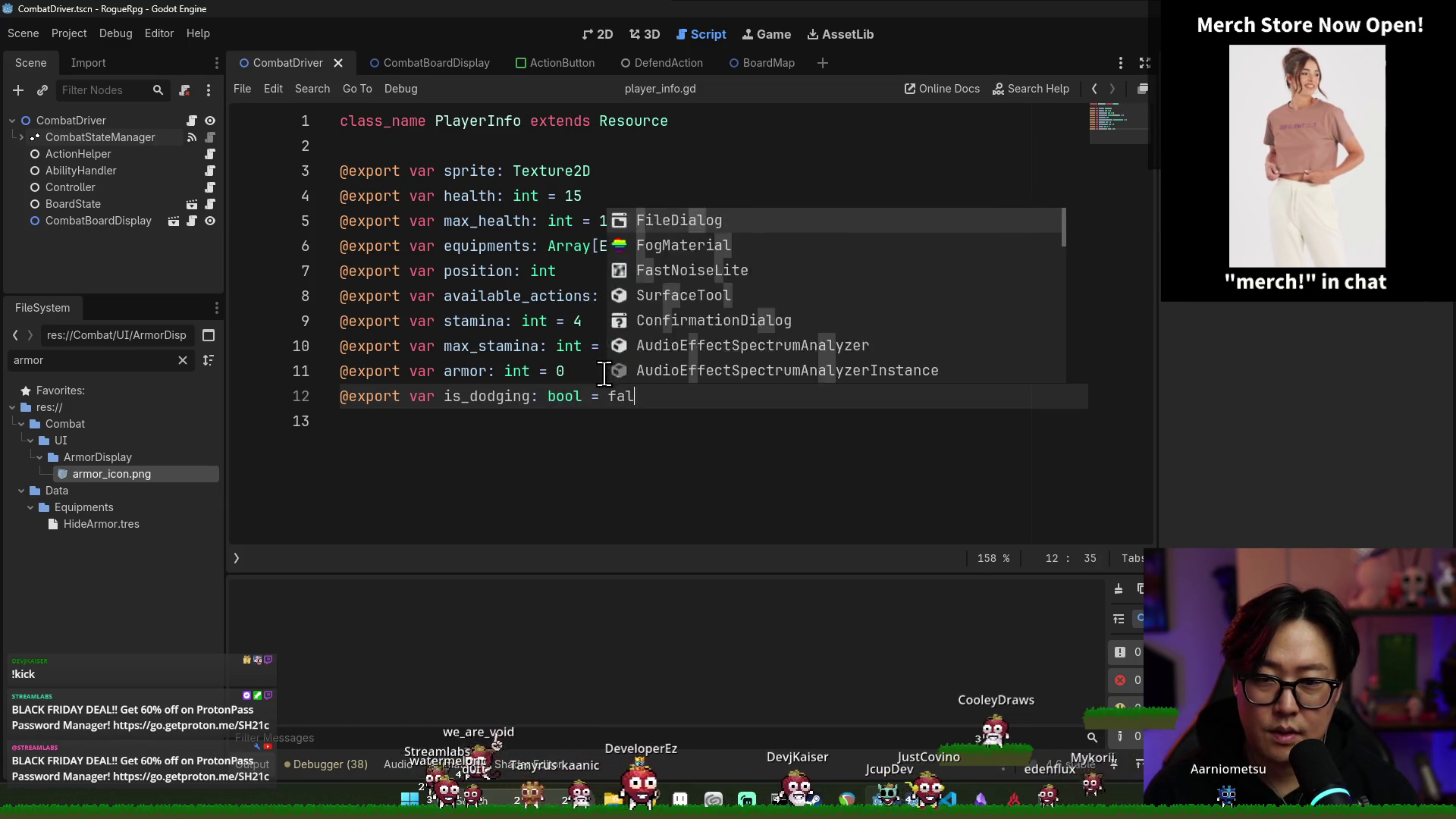
{"action": "key", "text": "ctrl+s"}
{"action": "left_click", "coordinate": [589, 327]}
{"action": "key", "text": "alt+Left"}
{"action": "key", "text": "ctrl+s"}
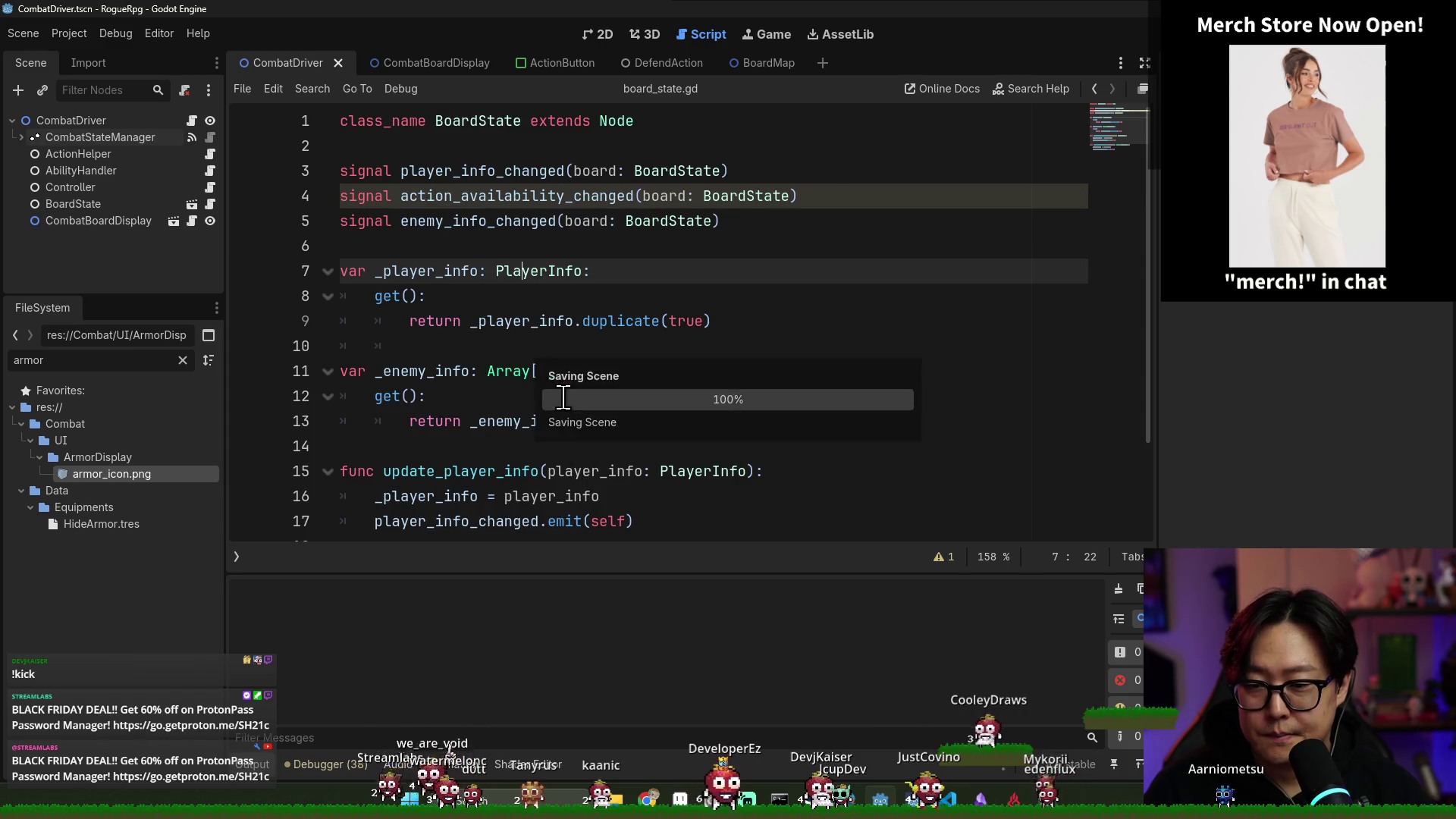
Start a reset_dodge() function after apply_dodge in combat_controller.gd
{"action": "scroll", "coordinate": [603, 442], "scroll_direction": "down", "scroll_amount": 2}
{"action": "left_click", "coordinate": [666, 299]}
{"action": "key", "text": "alt+Left"}
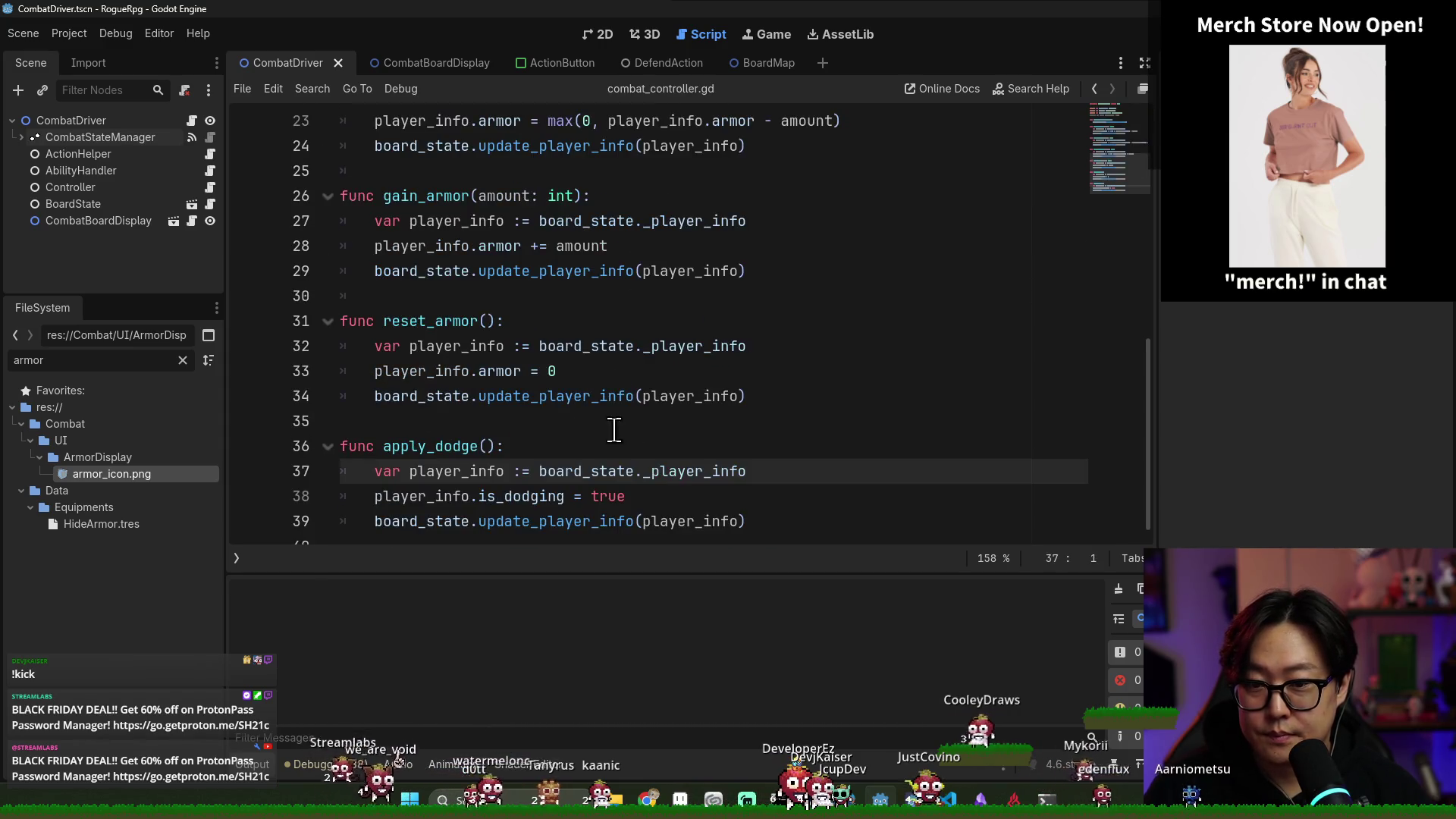
{"action": "double_click", "coordinate": [530, 498]}
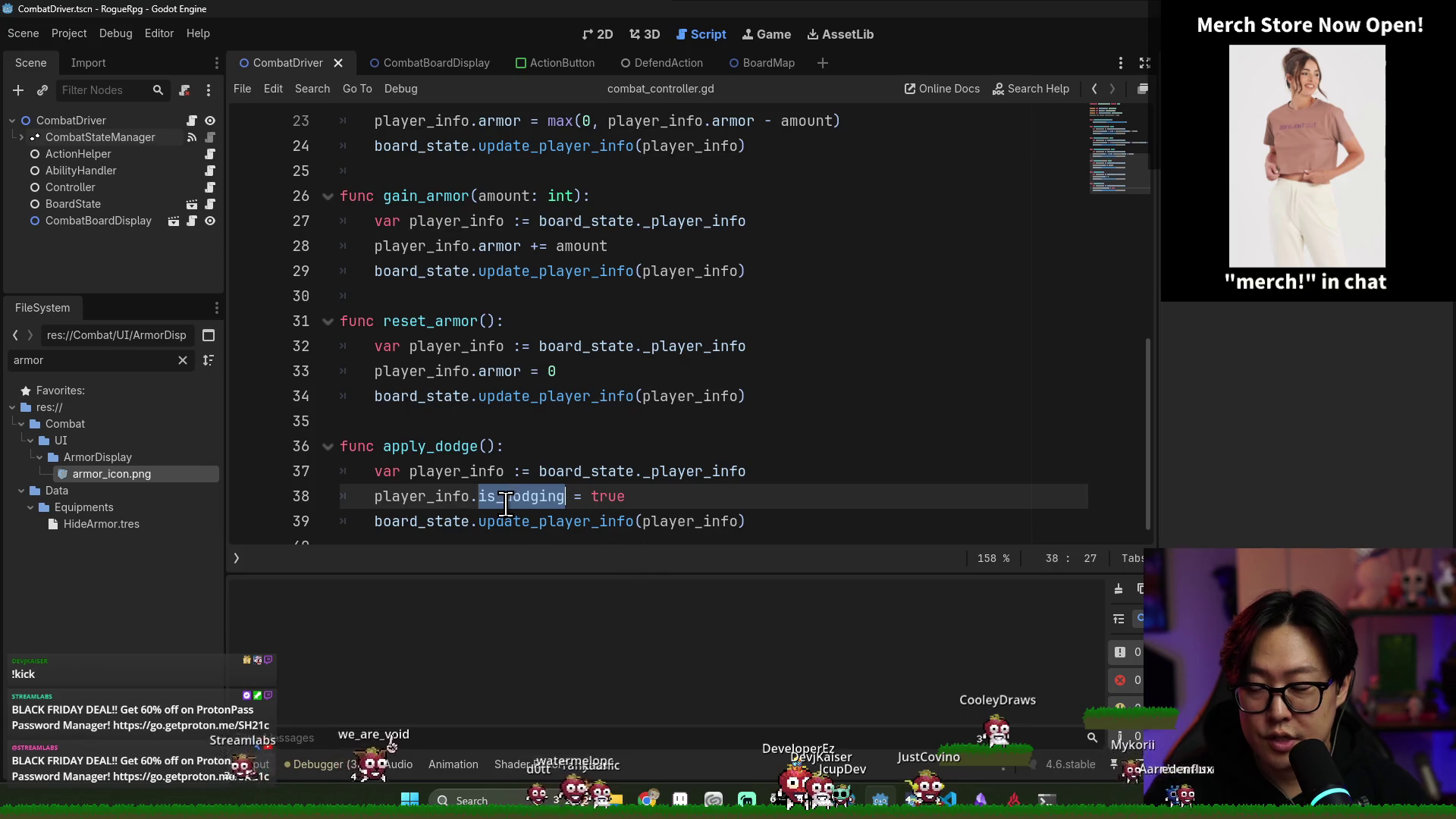
{"action": "scroll", "coordinate": [474, 468], "scroll_direction": "down", "scroll_amount": 1}
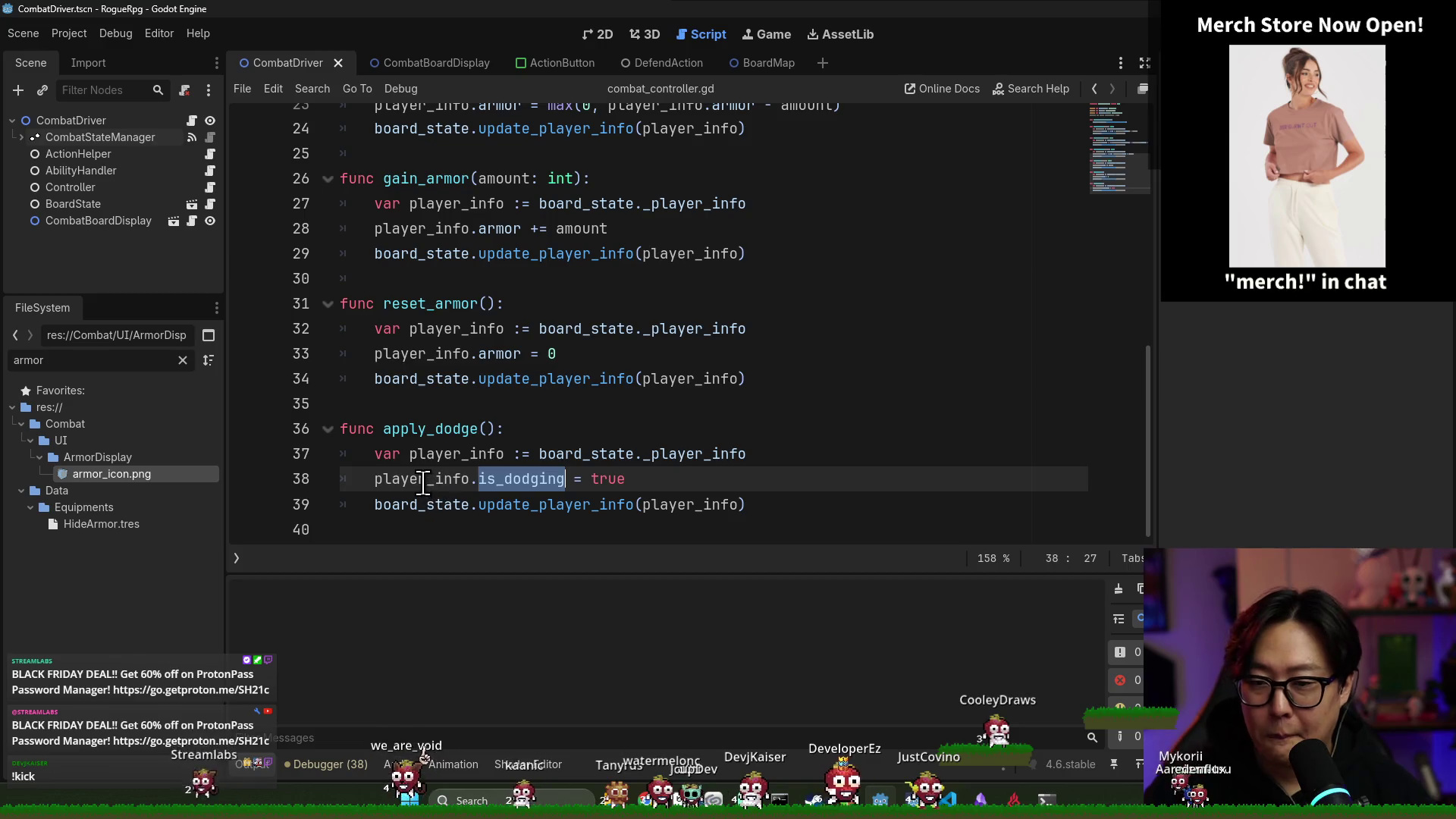
{"action": "left_click", "coordinate": [771, 501]}
{"action": "key", "text": "Return"}
{"action": "key", "text": "Down"}
{"action": "type", "text": "t_dodge():"}
{"action": "key", "text": "Return"}
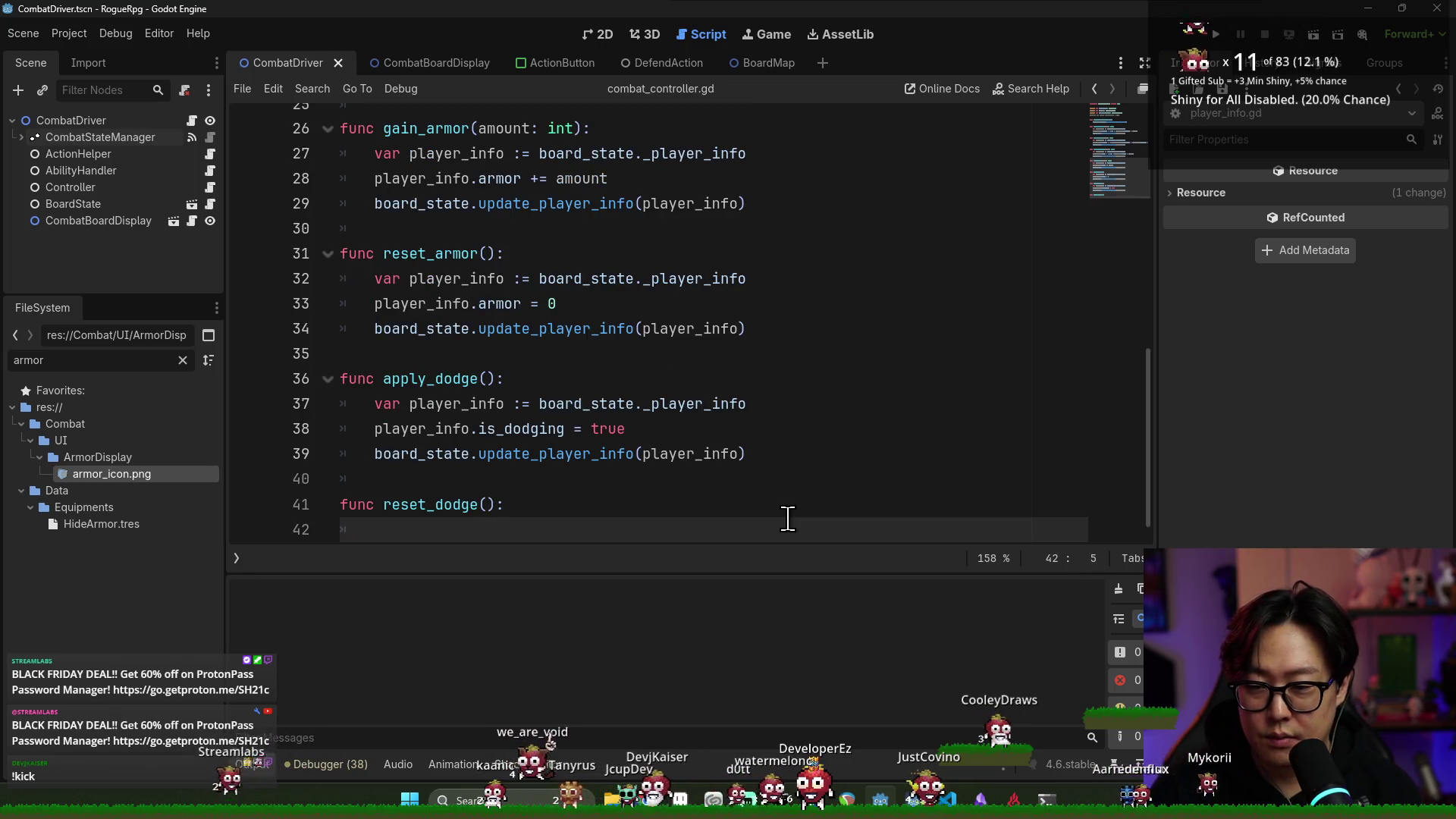
Copy apply_dodge's body into reset_dodge, change true to false, and save
{"action": "mouse_move", "coordinate": [345, 404]}
{"action": "left_mouse_down"}
{"action": "mouse_move", "coordinate": [755, 379]}
{"action": "mouse_move", "coordinate": [761, 429]}
{"action": "mouse_move", "coordinate": [749, 426]}
{"action": "left_mouse_up"}
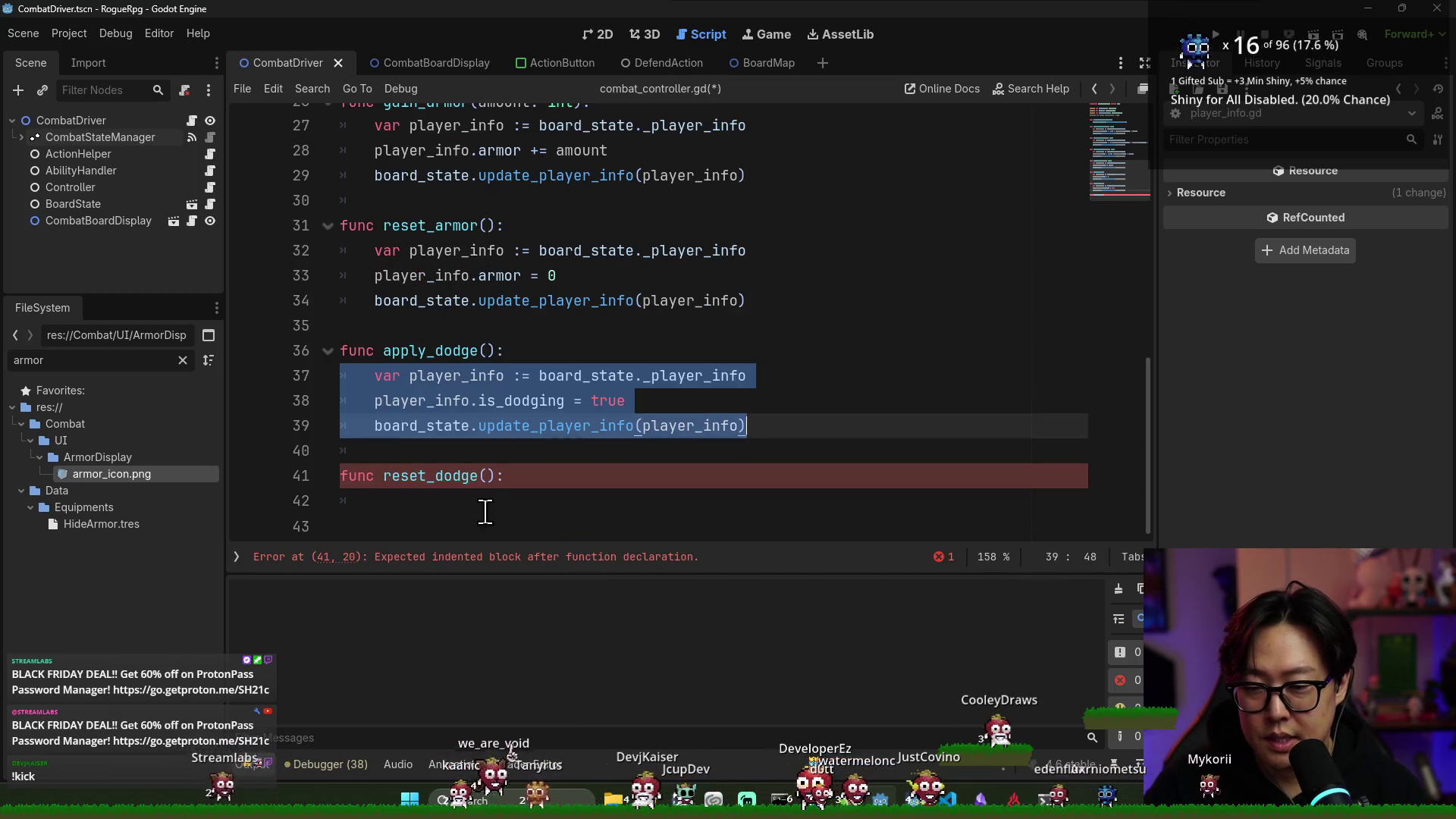
{"action": "key", "text": "ctrl+c"}
{"action": "left_click", "coordinate": [488, 514]}
{"action": "key", "text": "ctrl+v"}
{"action": "key", "text": "shift+Up"}
{"action": "key", "text": "shift+Up"}
{"action": "key", "text": "shift+Tab"}
{"action": "left_click", "coordinate": [620, 505]}
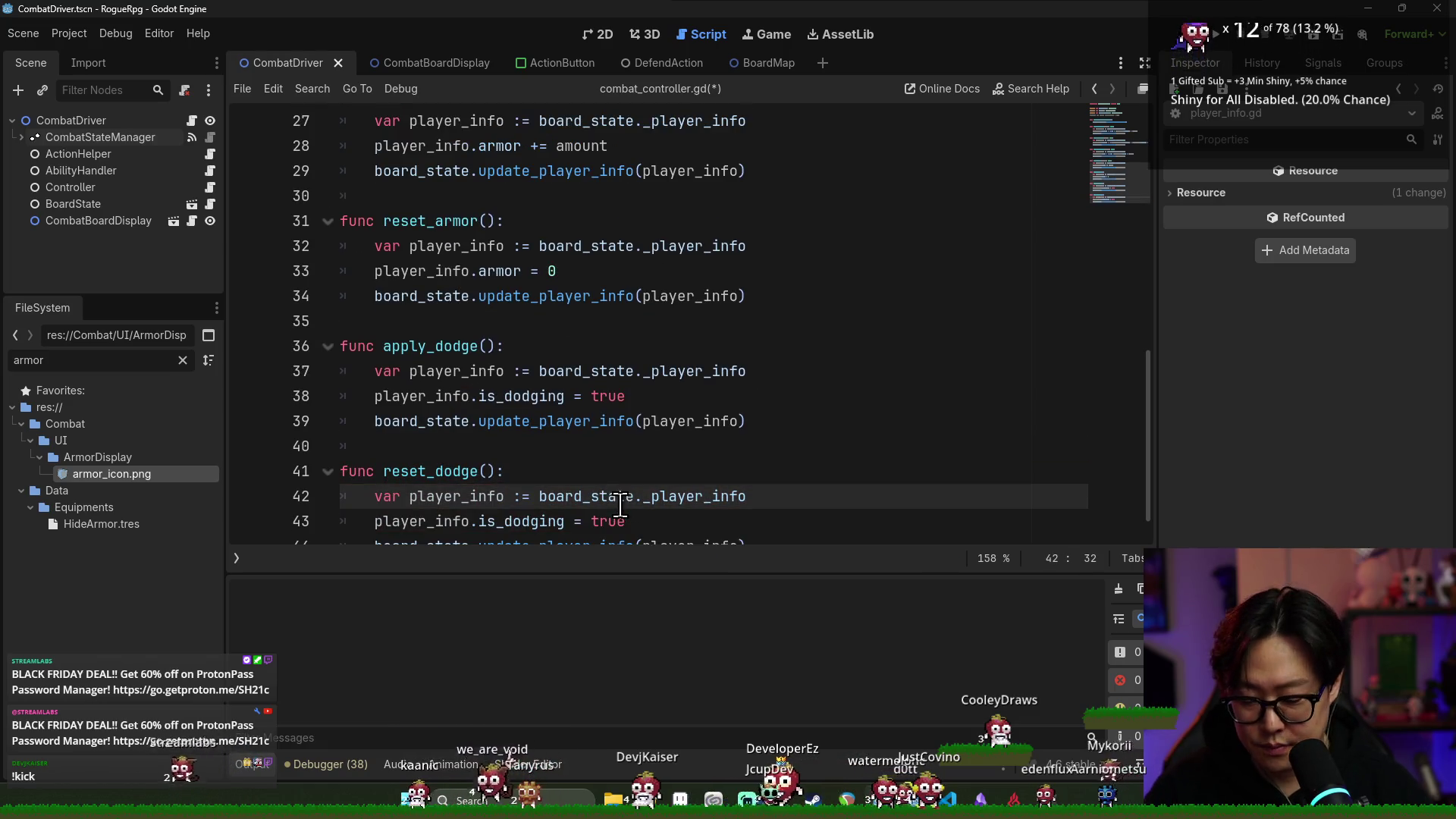
{"action": "double_click", "coordinate": [608, 521]}
{"action": "type", "text": "false"}
{"action": "key", "text": "ctrl+s"}
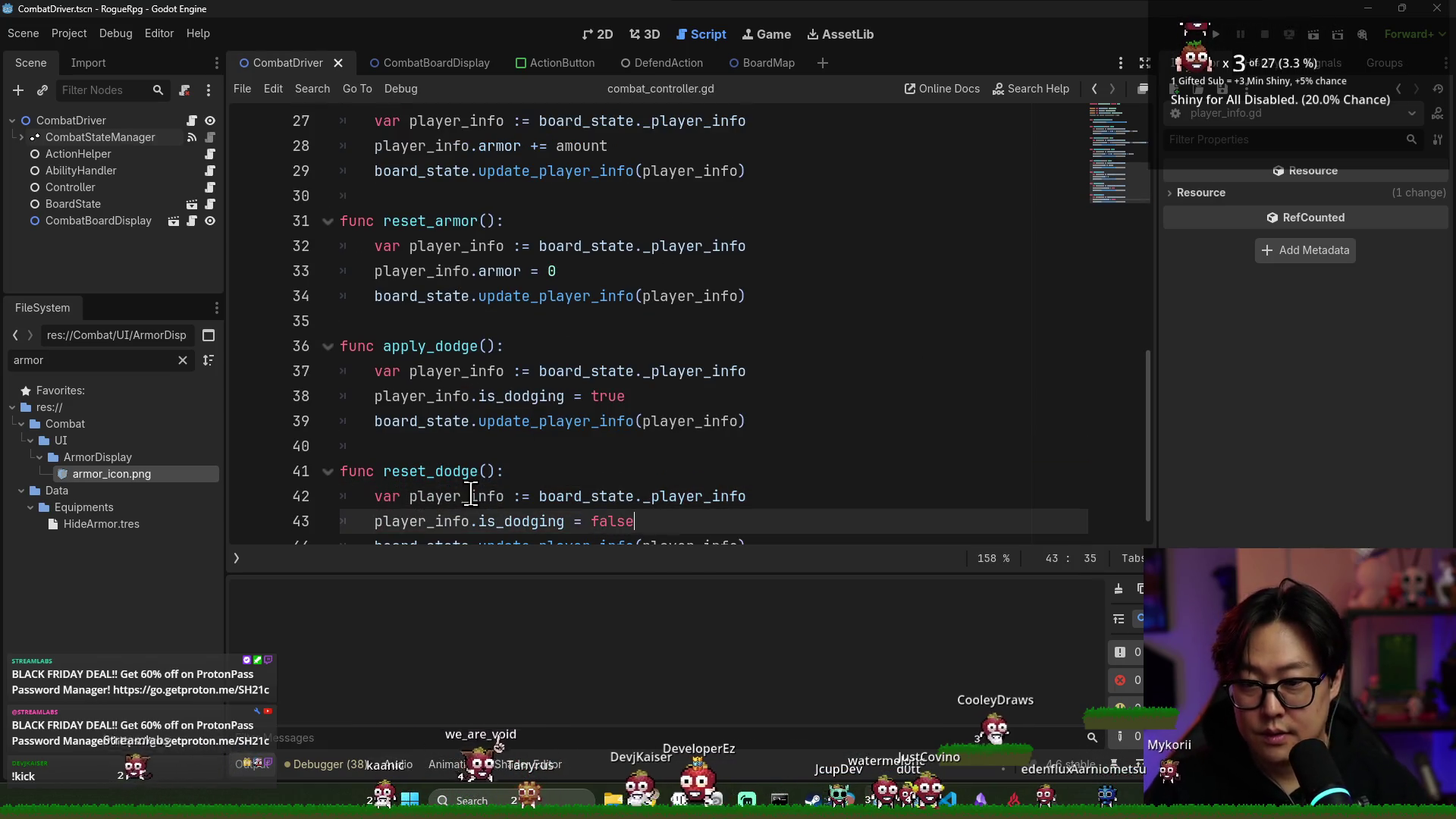
{"action": "double_click", "coordinate": [430, 471]}
{"action": "left_click", "coordinate": [191, 121]}
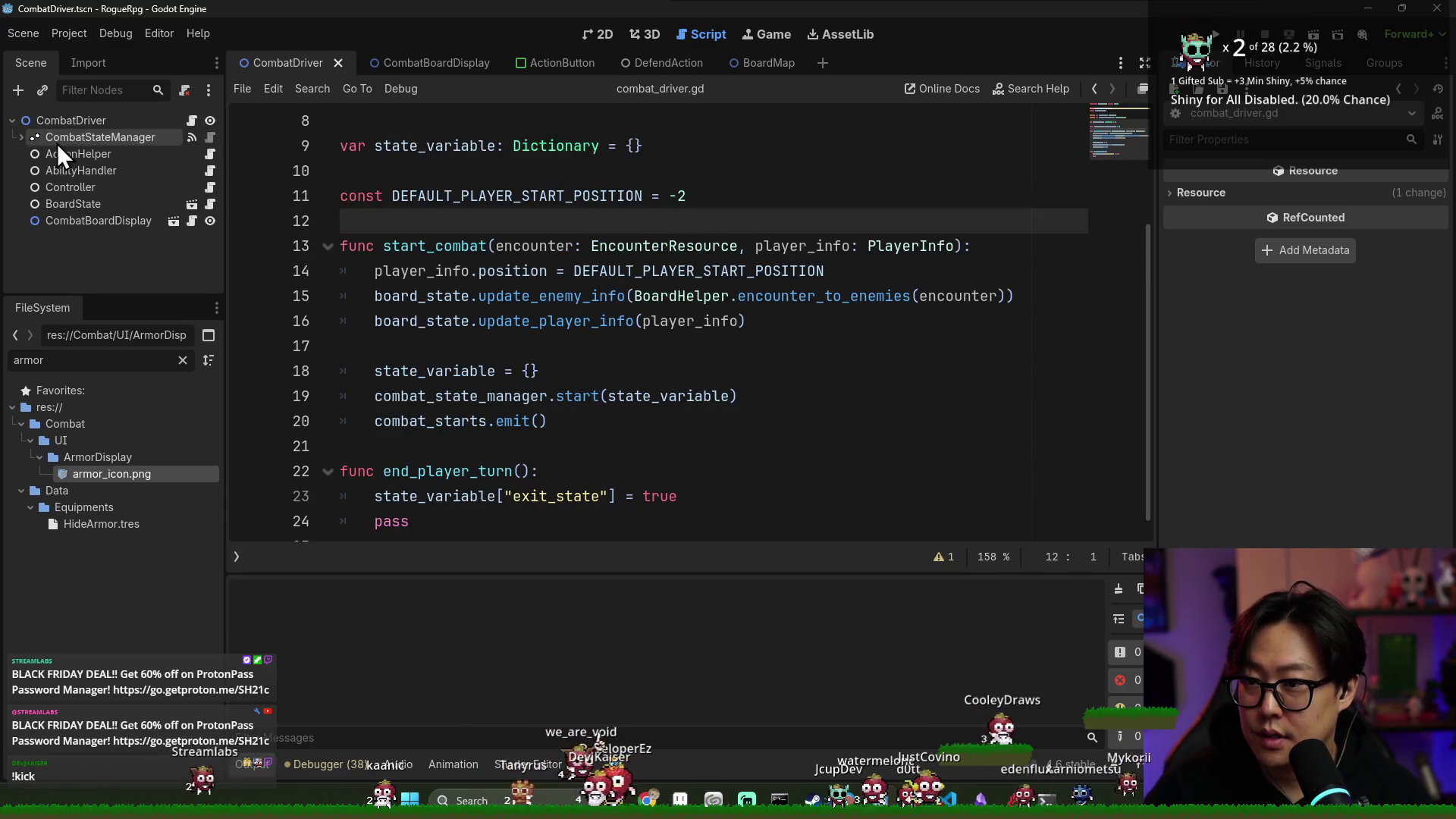
In PlayerTurn's script, add a '## Remove dodge state' comment after reset_armor()
{"action": "left_click", "coordinate": [21, 137]}
{"action": "left_click", "coordinate": [203, 171]}
{"action": "scroll", "coordinate": [529, 364], "scroll_direction": "down", "scroll_amount": 2}
{"action": "left_click", "coordinate": [733, 315]}
{"action": "key", "text": "Return"}
{"action": "key", "text": "BackSpace"}
{"action": "key", "text": "Return"}
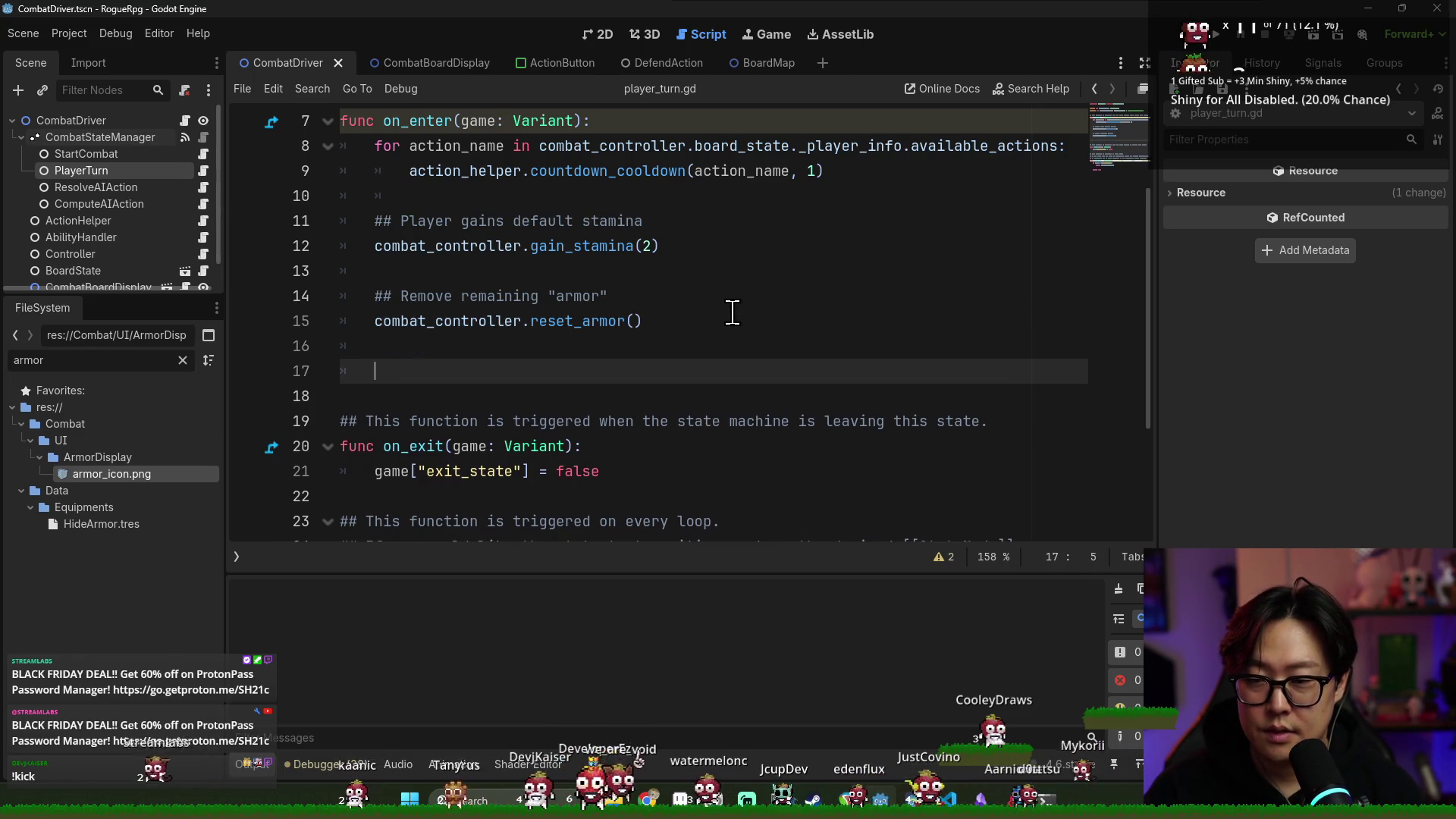
{"action": "key", "text": "BackSpace"}
{"action": "type", "text": "Remove dodge state"}
{"action": "key", "text": "Return"}
Add a combat_controller.reset_dodge() call under the comment and save player_turn.gd
{"action": "type", "text": "reset_dodge"}
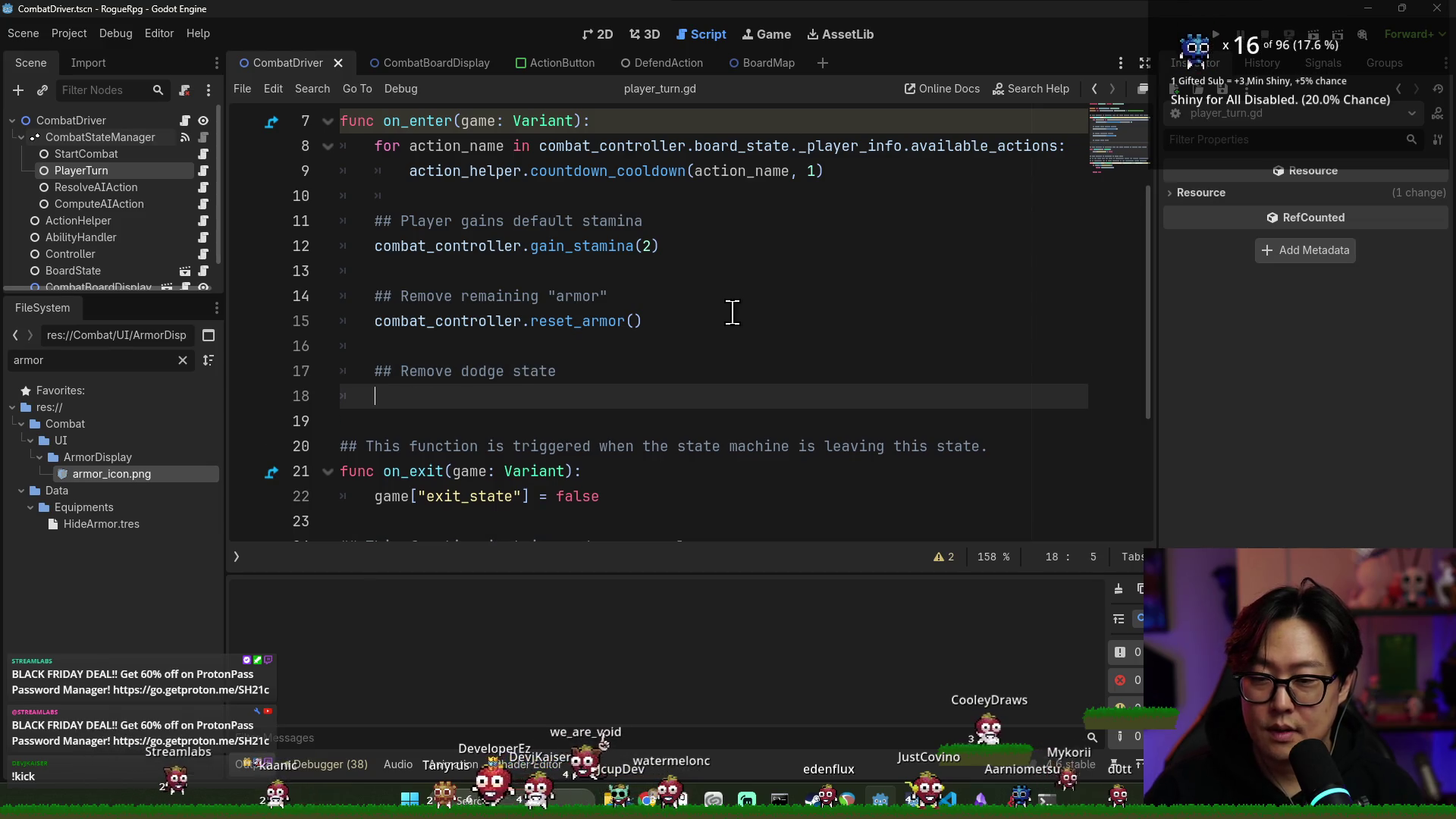
{"action": "type", "text": "a"}
{"action": "key", "text": "Return"}
{"action": "type", "text": "."}
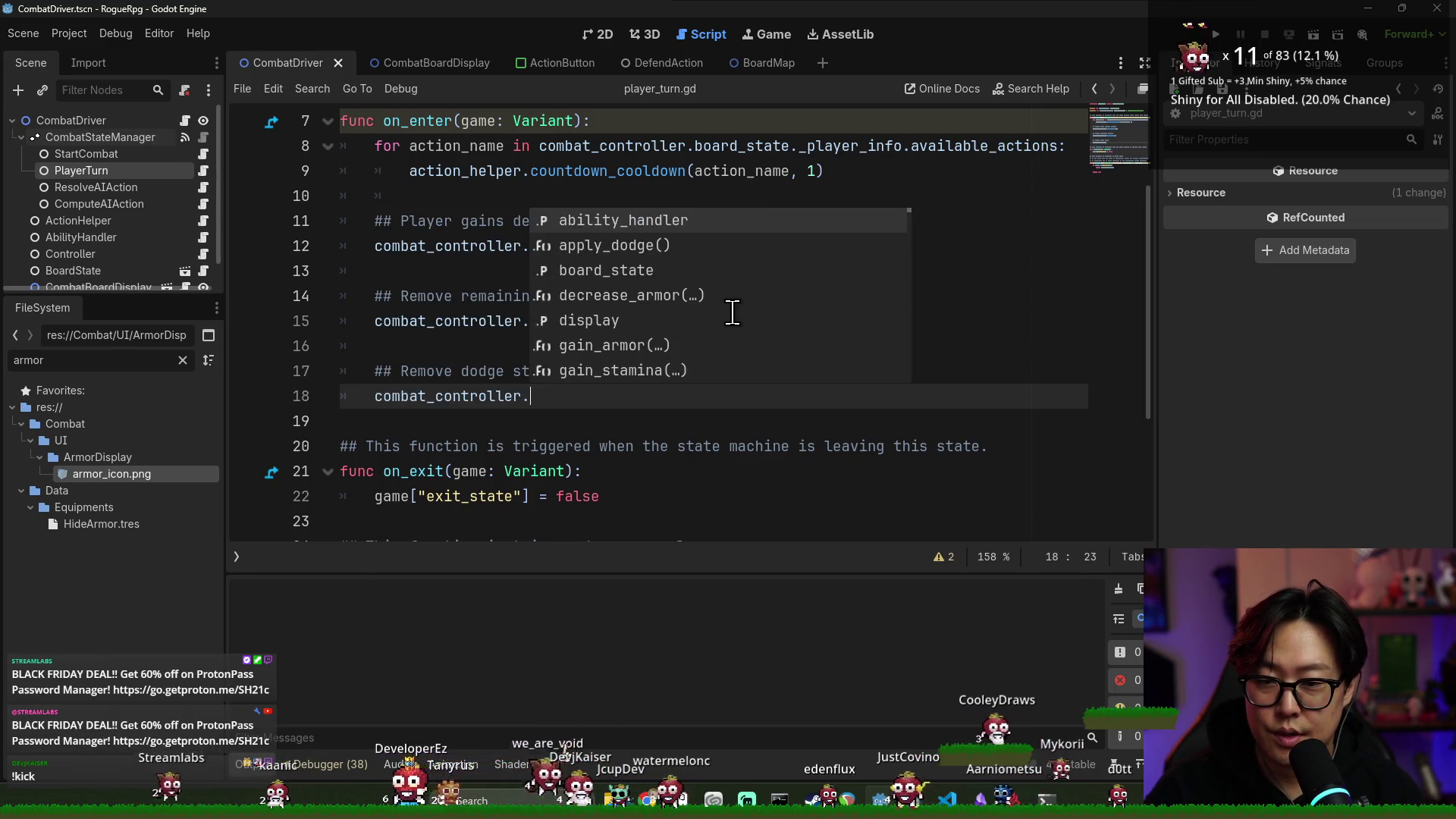
{"action": "type", "text": "reset"}
{"action": "left_click", "coordinate": [728, 272]}
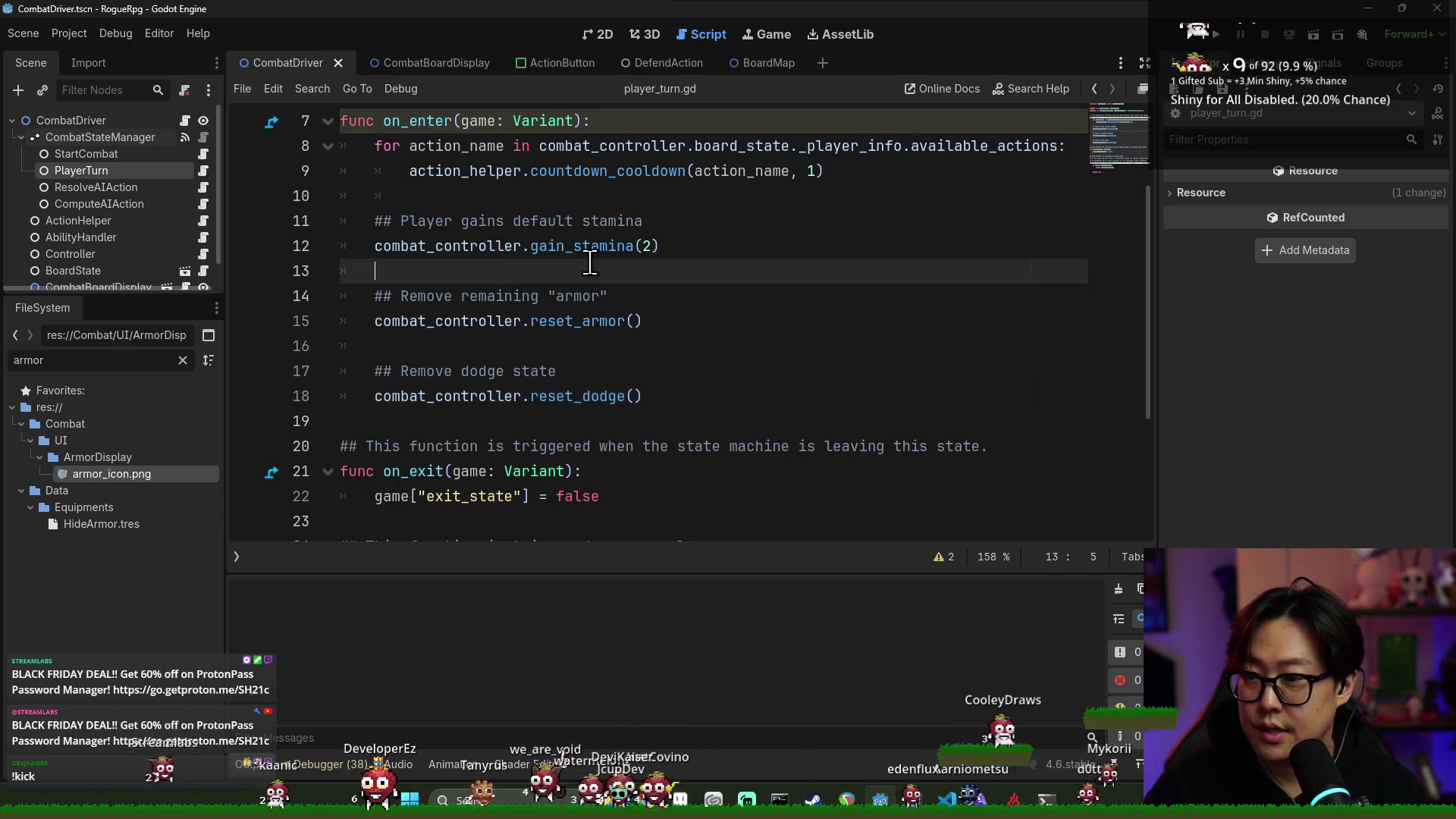
{"action": "scroll", "coordinate": [129, 200], "scroll_direction": "down", "scroll_amount": 1}
{"action": "key", "text": "ctrl+s"}
{"action": "left_click", "coordinate": [92, 361]}
{"action": "key", "text": "BackSpace"}
{"action": "key", "text": "BackSpace"}
{"action": "key", "text": "BackSpace"}
Open the DodgeAction scene and add controller.apply_dodge() inside execute
{"action": "type", "text": "dodge"}
{"action": "double_click", "coordinate": [98, 494]}
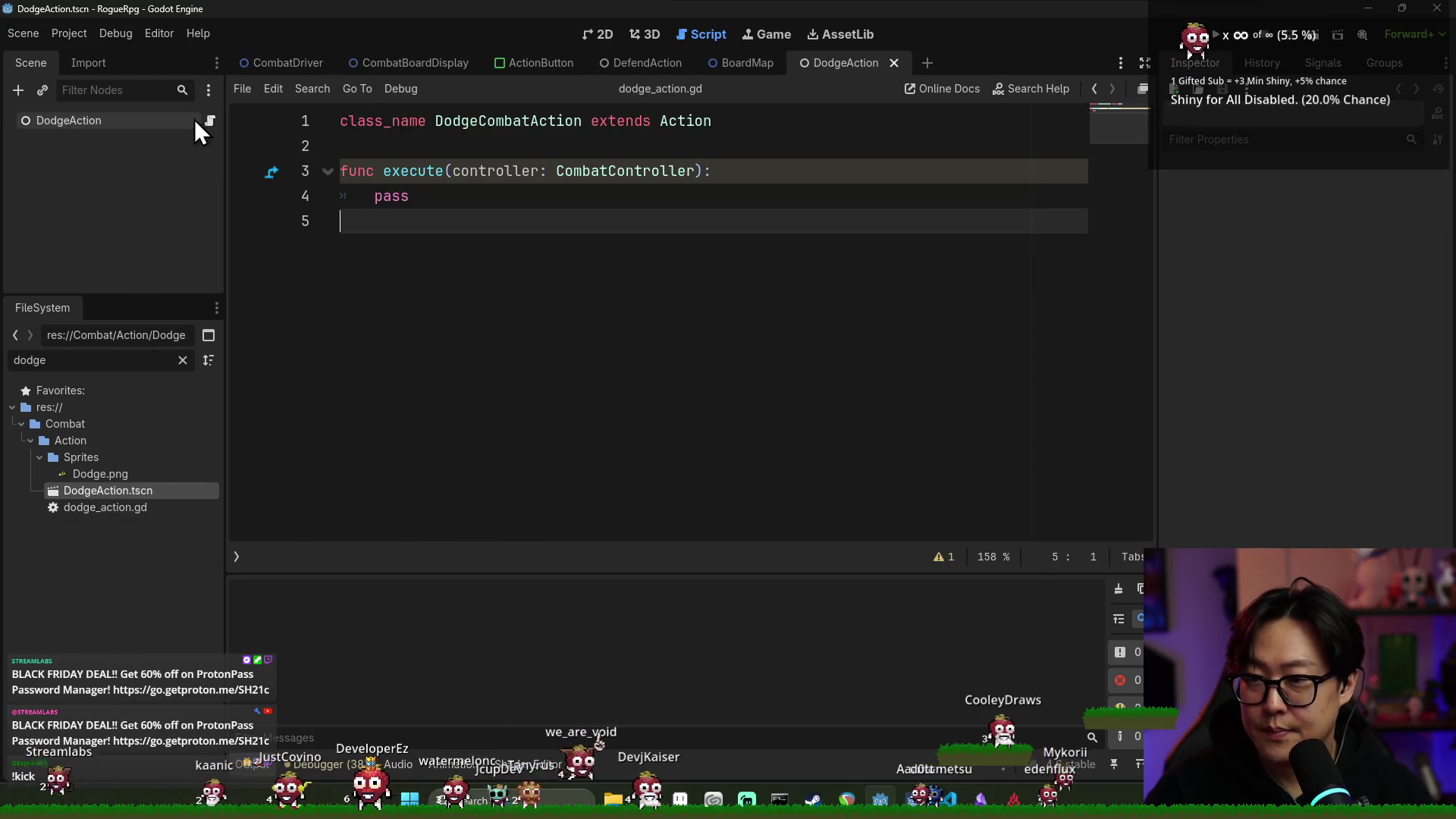
{"action": "left_click", "coordinate": [773, 178]}
{"action": "key", "text": "Return"}
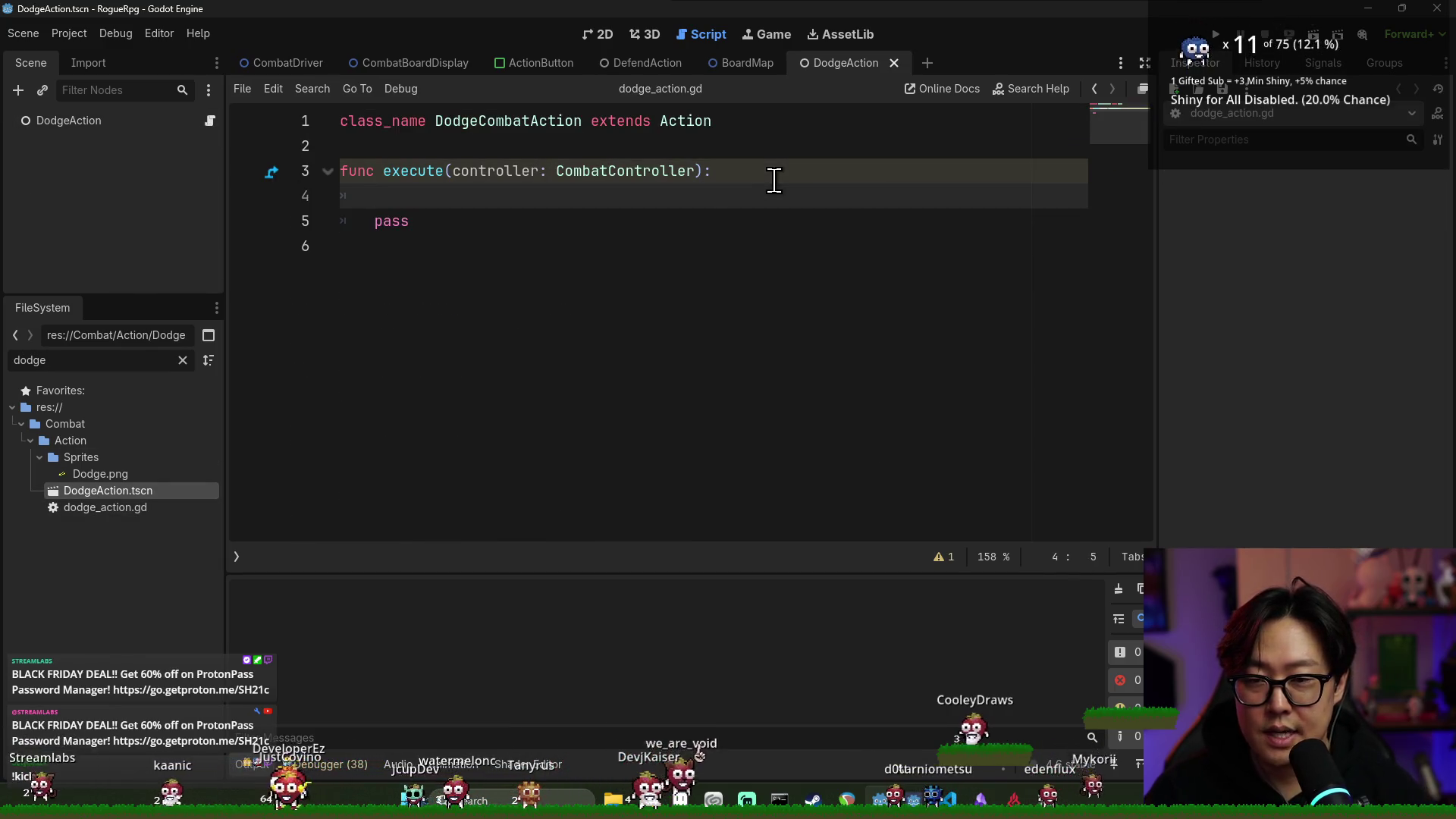
{"action": "type", "text": "controller.dodge"}
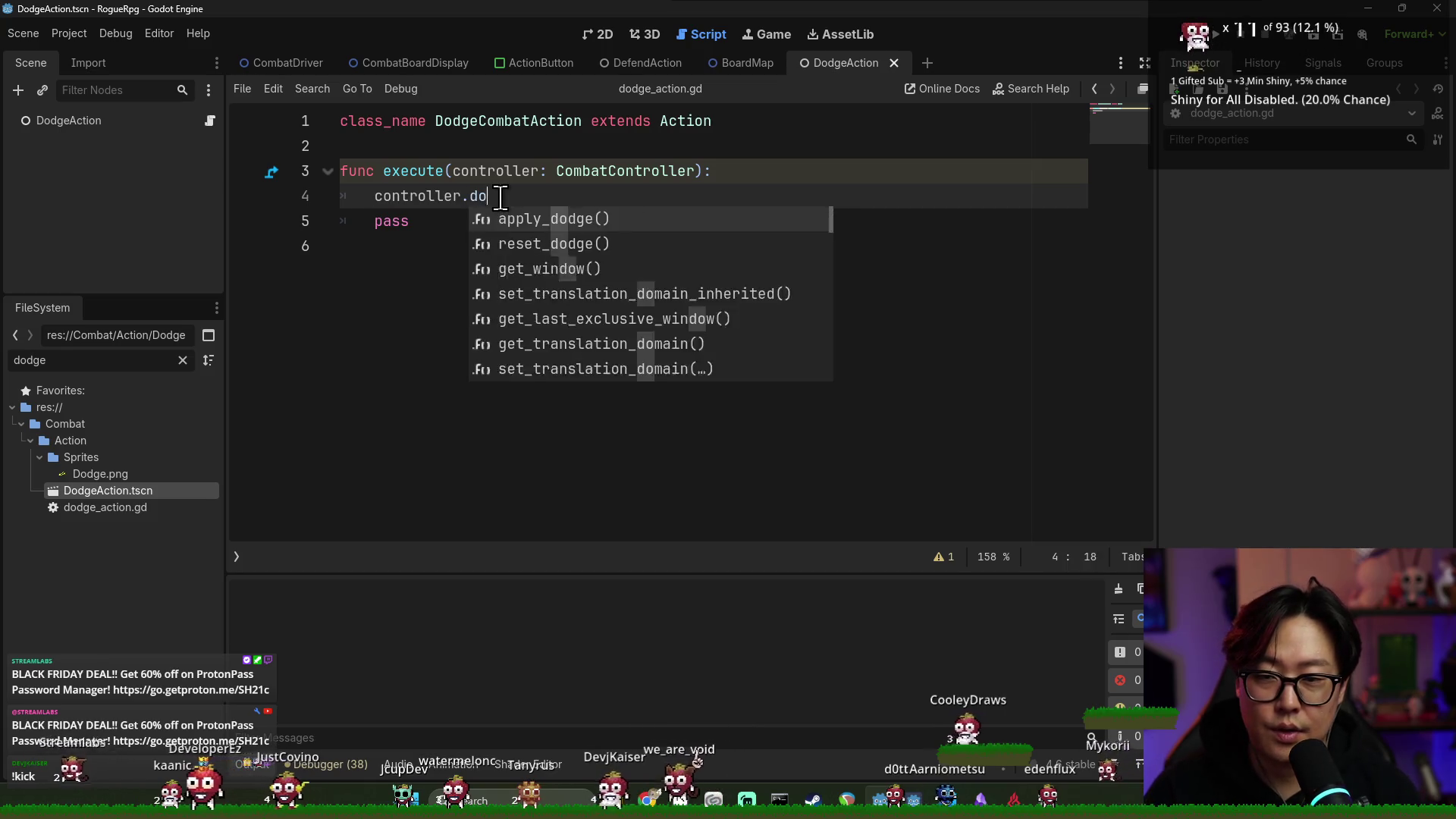
{"action": "key", "text": "Return"}
Delete the leftover pass line, save the script, and return to the CombatDriver scene
{"action": "key", "text": "ctrl+s"}
{"action": "key", "text": "shift+Down"}
{"action": "key", "text": "BackSpace"}
{"action": "key", "text": "ctrl+s"}
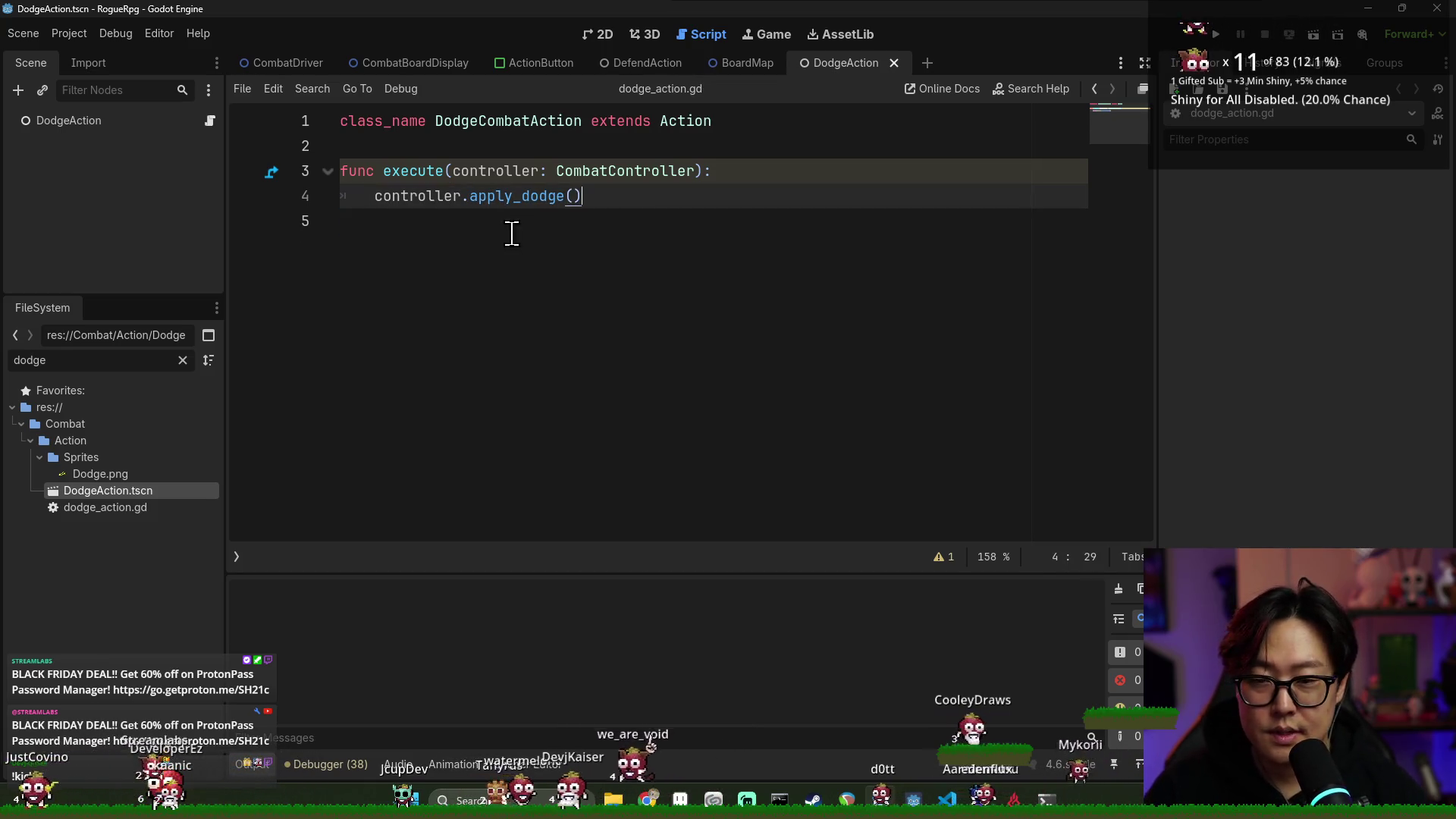
{"action": "left_click", "coordinate": [805, 210]}
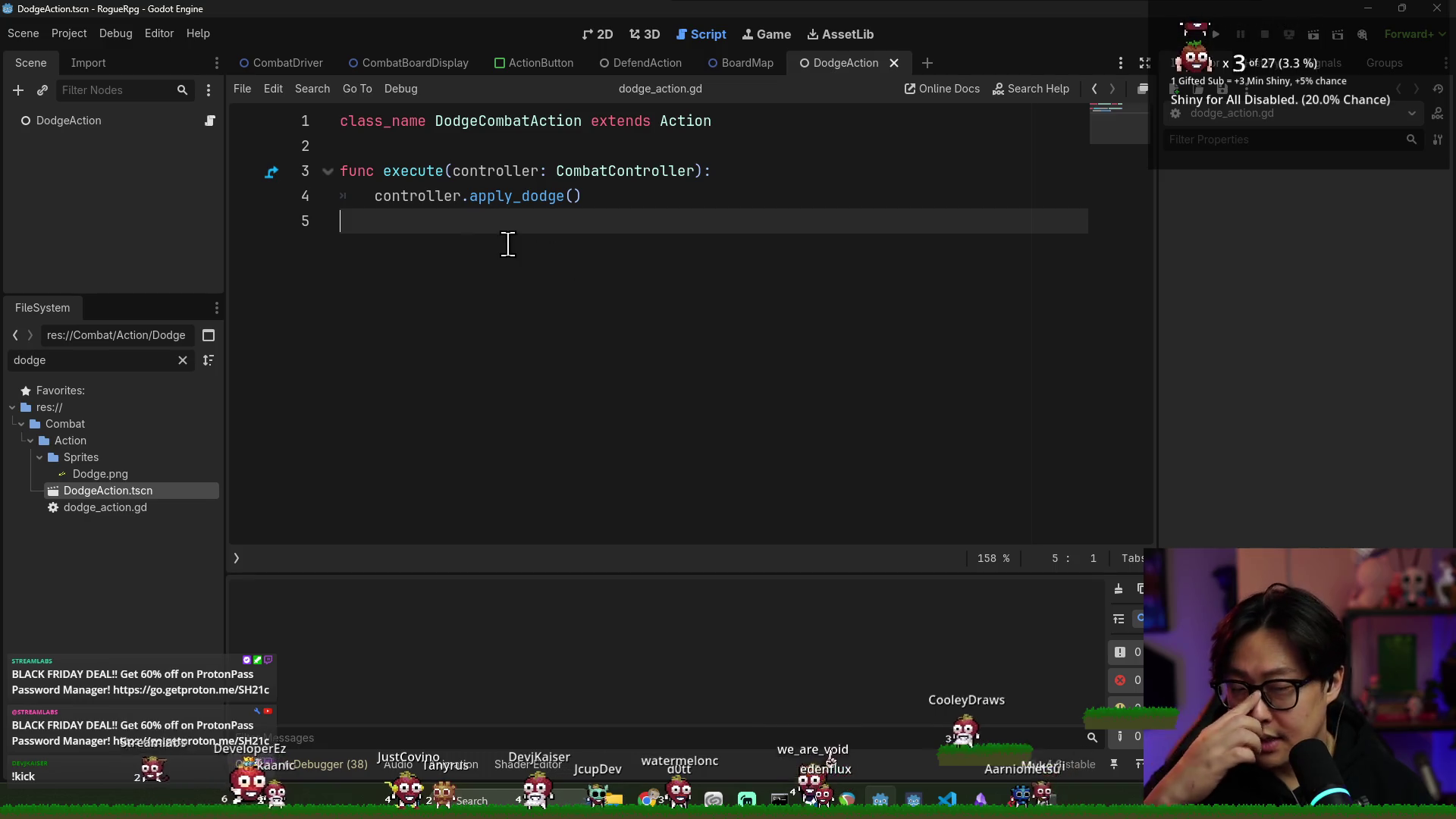
{"action": "key", "text": "ctrl+s"}
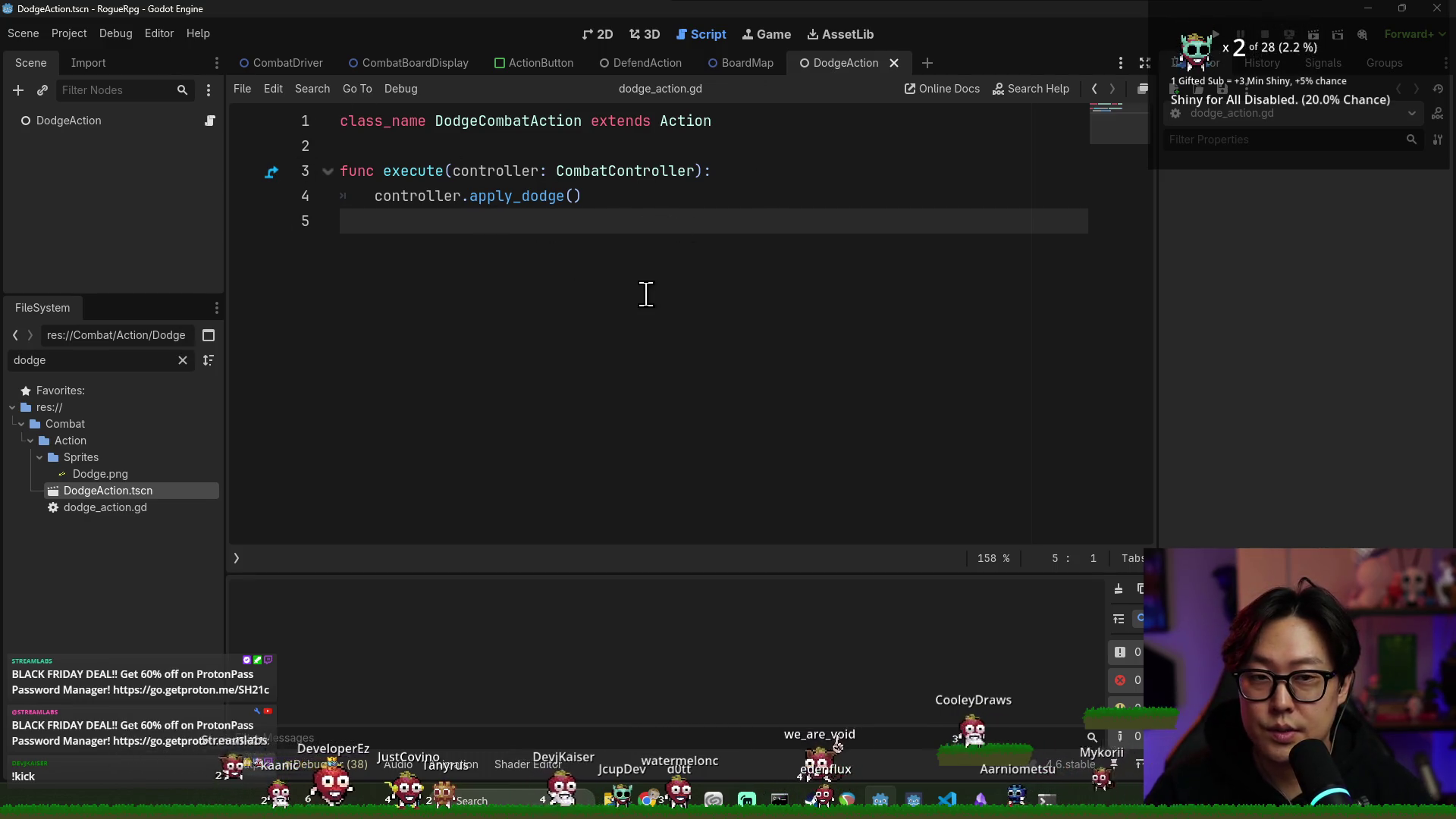
{"action": "key", "text": "alt+Tab"}
{"action": "key", "text": "alt+Tab"}
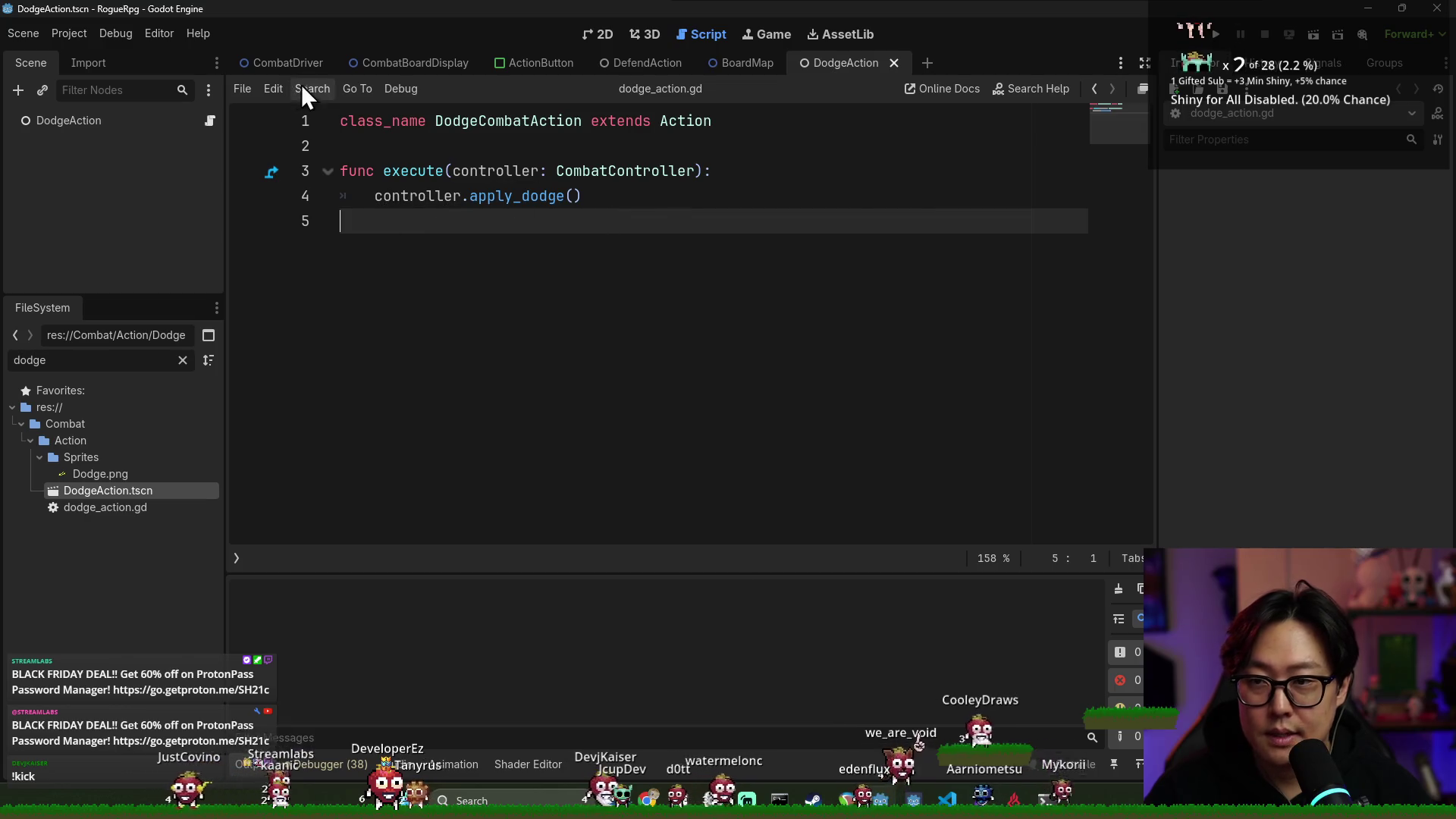
{"action": "left_click", "coordinate": [294, 62]}
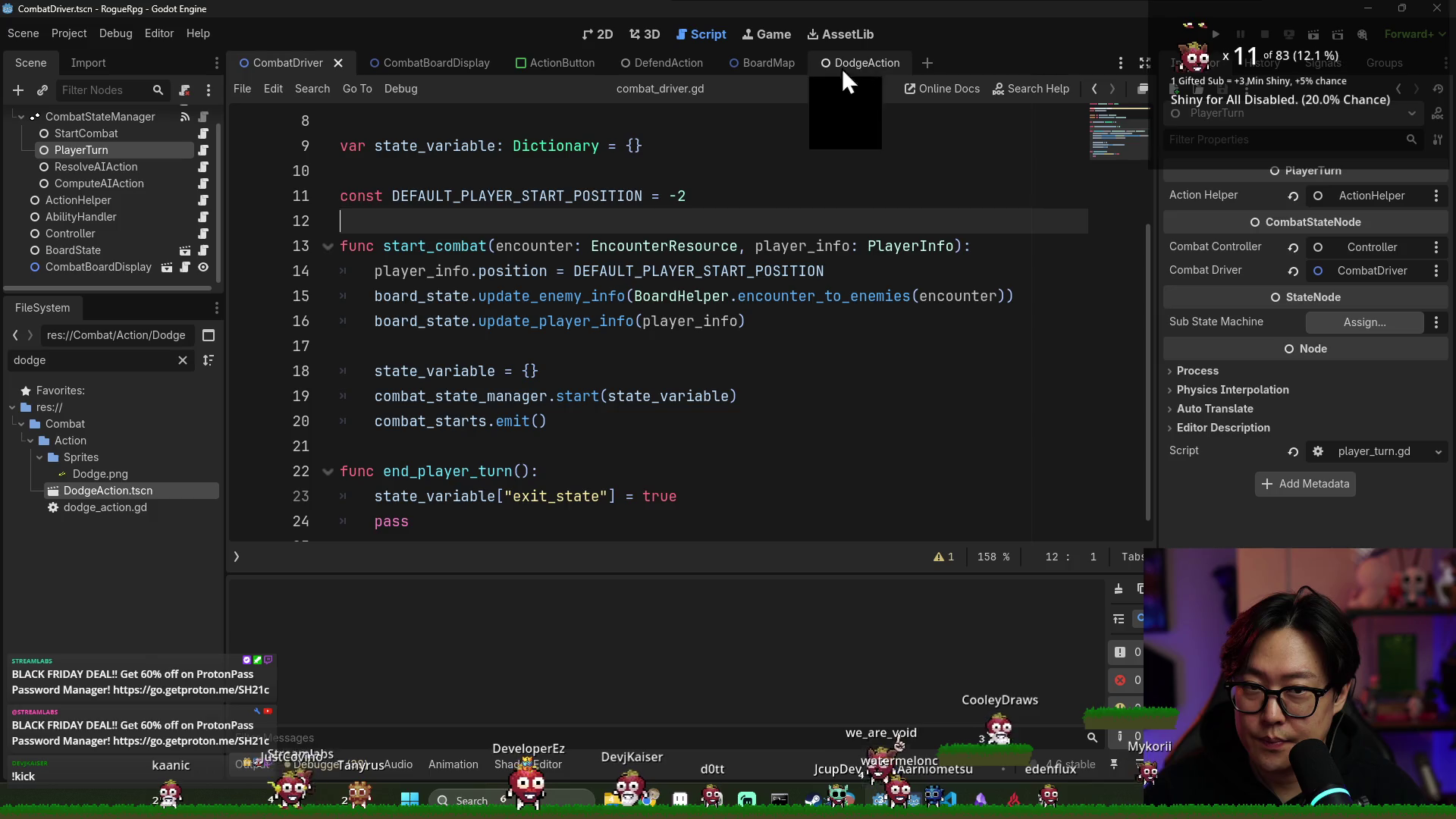
Open EnemyCharacter.tscn through the 'enemy' filter and select its Sprite2D node
{"action": "double_click", "coordinate": [116, 359]}
{"action": "type", "text": "enemy"}
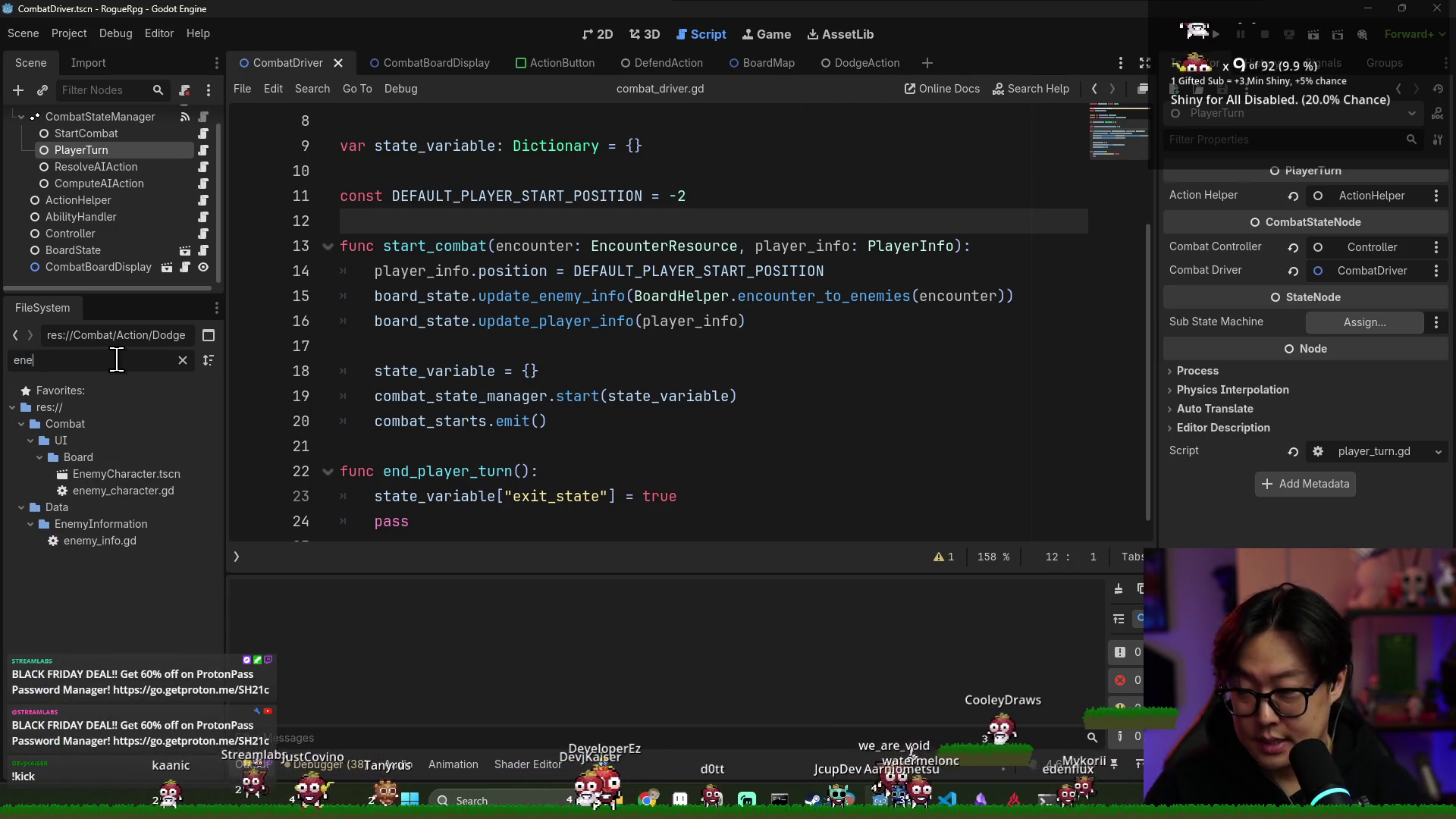
{"action": "double_click", "coordinate": [126, 475]}
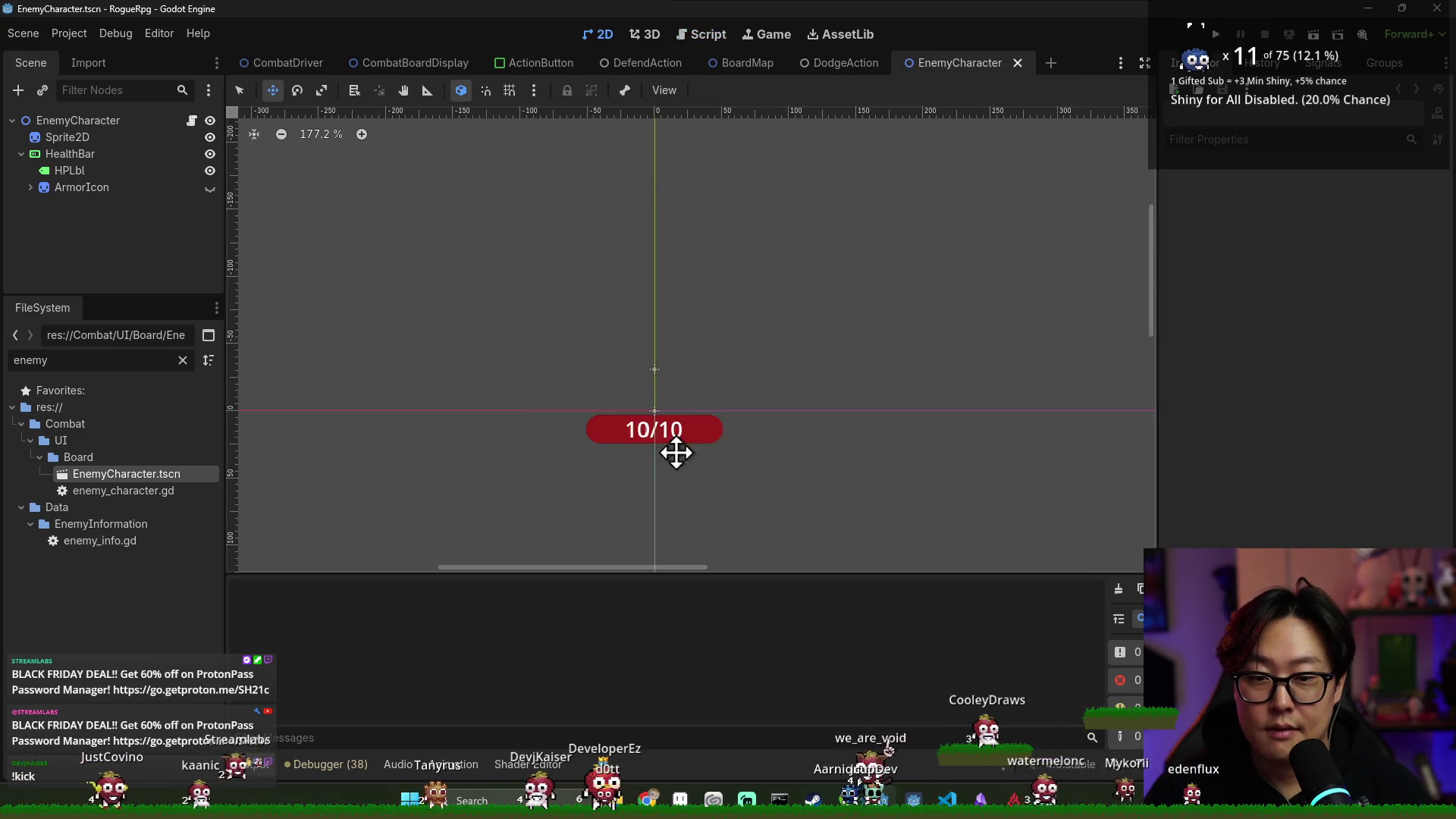
{"action": "scroll", "coordinate": [601, 413], "scroll_direction": "up", "scroll_amount": 2}
{"action": "left_click", "coordinate": [69, 138]}
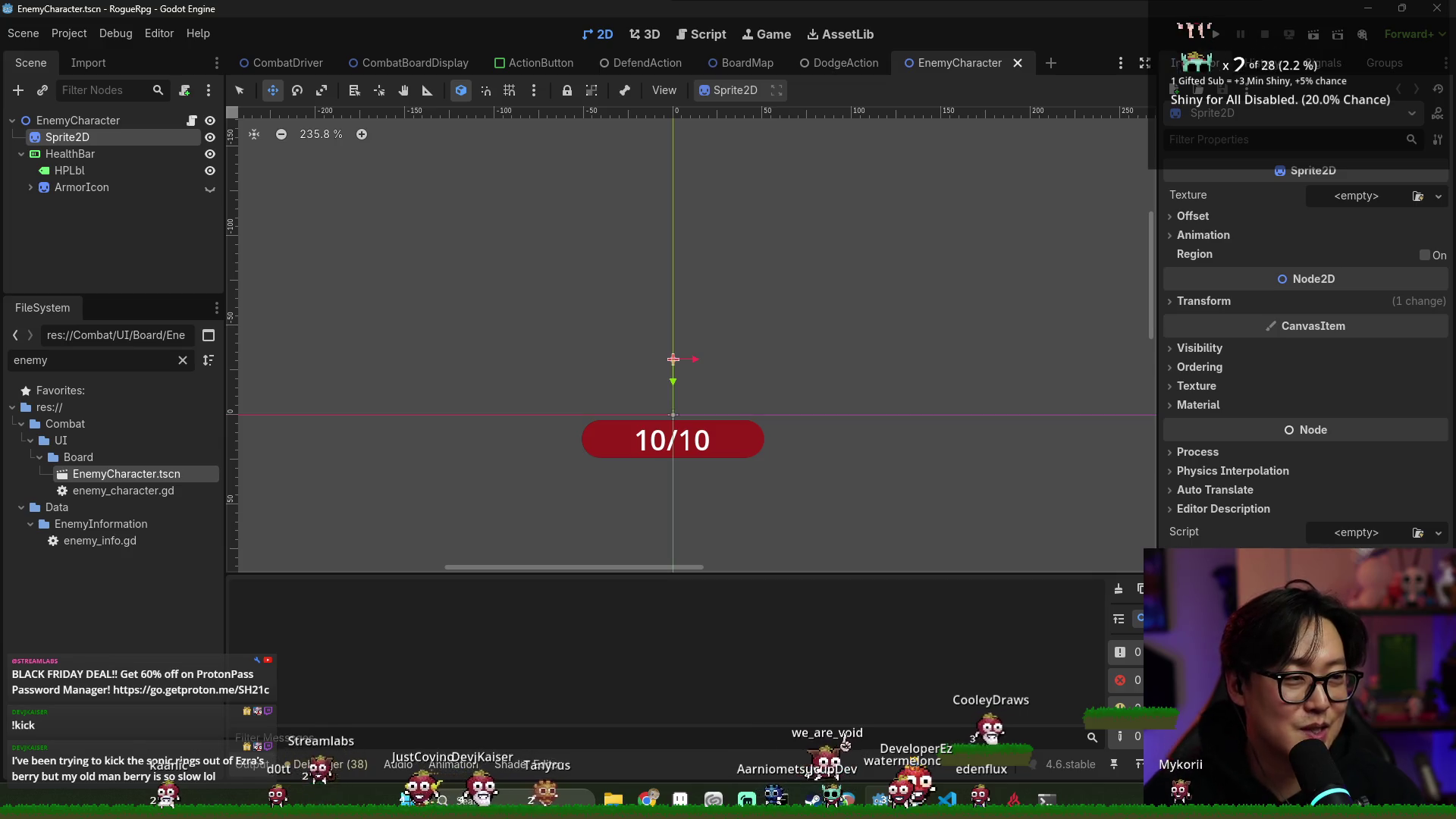
{"action": "key", "text": "alt+Tab"}
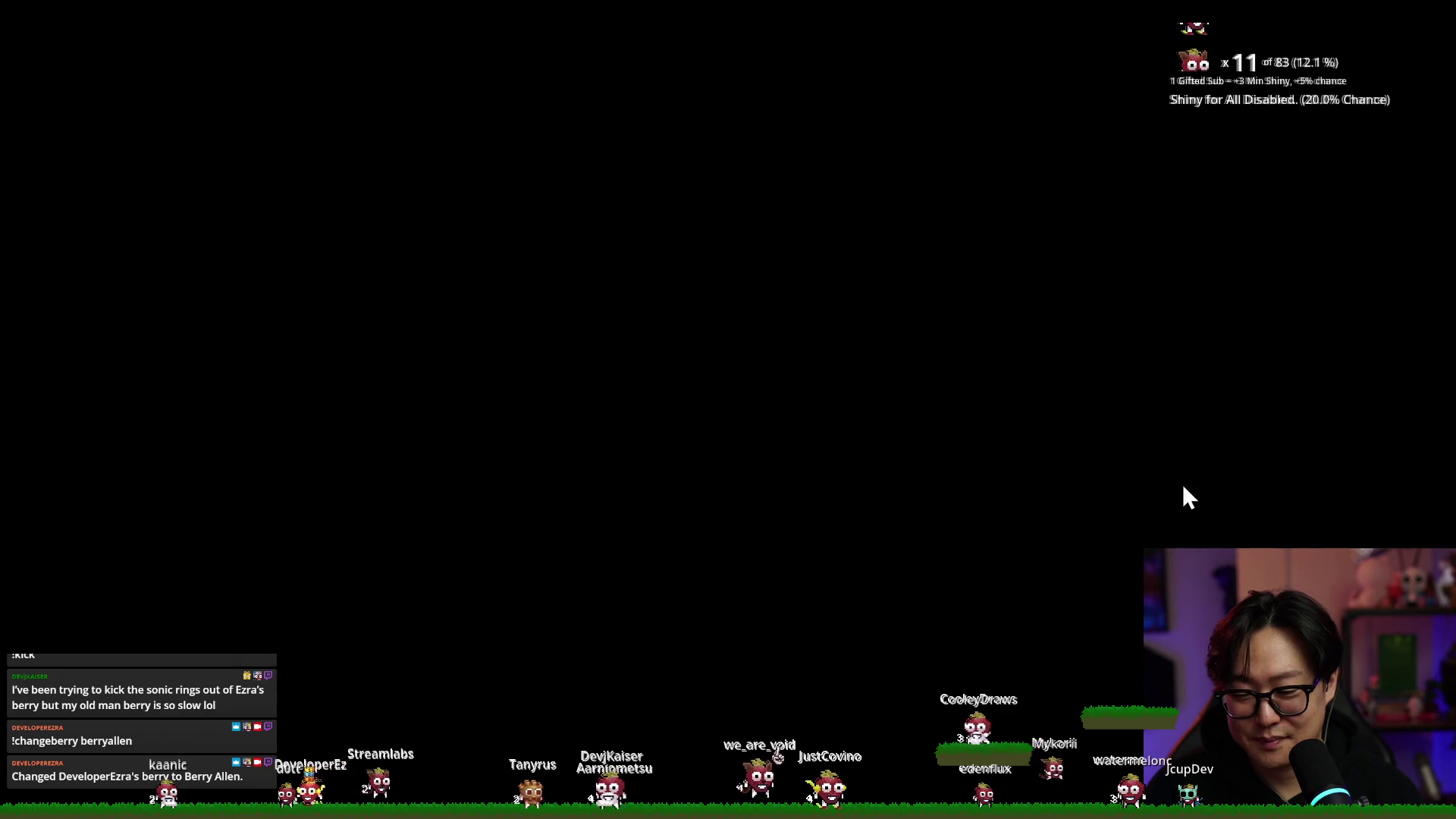
{"action": "key", "text": "alt+Tab"}
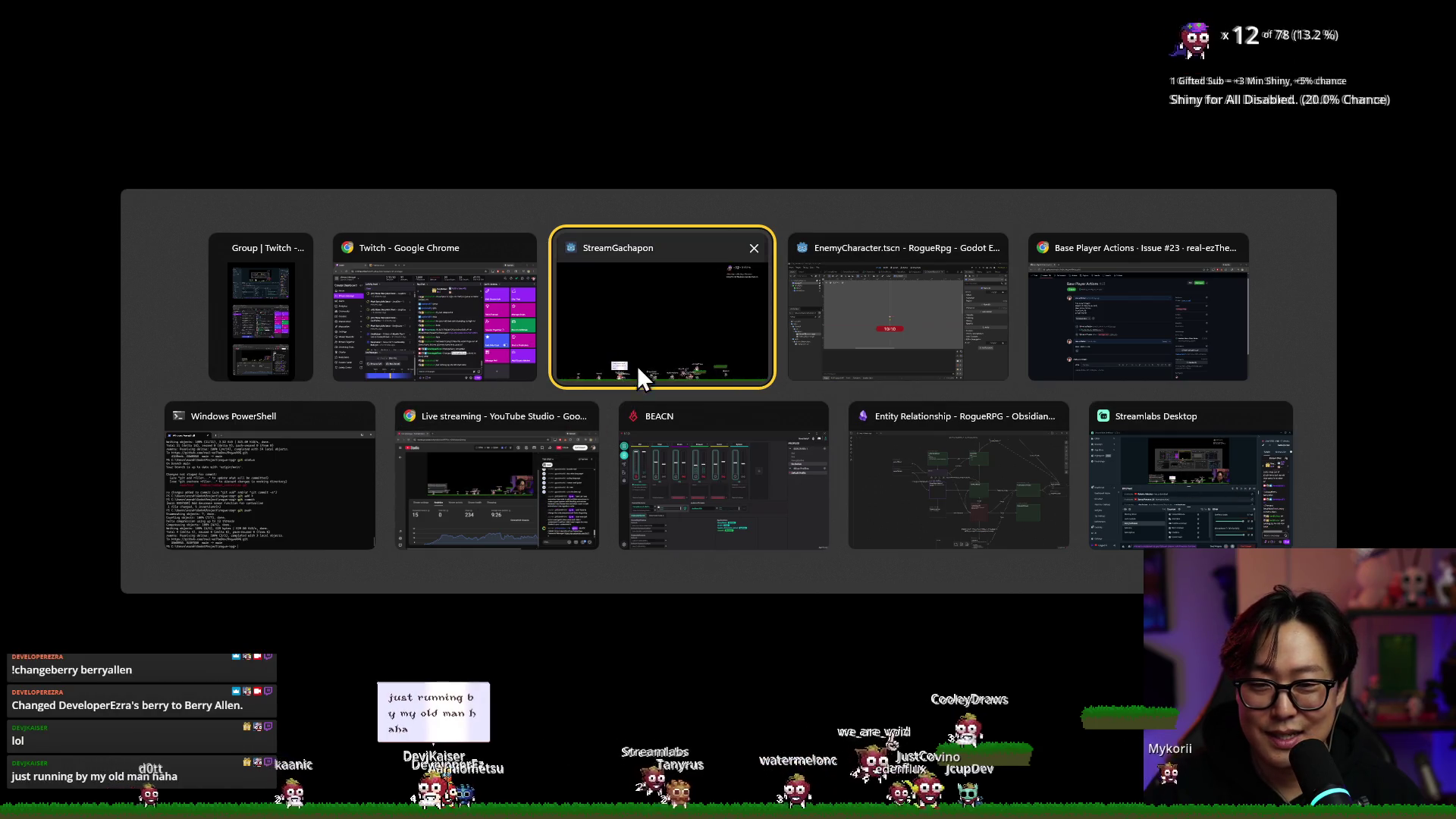
Cycle through the open windows via the GitHub issue page back to the Godot editor
{"action": "left_click", "coordinate": [1184, 326]}
{"action": "key", "text": "alt+Tab"}
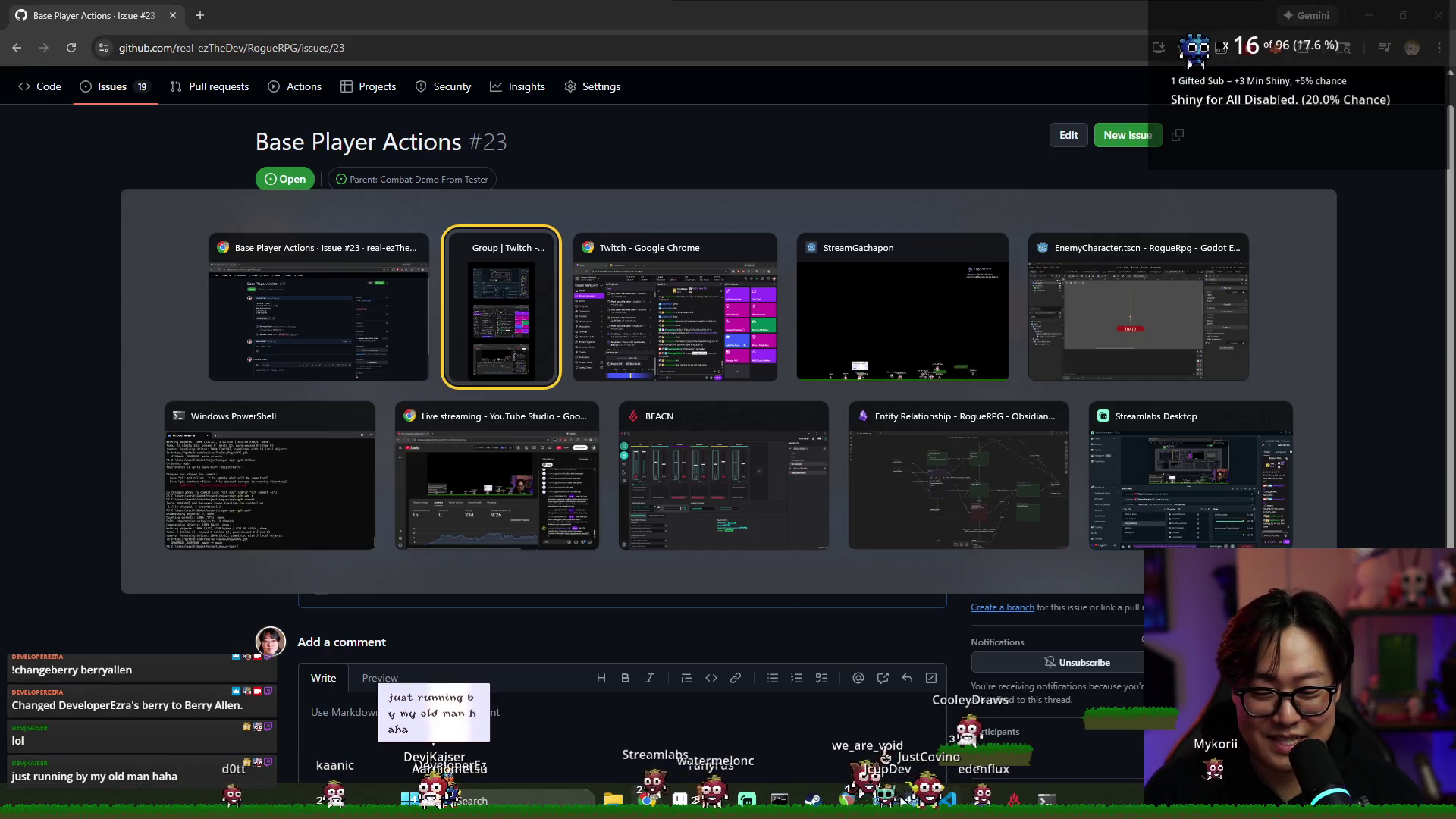
{"action": "left_click", "coordinate": [1183, 327]}
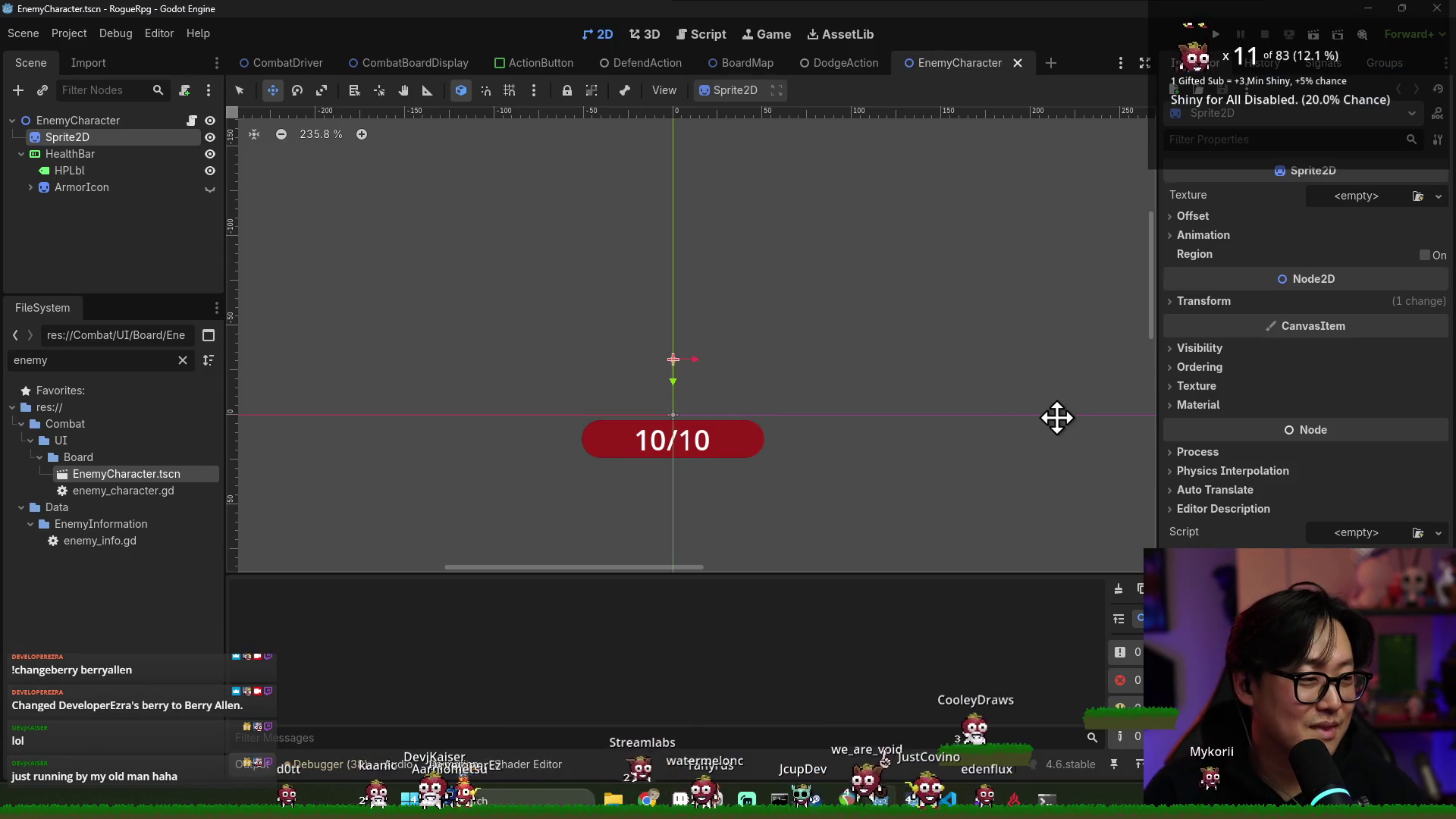